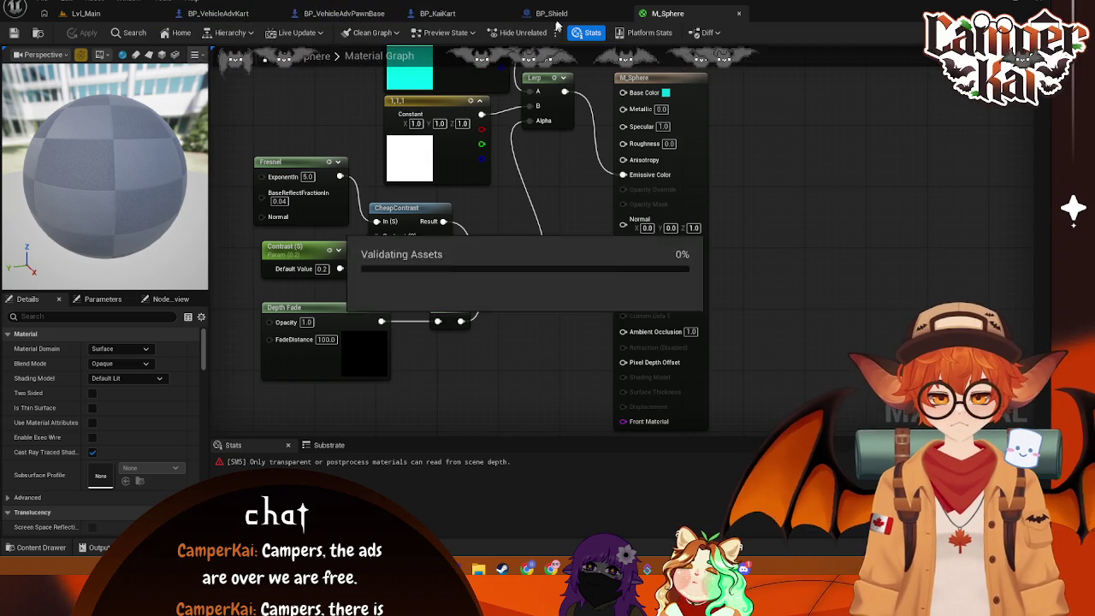
Wire the CheapContrast result into the Lerp Alpha and save M_Sphere
{"action": "left_click", "coordinate": [551, 13]}
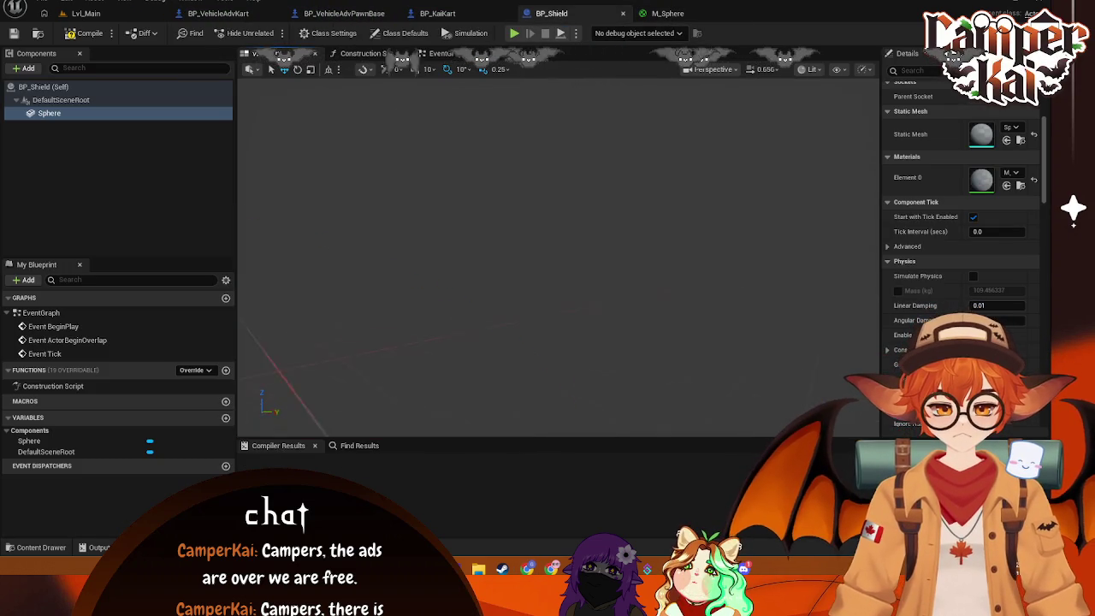
{"action": "key", "text": "ctrl+Tab"}
{"action": "key", "text": "ctrl+s"}
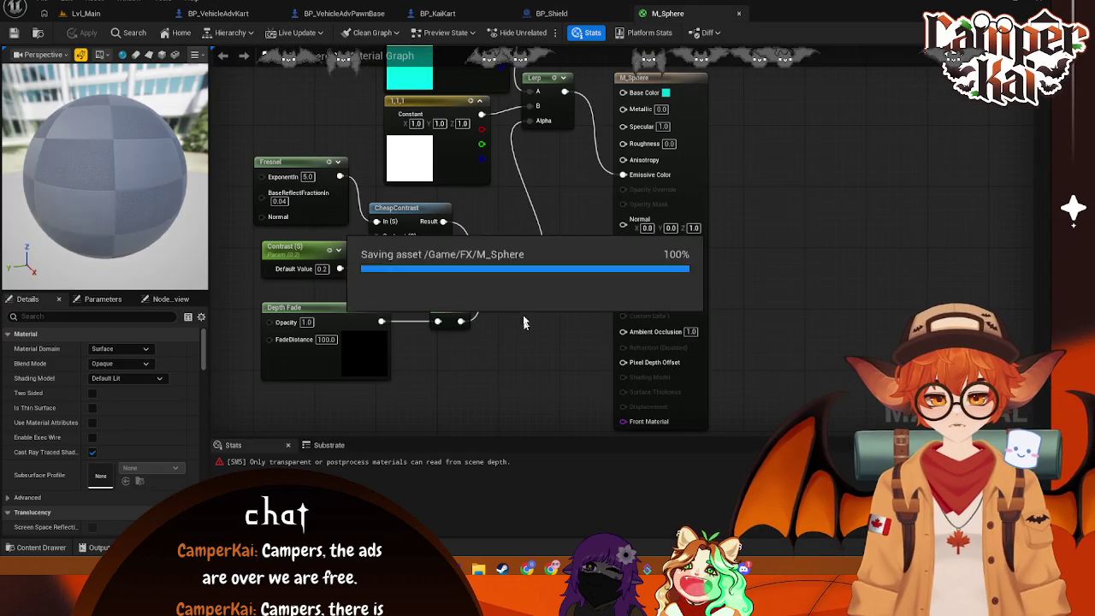
{"action": "left_click", "coordinate": [441, 309]}
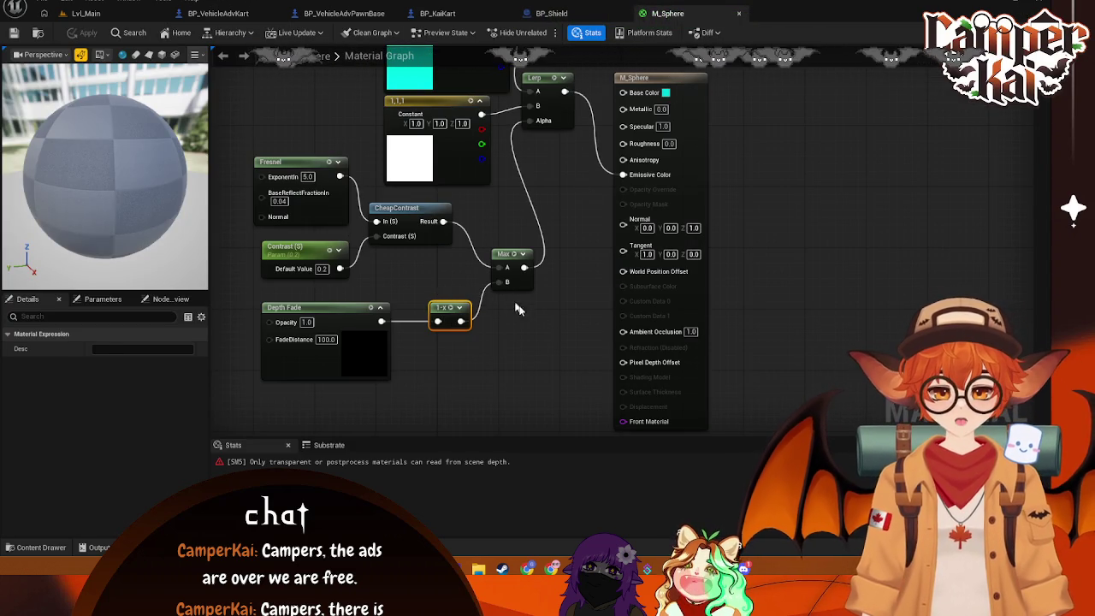
{"action": "left_click", "coordinate": [529, 319]}
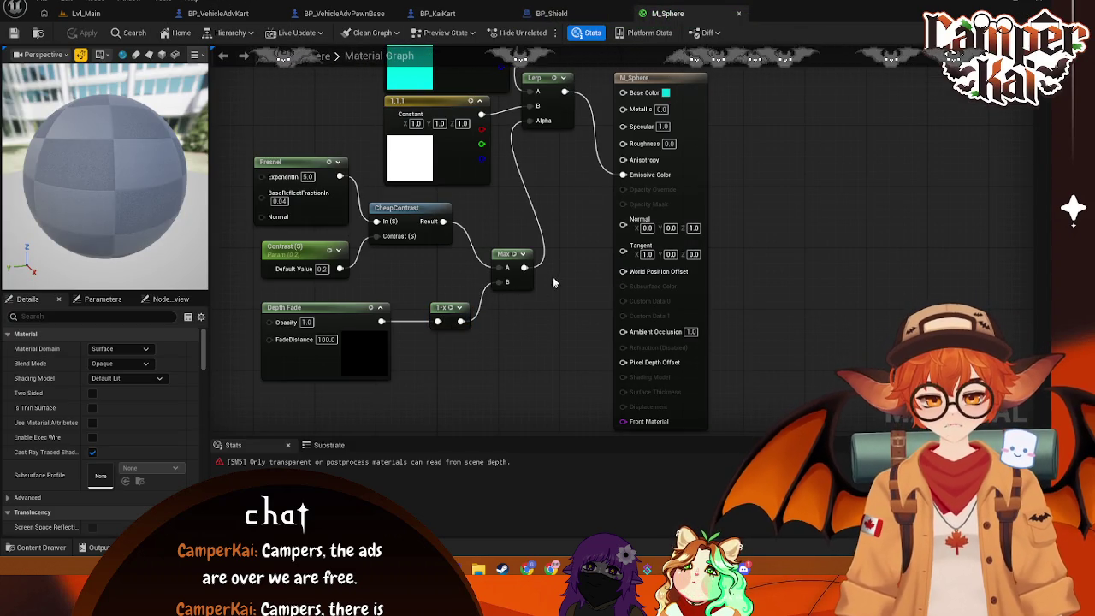
{"action": "mouse_move", "coordinate": [442, 221]}
{"action": "left_mouse_down"}
{"action": "mouse_move", "coordinate": [522, 150]}
{"action": "mouse_move", "coordinate": [528, 120]}
{"action": "left_mouse_up"}
{"action": "key", "text": "ctrl+s"}
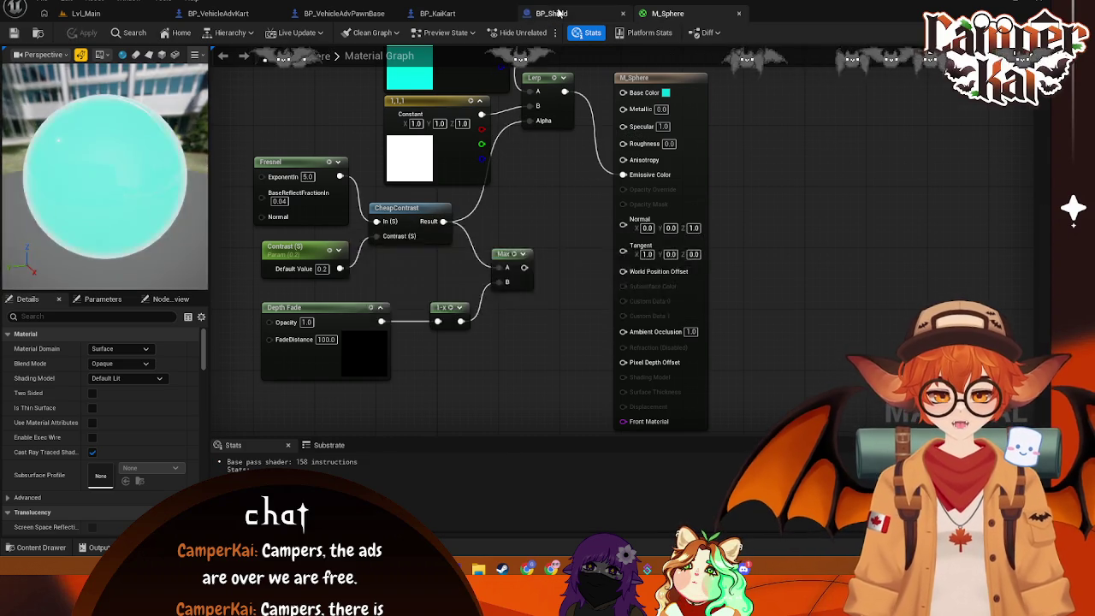
In BP_Shield, set the Sphere's Location X and Y to 0
{"action": "left_click", "coordinate": [551, 12]}
{"action": "scroll", "coordinate": [510, 244], "scroll_direction": "up", "scroll_amount": 3}
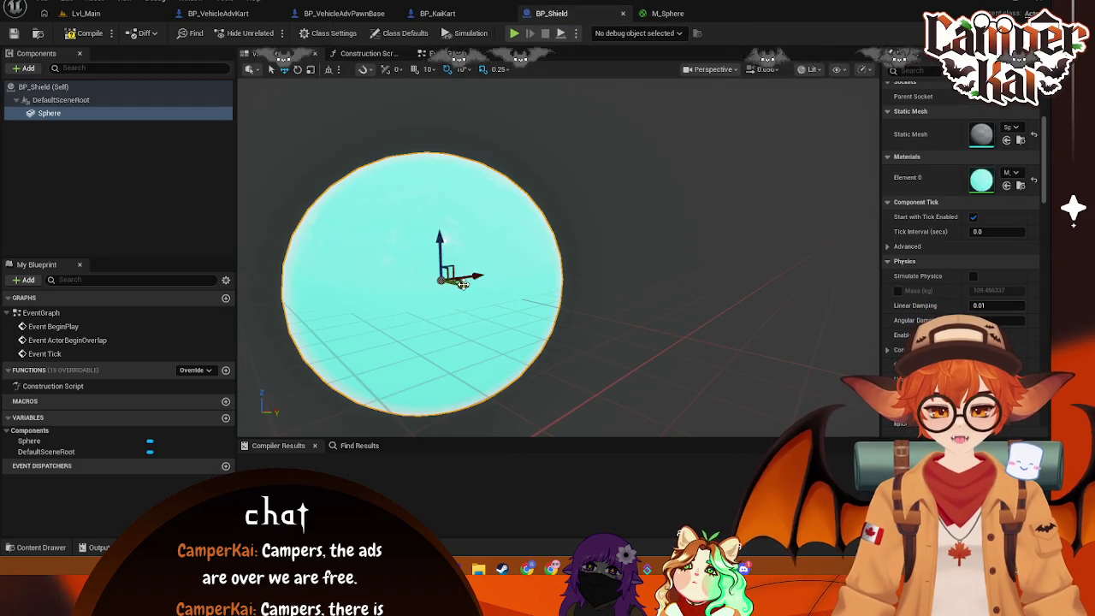
{"action": "scroll", "coordinate": [504, 325], "scroll_direction": "up", "scroll_amount": 5}
{"action": "scroll", "coordinate": [594, 393], "scroll_direction": "up", "scroll_amount": 2}
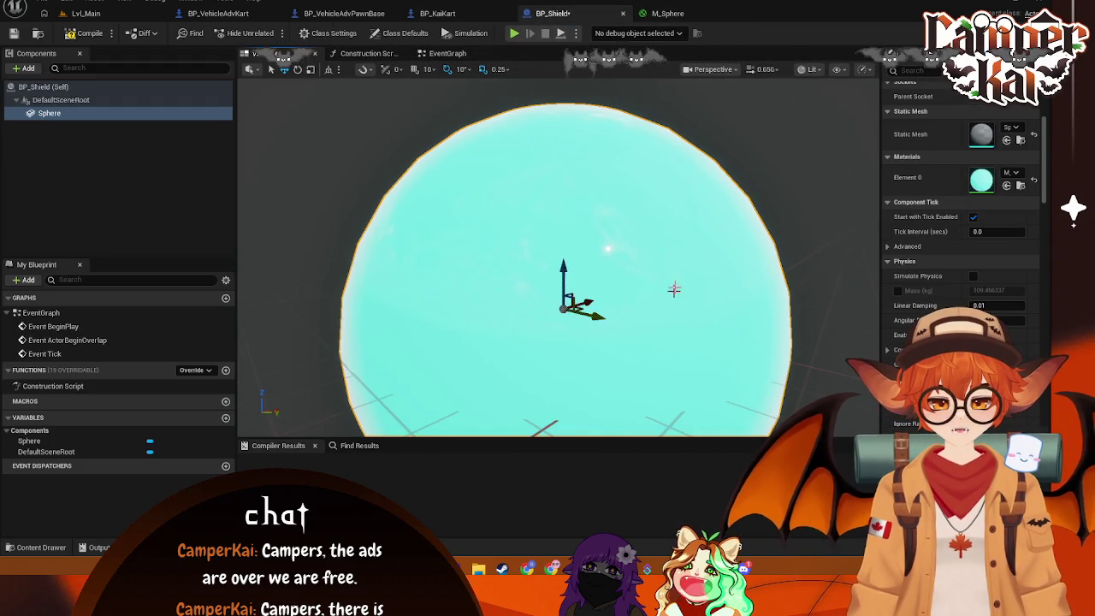
{"action": "scroll", "coordinate": [959, 203], "scroll_direction": "up", "scroll_amount": 5}
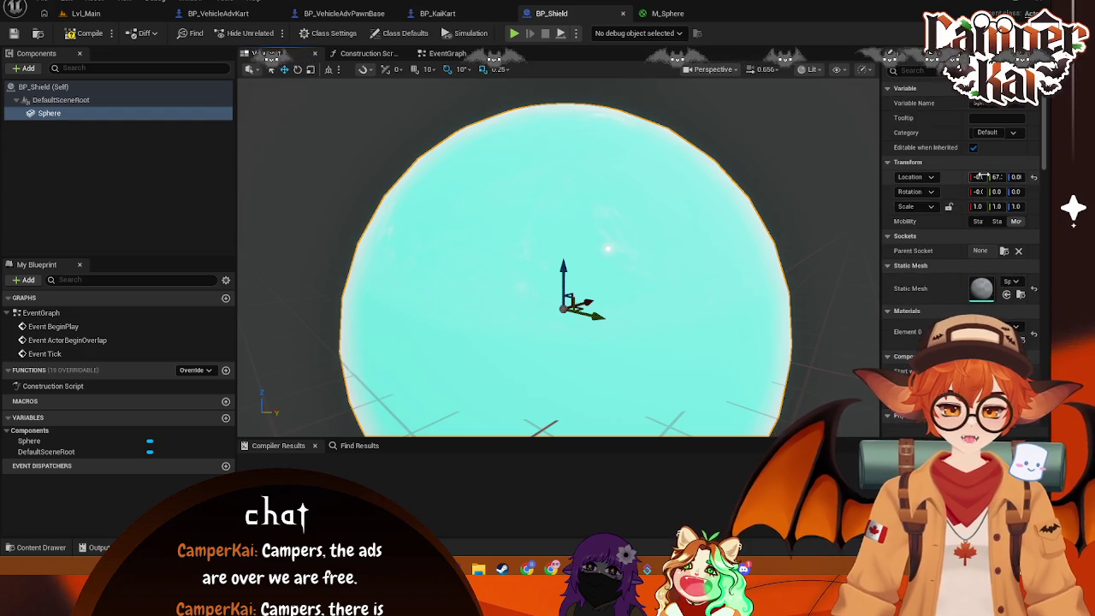
{"action": "left_click", "coordinate": [981, 176]}
{"action": "type", "text": "0"}
{"action": "key", "text": "Tab"}
{"action": "type", "text": "0"}
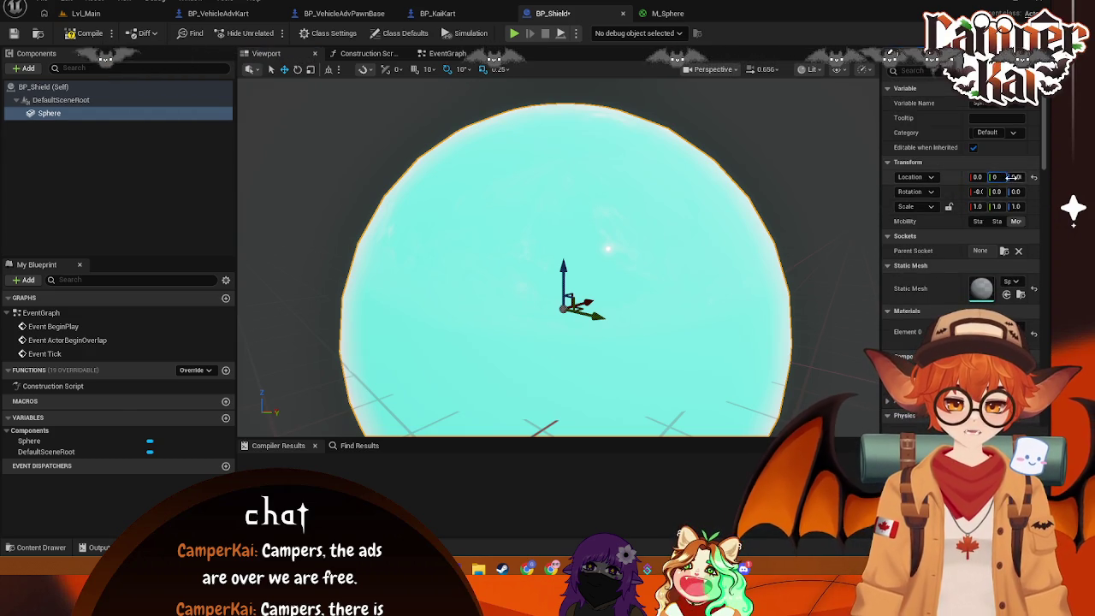
{"action": "key", "text": "Tab"}
{"action": "left_click", "coordinate": [777, 254]}
{"action": "left_click", "coordinate": [661, 20]}
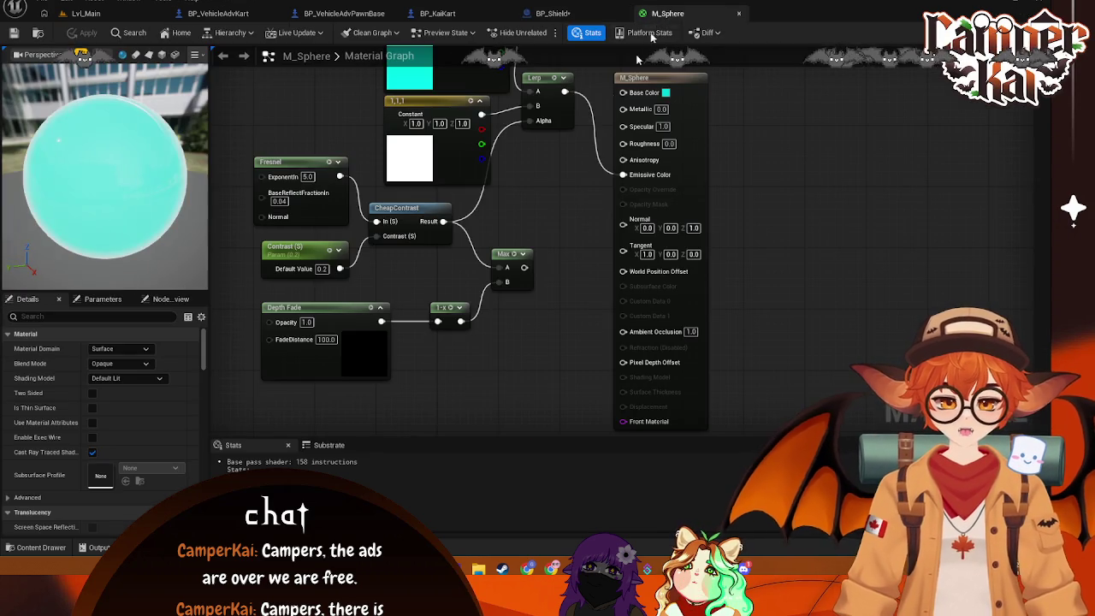
Connect the Max output to Opacity Override, then replace it with the CheapContrast result
{"action": "mouse_move", "coordinate": [549, 268]}
{"action": "left_mouse_down"}
{"action": "mouse_move", "coordinate": [570, 275]}
{"action": "mouse_move", "coordinate": [600, 231]}
{"action": "left_mouse_up"}
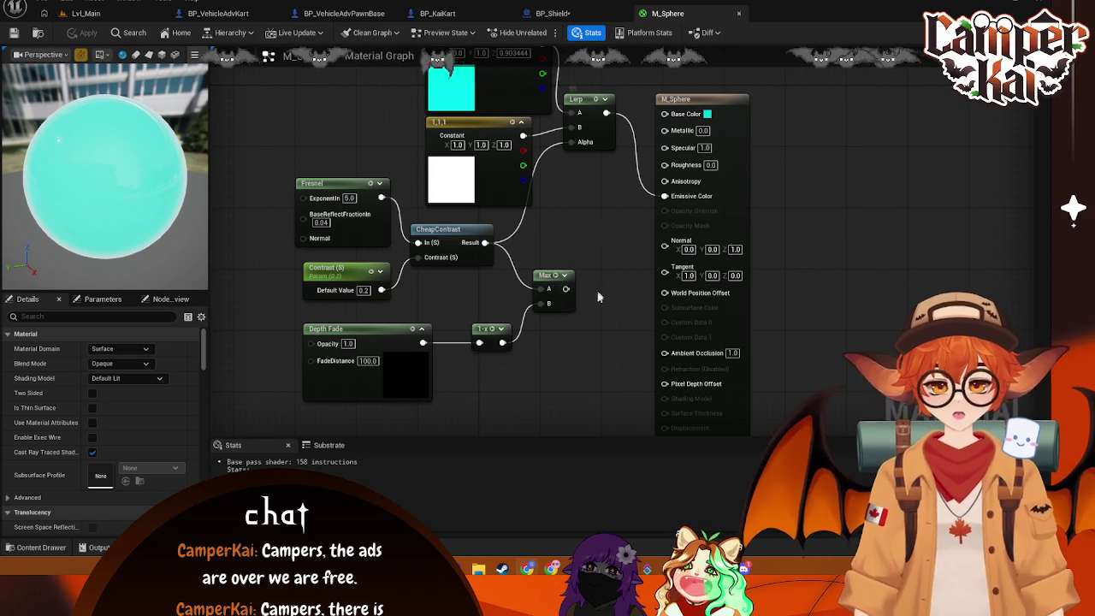
{"action": "left_click", "coordinate": [549, 276]}
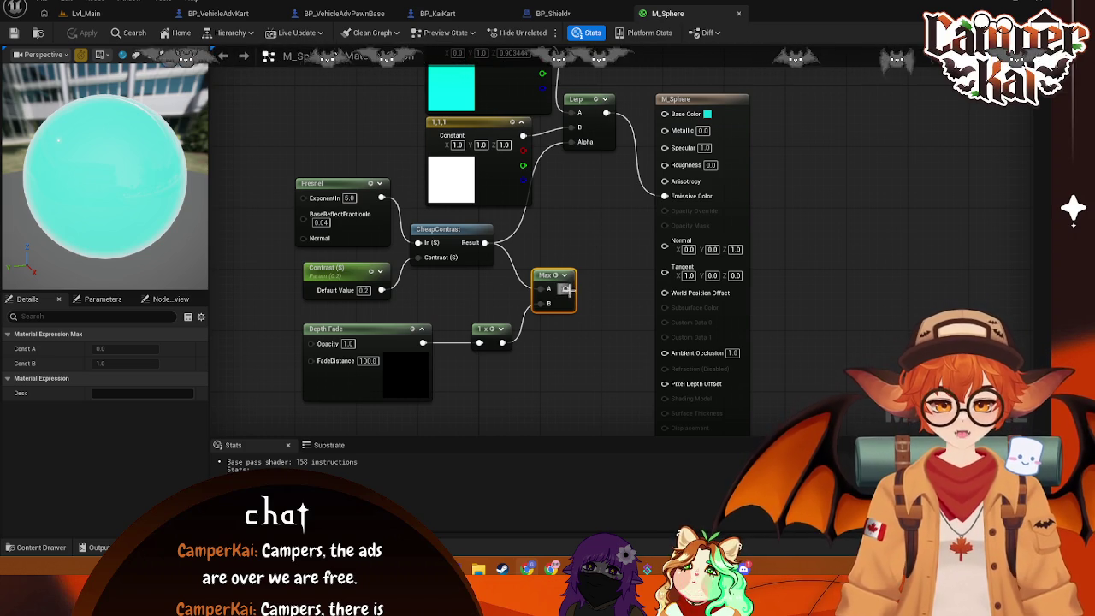
{"action": "left_click_drag", "start_coordinate": [565, 288], "coordinate": [661, 211]}
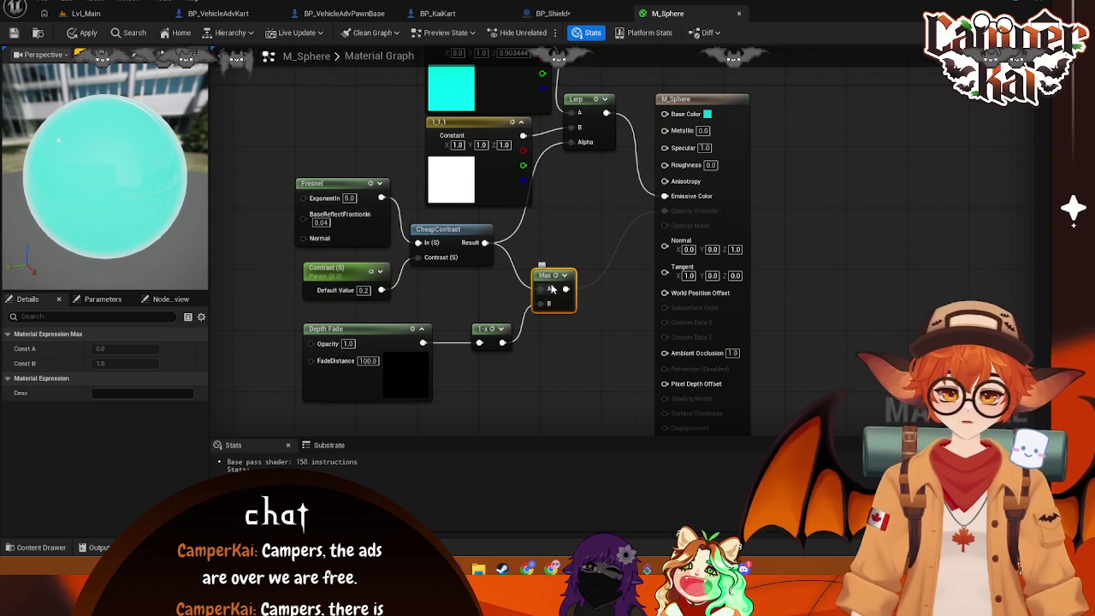
{"action": "mouse_move", "coordinate": [484, 243]}
{"action": "left_mouse_down"}
{"action": "mouse_move", "coordinate": [524, 264]}
{"action": "mouse_move", "coordinate": [660, 196]}
{"action": "mouse_move", "coordinate": [660, 236]}
{"action": "mouse_move", "coordinate": [665, 211]}
{"action": "left_mouse_up"}
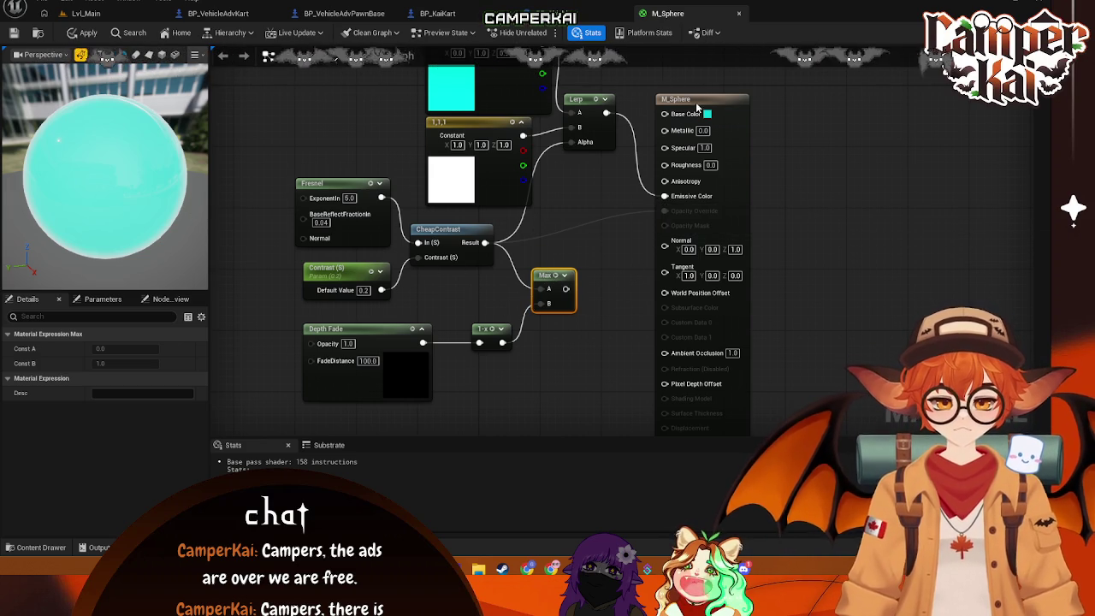
Select M_Sphere's result node and search its Details for 'opaci'
{"action": "left_click", "coordinate": [697, 102]}
{"action": "left_click", "coordinate": [58, 317]}
{"action": "type", "text": "op"}
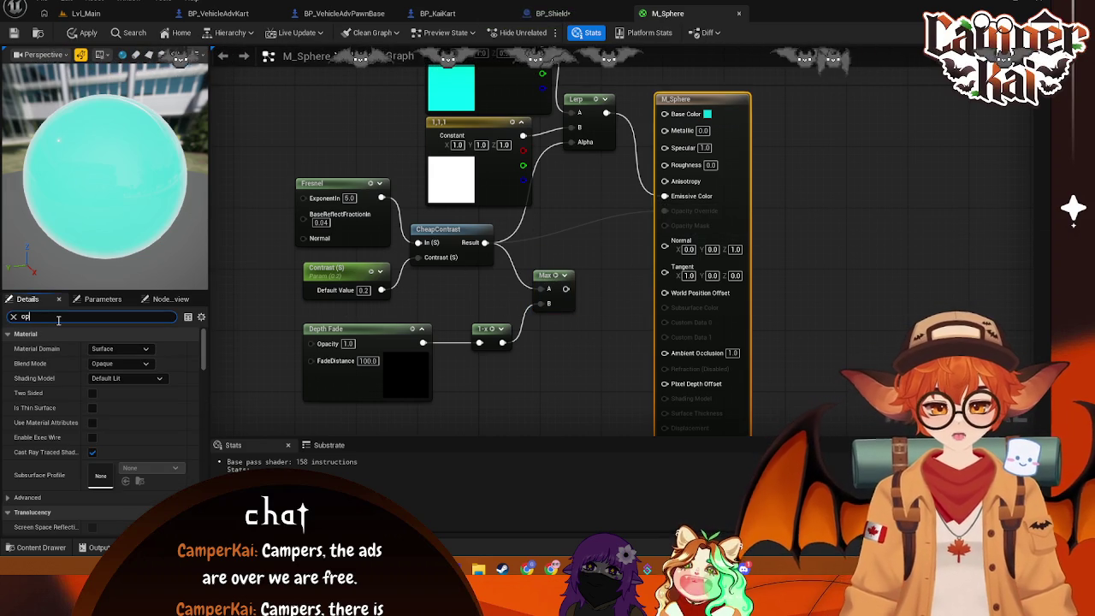
{"action": "type", "text": "aci"}
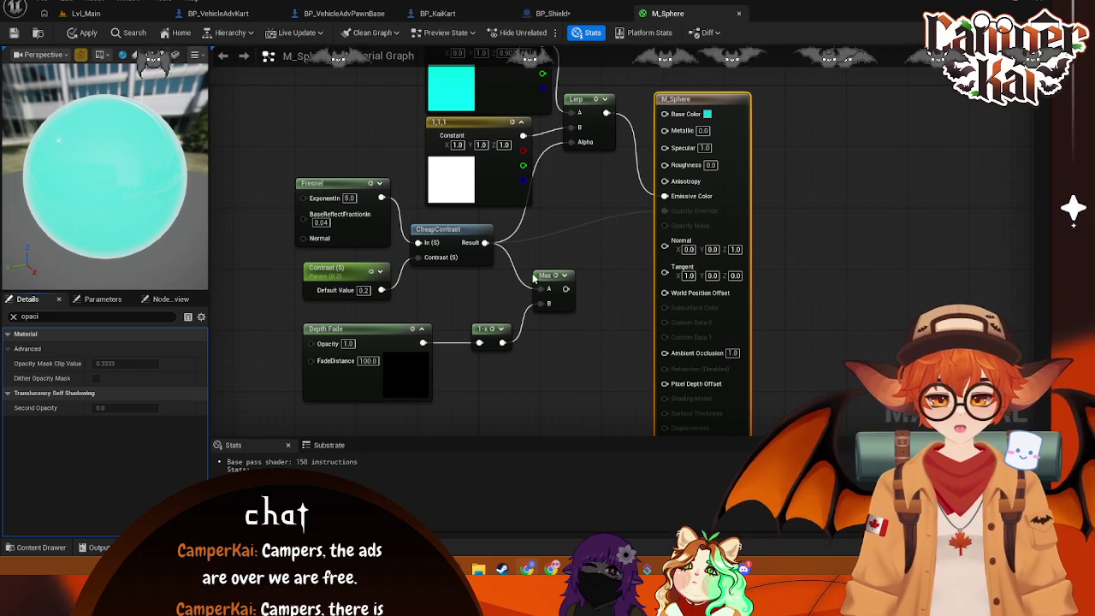
Wire the Max output into the Lerp Alpha, preview the 1-x node, and tidy node positions
{"action": "left_click_drag", "start_coordinate": [560, 308], "coordinate": [564, 161]}
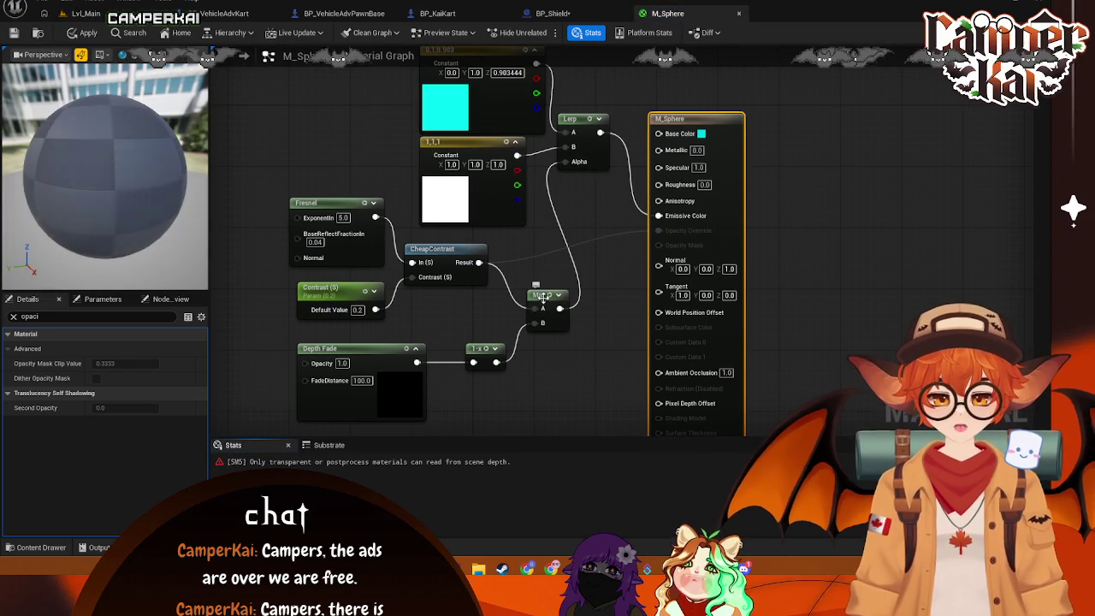
{"action": "left_click_drag", "start_coordinate": [564, 295], "coordinate": [554, 295]}
{"action": "left_click", "coordinate": [493, 340]}
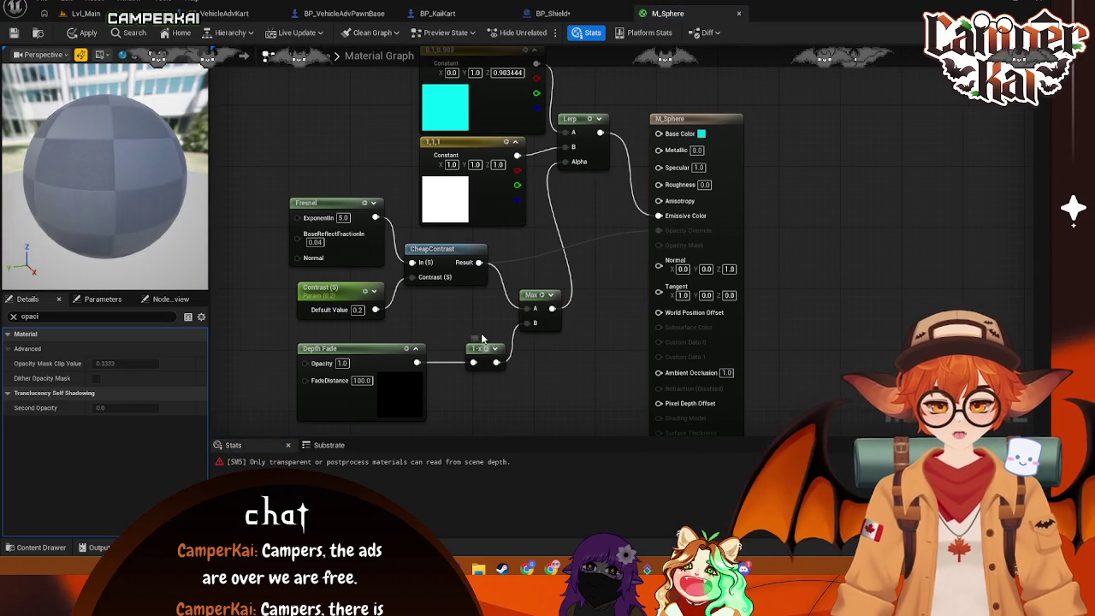
{"action": "left_click", "coordinate": [491, 351]}
{"action": "key", "text": "space"}
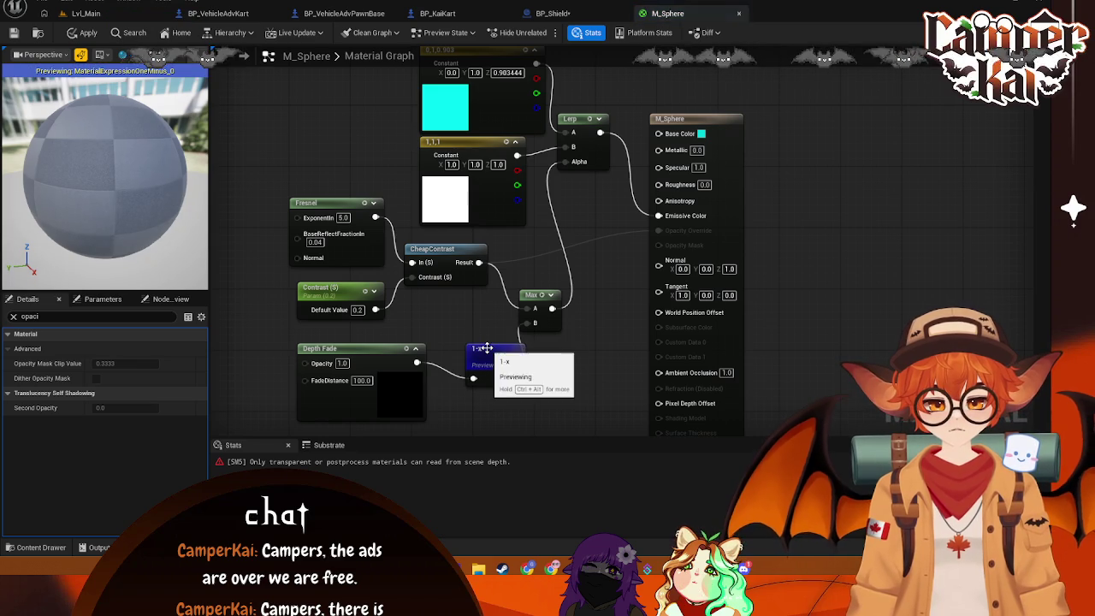
{"action": "key", "text": "space"}
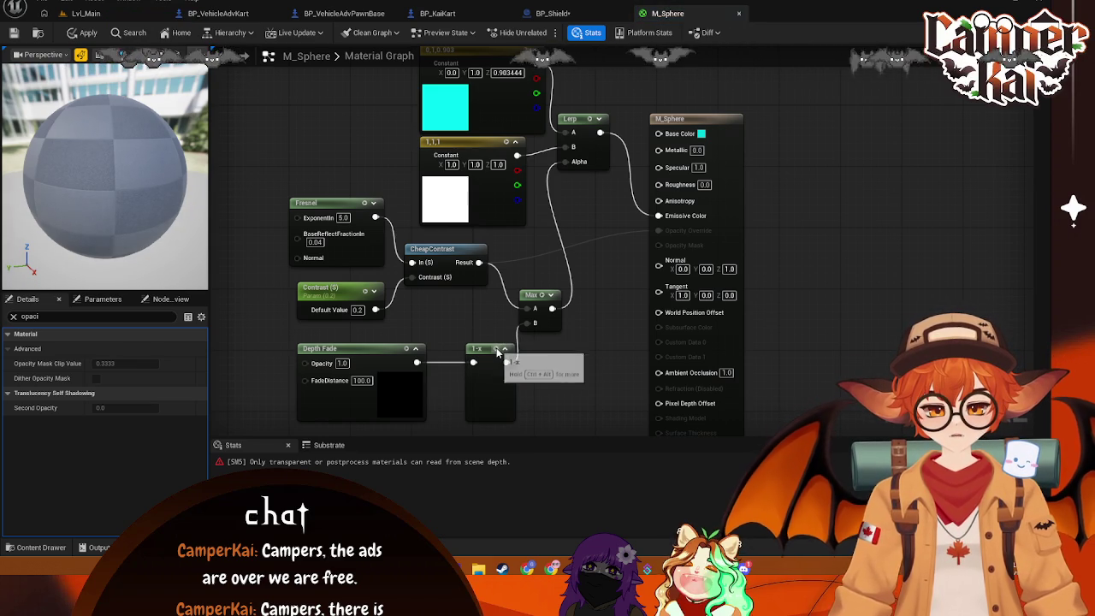
{"action": "left_click_drag", "start_coordinate": [502, 360], "coordinate": [493, 359]}
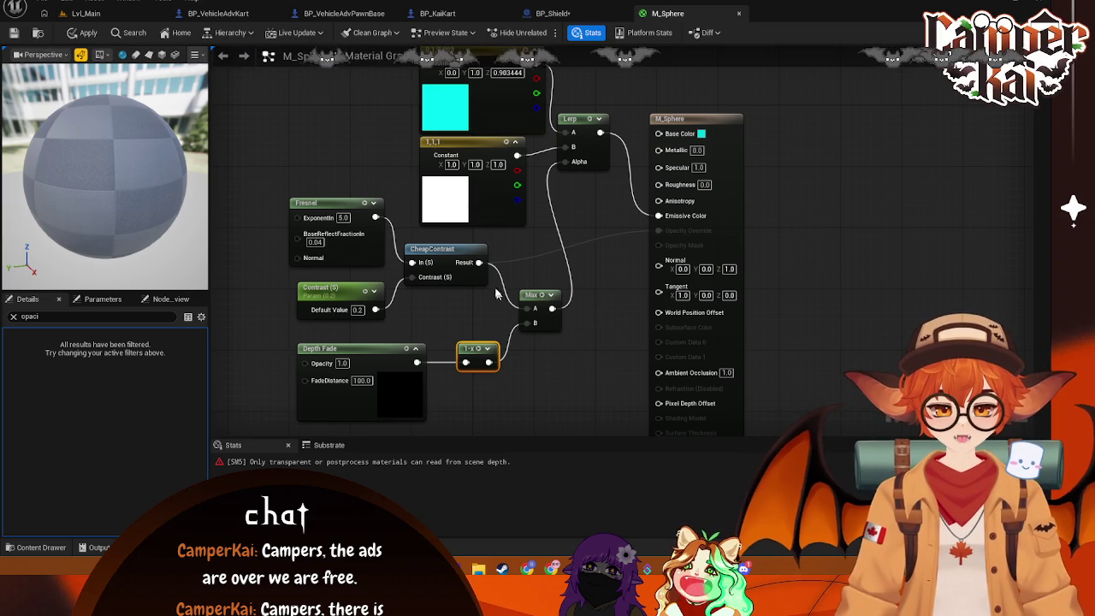
Add a Max node off the CheapContrast result, then delete it
{"action": "left_click_drag", "start_coordinate": [479, 262], "coordinate": [532, 359]}
{"action": "type", "text": "max"}
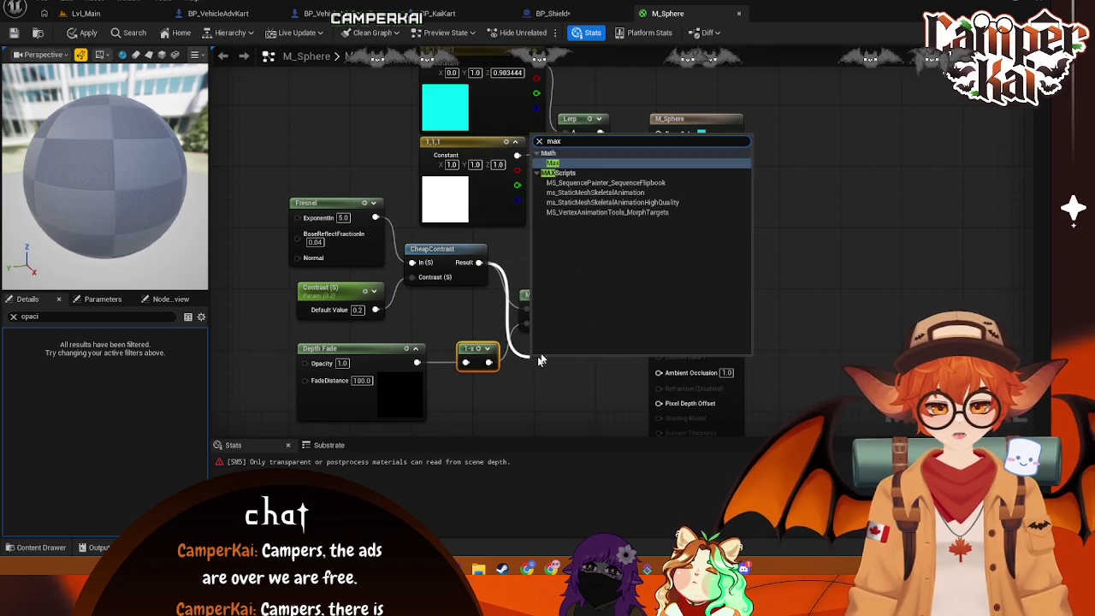
{"action": "key", "text": "Return"}
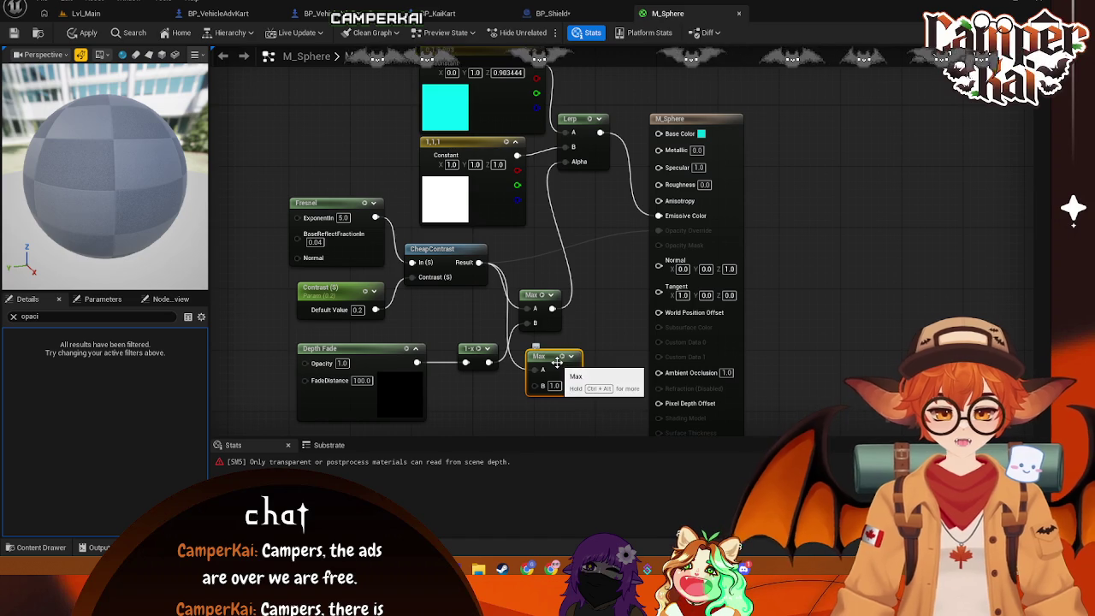
{"action": "key", "text": "Delete"}
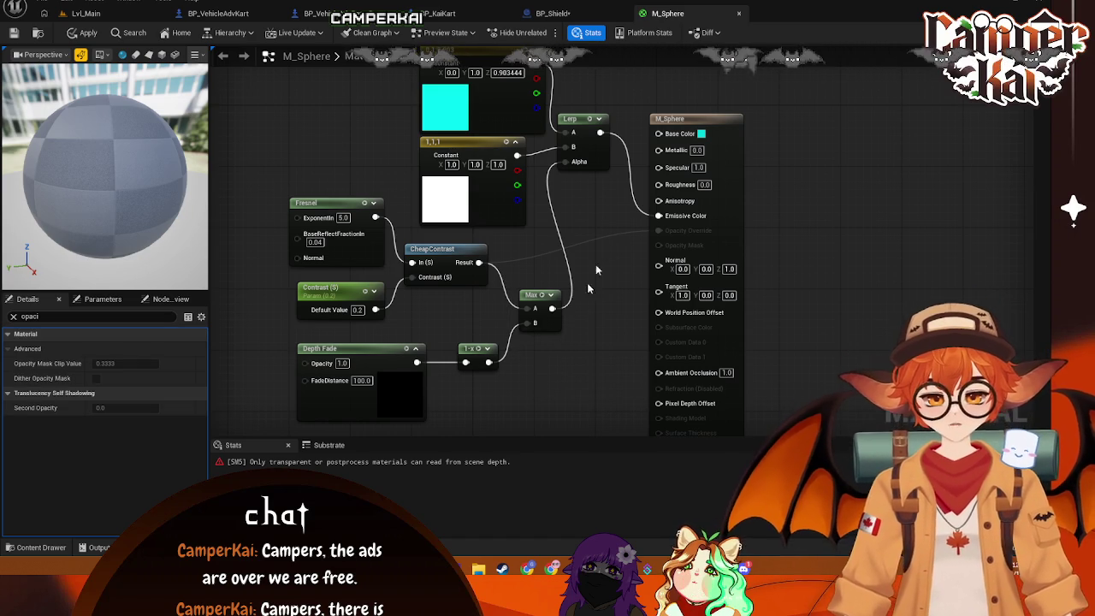
Inspect the Depth Fade node and the scene depth warning message
{"action": "left_click", "coordinate": [368, 374]}
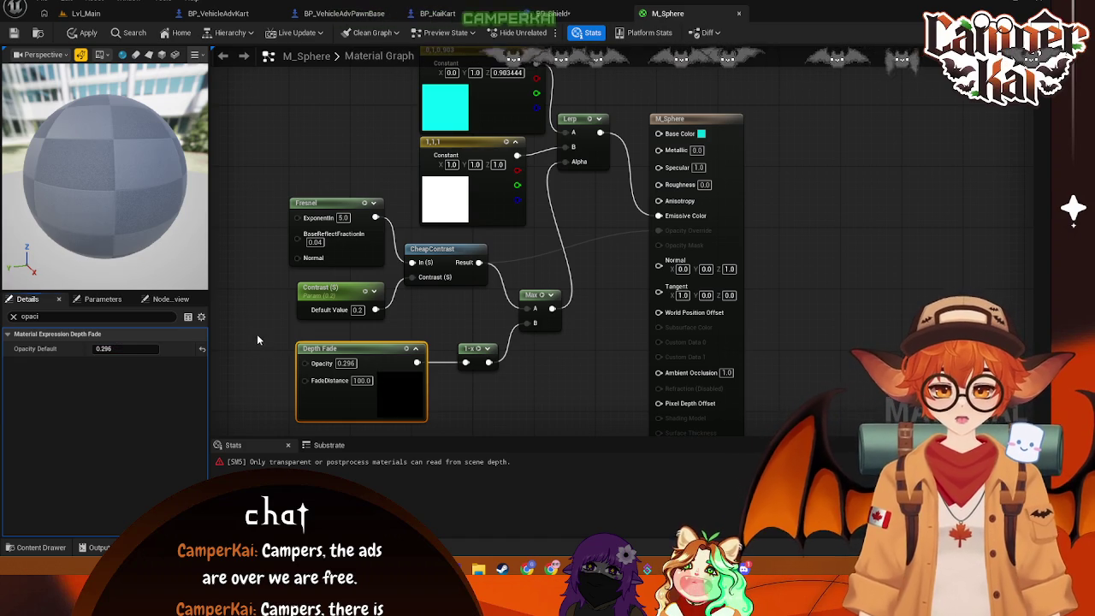
{"action": "left_click", "coordinate": [504, 319]}
{"action": "left_click", "coordinate": [375, 463]}
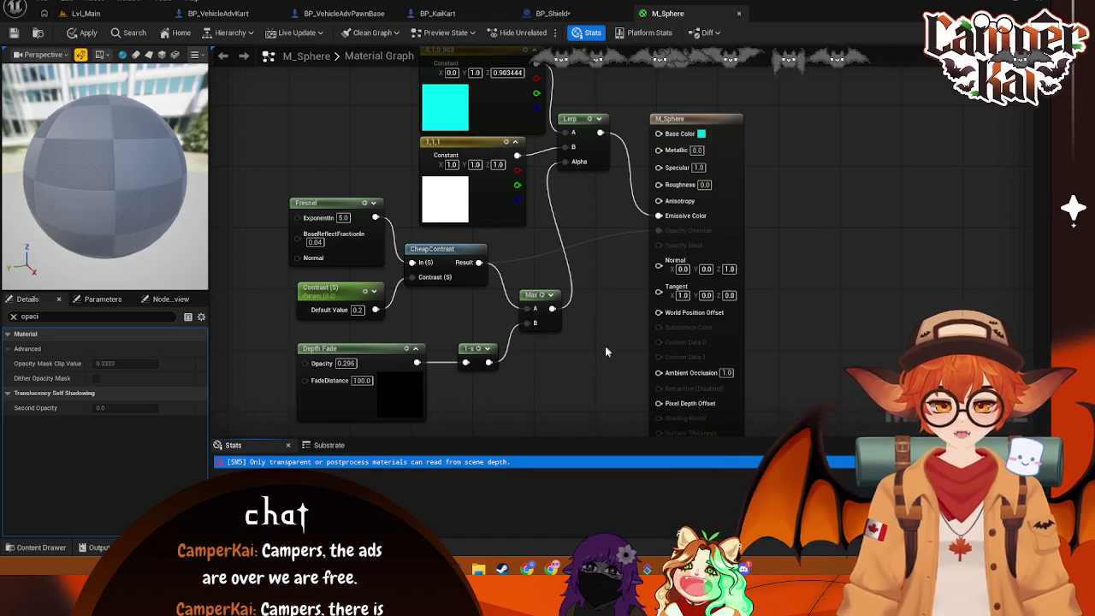
{"action": "left_click_drag", "start_coordinate": [603, 352], "coordinate": [590, 370]}
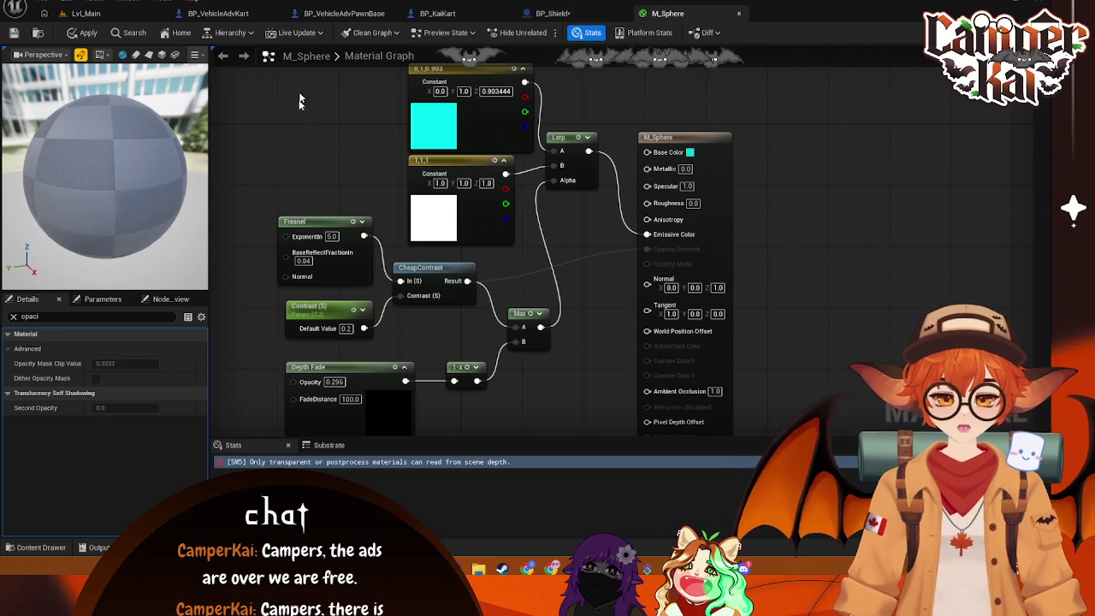
Take a screen capture of the material graph region
{"action": "key", "text": "super+shift+s"}
{"action": "left_click_drag", "start_coordinate": [244, 65], "coordinate": [734, 449]}
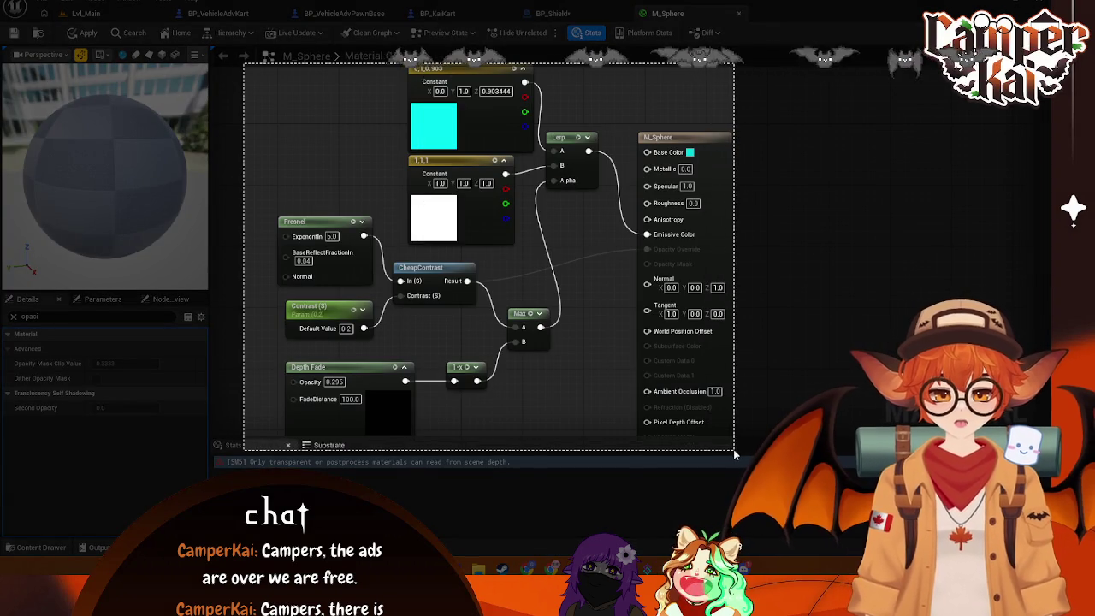
{"action": "left_click", "coordinate": [363, 468]}
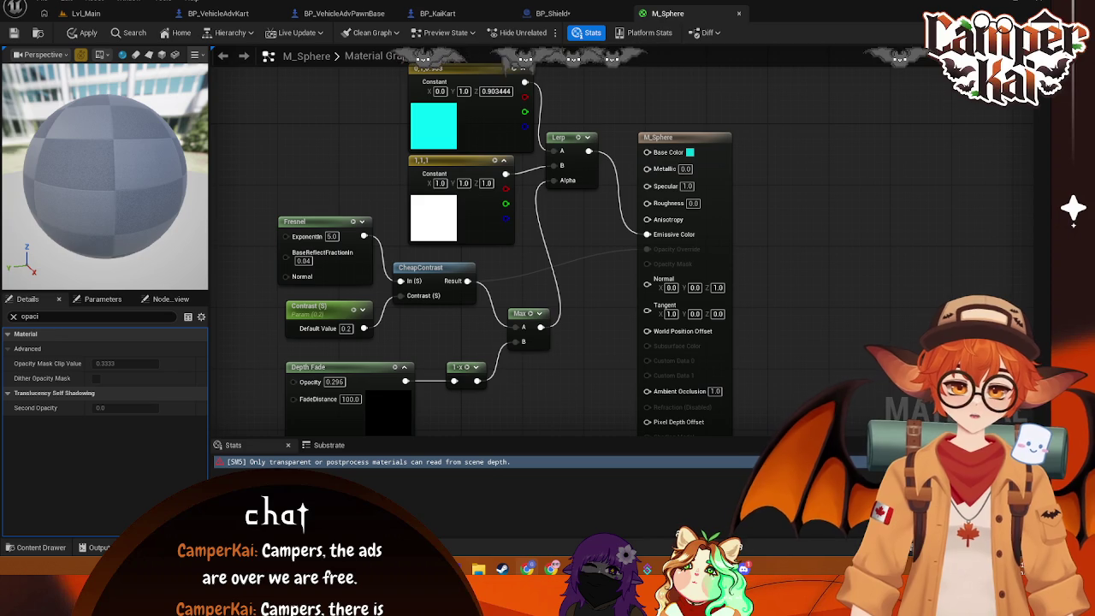
Set M_Sphere's Blend Mode to Additive, apply, and check the sphere in BP_Shield
{"action": "left_click", "coordinate": [654, 143]}
{"action": "left_click", "coordinate": [14, 317]}
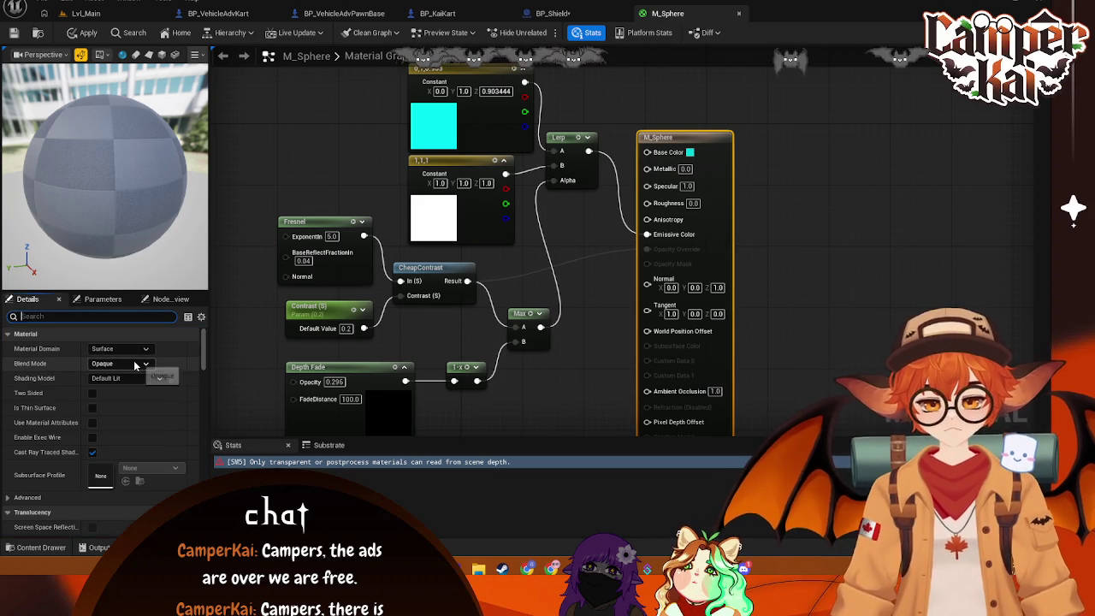
{"action": "left_click", "coordinate": [137, 364]}
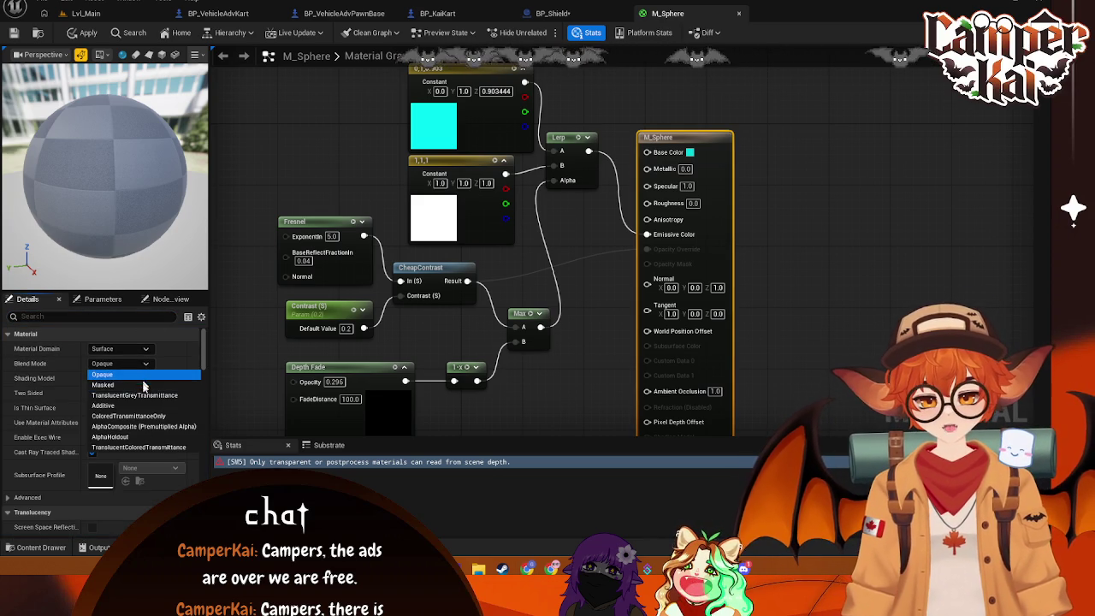
{"action": "left_click", "coordinate": [142, 406]}
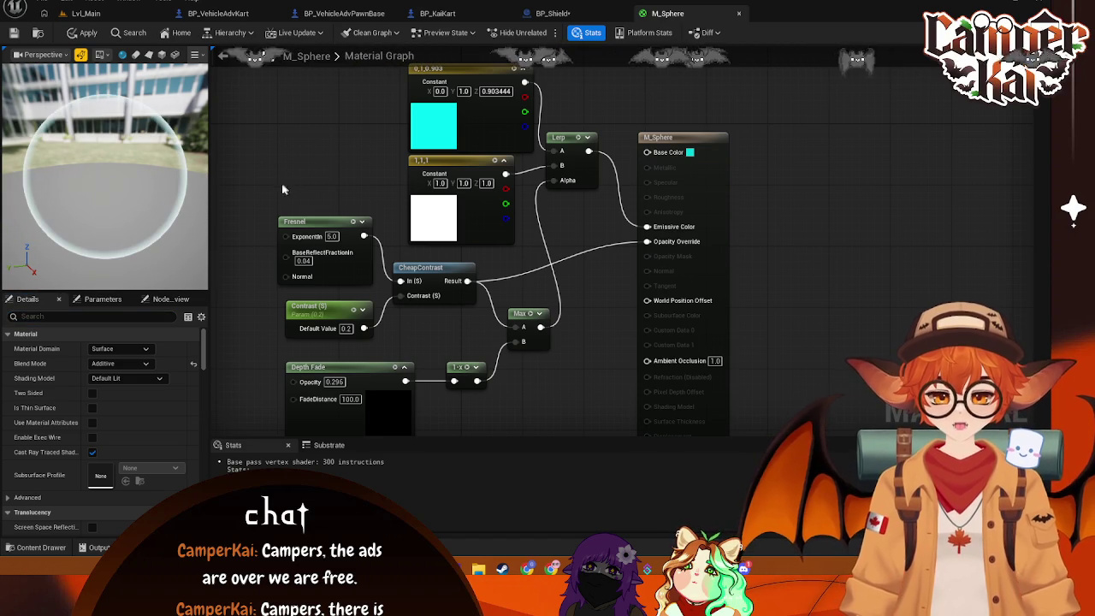
{"action": "left_click", "coordinate": [553, 13]}
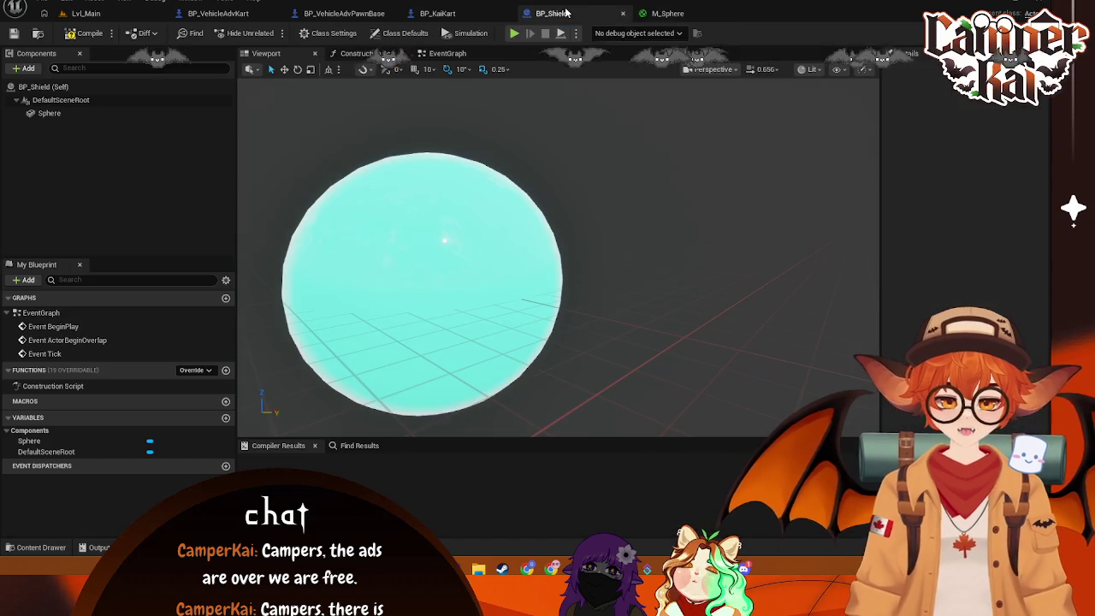
{"action": "left_click", "coordinate": [667, 13]}
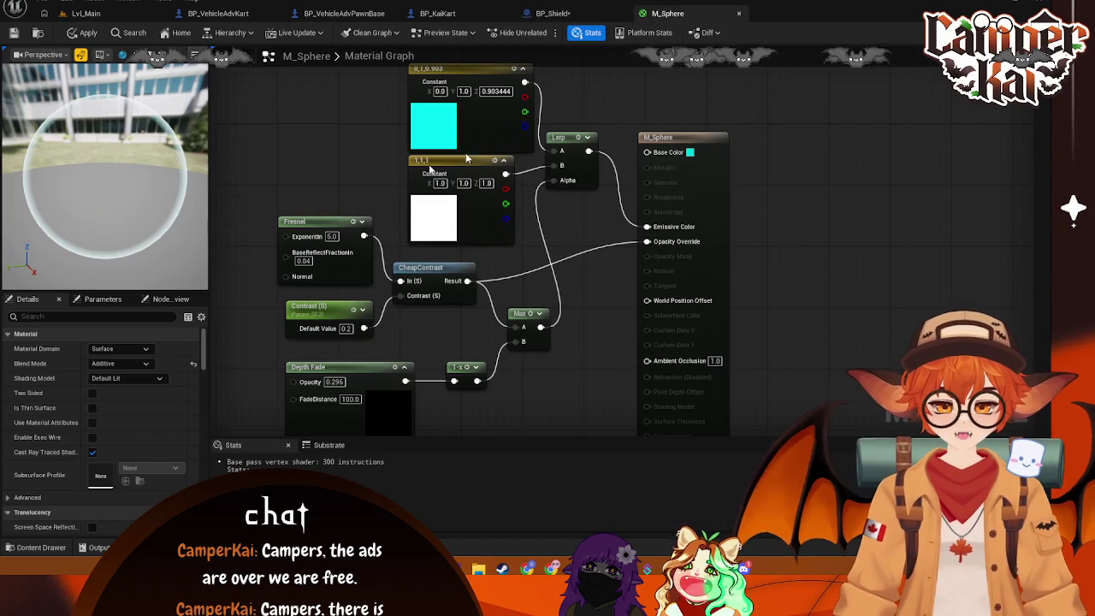
{"action": "key", "text": "ctrl+s"}
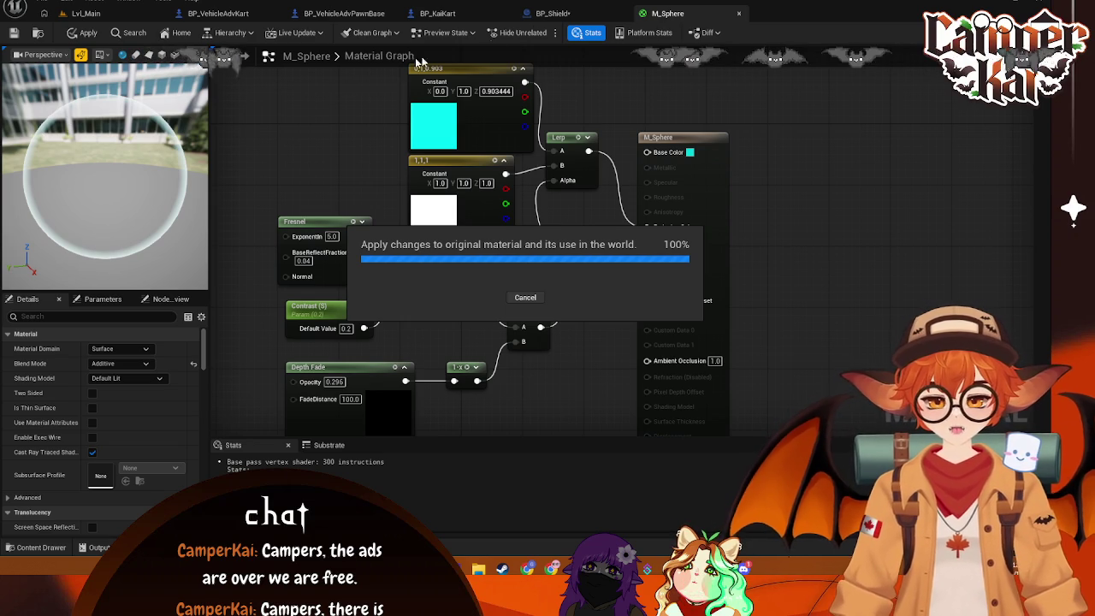
{"action": "left_click", "coordinate": [567, 14]}
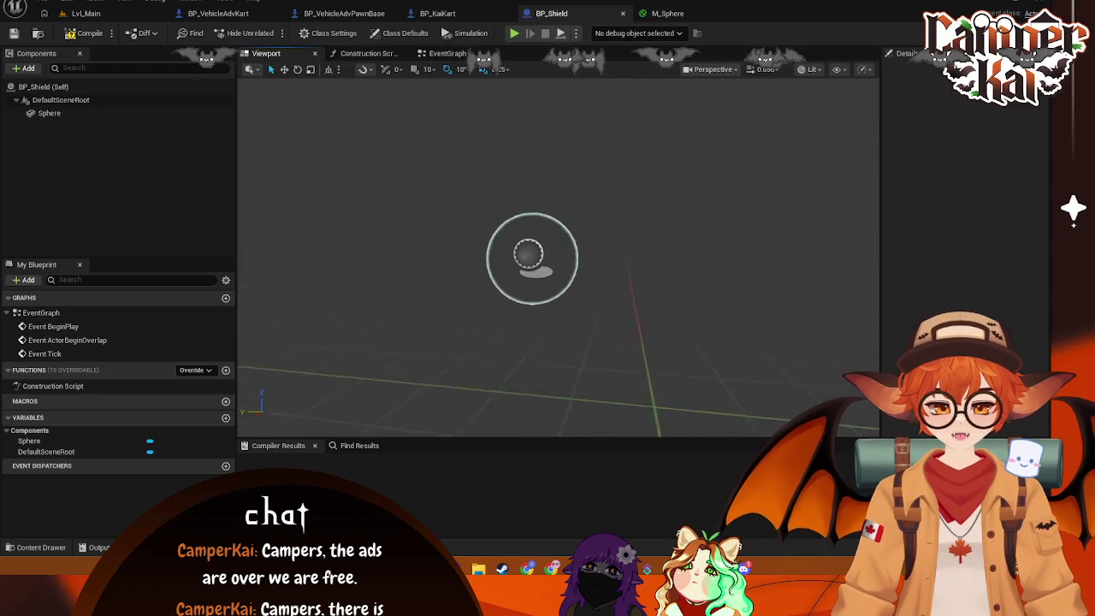
{"action": "left_click", "coordinate": [668, 14]}
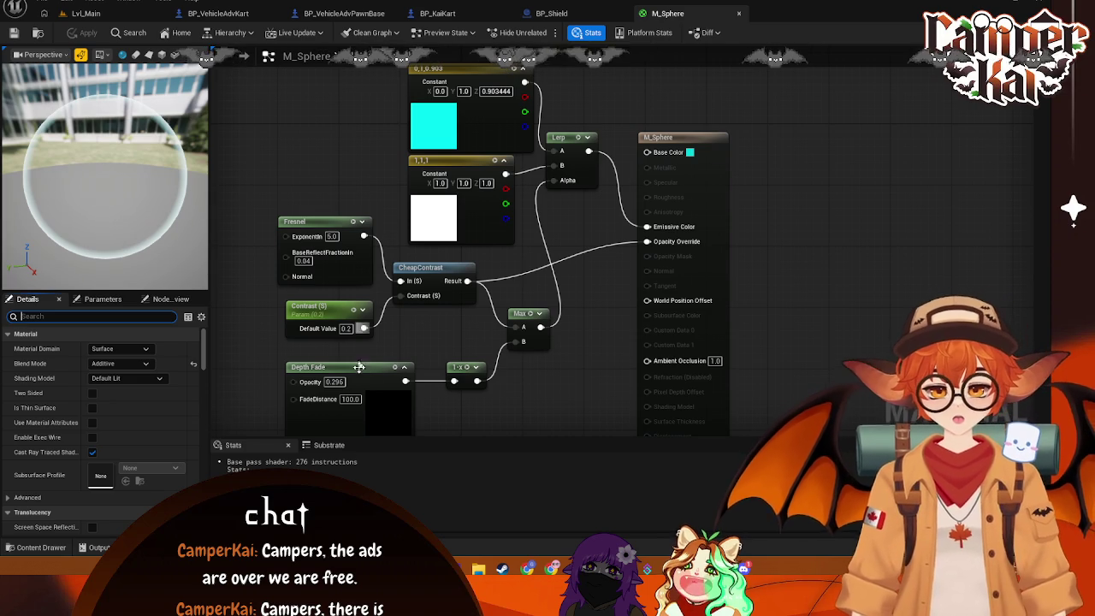
Set the Depth Fade Opacity Default to 1.0 and apply the material
{"action": "left_click", "coordinate": [333, 368]}
{"action": "mouse_move", "coordinate": [118, 351]}
{"action": "left_mouse_down"}
{"action": "mouse_move", "coordinate": [206, 350]}
{"action": "mouse_move", "coordinate": [8, 363]}
{"action": "left_mouse_up"}
{"action": "mouse_move", "coordinate": [128, 348]}
{"action": "left_mouse_down"}
{"action": "mouse_move", "coordinate": [111, 349]}
{"action": "mouse_move", "coordinate": [207, 355]}
{"action": "left_mouse_up"}
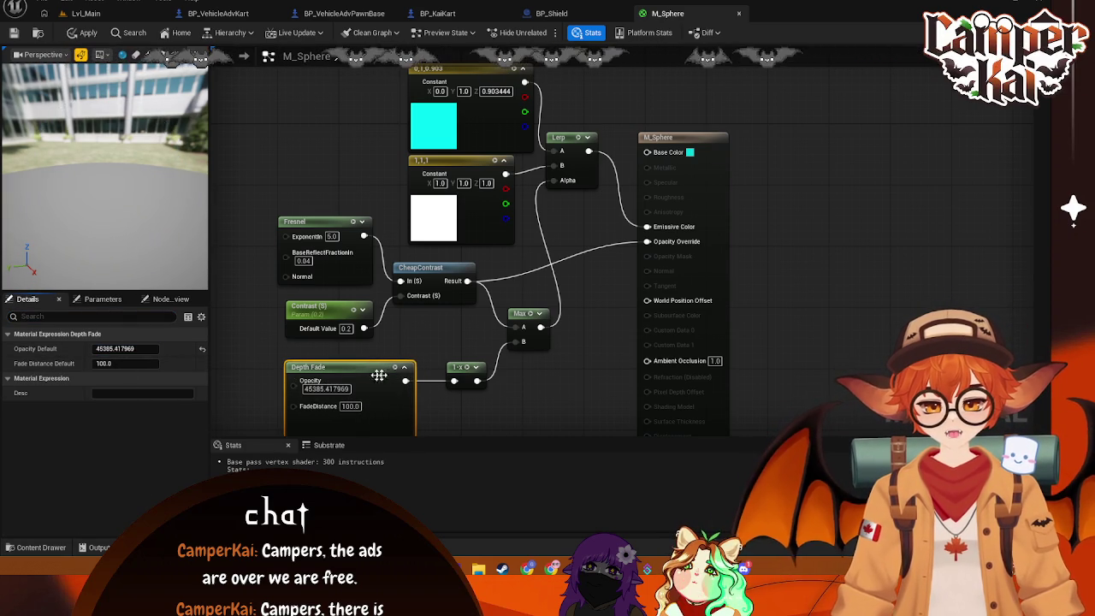
{"action": "left_click", "coordinate": [203, 349]}
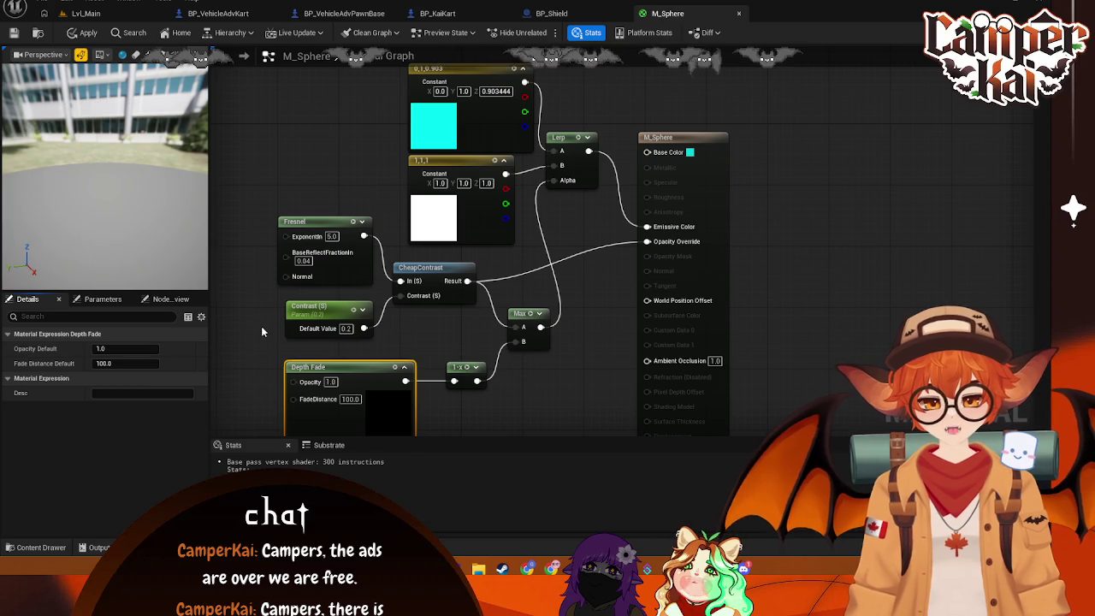
{"action": "key", "text": "ctrl+s"}
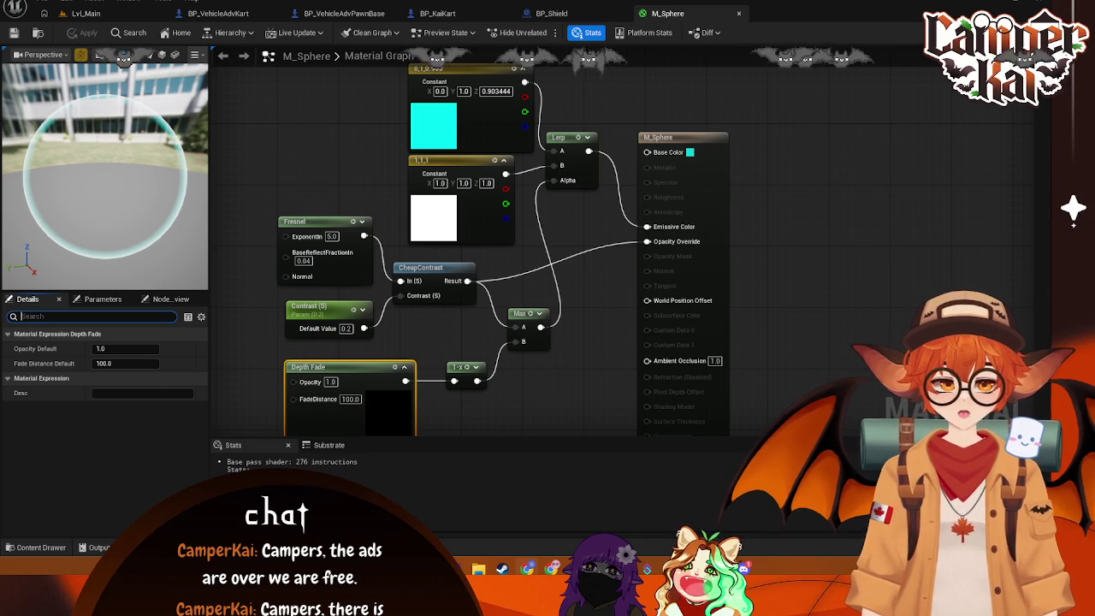
Make M_Sphere TranslucentGreyTransmittance, Unlit and two-sided
{"action": "left_click", "coordinate": [658, 137]}
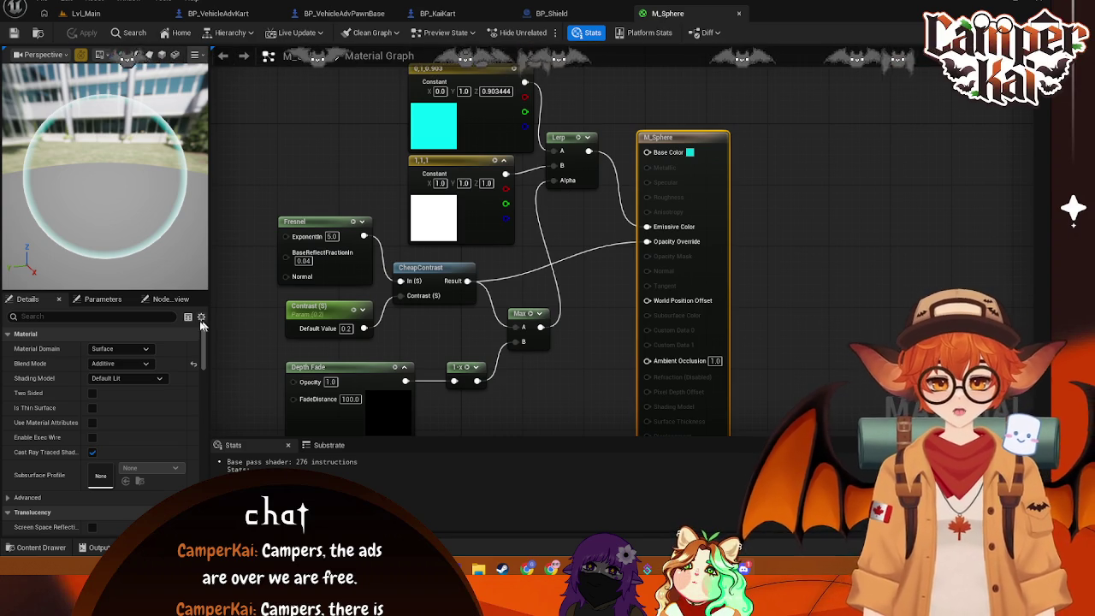
{"action": "left_click", "coordinate": [149, 364]}
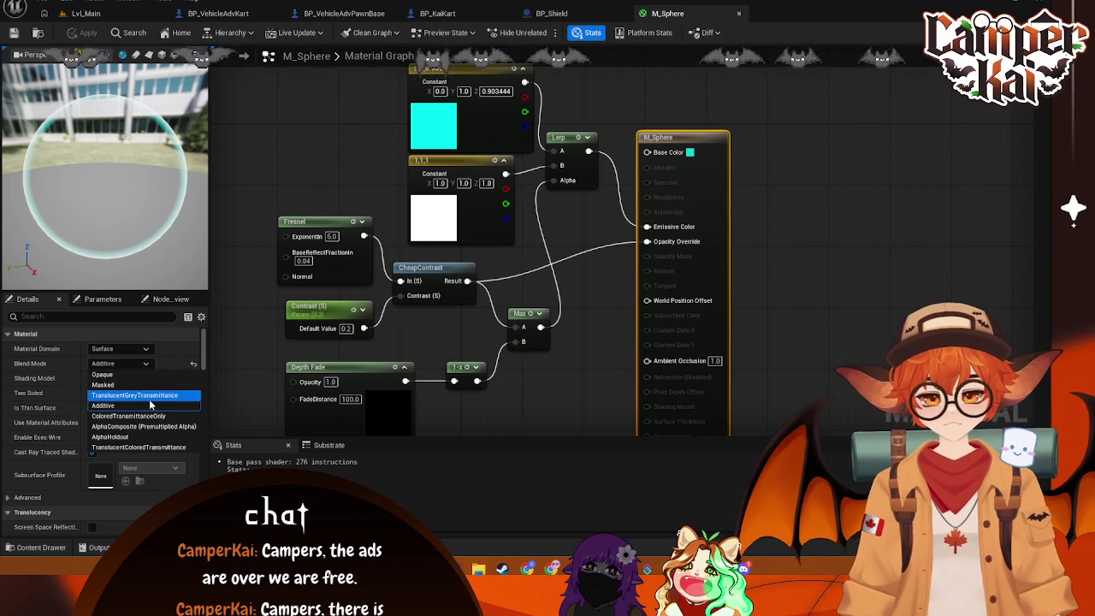
{"action": "left_click", "coordinate": [149, 396]}
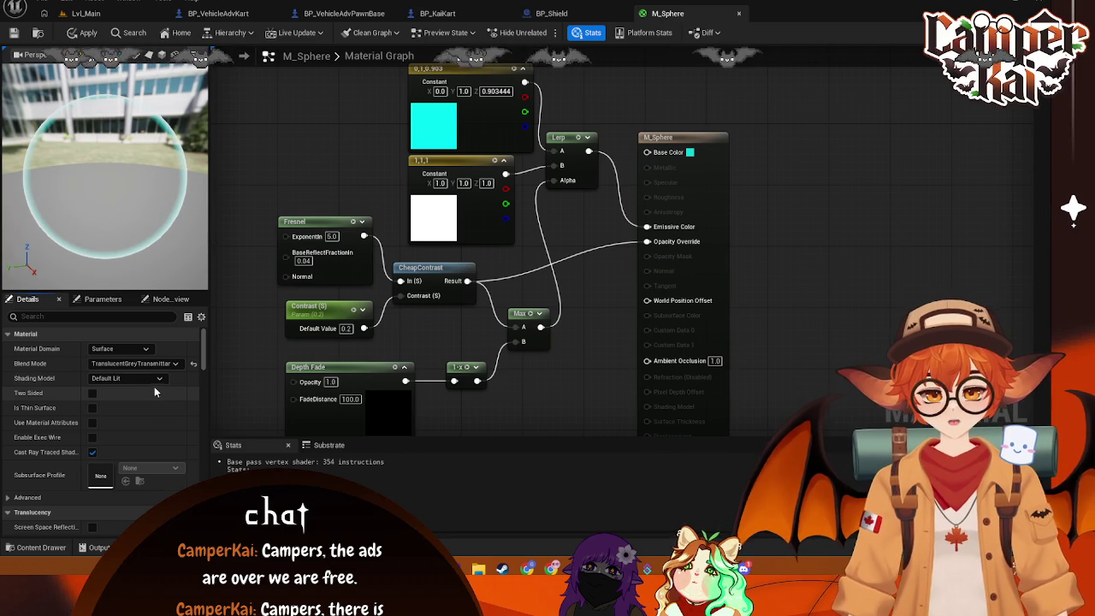
{"action": "left_click", "coordinate": [129, 378]}
{"action": "left_click", "coordinate": [119, 391]}
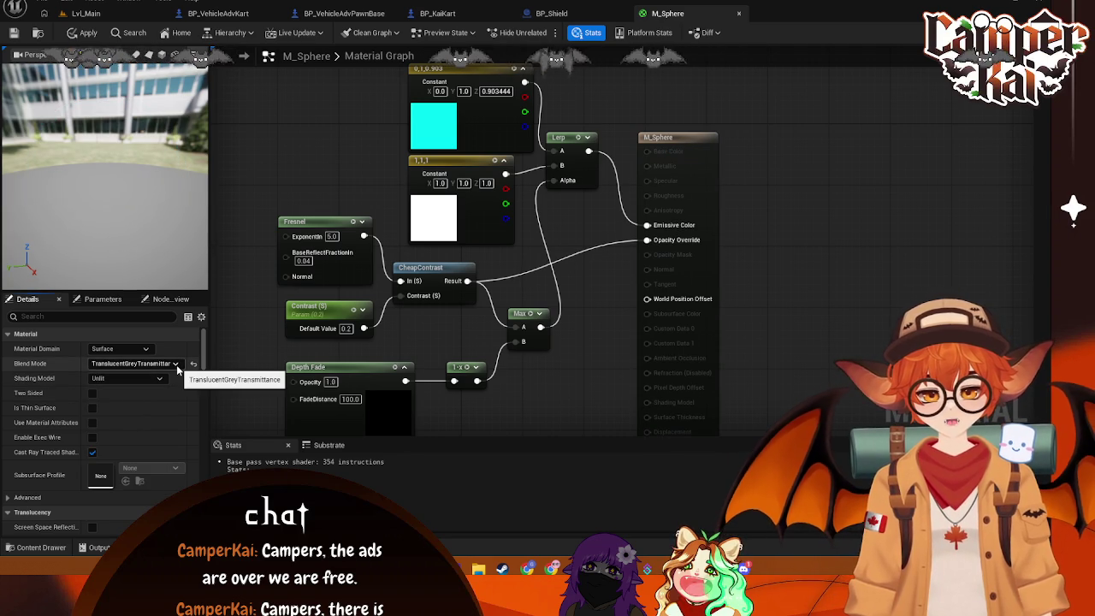
{"action": "left_click", "coordinate": [176, 365]}
{"action": "left_click", "coordinate": [176, 364]}
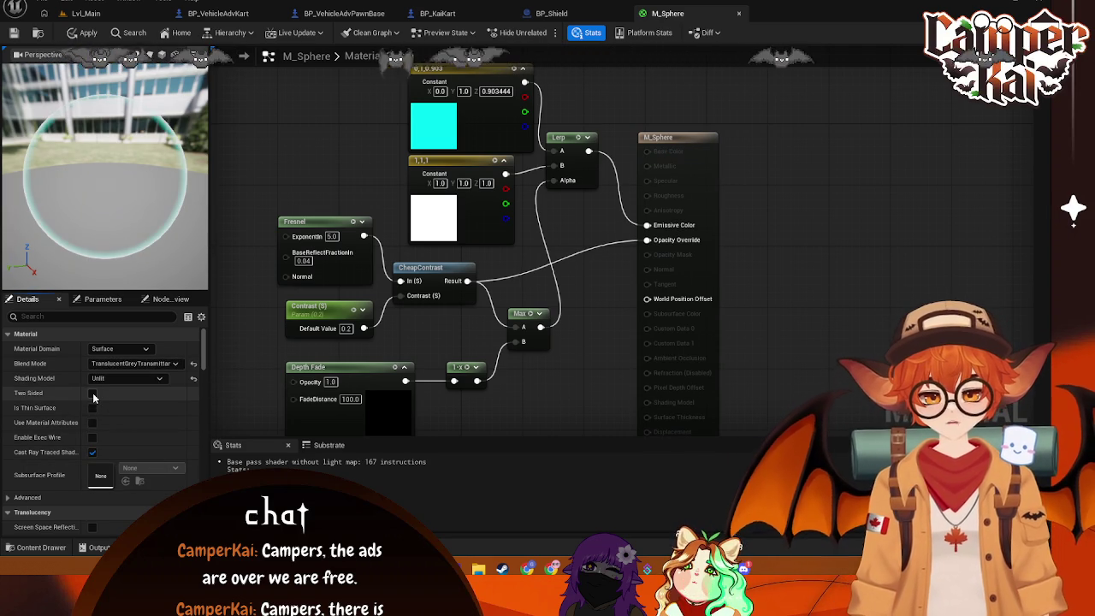
{"action": "left_click", "coordinate": [93, 394]}
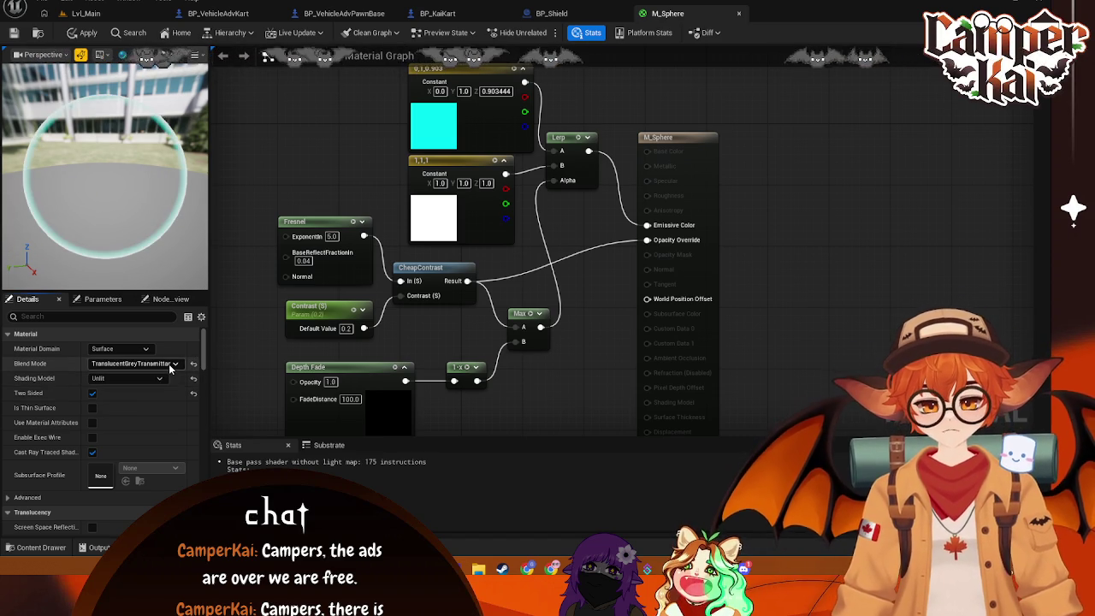
Try TranslucentColoredTransmittance, ColoredTransmittanceOnly and AlphaComposite blending, apply, and check BP_Shield
{"action": "left_click", "coordinate": [135, 364]}
{"action": "left_click", "coordinate": [161, 446]}
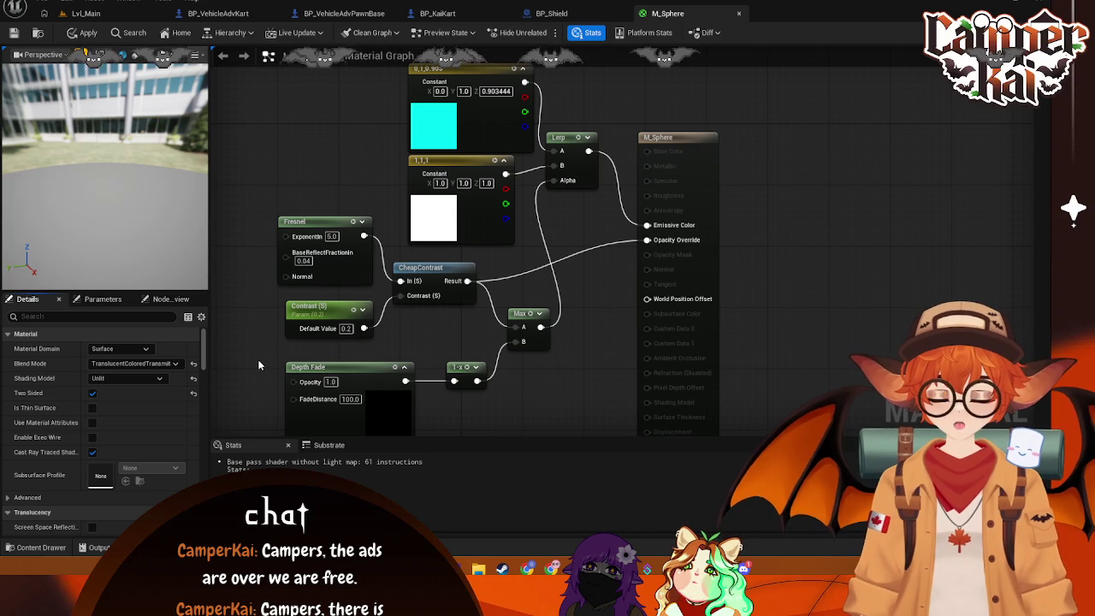
{"action": "left_click", "coordinate": [171, 364]}
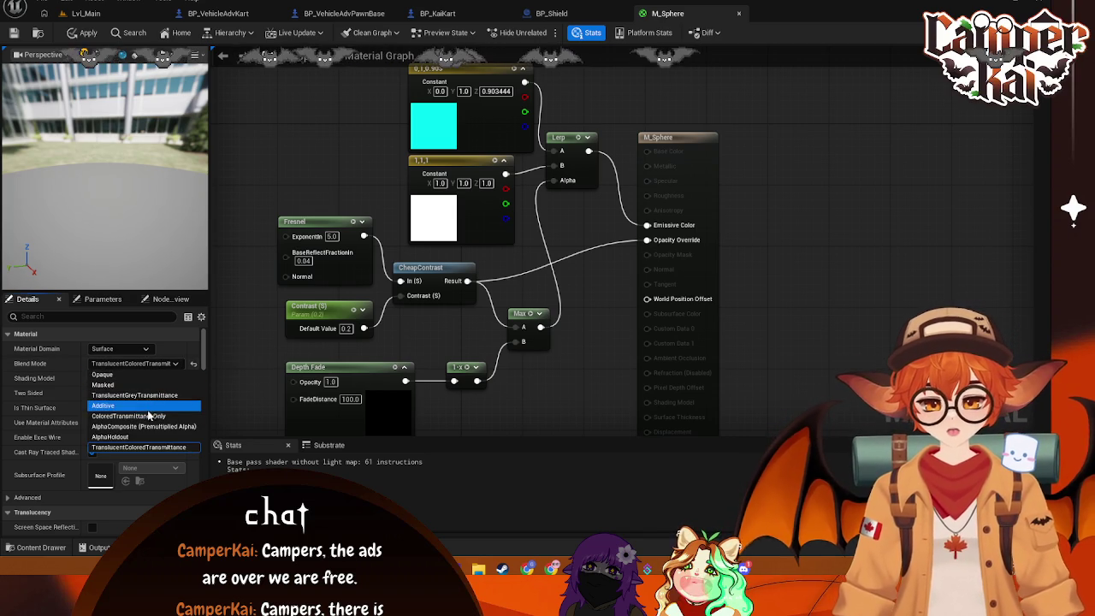
{"action": "left_click", "coordinate": [128, 416]}
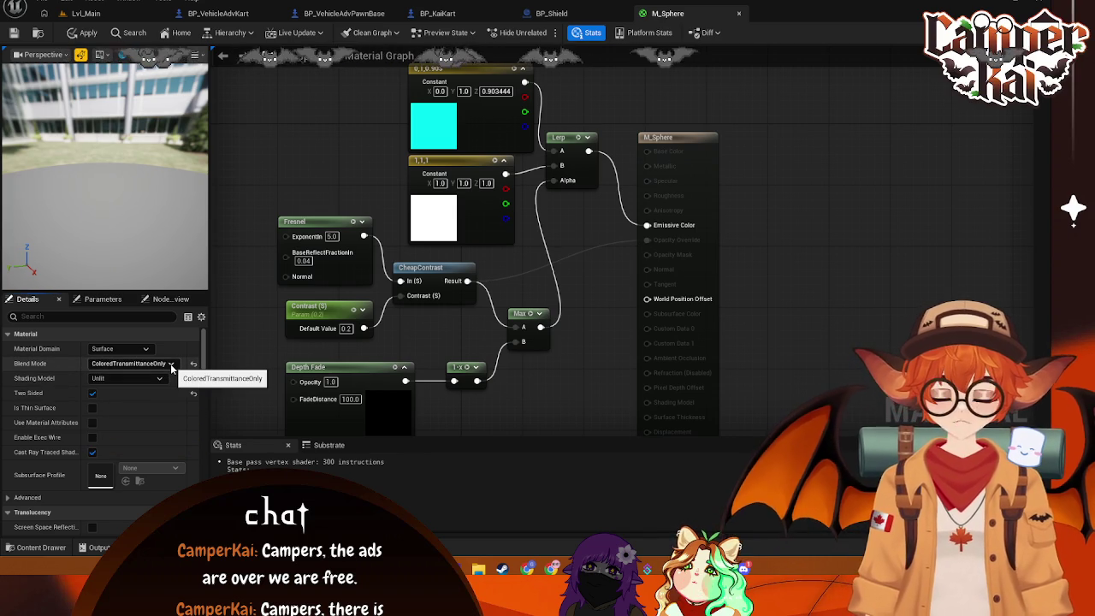
{"action": "left_click", "coordinate": [172, 364]}
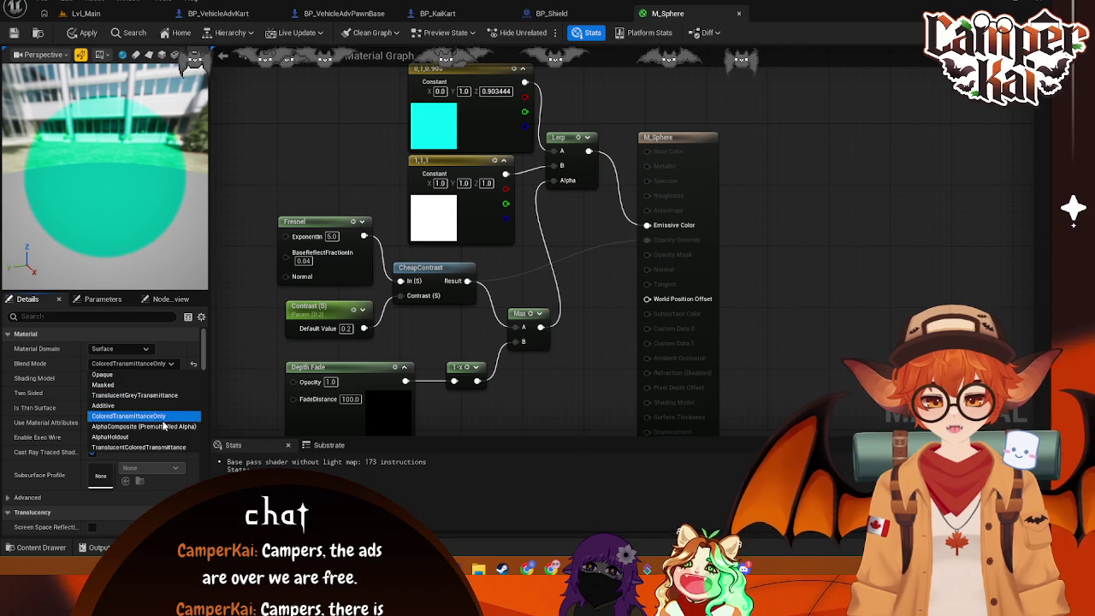
{"action": "left_click", "coordinate": [163, 425]}
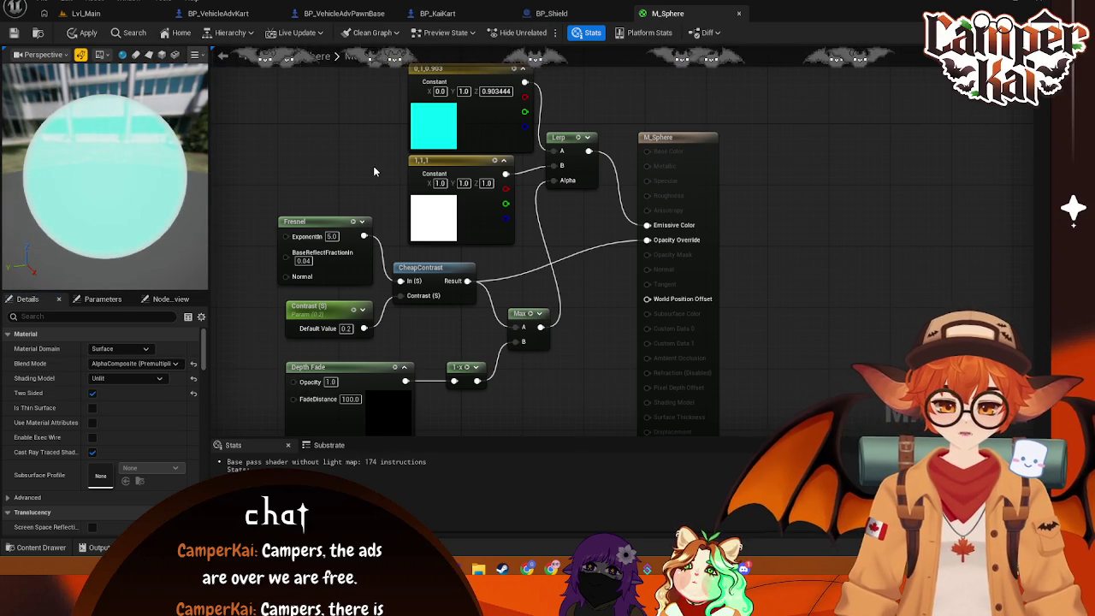
{"action": "key", "text": "ctrl+s"}
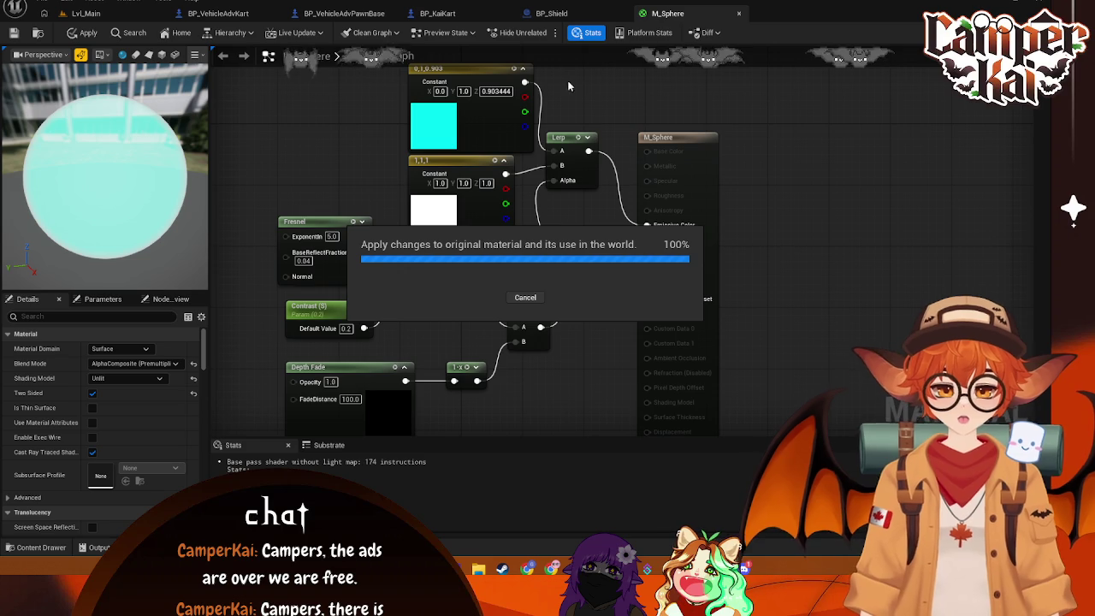
{"action": "left_click", "coordinate": [570, 15]}
{"action": "left_click", "coordinate": [638, 15]}
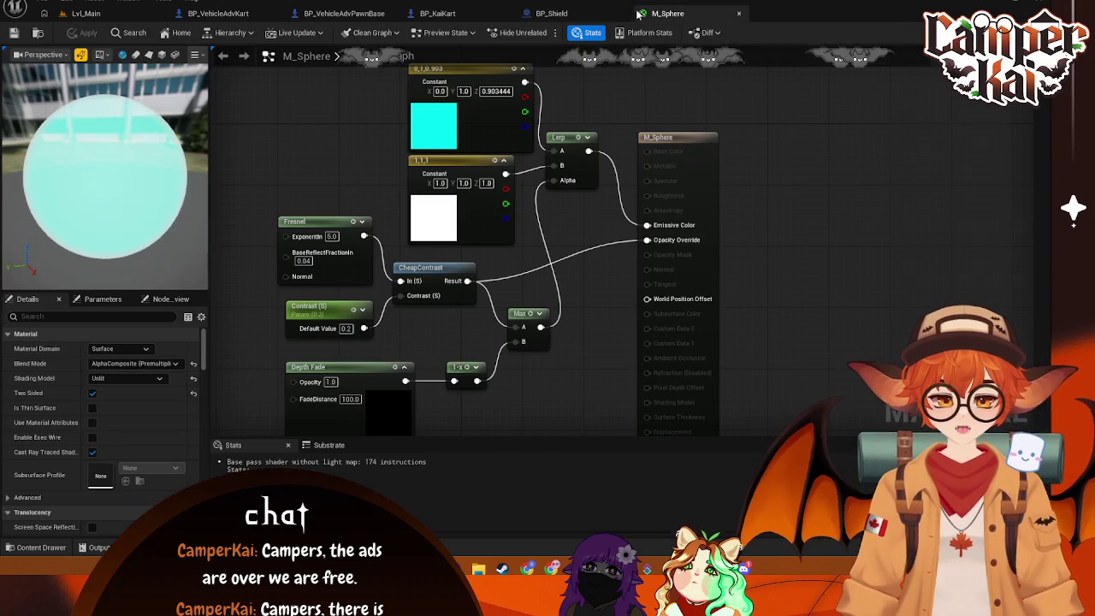
Switch blending to Additive, then to TranslucentGreyTransmittance, and apply
{"action": "left_click", "coordinate": [135, 364]}
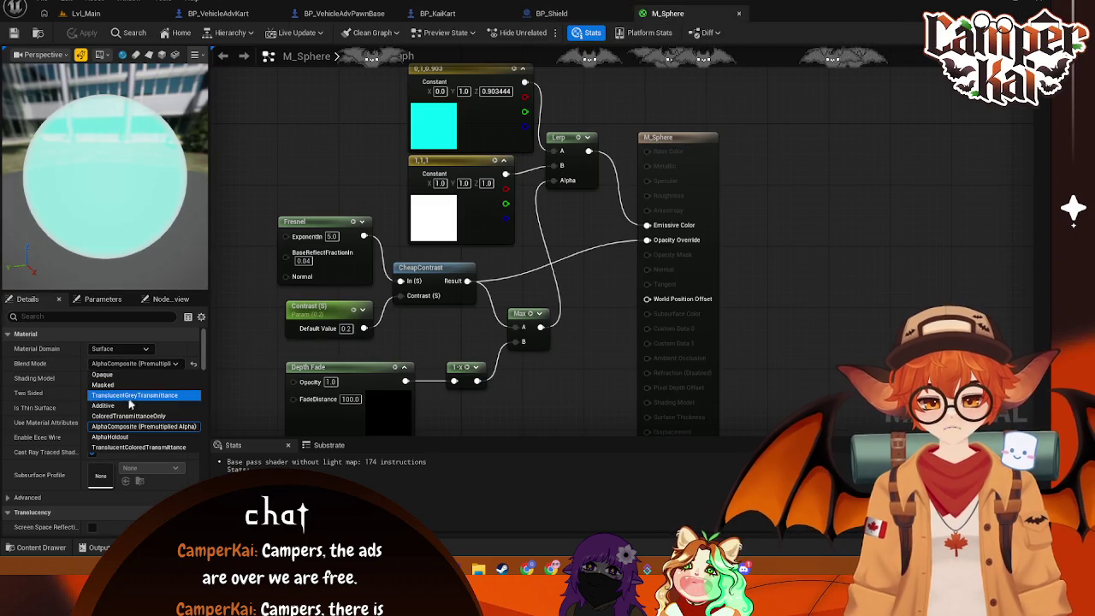
{"action": "left_click", "coordinate": [102, 405]}
{"action": "left_click", "coordinate": [160, 378]}
{"action": "left_click", "coordinate": [129, 390]}
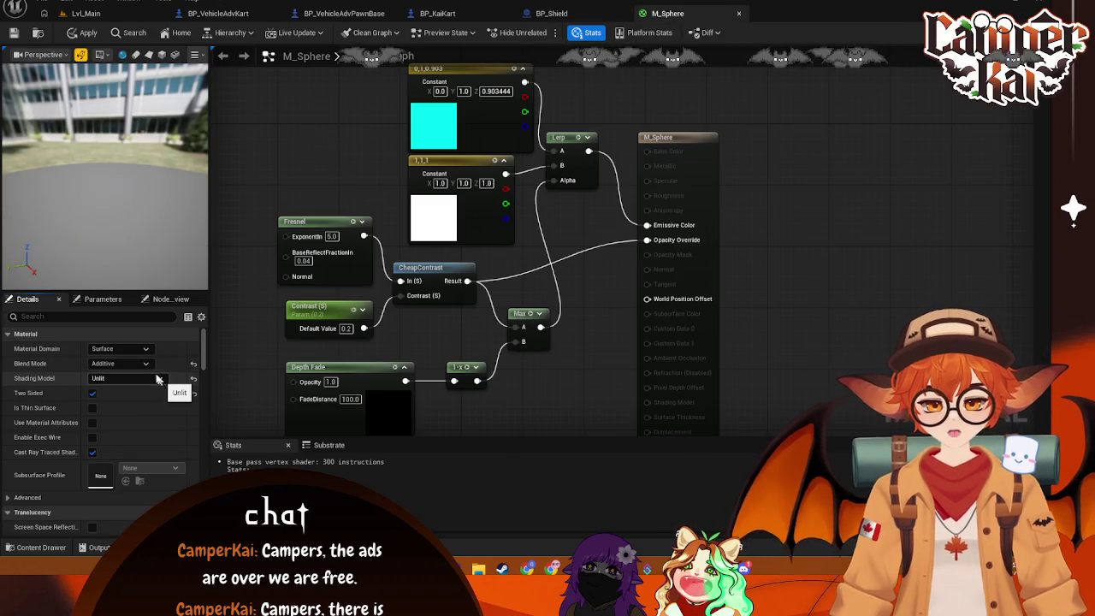
{"action": "left_click", "coordinate": [138, 363]}
{"action": "left_click", "coordinate": [129, 392]}
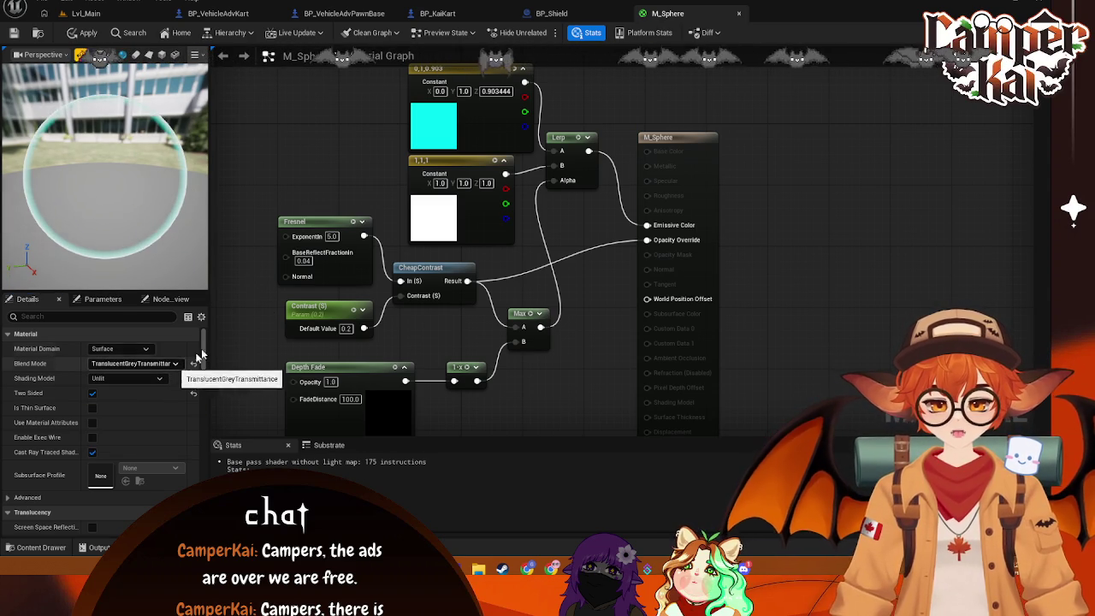
{"action": "key", "text": "ctrl+s"}
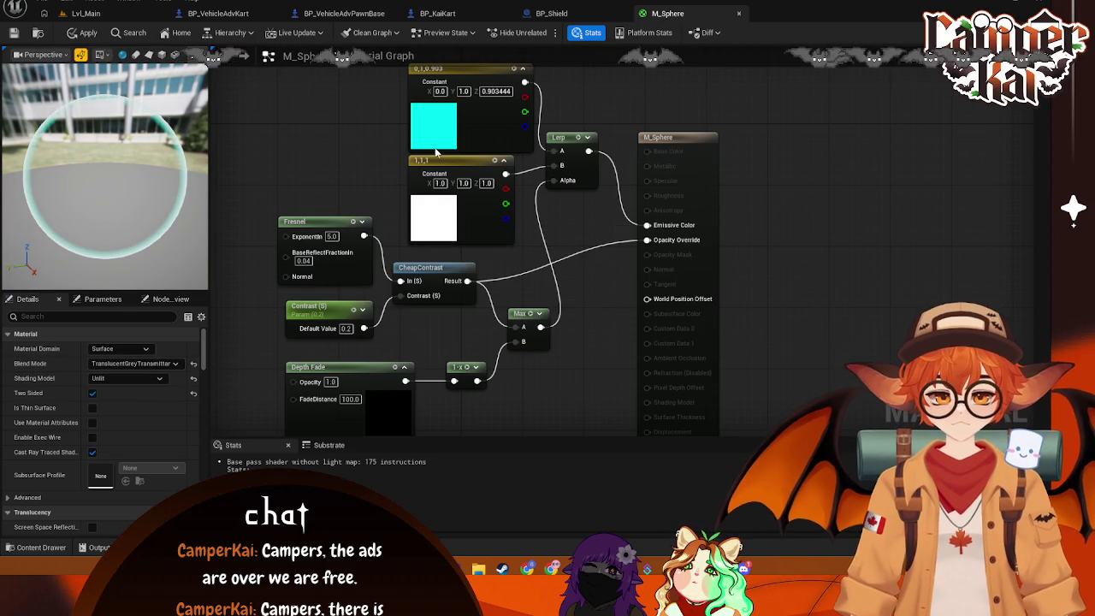
Set the blend mode back to Additive and apply the material
{"action": "left_click", "coordinate": [169, 363]}
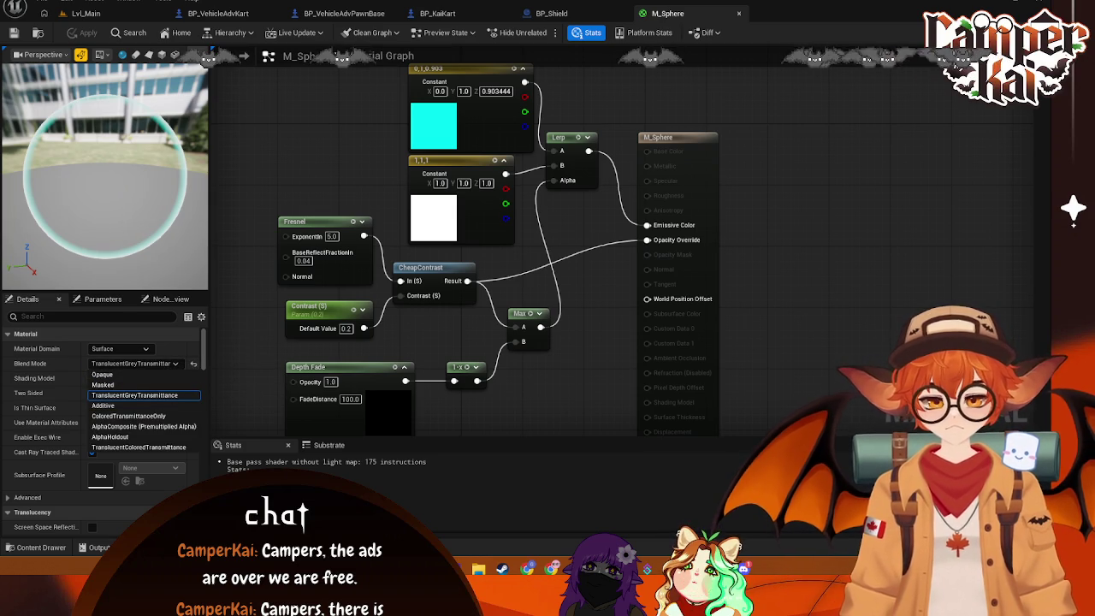
{"action": "left_click", "coordinate": [1018, 565]}
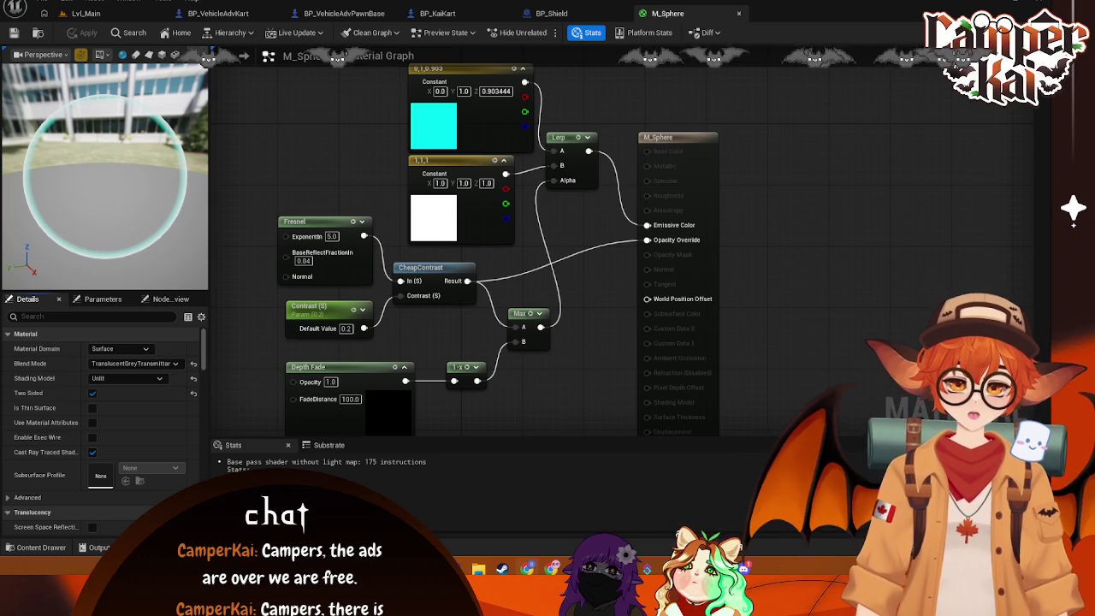
{"action": "left_click", "coordinate": [134, 364]}
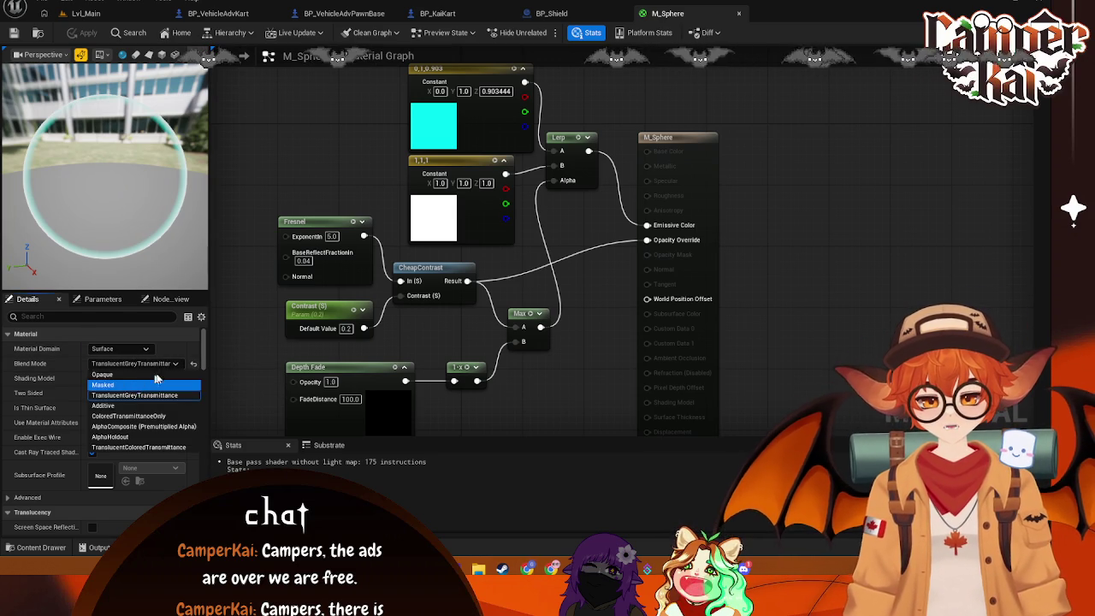
{"action": "left_click", "coordinate": [211, 342]}
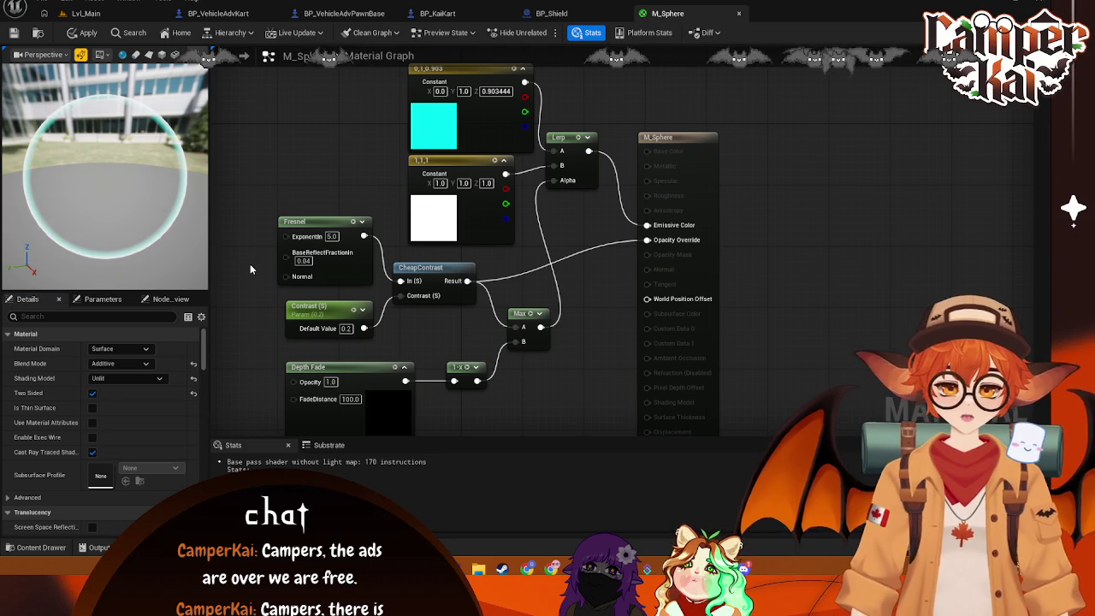
{"action": "key", "text": "ctrl+s"}
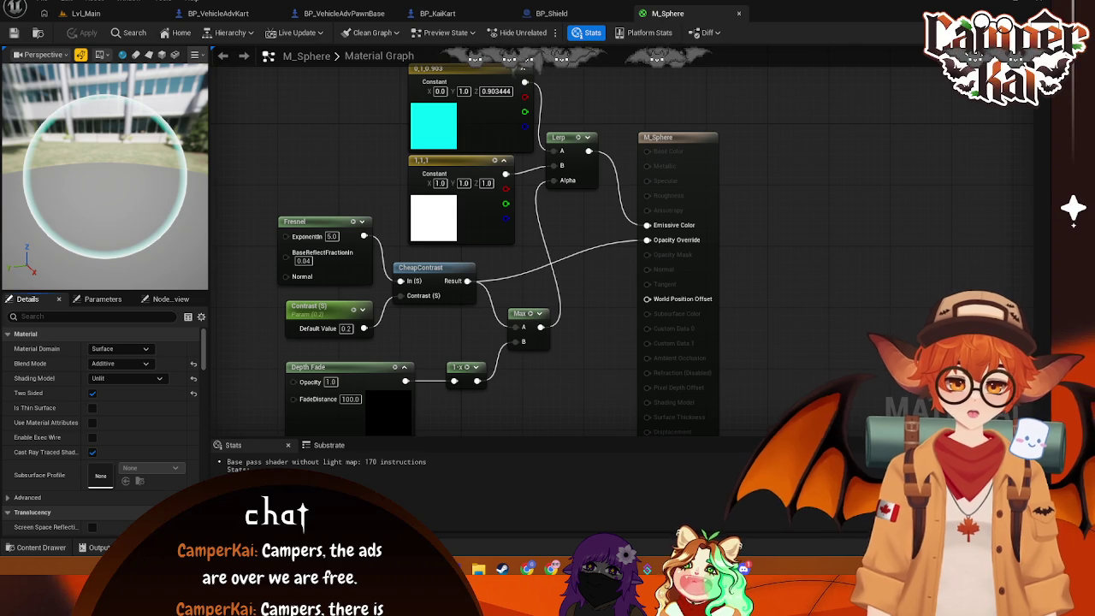
Shift the rim colour constant toward a darker blue in the Color Picker
{"action": "left_click", "coordinate": [415, 144]}
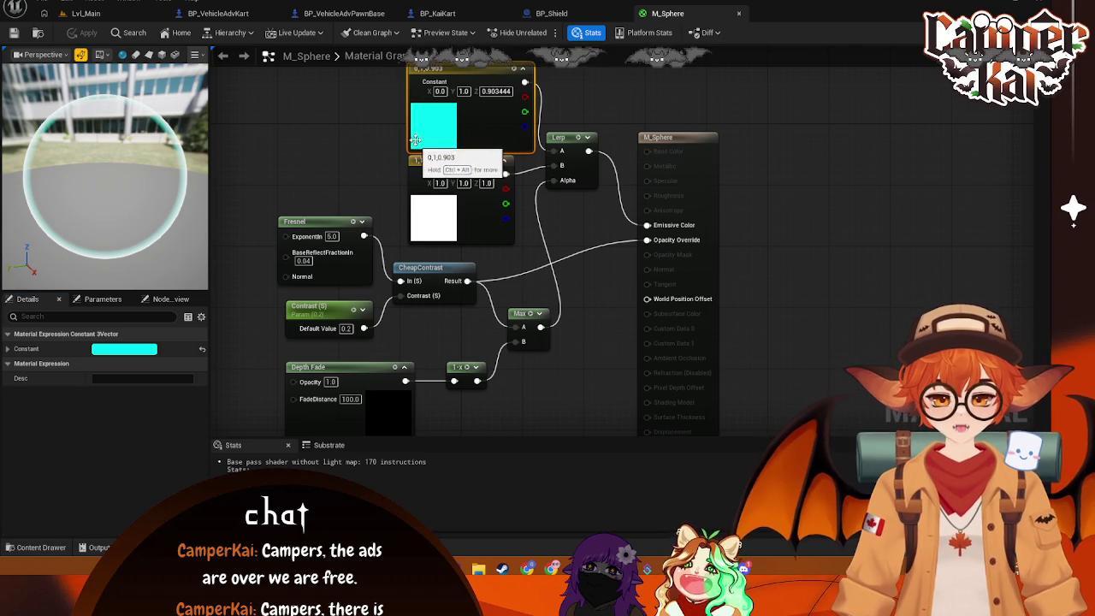
{"action": "left_click", "coordinate": [124, 348]}
{"action": "mouse_move", "coordinate": [163, 325]}
{"action": "left_mouse_down"}
{"action": "mouse_move", "coordinate": [177, 281]}
{"action": "mouse_move", "coordinate": [195, 272]}
{"action": "mouse_move", "coordinate": [184, 275]}
{"action": "left_mouse_up"}
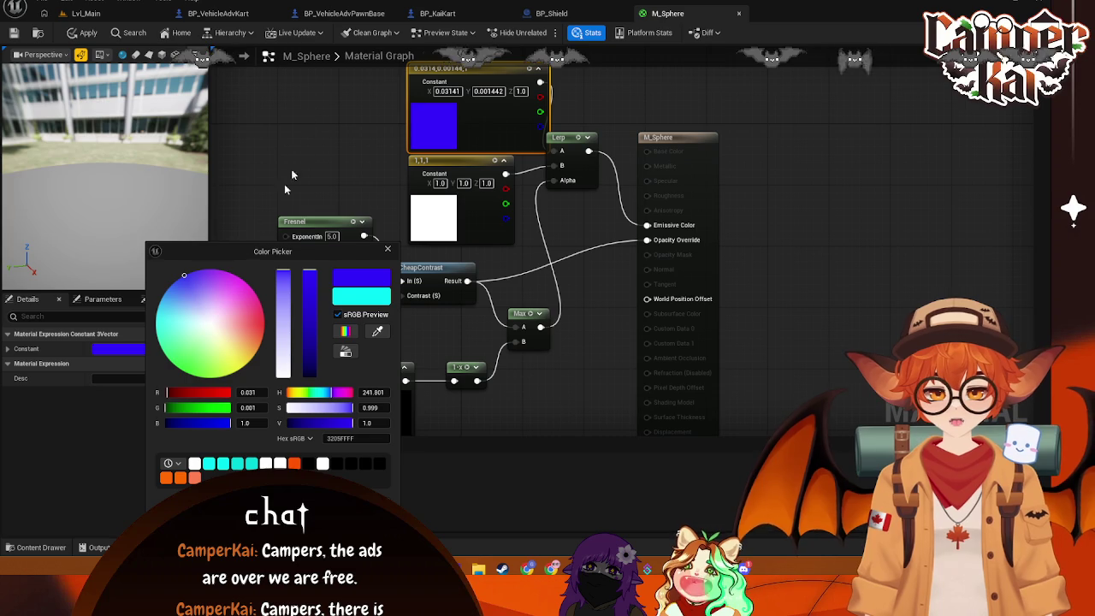
{"action": "left_click_drag", "start_coordinate": [314, 280], "coordinate": [314, 359]}
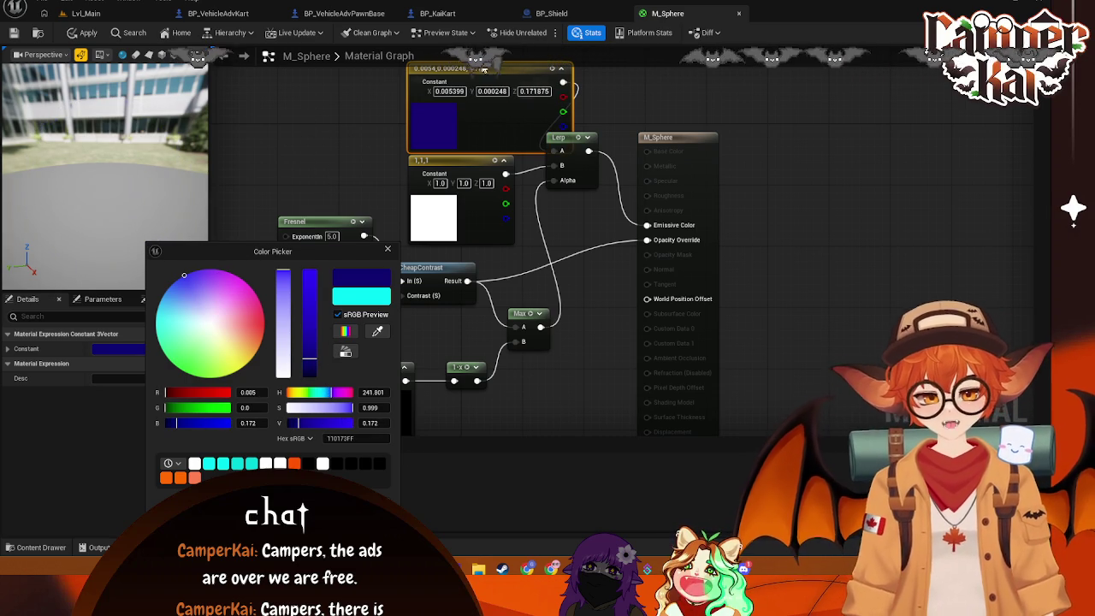
{"action": "left_click_drag", "start_coordinate": [488, 68], "coordinate": [442, 72]}
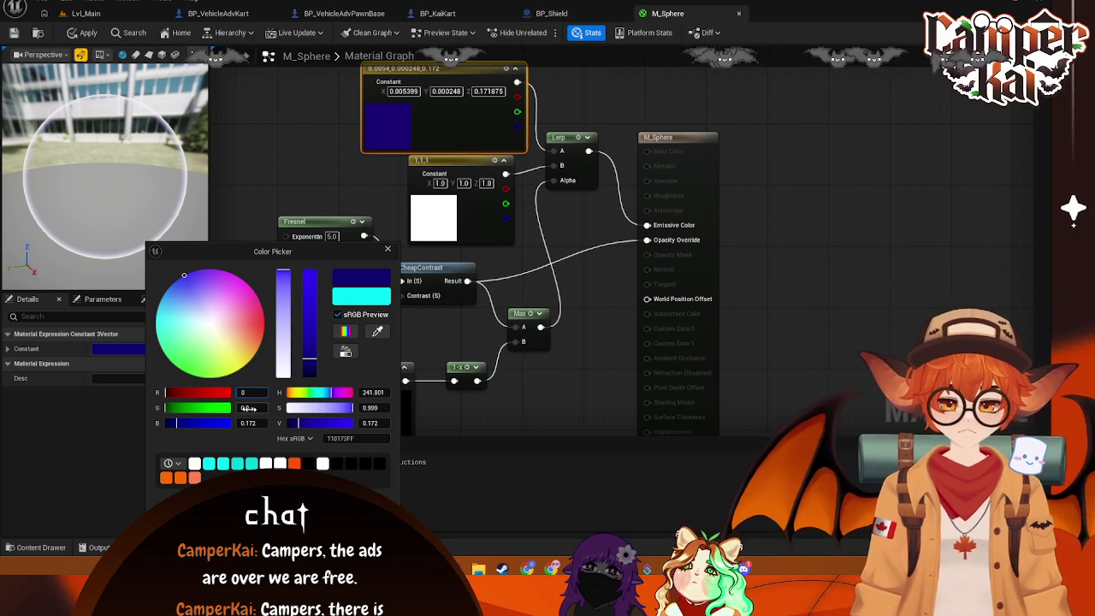
Set the constant to R 0, B 332 with a pale blue hue, then view BP_Shield
{"action": "left_click", "coordinate": [262, 422]}
{"action": "type", "text": "332"}
{"action": "key", "text": "Return"}
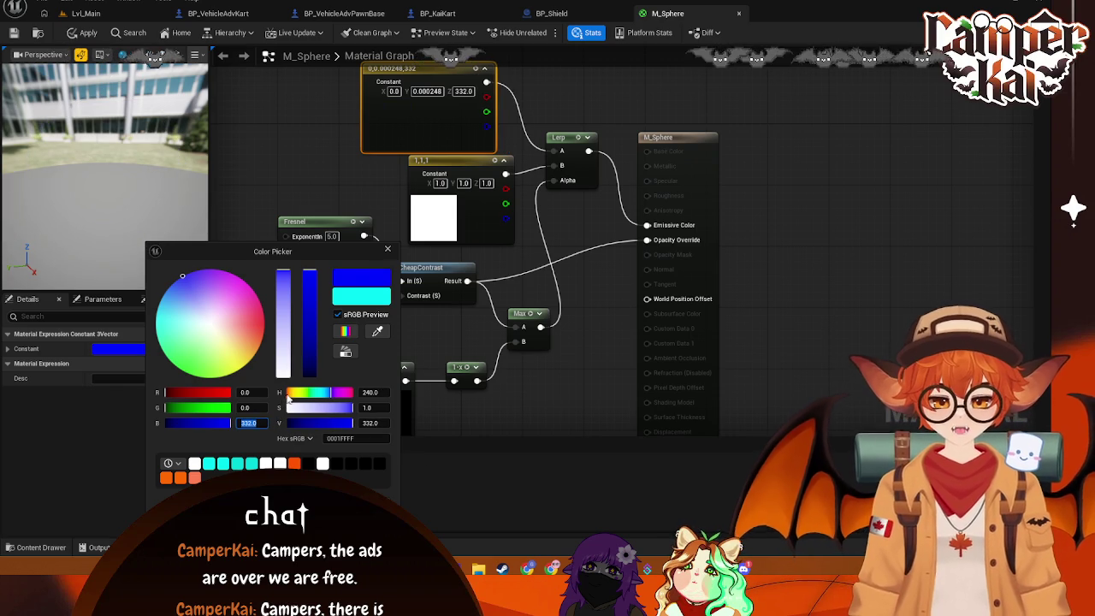
{"action": "left_click", "coordinate": [182, 293]}
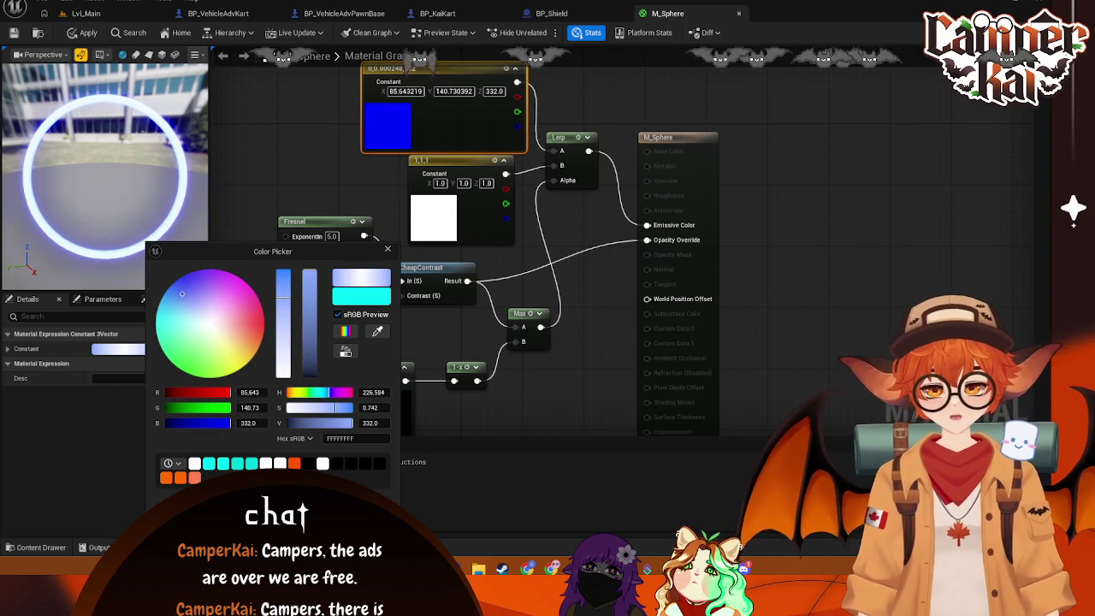
{"action": "left_click_drag", "start_coordinate": [178, 293], "coordinate": [174, 307]}
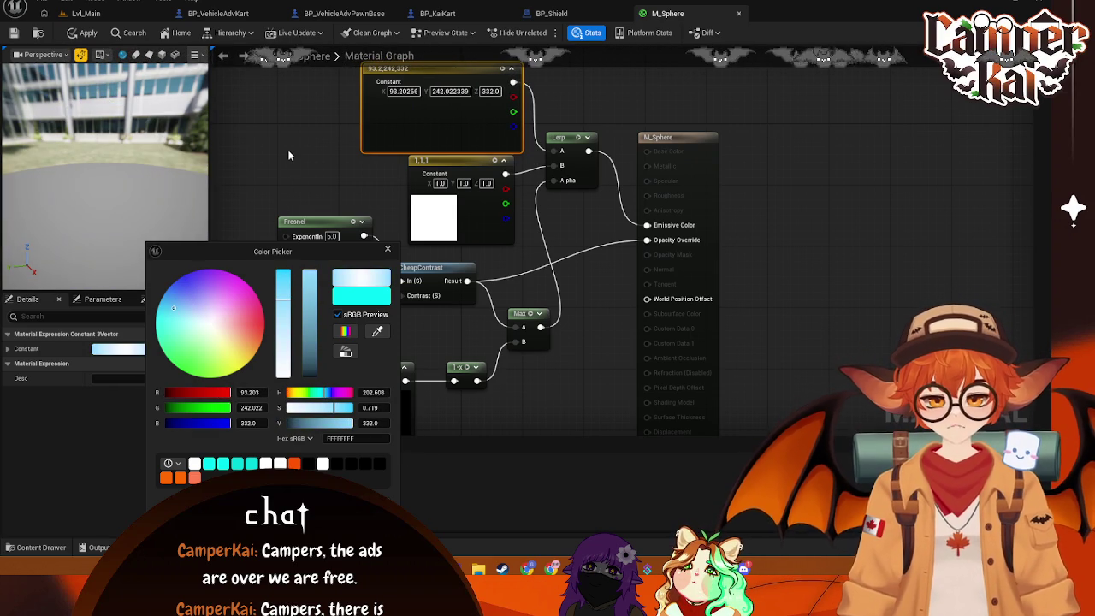
{"action": "left_click", "coordinate": [284, 171]}
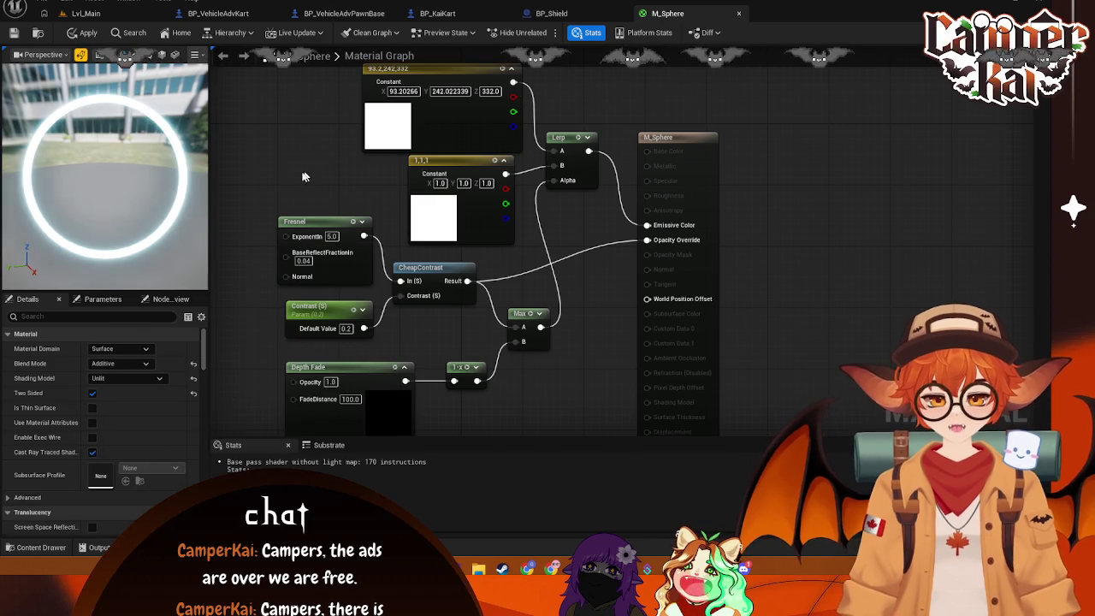
{"action": "left_click", "coordinate": [547, 14]}
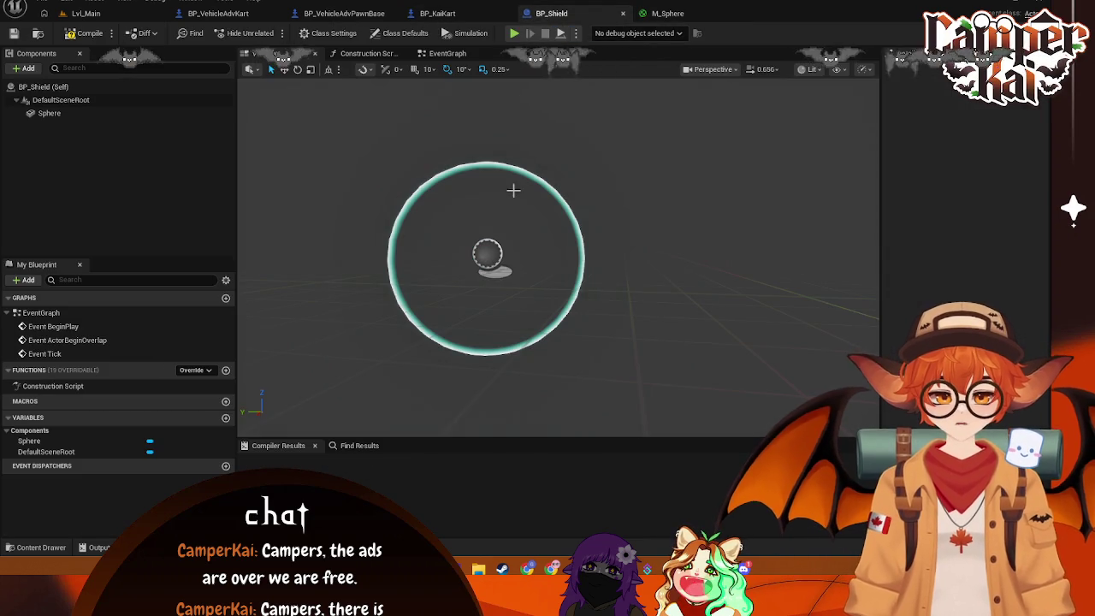
Make the rim constant a fully saturated, darker cyan of 0, 30.17, 48.42
{"action": "left_click", "coordinate": [654, 14]}
{"action": "left_click", "coordinate": [383, 131]}
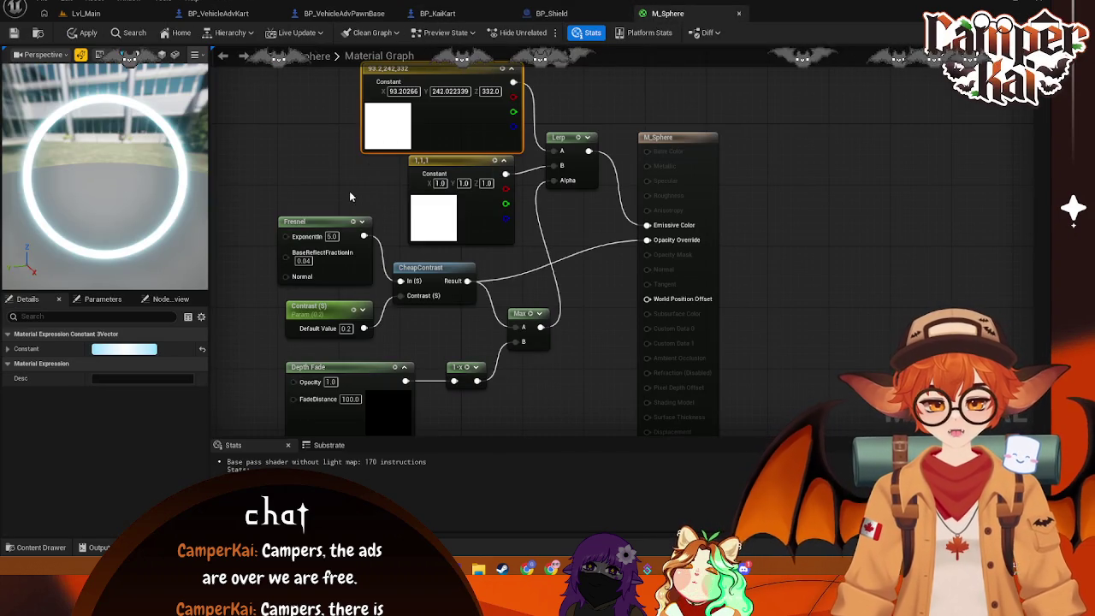
{"action": "double_click", "coordinate": [389, 138]}
{"action": "mouse_move", "coordinate": [526, 186]}
{"action": "left_mouse_down"}
{"action": "mouse_move", "coordinate": [528, 163]}
{"action": "mouse_move", "coordinate": [531, 178]}
{"action": "left_mouse_up"}
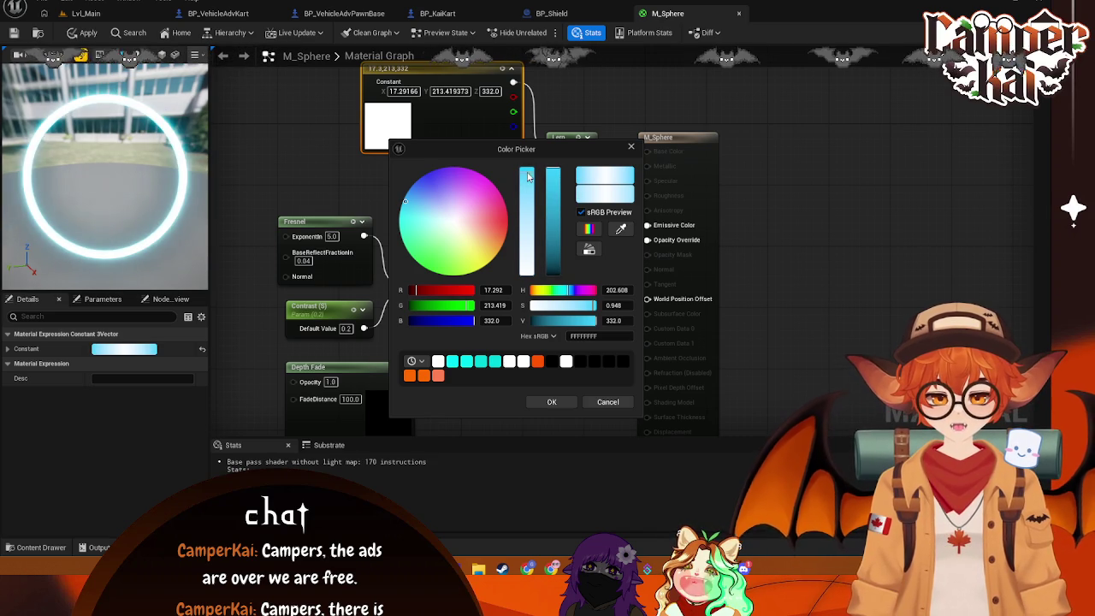
{"action": "left_click_drag", "start_coordinate": [527, 177], "coordinate": [528, 165]}
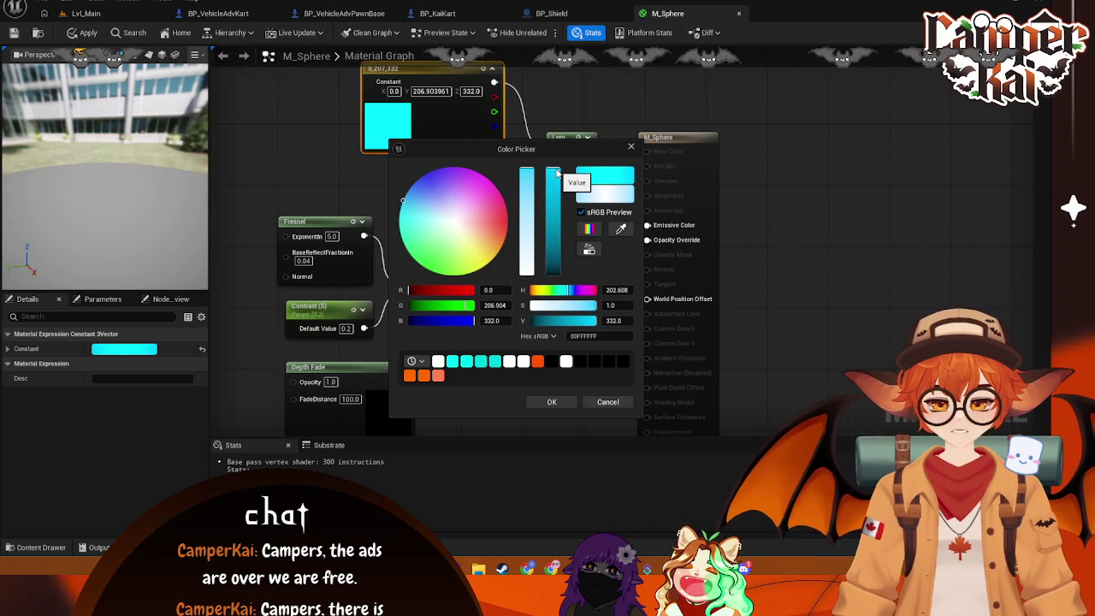
{"action": "left_click_drag", "start_coordinate": [555, 206], "coordinate": [557, 212]}
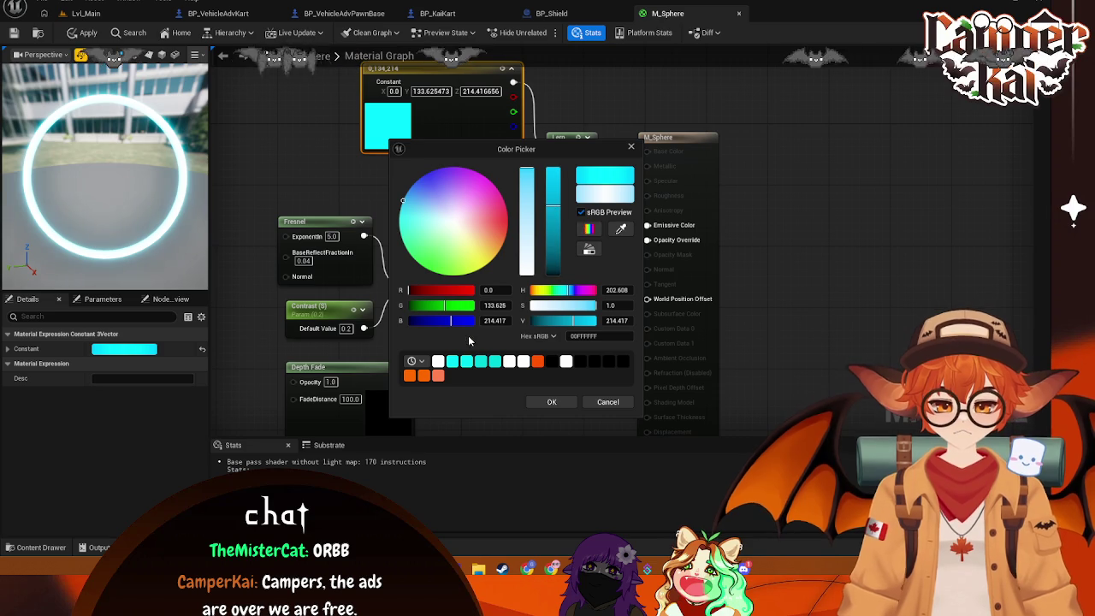
{"action": "left_click", "coordinate": [554, 266]}
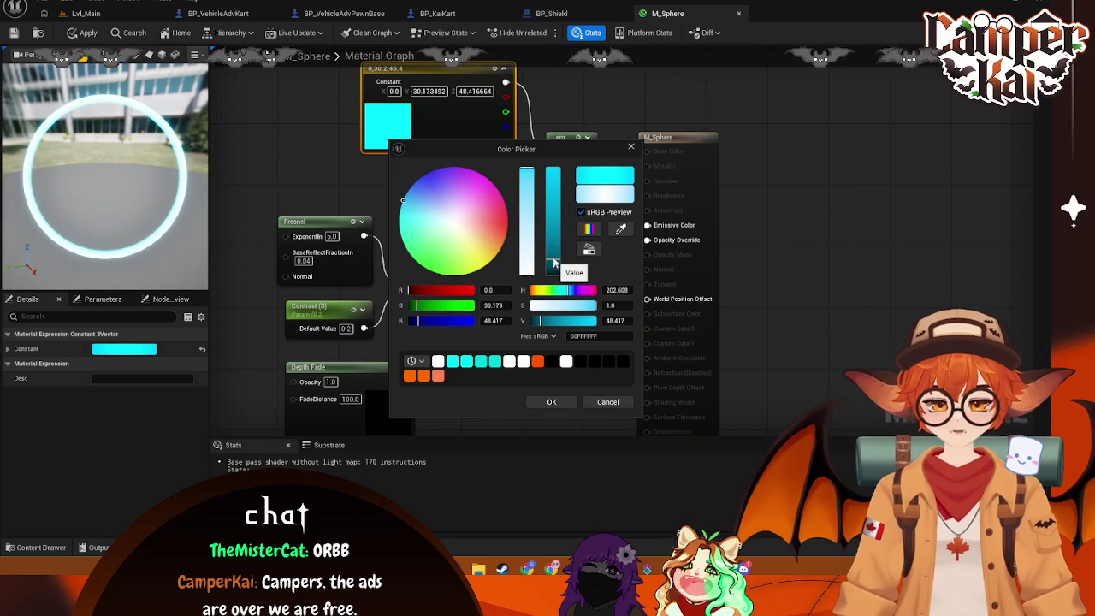
{"action": "left_click", "coordinate": [632, 149]}
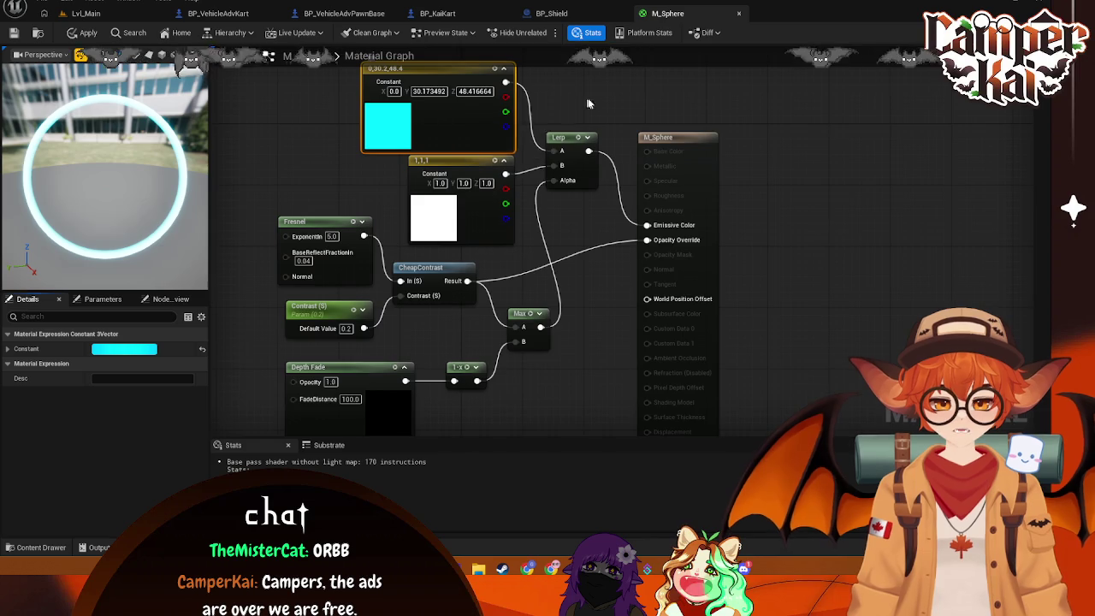
Inspect the white 1, 1, 1 Lerp constant in the Color Picker, leaving it white
{"action": "double_click", "coordinate": [409, 134]}
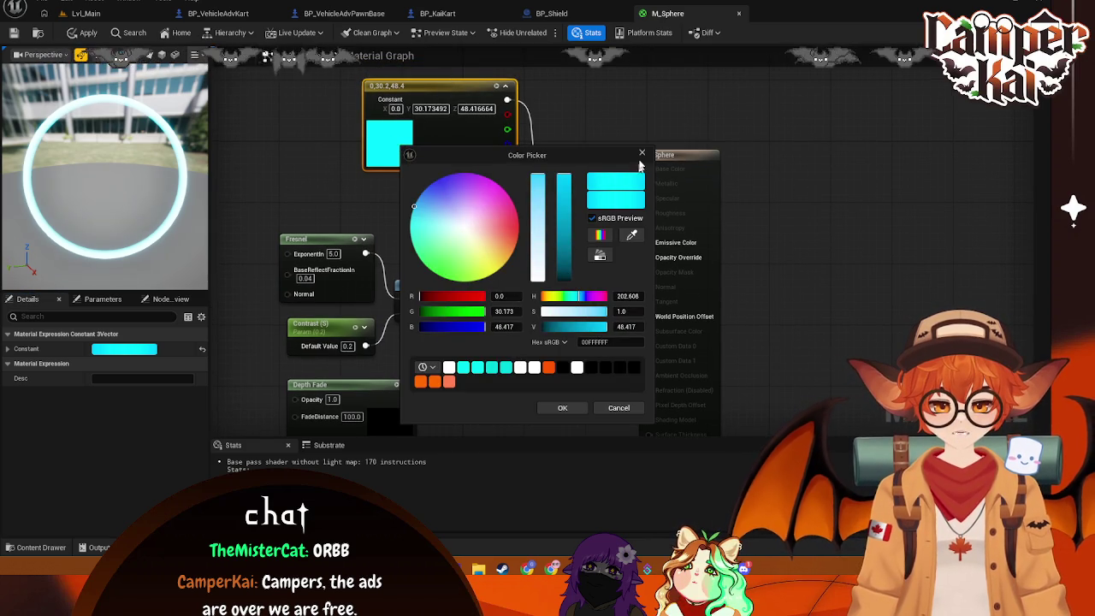
{"action": "left_click", "coordinate": [580, 138]}
{"action": "left_click", "coordinate": [437, 232]}
{"action": "double_click", "coordinate": [437, 232]}
{"action": "mouse_move", "coordinate": [603, 266]}
{"action": "left_mouse_down"}
{"action": "mouse_move", "coordinate": [601, 323]}
{"action": "mouse_move", "coordinate": [603, 261]}
{"action": "left_mouse_up"}
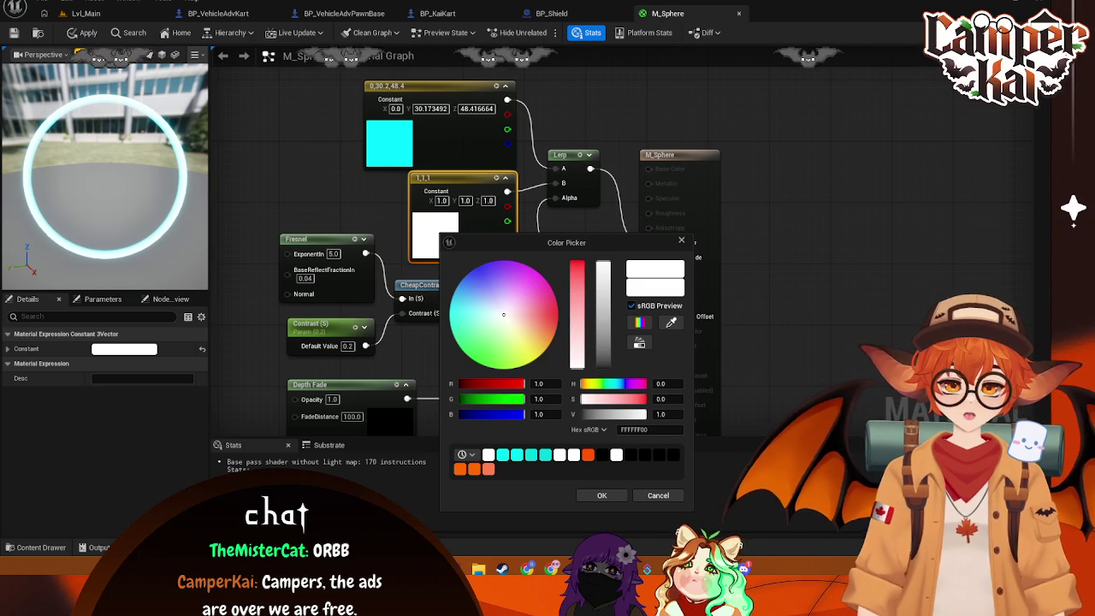
{"action": "left_click", "coordinate": [780, 115]}
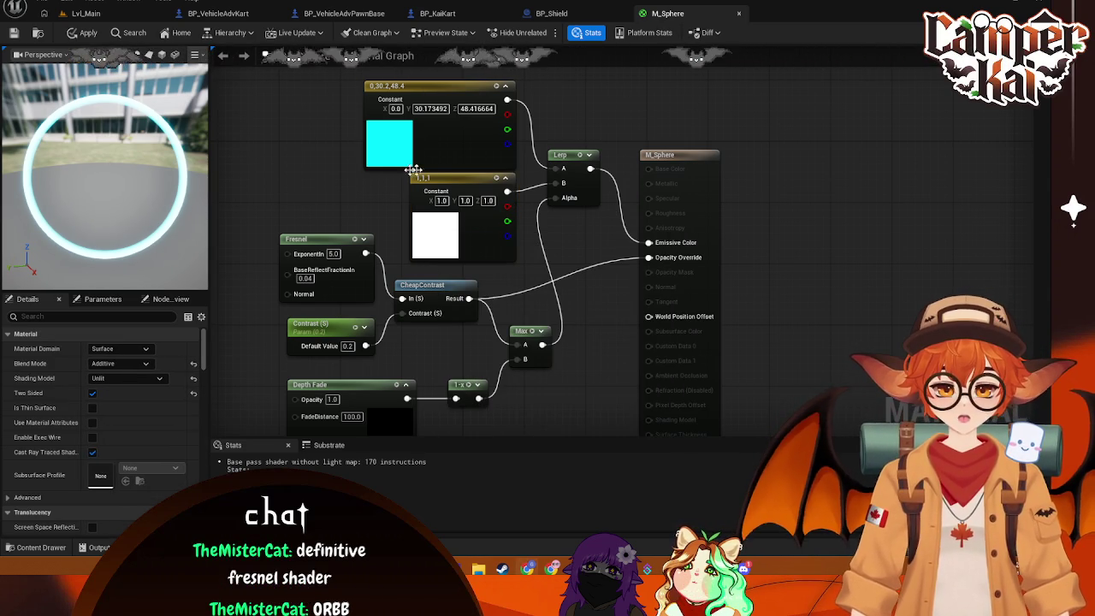
Set the Fresnel node's ExponentIn to 2.5 for a wider cyan rim
{"action": "left_click", "coordinate": [391, 148]}
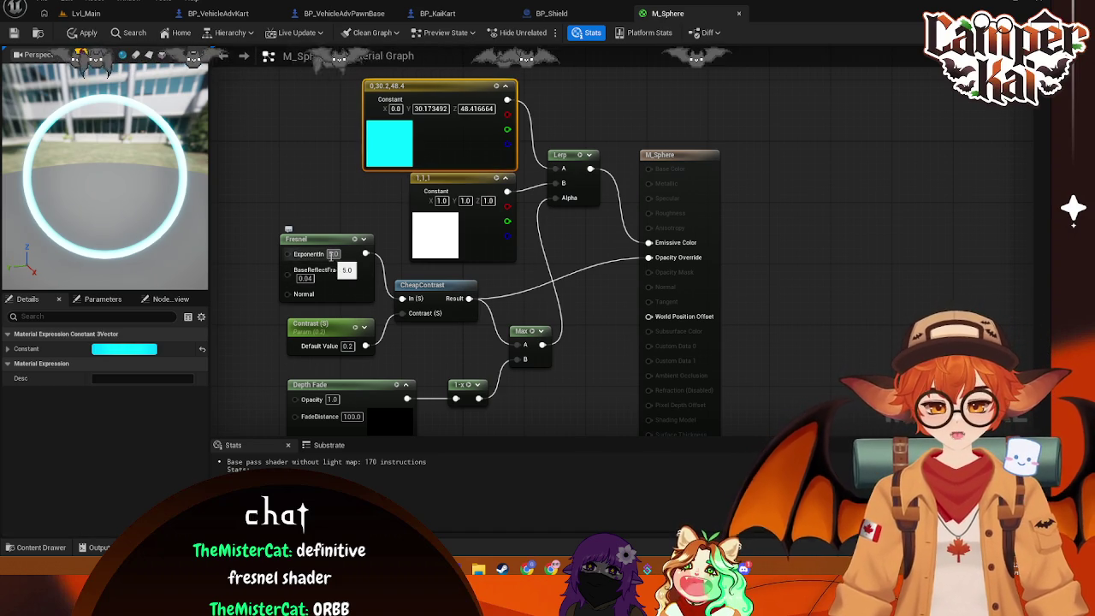
{"action": "left_click", "coordinate": [333, 254]}
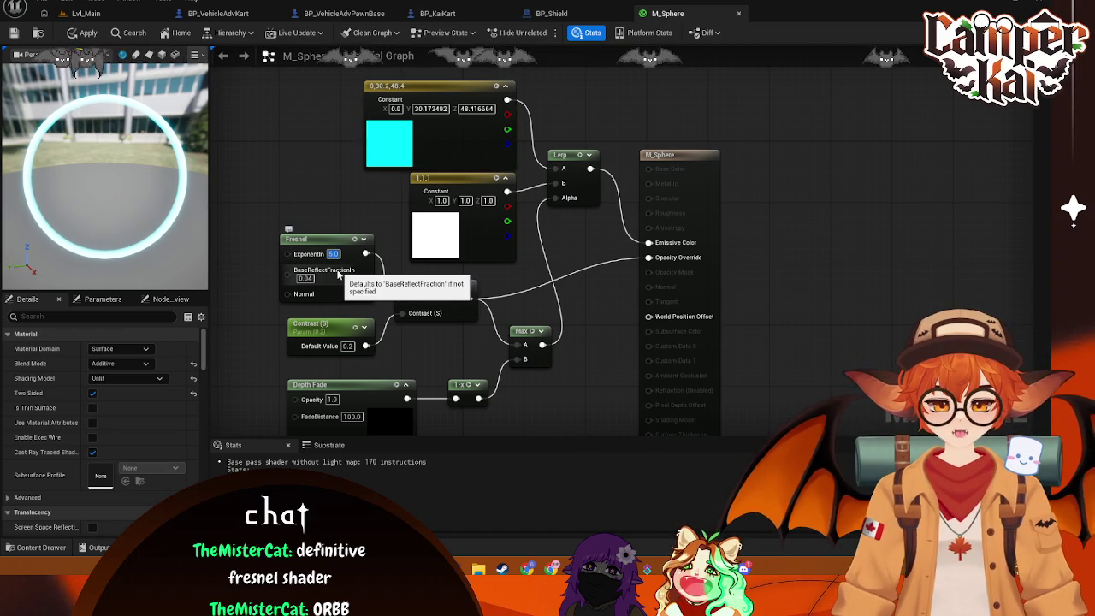
{"action": "type", "text": "2.5"}
{"action": "key", "text": "Return"}
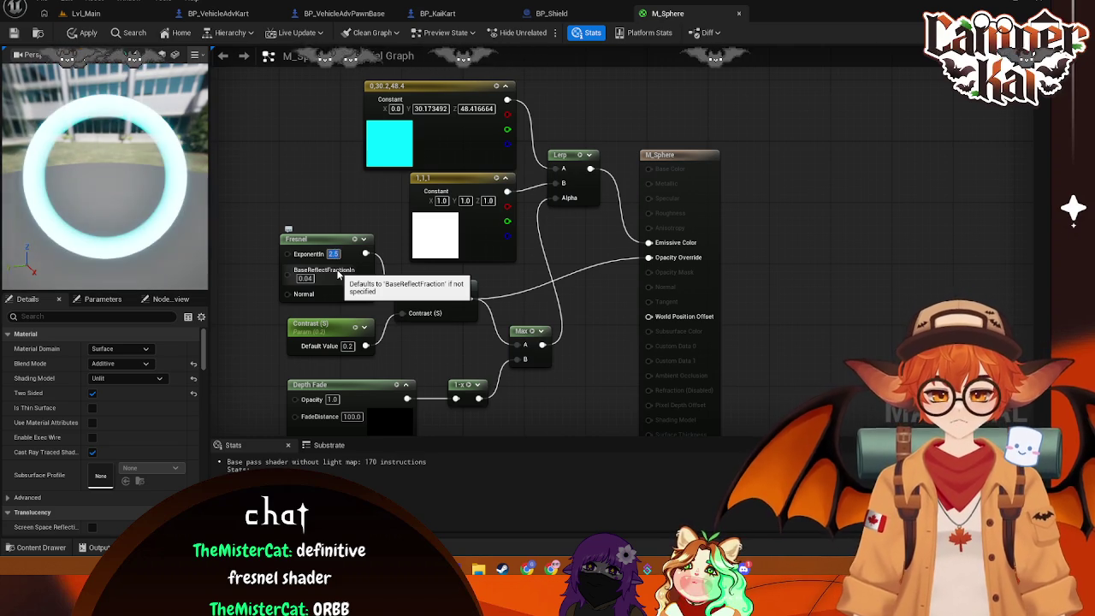
{"action": "left_click", "coordinate": [389, 147]}
{"action": "left_click", "coordinate": [291, 167]}
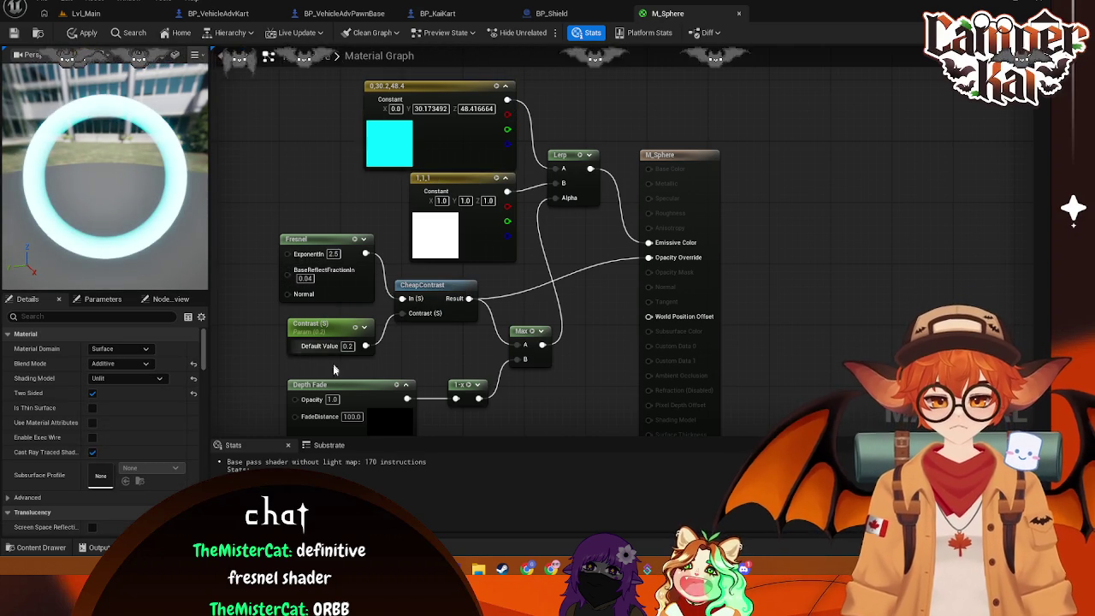
{"action": "scroll", "coordinate": [376, 343], "scroll_direction": "down", "scroll_amount": 1}
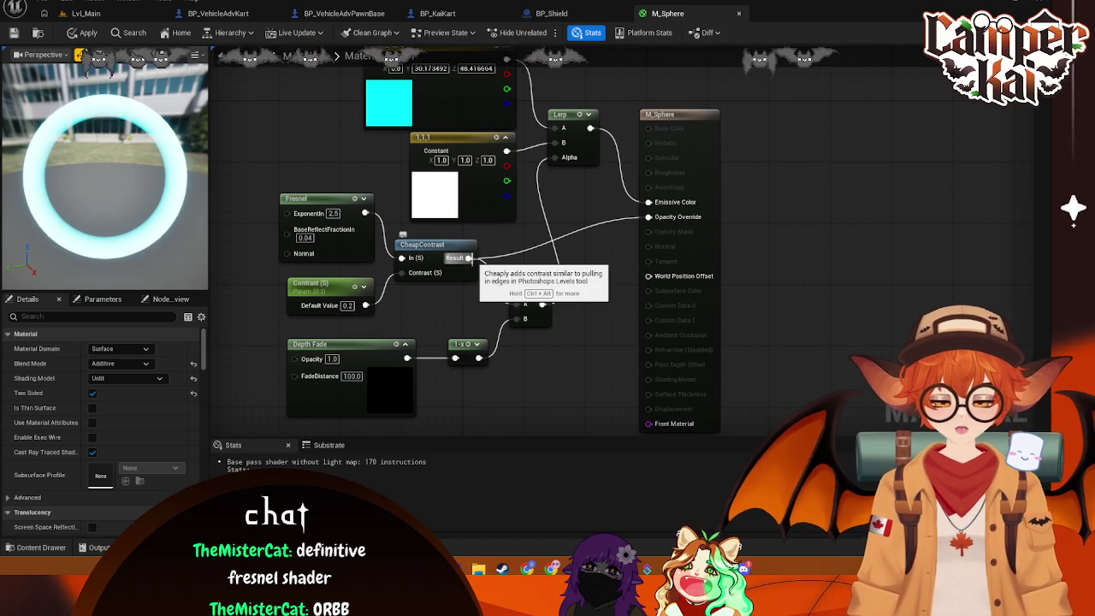
Disconnect the Opacity Override input and set the Fresnel exponent to 5
{"action": "right_click", "coordinate": [650, 219]}
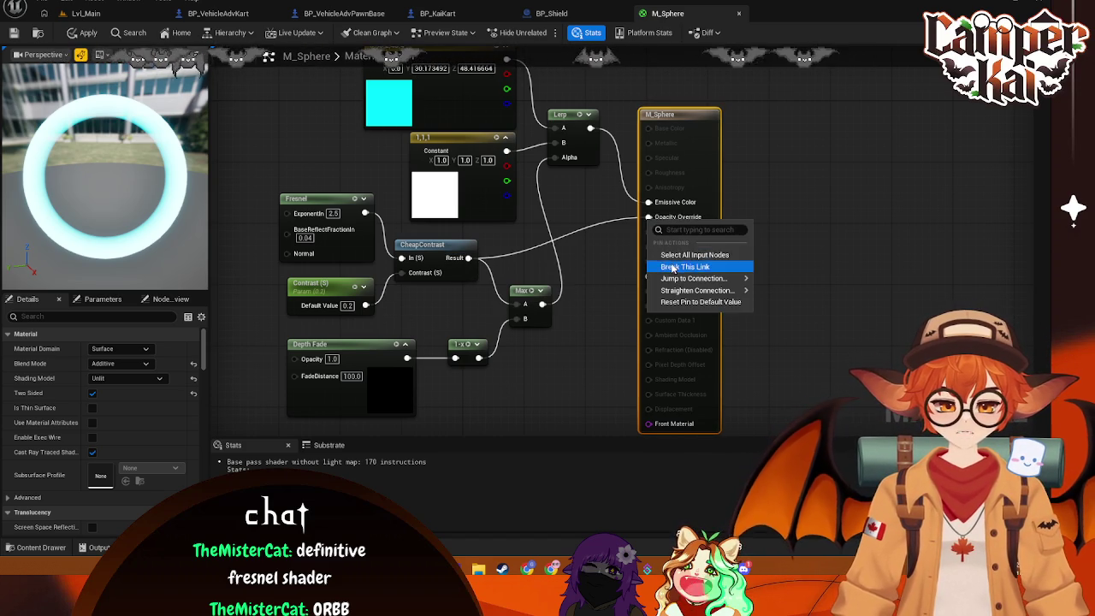
{"action": "left_click", "coordinate": [684, 266]}
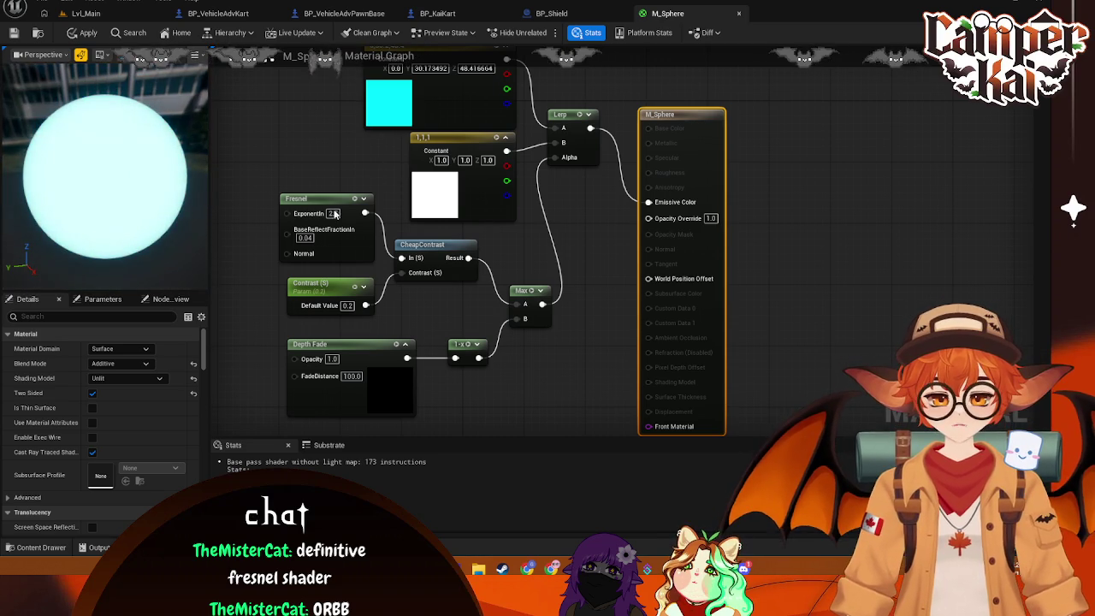
{"action": "type", "text": "5"}
{"action": "key", "text": "Return"}
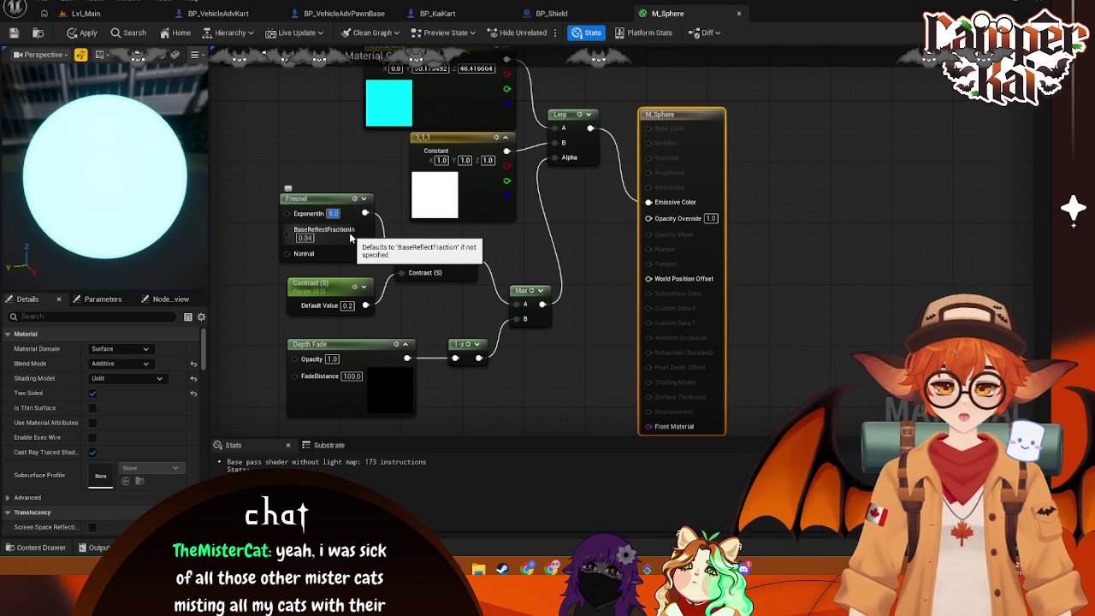
Inspect the Fresnel and Depth Fade nodes, then view the sphere in BP_Shield
{"action": "left_click", "coordinate": [358, 256]}
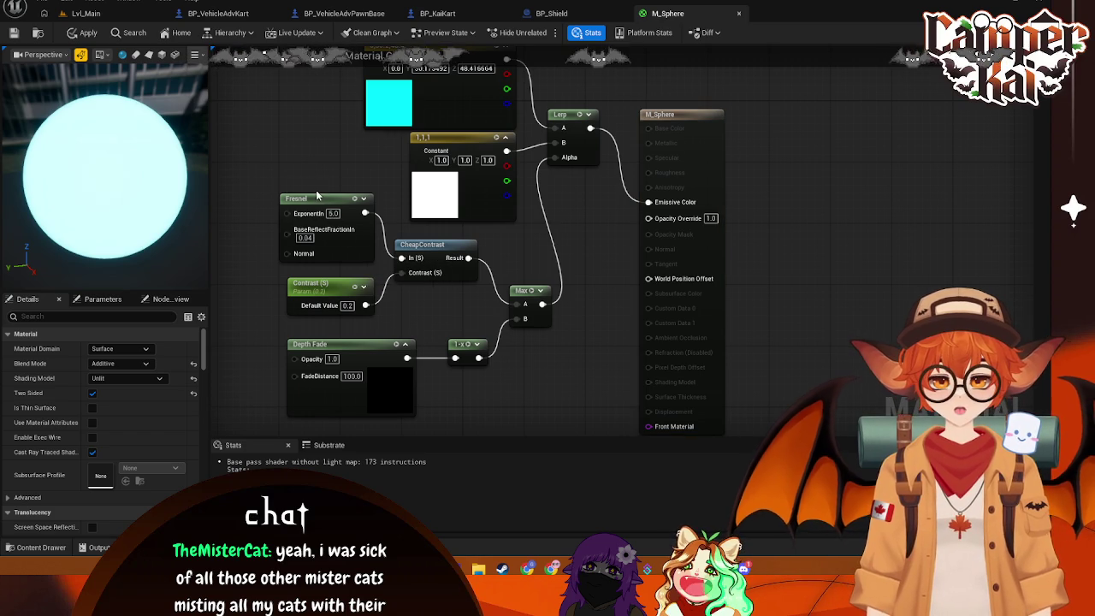
{"action": "left_click", "coordinate": [432, 286]}
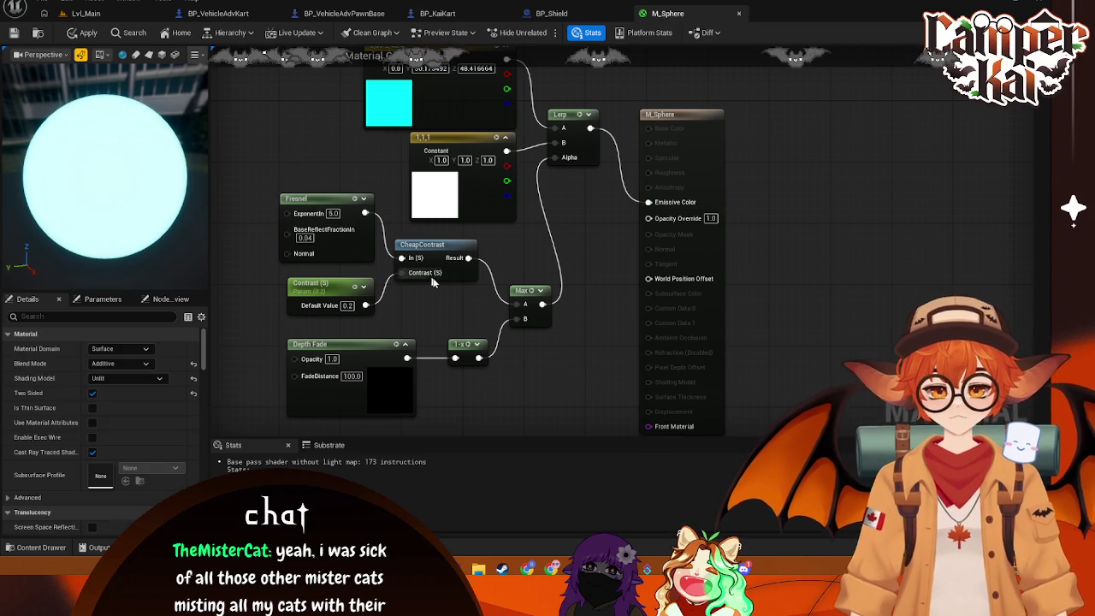
{"action": "left_click", "coordinate": [351, 344]}
{"action": "left_click", "coordinate": [399, 312]}
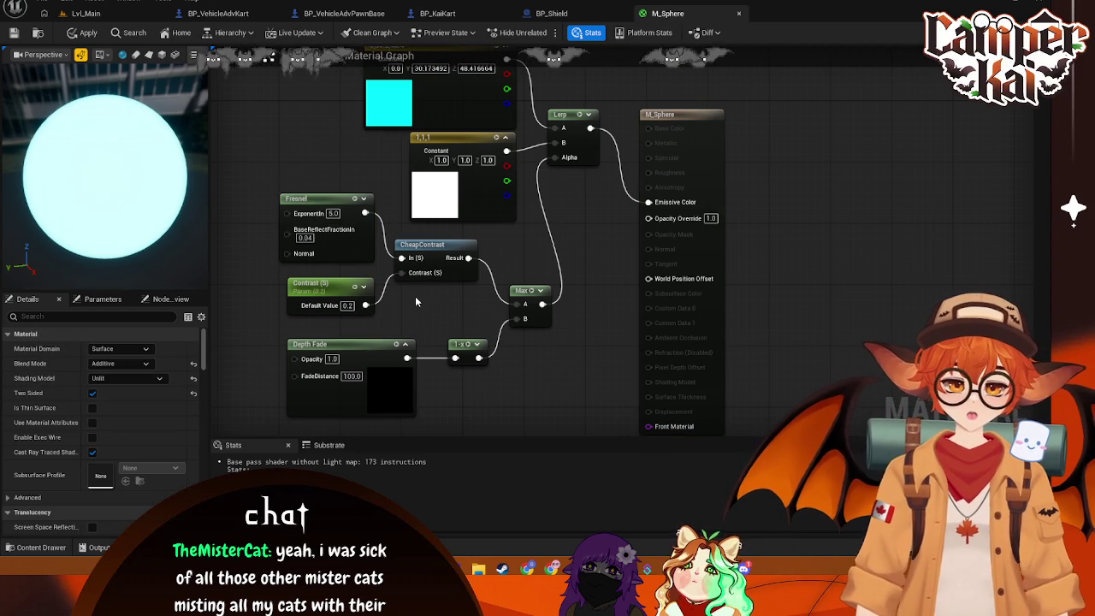
{"action": "left_click", "coordinate": [551, 13]}
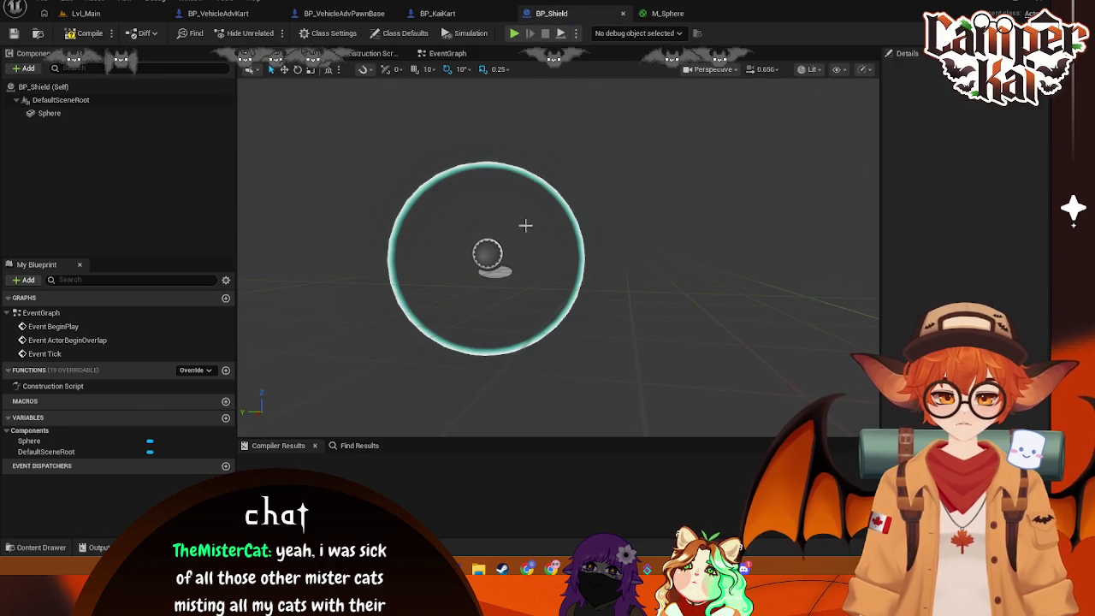
Apply the M_Sphere changes, inspect the glowing shield in BP_Shield, and select the Depth Fade node
{"action": "left_click", "coordinate": [667, 13]}
{"action": "key", "text": "ctrl+s"}
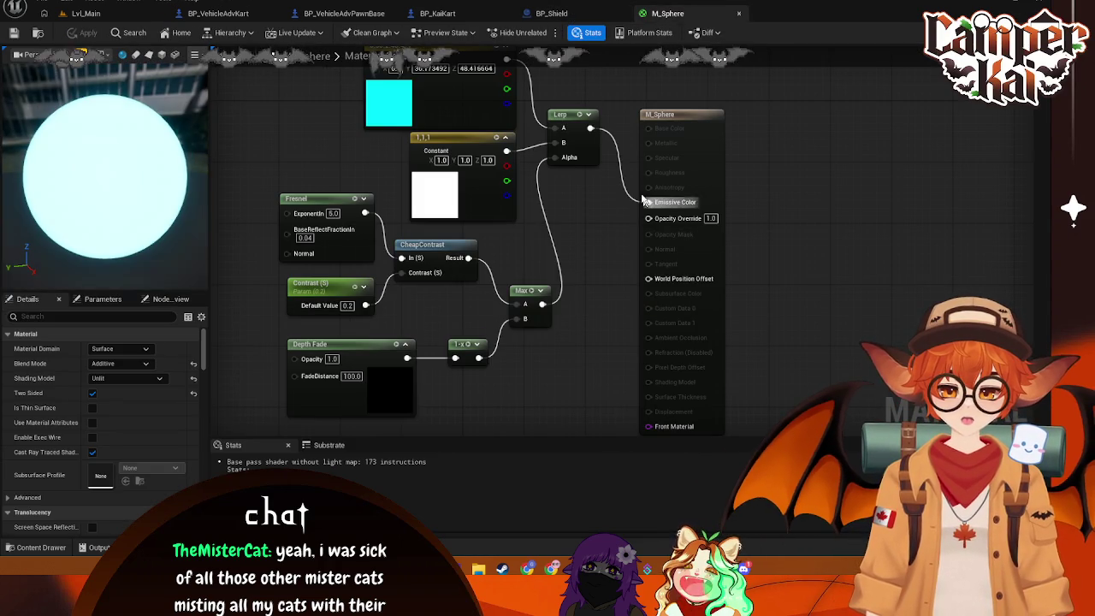
{"action": "left_click", "coordinate": [560, 13]}
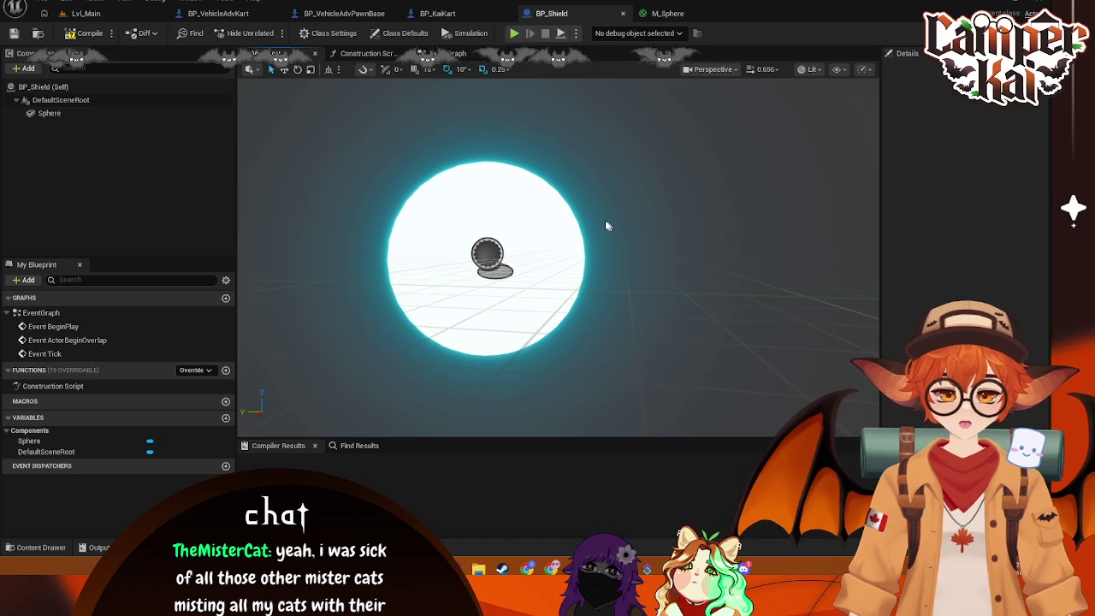
{"action": "left_click_drag", "start_coordinate": [591, 189], "coordinate": [645, 54]}
{"action": "left_click", "coordinate": [663, 13]}
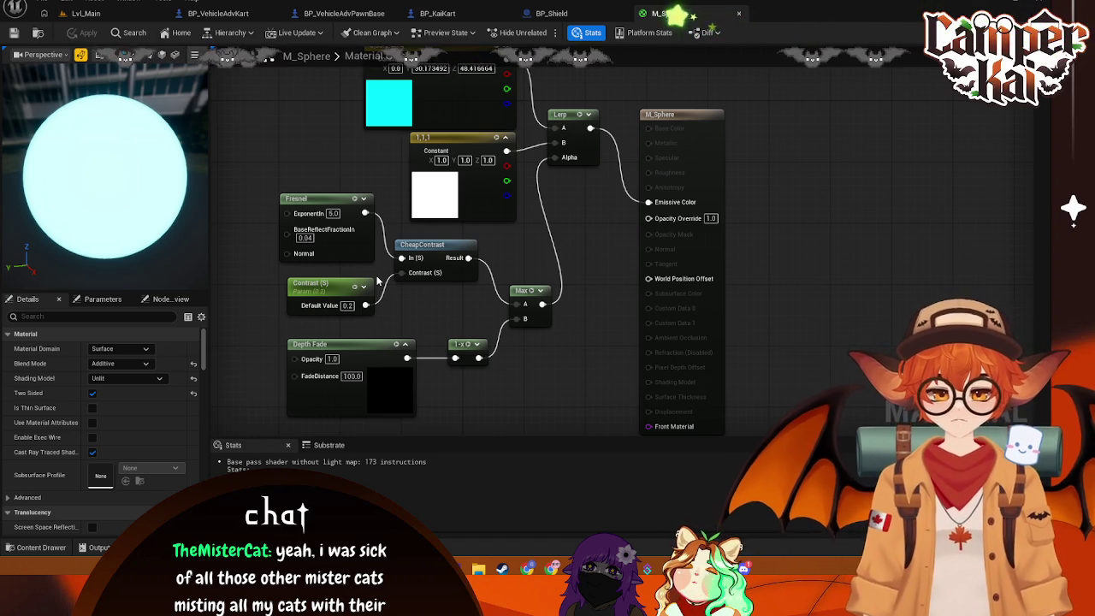
{"action": "left_click", "coordinate": [396, 398]}
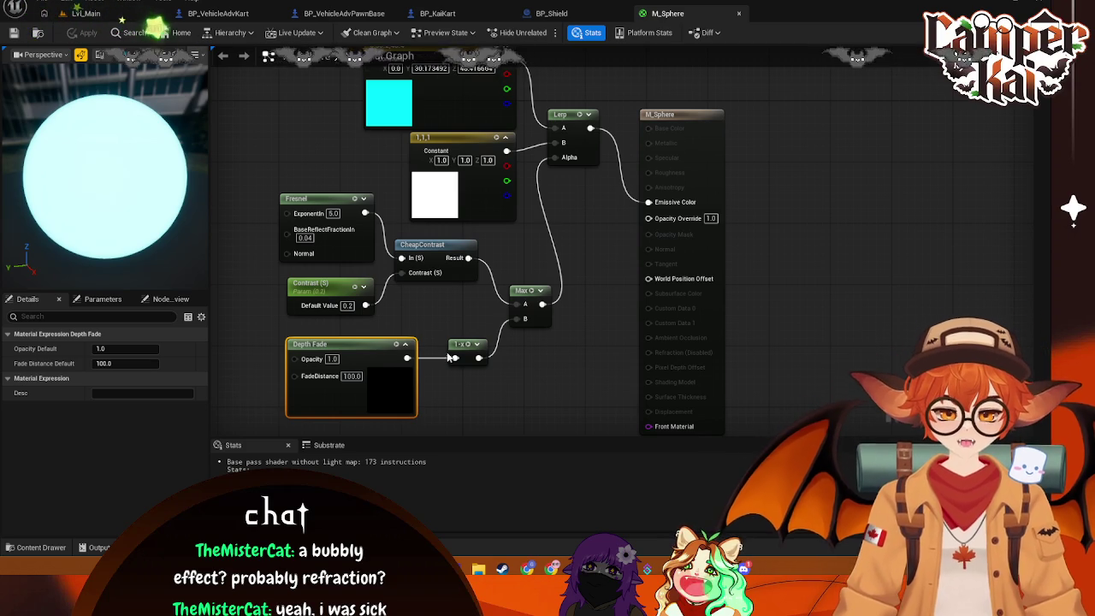
Change the Depth Fade node's Fade Distance from 100 to 20
{"action": "mouse_move", "coordinate": [644, 357]}
{"action": "left_mouse_down"}
{"action": "mouse_move", "coordinate": [680, 393]}
{"action": "mouse_move", "coordinate": [606, 358]}
{"action": "mouse_move", "coordinate": [651, 323]}
{"action": "left_mouse_up"}
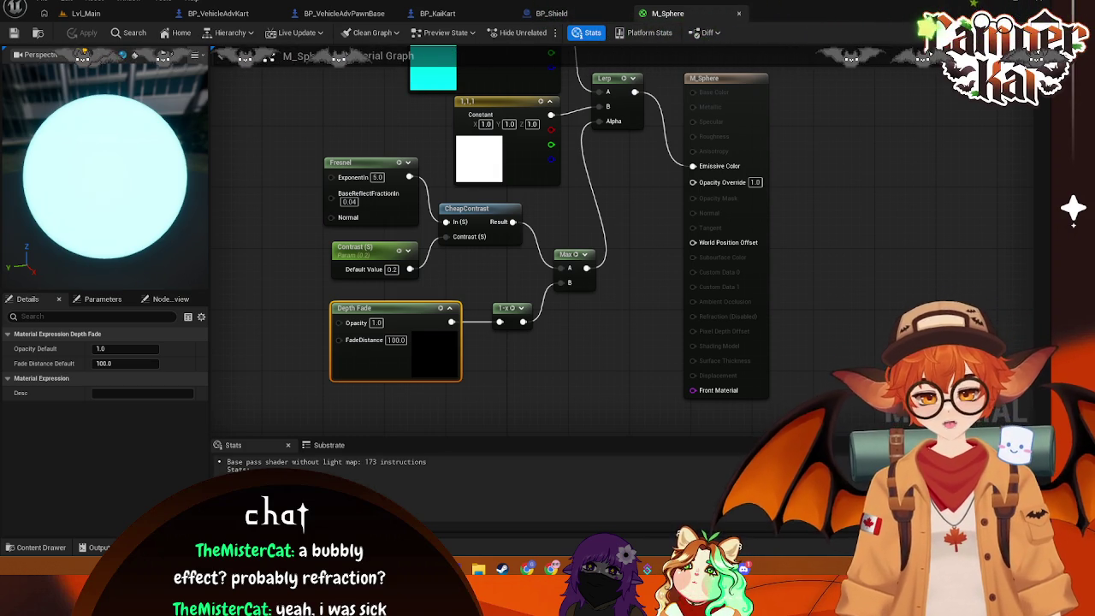
{"action": "left_click", "coordinate": [118, 363]}
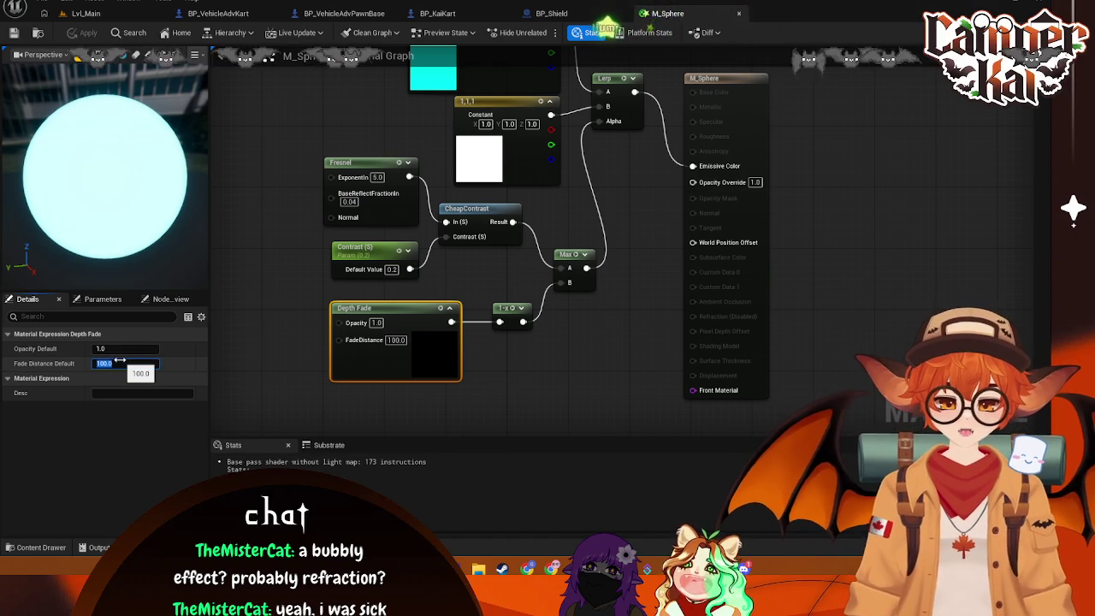
{"action": "type", "text": "20"}
{"action": "key", "text": "Return"}
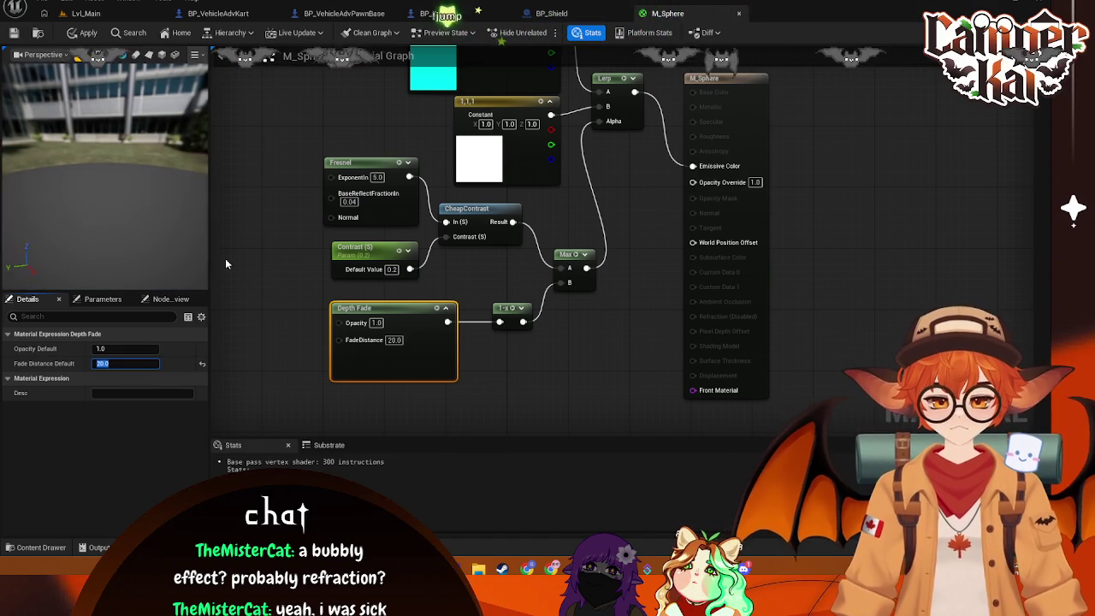
Delete the cyan colour constant and add a new Constant3Vector node in its place
{"action": "left_click", "coordinate": [257, 277]}
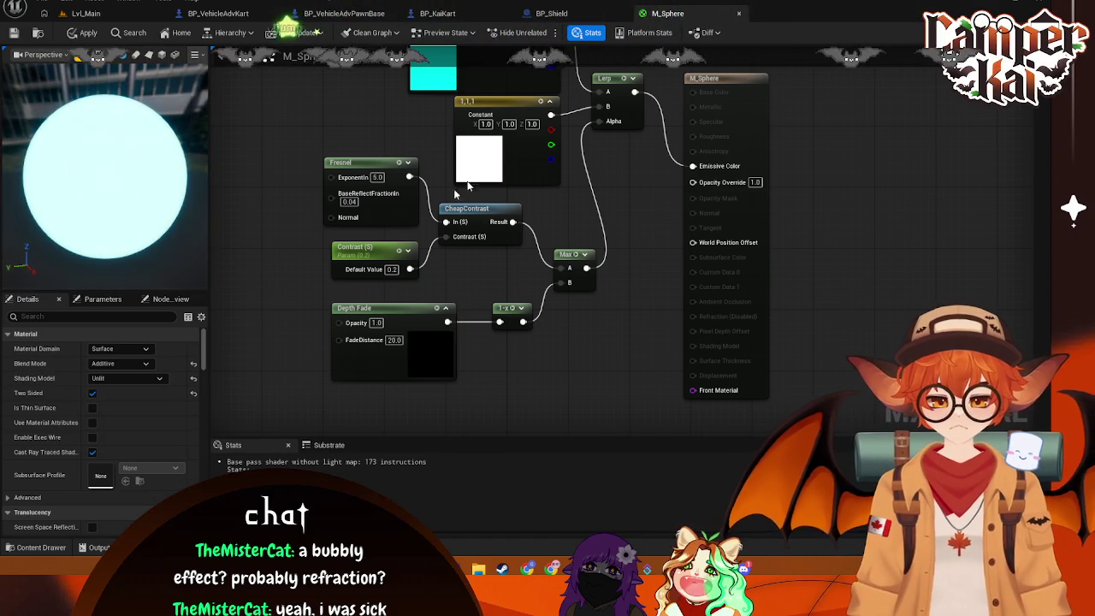
{"action": "left_click_drag", "start_coordinate": [494, 65], "coordinate": [487, 107]}
{"action": "left_click", "coordinate": [487, 107]}
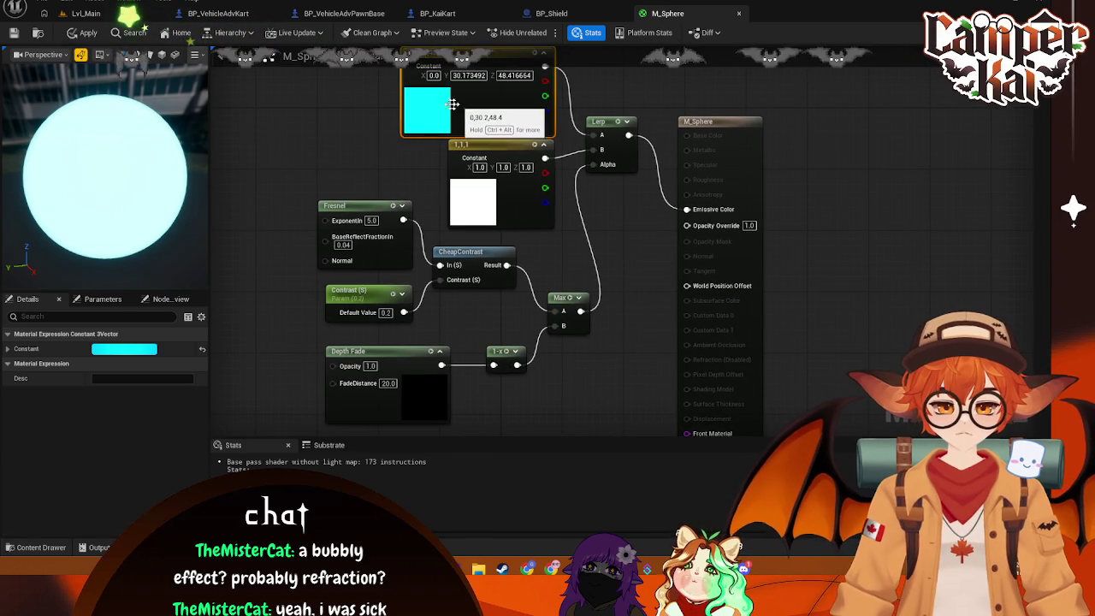
{"action": "left_click_drag", "start_coordinate": [492, 50], "coordinate": [490, 107]}
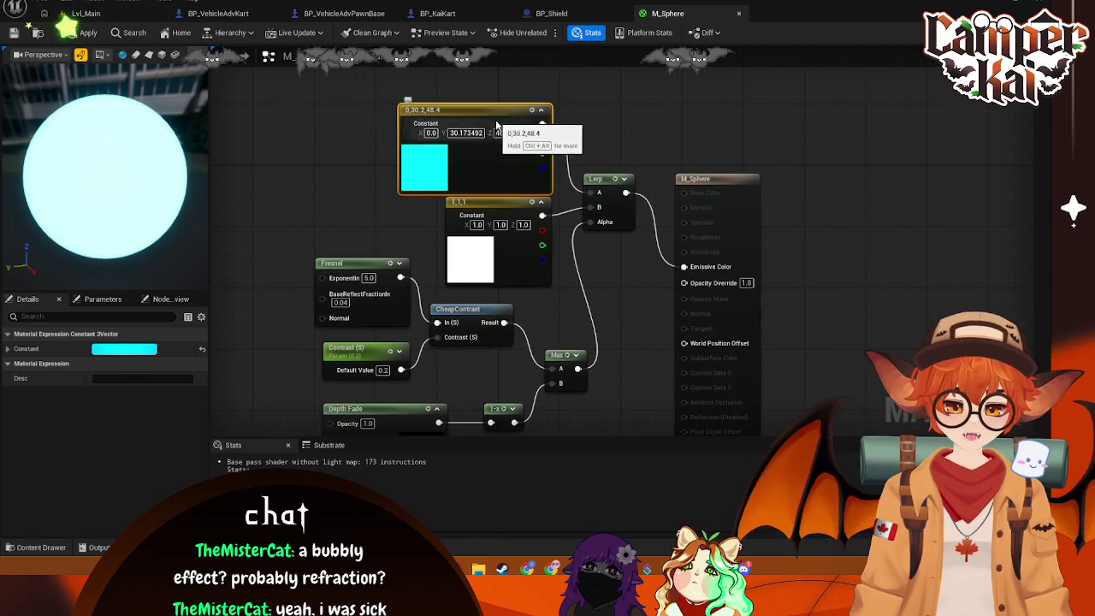
{"action": "key", "text": "Delete"}
{"action": "right_click", "coordinate": [469, 114]}
{"action": "type", "text": "constant3"}
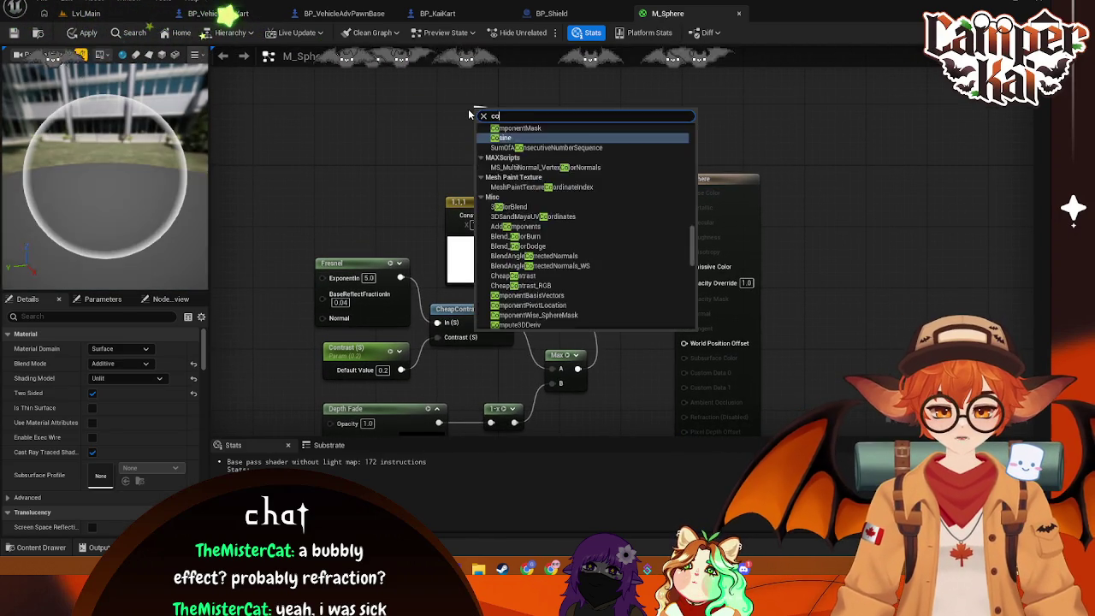
{"action": "left_click", "coordinate": [520, 157]}
{"action": "left_click_drag", "start_coordinate": [520, 157], "coordinate": [497, 148]}
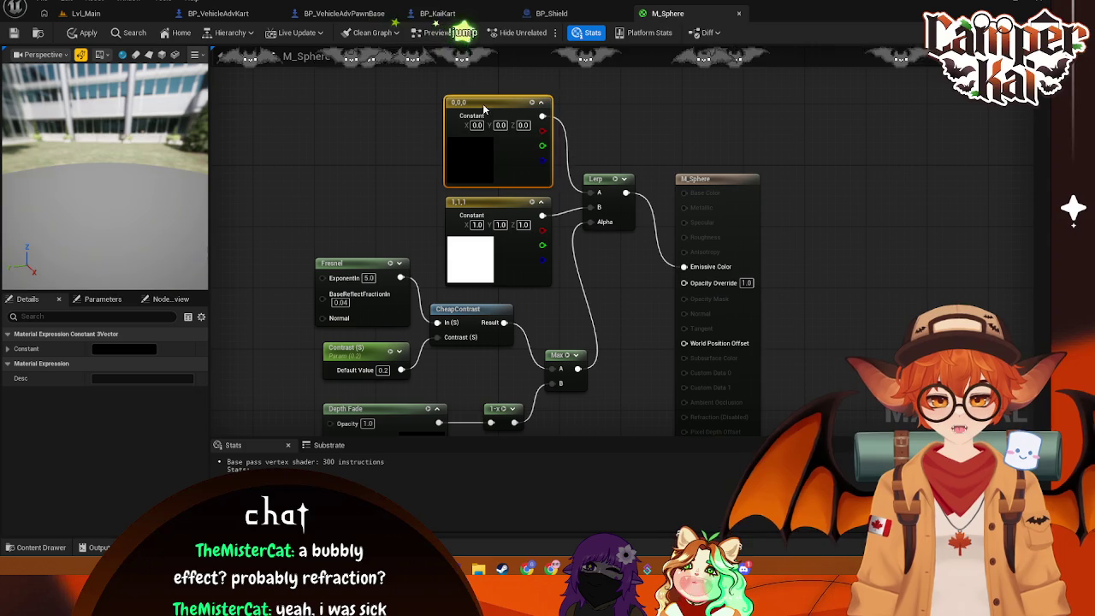
Set the new constant's colour to dark teal 004447FF and apply the material
{"action": "double_click", "coordinate": [483, 151]}
{"action": "mouse_move", "coordinate": [502, 229]}
{"action": "left_mouse_down"}
{"action": "mouse_move", "coordinate": [493, 244]}
{"action": "mouse_move", "coordinate": [492, 227]}
{"action": "left_mouse_up"}
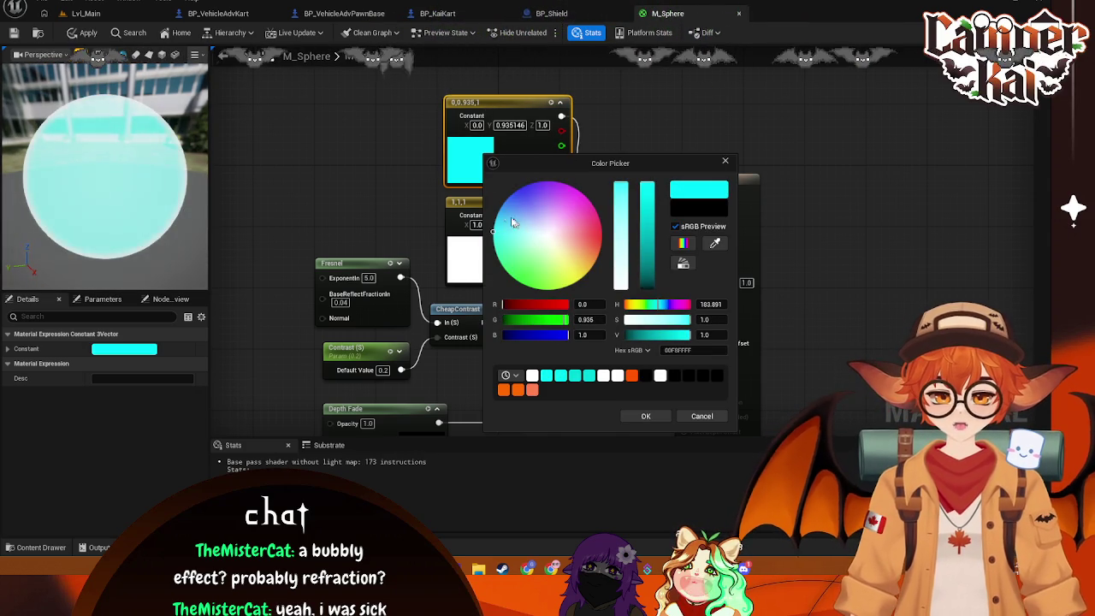
{"action": "left_click_drag", "start_coordinate": [651, 199], "coordinate": [655, 231]}
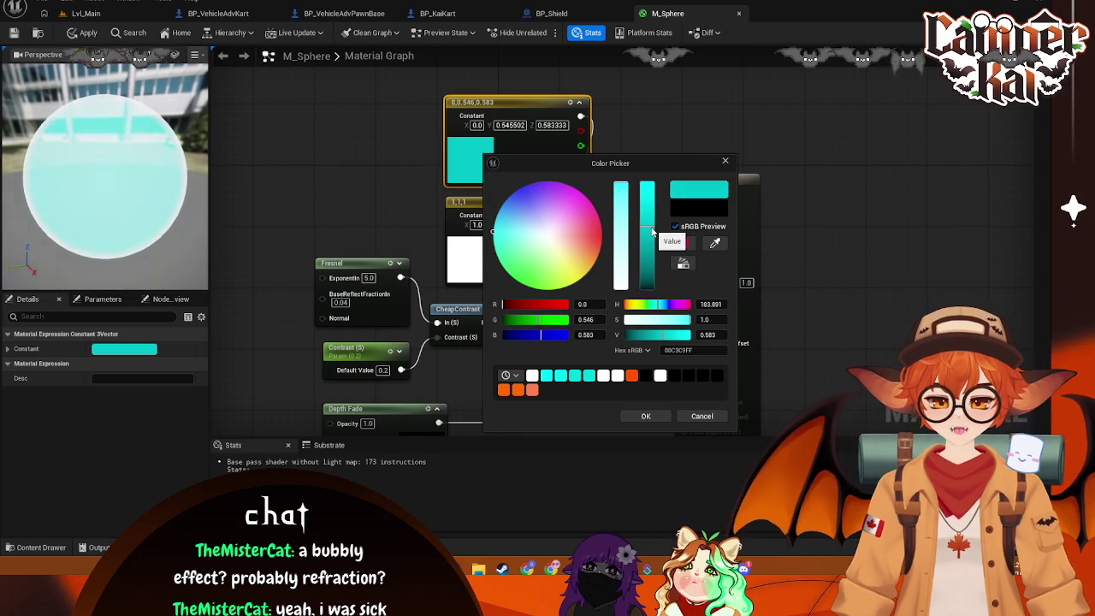
{"action": "left_click_drag", "start_coordinate": [651, 227], "coordinate": [652, 286]}
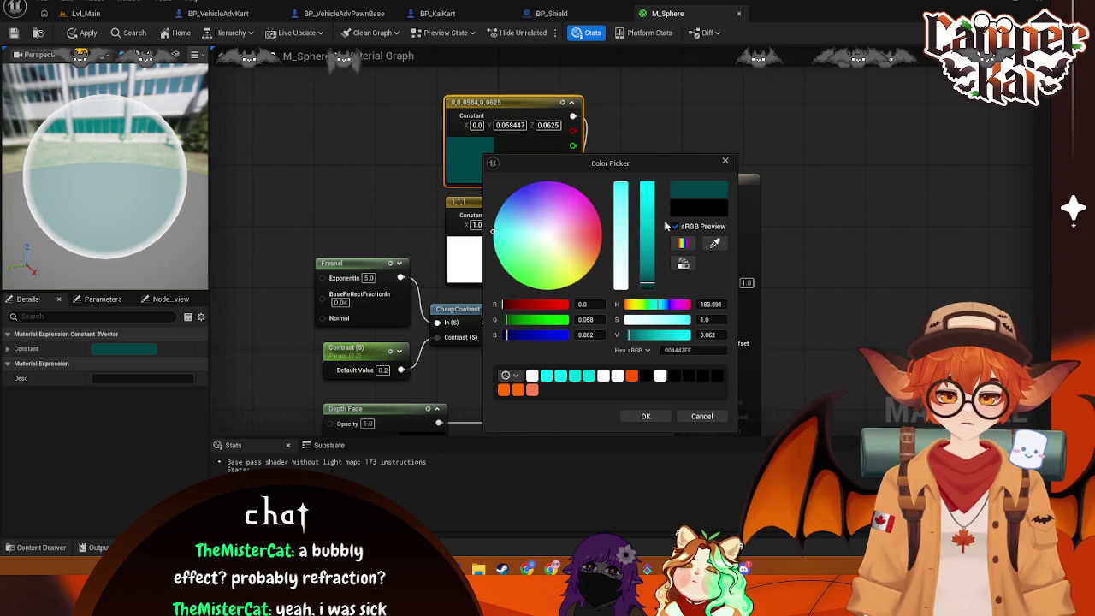
{"action": "left_click", "coordinate": [643, 416]}
{"action": "left_click", "coordinate": [775, 176]}
{"action": "key", "text": "ctrl+s"}
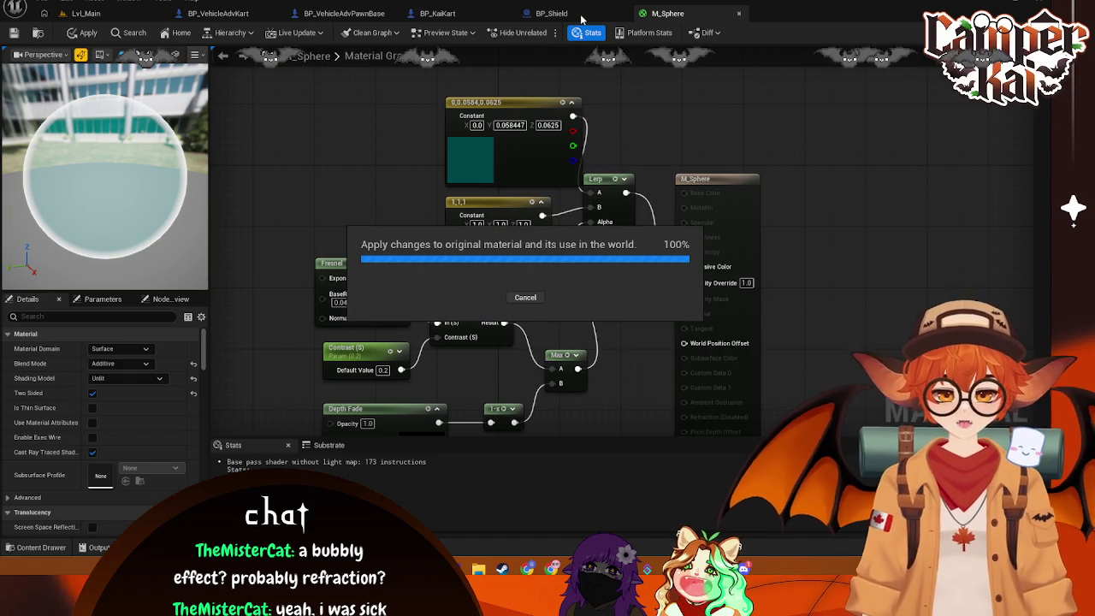
Check the shield in BP_Shield, then add a Refract node to M_Sphere and delete it
{"action": "left_click", "coordinate": [581, 14]}
{"action": "left_click", "coordinate": [667, 13]}
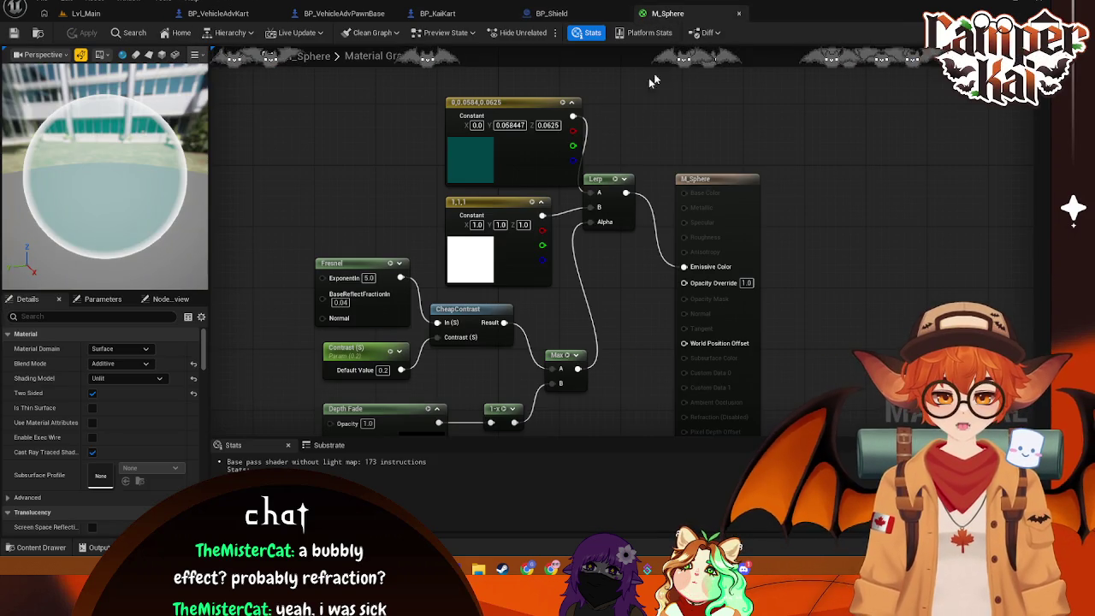
{"action": "left_click_drag", "start_coordinate": [633, 412], "coordinate": [638, 372]}
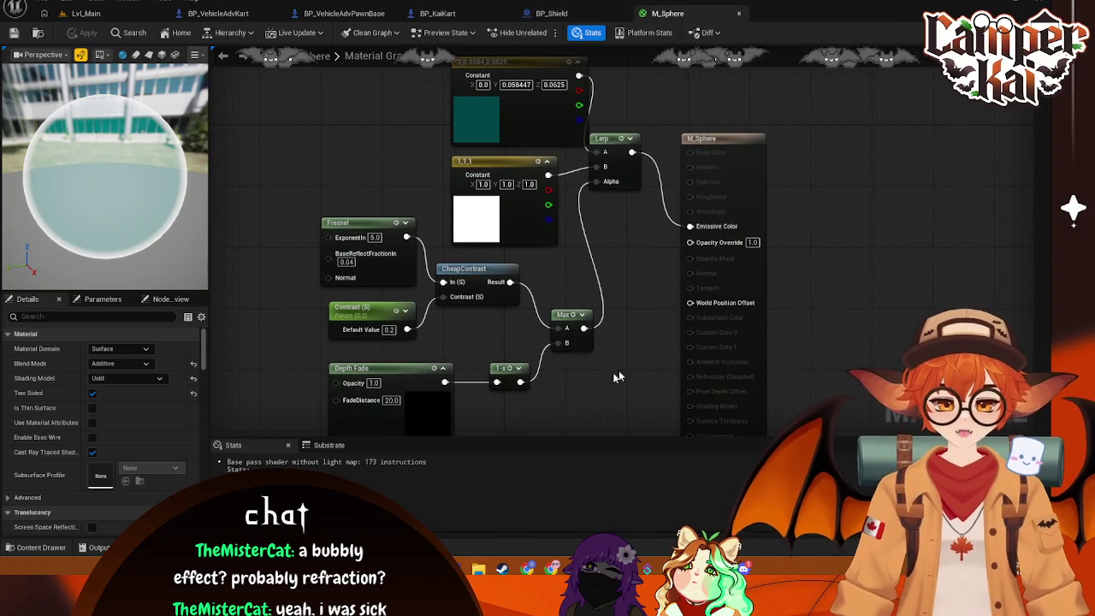
{"action": "right_click", "coordinate": [580, 398]}
{"action": "type", "text": "refr"}
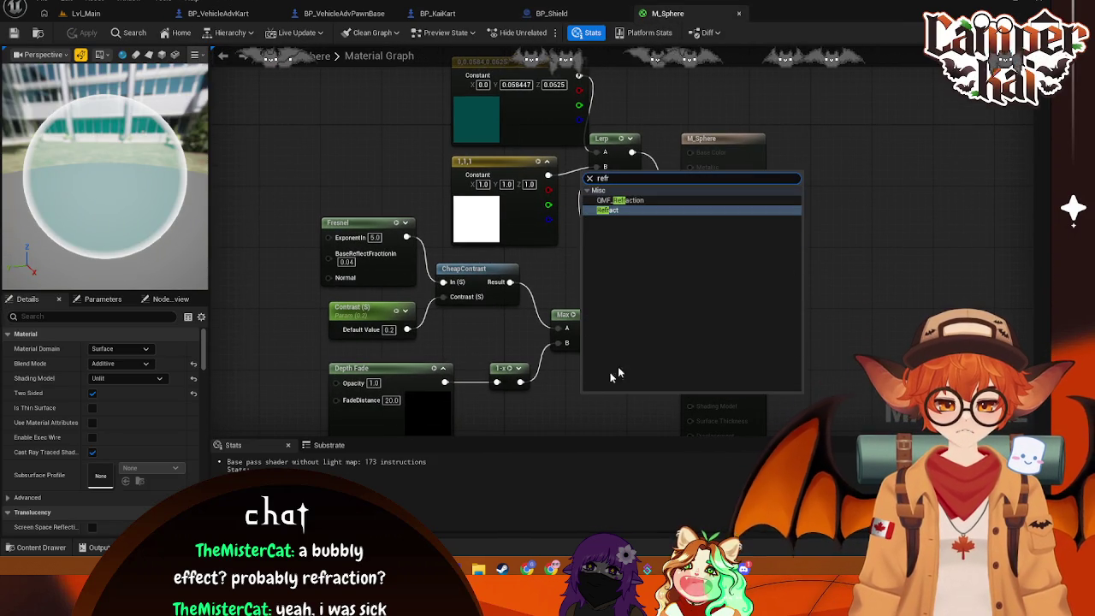
{"action": "left_click", "coordinate": [610, 209]}
{"action": "left_click_drag", "start_coordinate": [578, 400], "coordinate": [569, 360]}
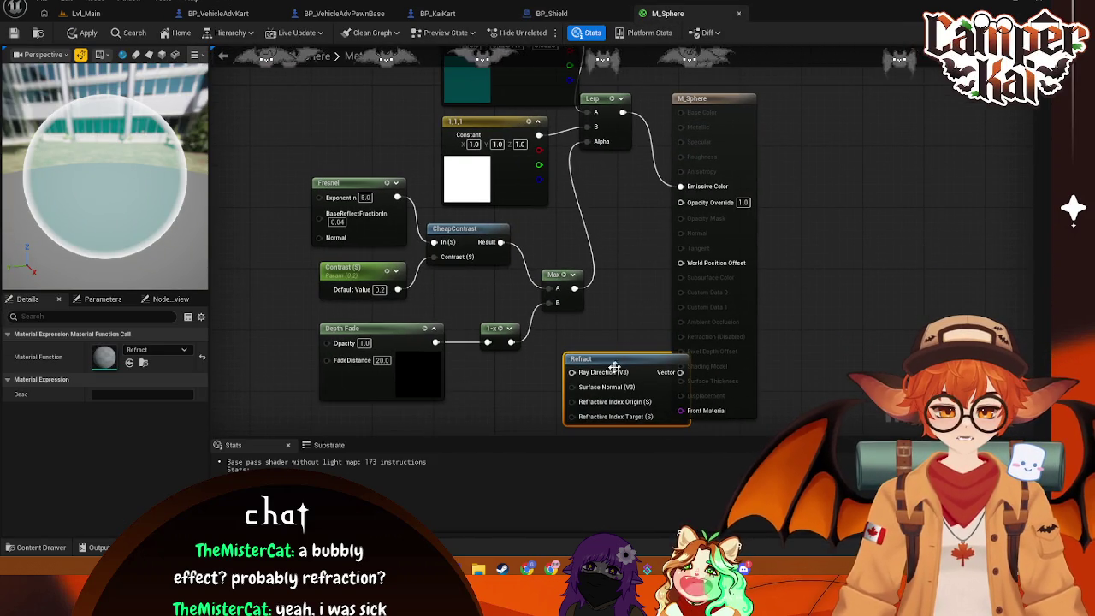
{"action": "left_click_drag", "start_coordinate": [635, 362], "coordinate": [597, 346]}
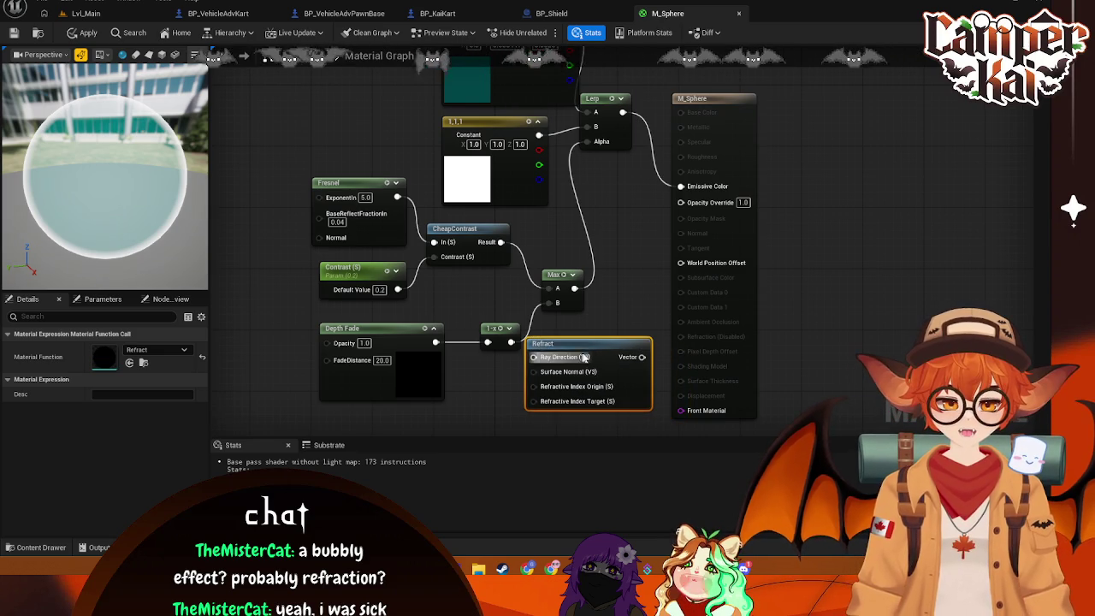
{"action": "key", "text": "Delete"}
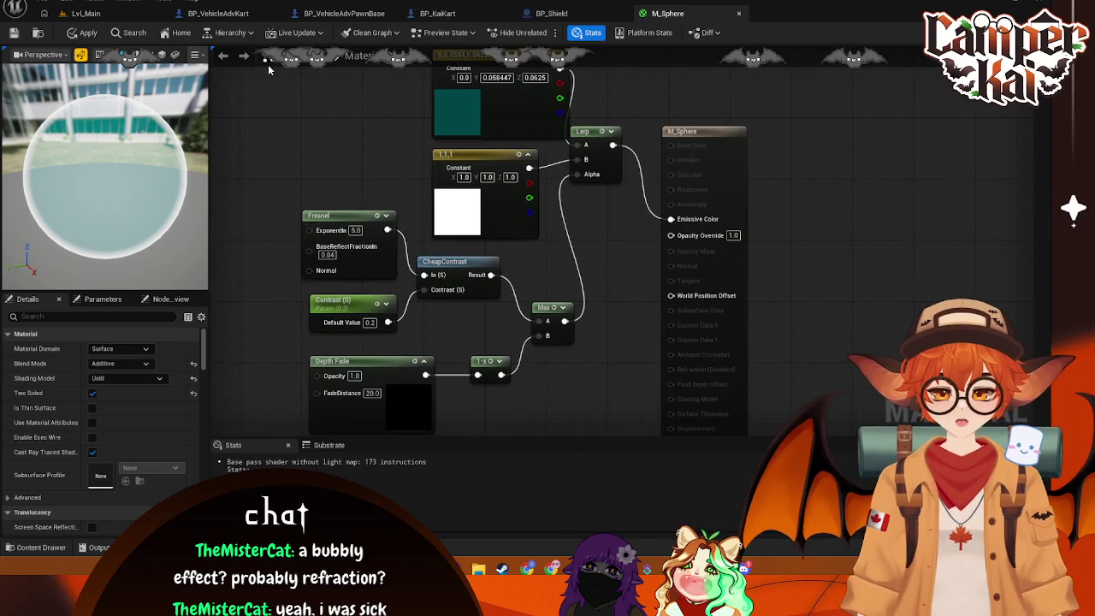
Capture a screenshot of the material graph area
{"action": "key", "text": "Print"}
{"action": "mouse_move", "coordinate": [268, 65]}
{"action": "left_mouse_down"}
{"action": "mouse_move", "coordinate": [331, 166]}
{"action": "mouse_move", "coordinate": [764, 443]}
{"action": "left_mouse_up"}
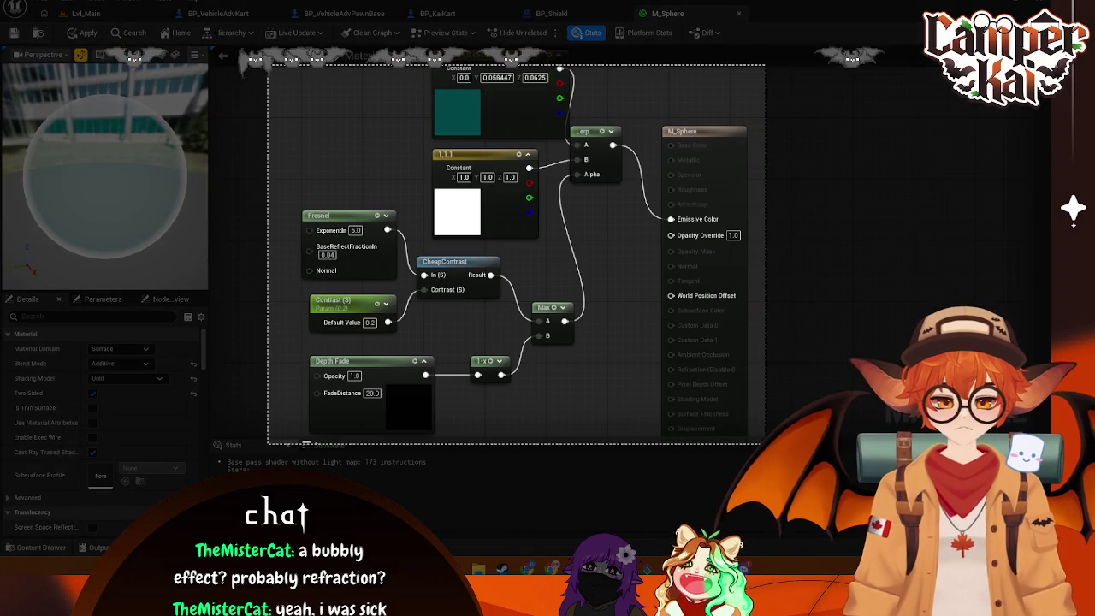
{"action": "left_click", "coordinate": [387, 460]}
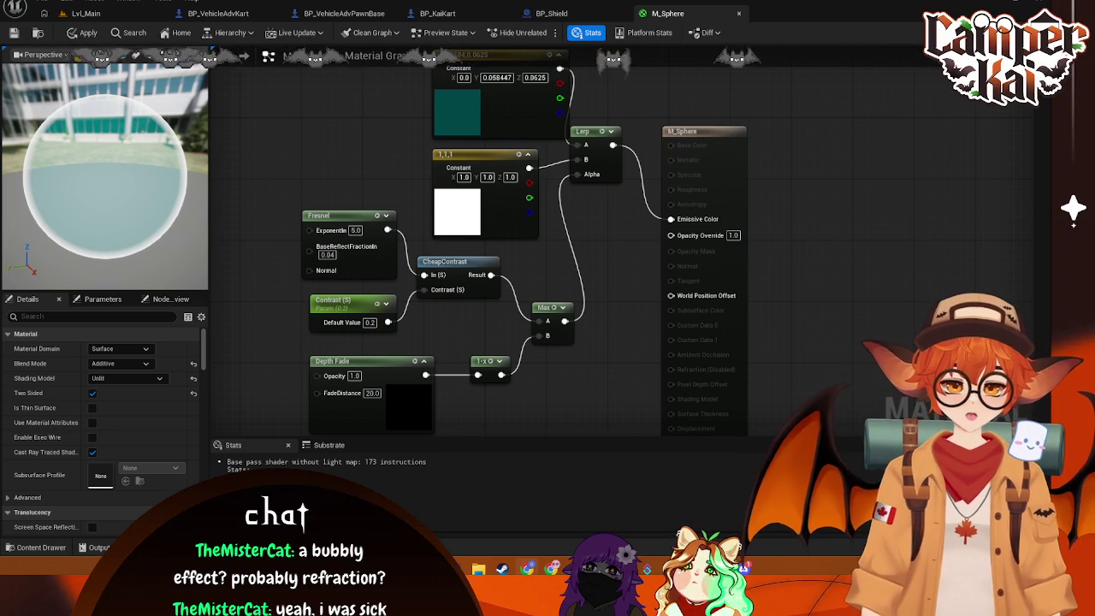
Set M_Sphere's Blend Mode from Additive to TranslucentGreyTransmittance and check the shield in BP_Shield
{"action": "left_click", "coordinate": [147, 366]}
{"action": "left_click", "coordinate": [119, 382]}
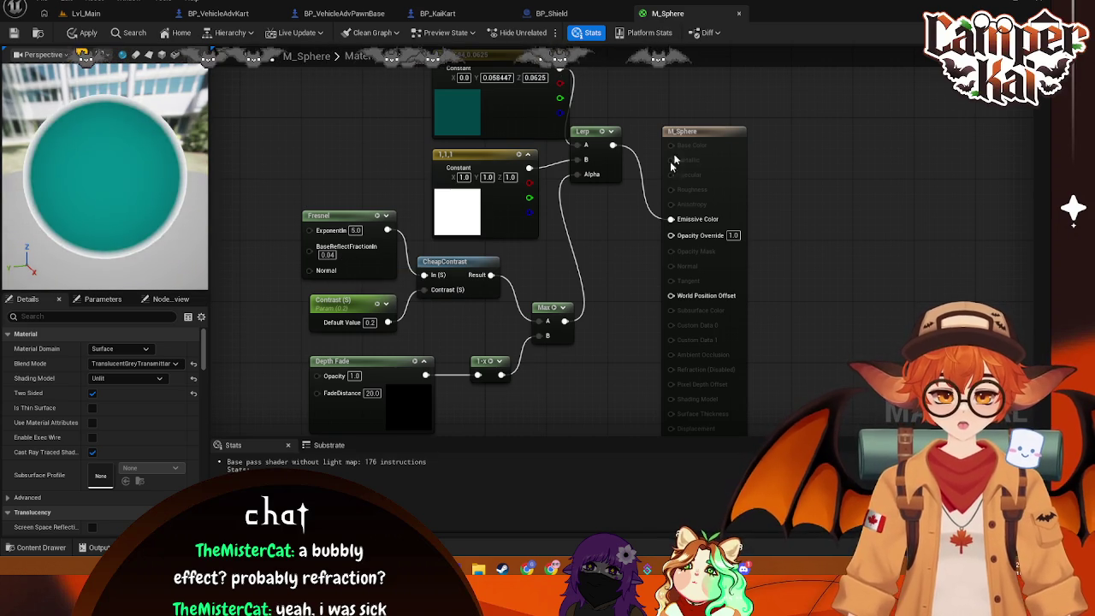
{"action": "left_click", "coordinate": [585, 16]}
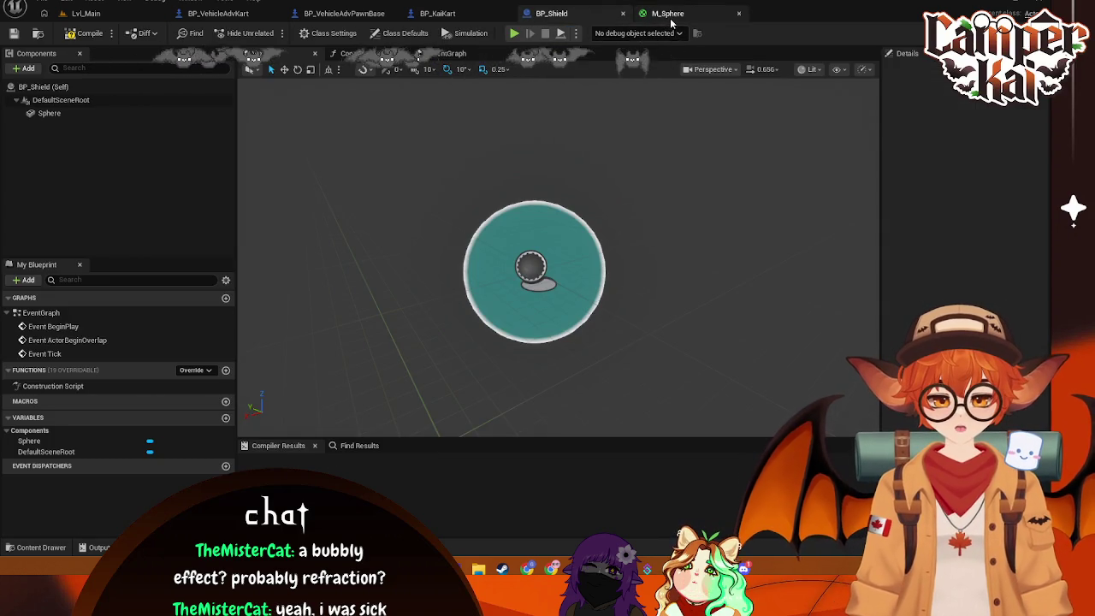
{"action": "left_click", "coordinate": [670, 20]}
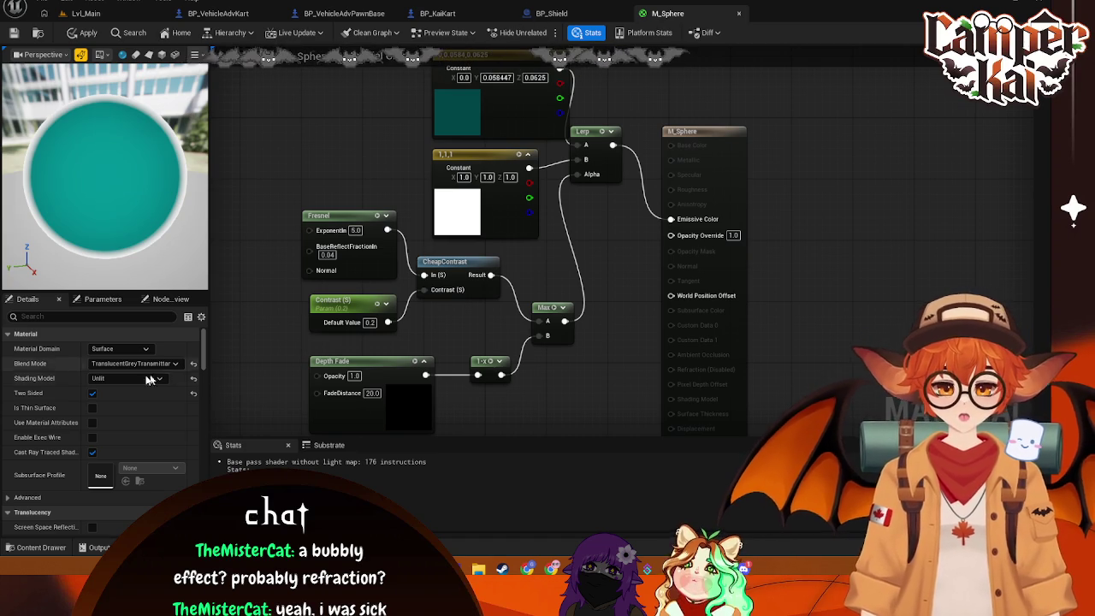
Set the translucency Lighting Mode to Surface TranslucencyVolume
{"action": "scroll", "coordinate": [75, 376], "scroll_direction": "down", "scroll_amount": 4}
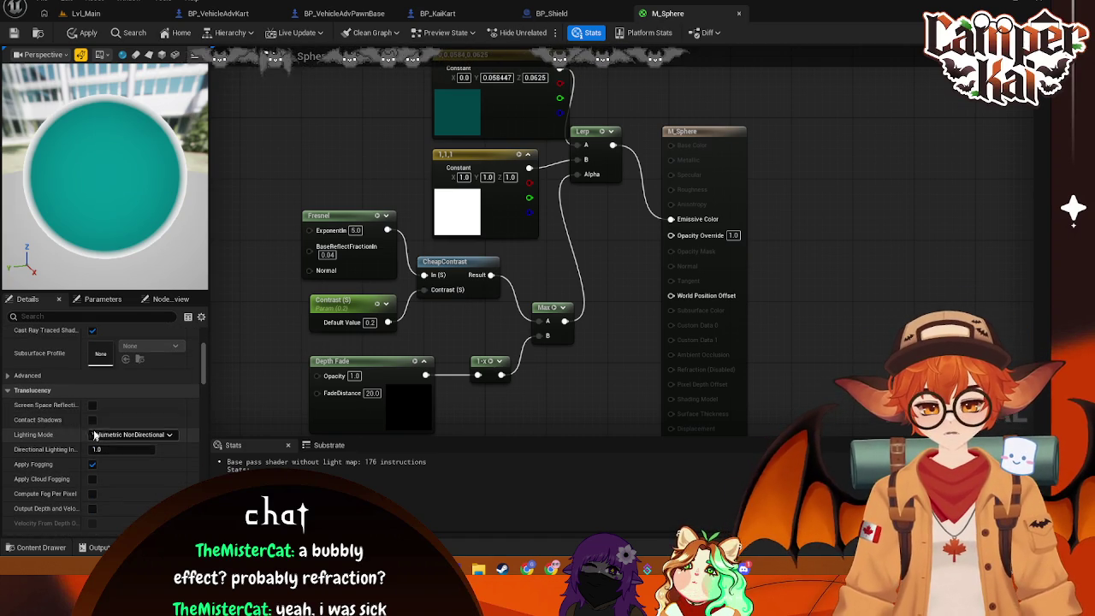
{"action": "scroll", "coordinate": [94, 437], "scroll_direction": "down", "scroll_amount": 1}
{"action": "left_click", "coordinate": [167, 417]}
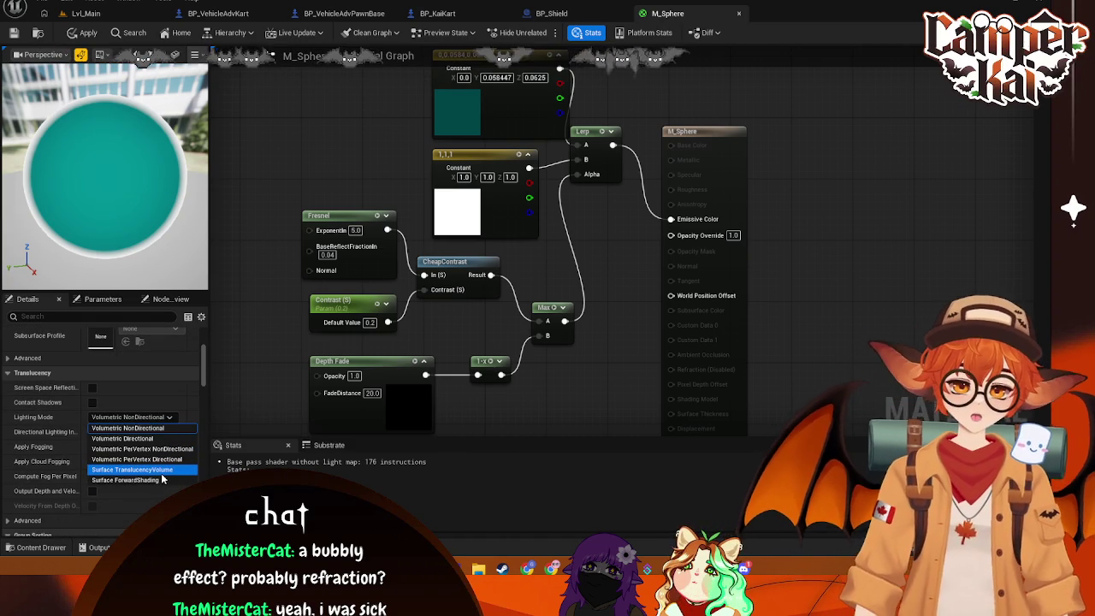
{"action": "left_click", "coordinate": [161, 472]}
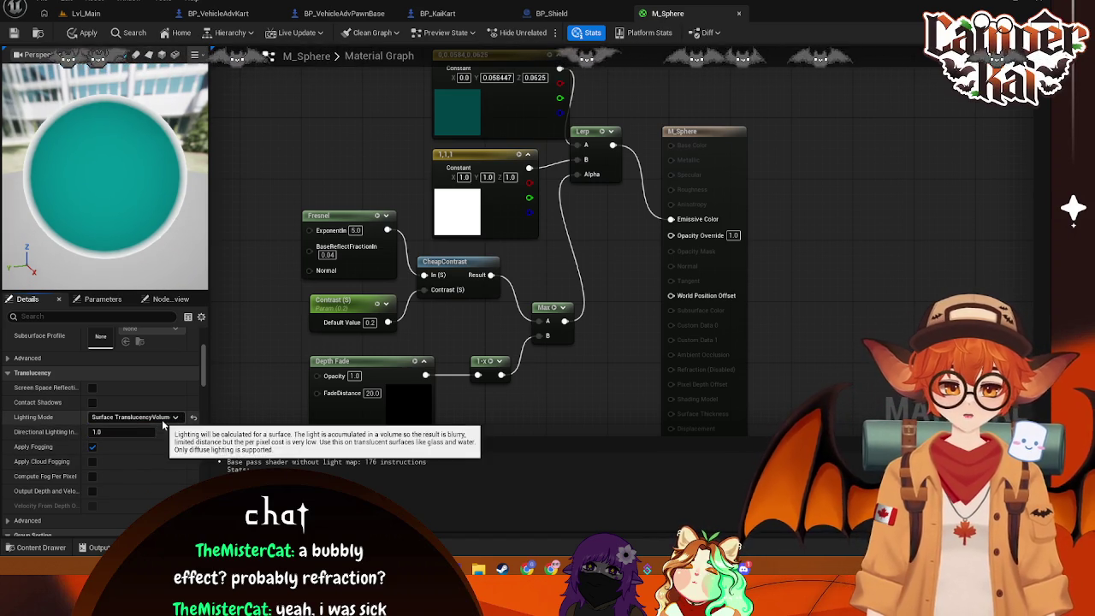
Expand the advanced translucency options and apply the material changes
{"action": "scroll", "coordinate": [162, 445], "scroll_direction": "down", "scroll_amount": 2}
{"action": "scroll", "coordinate": [154, 453], "scroll_direction": "up", "scroll_amount": 1}
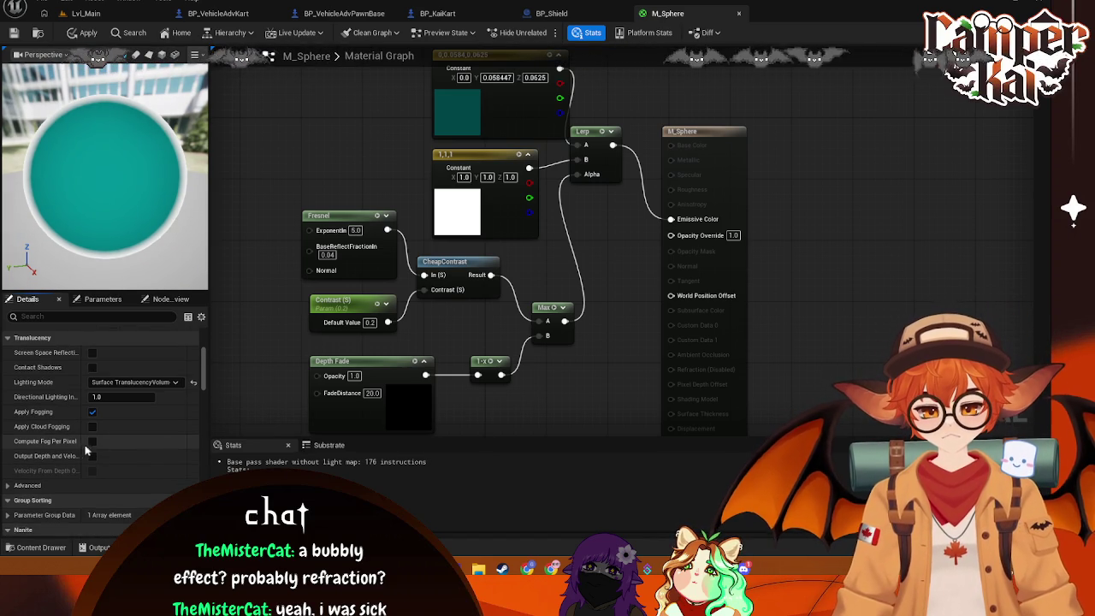
{"action": "left_click", "coordinate": [9, 488]}
{"action": "scroll", "coordinate": [147, 435], "scroll_direction": "down", "scroll_amount": 4}
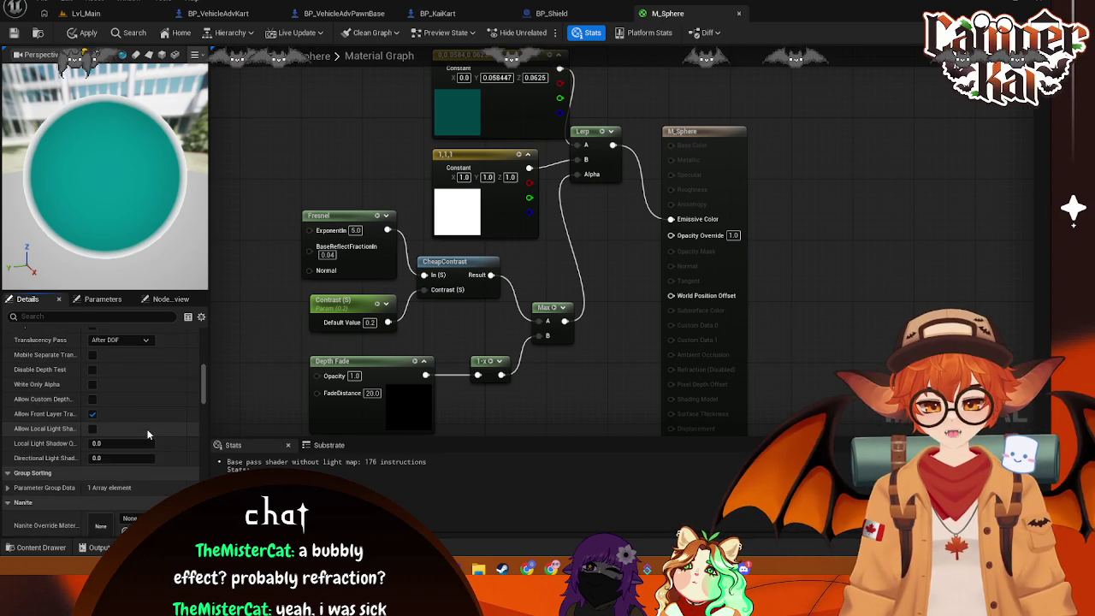
{"action": "scroll", "coordinate": [148, 434], "scroll_direction": "down", "scroll_amount": 5}
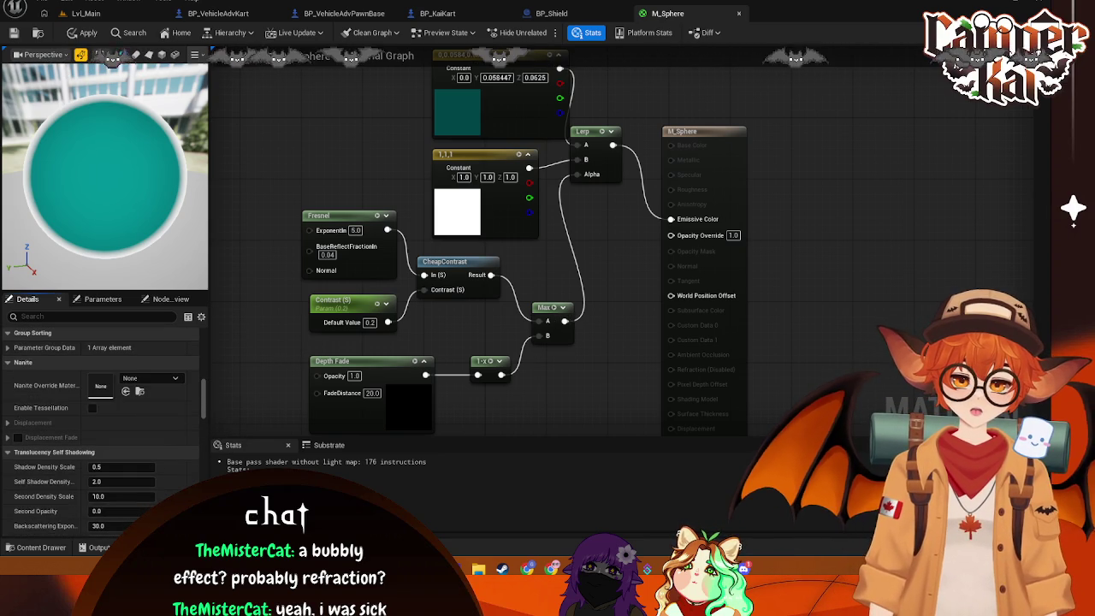
{"action": "left_click_drag", "start_coordinate": [757, 125], "coordinate": [768, 110]}
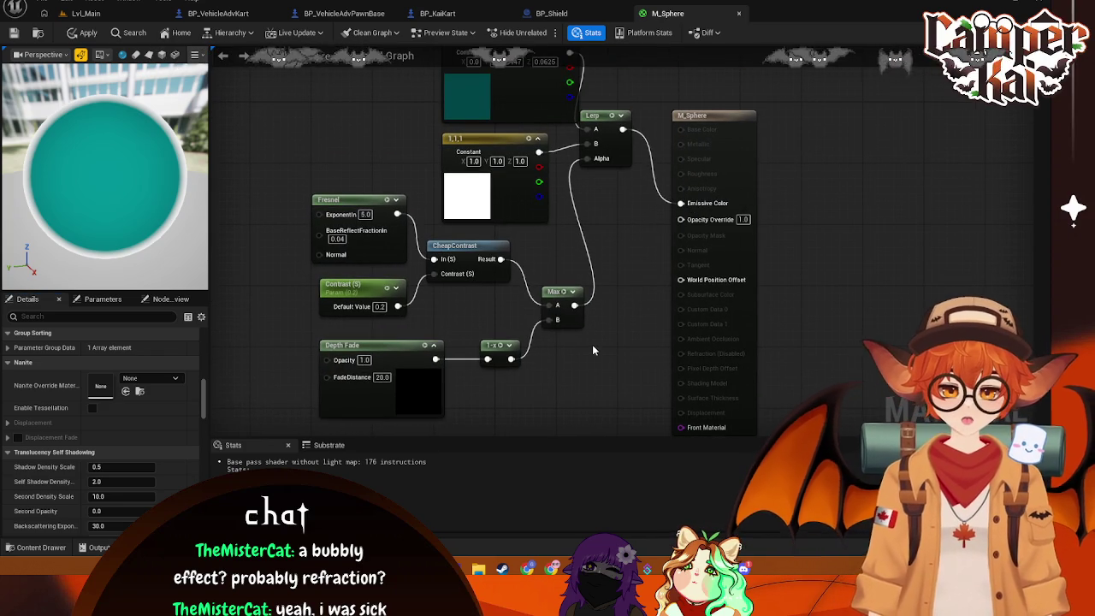
{"action": "key", "text": "ctrl+s"}
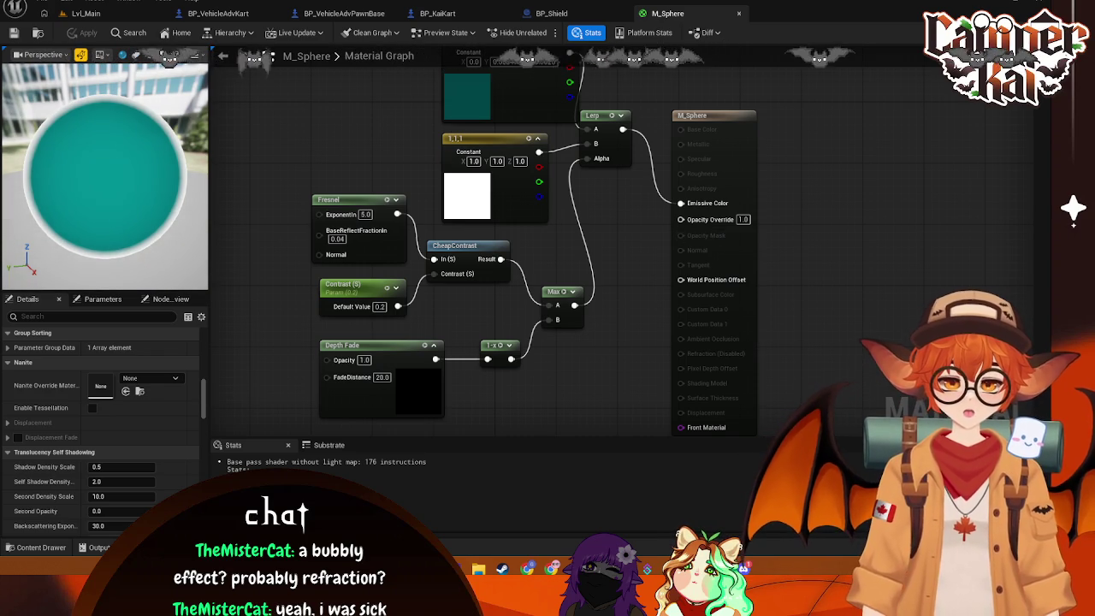
{"action": "scroll", "coordinate": [43, 445], "scroll_direction": "up", "scroll_amount": 1}
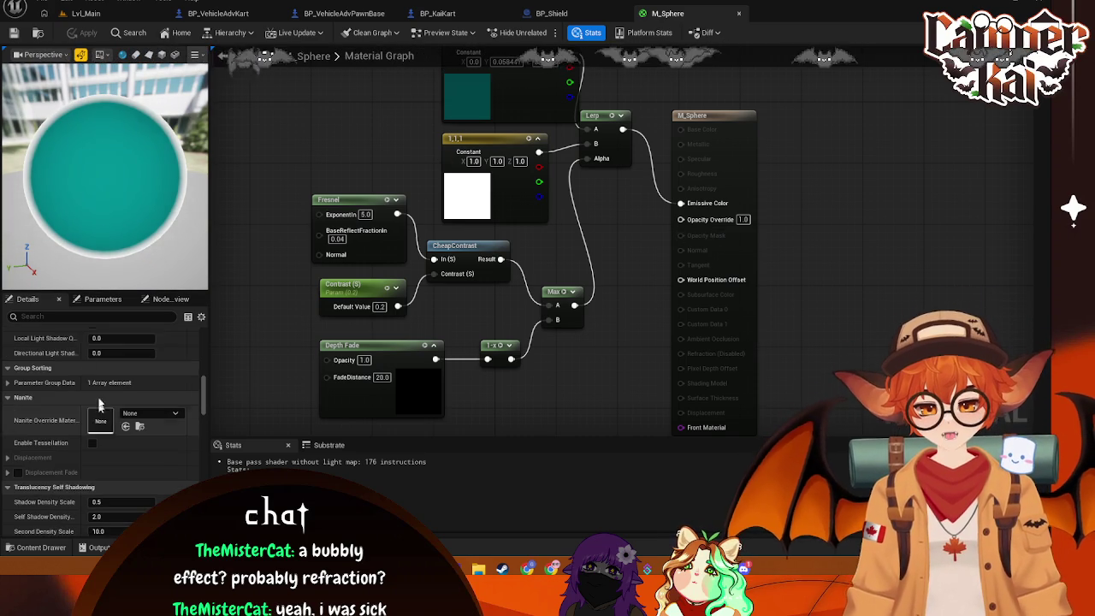
Filter Details for 'refr', set Refraction Method to Index Of Refraction, and apply
{"action": "left_click", "coordinate": [63, 321]}
{"action": "type", "text": "refr"}
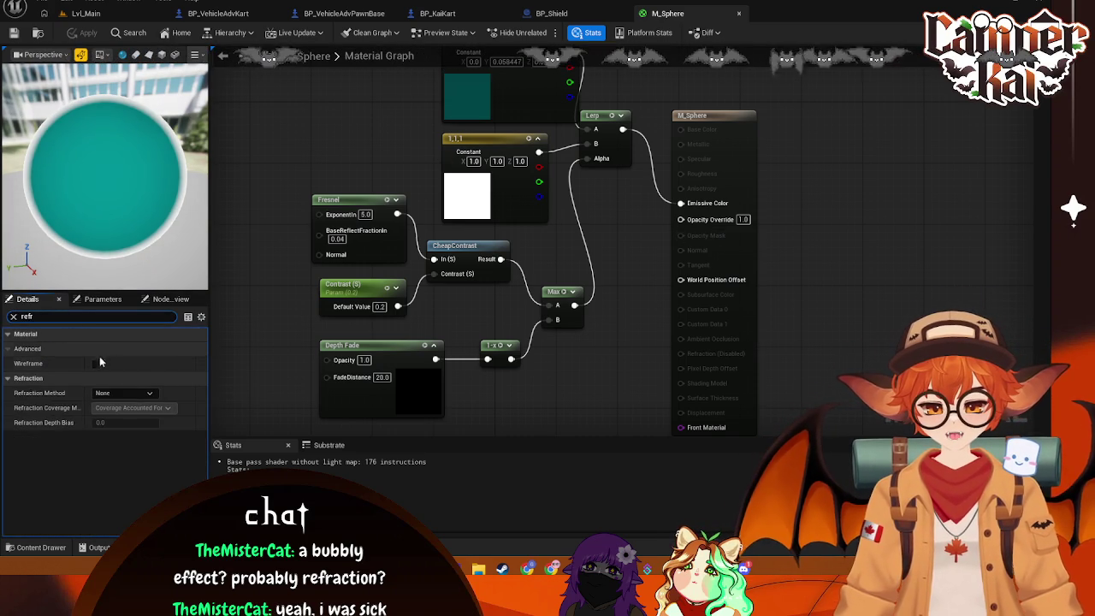
{"action": "left_click", "coordinate": [130, 394]}
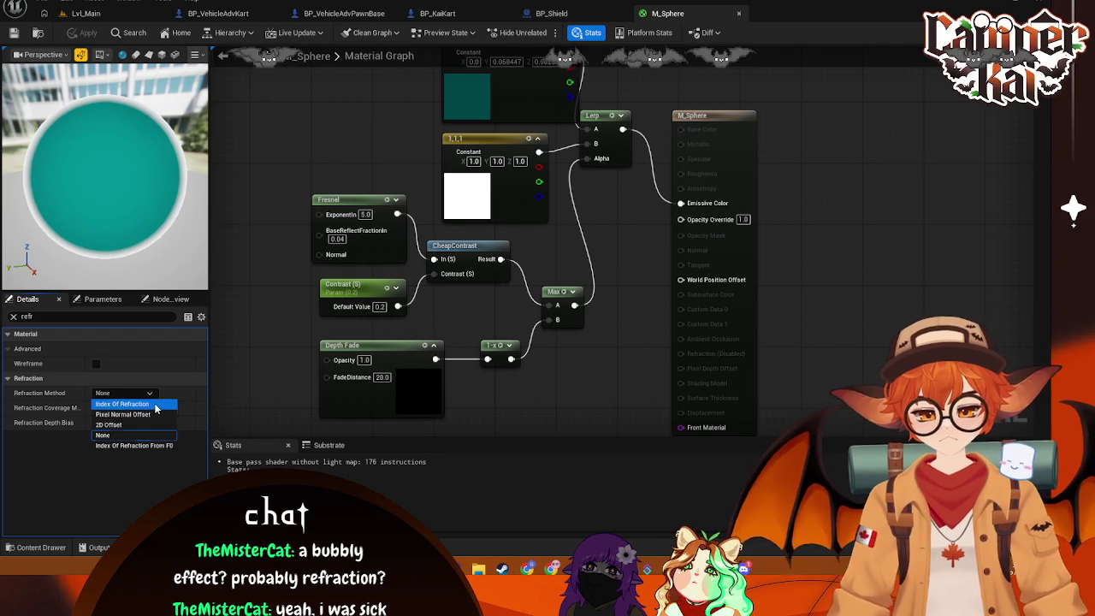
{"action": "left_click", "coordinate": [124, 404]}
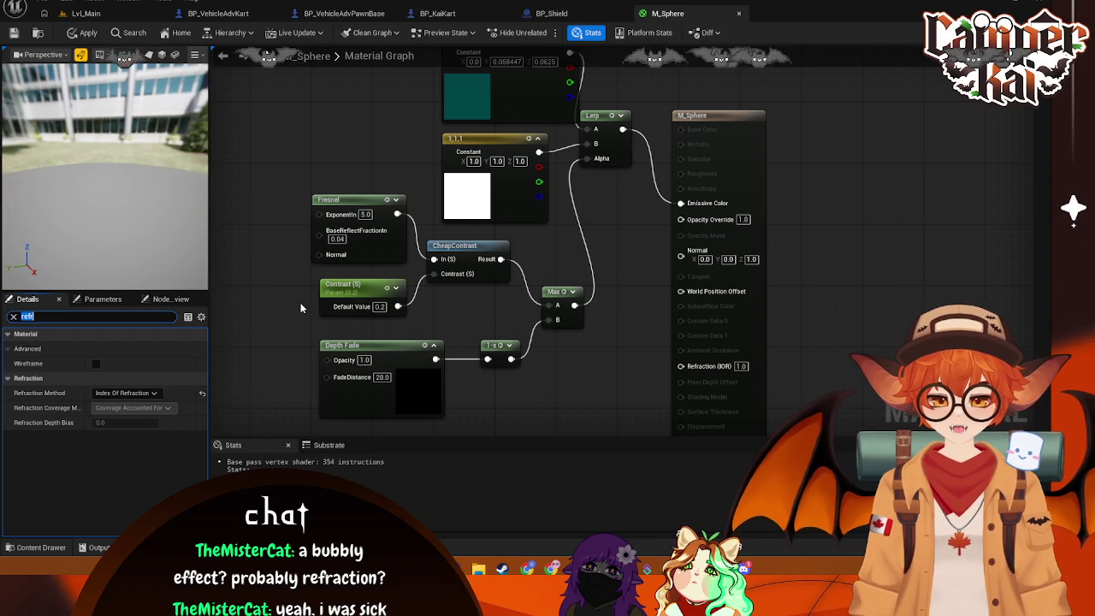
{"action": "left_click", "coordinate": [300, 302]}
{"action": "key", "text": "ctrl+s"}
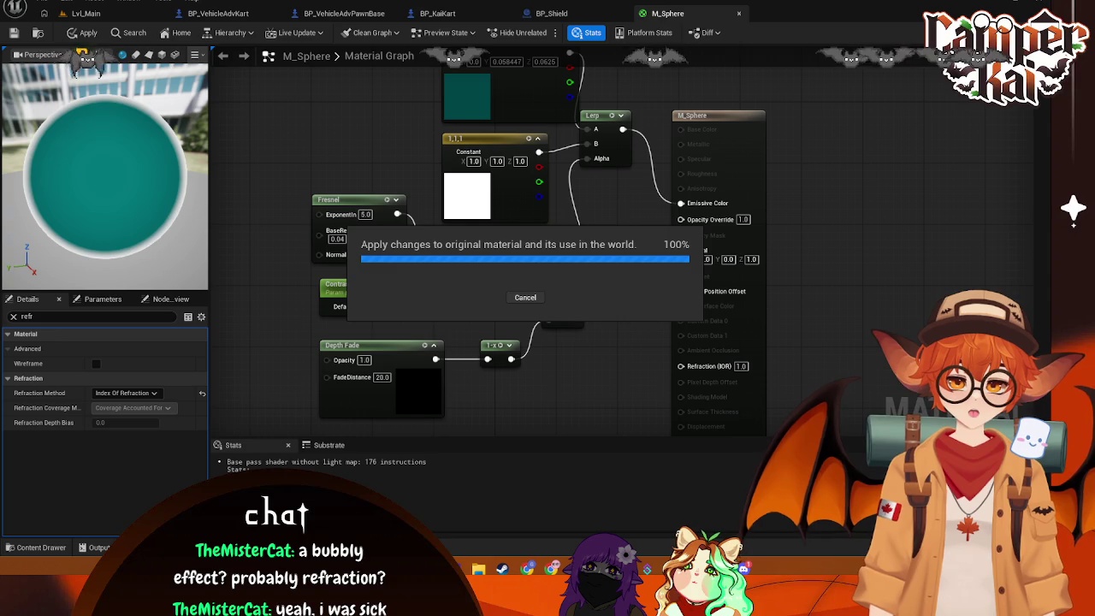
{"action": "left_click_drag", "start_coordinate": [593, 360], "coordinate": [567, 329]}
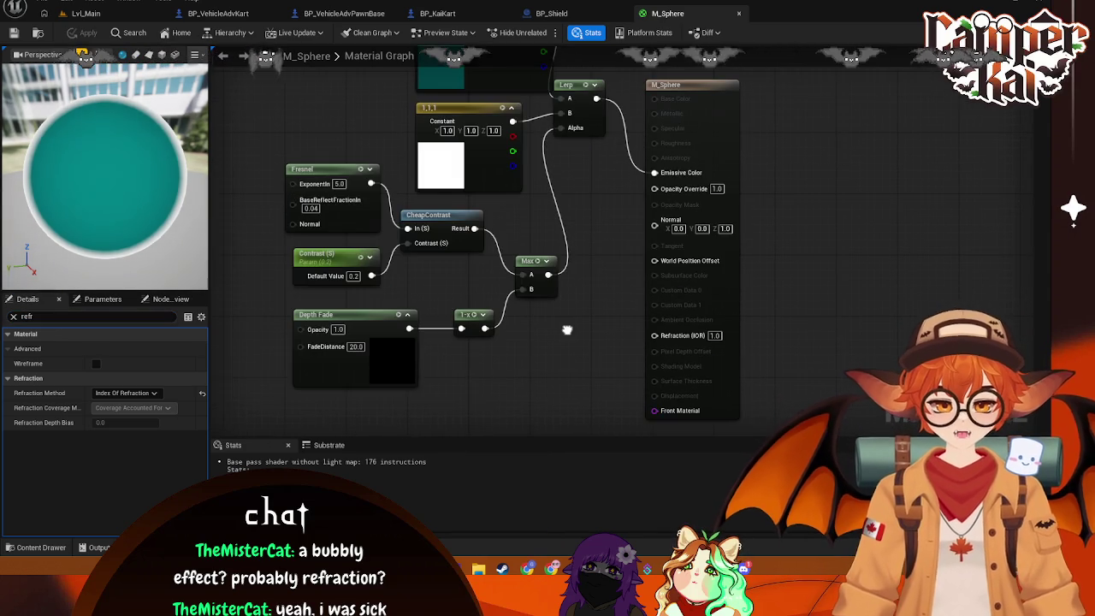
{"action": "right_click", "coordinate": [565, 371]}
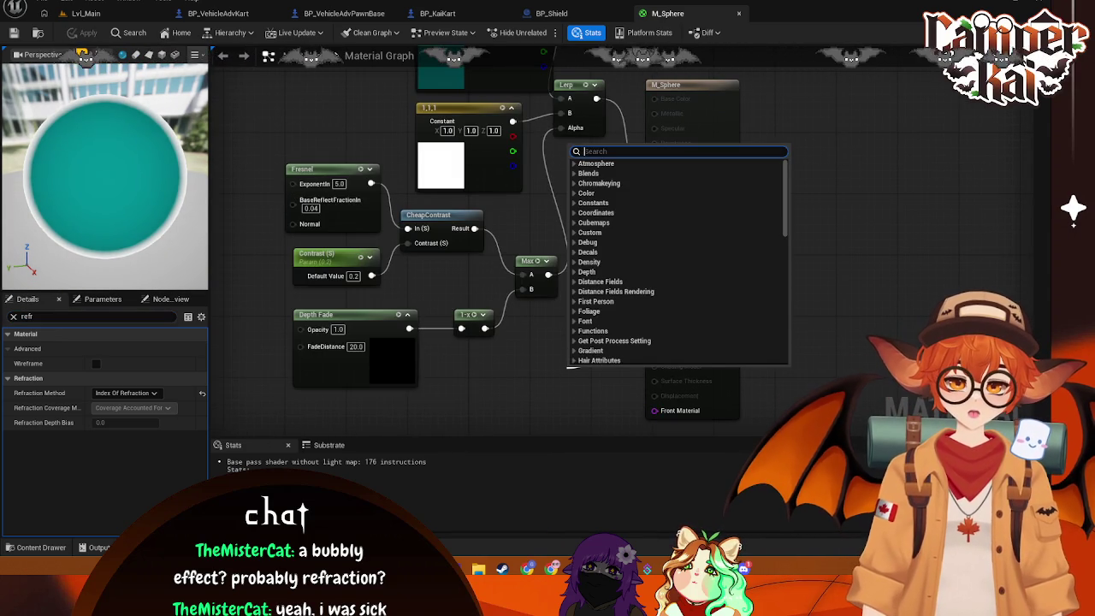
Add a Lerp node wired into the Refraction (IOR) input
{"action": "key", "text": "Escape"}
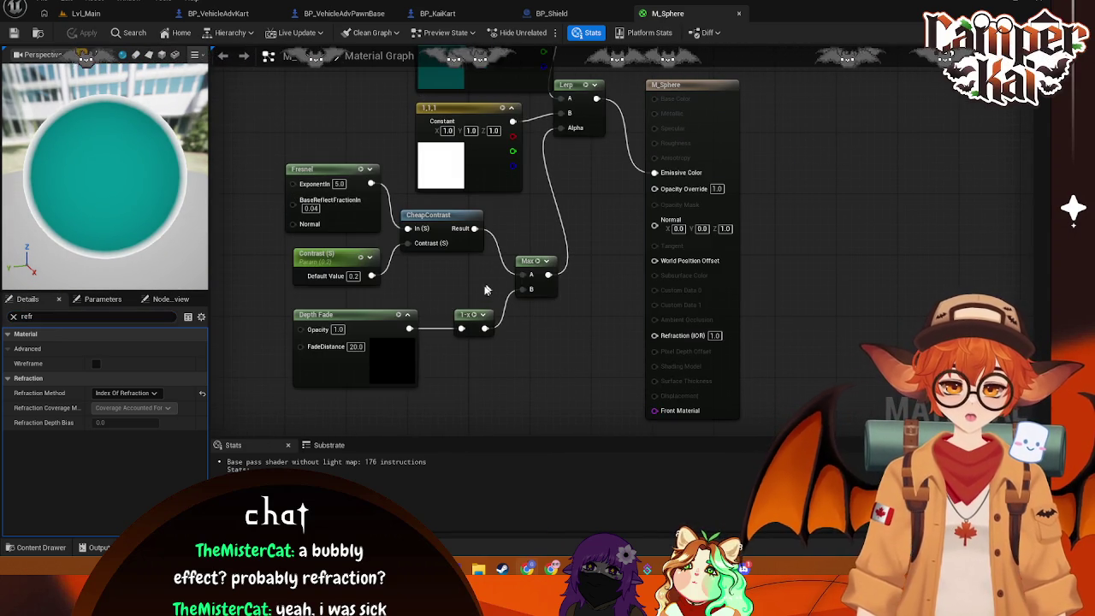
{"action": "left_click_drag", "start_coordinate": [464, 380], "coordinate": [483, 299]}
{"action": "right_click", "coordinate": [485, 321]}
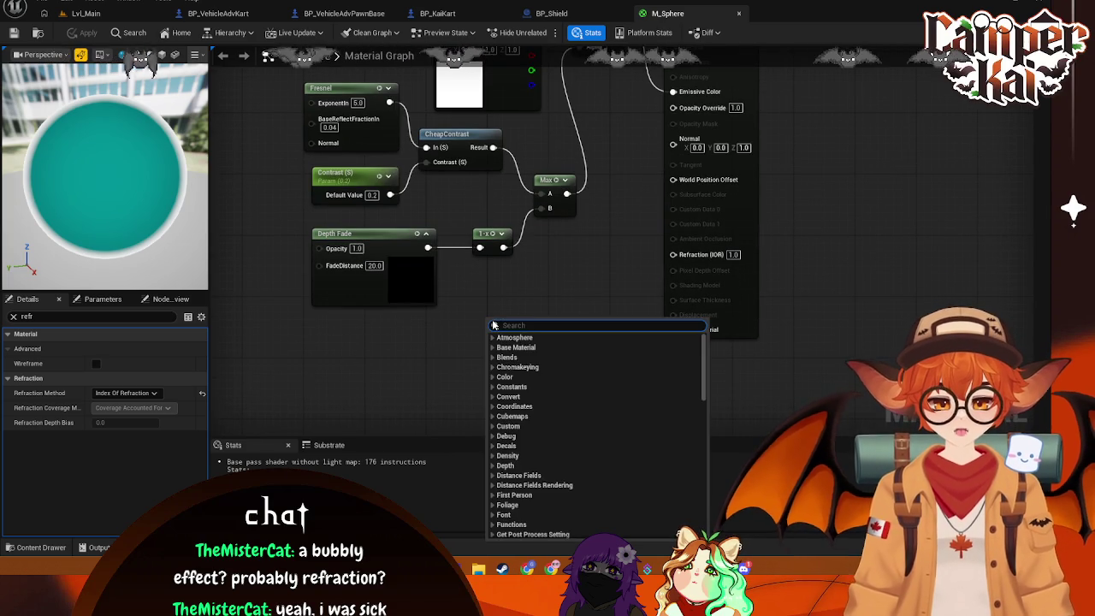
{"action": "type", "text": "lerp"}
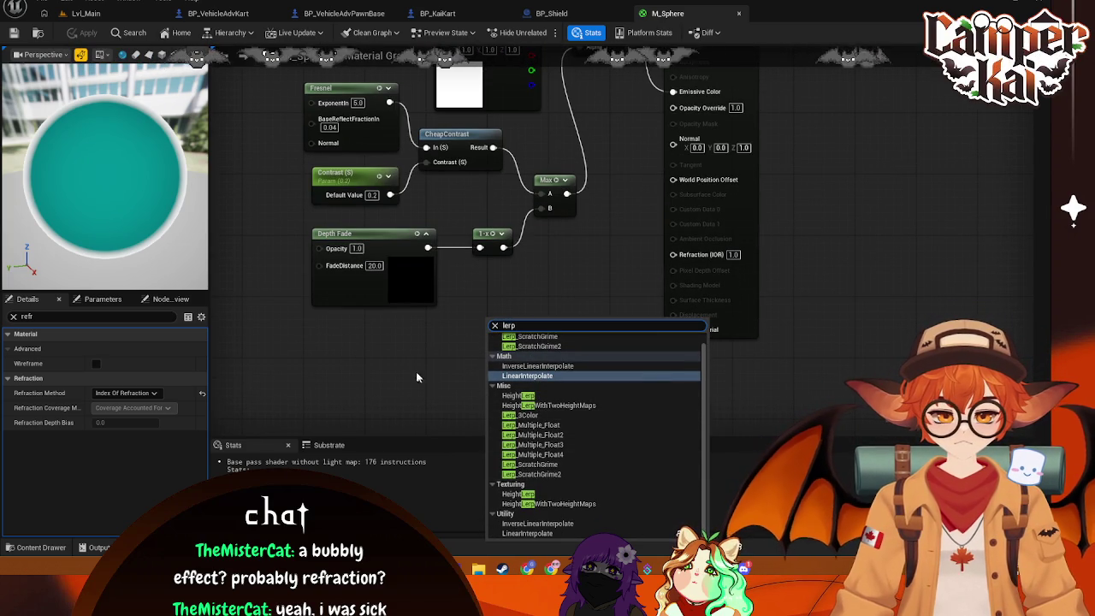
{"action": "left_click", "coordinate": [419, 324]}
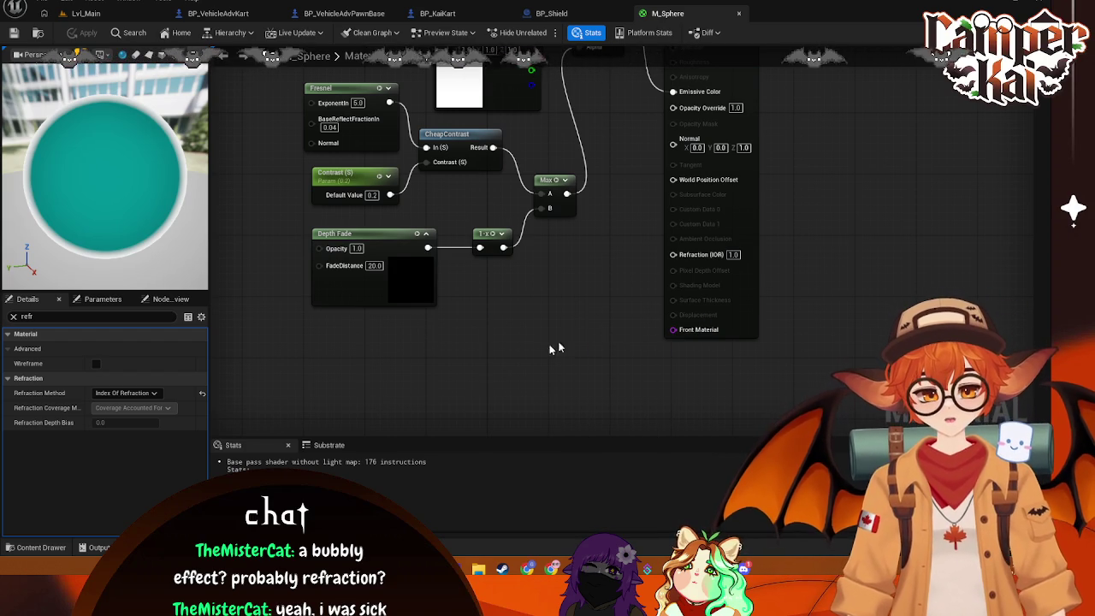
{"action": "left_click_drag", "start_coordinate": [666, 254], "coordinate": [555, 330]}
{"action": "type", "text": "lerp"}
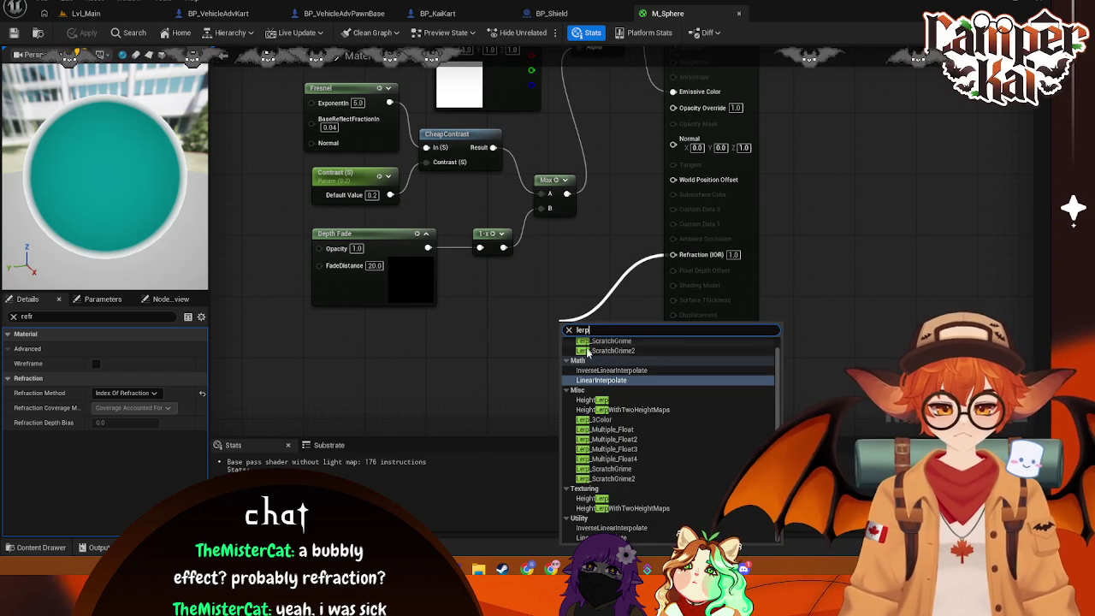
{"action": "key", "text": "Return"}
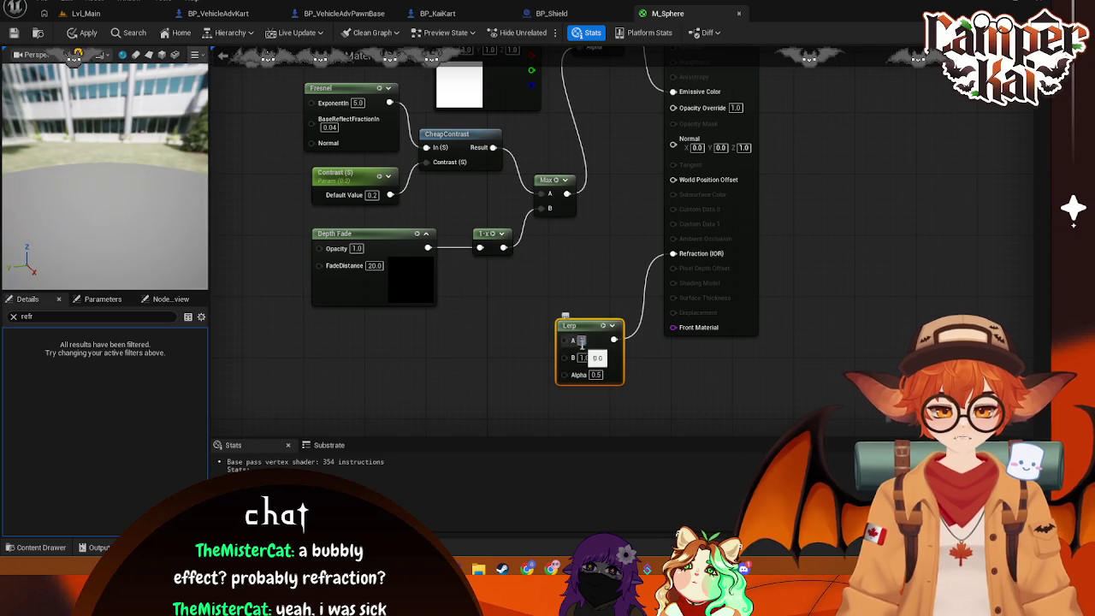
Set the Lerp's A value to 1 and B value to 1.5
{"action": "type", "text": "1"}
{"action": "left_click", "coordinate": [584, 356]}
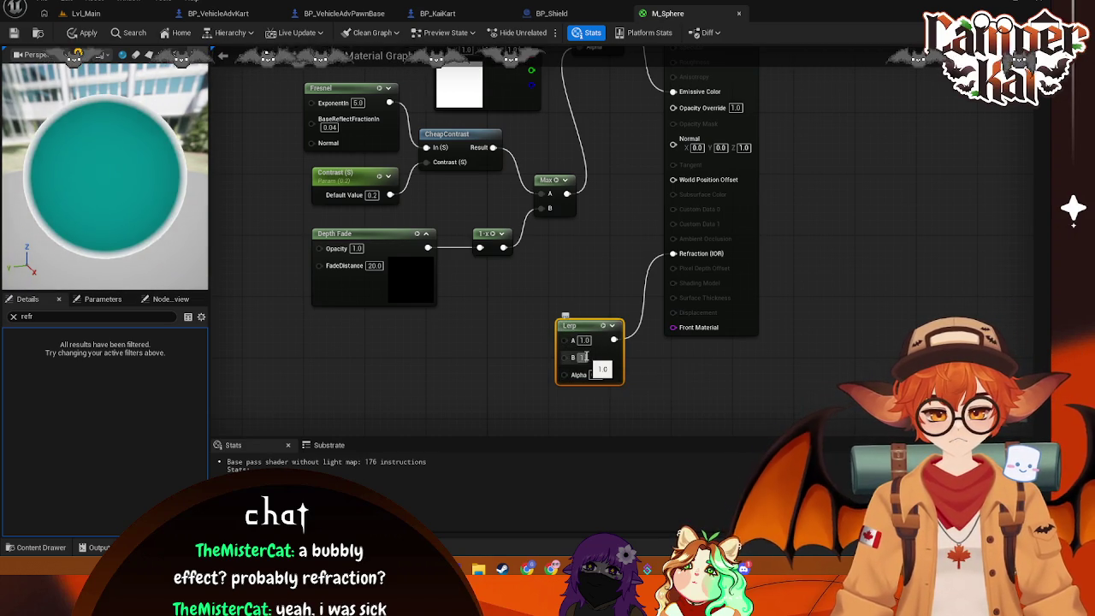
{"action": "type", "text": "1.5"}
{"action": "key", "text": "Return"}
{"action": "left_click", "coordinate": [569, 320]}
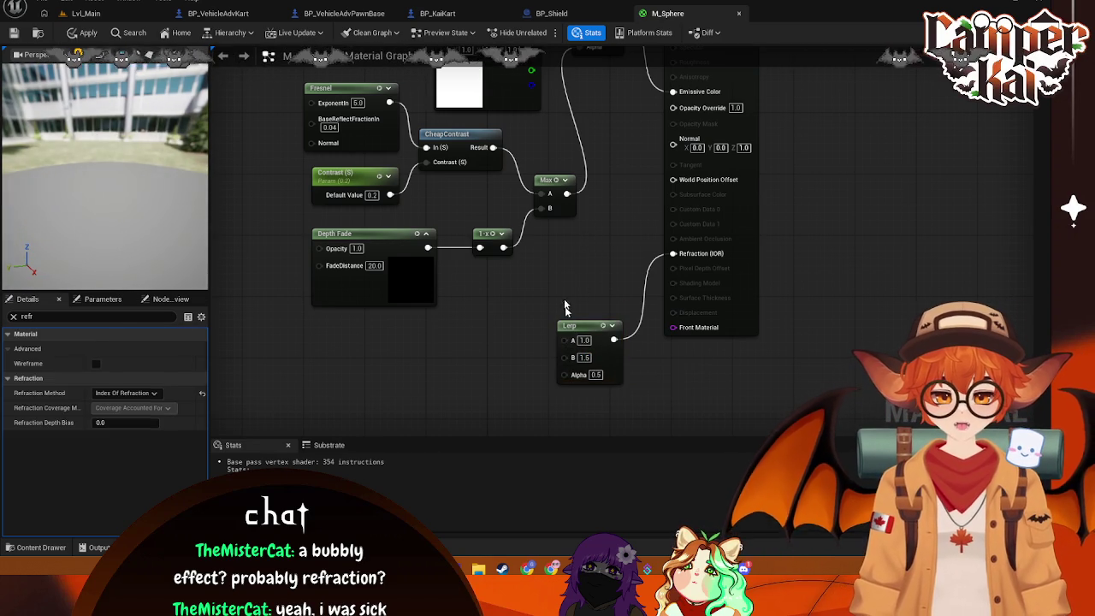
Connect the Fresnel output to the Lerp's Alpha and apply the material
{"action": "left_click_drag", "start_coordinate": [569, 324], "coordinate": [559, 270]}
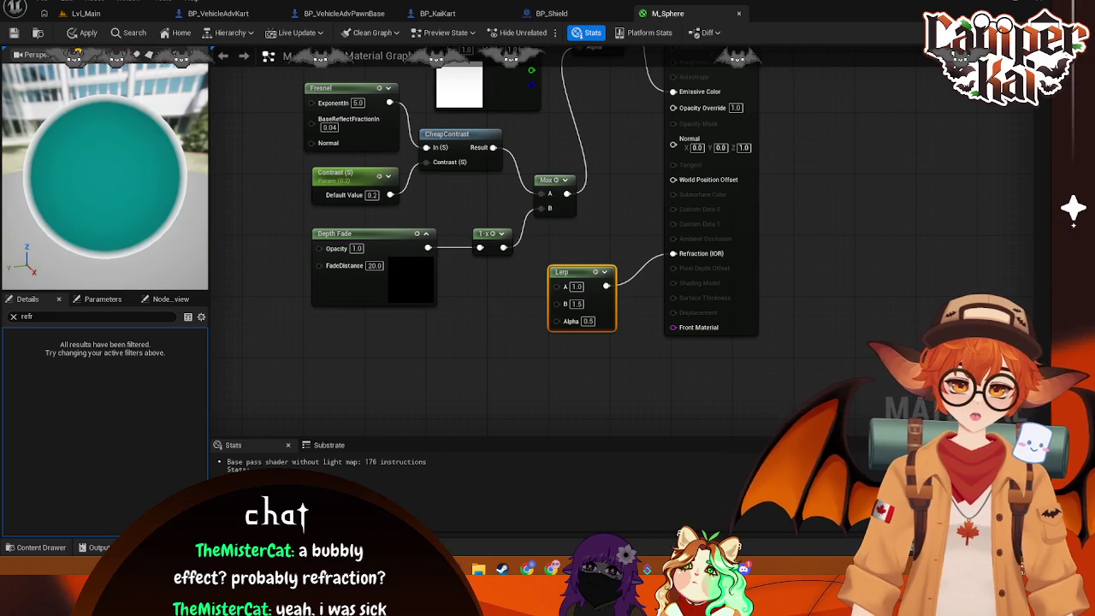
{"action": "mouse_move", "coordinate": [442, 145]}
{"action": "left_mouse_down"}
{"action": "mouse_move", "coordinate": [500, 312]}
{"action": "mouse_move", "coordinate": [565, 351]}
{"action": "mouse_move", "coordinate": [569, 365]}
{"action": "left_mouse_up"}
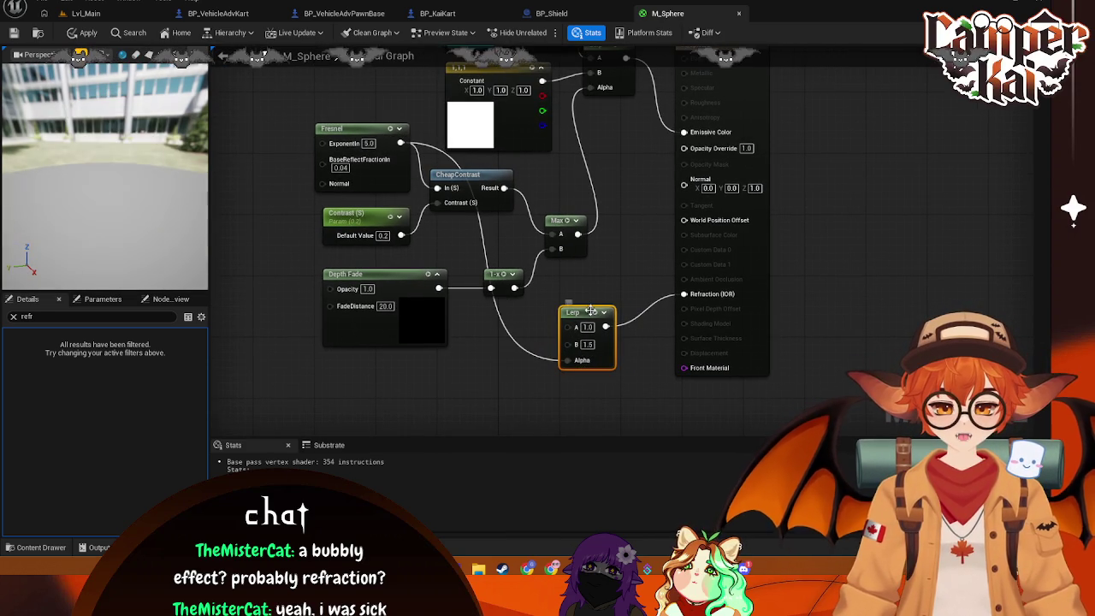
{"action": "left_click_drag", "start_coordinate": [577, 307], "coordinate": [560, 282]}
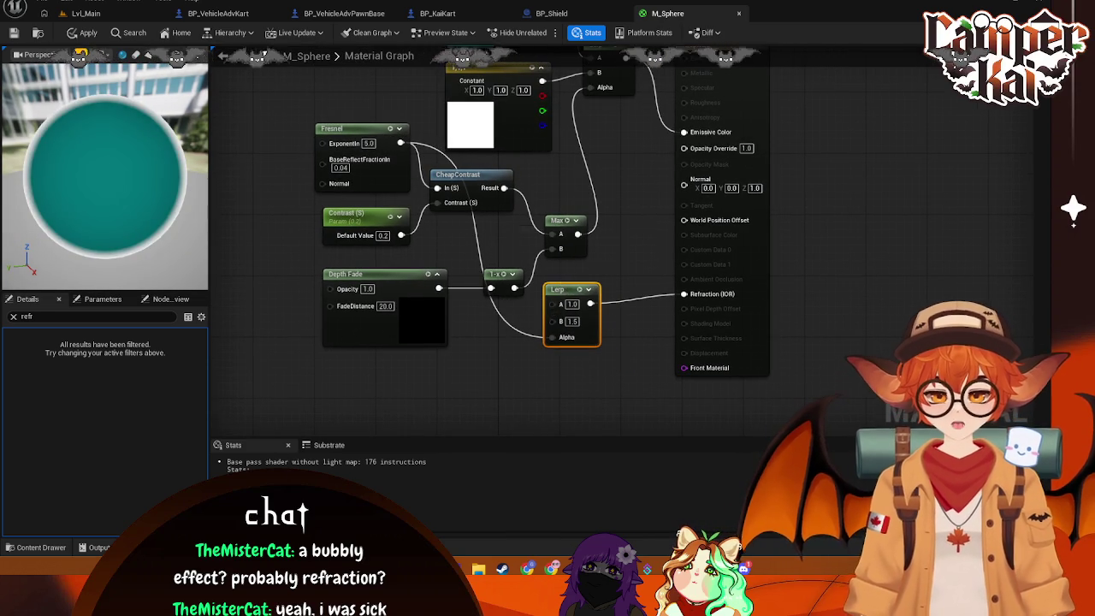
{"action": "key", "text": "ctrl+s"}
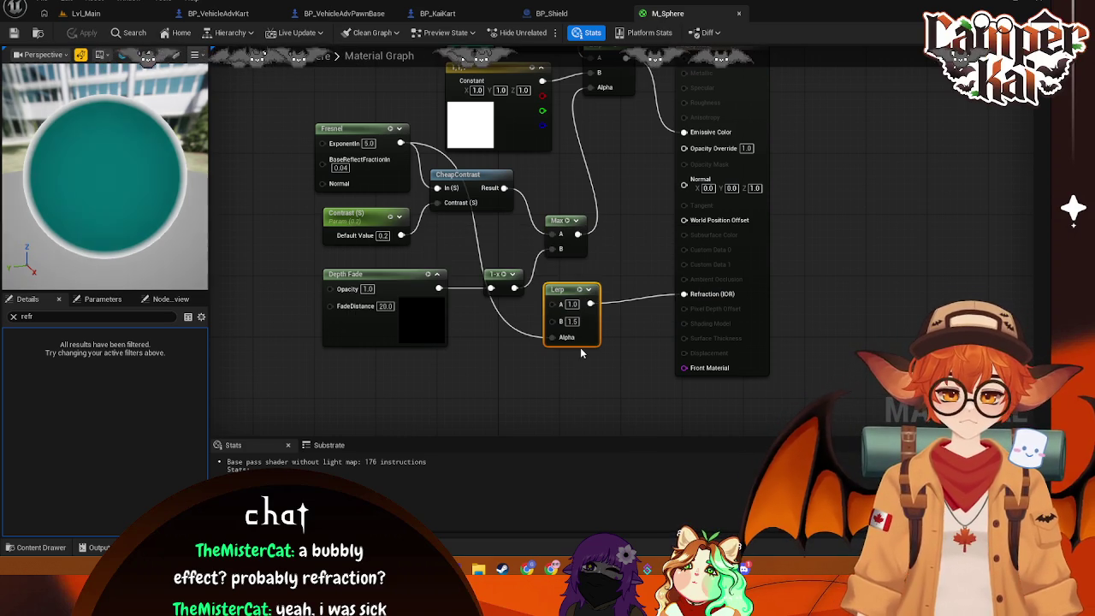
{"action": "left_click", "coordinate": [552, 13]}
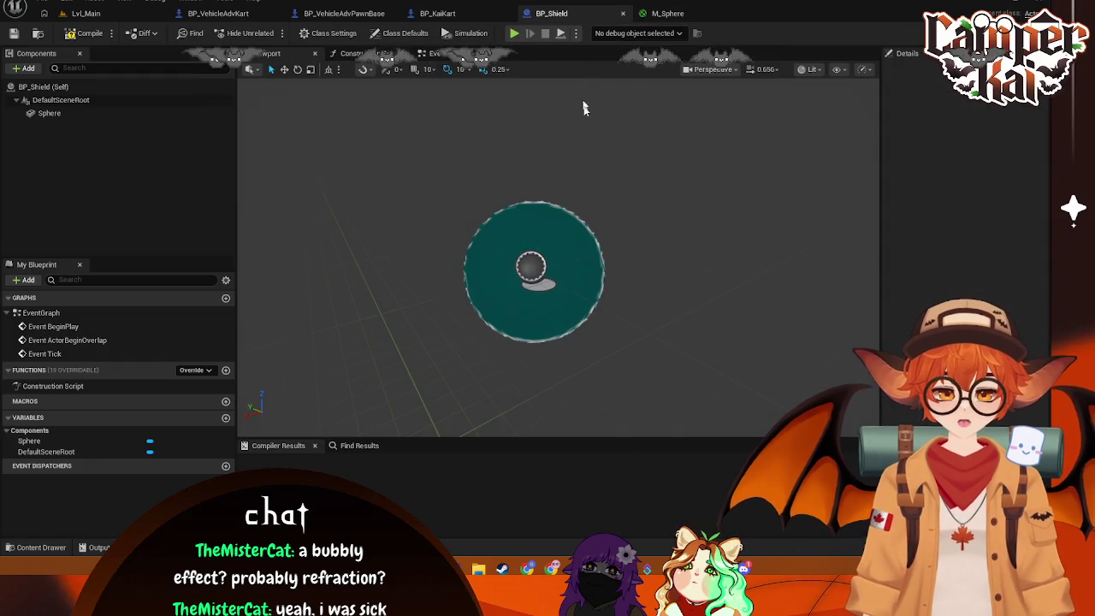
Zoom in and out on the shield sphere in the BP_Shield viewport
{"action": "scroll", "coordinate": [575, 209], "scroll_direction": "up", "scroll_amount": 3}
{"action": "scroll", "coordinate": [574, 209], "scroll_direction": "down", "scroll_amount": 5}
{"action": "scroll", "coordinate": [575, 209], "scroll_direction": "up", "scroll_amount": 4}
{"action": "scroll", "coordinate": [575, 209], "scroll_direction": "down", "scroll_amount": 3}
{"action": "scroll", "coordinate": [667, 81], "scroll_direction": "up", "scroll_amount": 2}
{"action": "scroll", "coordinate": [668, 81], "scroll_direction": "down", "scroll_amount": 2}
{"action": "scroll", "coordinate": [668, 81], "scroll_direction": "up", "scroll_amount": 3}
Brighten the teal constant to cyan (0, 0.935, 1.0), apply, and view the shield
{"action": "left_click", "coordinate": [667, 13]}
{"action": "left_click_drag", "start_coordinate": [478, 43], "coordinate": [472, 139]}
{"action": "double_click", "coordinate": [472, 139]}
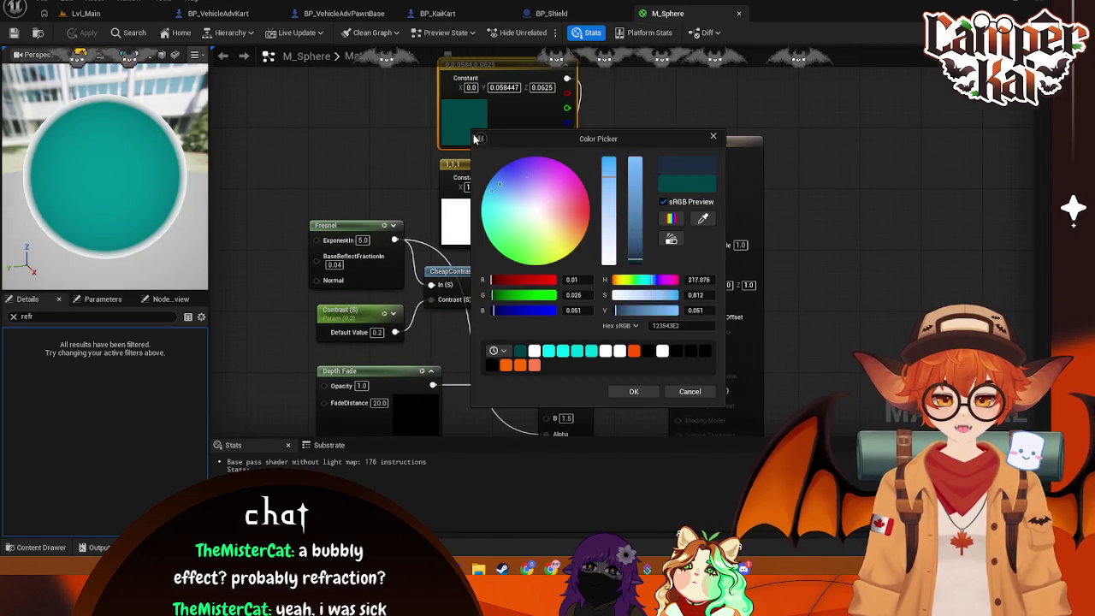
{"action": "left_click_drag", "start_coordinate": [636, 260], "coordinate": [639, 158]}
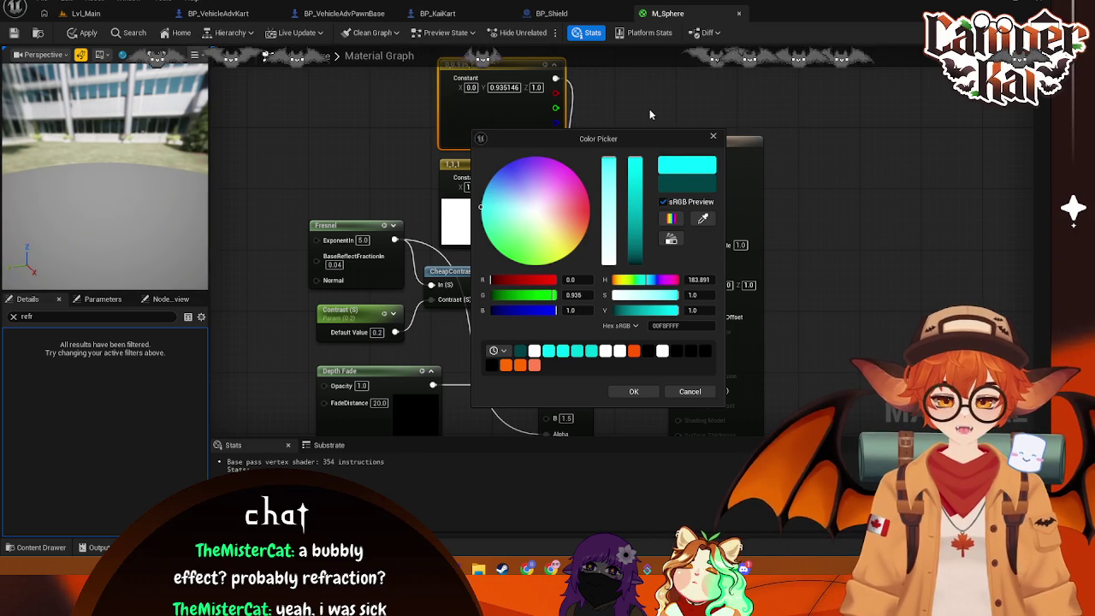
{"action": "left_click", "coordinate": [633, 391]}
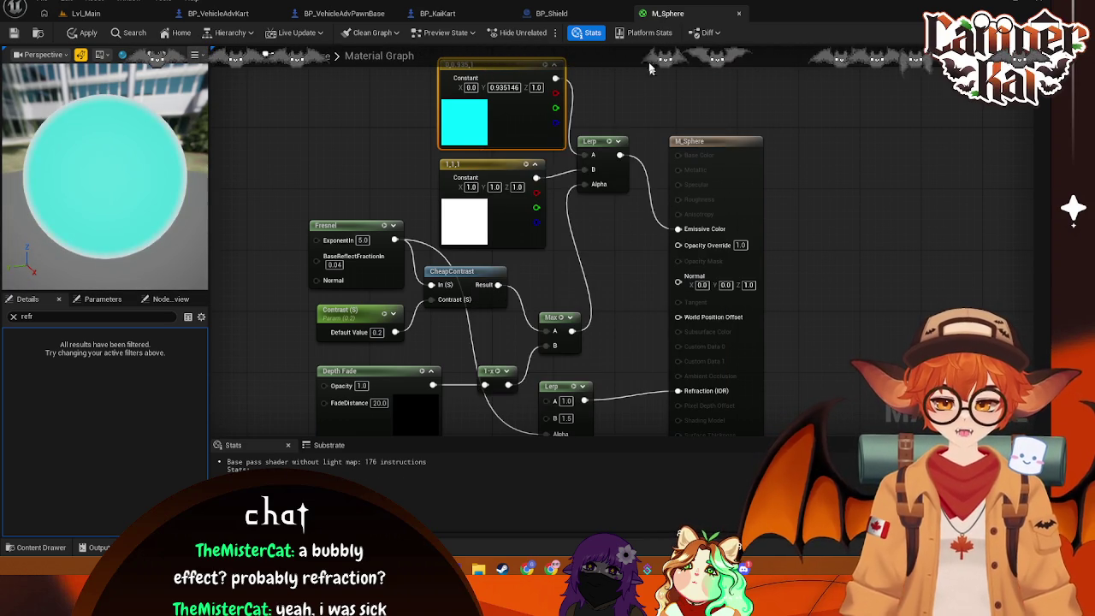
{"action": "key", "text": "ctrl+s"}
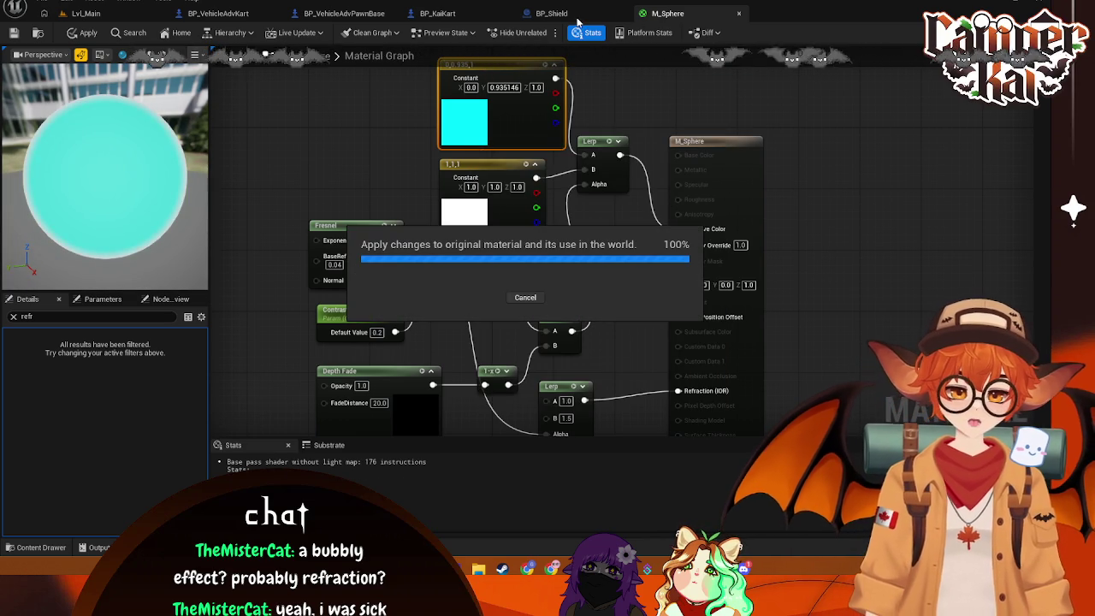
{"action": "left_click", "coordinate": [567, 14]}
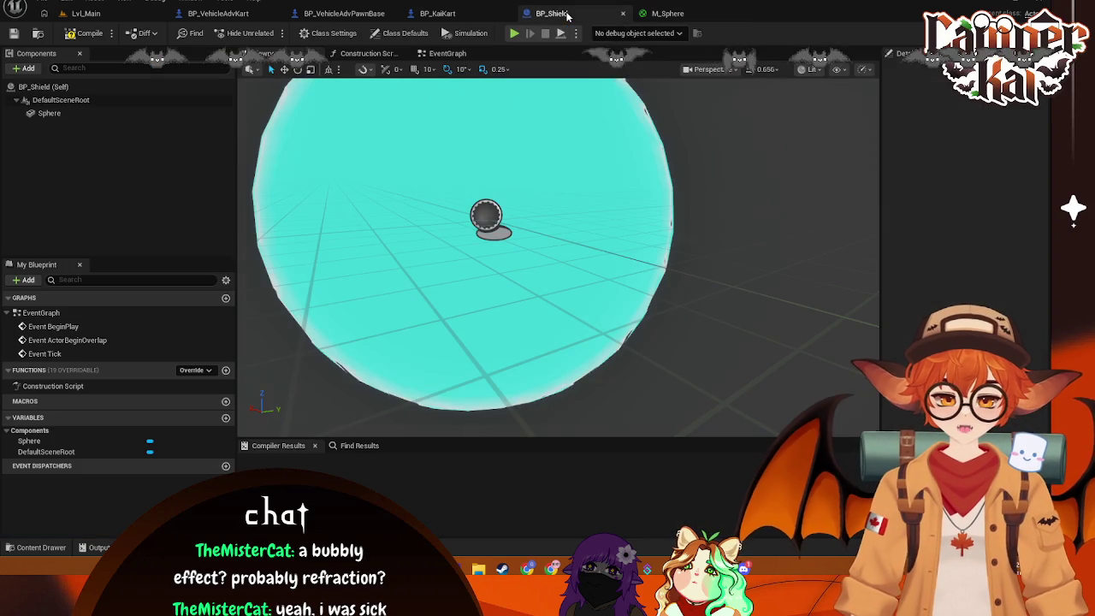
Clear the Details filter on M_Sphere's settings and set Blend Mode to TranslucentGreyTransmittance
{"action": "scroll", "coordinate": [633, 90], "scroll_direction": "down", "scroll_amount": 3}
{"action": "left_click", "coordinate": [663, 14]}
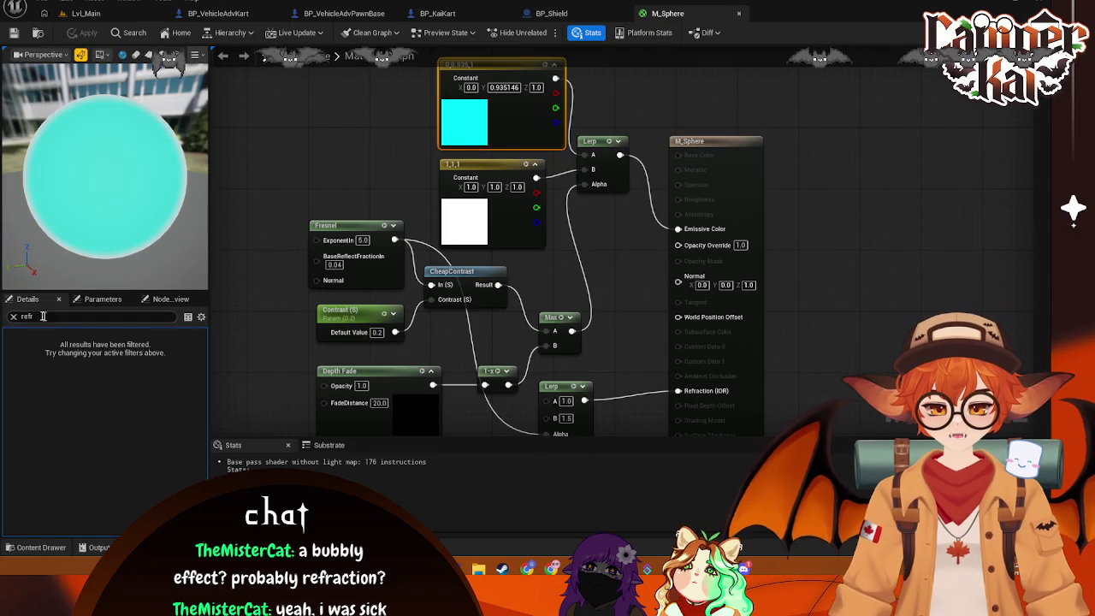
{"action": "left_click", "coordinate": [15, 317]}
{"action": "left_click", "coordinate": [719, 142]}
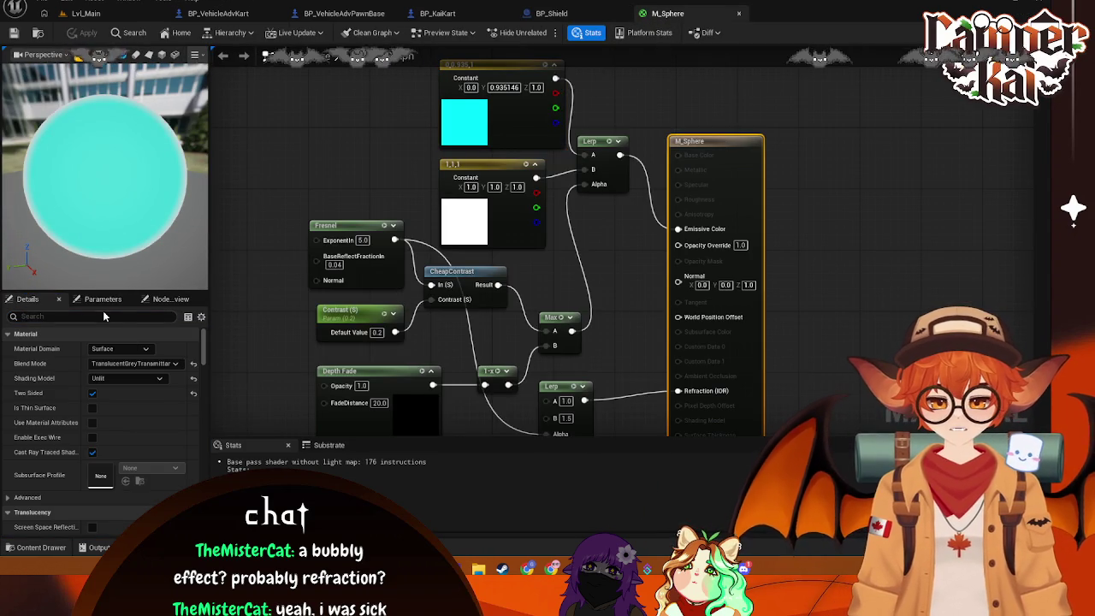
{"action": "type", "text": "refr"}
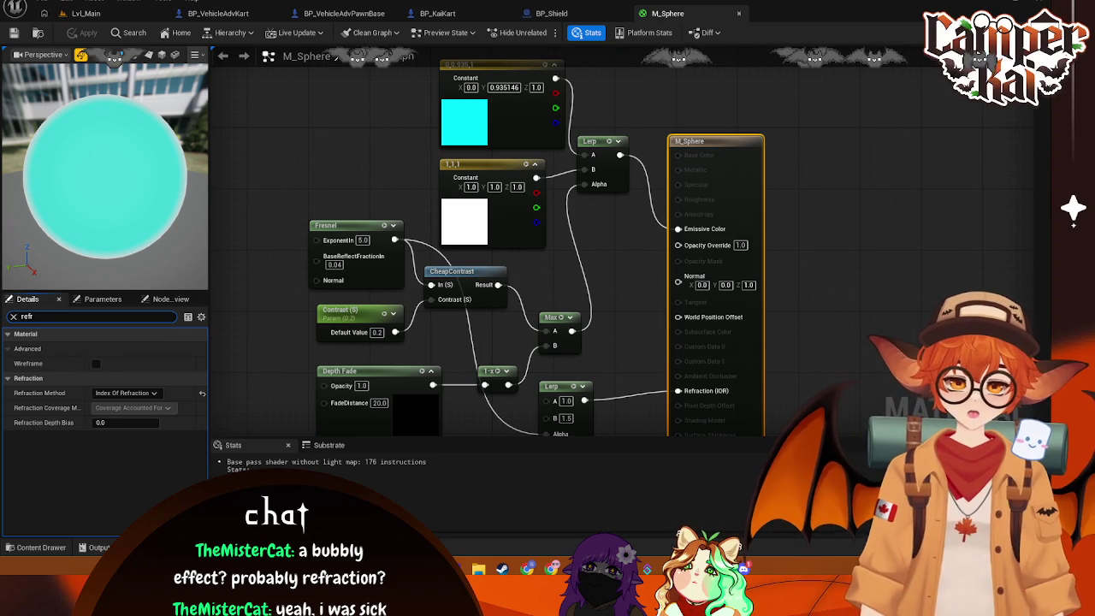
{"action": "left_click", "coordinate": [13, 316]}
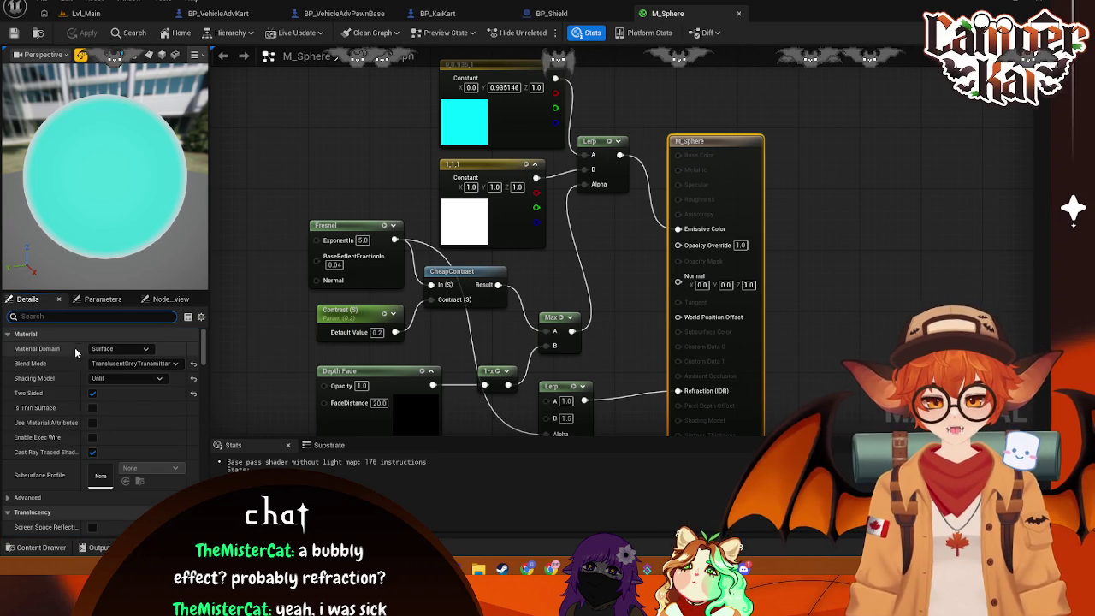
{"action": "left_click", "coordinate": [174, 364]}
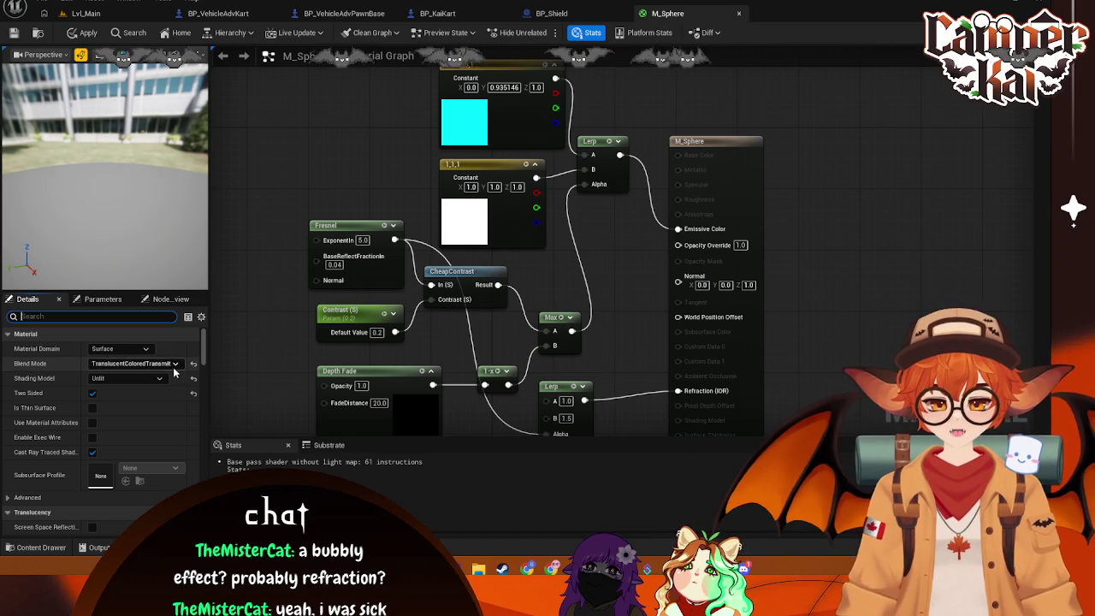
{"action": "left_click", "coordinate": [135, 364]}
{"action": "left_click", "coordinate": [152, 399]}
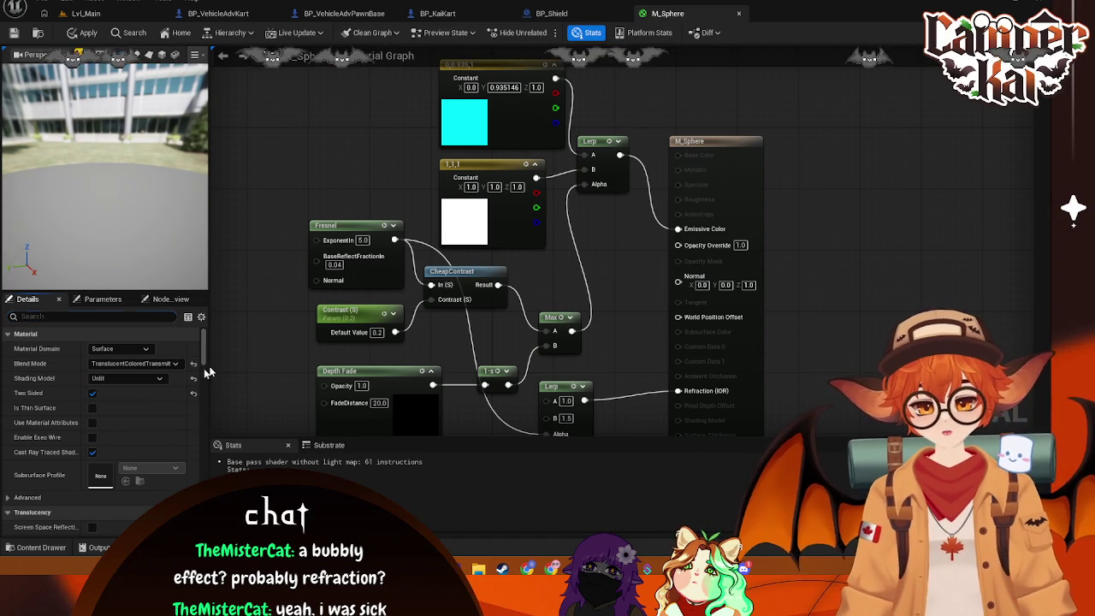
{"action": "mouse_move", "coordinate": [465, 293]}
{"action": "left_mouse_down"}
{"action": "mouse_move", "coordinate": [465, 176]}
{"action": "mouse_move", "coordinate": [429, 178]}
{"action": "left_mouse_up"}
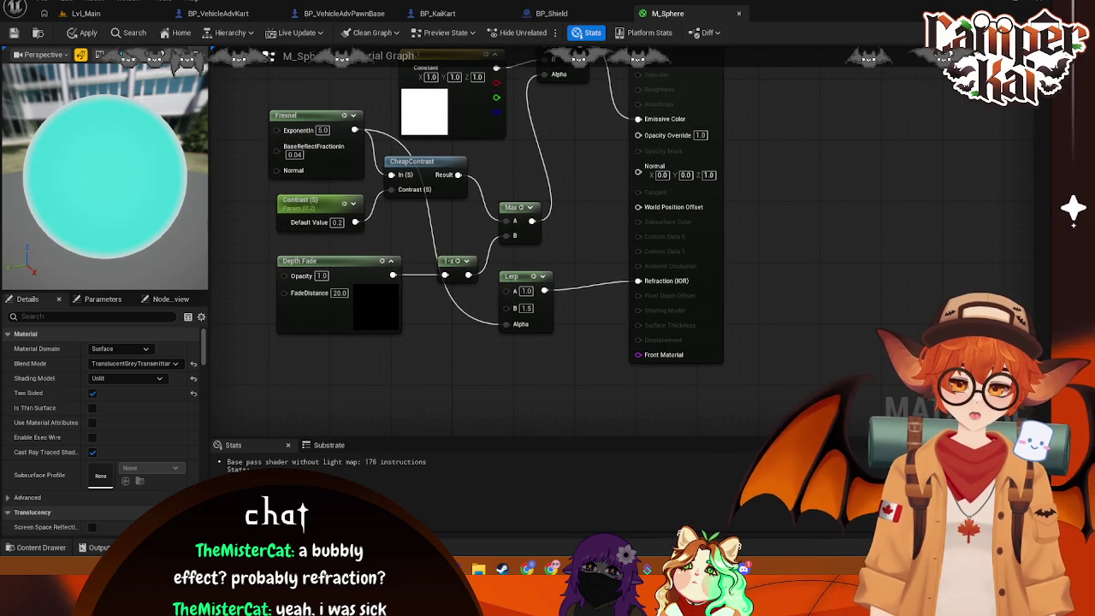
Screenshot the editor, then inspect the shield's Sphere component in BP_Shield
{"action": "scroll", "coordinate": [623, 274], "scroll_direction": "down", "scroll_amount": 2}
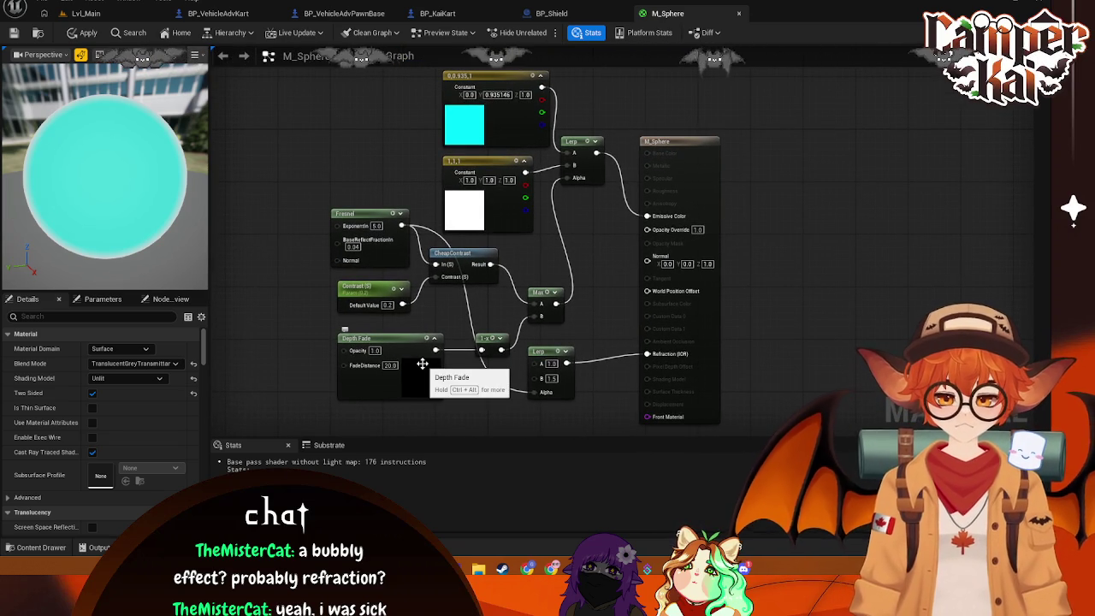
{"action": "key", "text": "super+shift+s"}
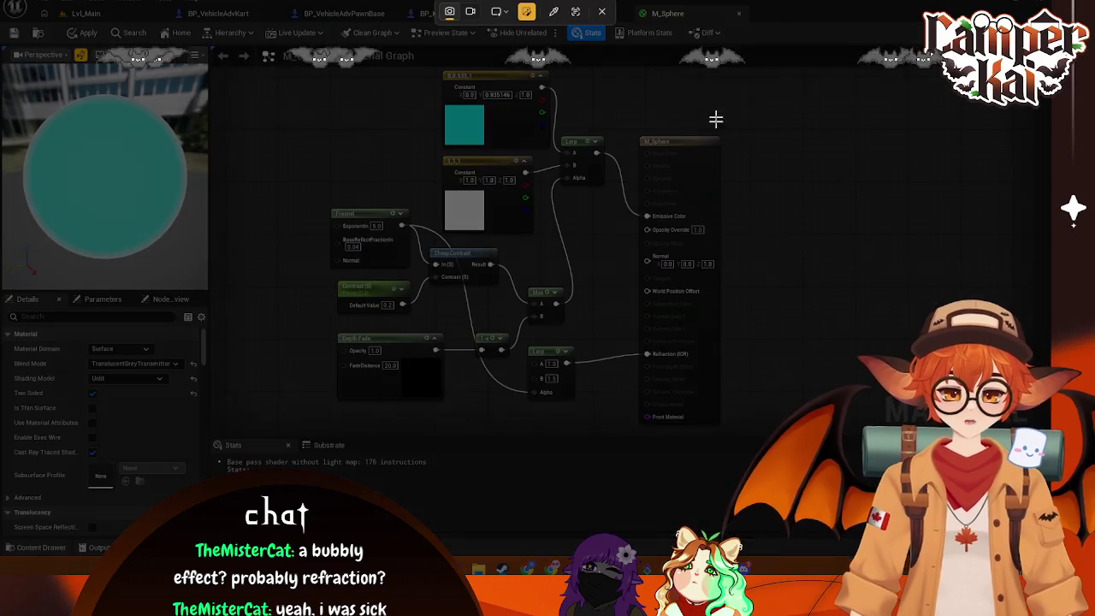
{"action": "left_click_drag", "start_coordinate": [781, 10], "coordinate": [0, 575]}
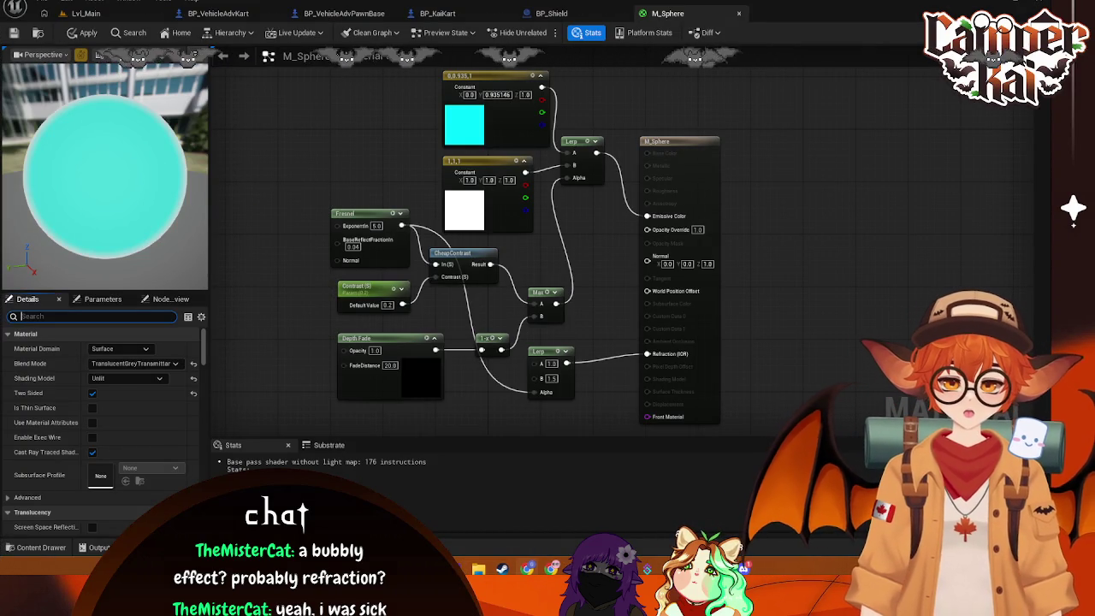
{"action": "left_click", "coordinate": [550, 13]}
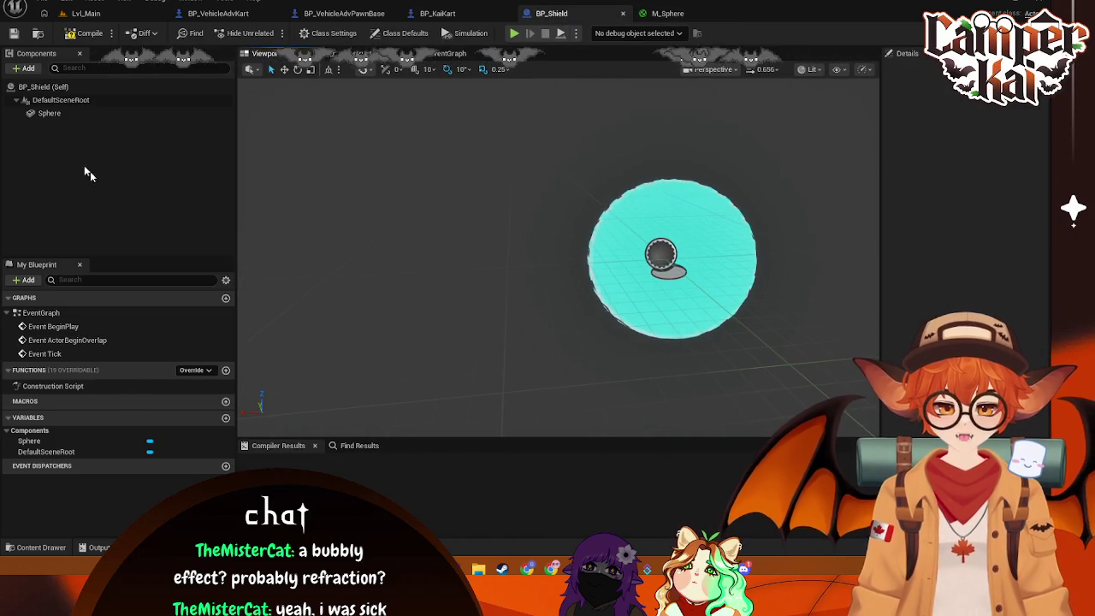
{"action": "left_click", "coordinate": [51, 113]}
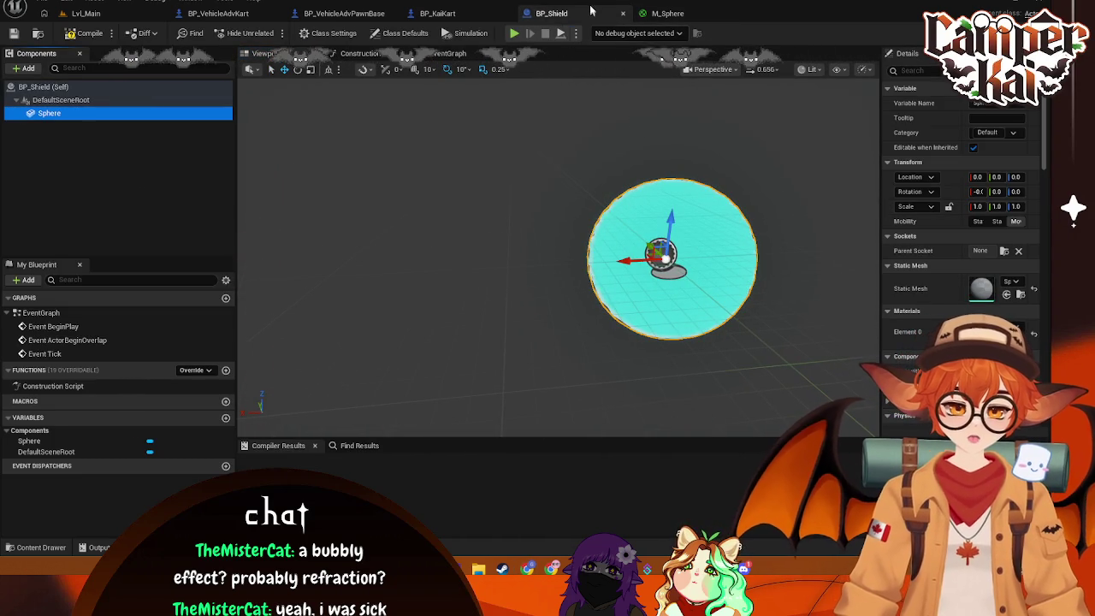
Set the refraction Lerp's B to 1.2 in M_Sphere and check the shield in BP_Shield
{"action": "left_click", "coordinate": [665, 13]}
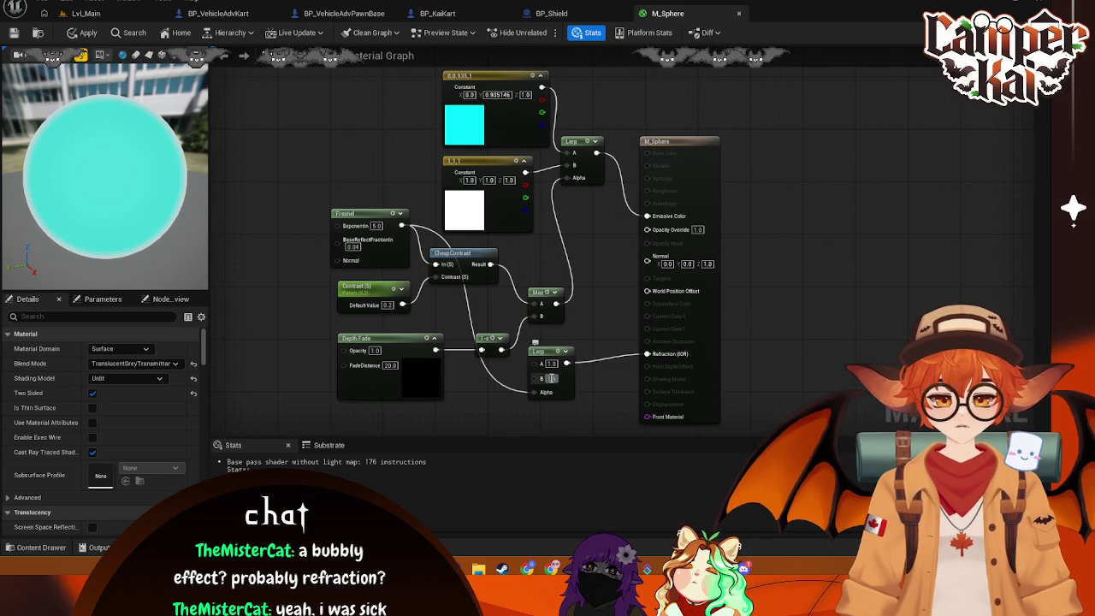
{"action": "key", "text": "Return"}
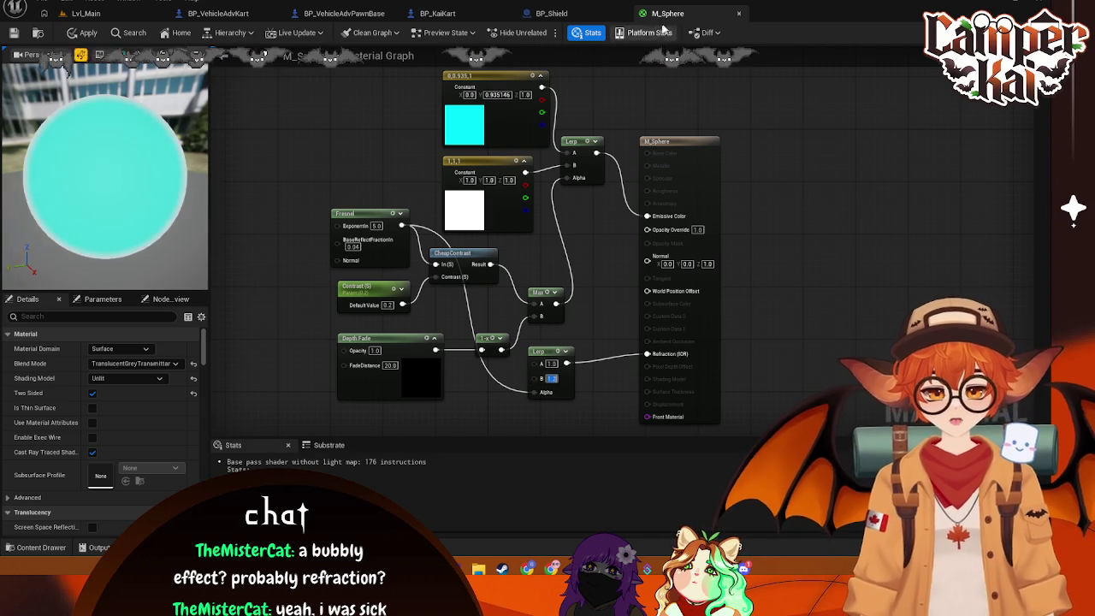
{"action": "left_click", "coordinate": [593, 16]}
{"action": "left_click", "coordinate": [671, 13]}
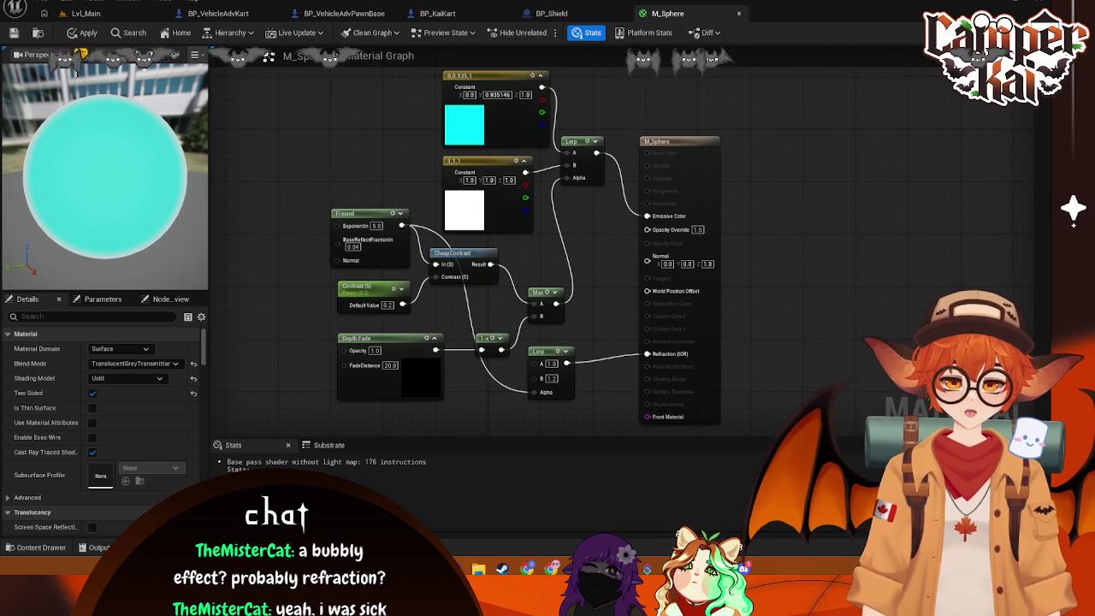
Set Opacity Override to 0.0, then reset it to its default 1.0
{"action": "left_click", "coordinate": [698, 230]}
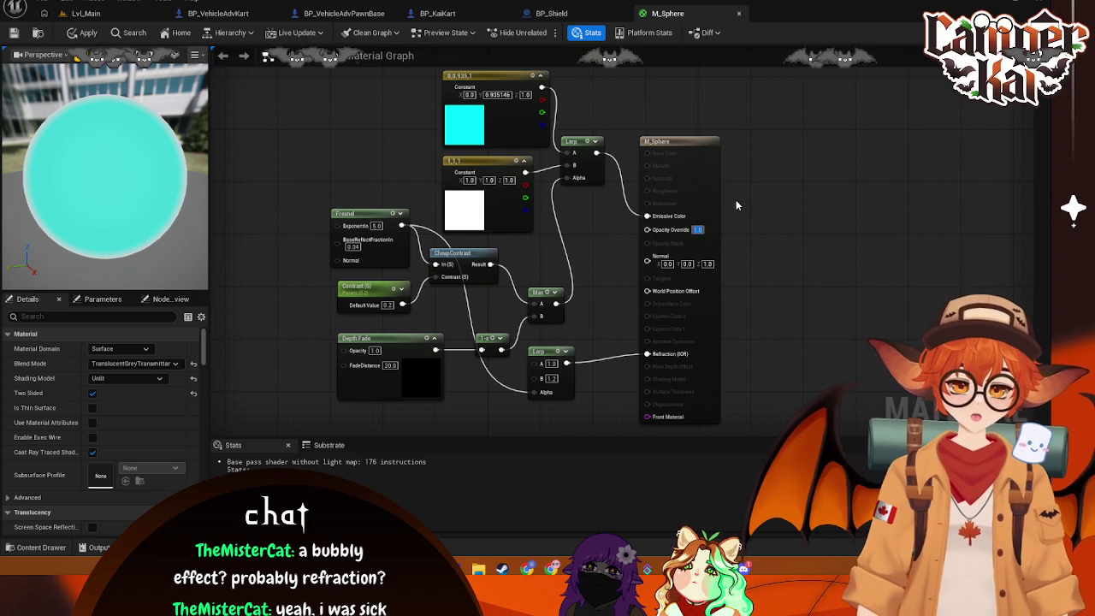
{"action": "type", "text": "0"}
{"action": "key", "text": "Return"}
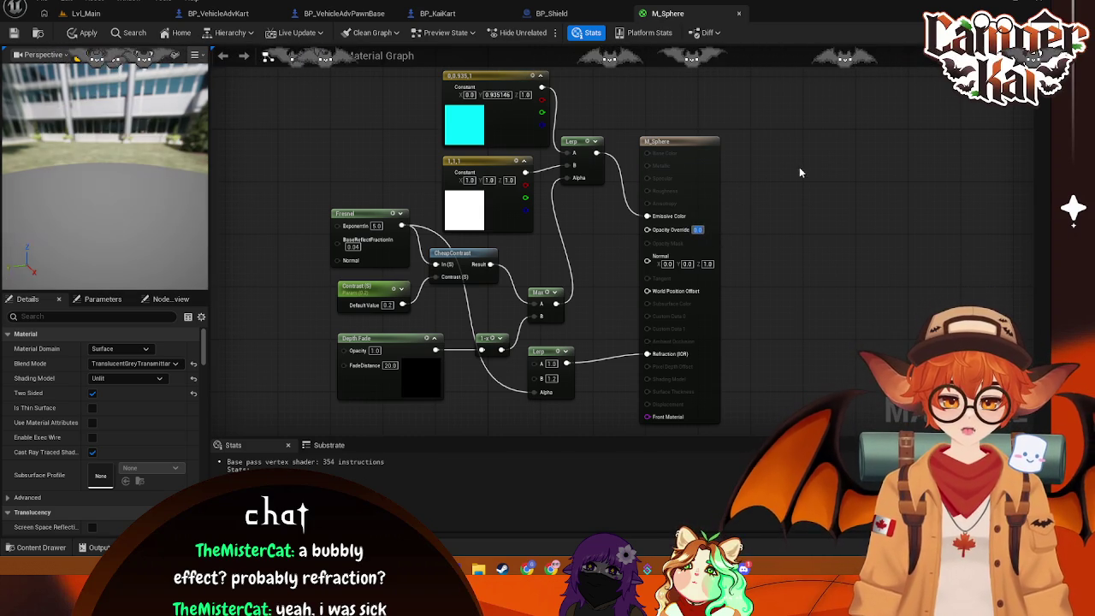
{"action": "right_click", "coordinate": [660, 231]}
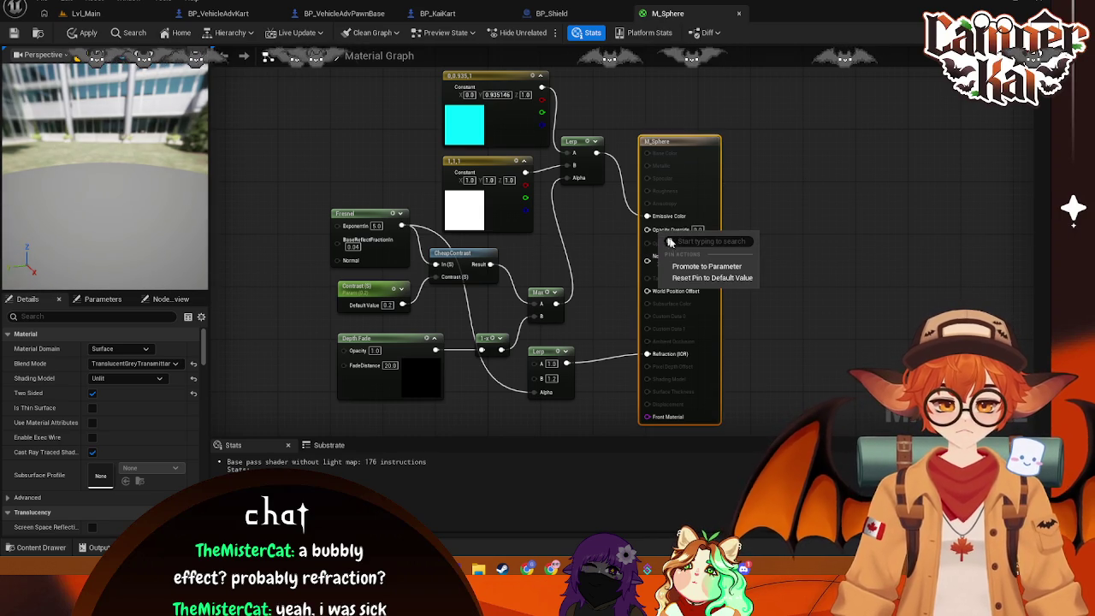
{"action": "left_click", "coordinate": [727, 277]}
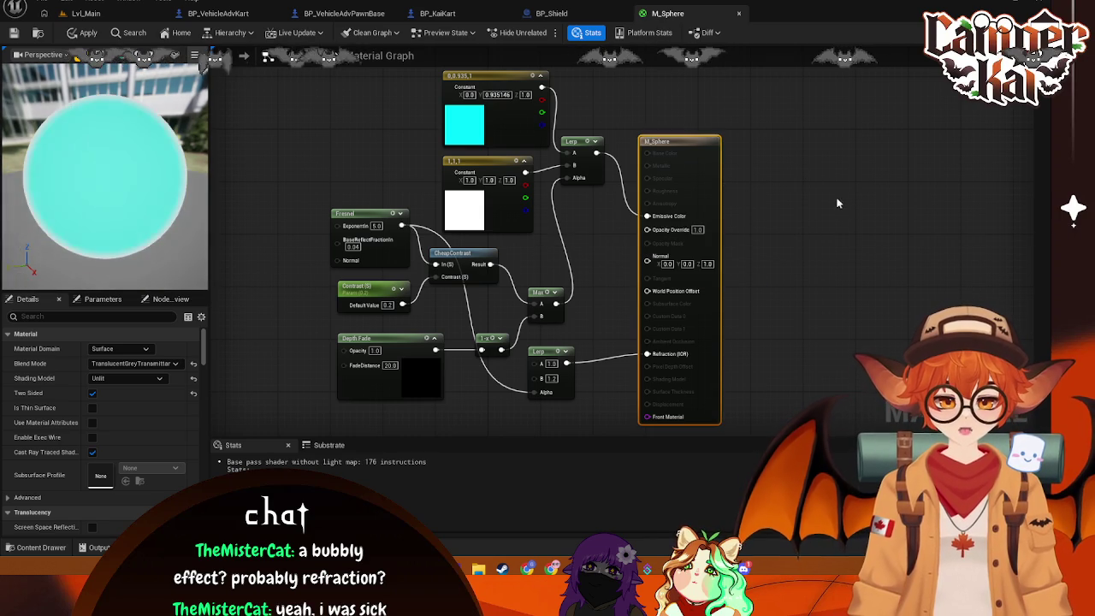
{"action": "right_click", "coordinate": [679, 234]}
{"action": "left_click", "coordinate": [672, 229]}
{"action": "right_click", "coordinate": [672, 229]}
{"action": "left_click", "coordinate": [718, 278]}
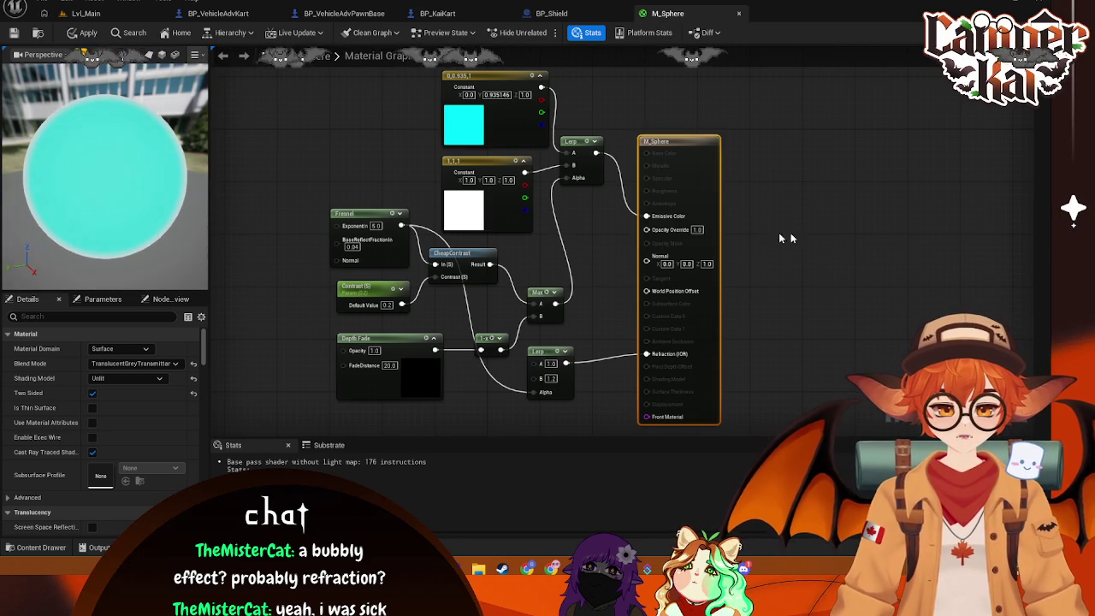
Wire the Max result into Opacity Override, apply, and frame the shield in BP_Shield
{"action": "left_click", "coordinate": [82, 317]}
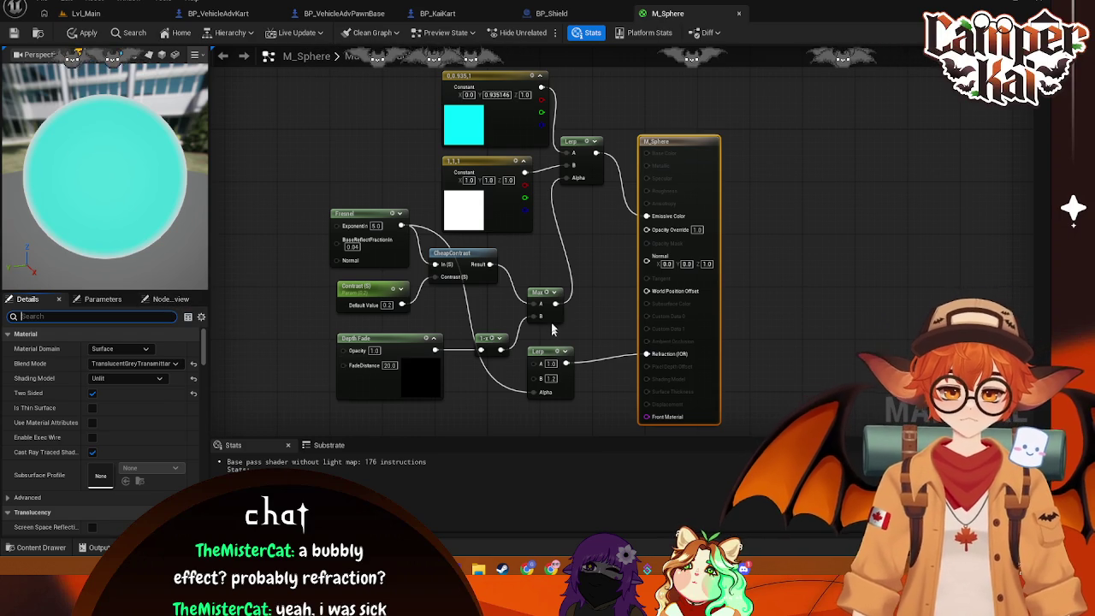
{"action": "left_click_drag", "start_coordinate": [555, 303], "coordinate": [646, 230]}
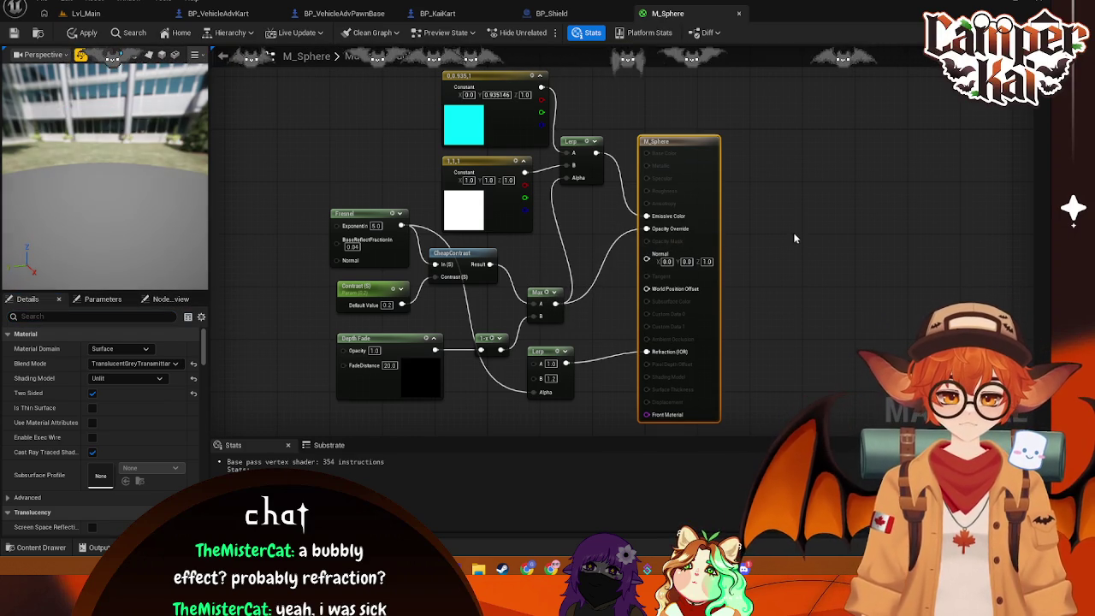
{"action": "key", "text": "ctrl+s"}
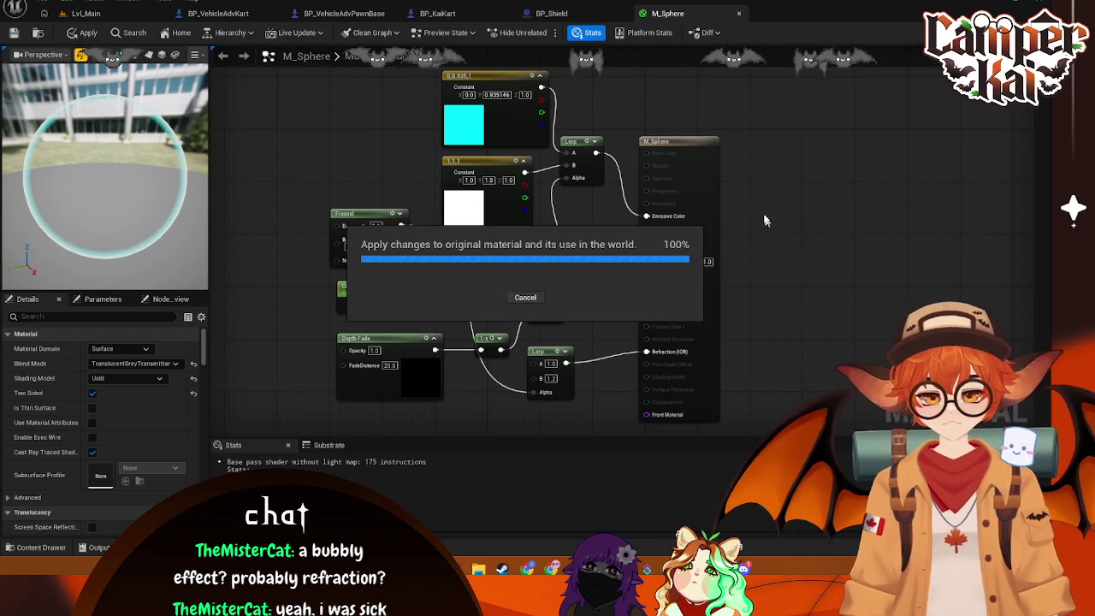
{"action": "left_click", "coordinate": [564, 14]}
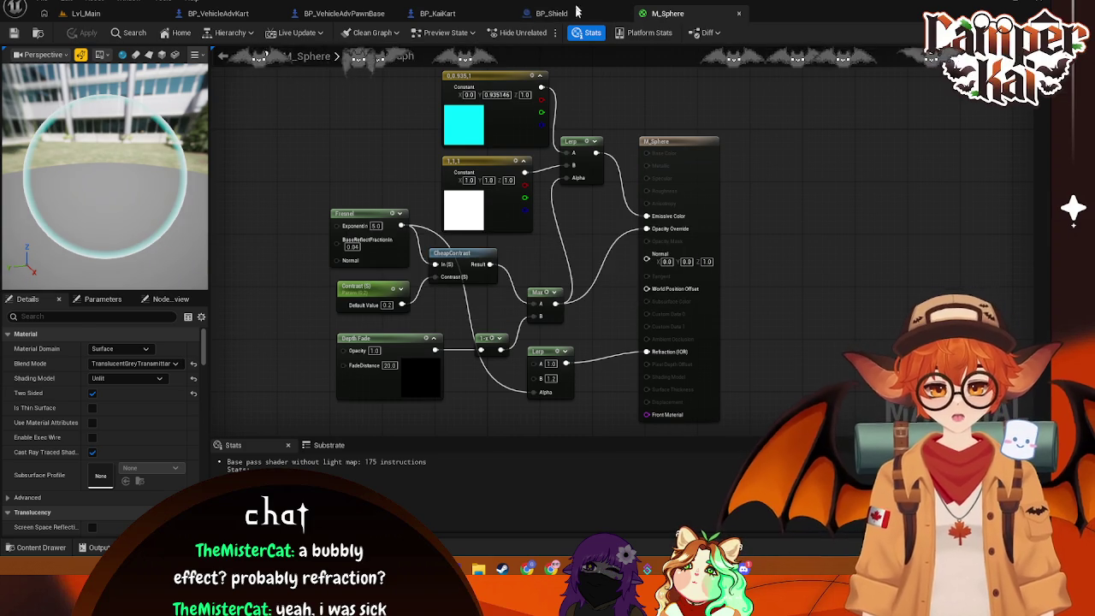
{"action": "left_click_drag", "start_coordinate": [704, 161], "coordinate": [821, 171]}
{"action": "key", "text": "f"}
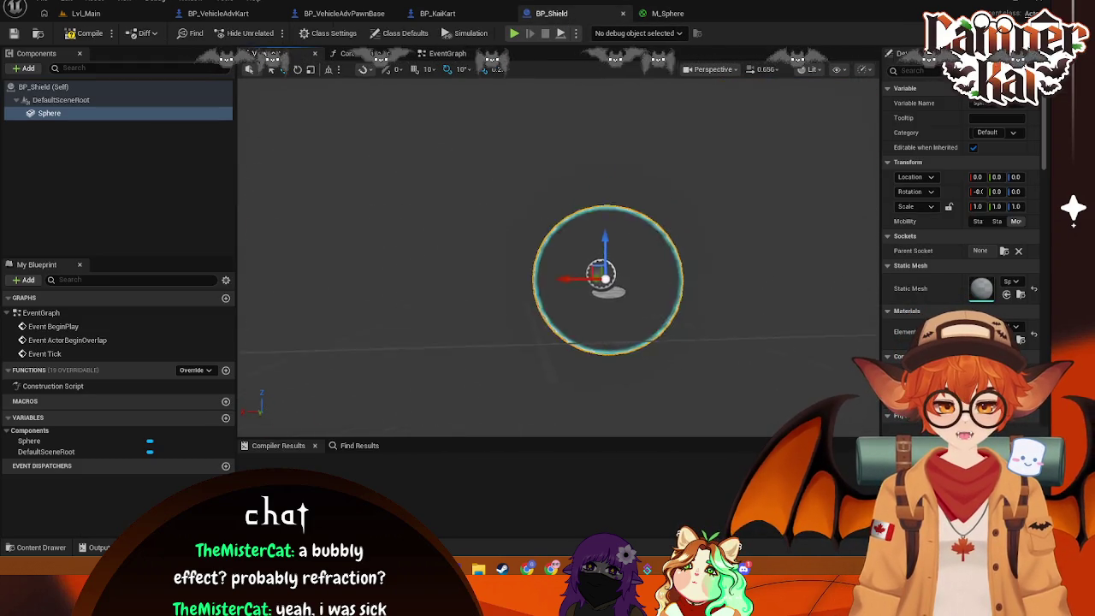
Connect the Lerp output to Refraction (IOR) in the M_Sphere graph
{"action": "left_click", "coordinate": [660, 17]}
{"action": "left_click_drag", "start_coordinate": [595, 364], "coordinate": [566, 363]}
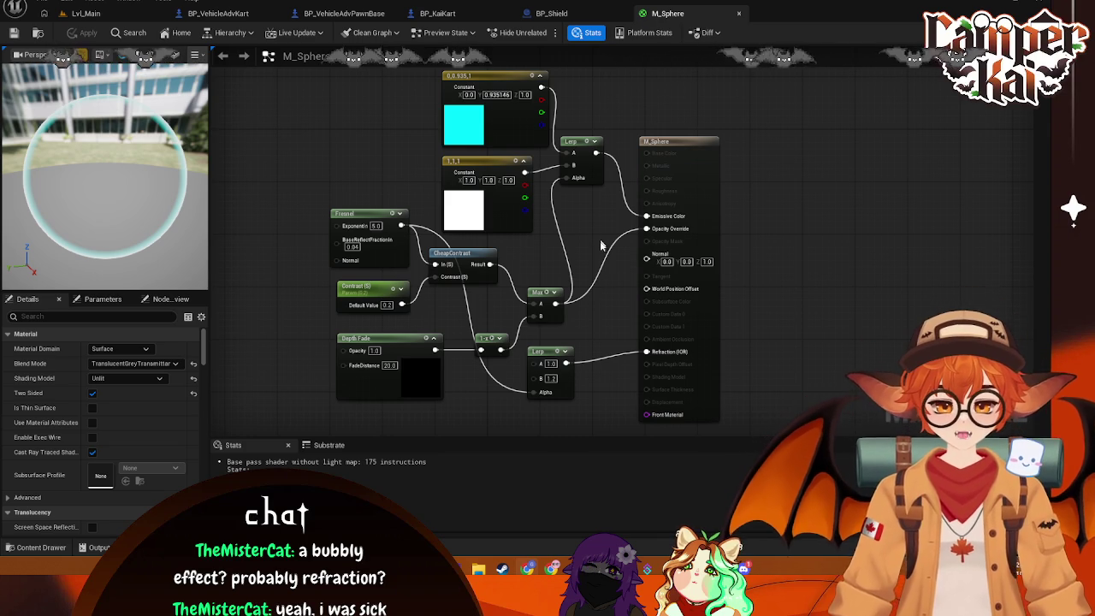
Insert an Add node between the Max output and Opacity Override, then apply the material
{"action": "mouse_move", "coordinate": [554, 303]}
{"action": "left_mouse_down"}
{"action": "mouse_move", "coordinate": [587, 305]}
{"action": "mouse_move", "coordinate": [603, 285]}
{"action": "left_mouse_up"}
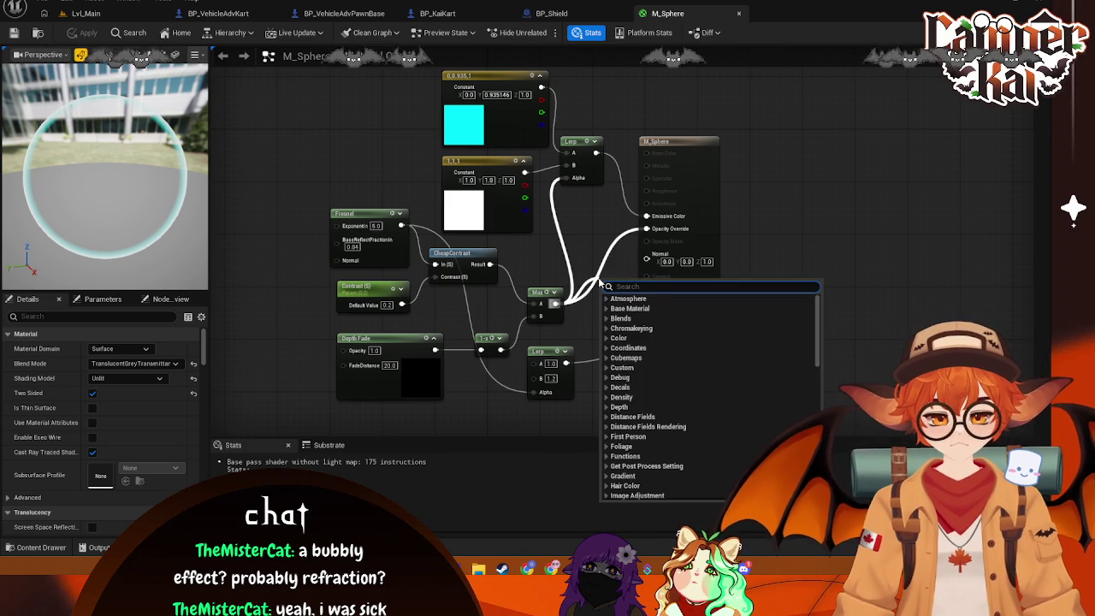
{"action": "type", "text": "add one"}
{"action": "key", "text": "Escape"}
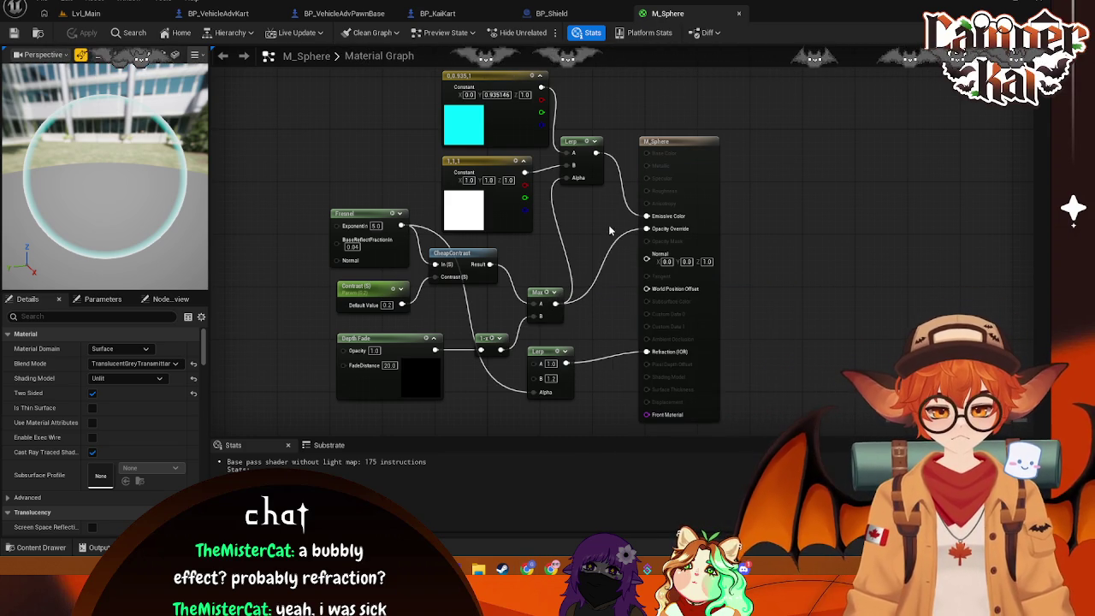
{"action": "left_click", "coordinate": [479, 338]}
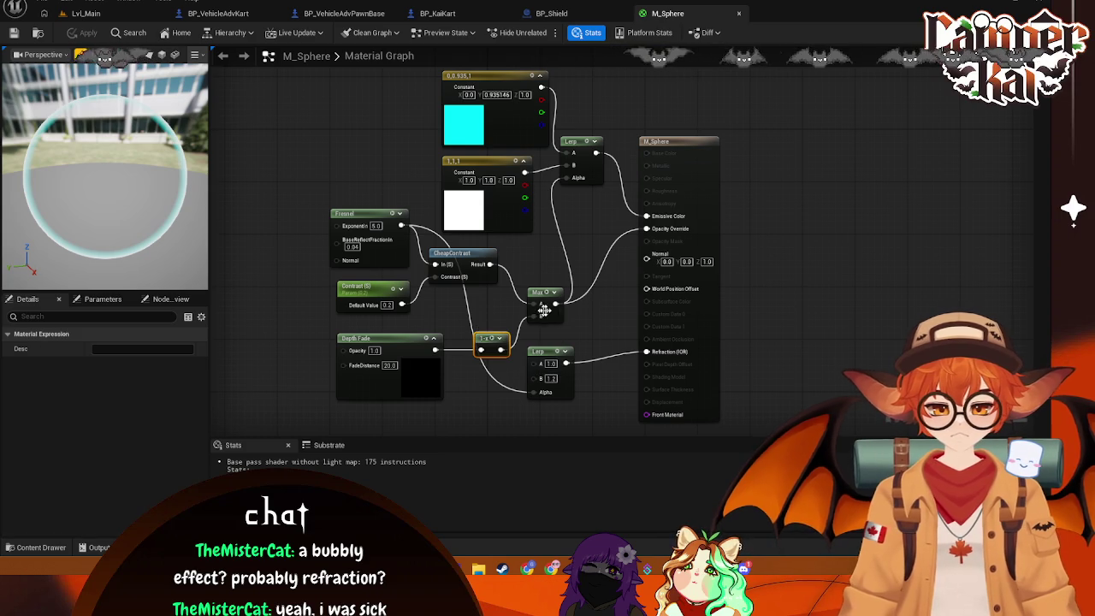
{"action": "left_click_drag", "start_coordinate": [555, 303], "coordinate": [603, 253]}
{"action": "type", "text": "one"}
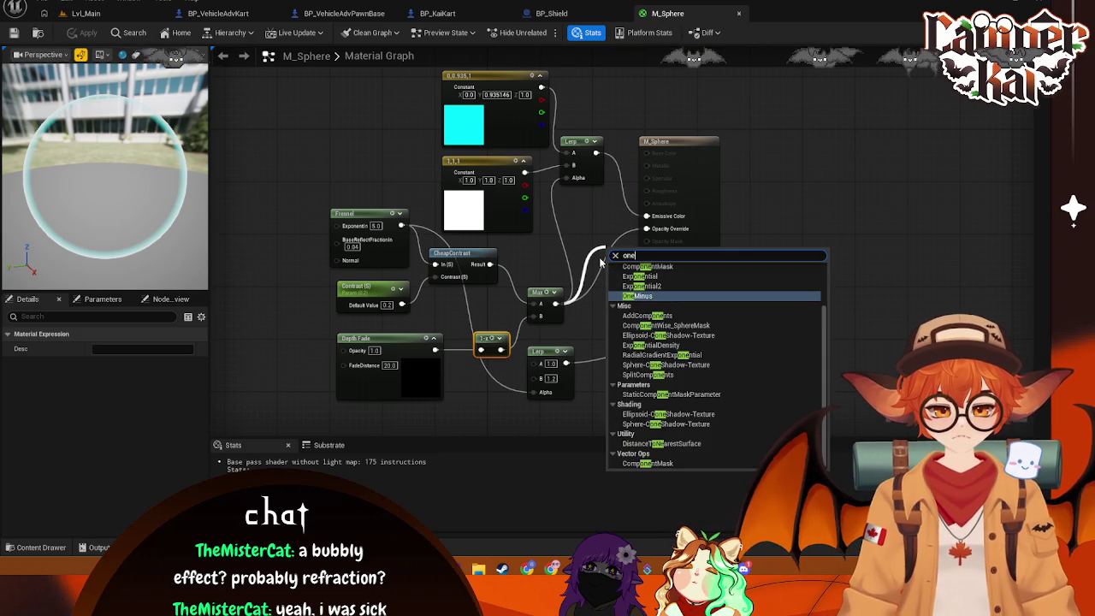
{"action": "key", "text": "BackSpace"}
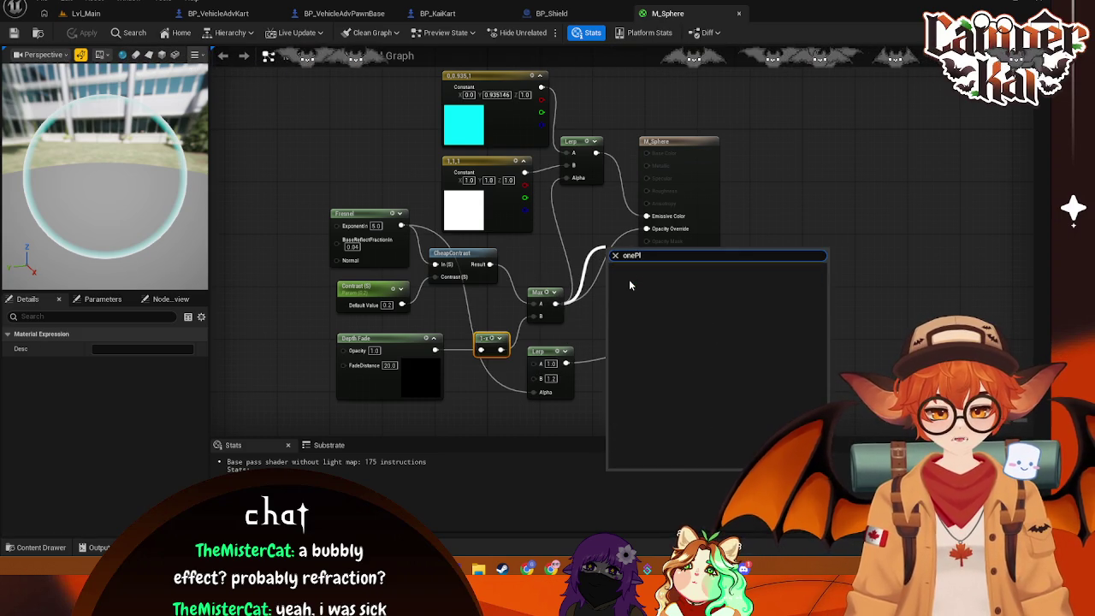
{"action": "key", "text": "BackSpace"}
{"action": "key", "text": "BackSpace"}
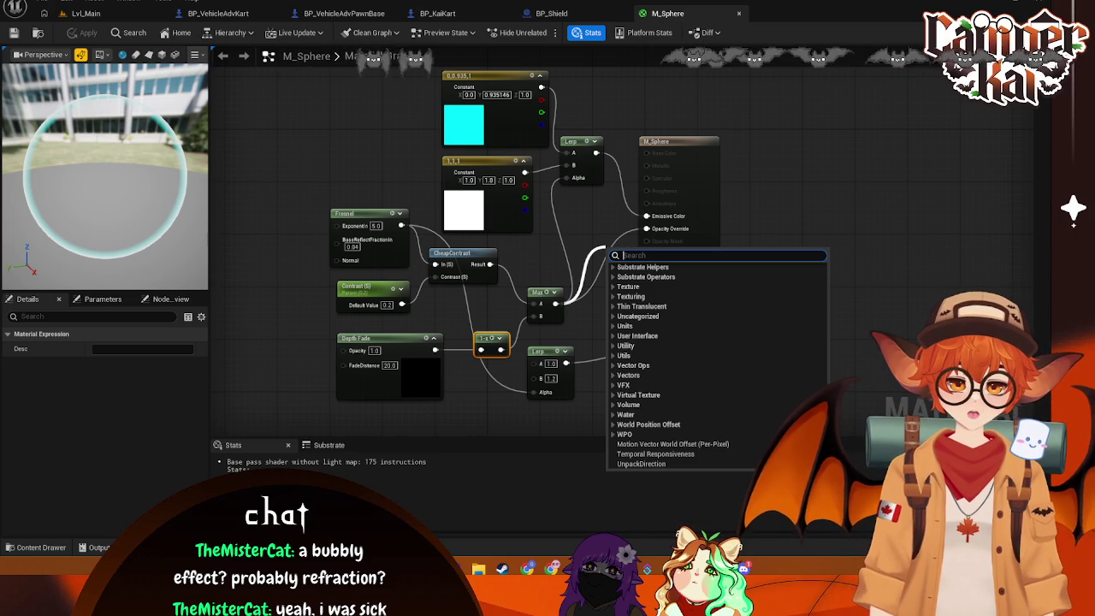
{"action": "left_click", "coordinate": [558, 276]}
{"action": "left_click_drag", "start_coordinate": [556, 303], "coordinate": [646, 228]}
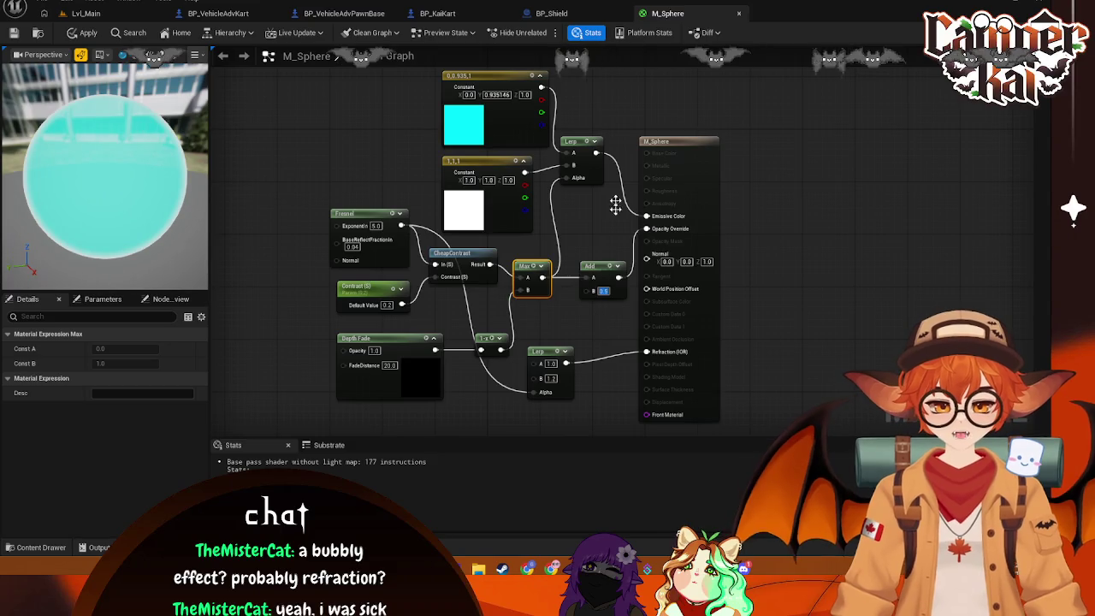
{"action": "key", "text": "ctrl+s"}
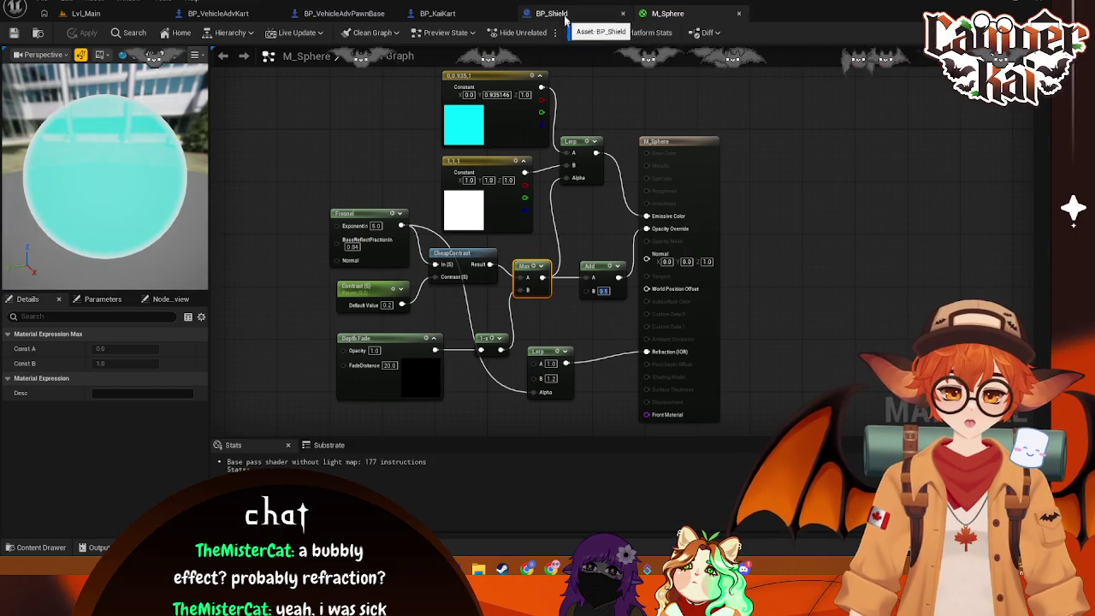
Set the Add node's B to 0.25, apply, and recheck the shield in BP_Shield
{"action": "left_click", "coordinate": [563, 13]}
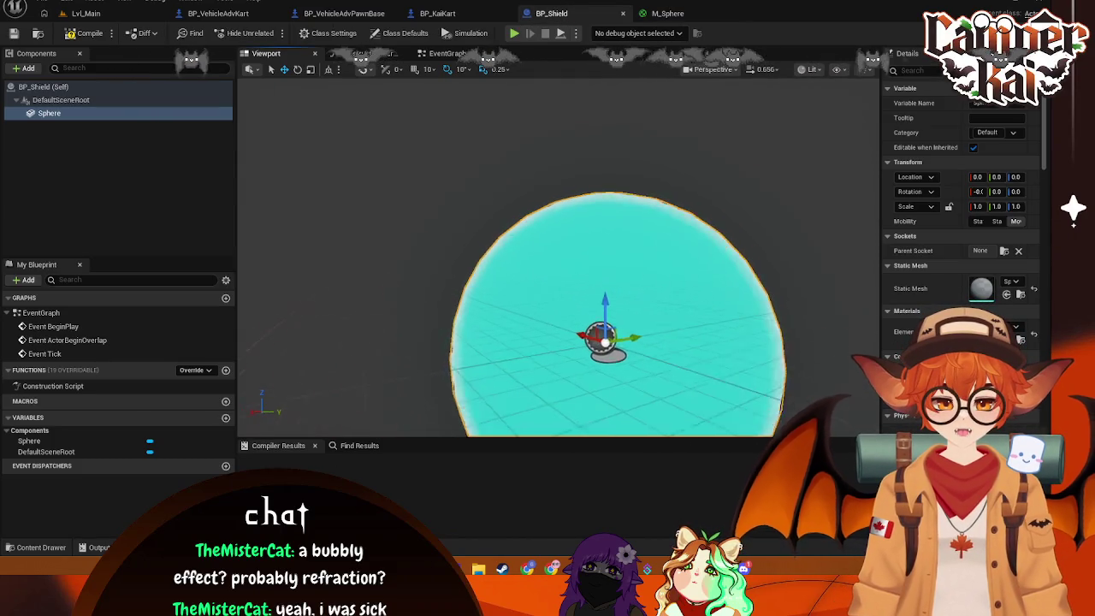
{"action": "left_click", "coordinate": [664, 14]}
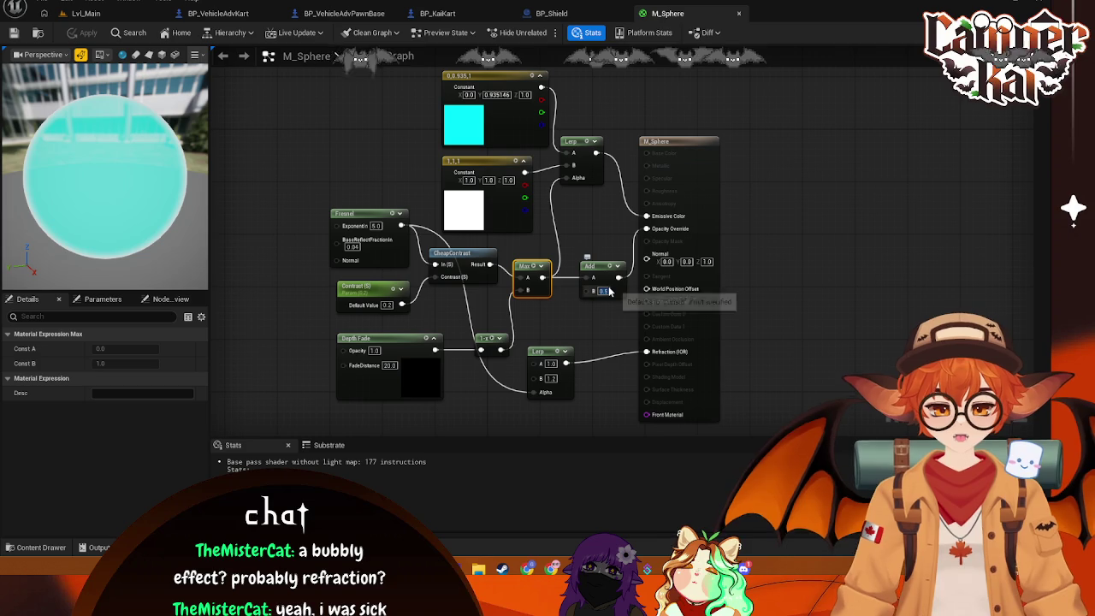
{"action": "left_click_drag", "start_coordinate": [609, 290], "coordinate": [619, 308]}
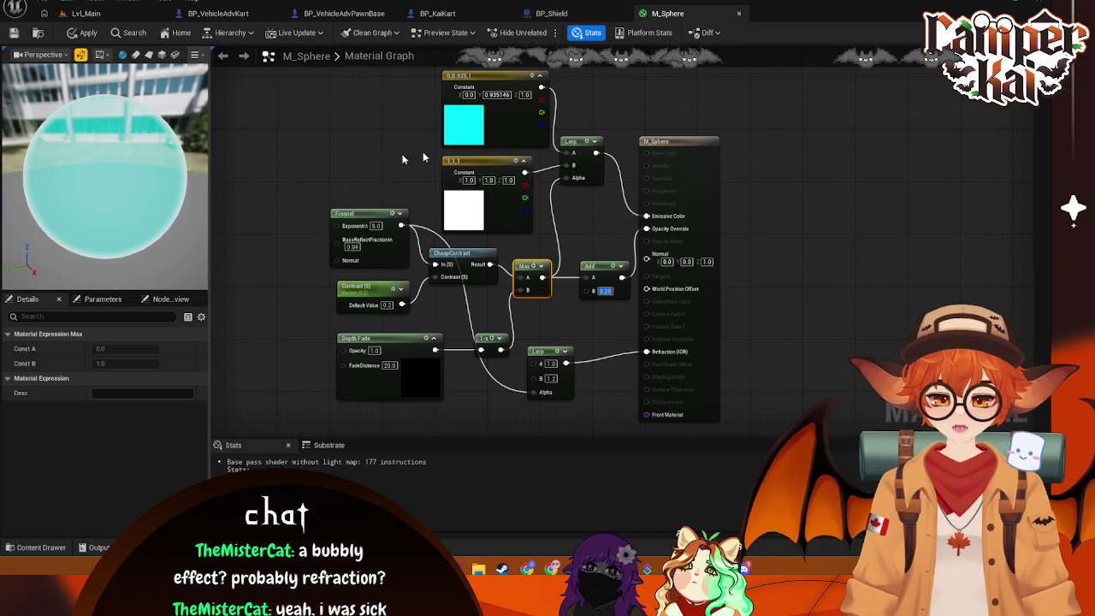
{"action": "key", "text": "ctrl+s"}
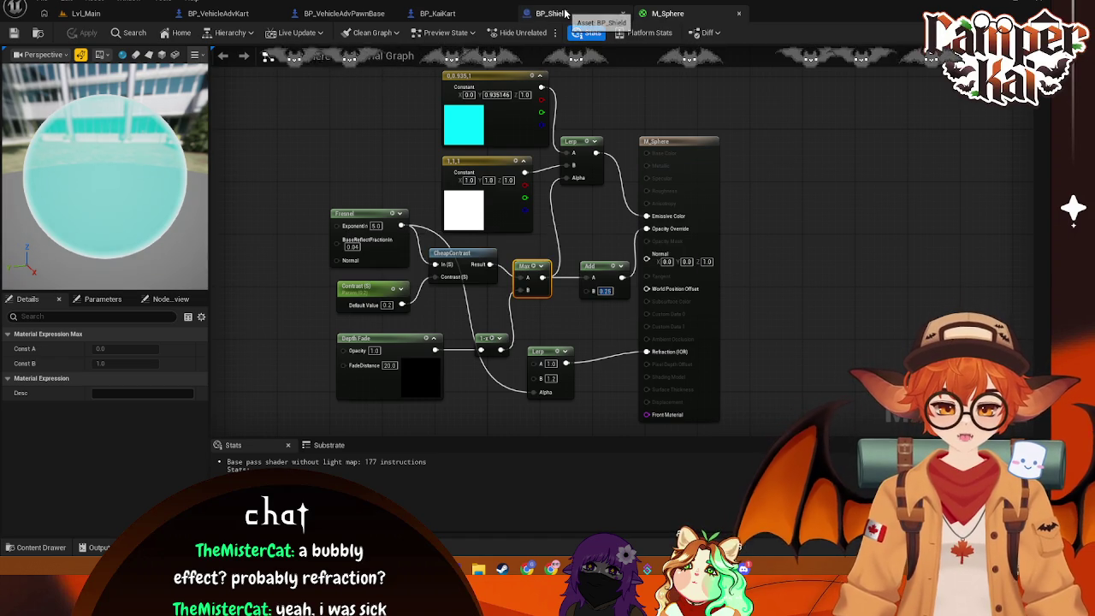
{"action": "left_click", "coordinate": [565, 13]}
{"action": "scroll", "coordinate": [655, 141], "scroll_direction": "down", "scroll_amount": 5}
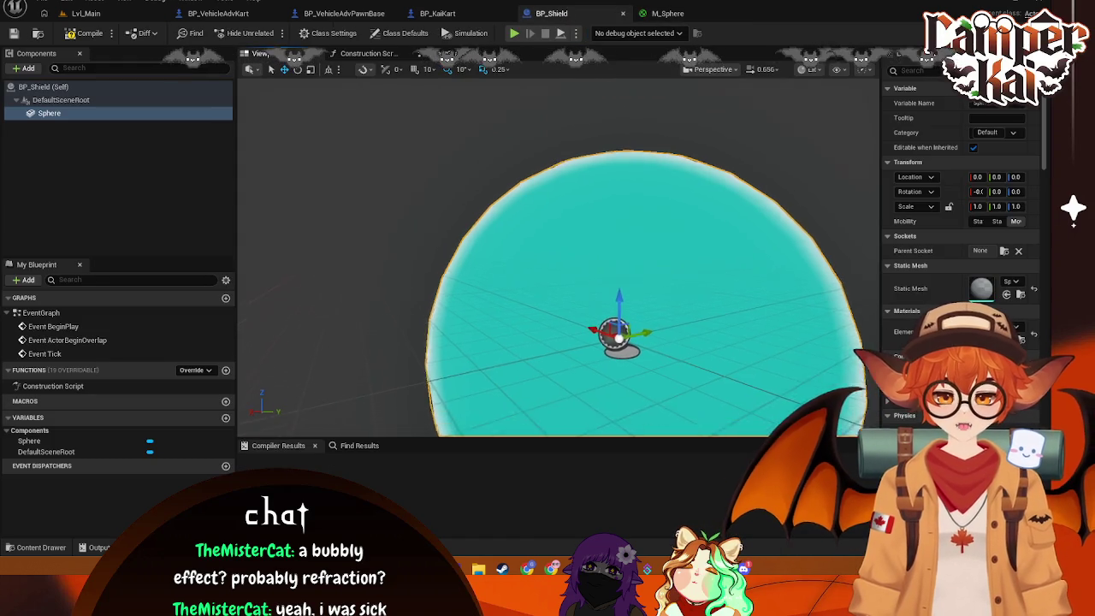
{"action": "scroll", "coordinate": [633, 102], "scroll_direction": "up", "scroll_amount": 5}
{"action": "left_click", "coordinate": [667, 14]}
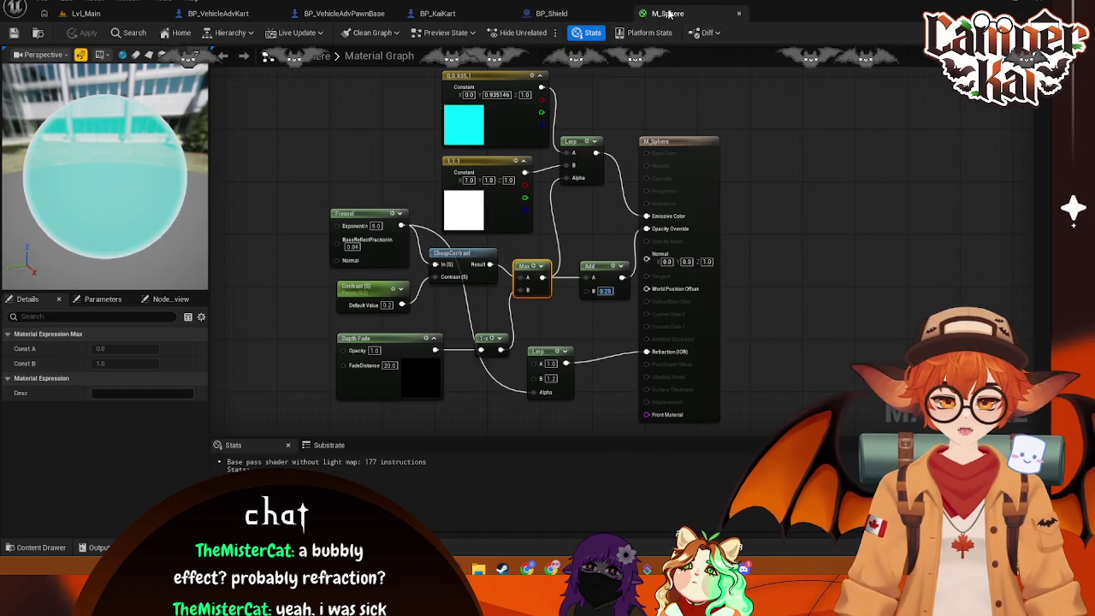
Set the refraction Lerp A to 1.5 and B to 2.5, apply, and open BP_KaiKart
{"action": "type", "text": "1.5"}
{"action": "left_click", "coordinate": [551, 378]}
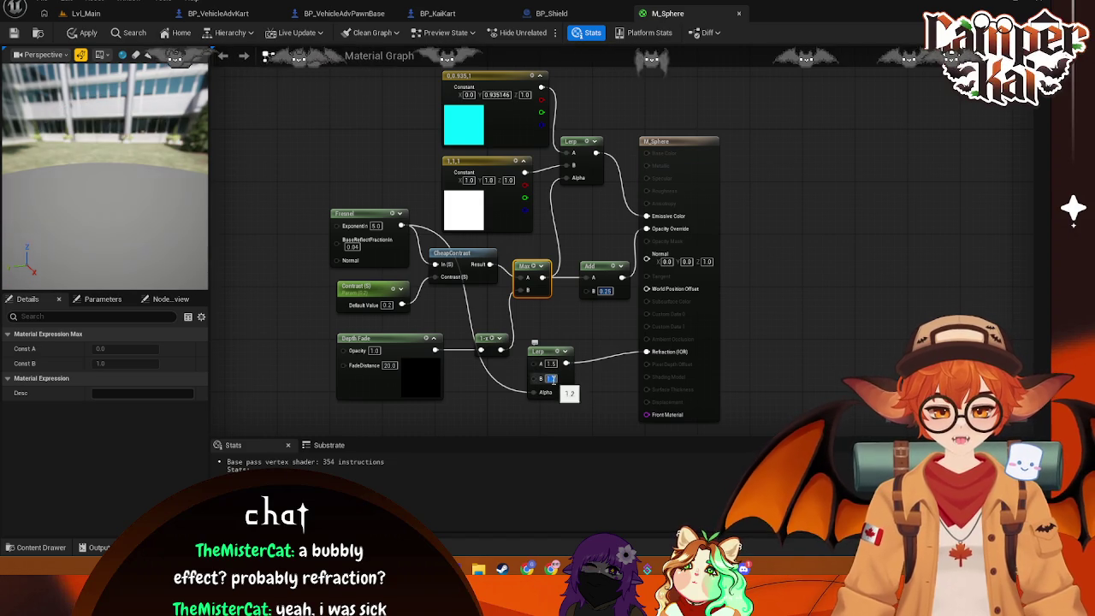
{"action": "type", "text": "2.5"}
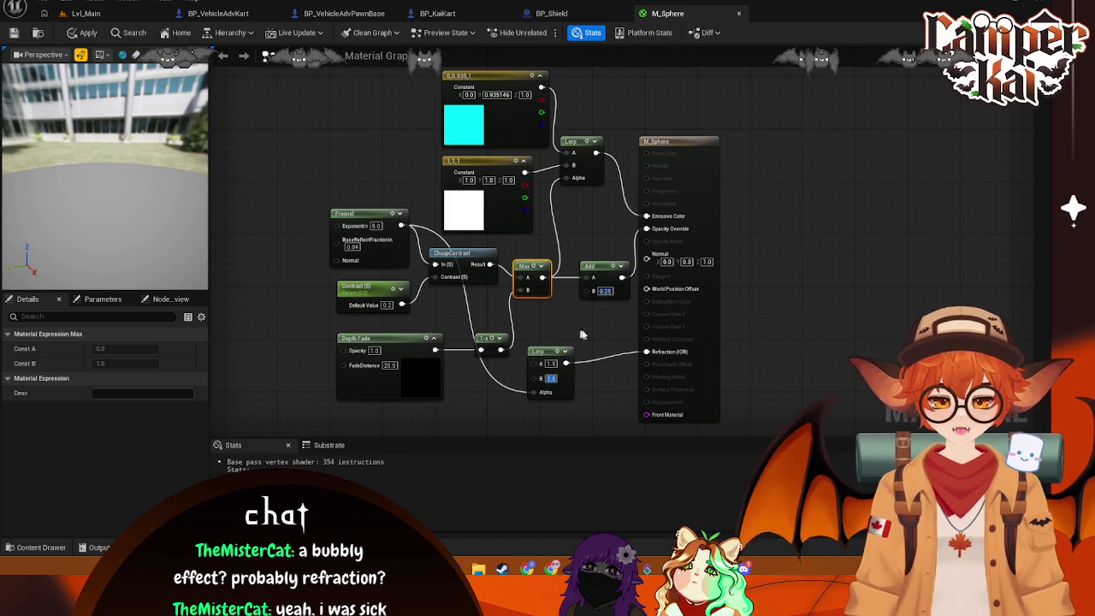
{"action": "left_click", "coordinate": [593, 327]}
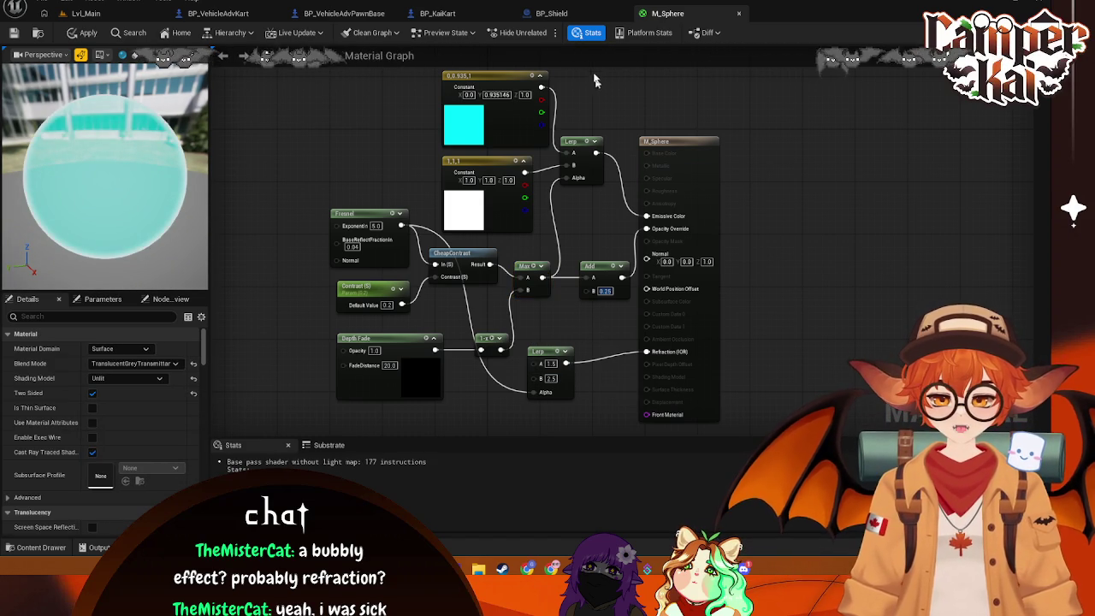
{"action": "key", "text": "ctrl+s"}
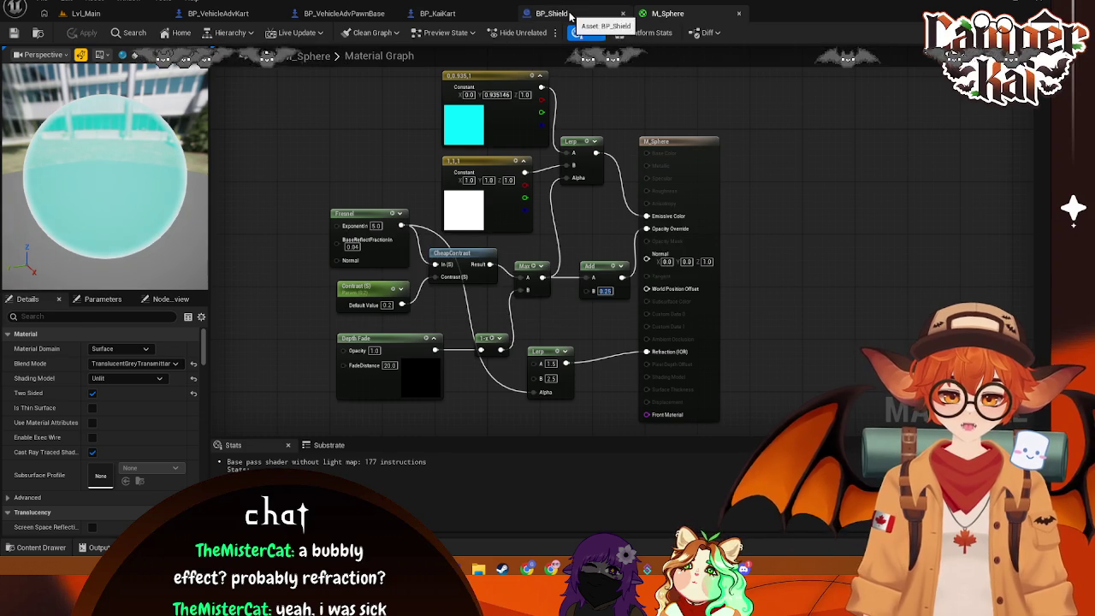
{"action": "left_click", "coordinate": [569, 14]}
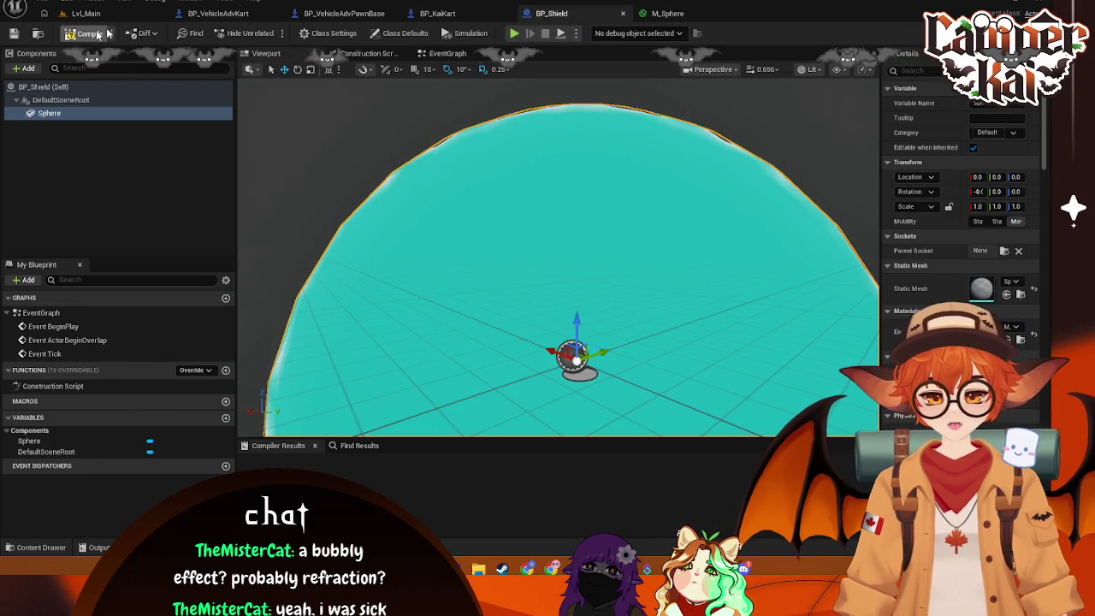
{"action": "left_click", "coordinate": [441, 11]}
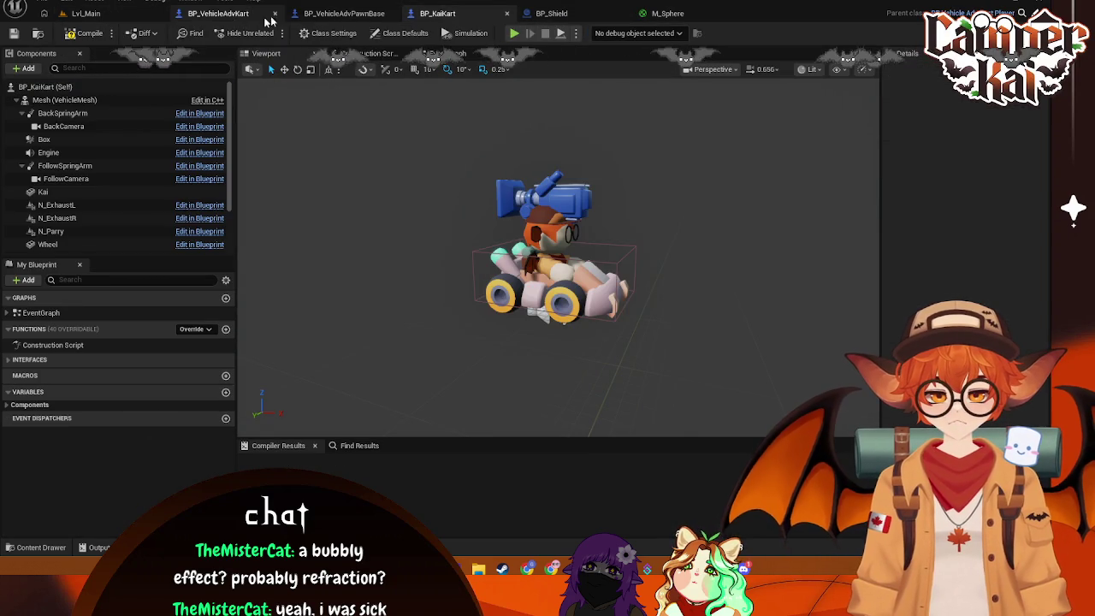
Add BP_Shield from the Content Drawer as a component of BP_KaiKart and raise it
{"action": "left_click", "coordinate": [34, 547]}
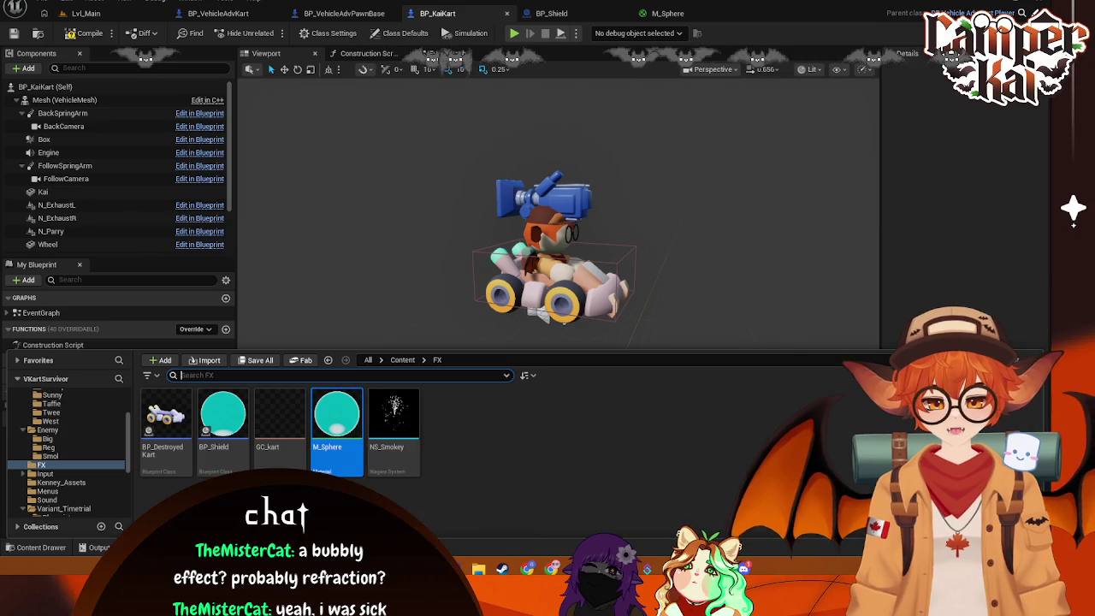
{"action": "mouse_move", "coordinate": [222, 415]}
{"action": "left_mouse_down"}
{"action": "mouse_move", "coordinate": [115, 146]}
{"action": "mouse_move", "coordinate": [69, 101]}
{"action": "left_mouse_up"}
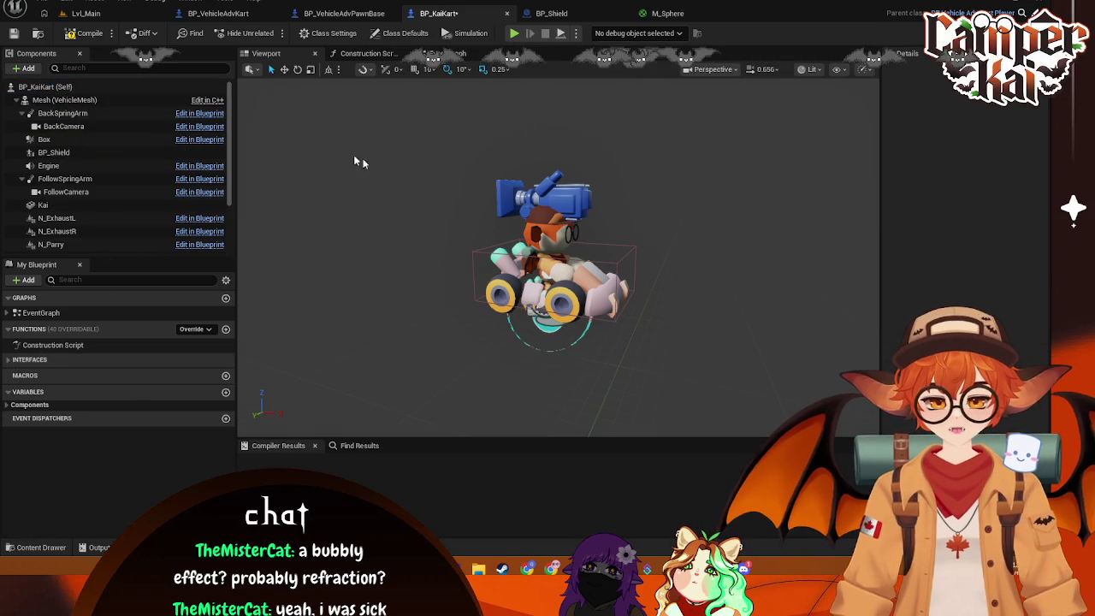
{"action": "left_click", "coordinate": [53, 152]}
{"action": "mouse_move", "coordinate": [548, 271]}
{"action": "left_mouse_down"}
{"action": "mouse_move", "coordinate": [549, 161]}
{"action": "mouse_move", "coordinate": [555, 205]}
{"action": "left_mouse_up"}
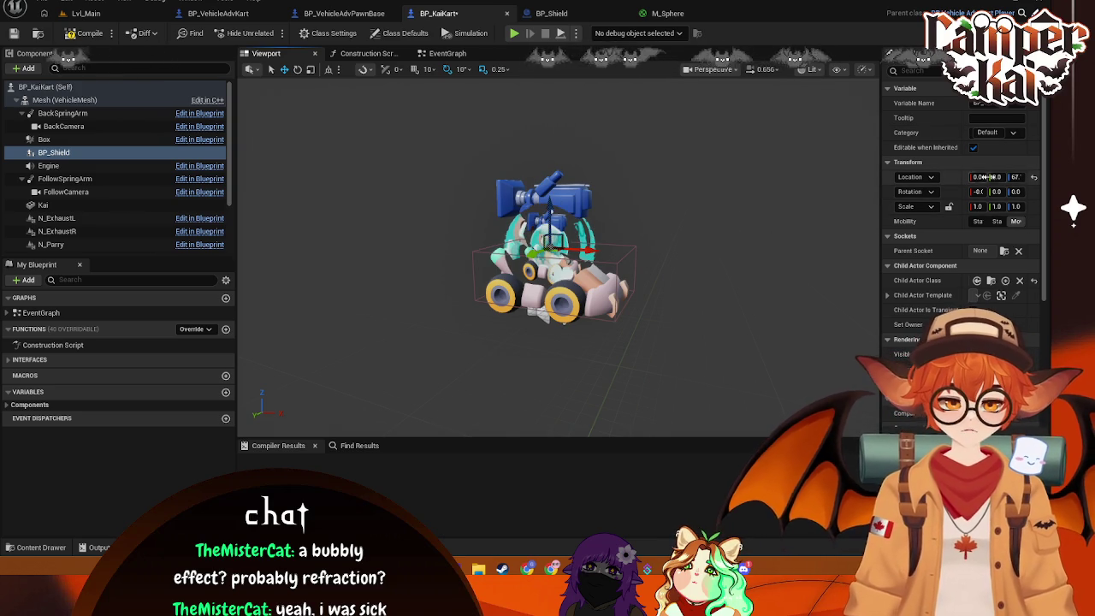
Set the shield's Location Z to 0 and its scale to 3.0 on every axis
{"action": "left_click", "coordinate": [1013, 177]}
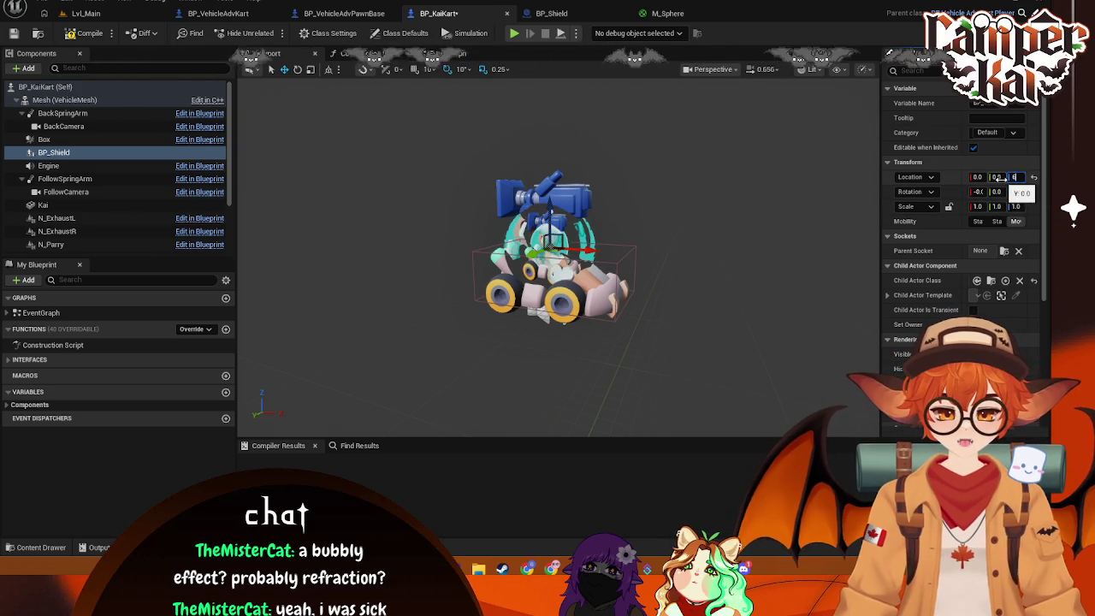
{"action": "type", "text": "50"}
{"action": "key", "text": "Return"}
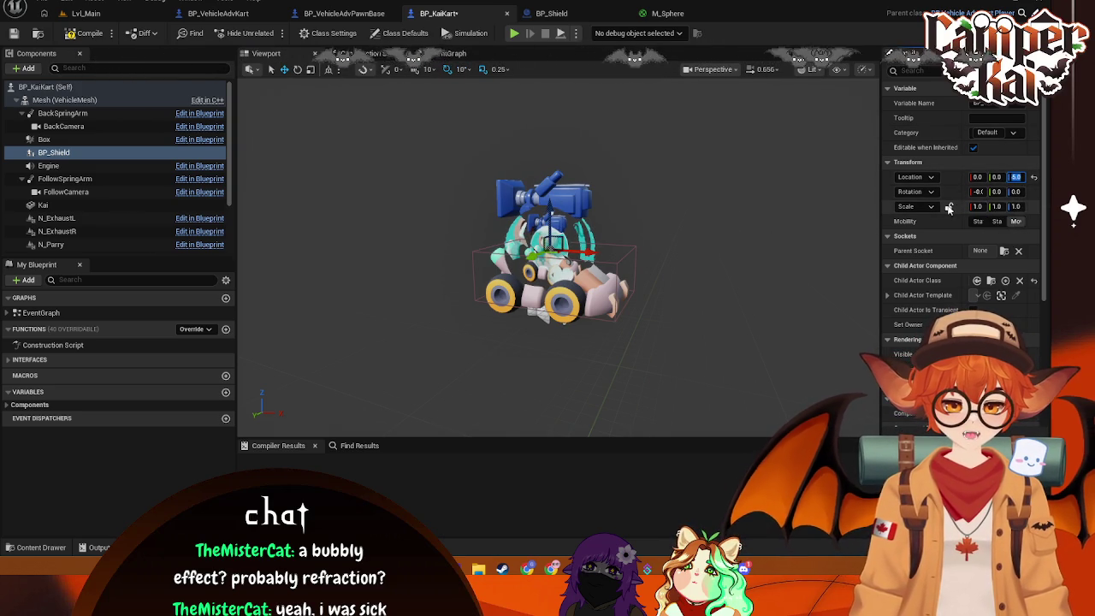
{"action": "type", "text": "2"}
{"action": "key", "text": "Return"}
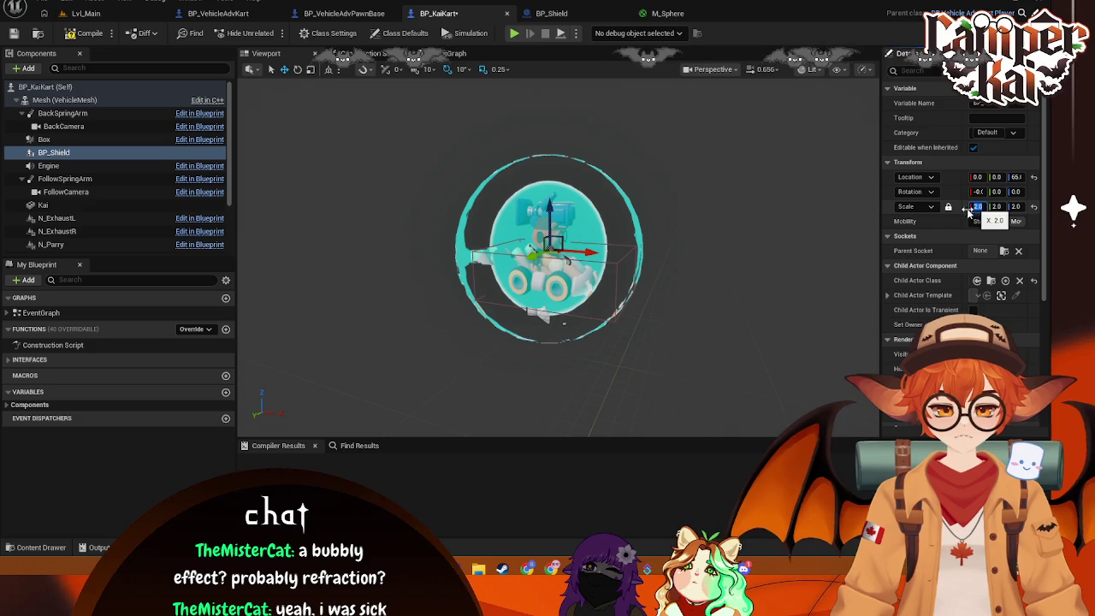
{"action": "key", "text": "Return"}
{"action": "left_click_drag", "start_coordinate": [795, 226], "coordinate": [745, 215]}
{"action": "left_click_drag", "start_coordinate": [628, 271], "coordinate": [750, 171]}
{"action": "left_click", "coordinate": [668, 12]}
{"action": "left_click", "coordinate": [552, 13]}
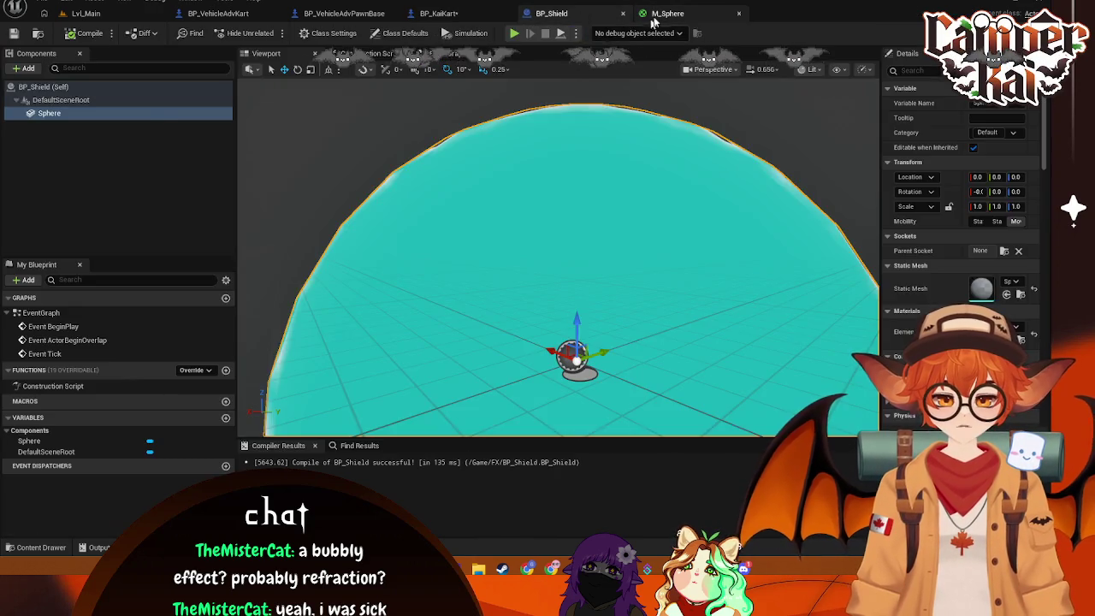
Set the refraction Lerp A to 1.0 and B to 1.25, and apply M_Sphere
{"action": "left_click", "coordinate": [659, 14]}
{"action": "type", "text": "1"}
{"action": "key", "text": "Return"}
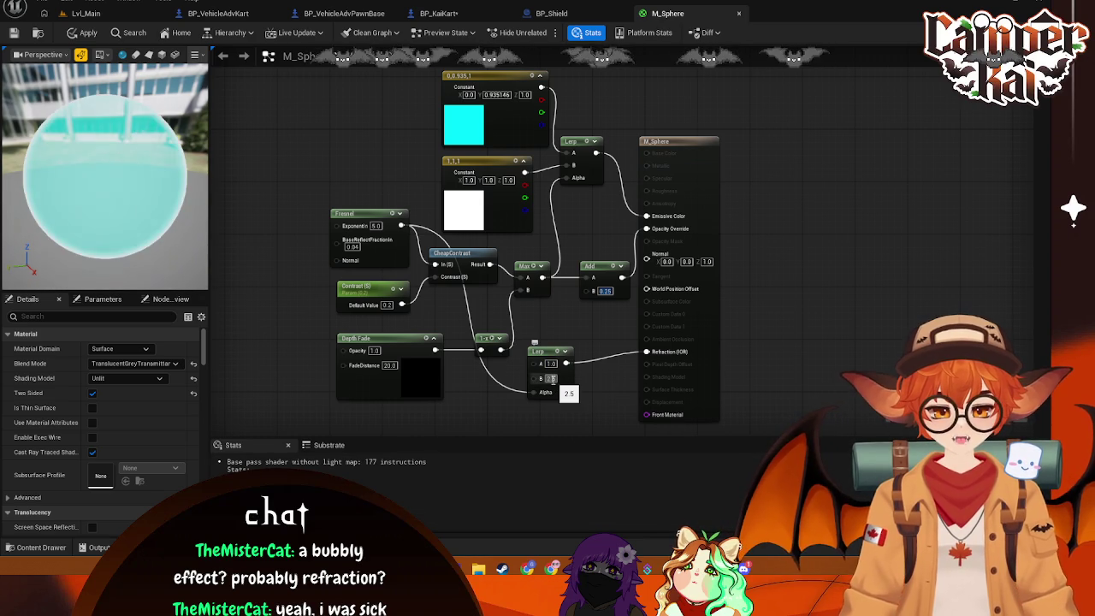
{"action": "type", "text": "1.25"}
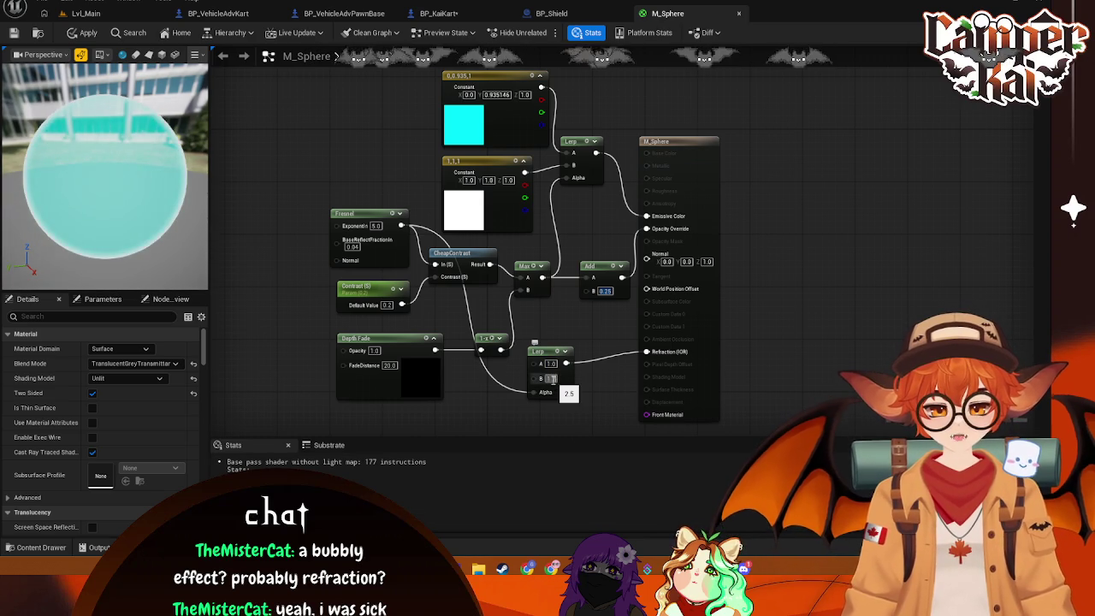
{"action": "key", "text": "Return"}
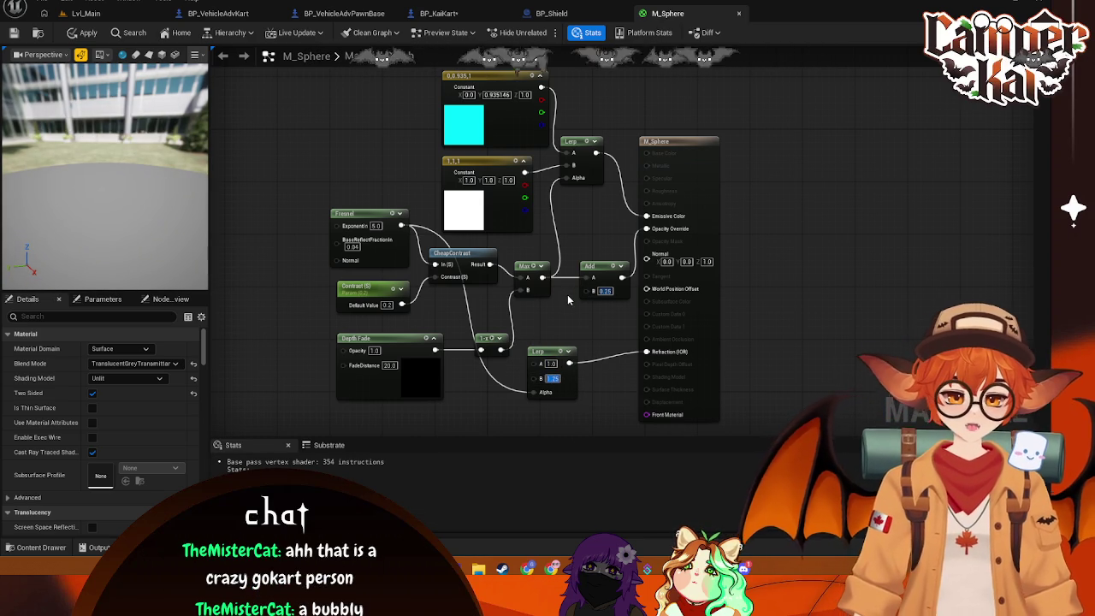
{"action": "key", "text": "ctrl+s"}
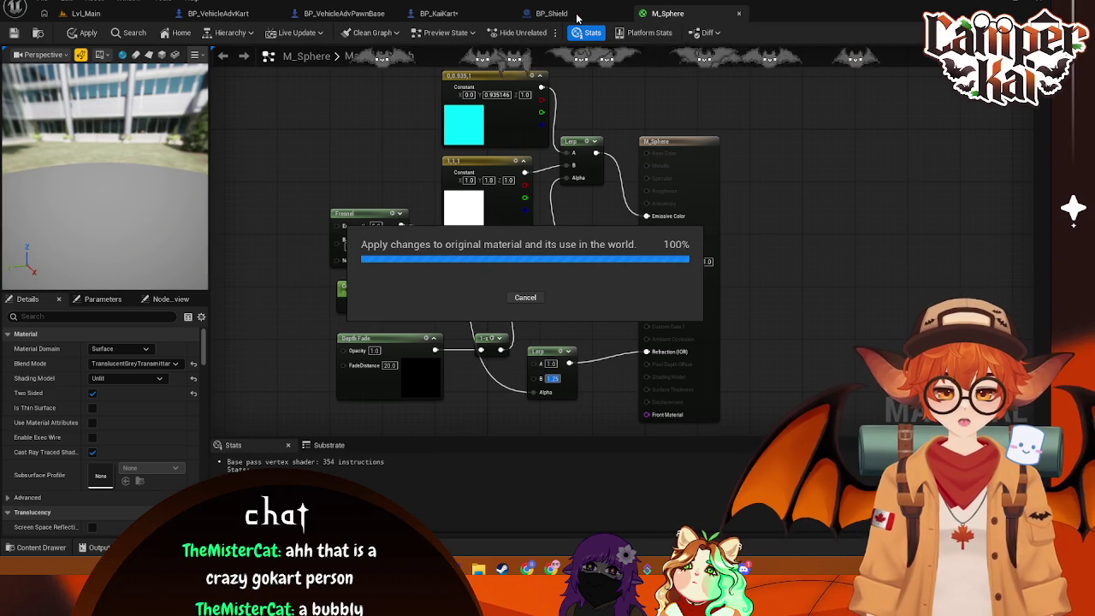
Orbit to a front view of the shielded kart in BP_KaiKart
{"action": "left_click", "coordinate": [469, 14]}
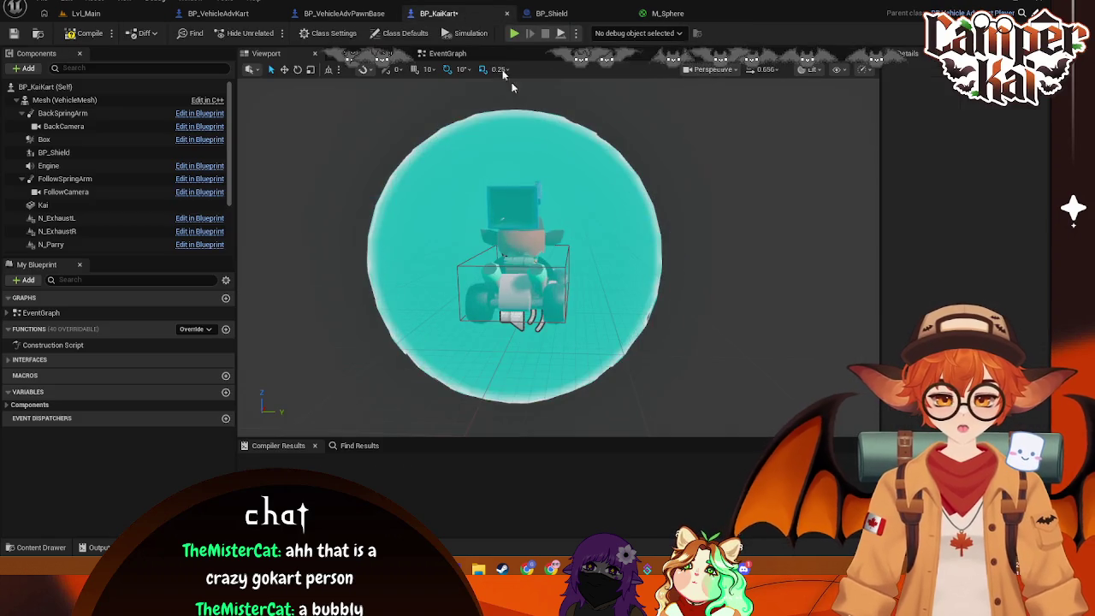
{"action": "mouse_move", "coordinate": [556, 256]}
{"action": "left_mouse_down"}
{"action": "mouse_move", "coordinate": [462, 261]}
{"action": "mouse_move", "coordinate": [779, 100]}
{"action": "left_mouse_up"}
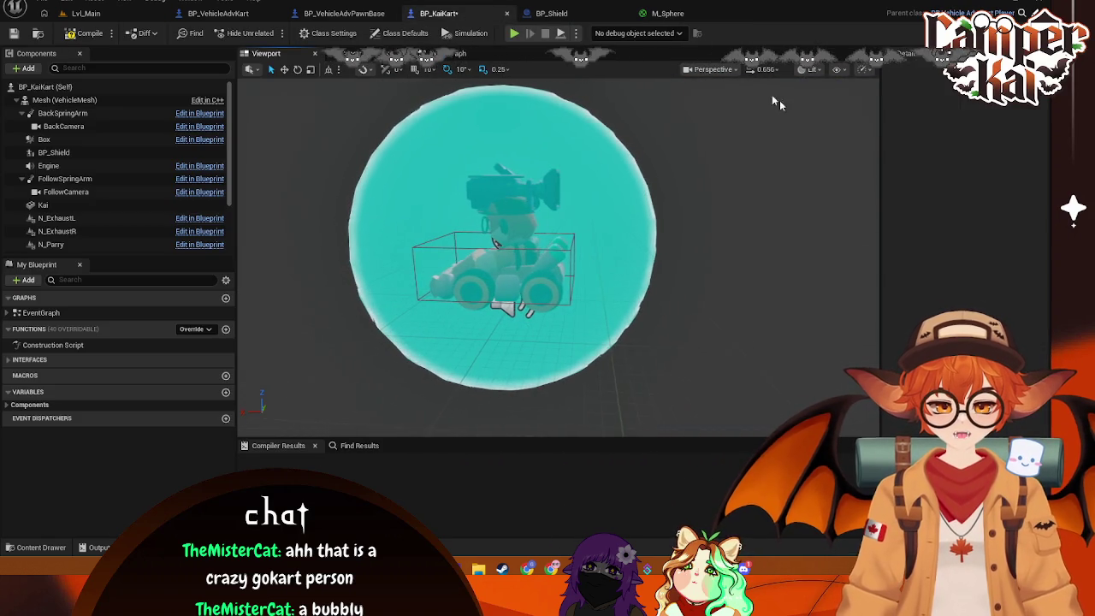
{"action": "left_click", "coordinate": [668, 13]}
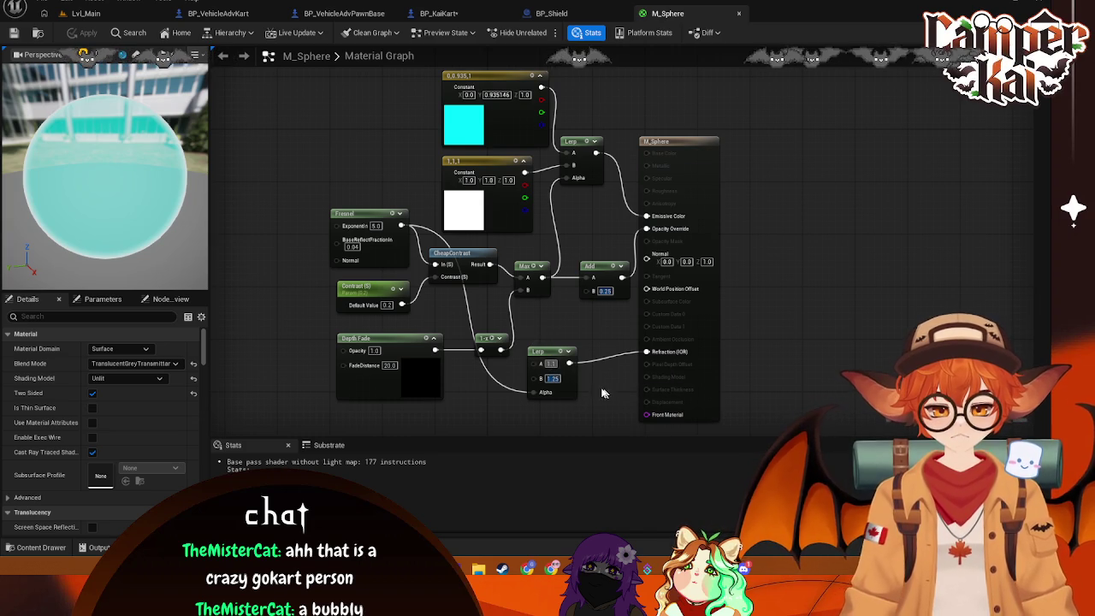
Commit the Lerp B value of 1.25 and compile BP_KaiKart
{"action": "left_click", "coordinate": [605, 388]}
{"action": "left_click", "coordinate": [439, 13]}
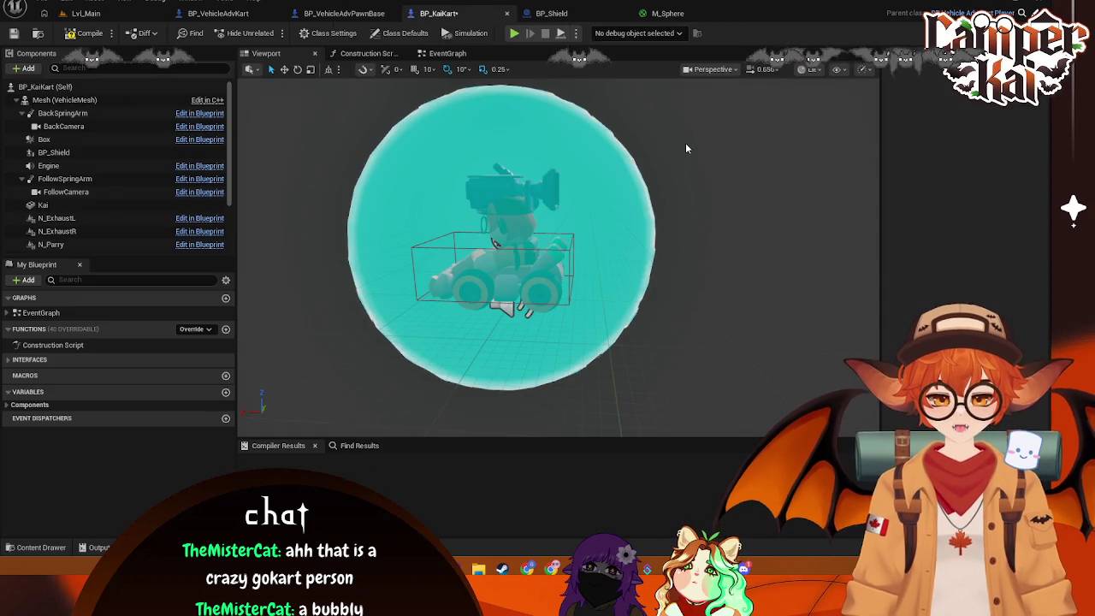
{"action": "key", "text": "F7"}
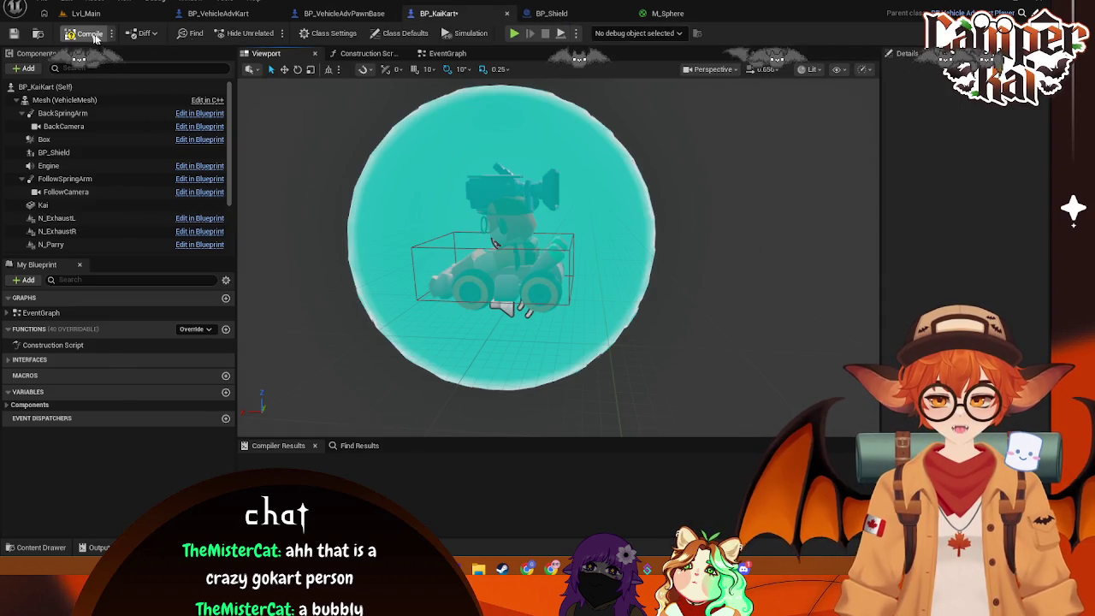
Raise the refraction Lerp's B to 1.3, apply, and review the shield around the kart
{"action": "left_click", "coordinate": [667, 13]}
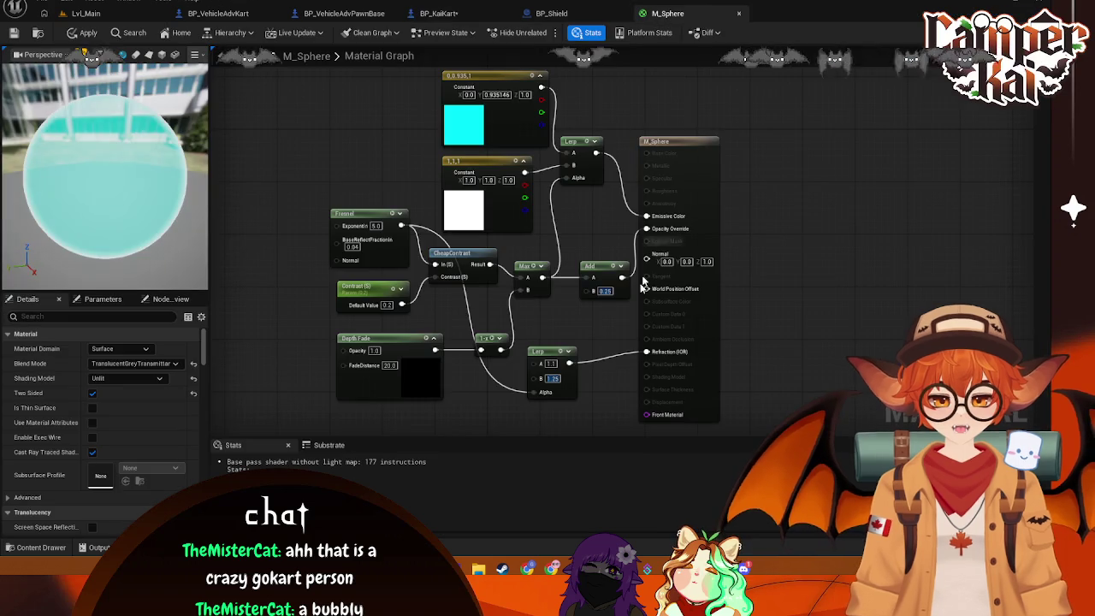
{"action": "left_click", "coordinate": [557, 378]}
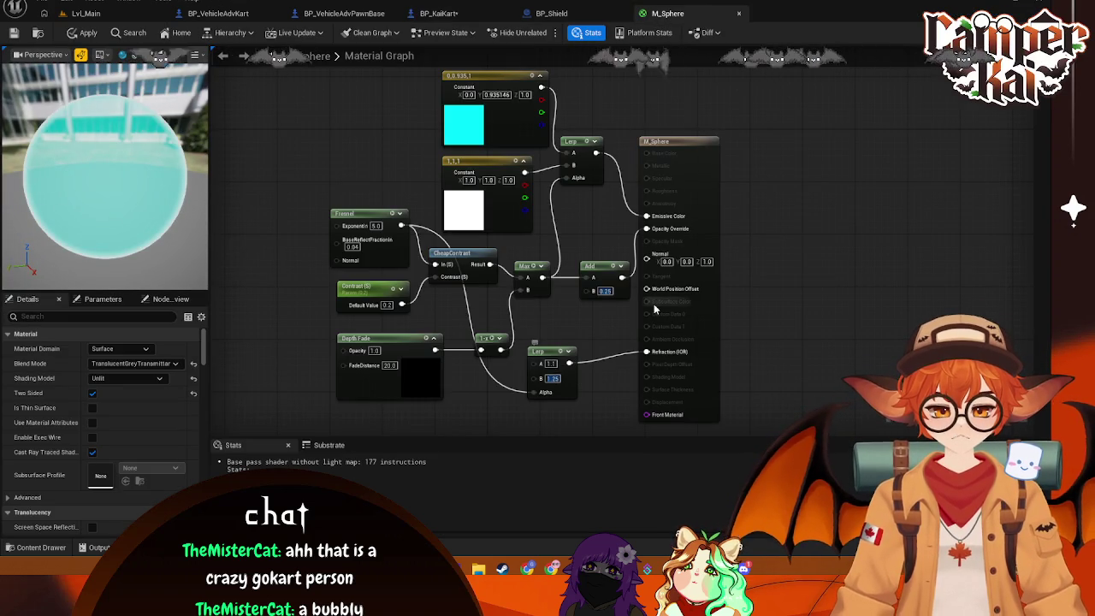
{"action": "type", "text": "1.3"}
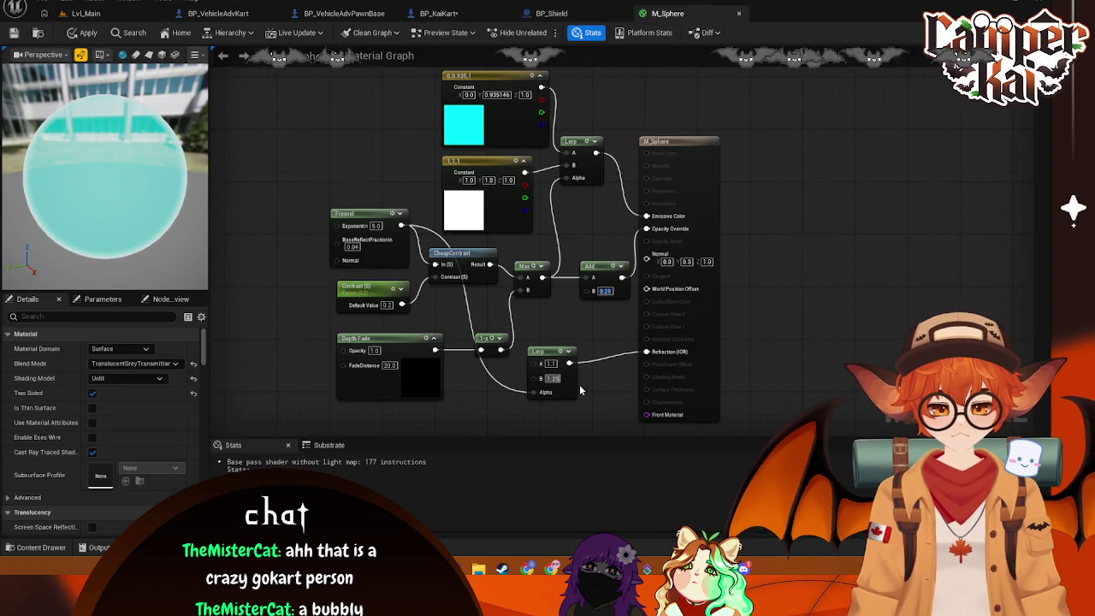
{"action": "key", "text": "Return"}
{"action": "key", "text": "ctrl+s"}
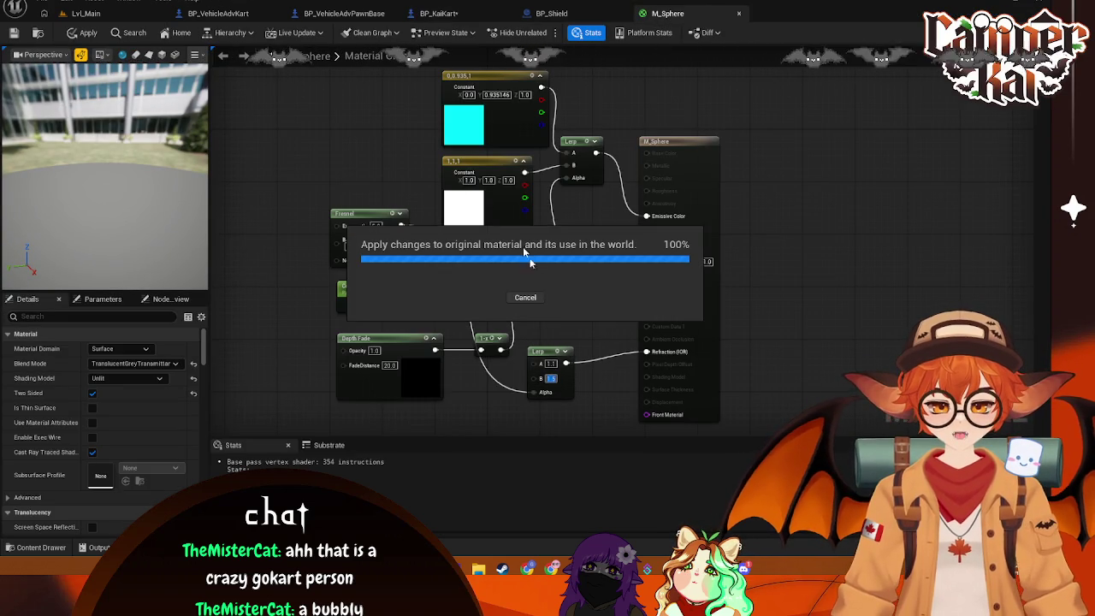
{"action": "left_click", "coordinate": [443, 15]}
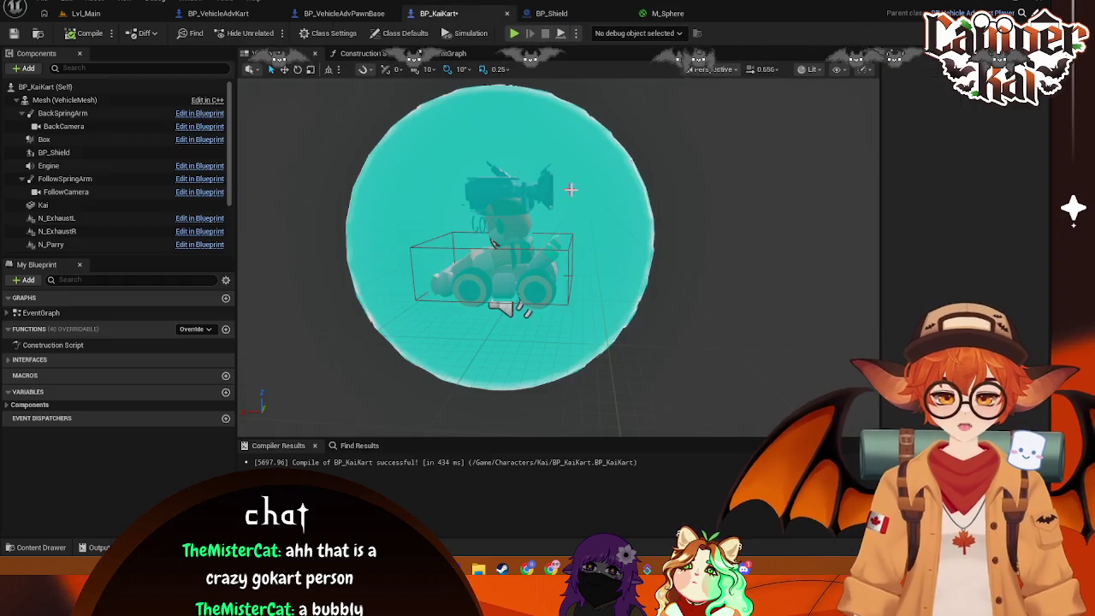
{"action": "mouse_move", "coordinate": [556, 257]}
{"action": "left_mouse_down"}
{"action": "mouse_move", "coordinate": [514, 257]}
{"action": "mouse_move", "coordinate": [598, 256]}
{"action": "mouse_move", "coordinate": [514, 256]}
{"action": "mouse_move", "coordinate": [505, 290]}
{"action": "left_mouse_up"}
{"action": "scroll", "coordinate": [607, 168], "scroll_direction": "up", "scroll_amount": 4}
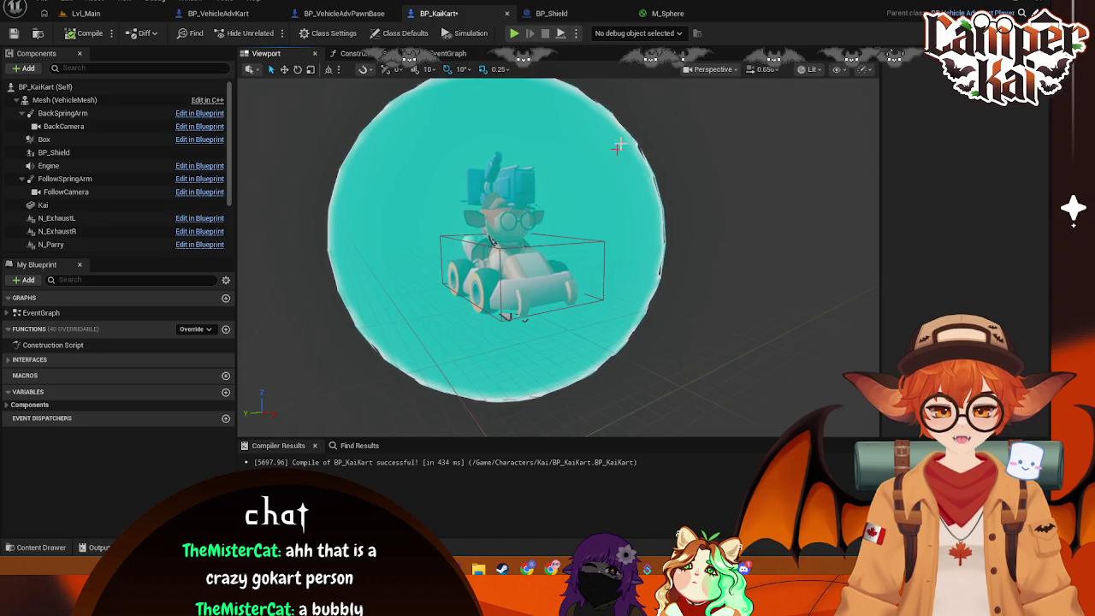
{"action": "left_click", "coordinate": [665, 15]}
{"action": "left_click", "coordinate": [571, 12]}
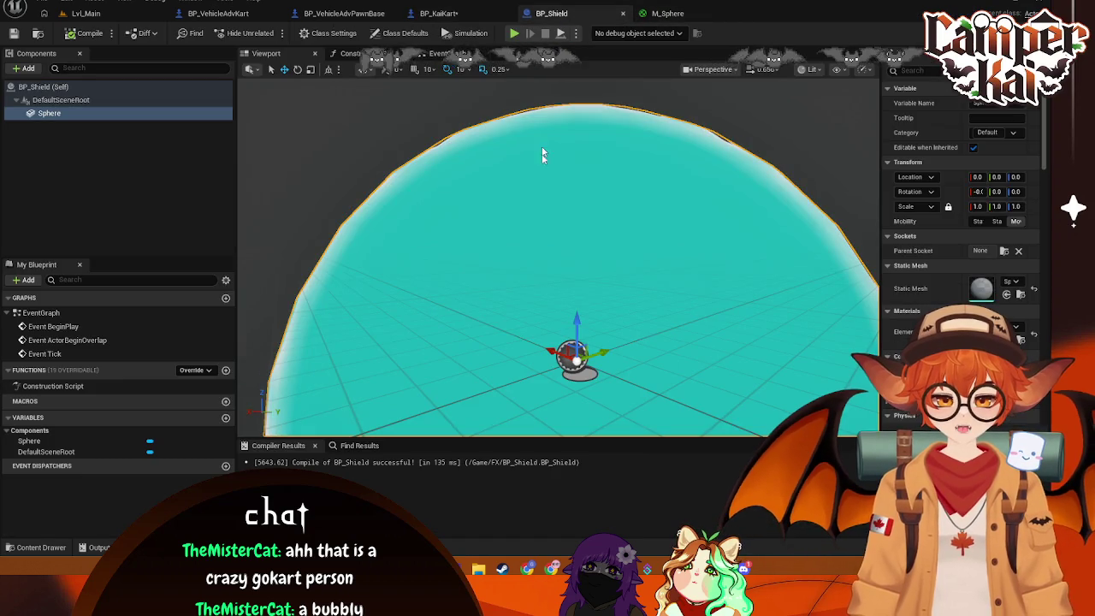
Scale the BP_Shield component on BP_KaiKart down to 2.0 and frame it in the viewport
{"action": "left_click", "coordinate": [469, 17]}
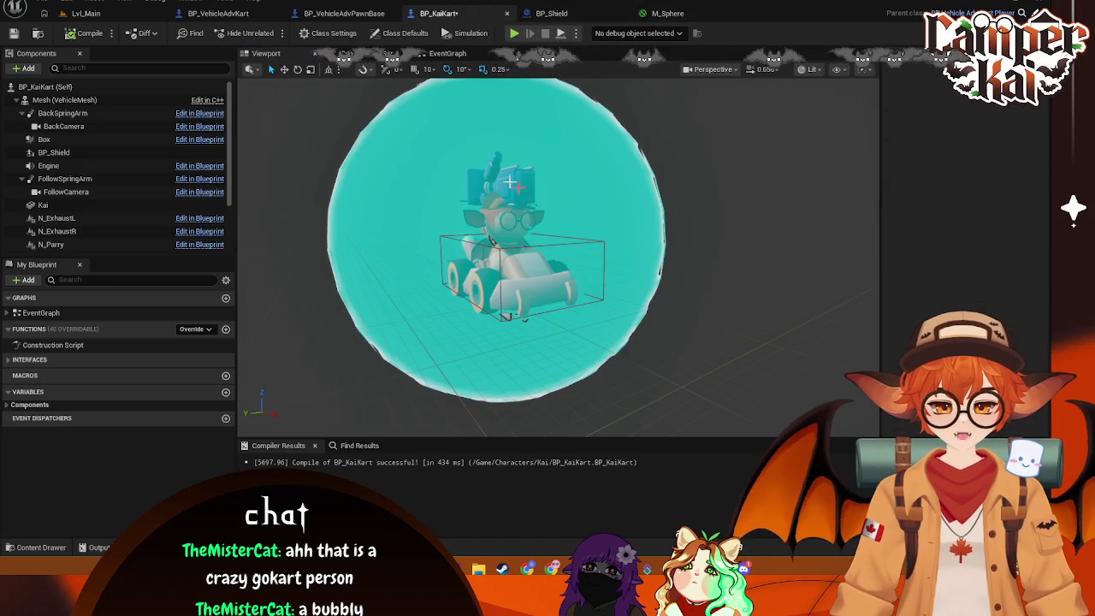
{"action": "left_click", "coordinate": [94, 140]}
{"action": "left_click", "coordinate": [119, 152]}
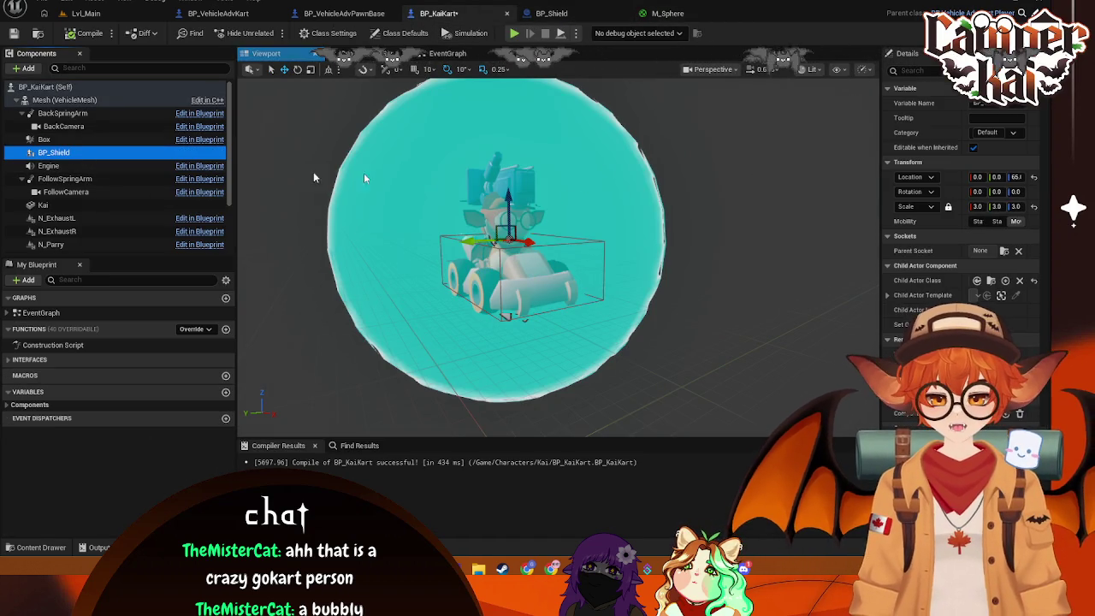
{"action": "left_click_drag", "start_coordinate": [975, 206], "coordinate": [958, 206]}
{"action": "left_click_drag", "start_coordinate": [630, 251], "coordinate": [710, 251]}
{"action": "key", "text": "f"}
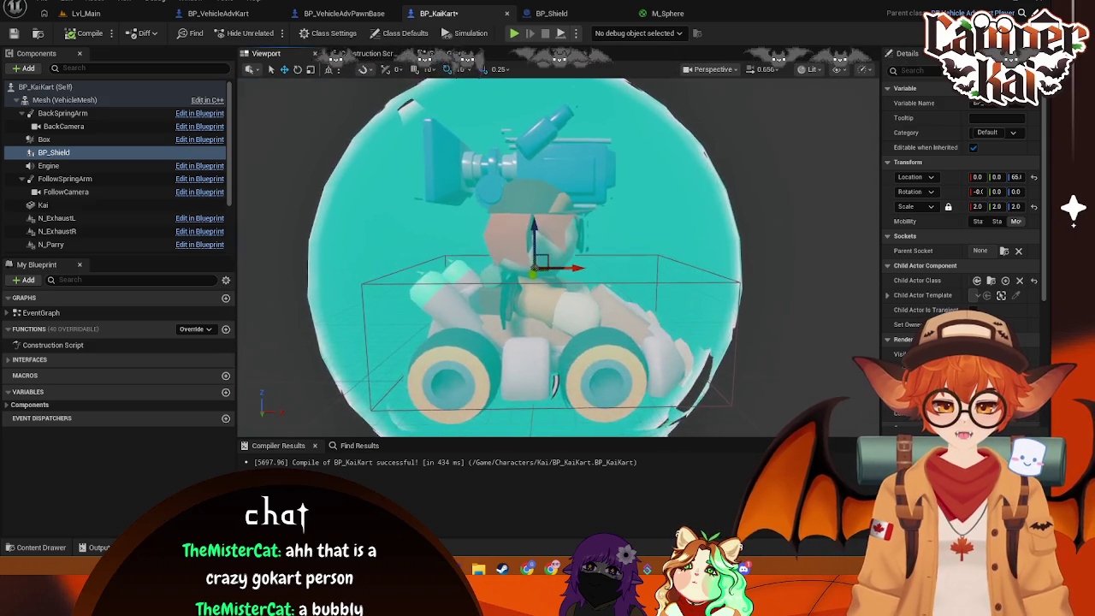
{"action": "mouse_move", "coordinate": [547, 256]}
{"action": "left_mouse_down"}
{"action": "mouse_move", "coordinate": [625, 256]}
{"action": "mouse_move", "coordinate": [530, 257]}
{"action": "left_mouse_up"}
{"action": "left_click_drag", "start_coordinate": [412, 292], "coordinate": [406, 292]}
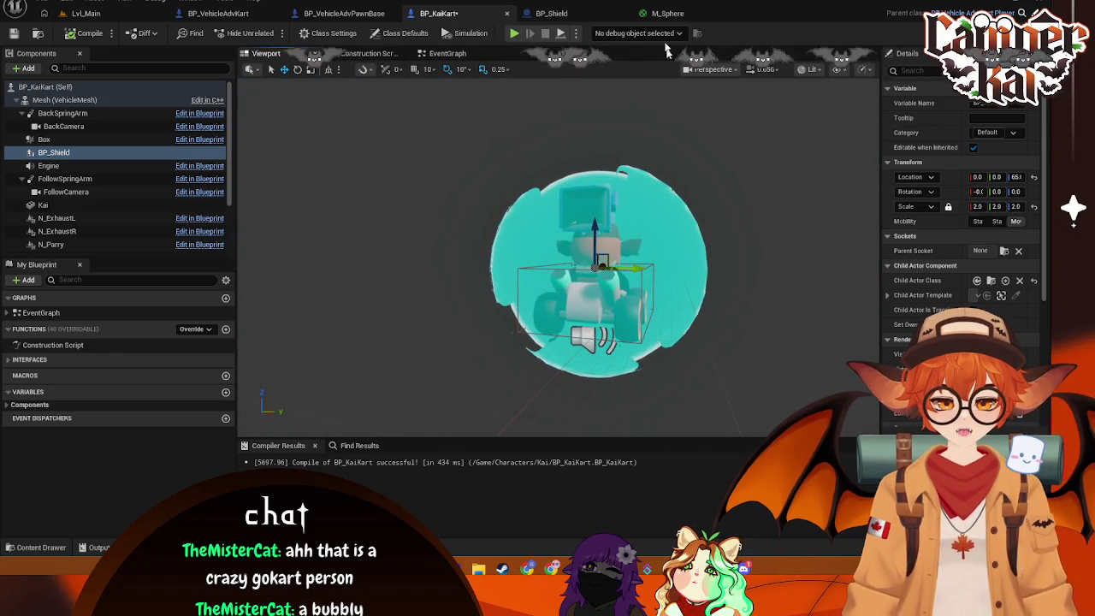
{"action": "left_click", "coordinate": [667, 13]}
{"action": "left_click", "coordinate": [552, 377]}
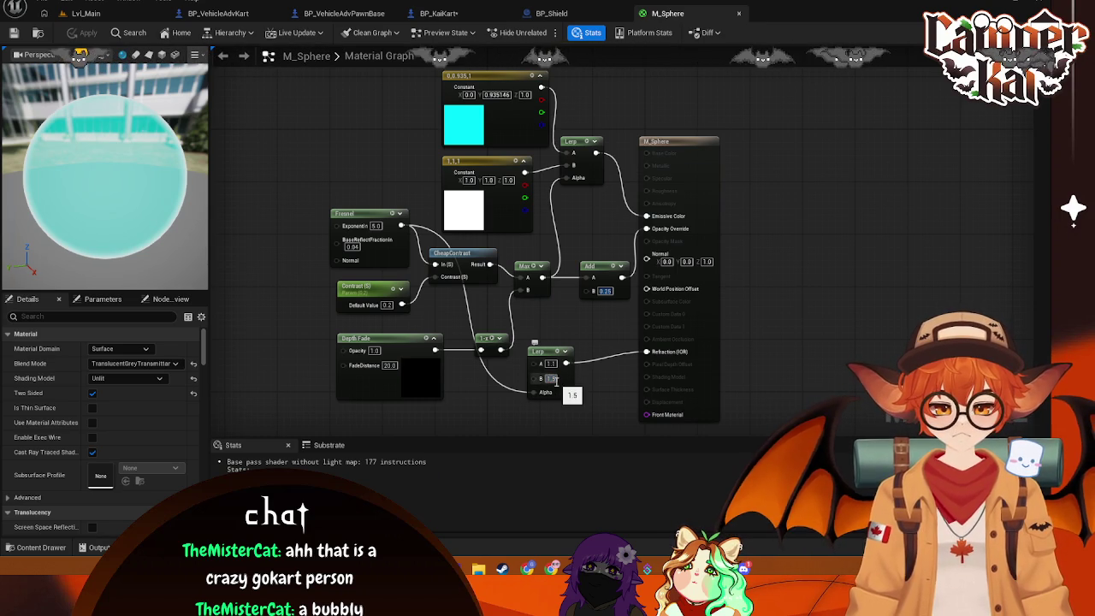
Set the refraction Lerp's B value to 1.25, save M_Sphere, and inspect the shield on the kart
{"action": "type", "text": "1.25"}
{"action": "key", "text": "ctrl+s"}
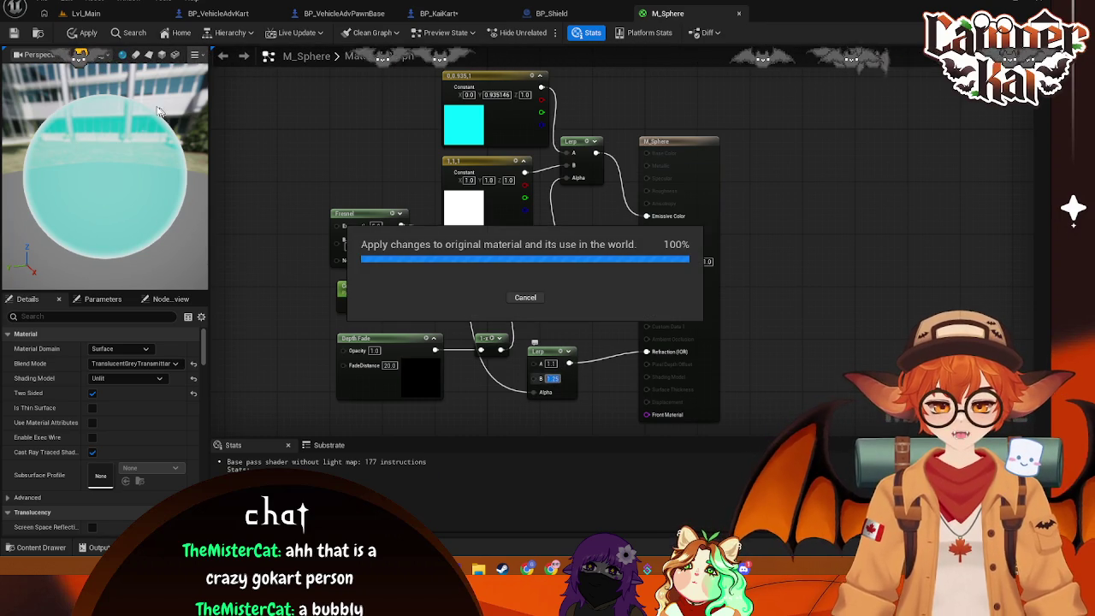
{"action": "left_click", "coordinate": [561, 13]}
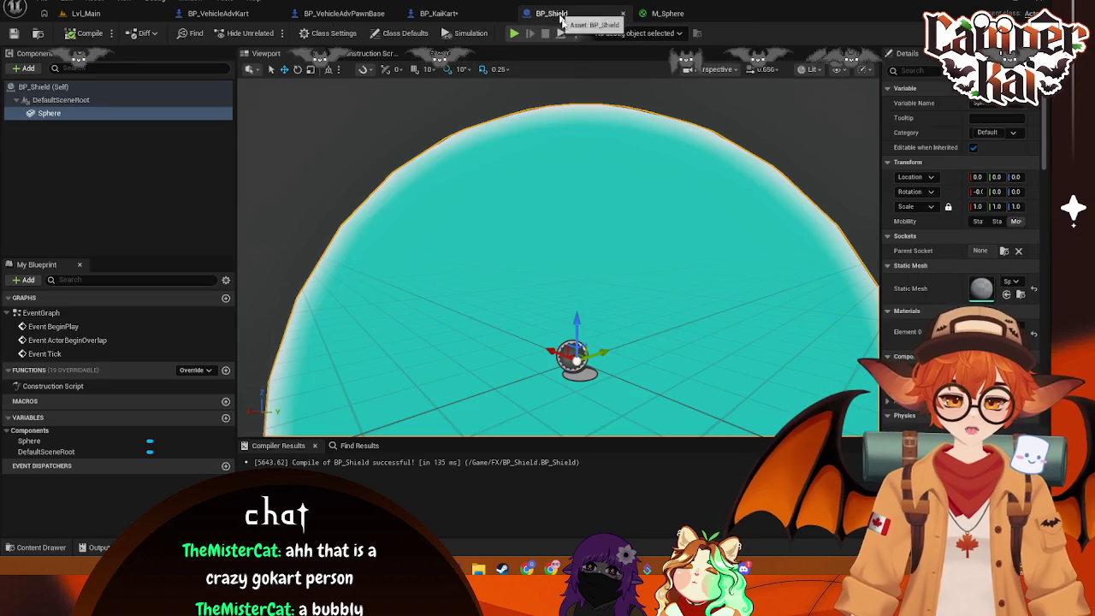
{"action": "left_click", "coordinate": [448, 15]}
{"action": "mouse_move", "coordinate": [556, 274]}
{"action": "left_mouse_down"}
{"action": "mouse_move", "coordinate": [556, 214]}
{"action": "mouse_move", "coordinate": [556, 274]}
{"action": "mouse_move", "coordinate": [504, 273]}
{"action": "left_mouse_up"}
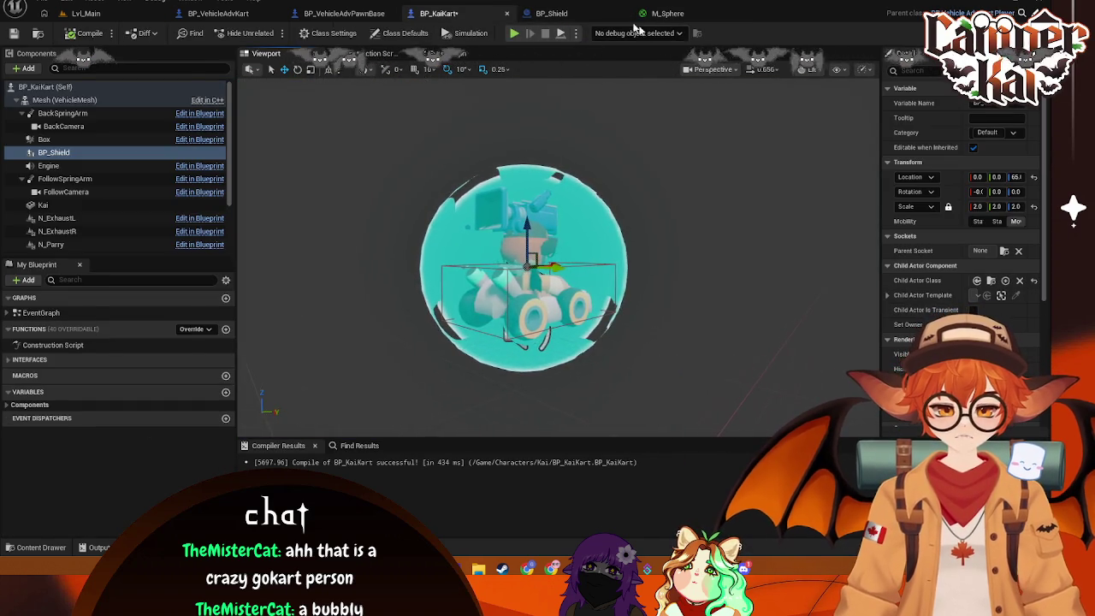
Rotate the BP_KaiKart view and screenshot the smaller shield around the kart
{"action": "left_click", "coordinate": [667, 13]}
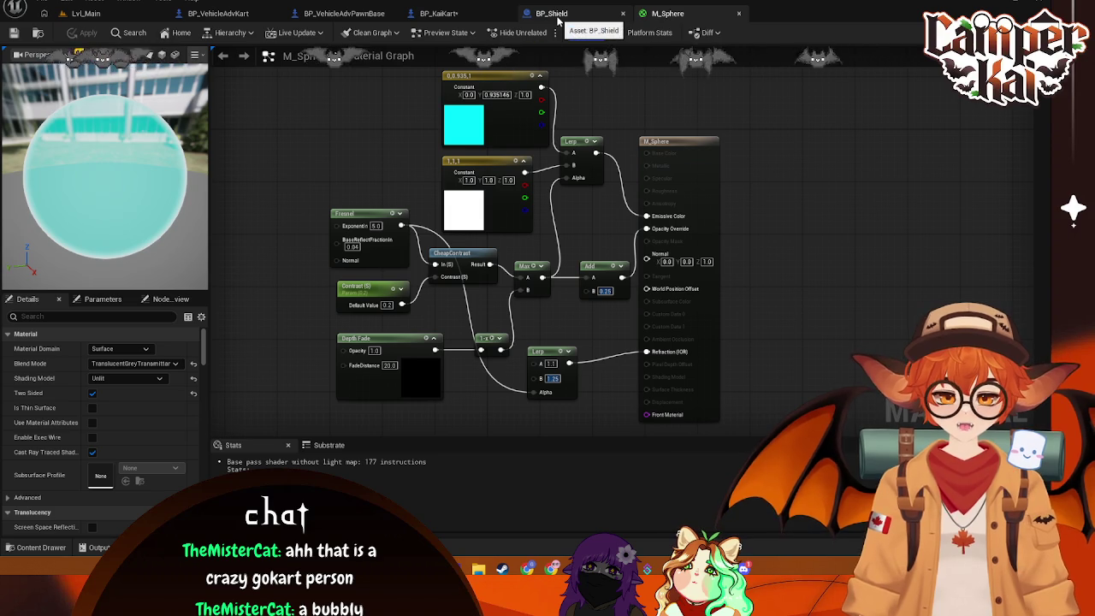
{"action": "left_click", "coordinate": [441, 12]}
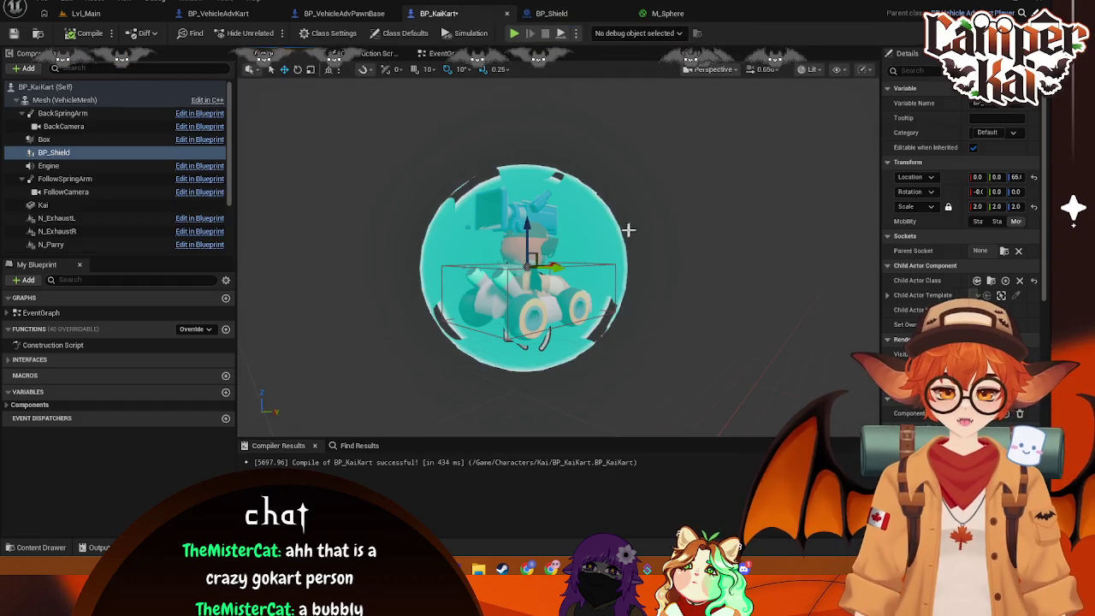
{"action": "left_click_drag", "start_coordinate": [621, 230], "coordinate": [599, 230]}
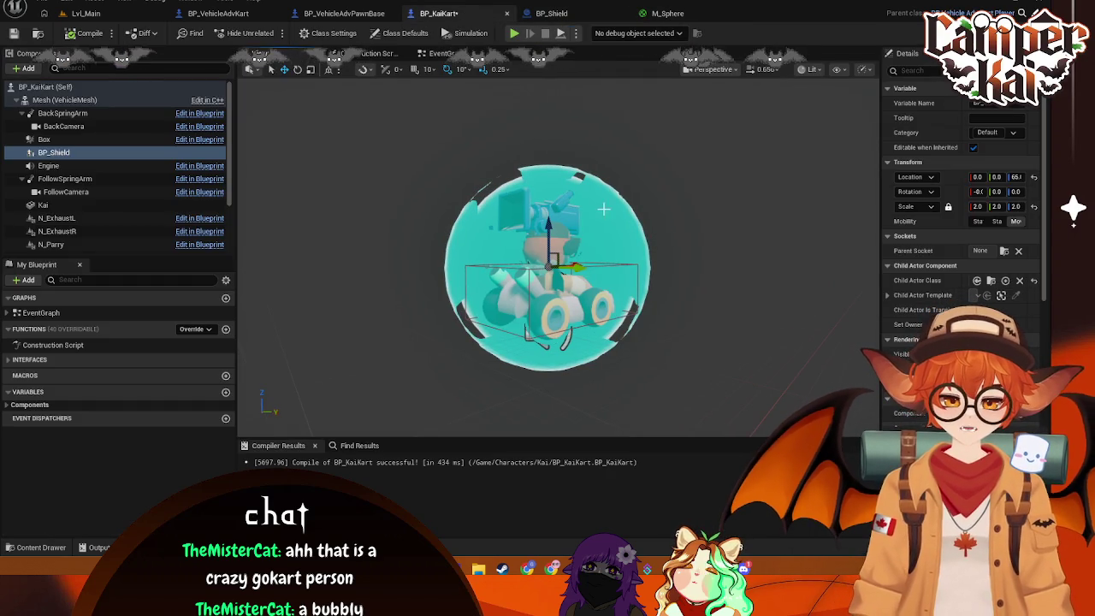
{"action": "mouse_move", "coordinate": [377, 119]}
{"action": "left_mouse_down"}
{"action": "mouse_move", "coordinate": [386, 151]}
{"action": "mouse_move", "coordinate": [707, 402]}
{"action": "left_mouse_up"}
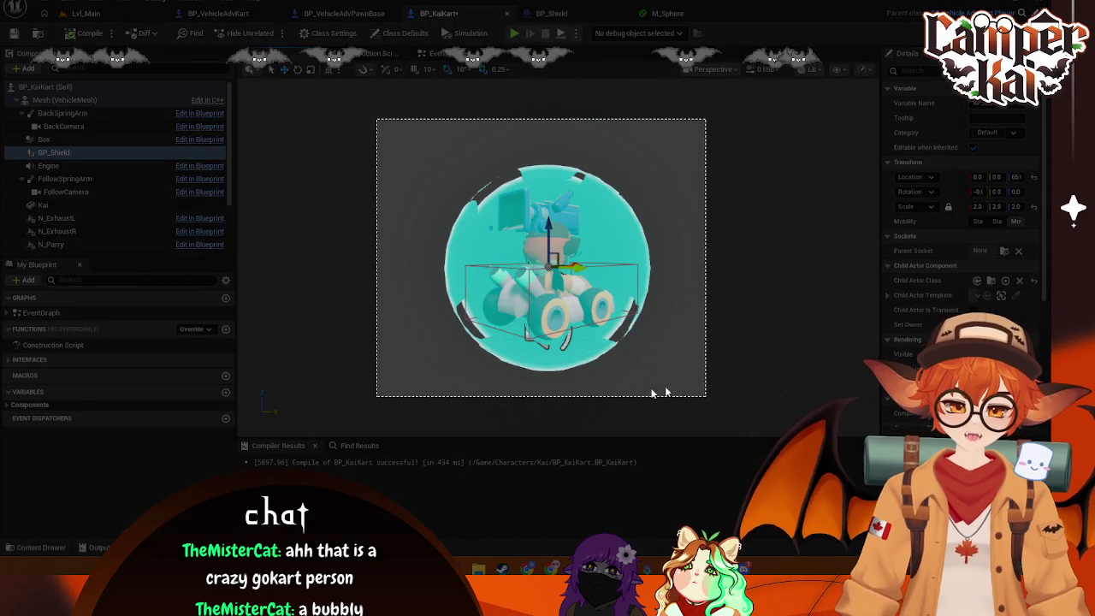
{"action": "key", "text": "Return"}
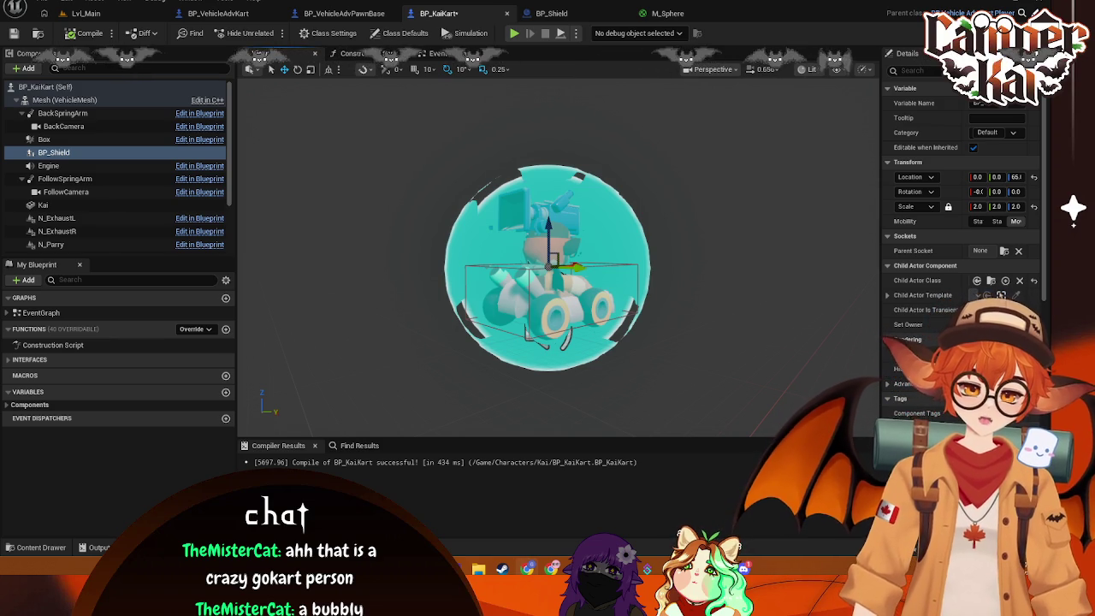
{"action": "left_click", "coordinate": [652, 14]}
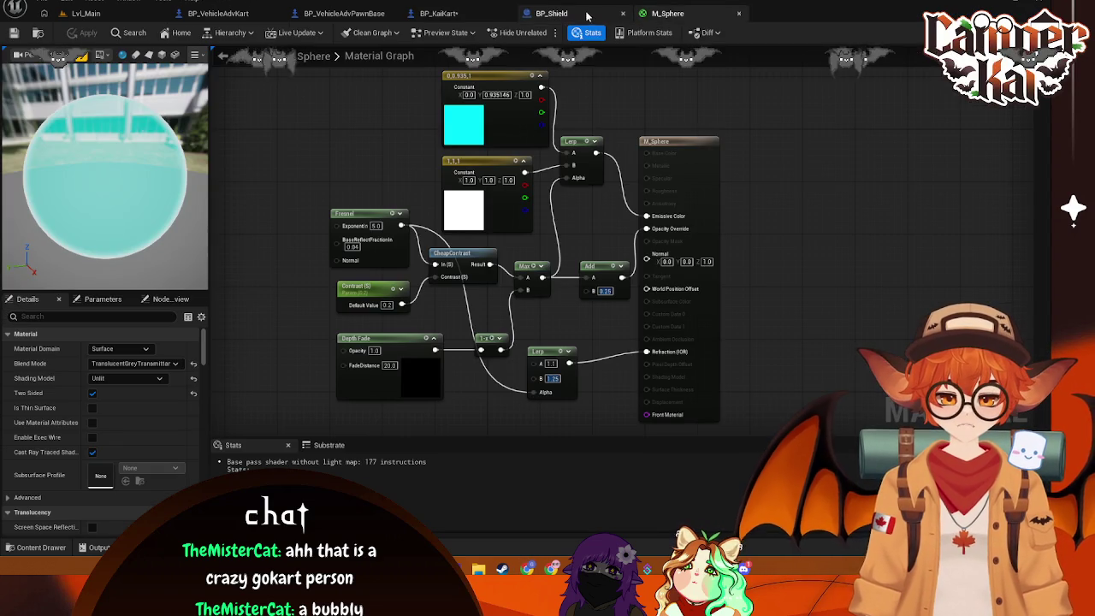
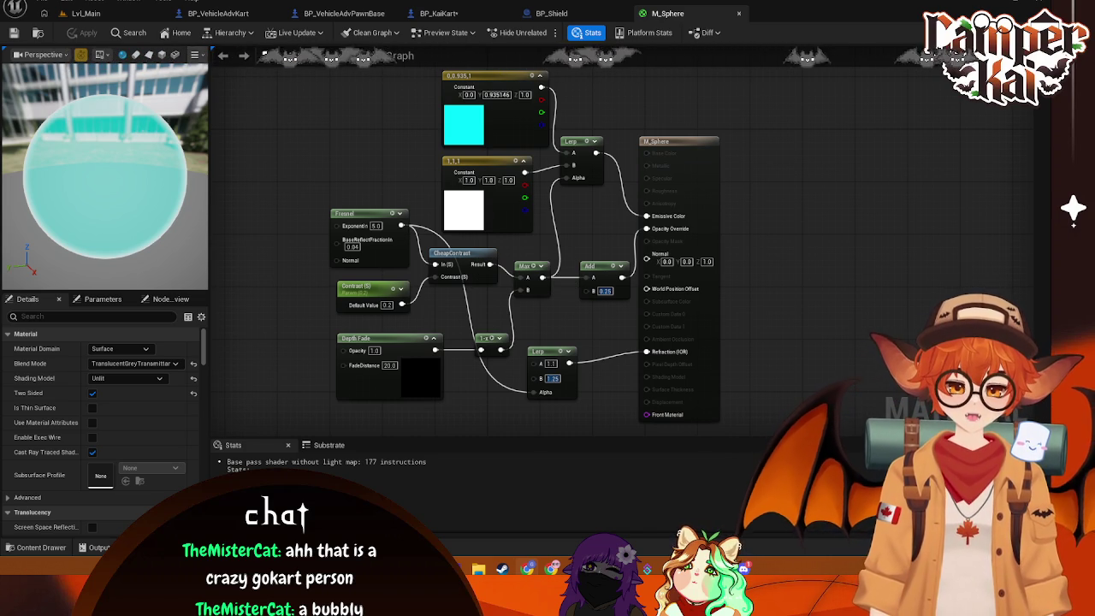
Inspect the teal shield around the kart in the BP_KaiKart viewport
{"action": "left_click", "coordinate": [573, 12]}
{"action": "left_click", "coordinate": [483, 14]}
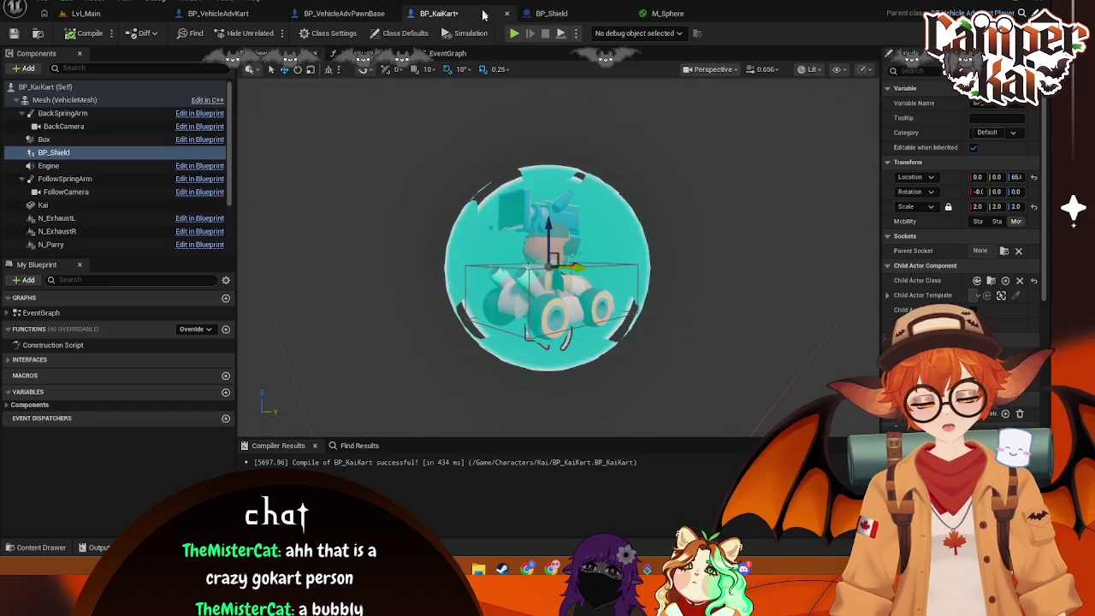
{"action": "left_click_drag", "start_coordinate": [589, 163], "coordinate": [693, 177]}
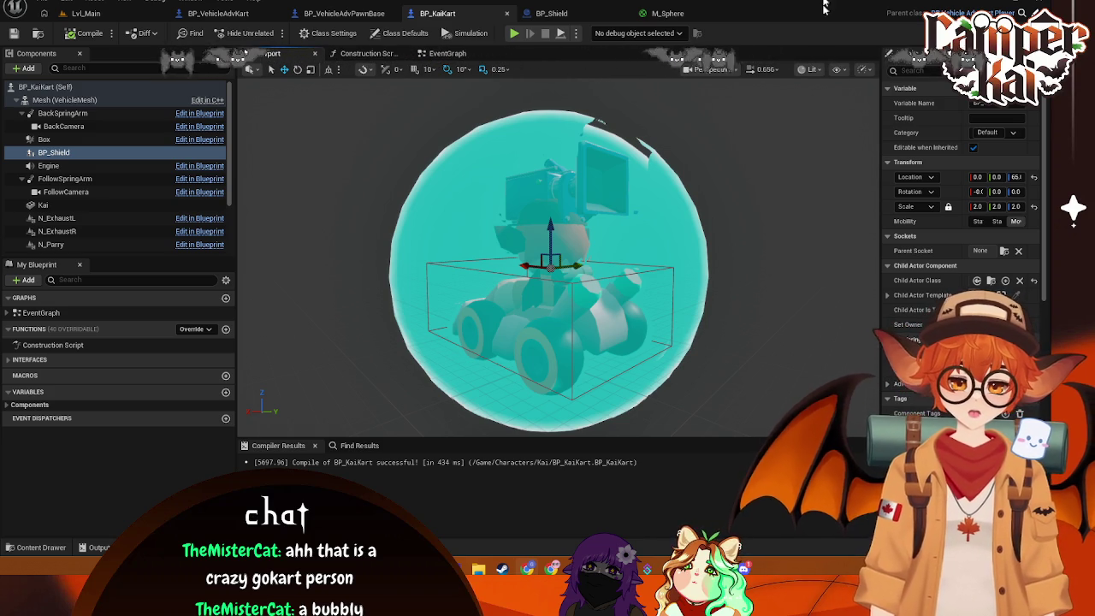
{"action": "left_click", "coordinate": [771, 145]}
Set the M_Sphere Add node's B to 0.6, apply, and check the kart's shield
{"action": "left_click", "coordinate": [659, 13]}
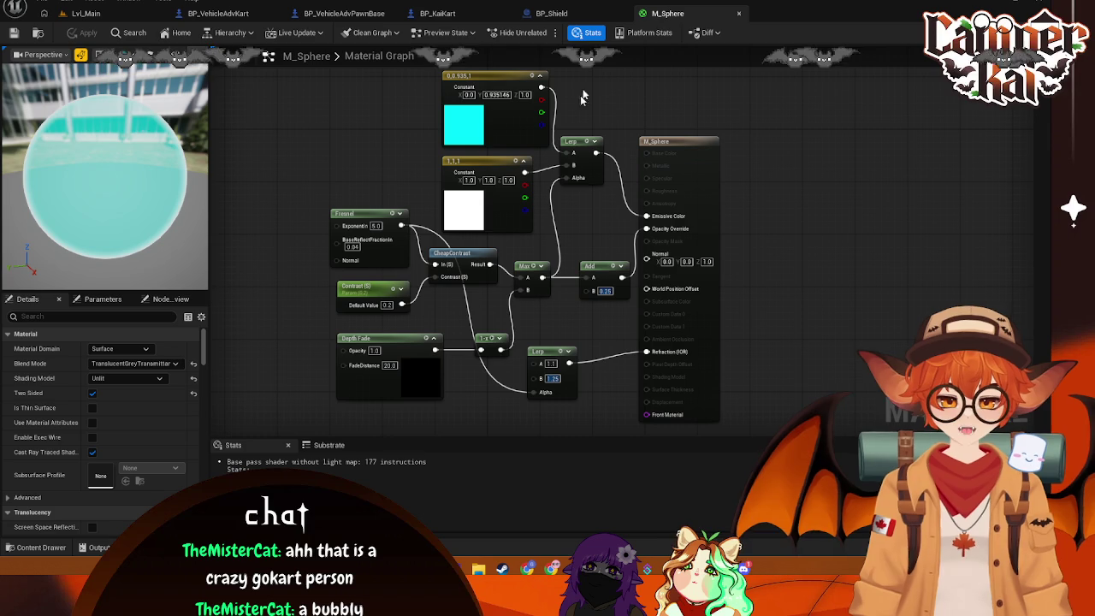
{"action": "left_click", "coordinate": [606, 292]}
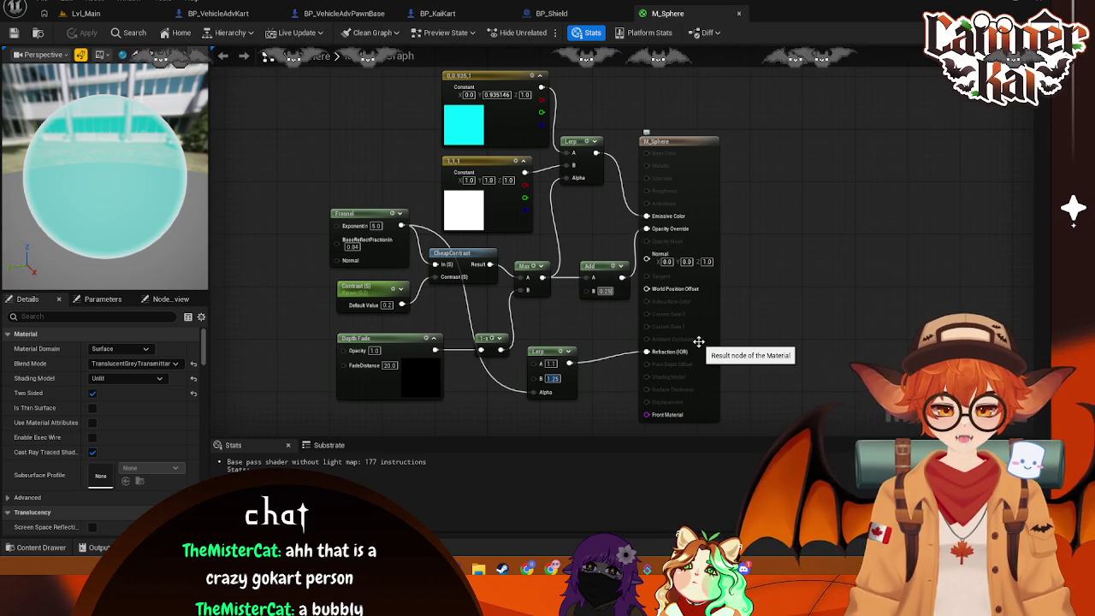
{"action": "type", "text": "0.6"}
{"action": "key", "text": "Return"}
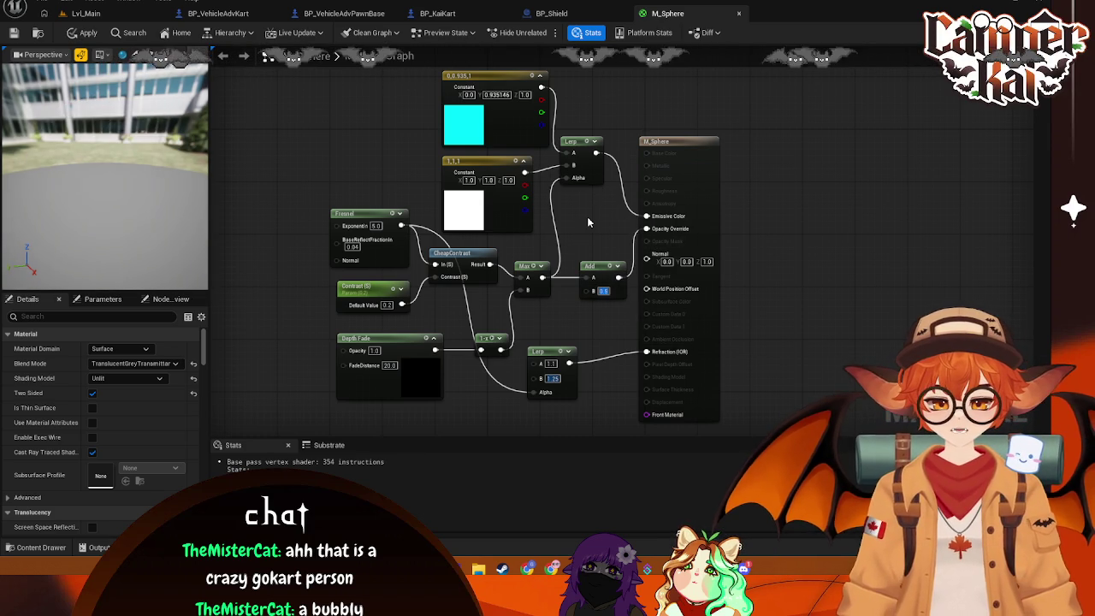
{"action": "key", "text": "ctrl+s"}
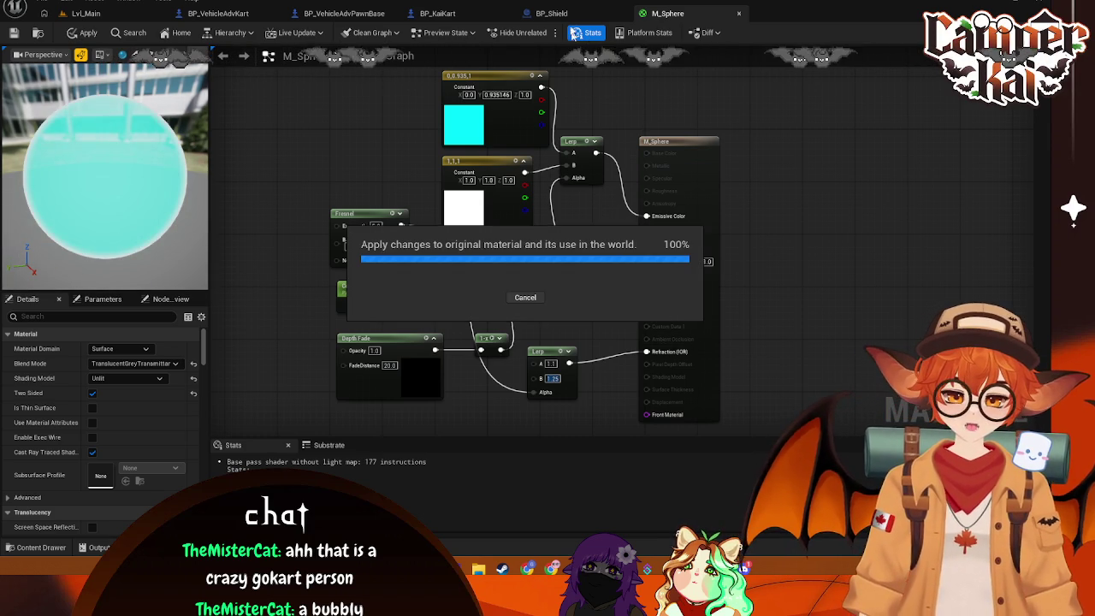
{"action": "left_click", "coordinate": [462, 14]}
{"action": "mouse_move", "coordinate": [680, 203]}
{"action": "left_mouse_down"}
{"action": "mouse_move", "coordinate": [680, 192]}
{"action": "mouse_move", "coordinate": [680, 257]}
{"action": "mouse_move", "coordinate": [676, 97]}
{"action": "left_mouse_up"}
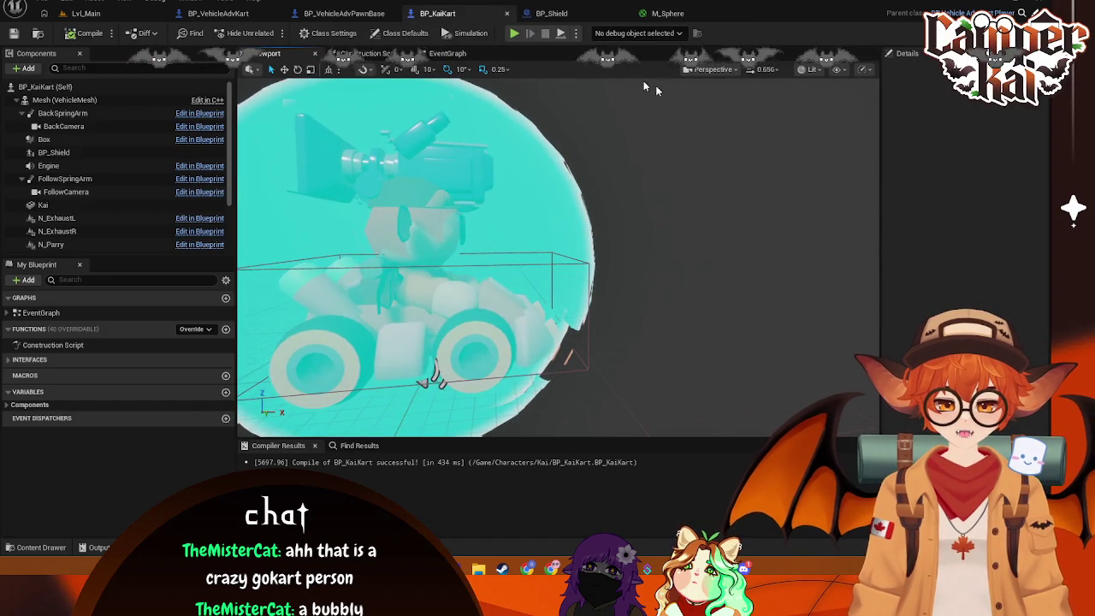
Change the Add node's B to 0.1, apply, and view the whole kart again
{"action": "left_click", "coordinate": [669, 13]}
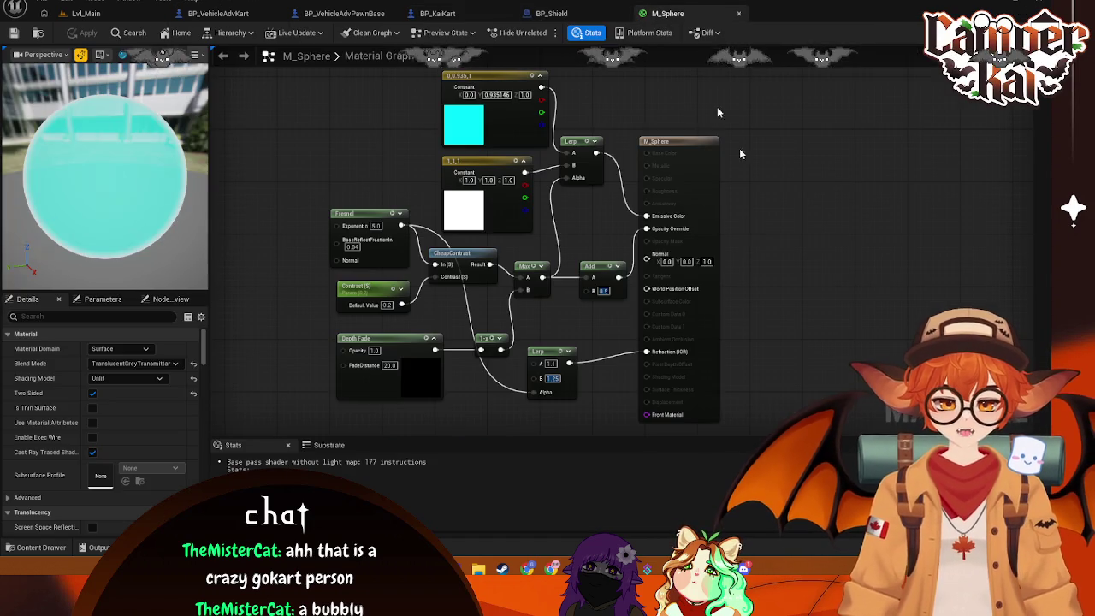
{"action": "left_click", "coordinate": [605, 292]}
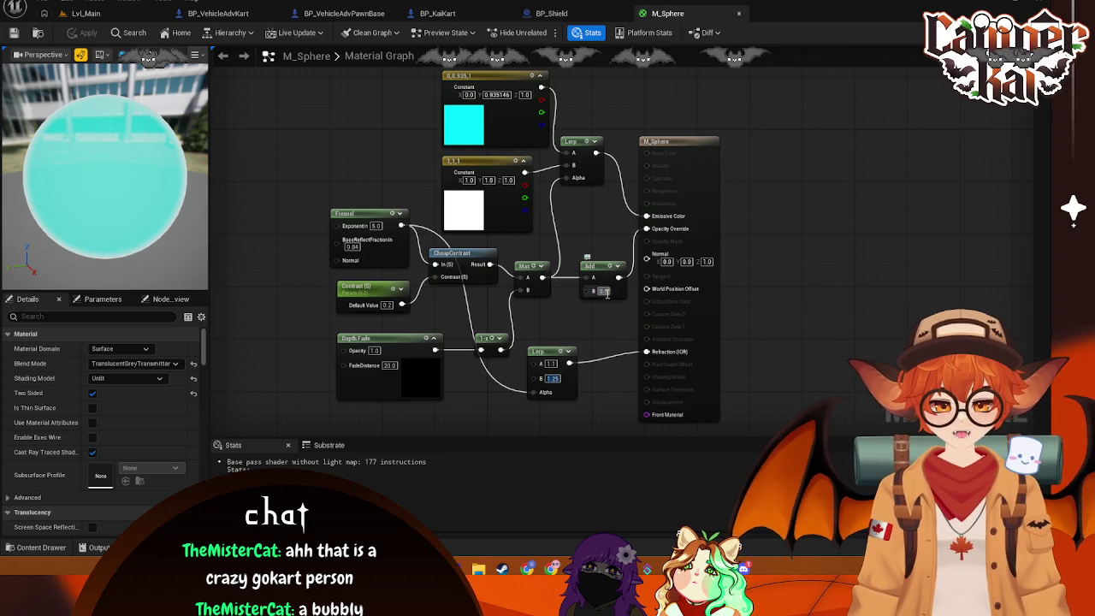
{"action": "type", "text": "0.1"}
{"action": "key", "text": "Return"}
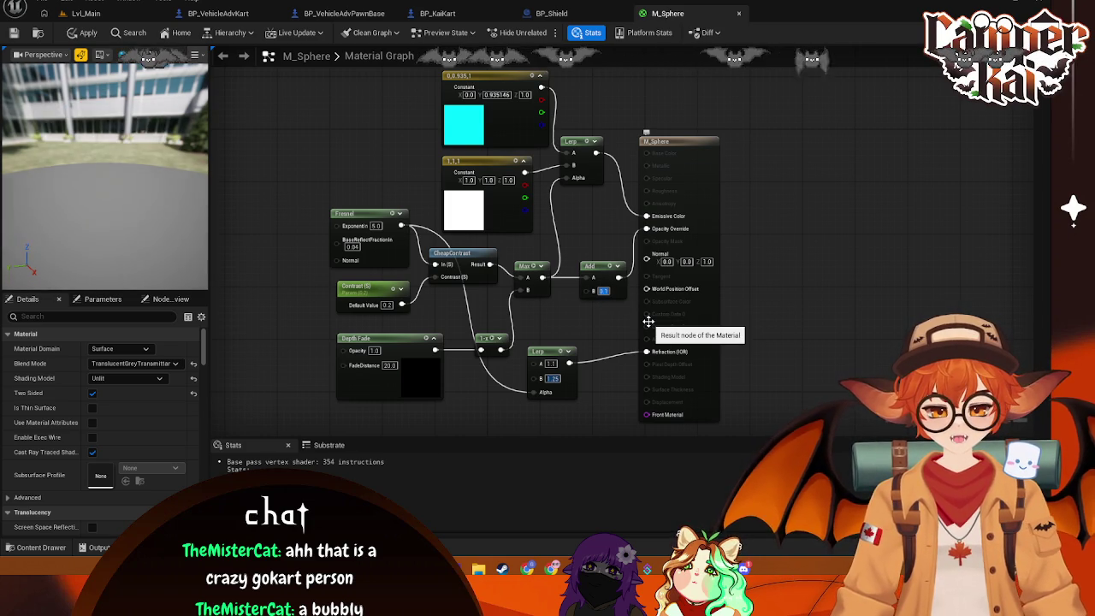
{"action": "key", "text": "ctrl+s"}
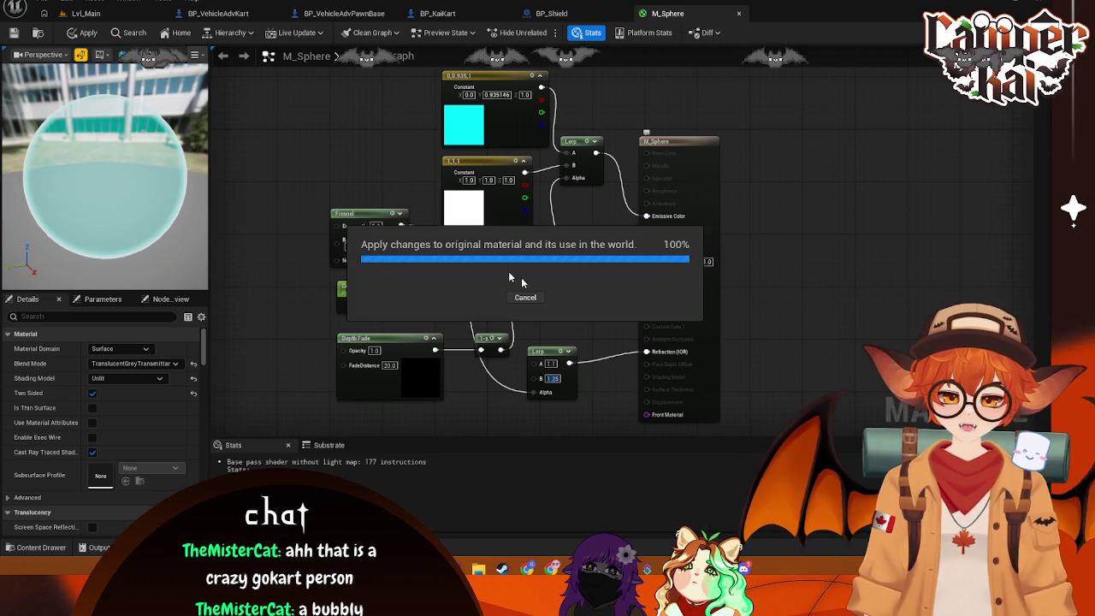
{"action": "left_click", "coordinate": [438, 14]}
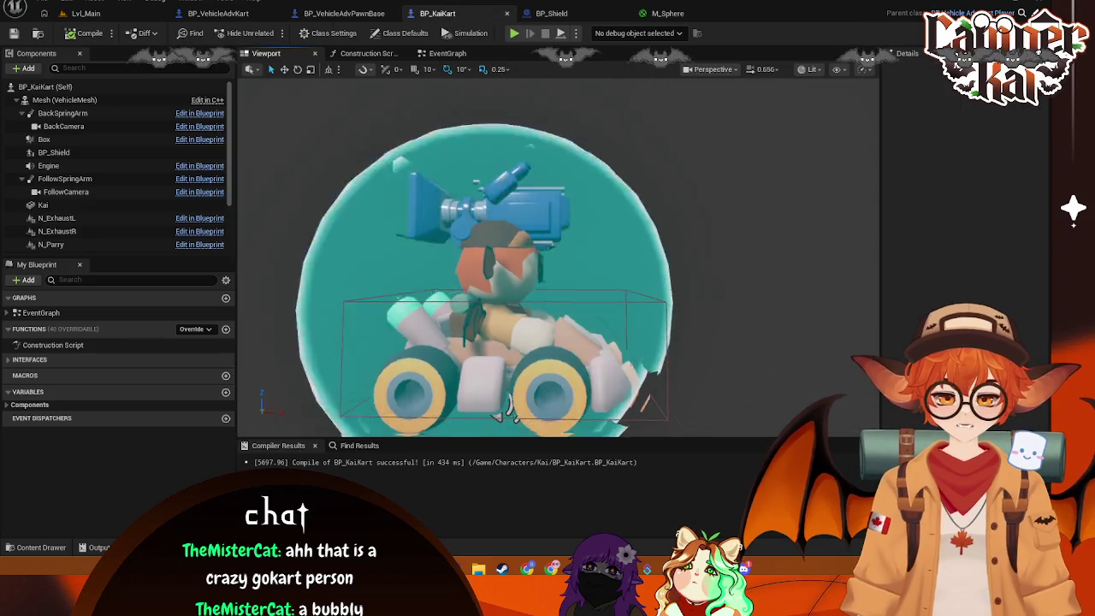
{"action": "left_click_drag", "start_coordinate": [599, 205], "coordinate": [606, 230]}
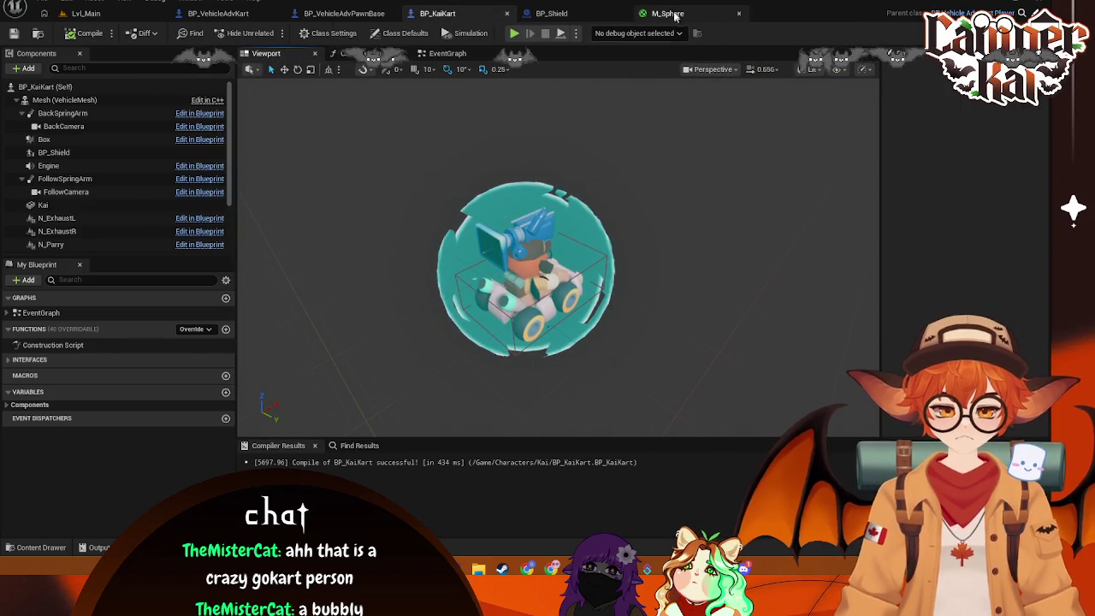
Commit the refraction Lerp's A as 0.75, apply, and compare the shield on BP_KaiKart
{"action": "left_click", "coordinate": [674, 15]}
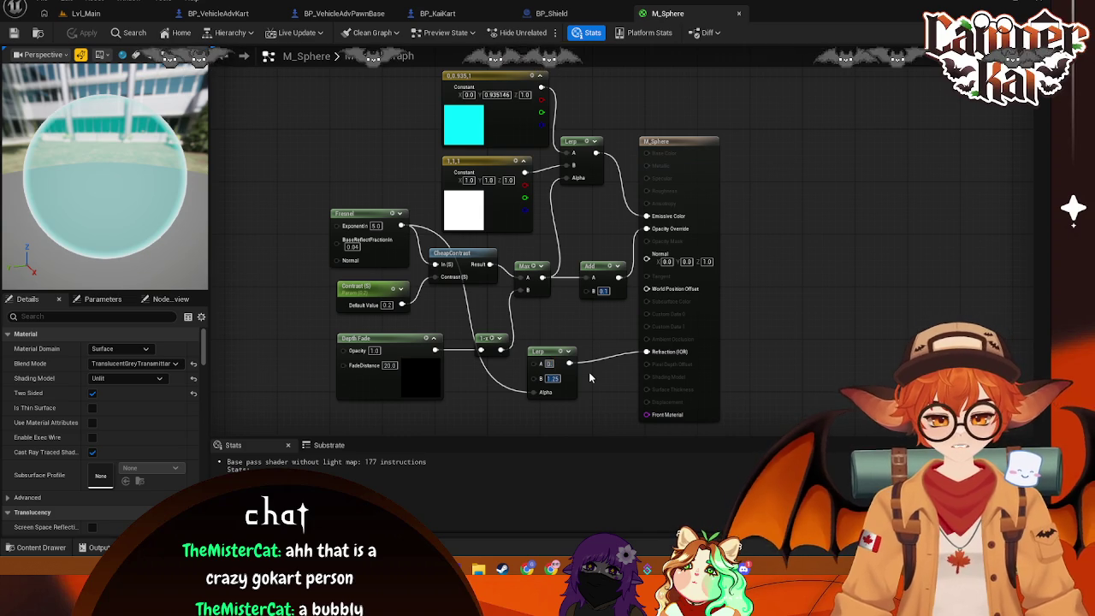
{"action": "key", "text": "Return"}
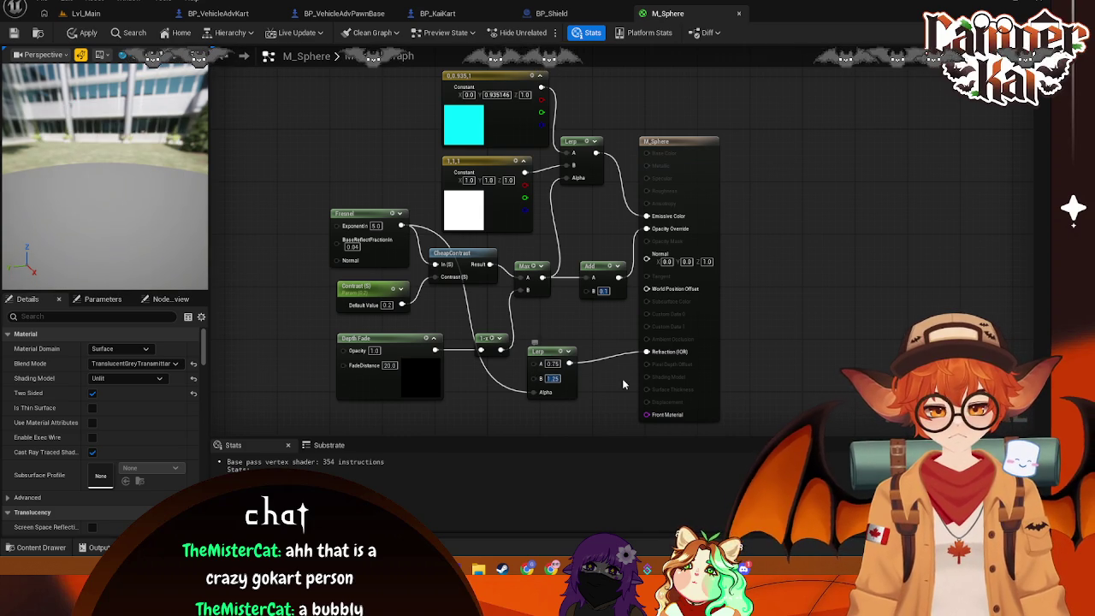
{"action": "key", "text": "ctrl+s"}
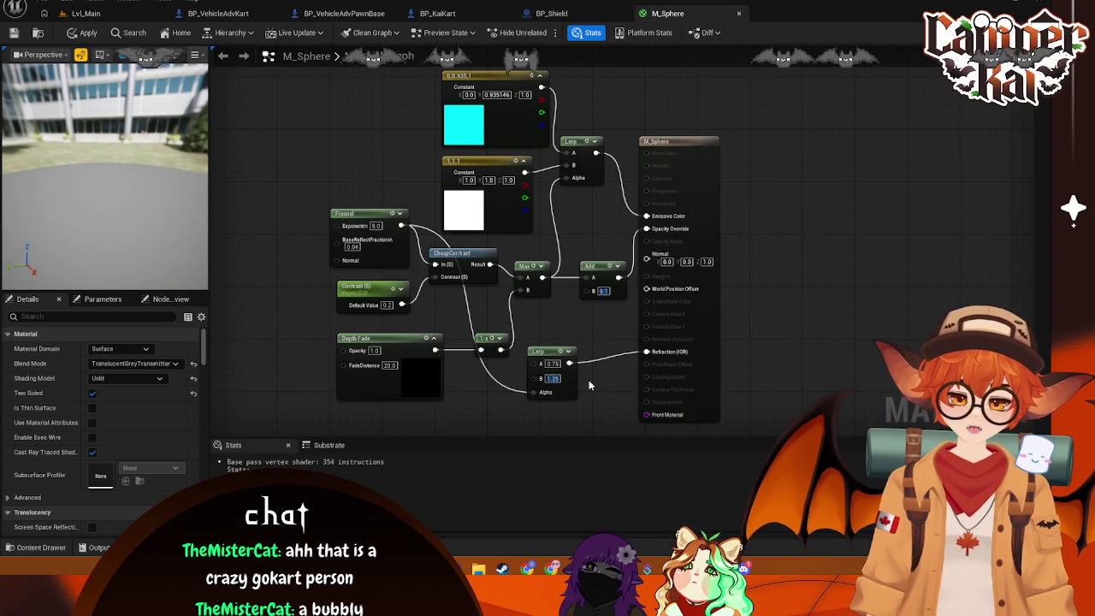
{"action": "left_click", "coordinate": [437, 13]}
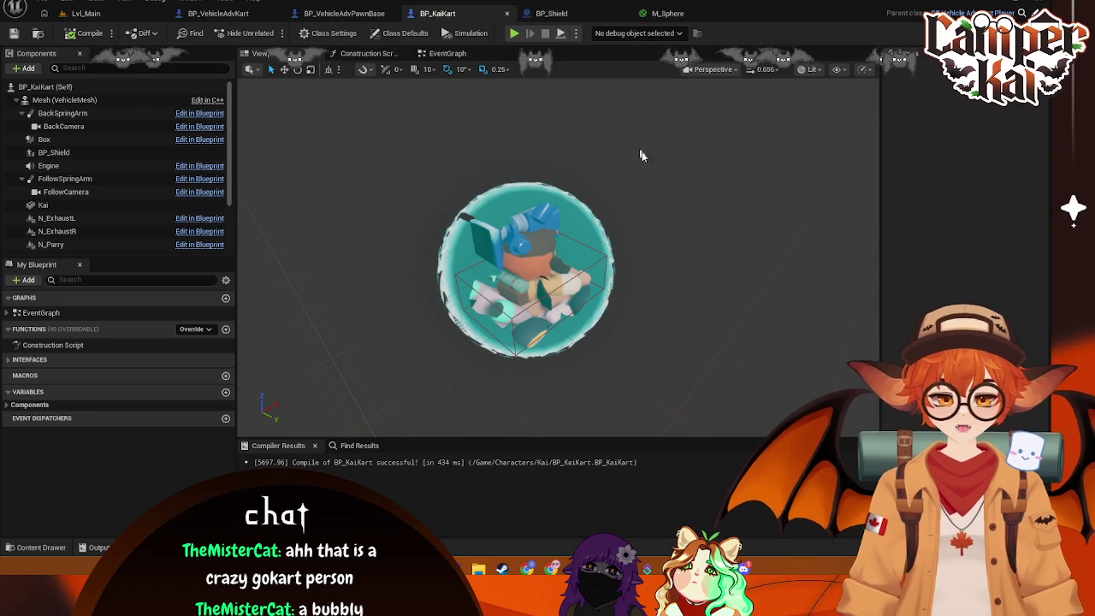
{"action": "scroll", "coordinate": [630, 140], "scroll_direction": "up", "scroll_amount": 3}
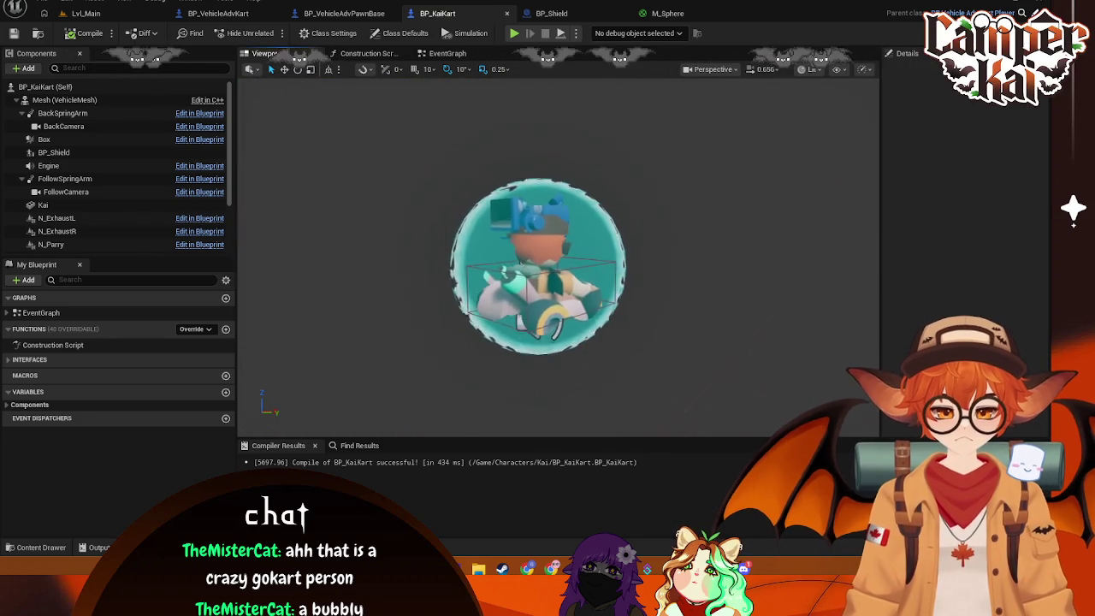
Delete the refraction Lerp node, restore it with undo, and start editing its B value
{"action": "left_click", "coordinate": [658, 12]}
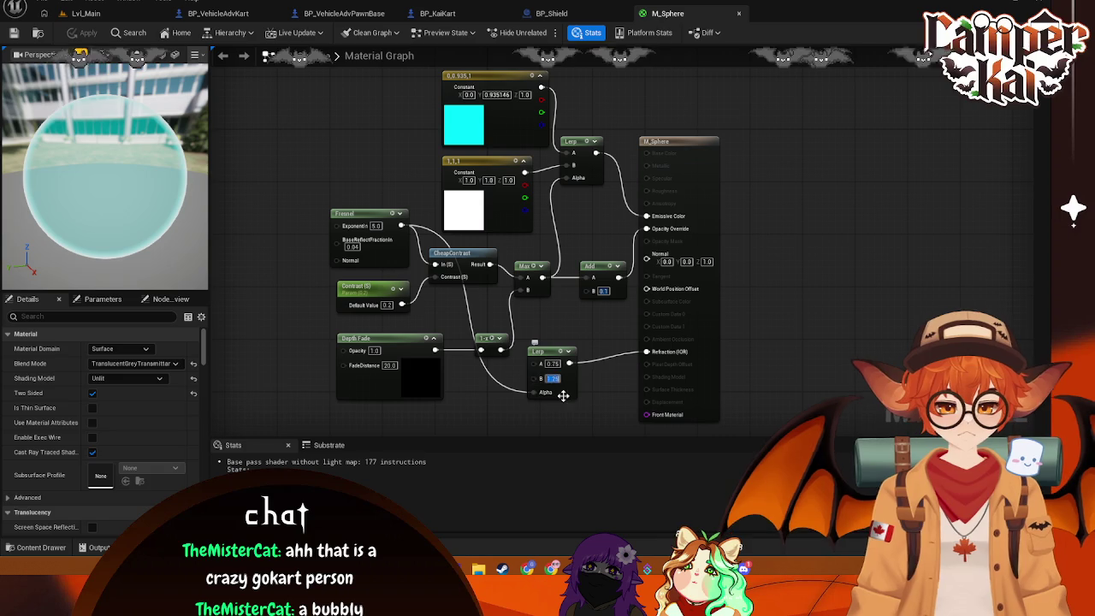
{"action": "left_click", "coordinate": [575, 391]}
{"action": "key", "text": "Delete"}
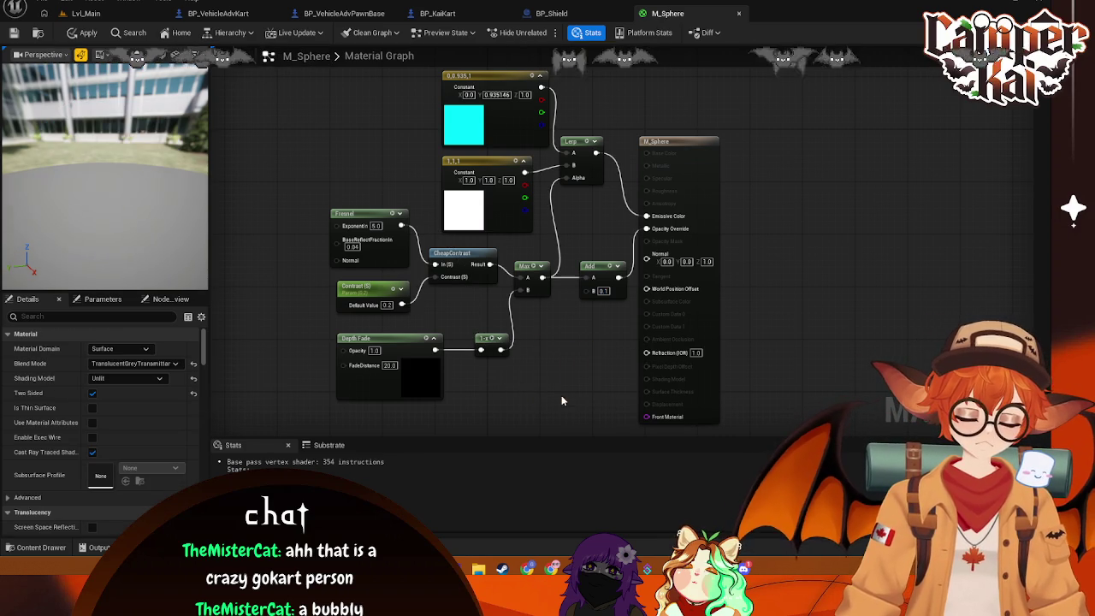
{"action": "key", "text": "ctrl+z"}
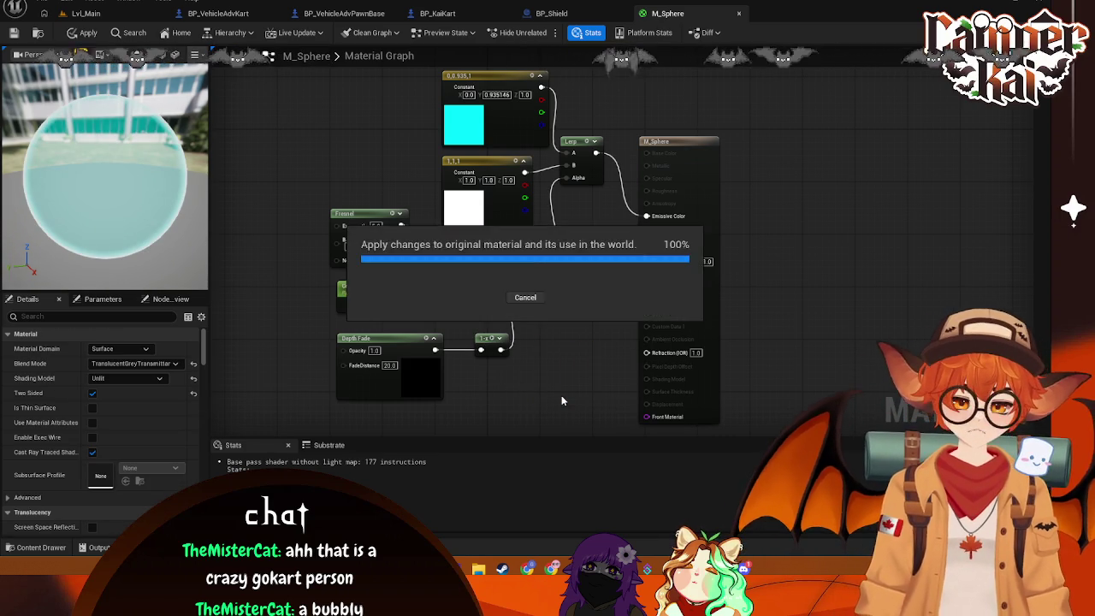
{"action": "left_click", "coordinate": [566, 365]}
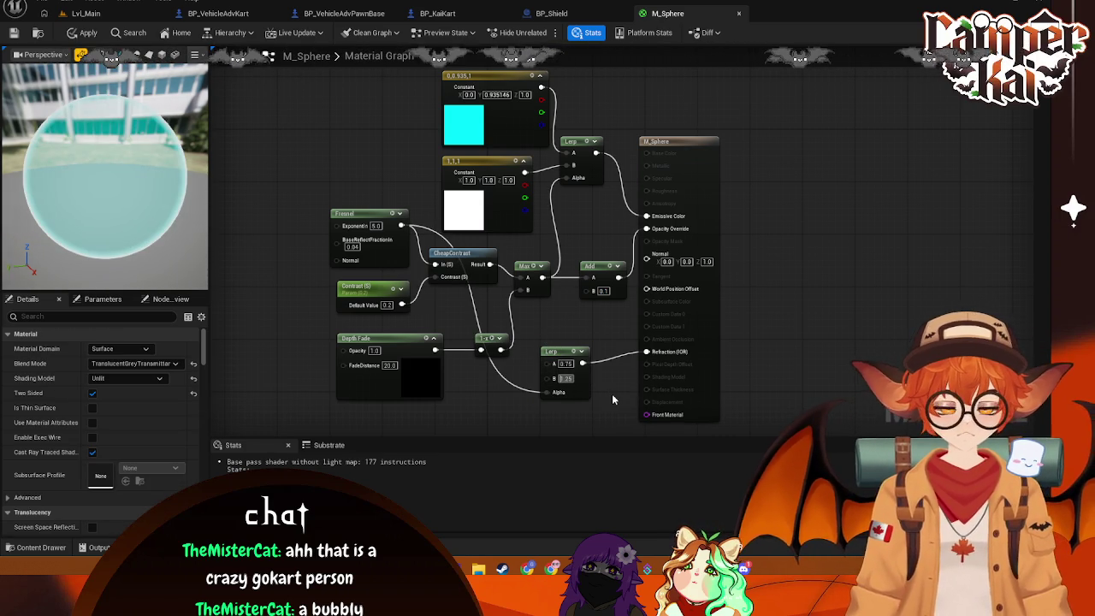
Set the refraction Lerp's B to 1, nudge the node up, apply, and check the kart
{"action": "type", "text": "1"}
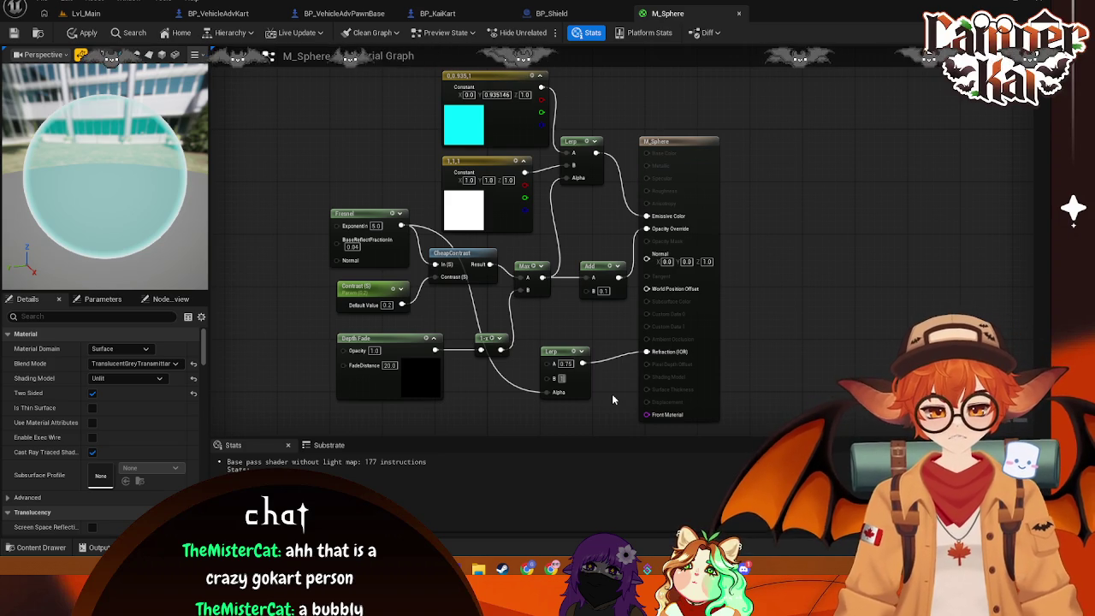
{"action": "key", "text": "Return"}
{"action": "left_click_drag", "start_coordinate": [596, 347], "coordinate": [596, 334]}
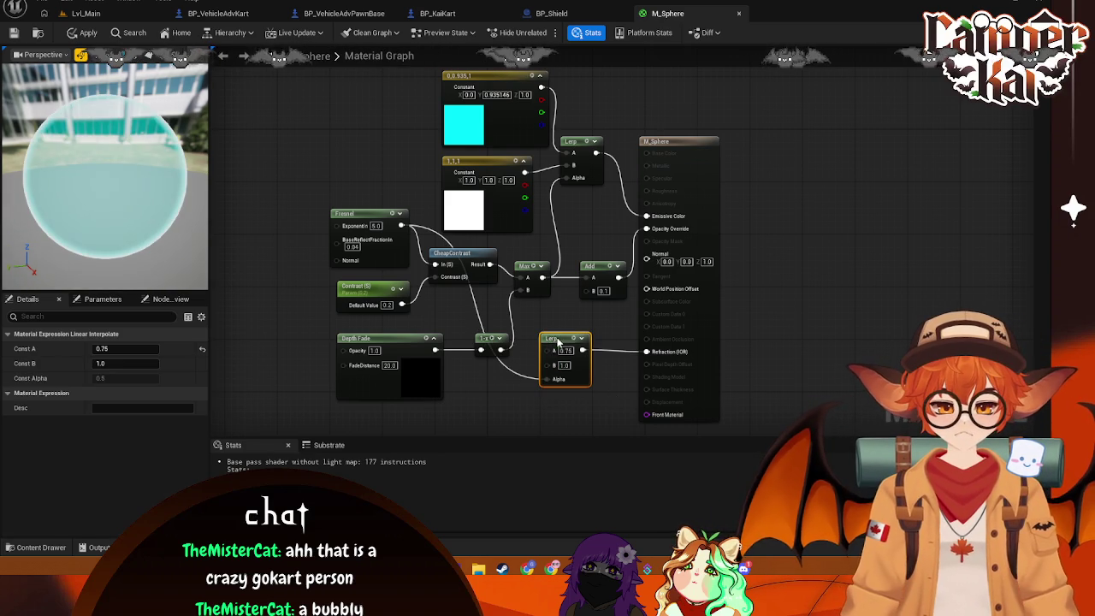
{"action": "key", "text": "ctrl+s"}
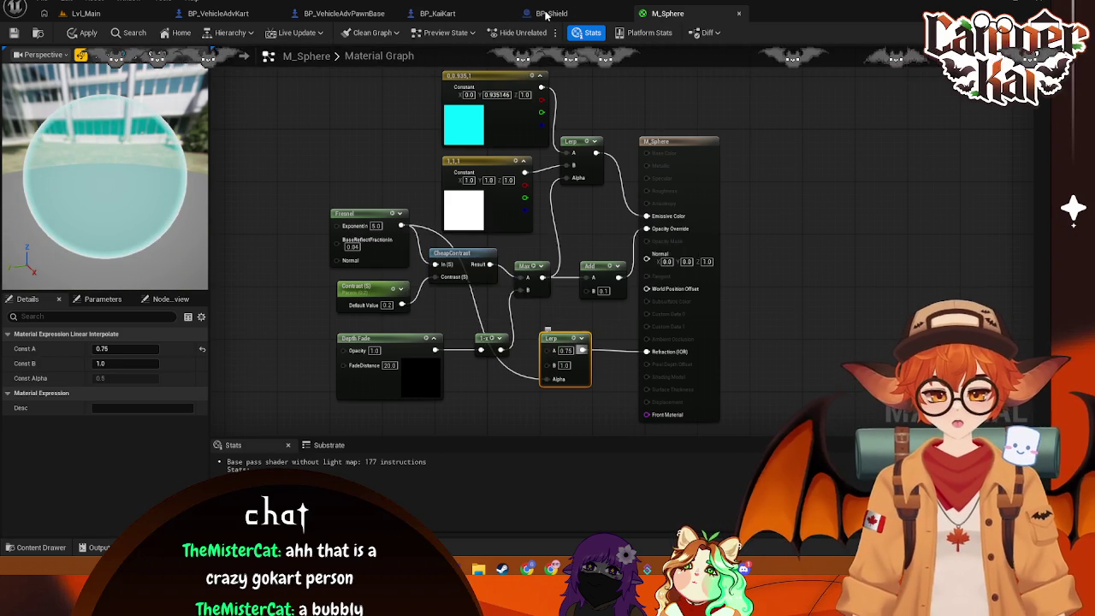
{"action": "left_click", "coordinate": [495, 17]}
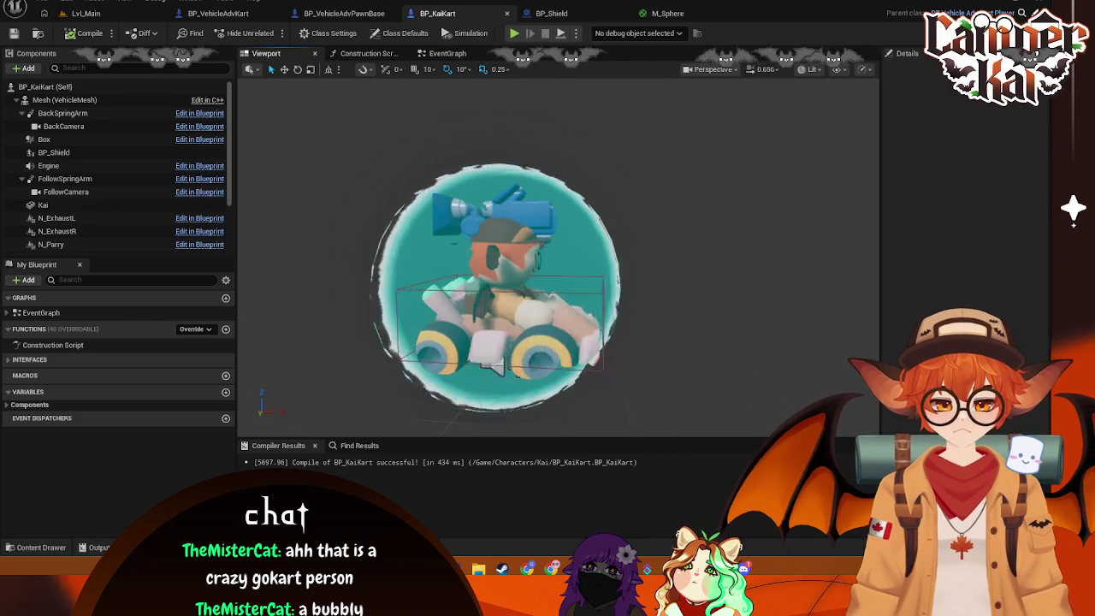
{"action": "left_click", "coordinate": [668, 13]}
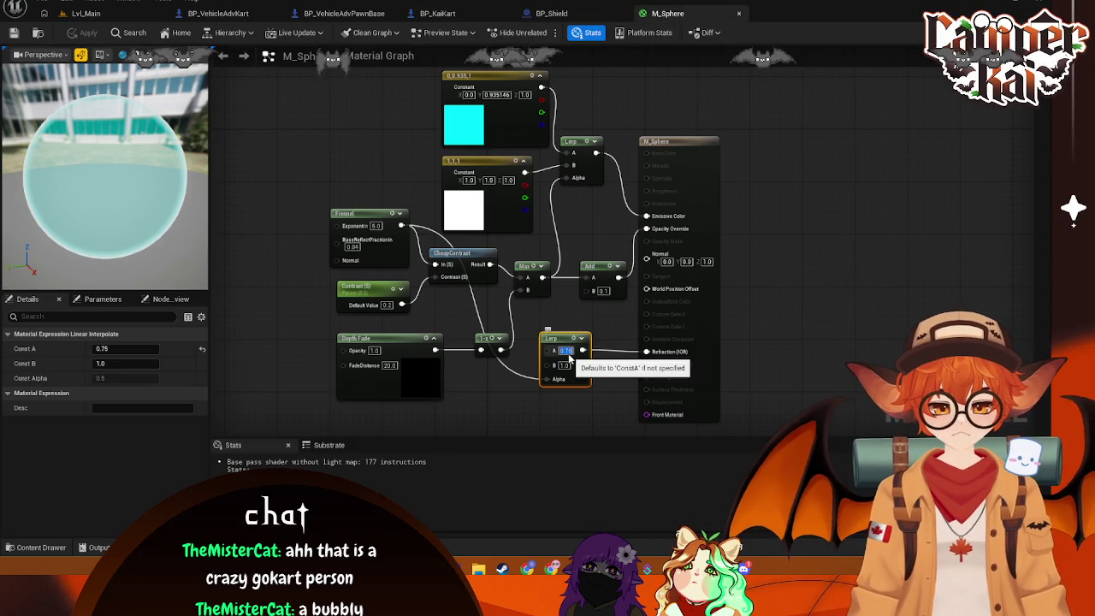
Set the Lerp's A to 0.9, apply, and view the shield on BP_KaiKart
{"action": "type", "text": "0.9"}
{"action": "key", "text": "Return"}
{"action": "key", "text": "ctrl+s"}
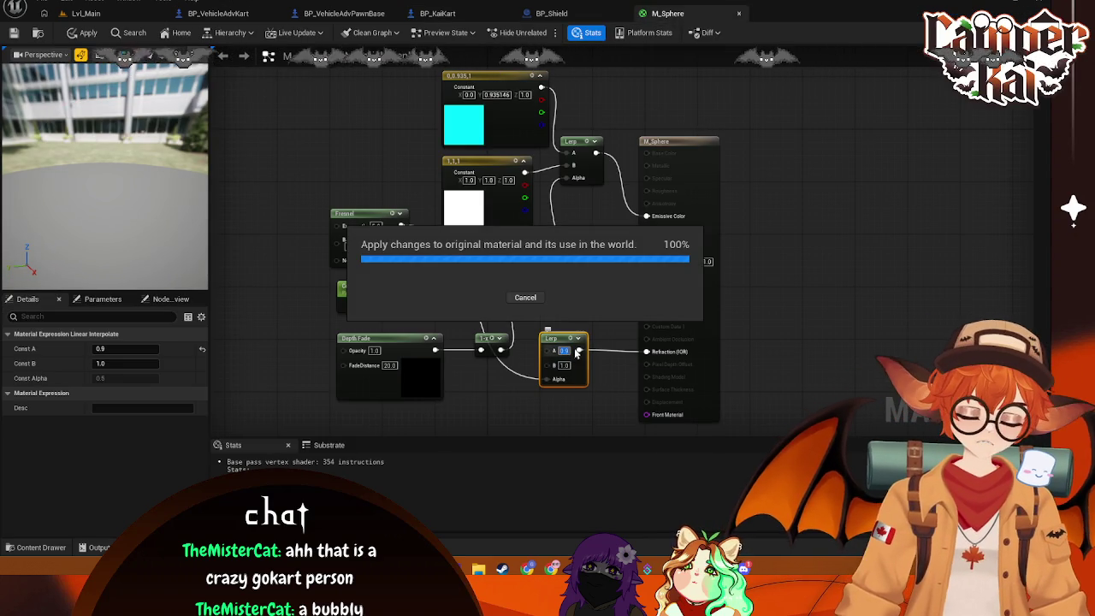
{"action": "left_click", "coordinate": [579, 14]}
{"action": "left_click", "coordinate": [438, 14]}
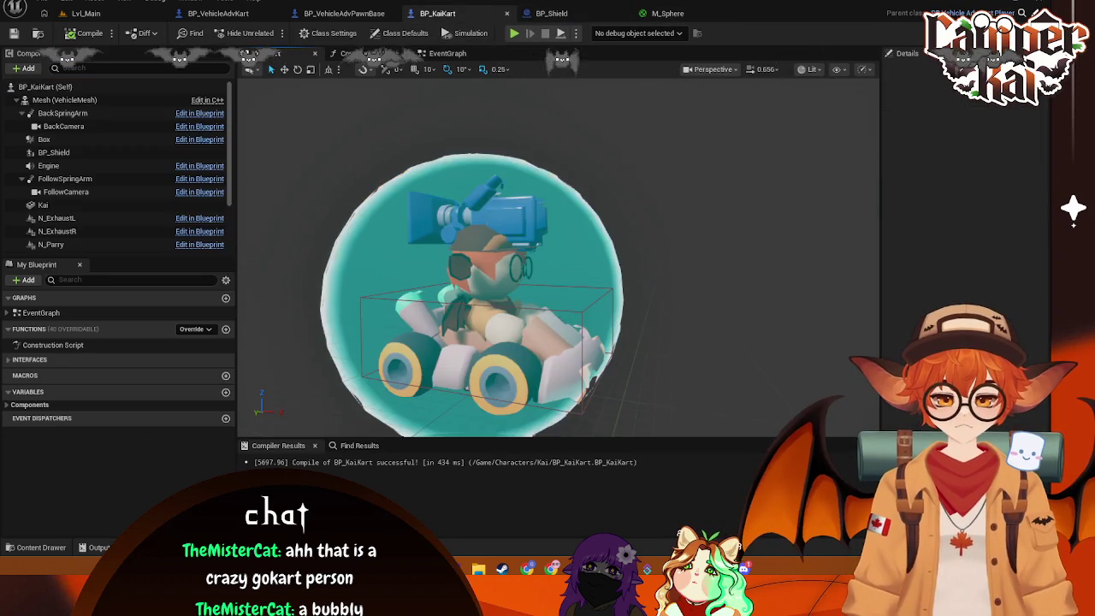
{"action": "scroll", "coordinate": [556, 257], "scroll_direction": "down", "scroll_amount": 5}
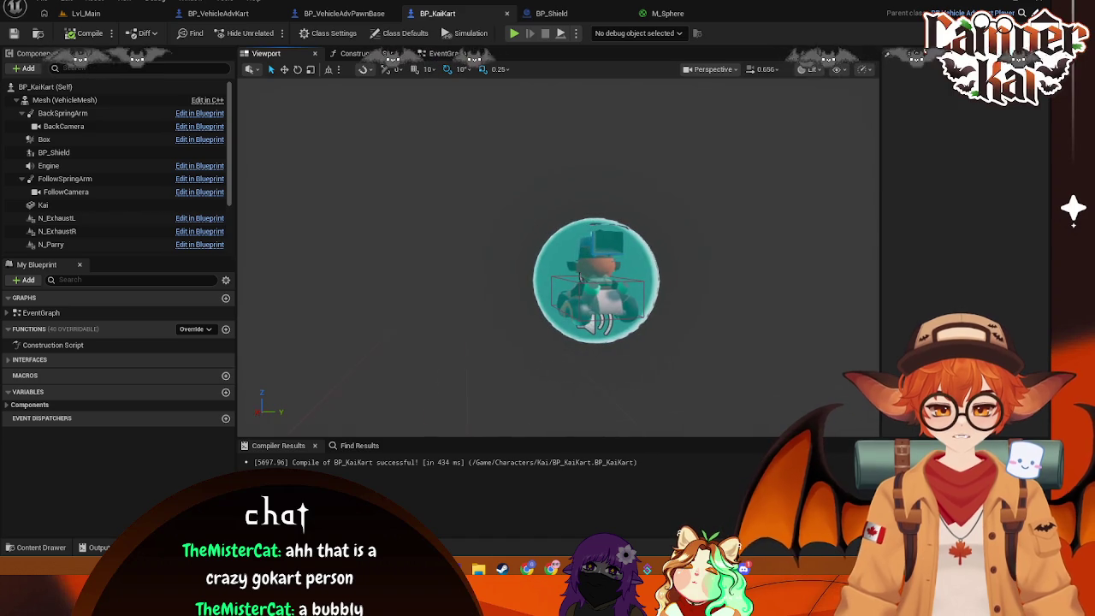
Try Lerp A values 0.0 and then 0.25, applying and previewing the kart each time
{"action": "left_click", "coordinate": [665, 13]}
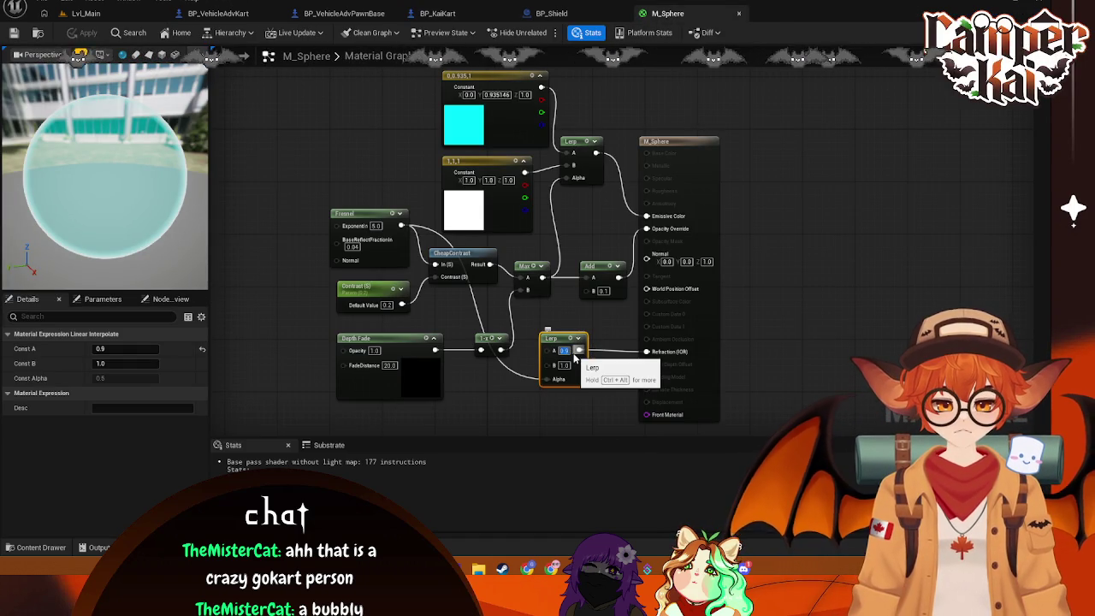
{"action": "type", "text": "0"}
{"action": "key", "text": "Return"}
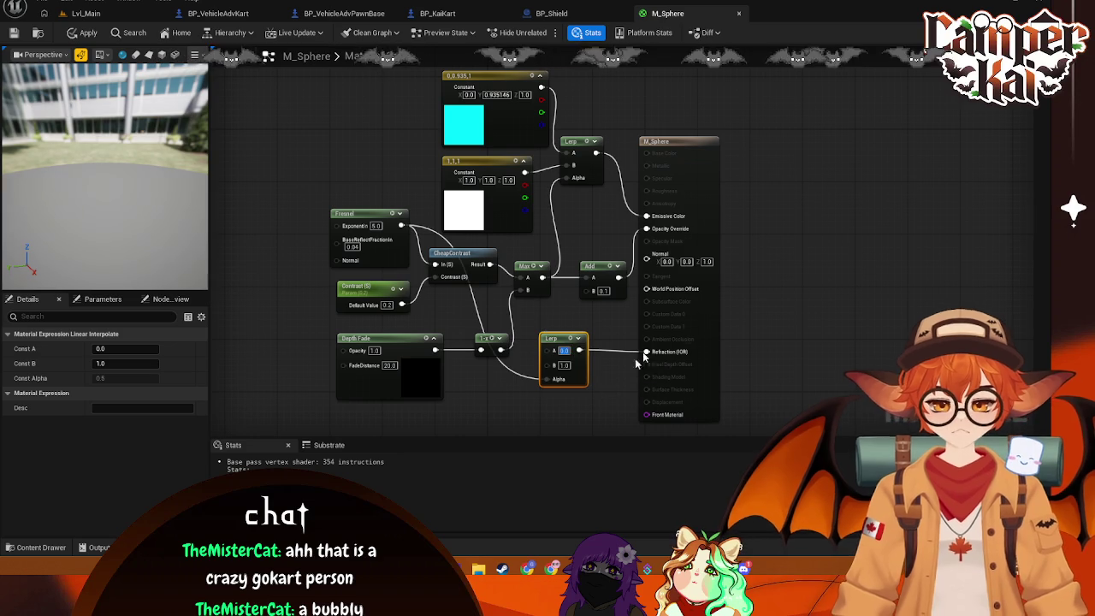
{"action": "key", "text": "ctrl+s"}
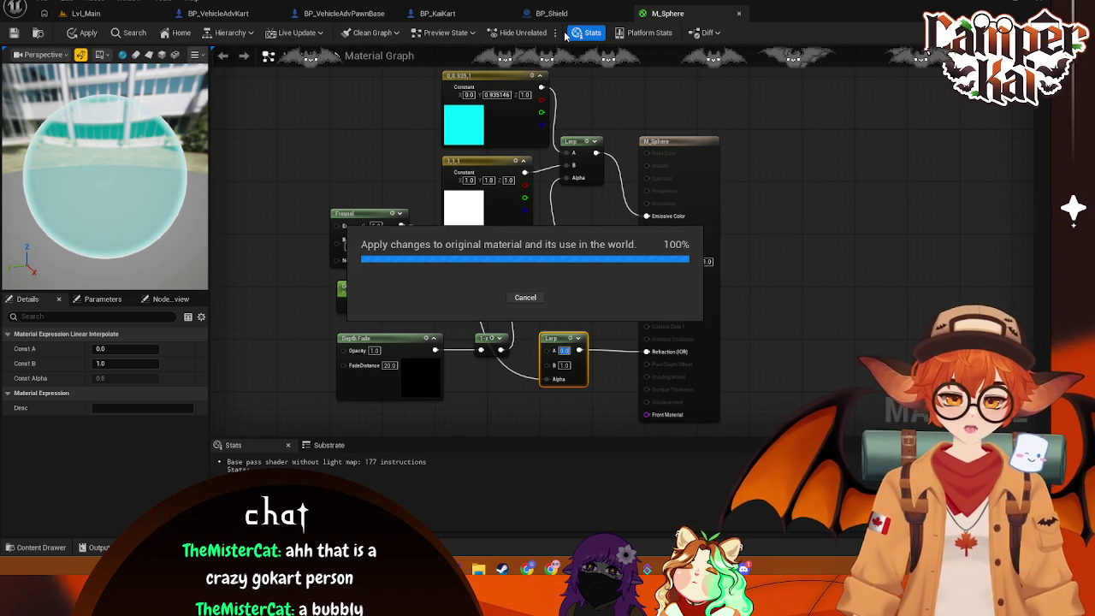
{"action": "left_click", "coordinate": [439, 14]}
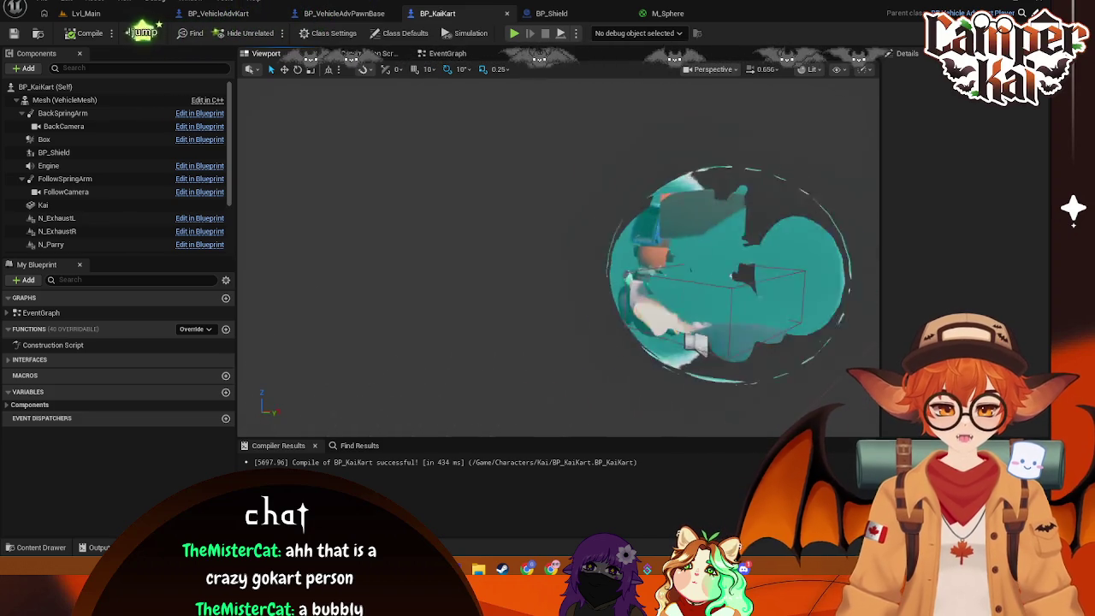
{"action": "left_click", "coordinate": [667, 13]}
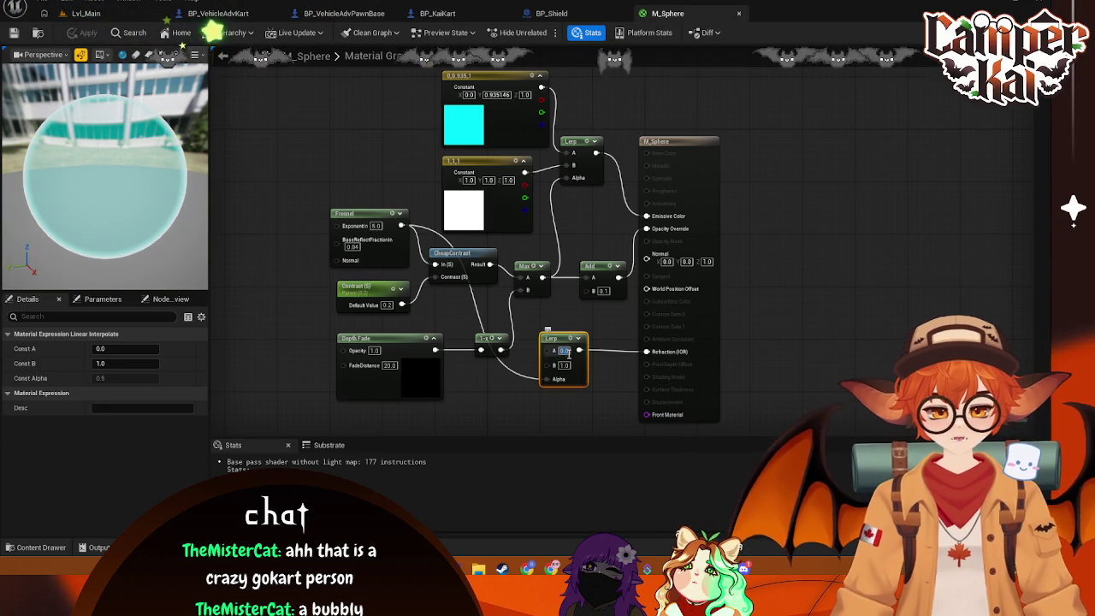
{"action": "type", "text": "5"}
{"action": "key", "text": "Return"}
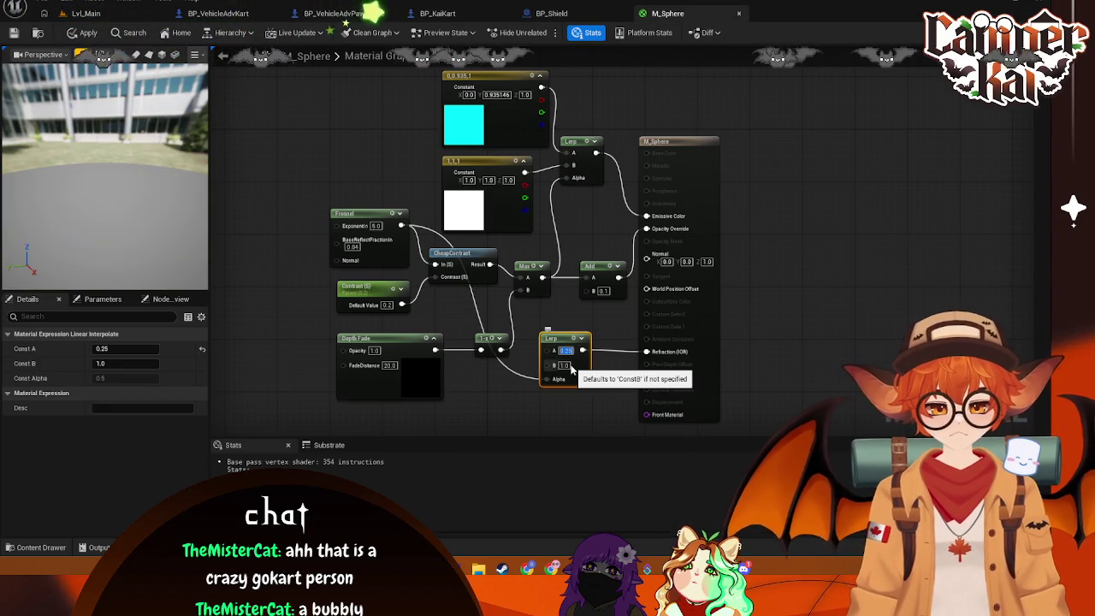
{"action": "key", "text": "ctrl+s"}
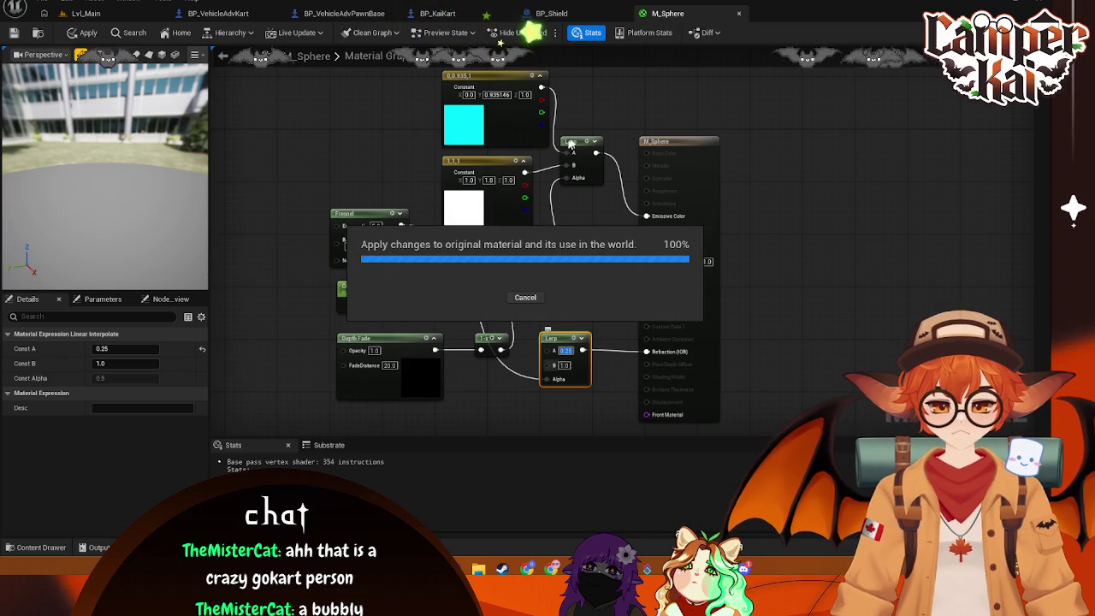
{"action": "left_click", "coordinate": [475, 16]}
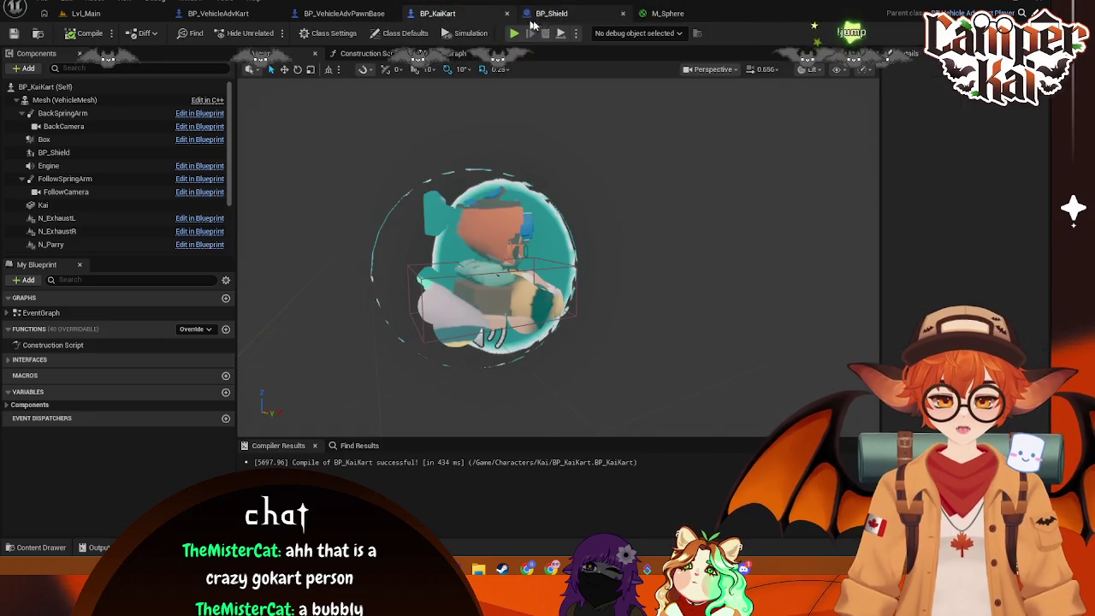
Set the Lerp's A to 1.0, apply, and preview the shield on BP_KaiKart
{"action": "left_click", "coordinate": [667, 13]}
{"action": "left_click", "coordinate": [567, 351]}
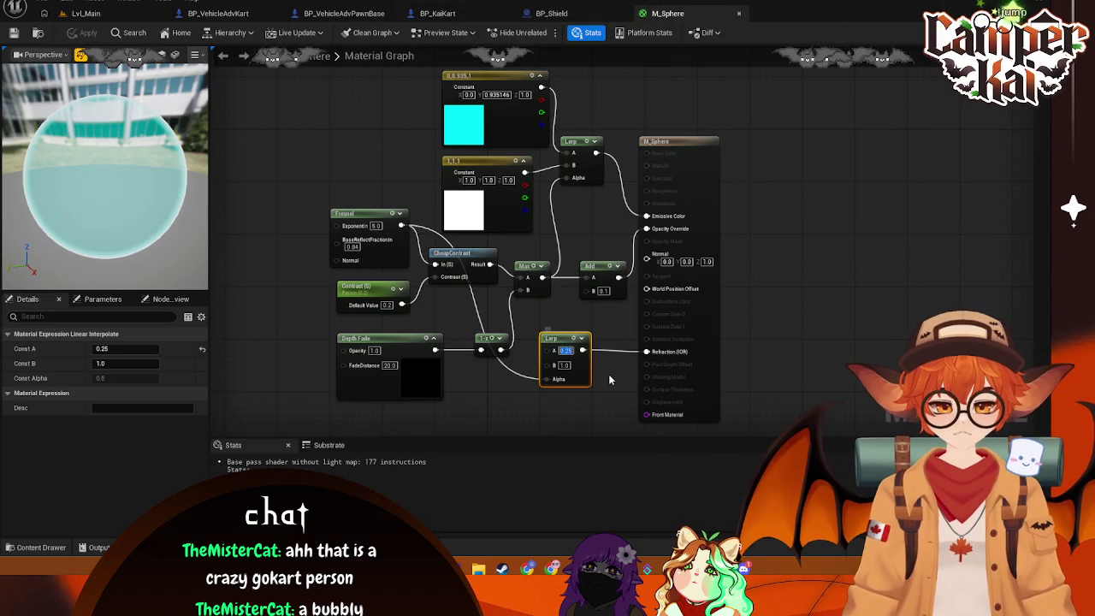
{"action": "key", "text": "BackSpace"}
{"action": "type", "text": "1"}
{"action": "key", "text": "Return"}
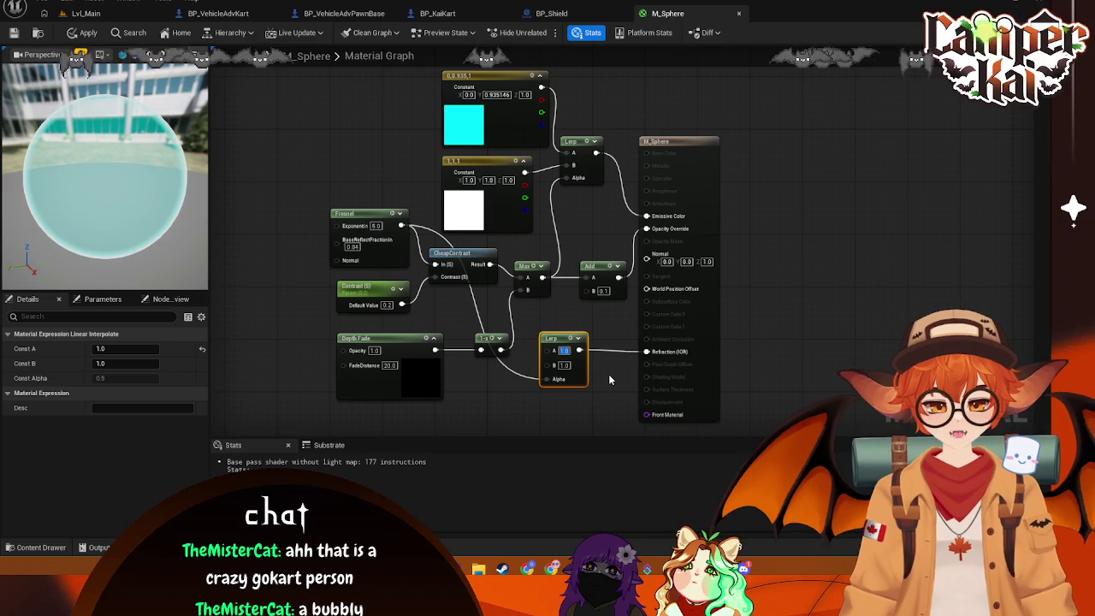
{"action": "key", "text": "ctrl+s"}
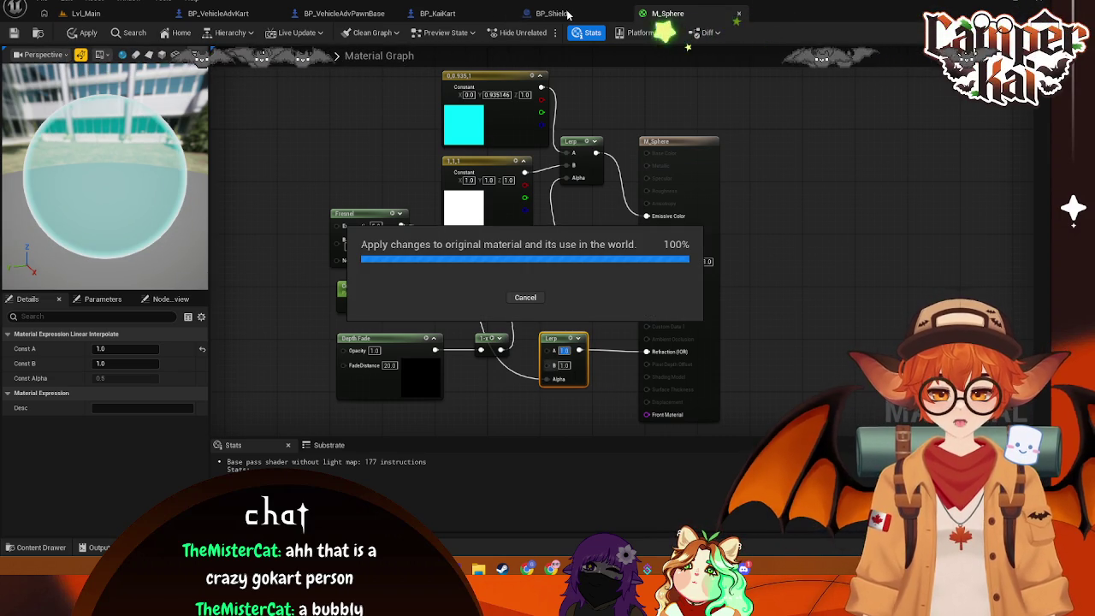
{"action": "left_click", "coordinate": [500, 13]}
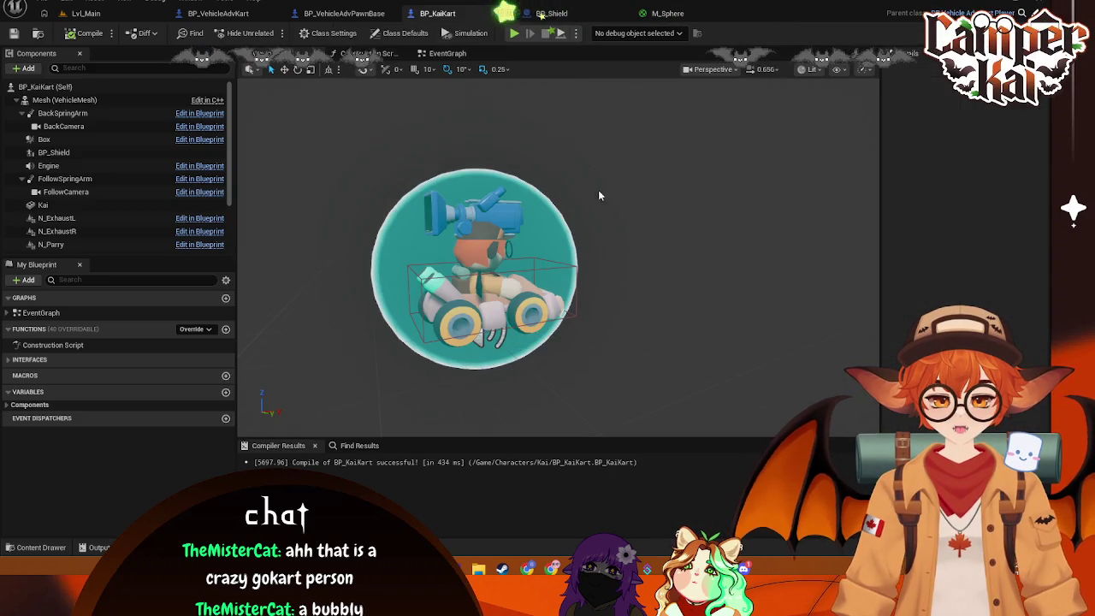
{"action": "scroll", "coordinate": [598, 191], "scroll_direction": "up", "scroll_amount": 5}
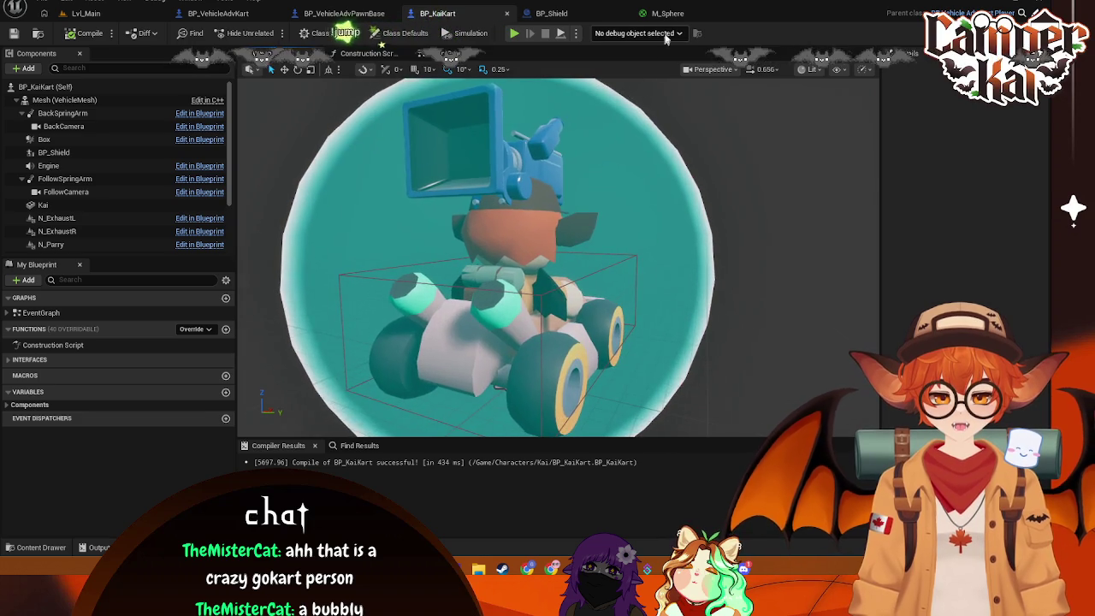
Set the Lerp's B to 1.1, apply, and view the shield on the kart
{"action": "key", "text": "ctrl+Tab"}
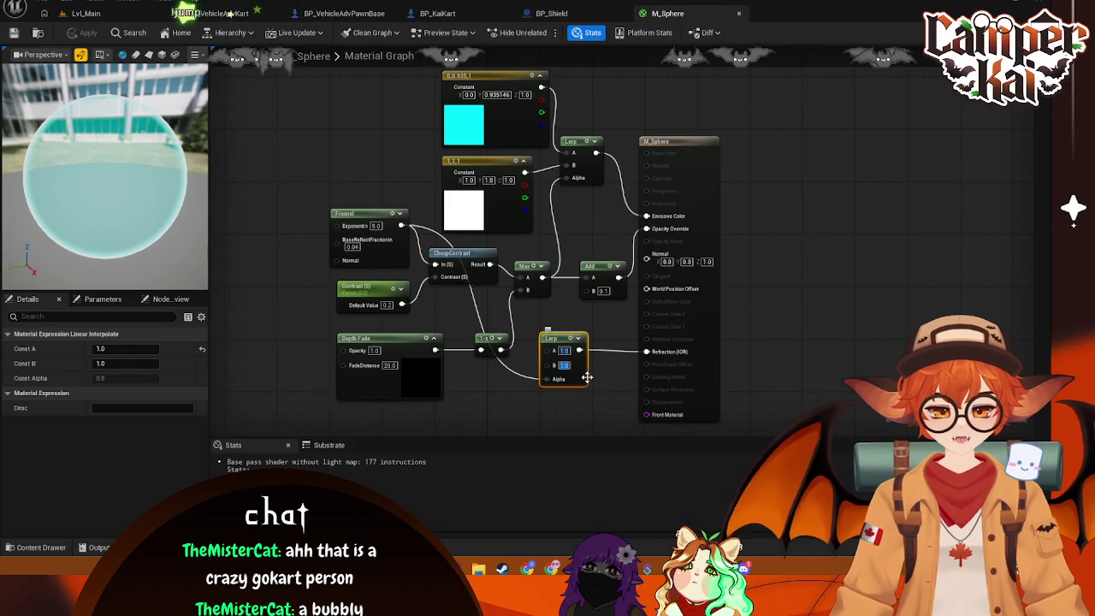
{"action": "type", "text": "1.1"}
{"action": "key", "text": "Return"}
{"action": "key", "text": "ctrl+s"}
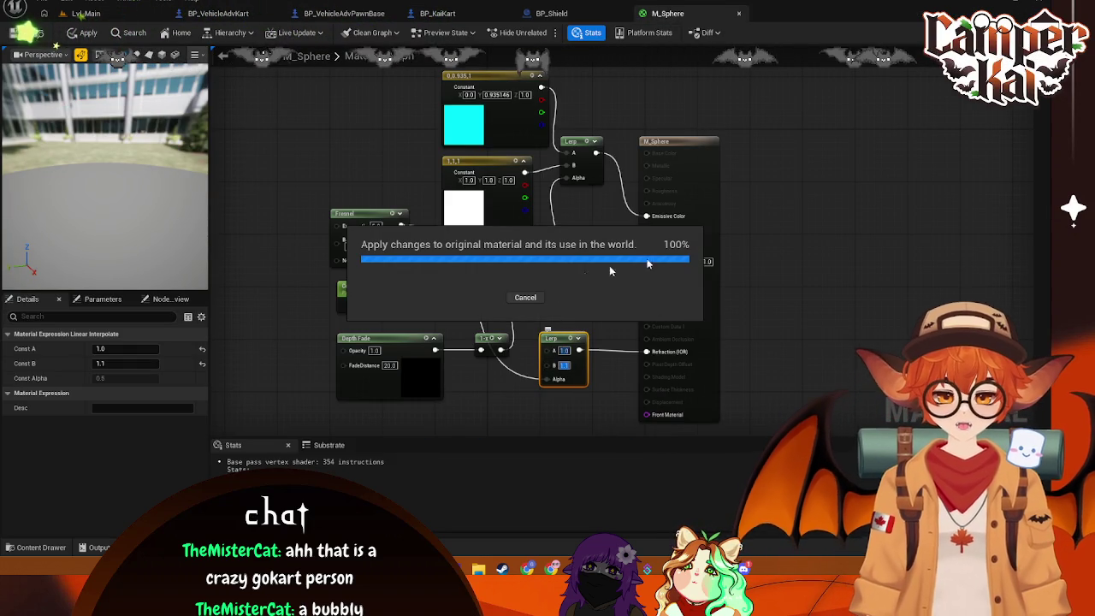
{"action": "left_click", "coordinate": [549, 14]}
{"action": "left_click", "coordinate": [437, 13]}
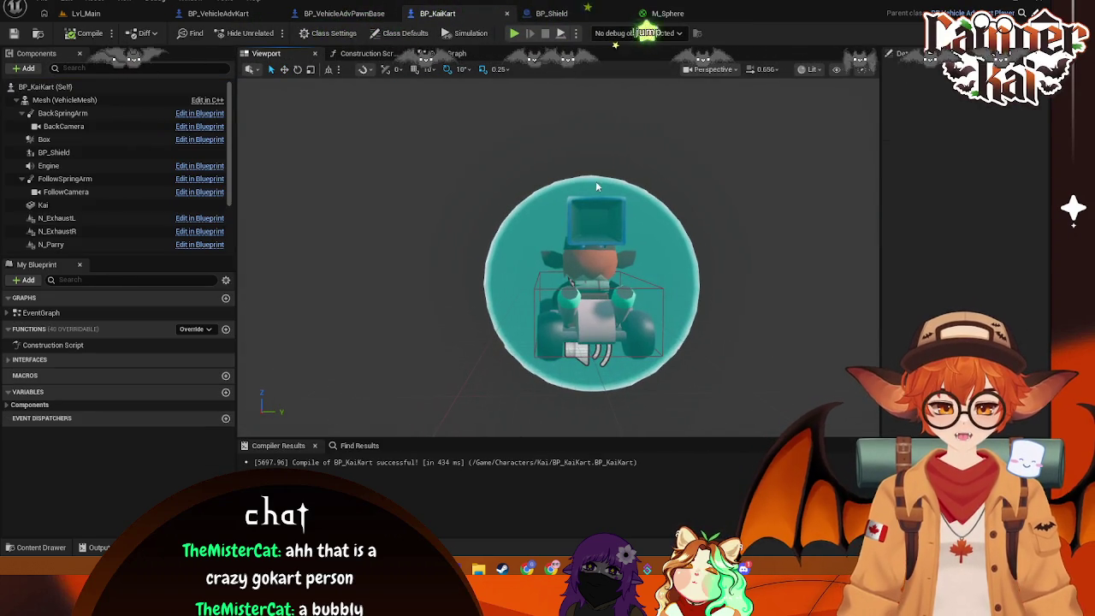
Set the Lerp's B to 1.25, apply, and inspect the kart's shield from the front
{"action": "left_click", "coordinate": [663, 13]}
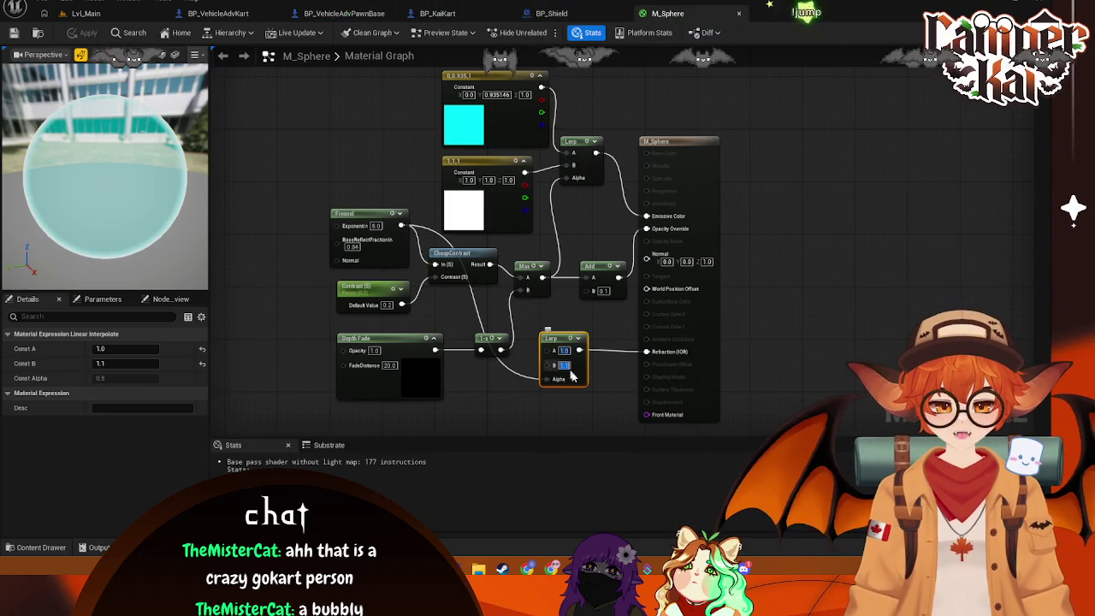
{"action": "type", "text": "1.25"}
{"action": "key", "text": "Return"}
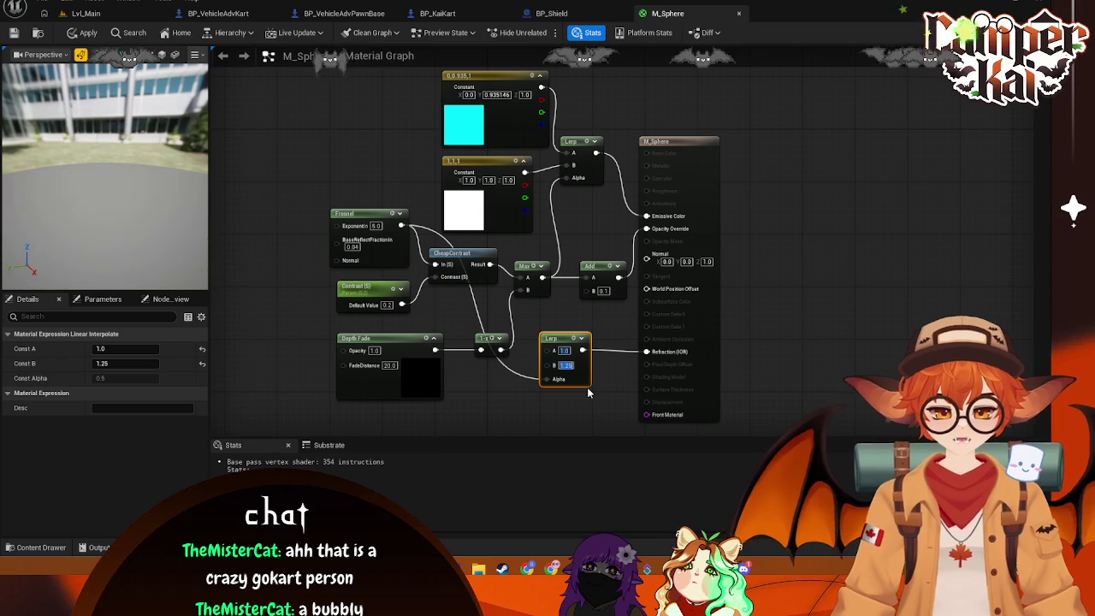
{"action": "key", "text": "ctrl+s"}
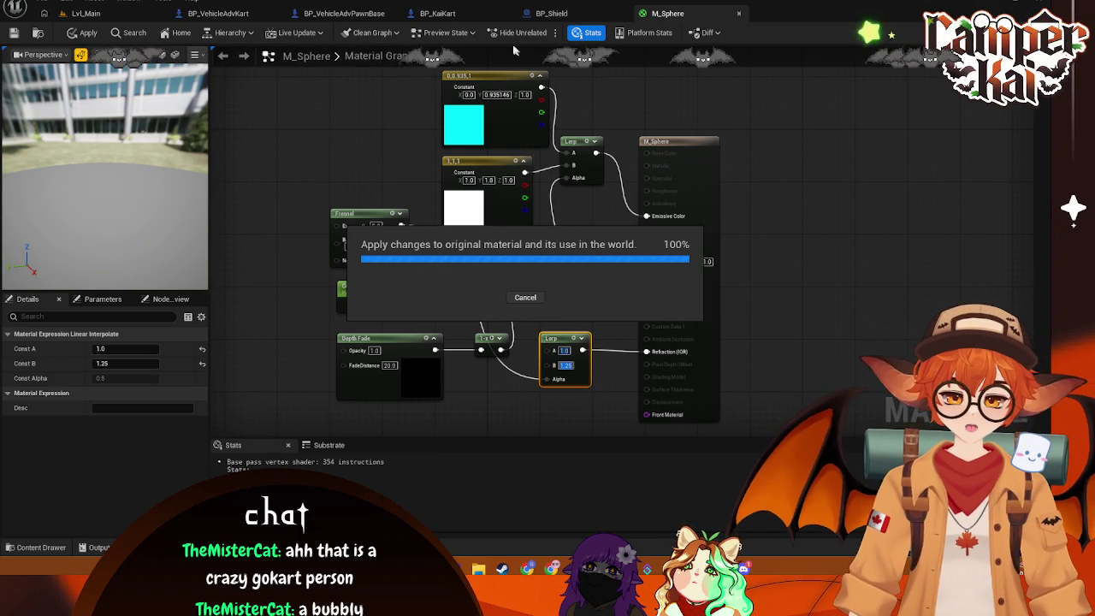
{"action": "left_click", "coordinate": [458, 14]}
{"action": "left_click", "coordinate": [808, 68]}
{"action": "left_click", "coordinate": [825, 98]}
{"action": "left_click_drag", "start_coordinate": [729, 382], "coordinate": [724, 349]}
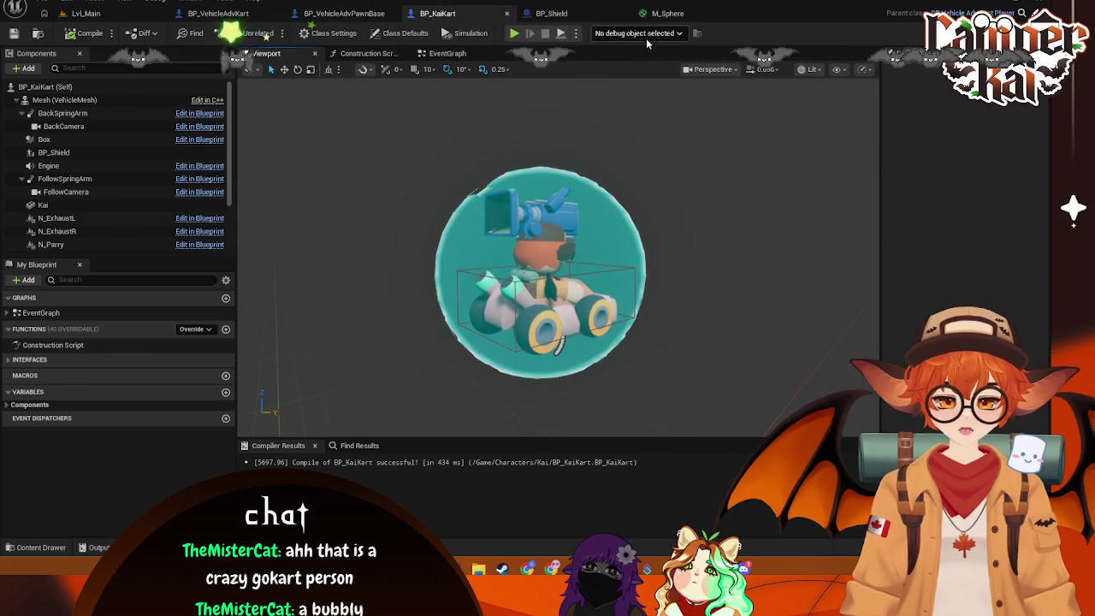
{"action": "left_click", "coordinate": [663, 13]}
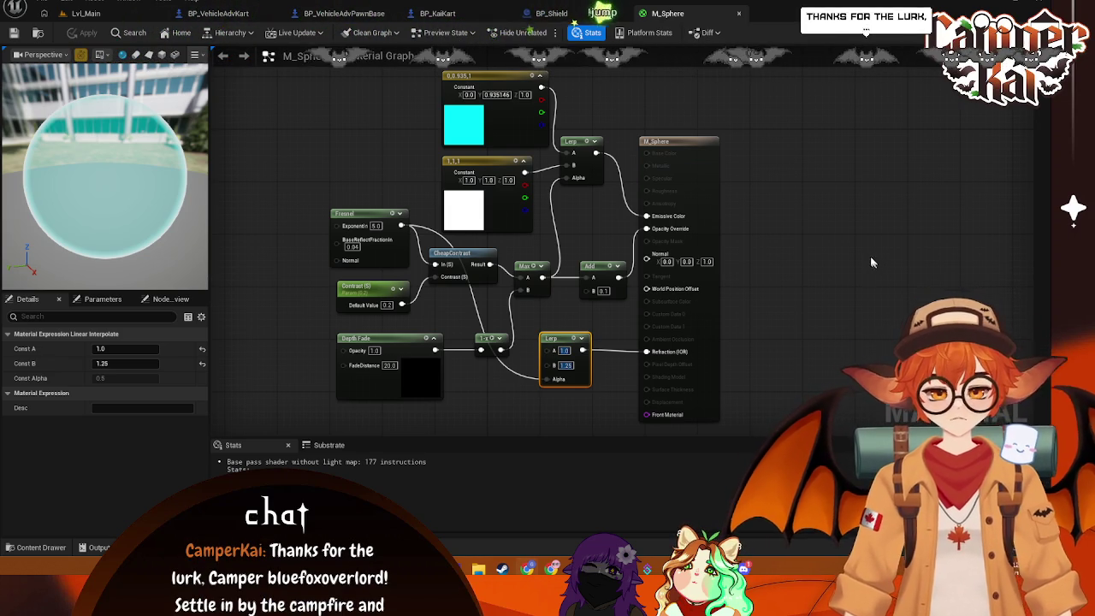
{"action": "left_click", "coordinate": [851, 225]}
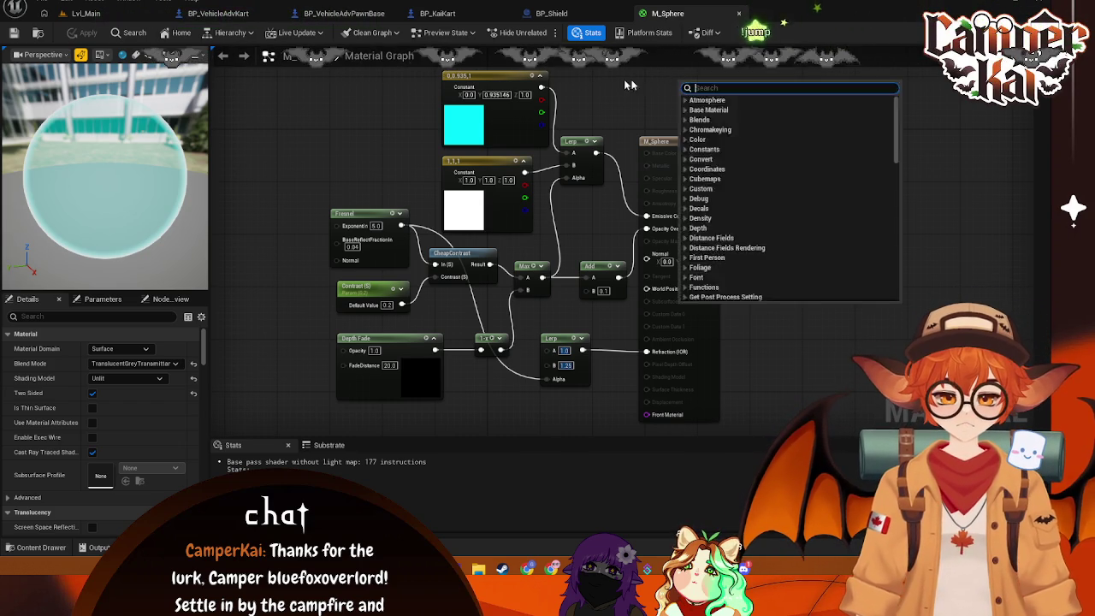
Add a Multiply node after the cyan constant, wired into the colour Lerp's A
{"action": "left_click", "coordinate": [481, 95]}
{"action": "mouse_move", "coordinate": [482, 95]}
{"action": "left_mouse_down"}
{"action": "mouse_move", "coordinate": [423, 89]}
{"action": "mouse_move", "coordinate": [531, 129]}
{"action": "mouse_move", "coordinate": [510, 135]}
{"action": "left_mouse_up"}
{"action": "type", "text": "mult"}
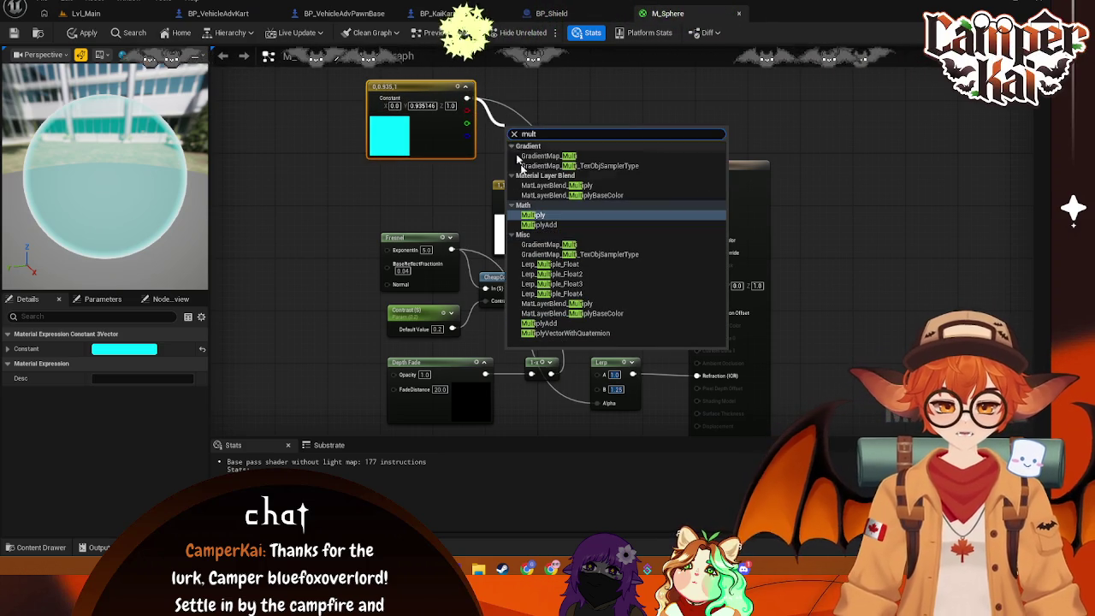
{"action": "key", "text": "Return"}
{"action": "left_click_drag", "start_coordinate": [538, 137], "coordinate": [624, 181]}
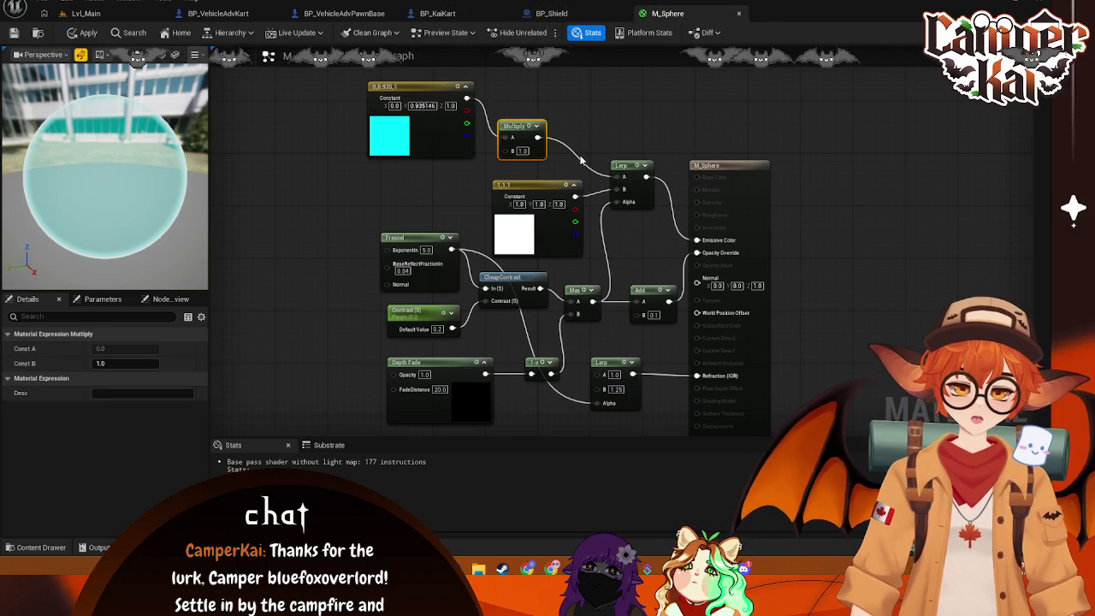
Set the Multiply's B to 20, apply, and check the brighter shield on BP_KaiKart
{"action": "left_click", "coordinate": [522, 151]}
{"action": "type", "text": "2.0"}
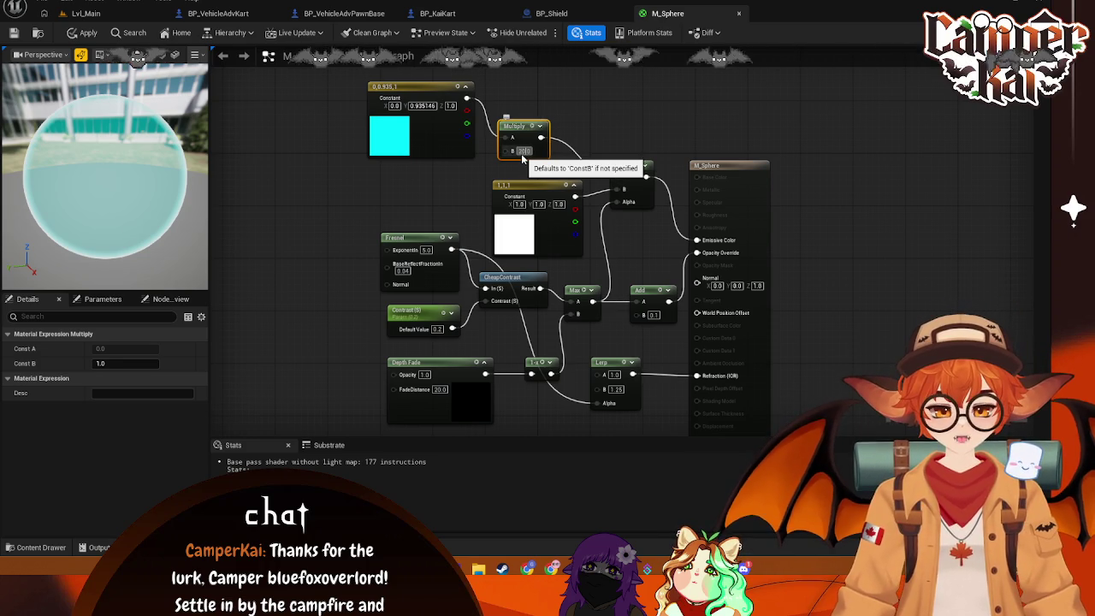
{"action": "key", "text": "Return"}
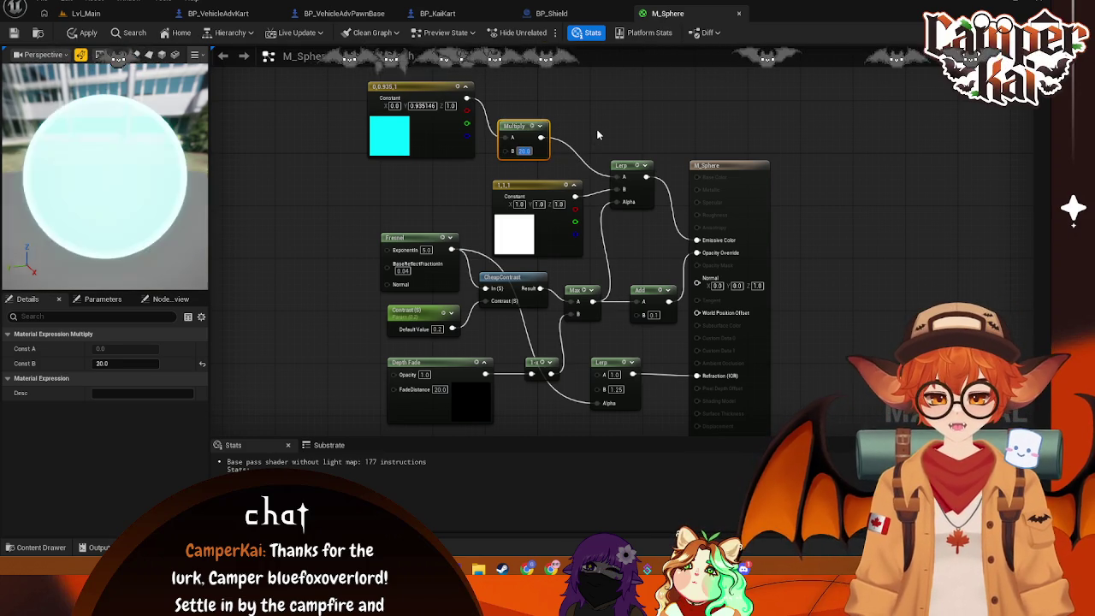
{"action": "left_click", "coordinate": [597, 135]}
{"action": "key", "text": "ctrl+s"}
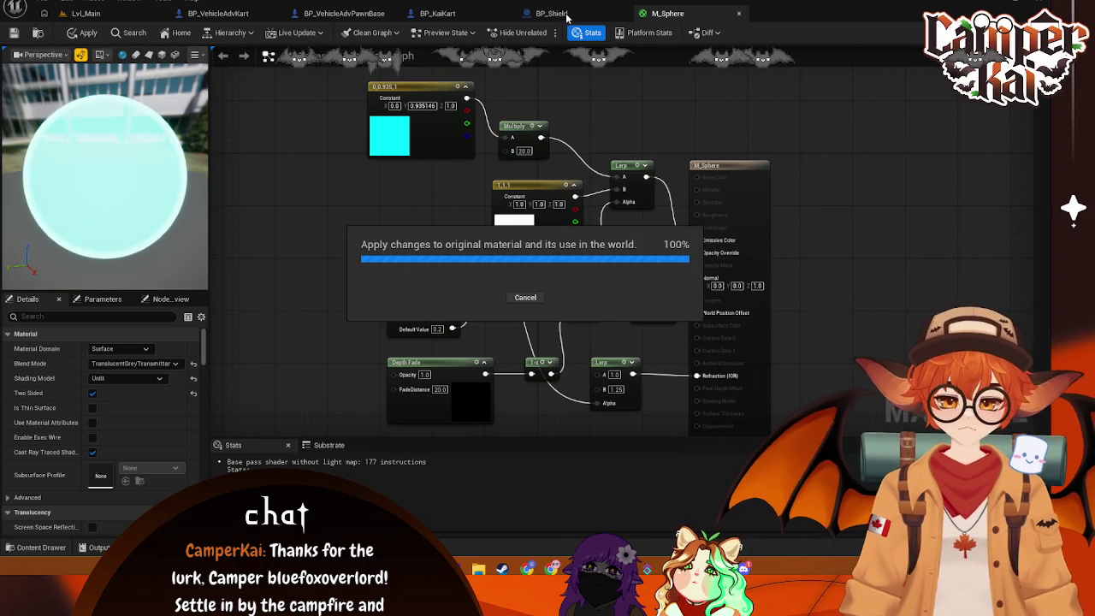
{"action": "left_click", "coordinate": [479, 14]}
Change the multiplier to 5, apply, and select BP_Shield in the kart's viewport
{"action": "left_click", "coordinate": [668, 14]}
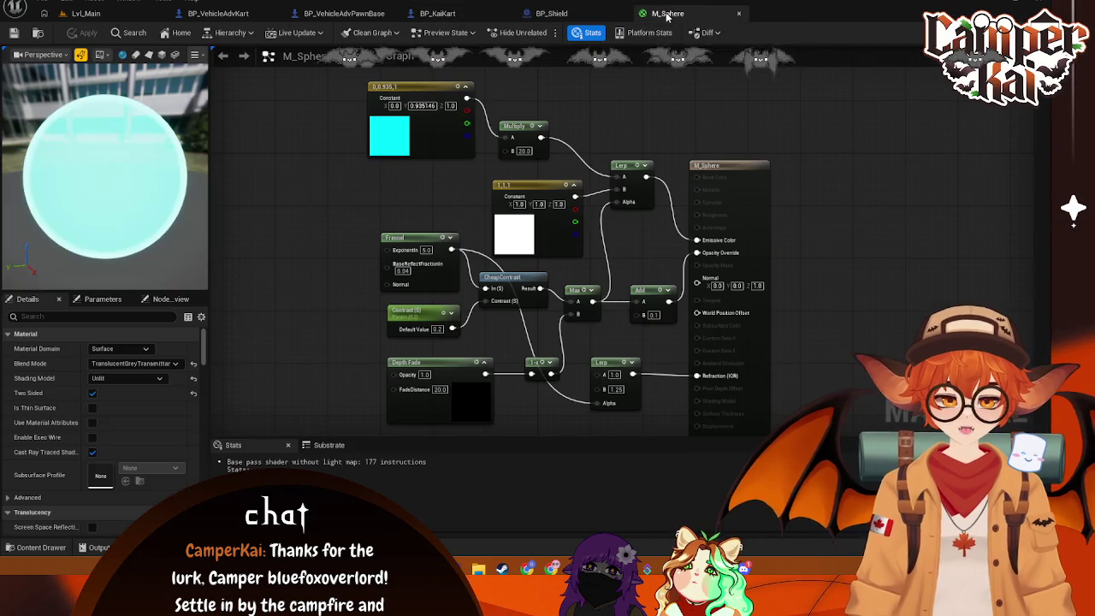
{"action": "type", "text": "5"}
{"action": "key", "text": "Return"}
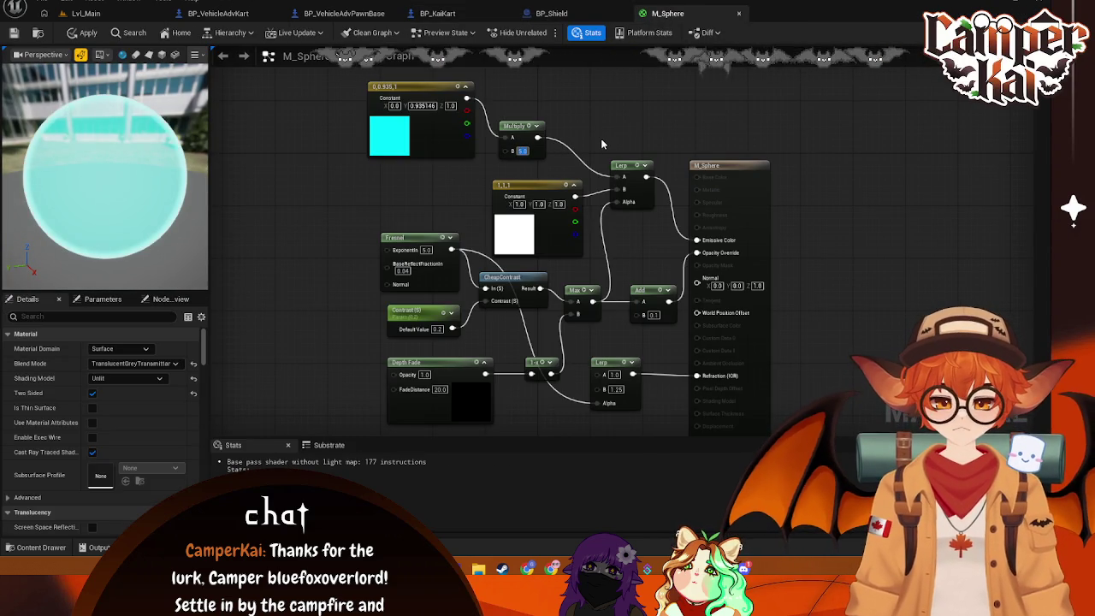
{"action": "key", "text": "ctrl+s"}
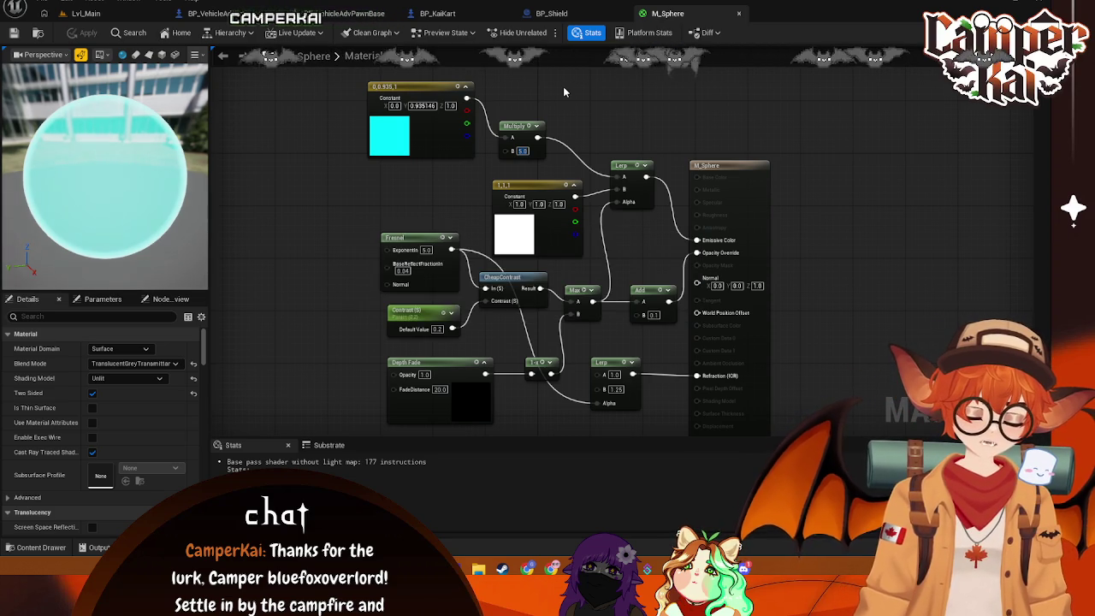
{"action": "left_click", "coordinate": [437, 13]}
{"action": "mouse_move", "coordinate": [547, 257]}
{"action": "left_mouse_down"}
{"action": "mouse_move", "coordinate": [513, 248]}
{"action": "mouse_move", "coordinate": [547, 265]}
{"action": "mouse_move", "coordinate": [611, 260]}
{"action": "left_mouse_up"}
{"action": "left_click", "coordinate": [609, 253]}
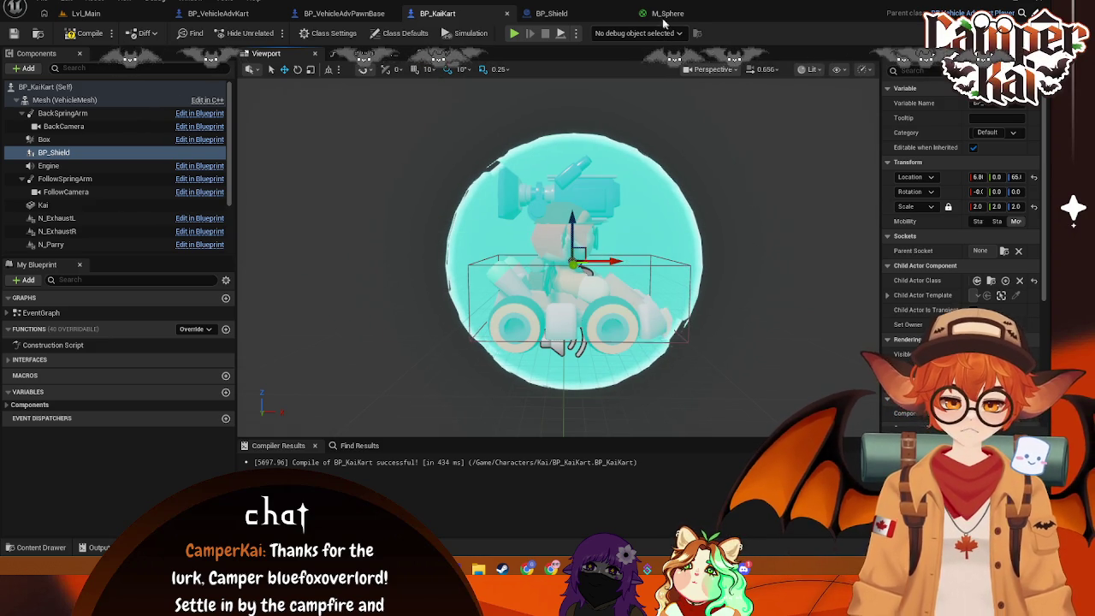
Copy all of BP_Shield's transform properties, then delete the component from BP_KaiKart
{"action": "left_click", "coordinate": [106, 153]}
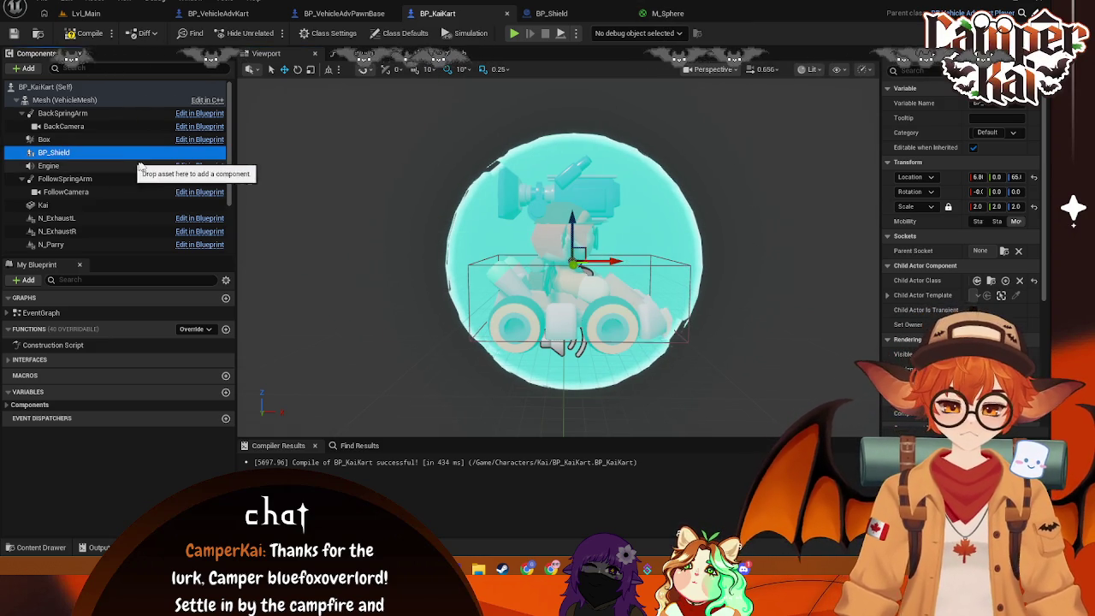
{"action": "left_click", "coordinate": [913, 177]}
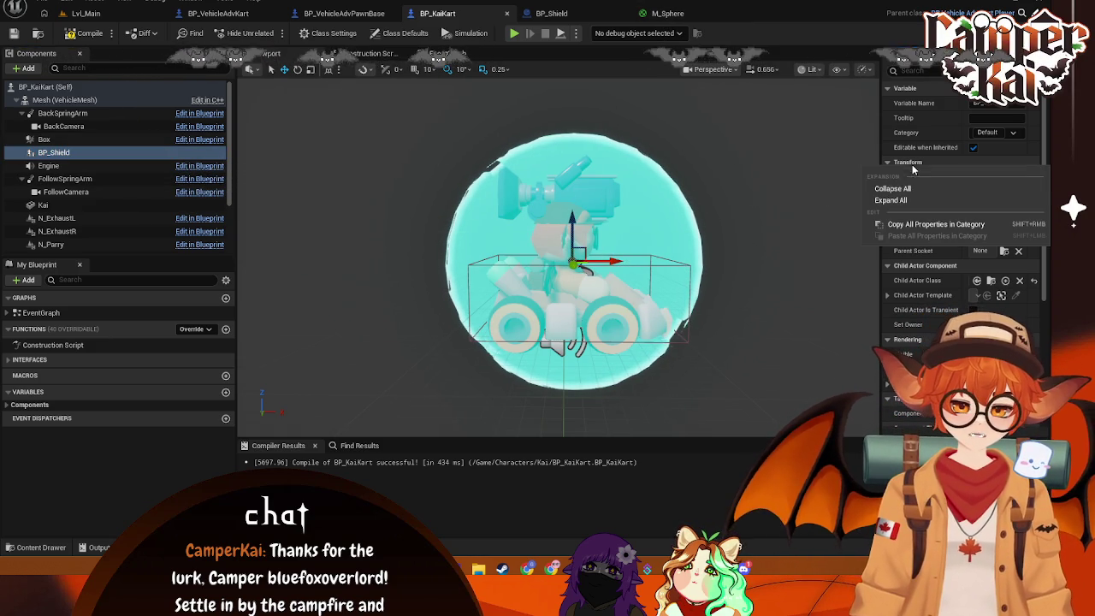
{"action": "left_click", "coordinate": [922, 188]}
{"action": "left_click", "coordinate": [924, 162]}
{"action": "left_click", "coordinate": [937, 163]}
{"action": "right_click", "coordinate": [951, 165]}
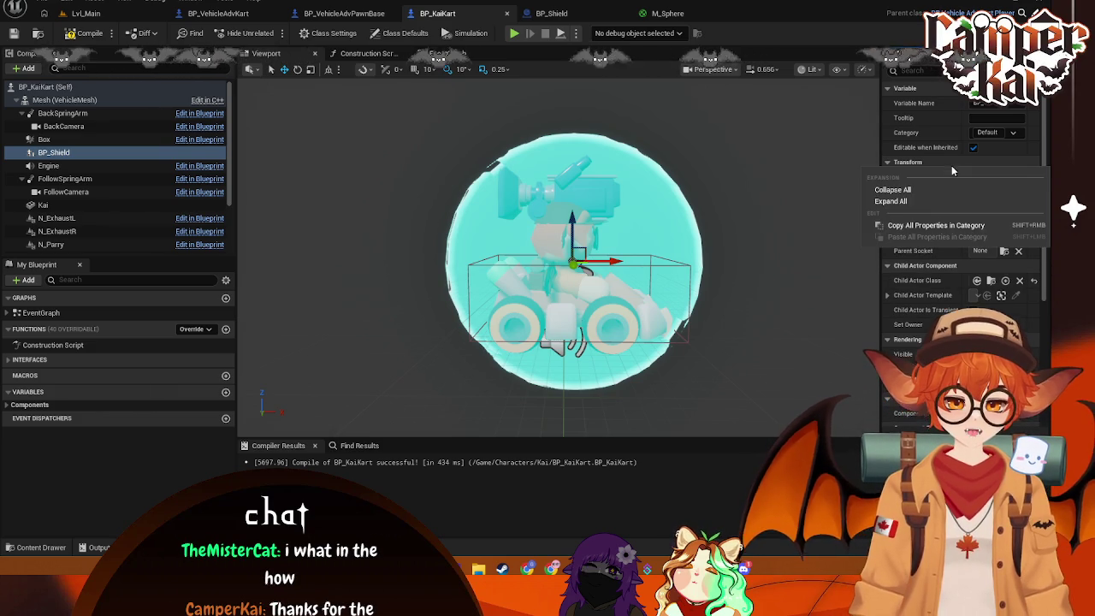
{"action": "left_click", "coordinate": [932, 225]}
{"action": "key", "text": "Delete"}
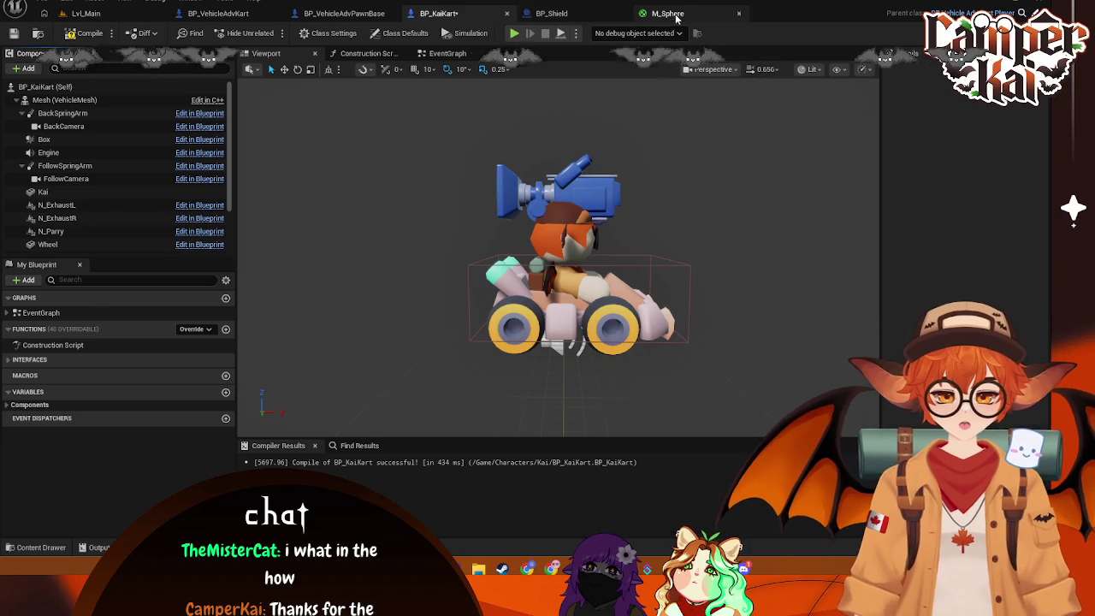
{"action": "left_click", "coordinate": [661, 12]}
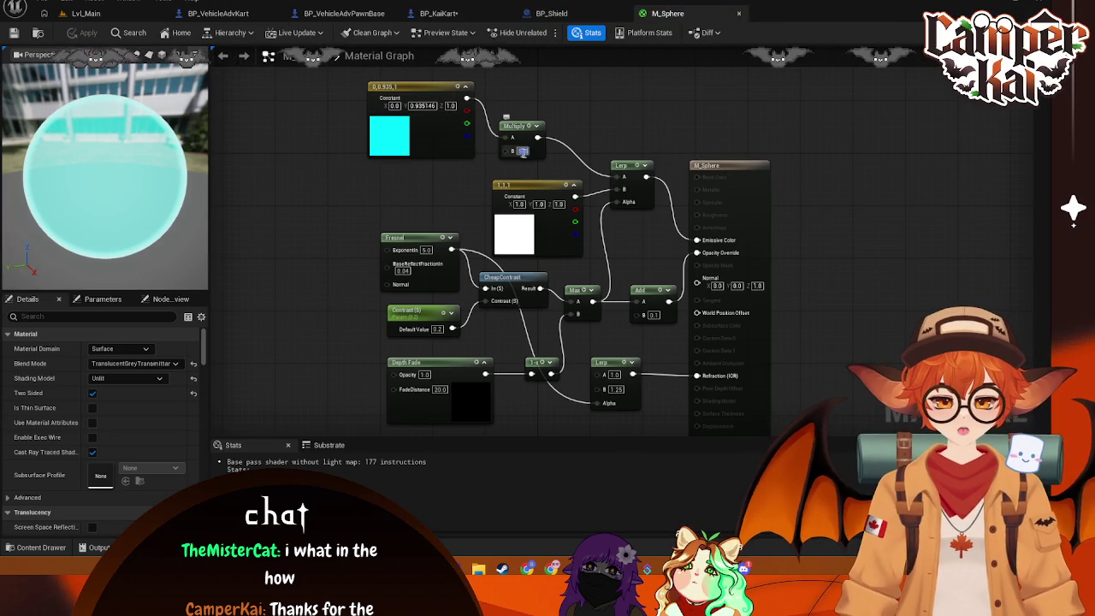
Set the Multiply factor to 2.5, tidy the nodes, apply, and save all assets
{"action": "type", "text": "2.5"}
{"action": "key", "text": "Return"}
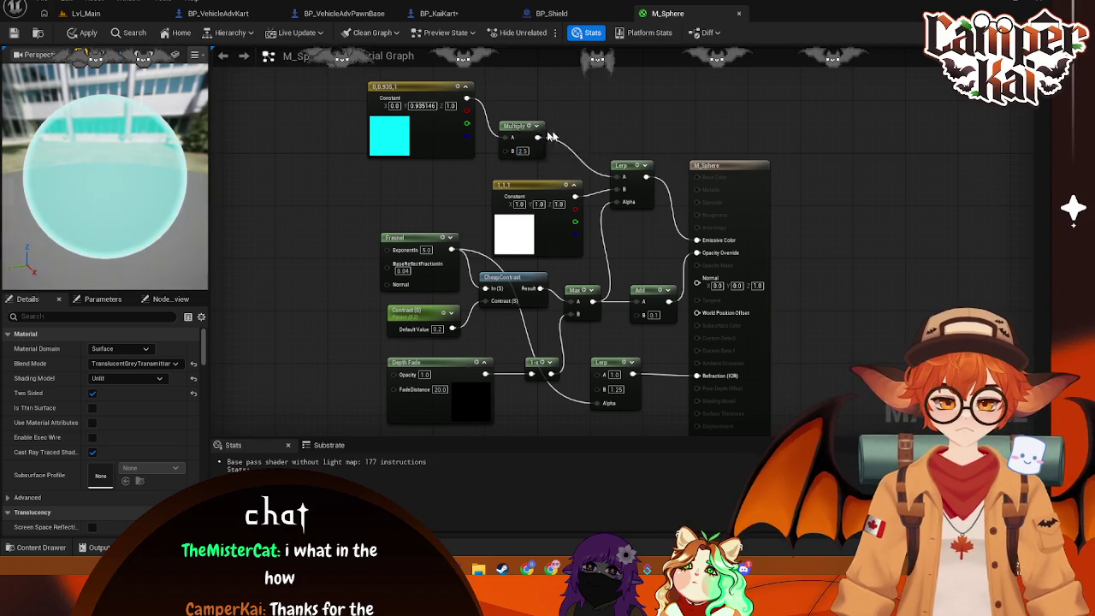
{"action": "left_click_drag", "start_coordinate": [523, 134], "coordinate": [573, 139]}
{"action": "left_click_drag", "start_coordinate": [412, 95], "coordinate": [470, 101]}
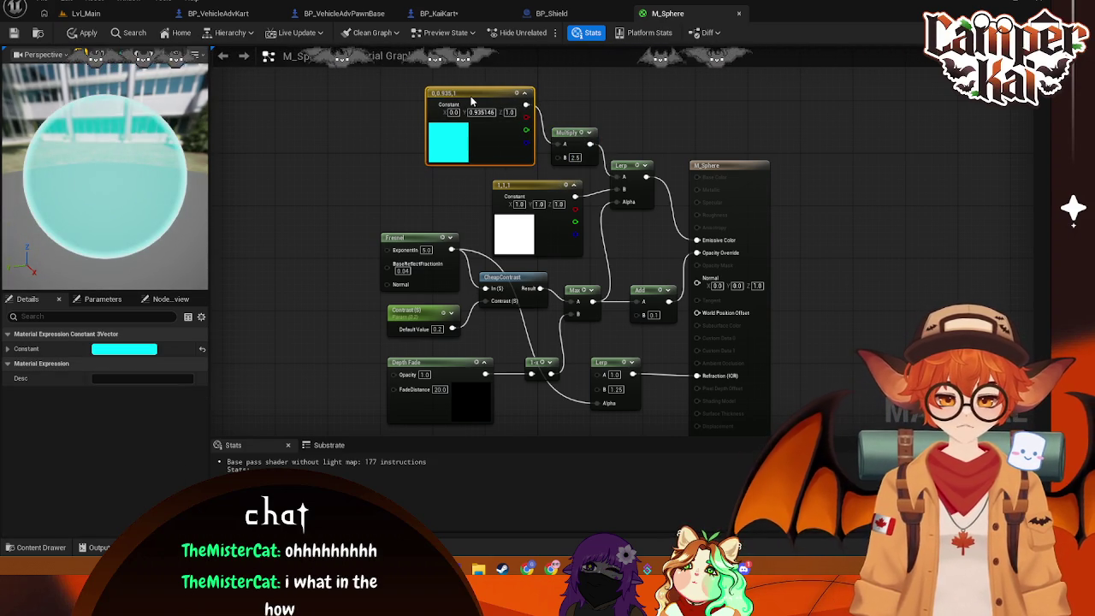
{"action": "key", "text": "ctrl+s"}
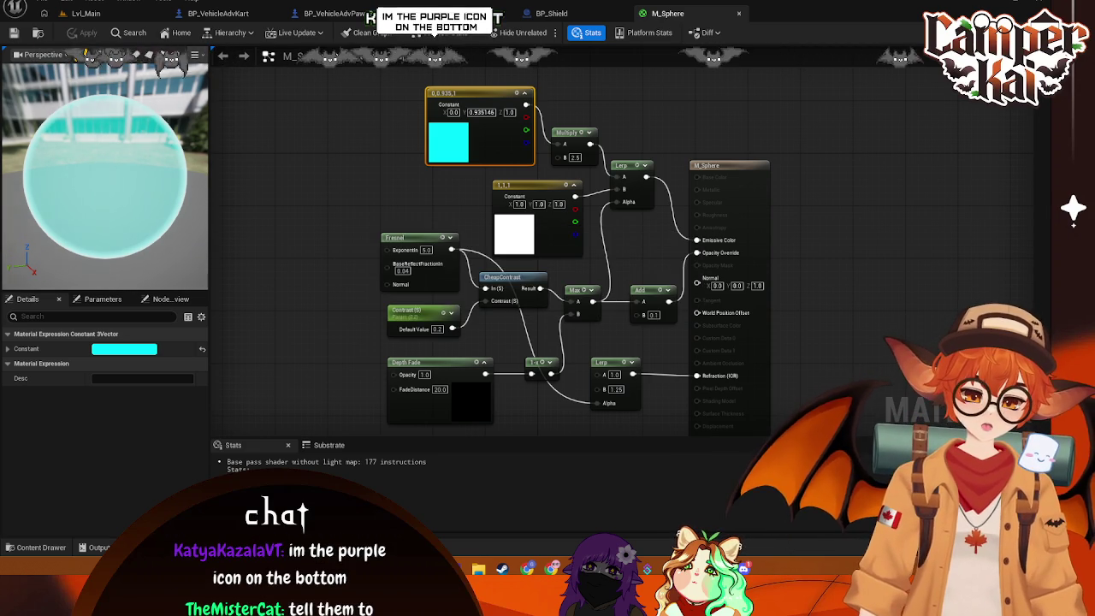
{"action": "left_click", "coordinate": [872, 166]}
{"action": "left_click", "coordinate": [453, 14]}
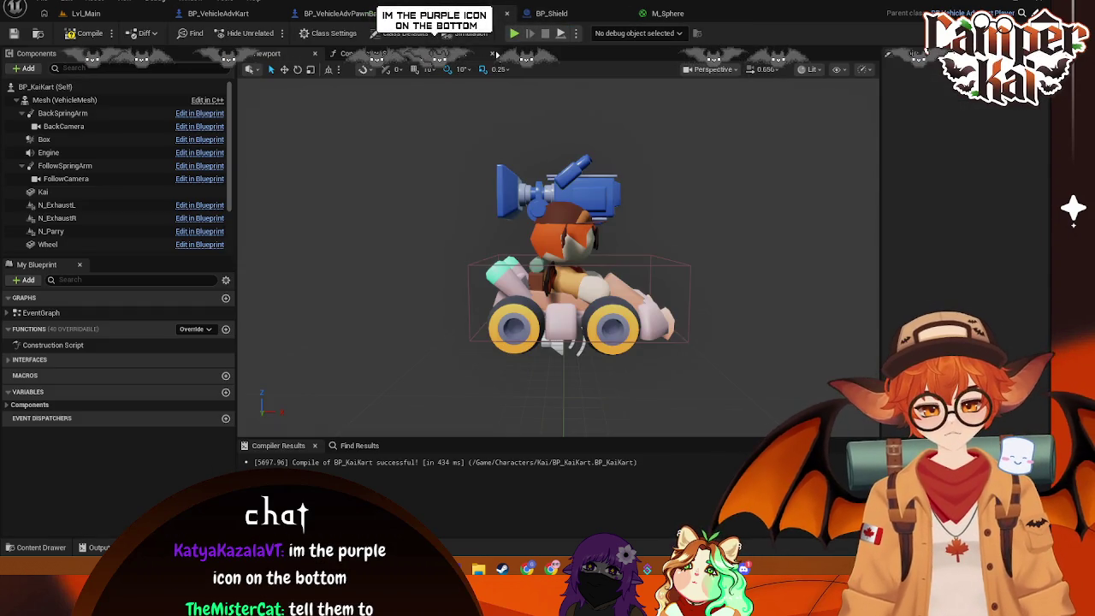
{"action": "key", "text": "ctrl+s"}
{"action": "left_click", "coordinate": [96, 14]}
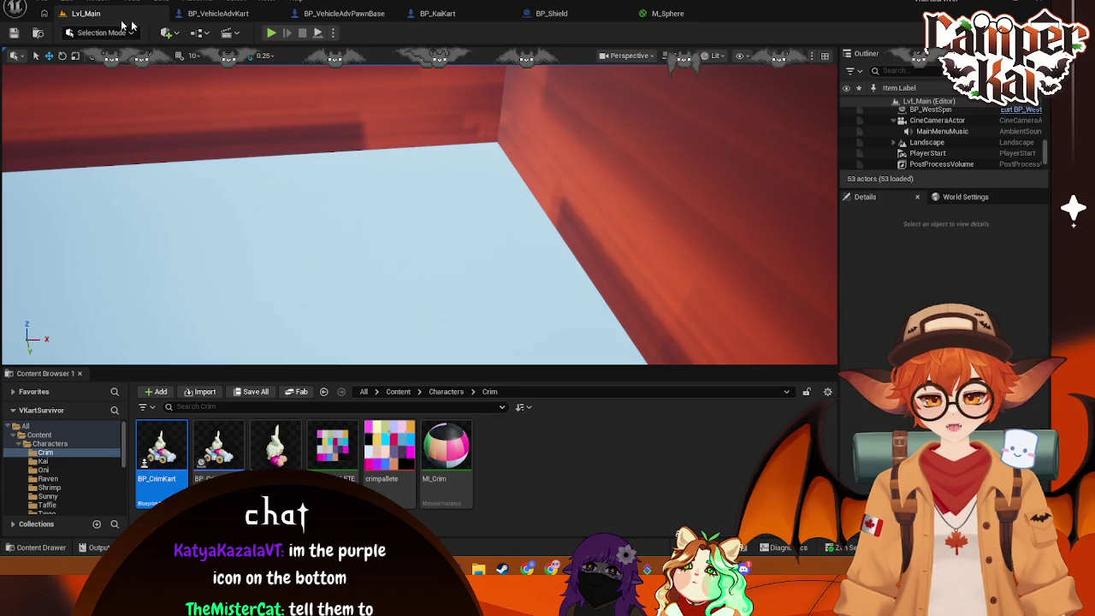
Add BP_Shield from the FX folder as a BP_VehicleAdvKart component and view it
{"action": "left_click", "coordinate": [231, 15]}
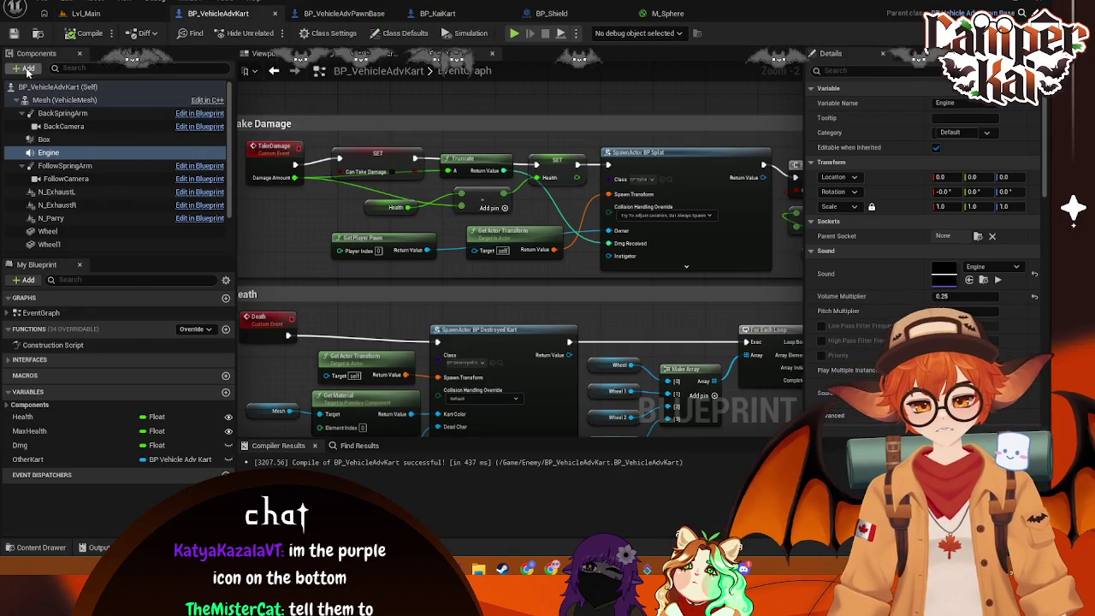
{"action": "left_click", "coordinate": [50, 553]}
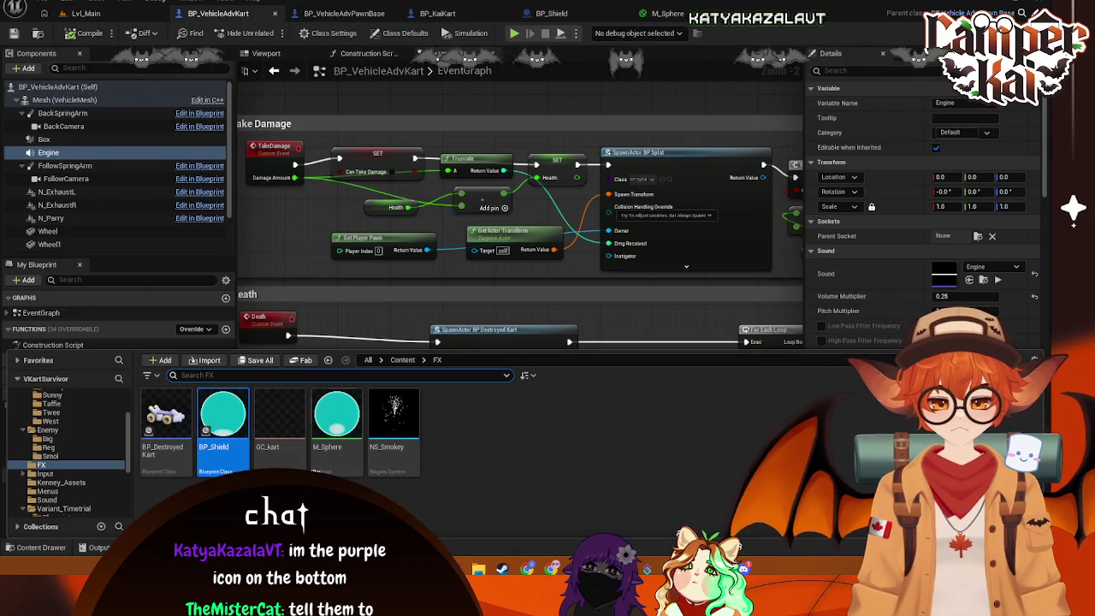
{"action": "left_click_drag", "start_coordinate": [223, 414], "coordinate": [58, 90]}
{"action": "right_click", "coordinate": [840, 167]}
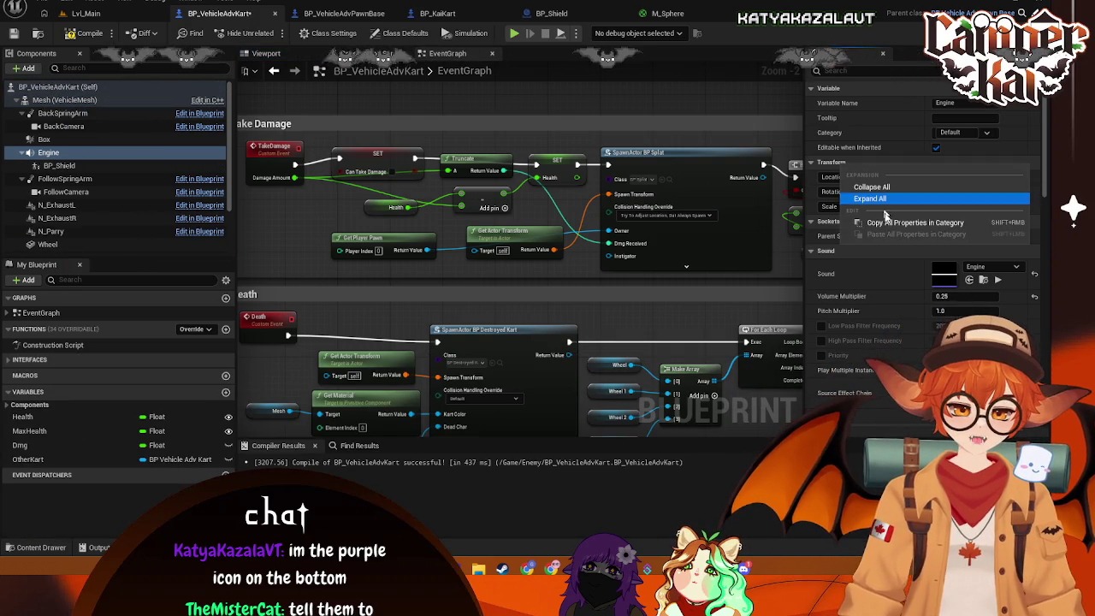
{"action": "left_click", "coordinate": [852, 165]}
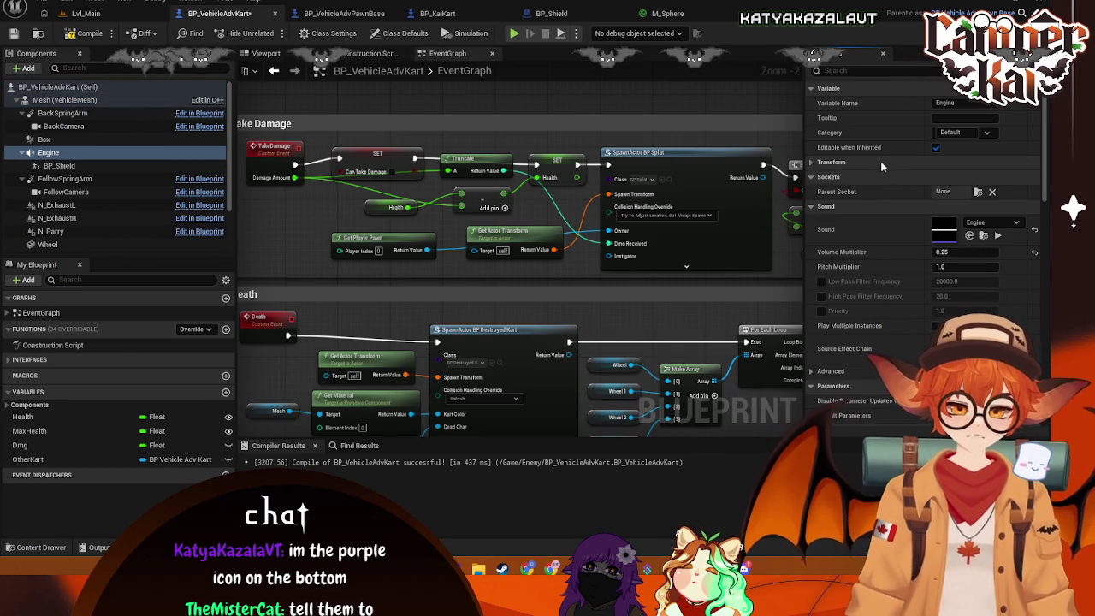
{"action": "left_click", "coordinate": [883, 164]}
{"action": "left_click", "coordinate": [266, 53]}
{"action": "left_click_drag", "start_coordinate": [548, 206], "coordinate": [655, 194]}
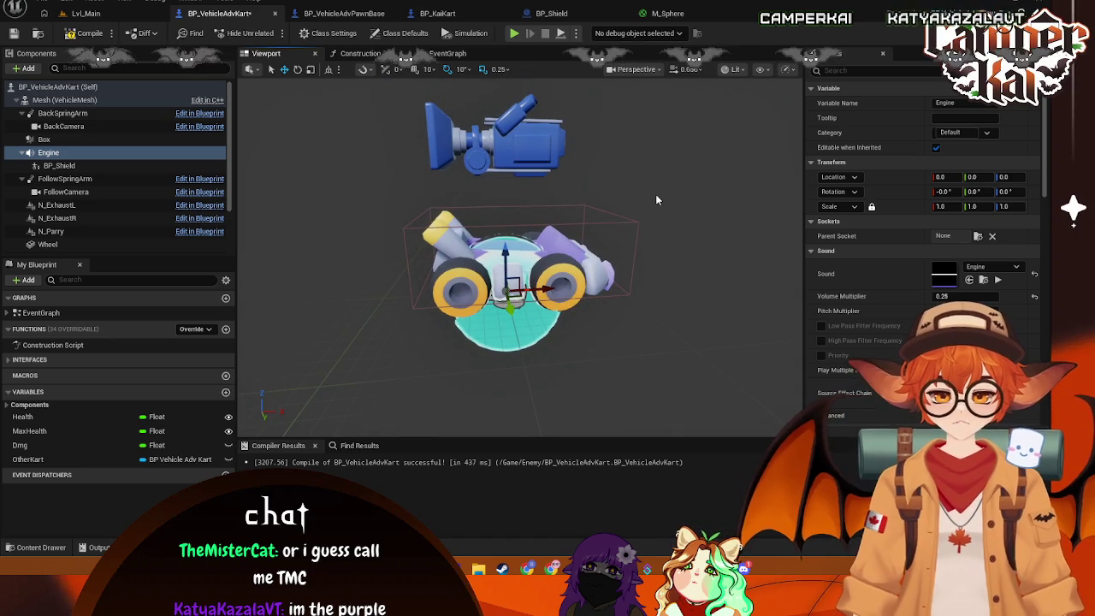
Undo the BP_Shield addition, save the kart blueprint, and show its event graph
{"action": "key", "text": "ctrl+z"}
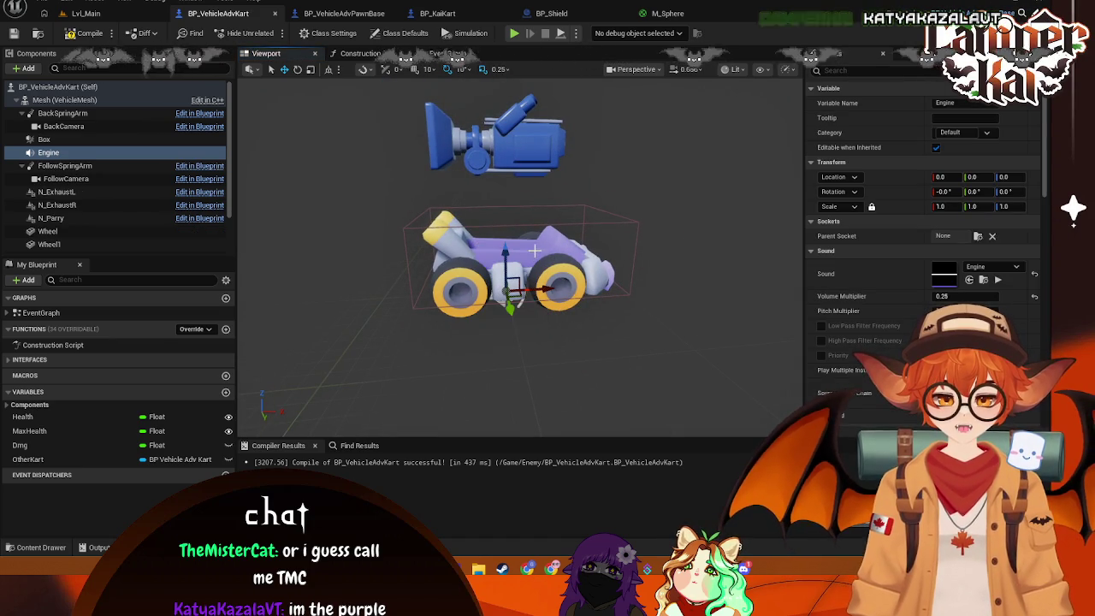
{"action": "left_click", "coordinate": [354, 203]}
{"action": "key", "text": "ctrl+s"}
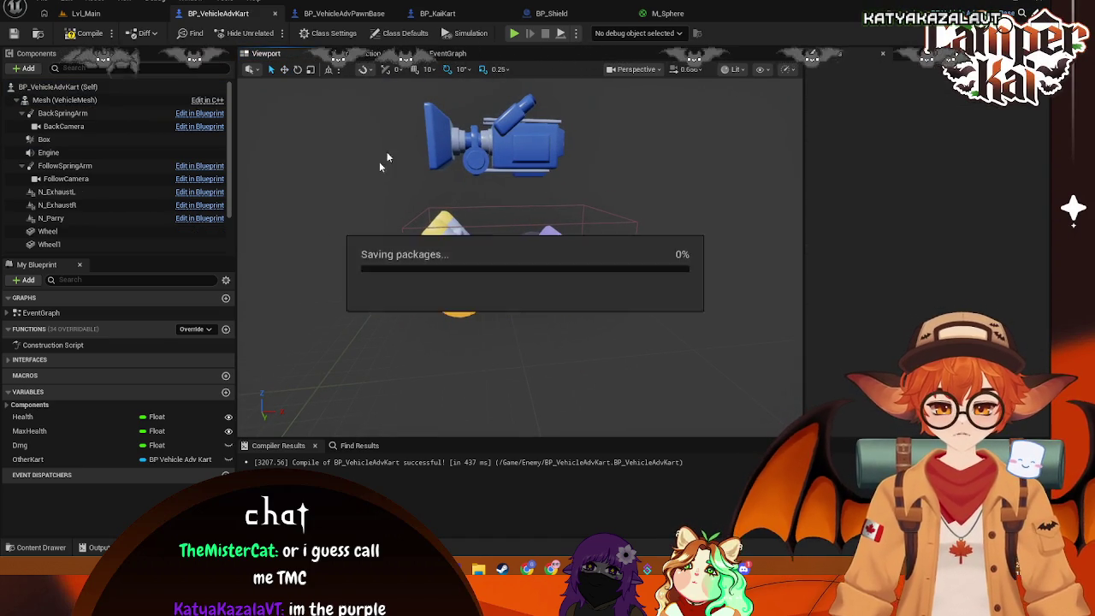
{"action": "left_click", "coordinate": [355, 53]}
{"action": "left_click", "coordinate": [441, 54]}
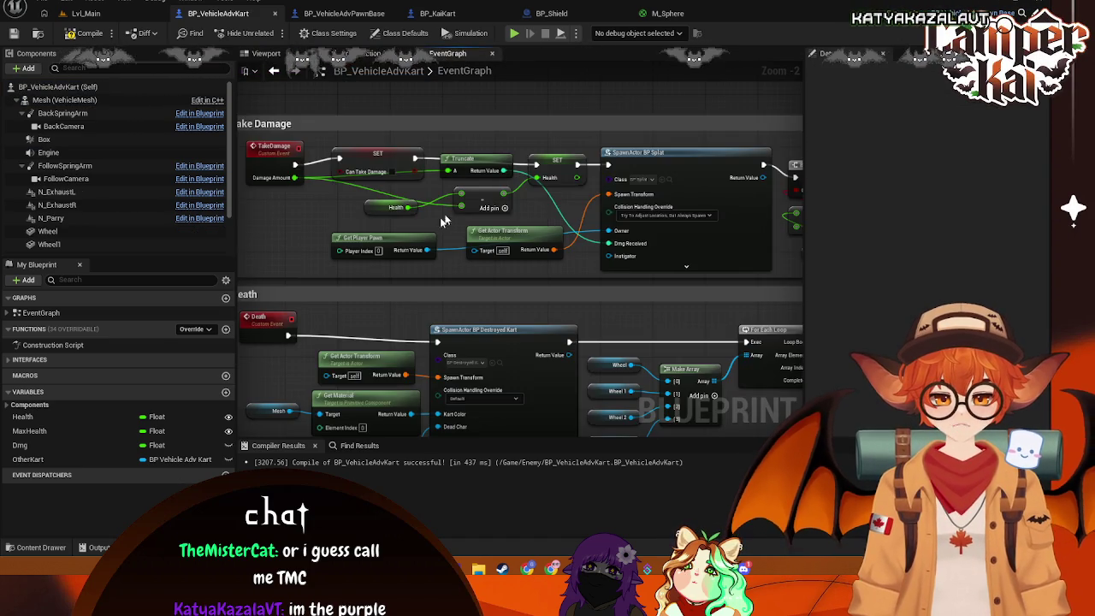
Save, then show BP_VehicleAdvPawnBase's event graph and select its VehicleMesh component
{"action": "left_click_drag", "start_coordinate": [514, 353], "coordinate": [460, 122]}
{"action": "key", "text": "ctrl+s"}
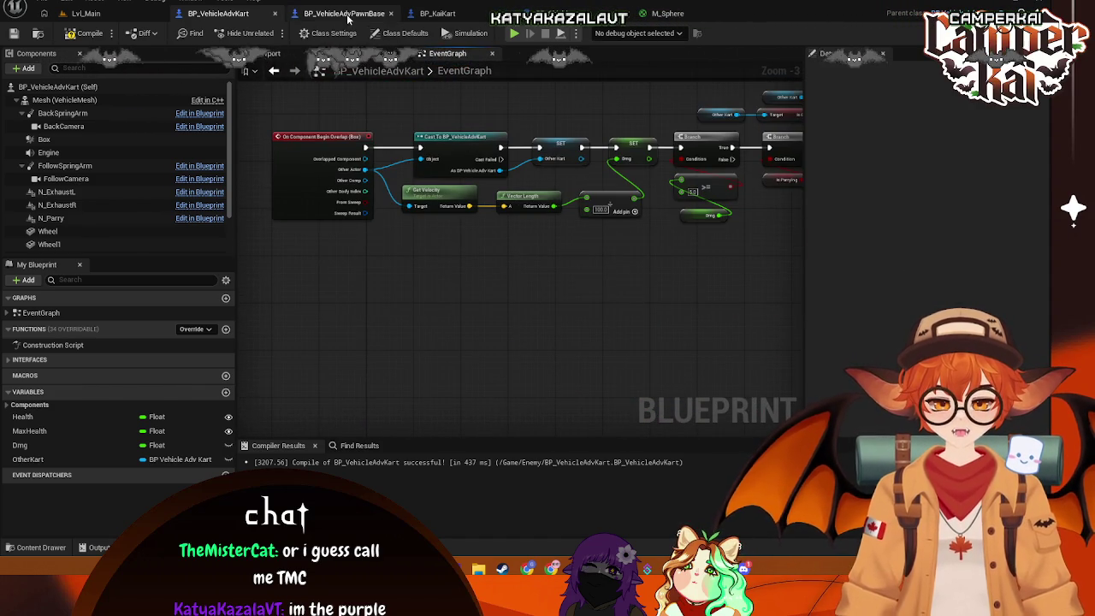
{"action": "left_click", "coordinate": [343, 13]}
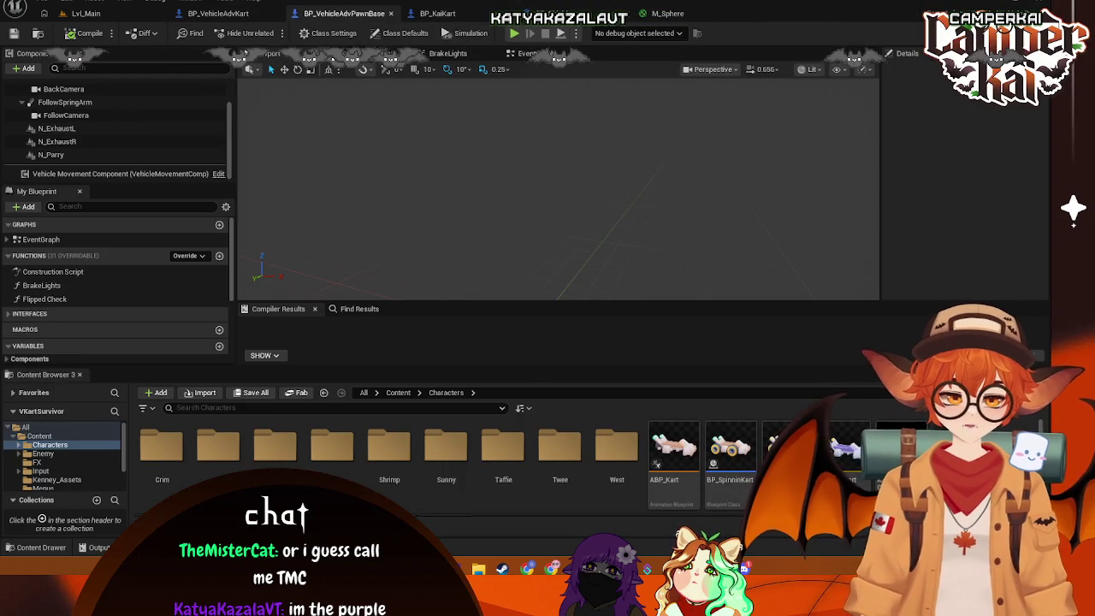
{"action": "left_click", "coordinate": [507, 53]}
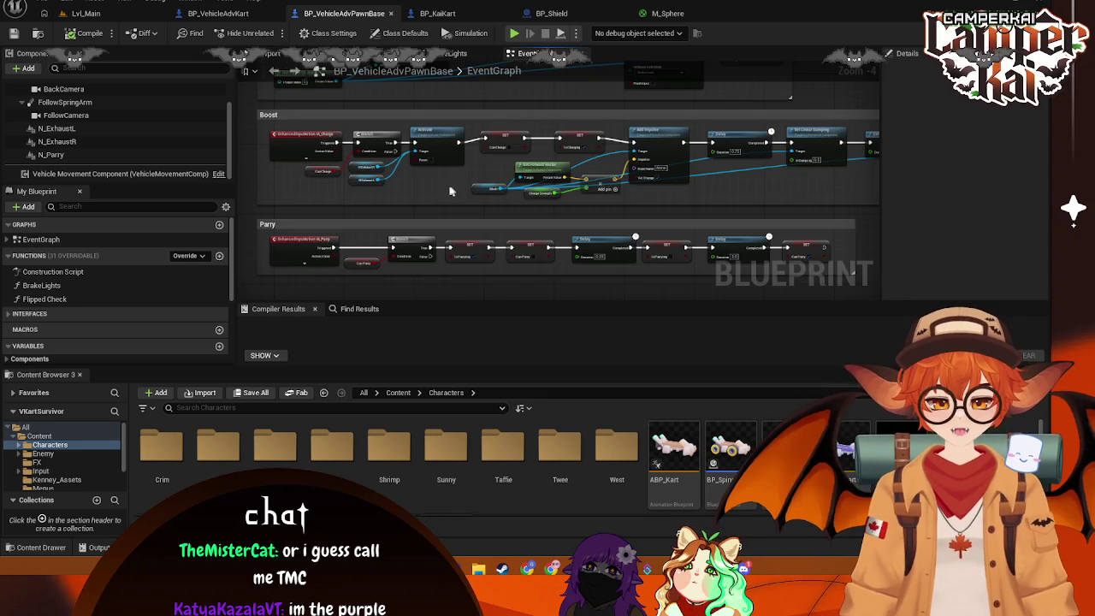
{"action": "scroll", "coordinate": [128, 111], "scroll_direction": "up", "scroll_amount": 2}
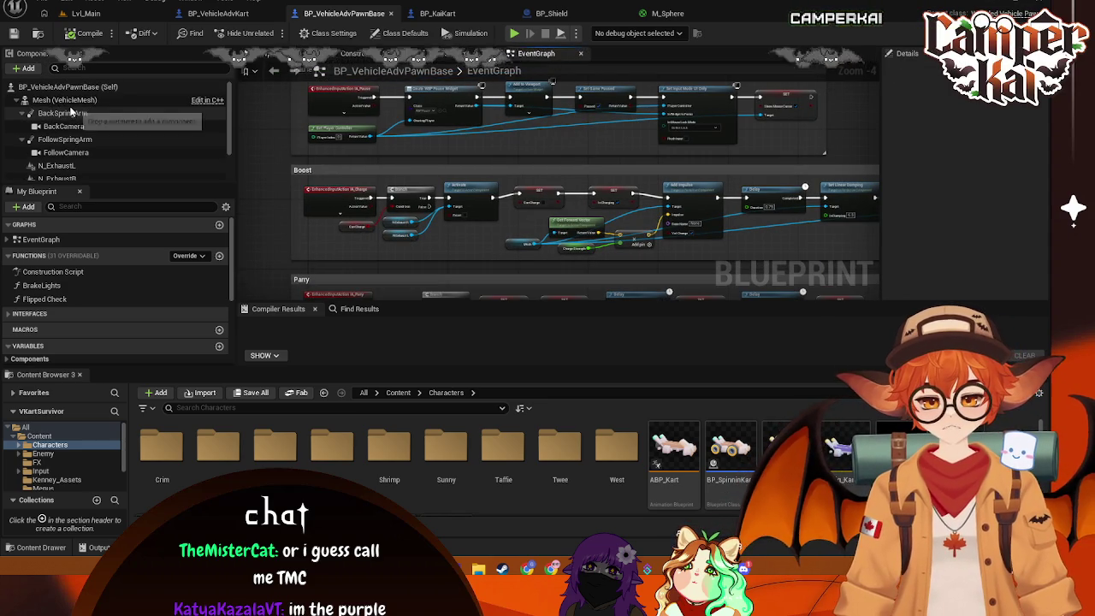
{"action": "left_click", "coordinate": [51, 100]}
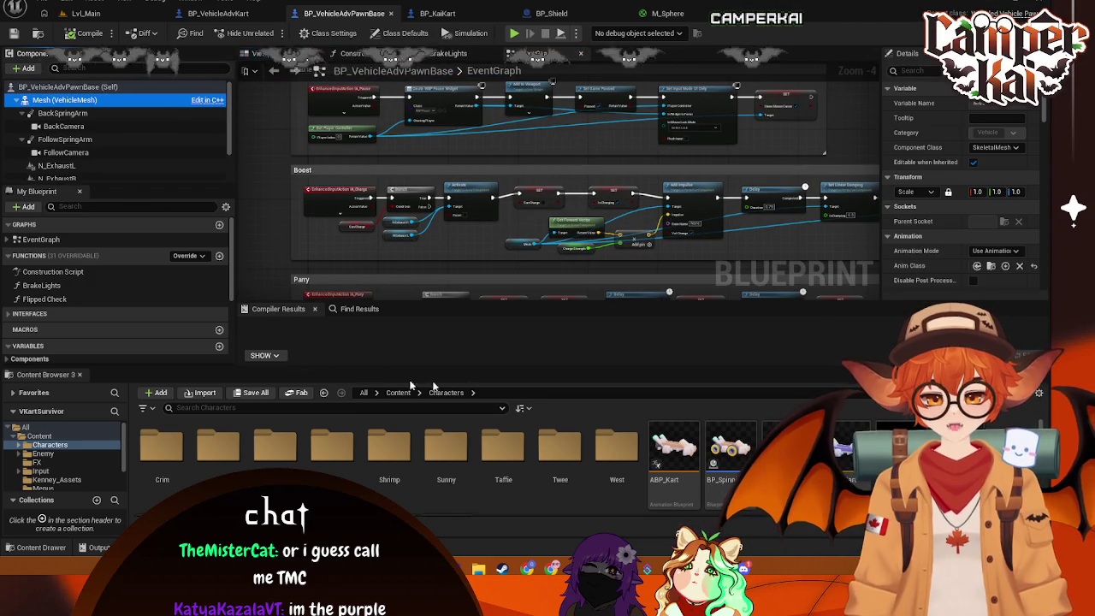
Drag BP_Shield from the FX folder into BP_VehicleAdvPawnBase's components and check both blueprints' viewports
{"action": "scroll", "coordinate": [62, 475], "scroll_direction": "down", "scroll_amount": 2}
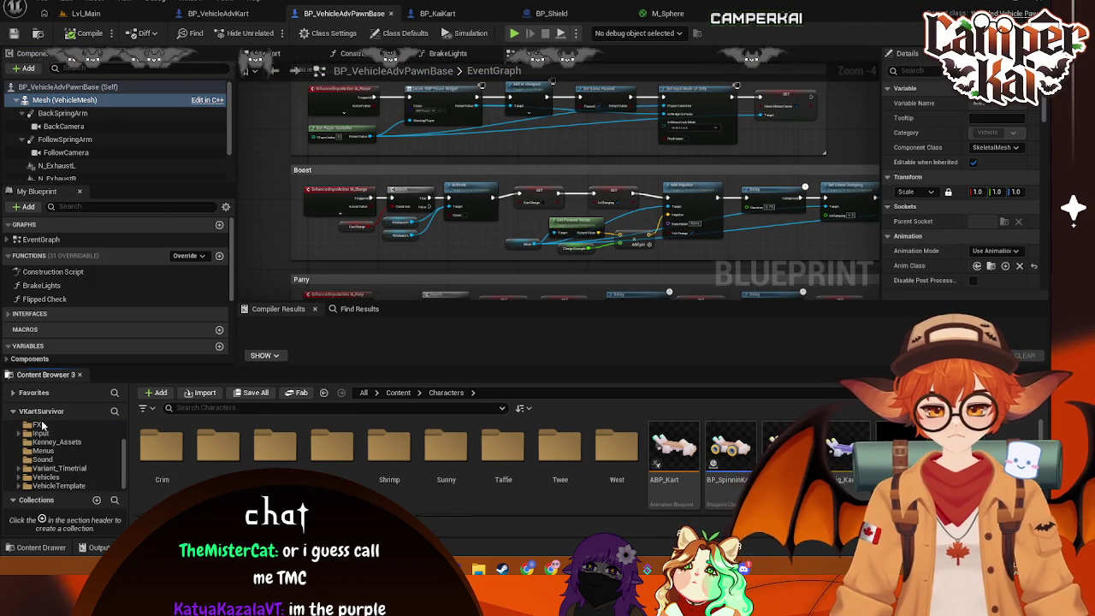
{"action": "left_click", "coordinate": [37, 424]}
{"action": "left_click_drag", "start_coordinate": [209, 451], "coordinate": [91, 130]}
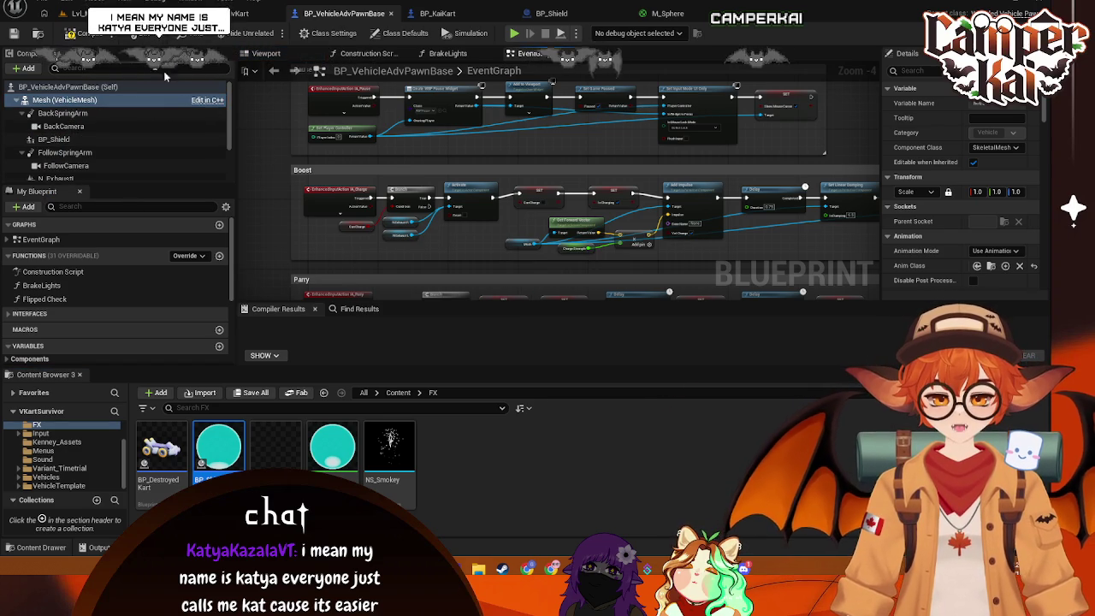
{"action": "left_click", "coordinate": [243, 15]}
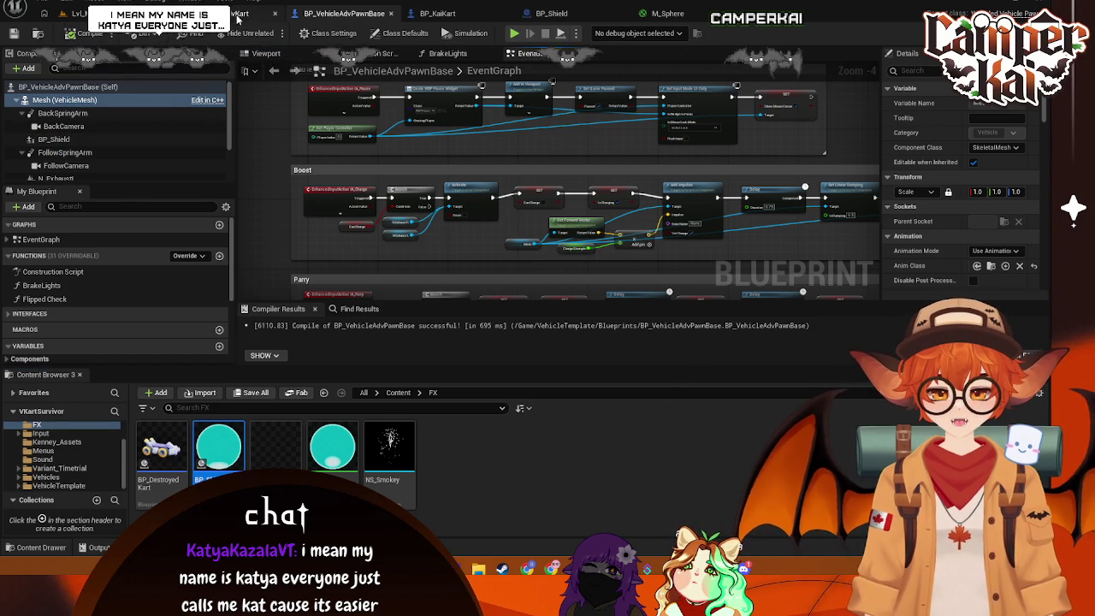
{"action": "left_click", "coordinate": [267, 55]}
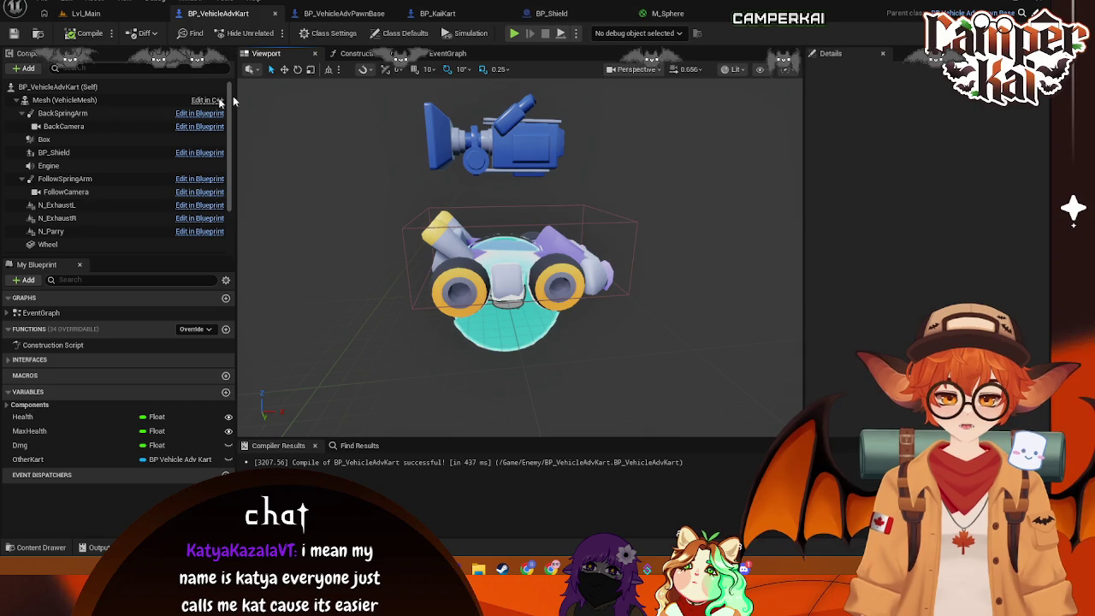
{"action": "left_click", "coordinate": [342, 13]}
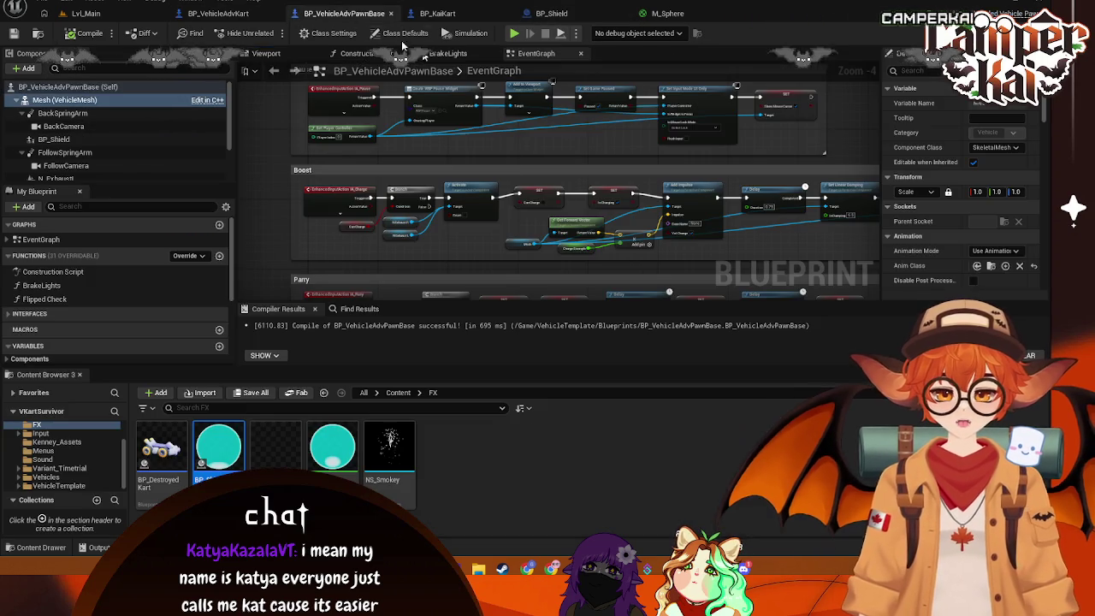
{"action": "left_click", "coordinate": [267, 54]}
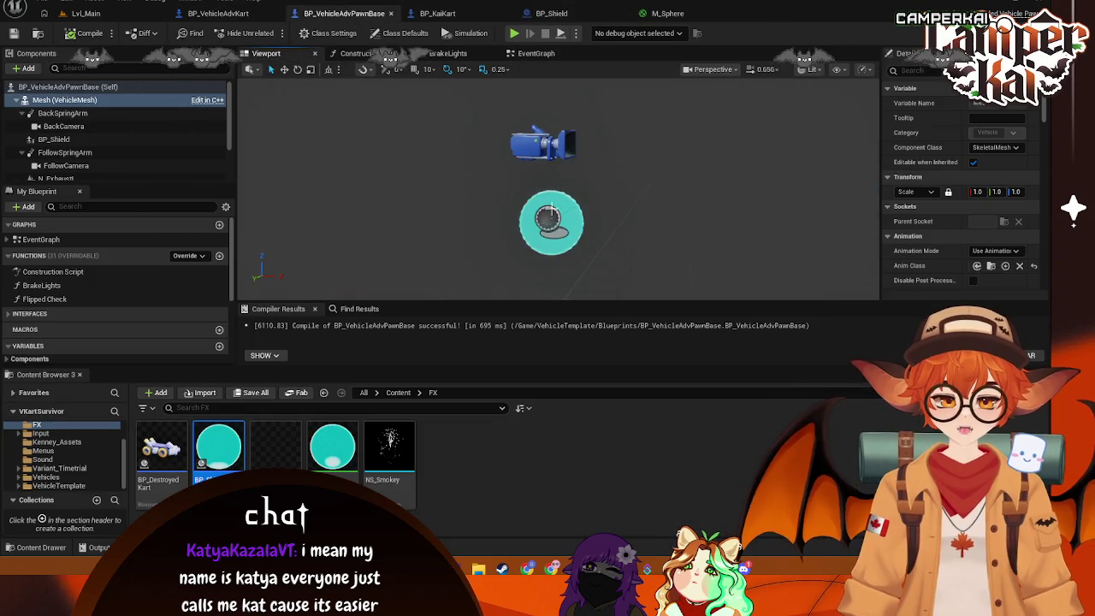
Raise BP_Shield's Z location to 50 in BP_VehicleAdvPawnBase
{"action": "left_click", "coordinate": [54, 139]}
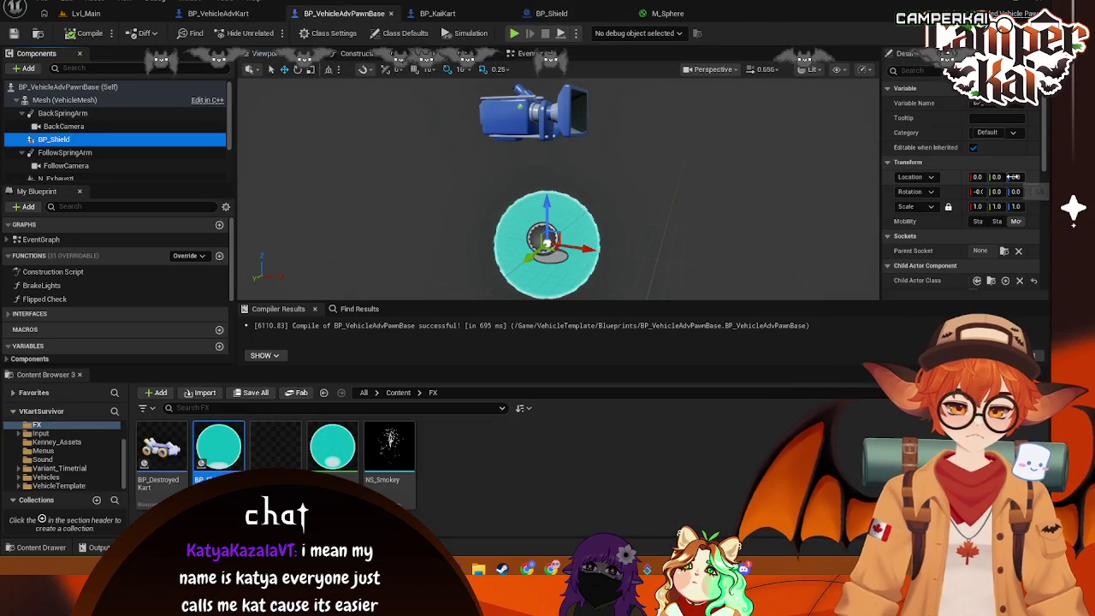
{"action": "left_click", "coordinate": [1016, 177]}
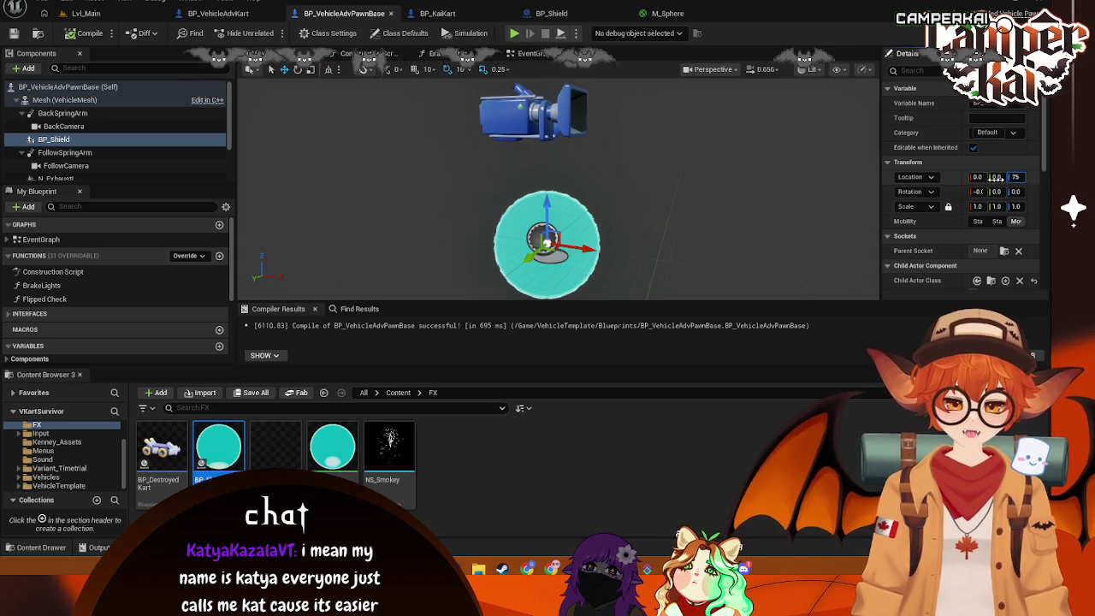
{"action": "type", "text": "50"}
{"action": "key", "text": "Return"}
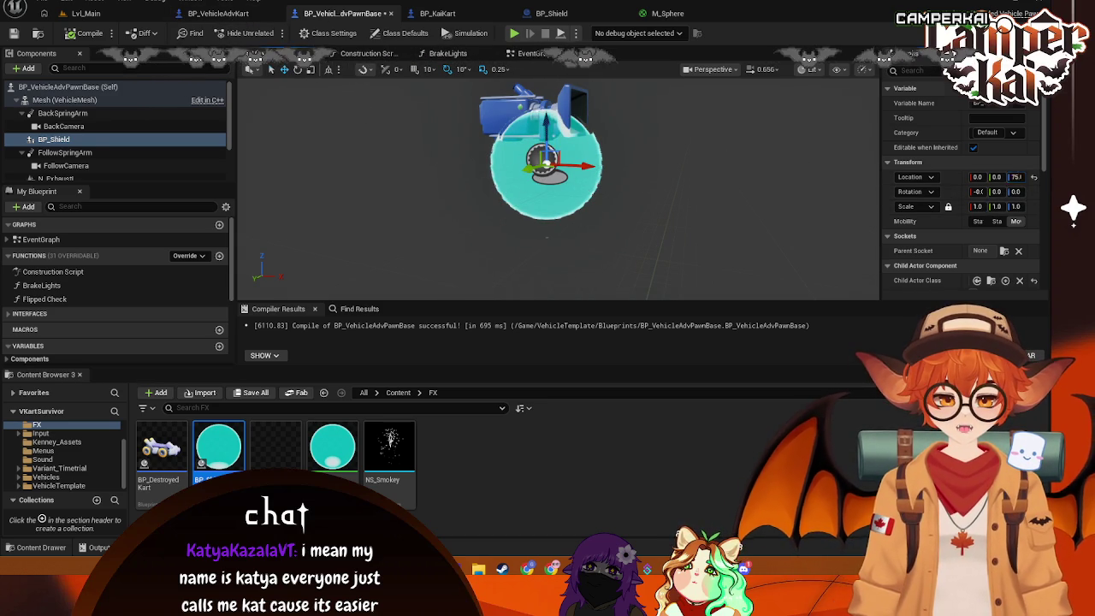
{"action": "left_click", "coordinate": [674, 209]}
In BP_VehicleAdvKart, try dragging the shield upward, then undo the move
{"action": "left_click", "coordinate": [218, 13]}
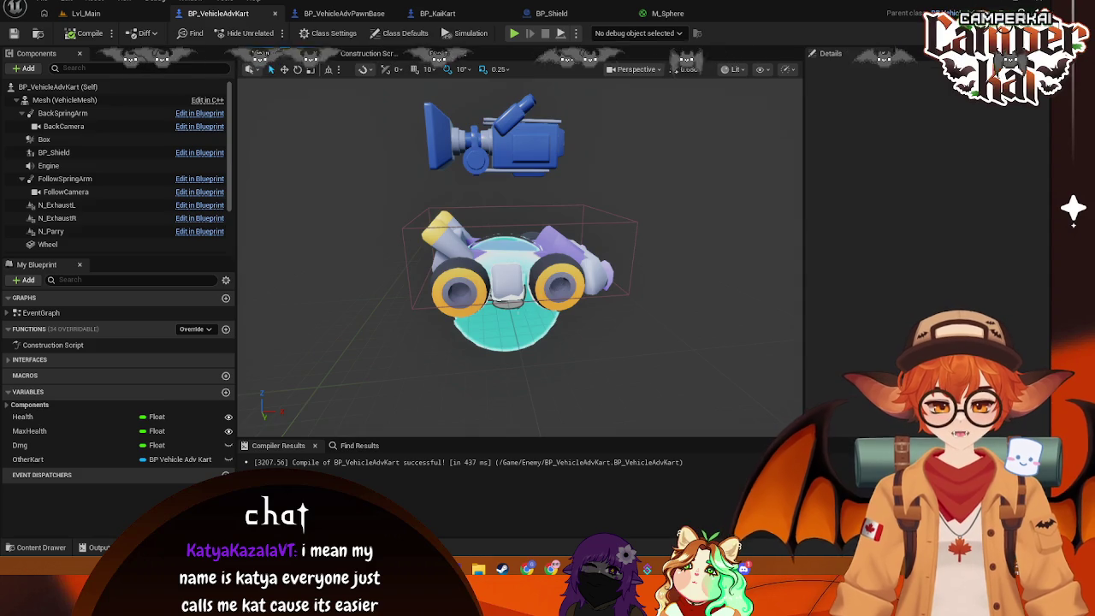
{"action": "left_click", "coordinate": [508, 255]}
{"action": "left_click_drag", "start_coordinate": [506, 251], "coordinate": [506, 202]}
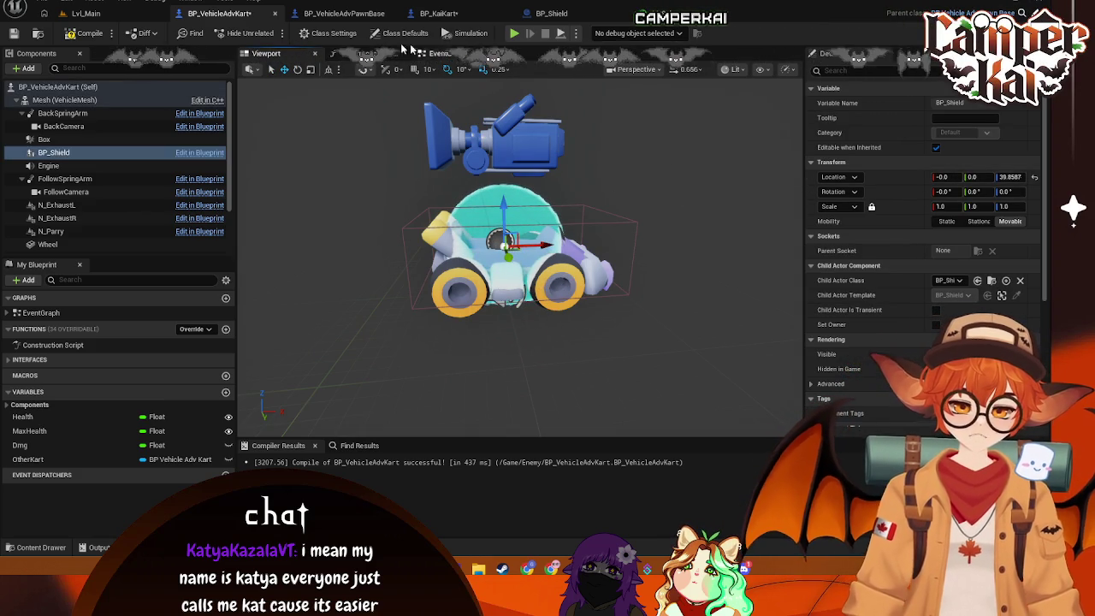
{"action": "key", "text": "ctrl+z"}
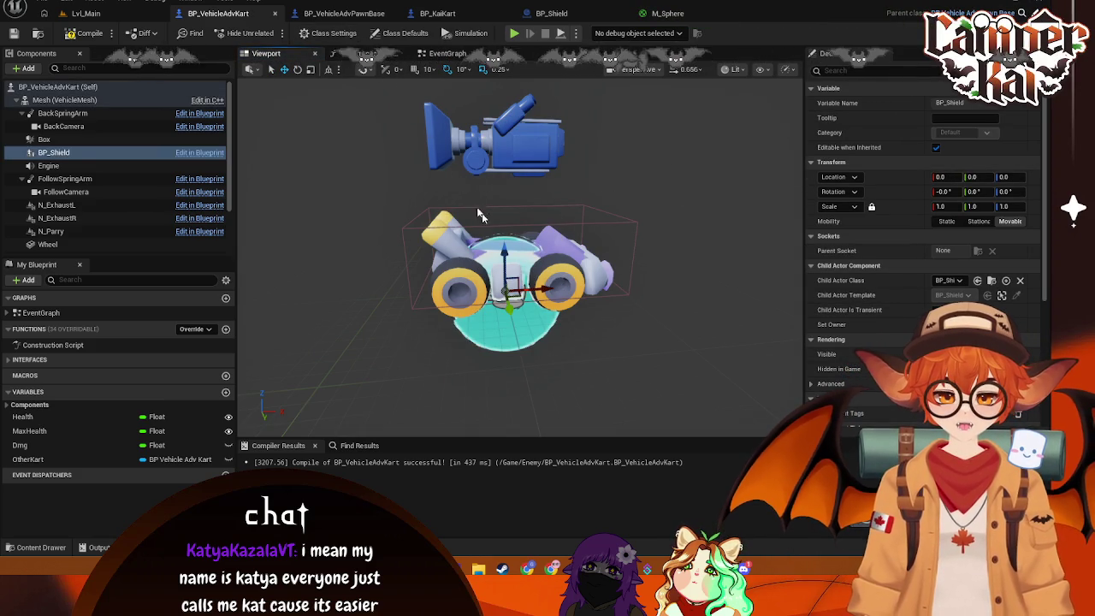
Set BP_Shield's Z location to 40 and scale to 2 in the pawn base, then save all
{"action": "left_click", "coordinate": [342, 13]}
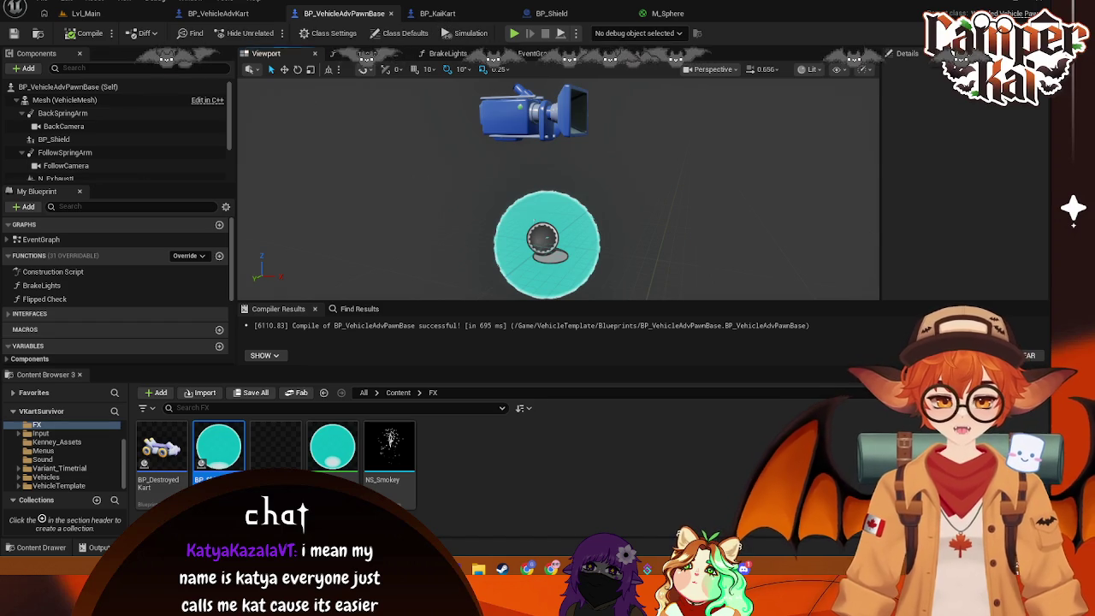
{"action": "left_click", "coordinate": [547, 256]}
{"action": "type", "text": "40"}
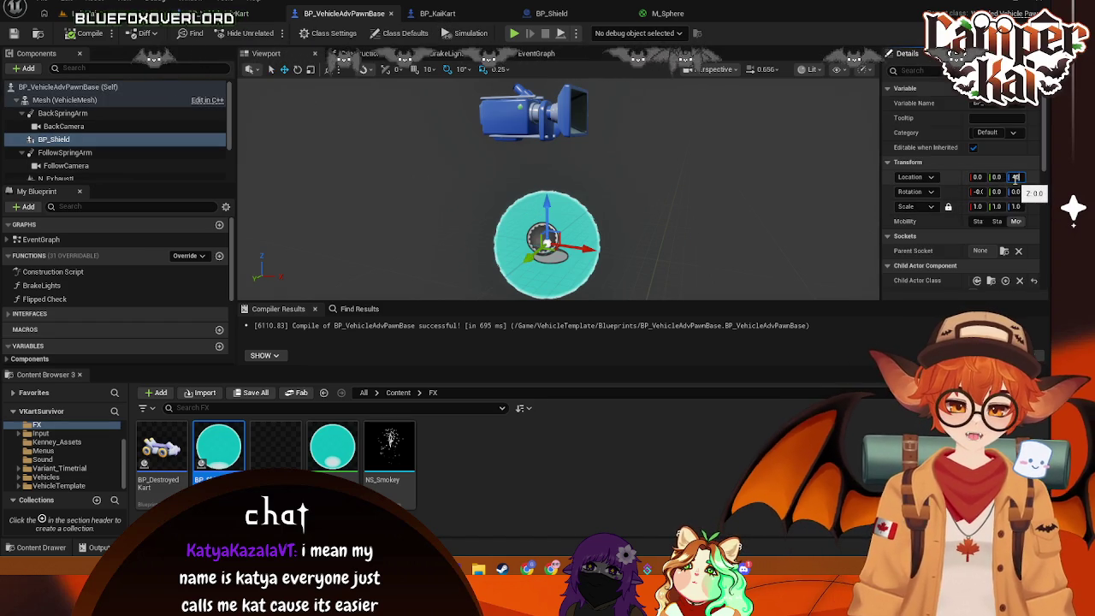
{"action": "key", "text": "Return"}
{"action": "left_click", "coordinate": [976, 206]}
{"action": "type", "text": "2"}
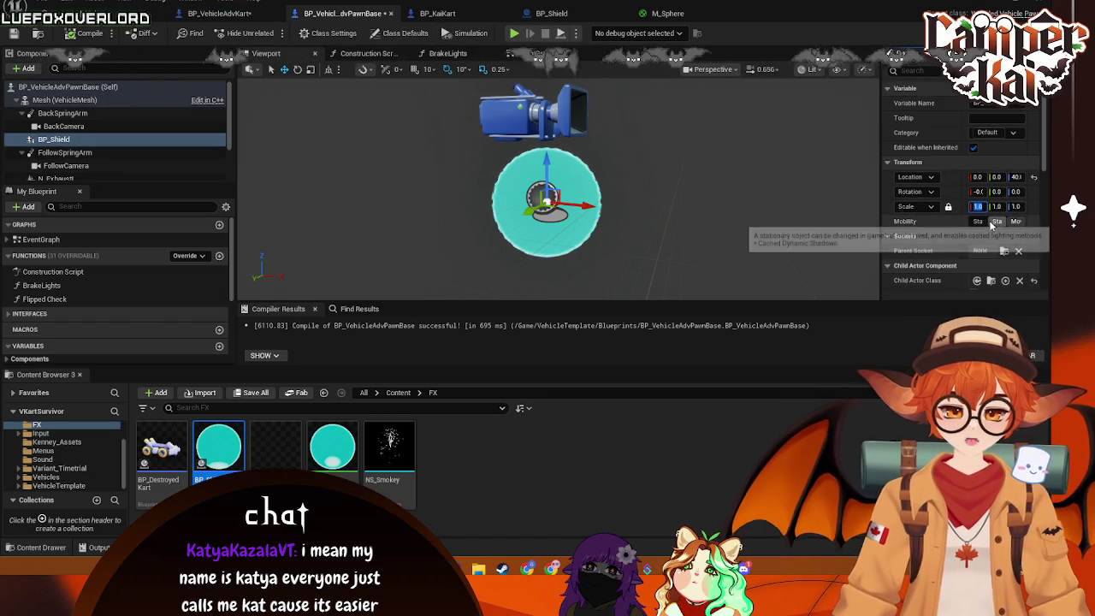
{"action": "key", "text": "Return"}
{"action": "left_click", "coordinate": [748, 183]}
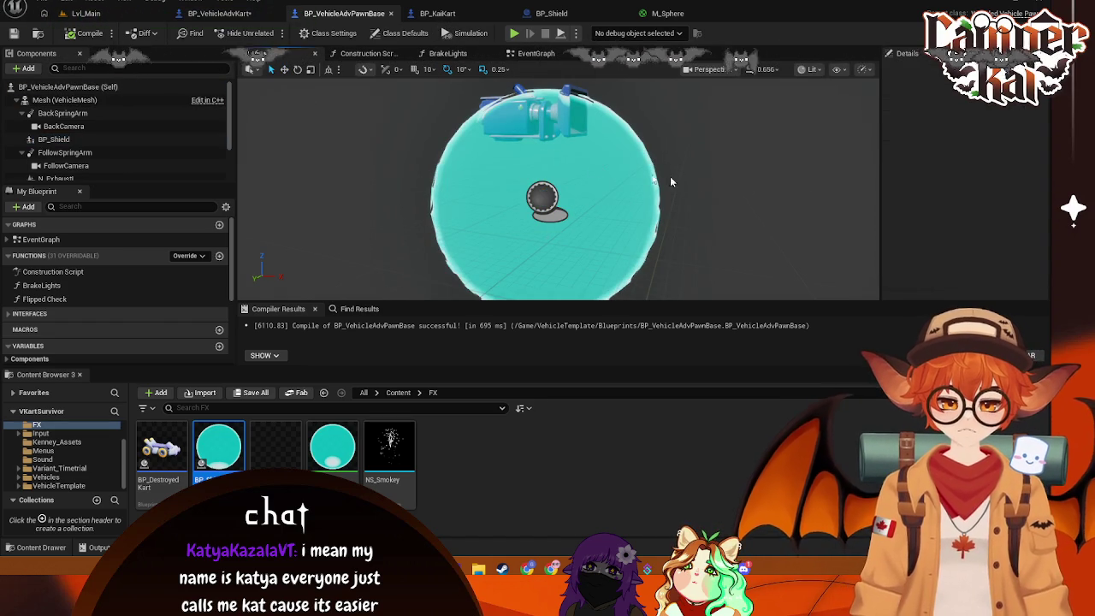
{"action": "left_click", "coordinate": [85, 13]}
{"action": "left_click", "coordinate": [219, 13]}
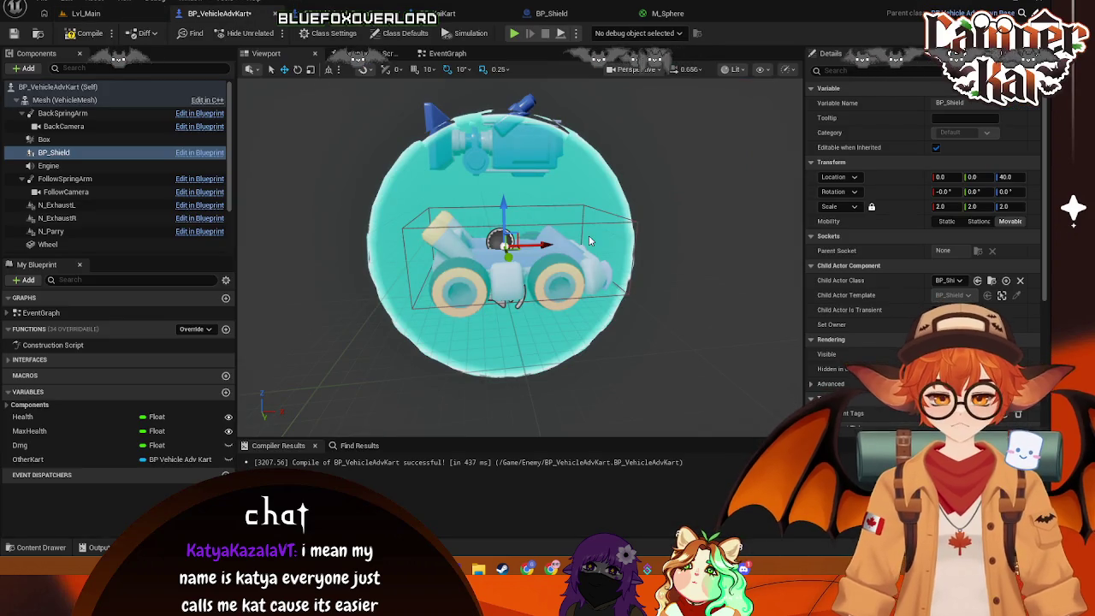
{"action": "key", "text": "ctrl+s"}
Inspect the enlarged shield around the kart in BP_VehicleAdvKart, then check BP_KaiKart
{"action": "scroll", "coordinate": [588, 235], "scroll_direction": "up", "scroll_amount": 5}
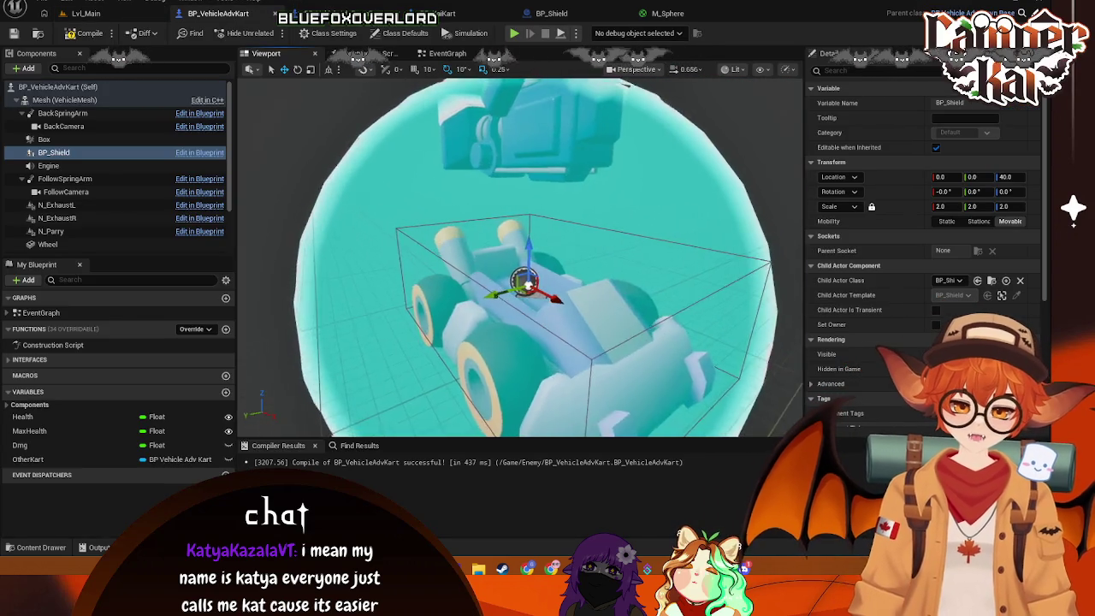
{"action": "scroll", "coordinate": [628, 84], "scroll_direction": "down", "scroll_amount": 3}
{"action": "left_click_drag", "start_coordinate": [629, 83], "coordinate": [637, 68]}
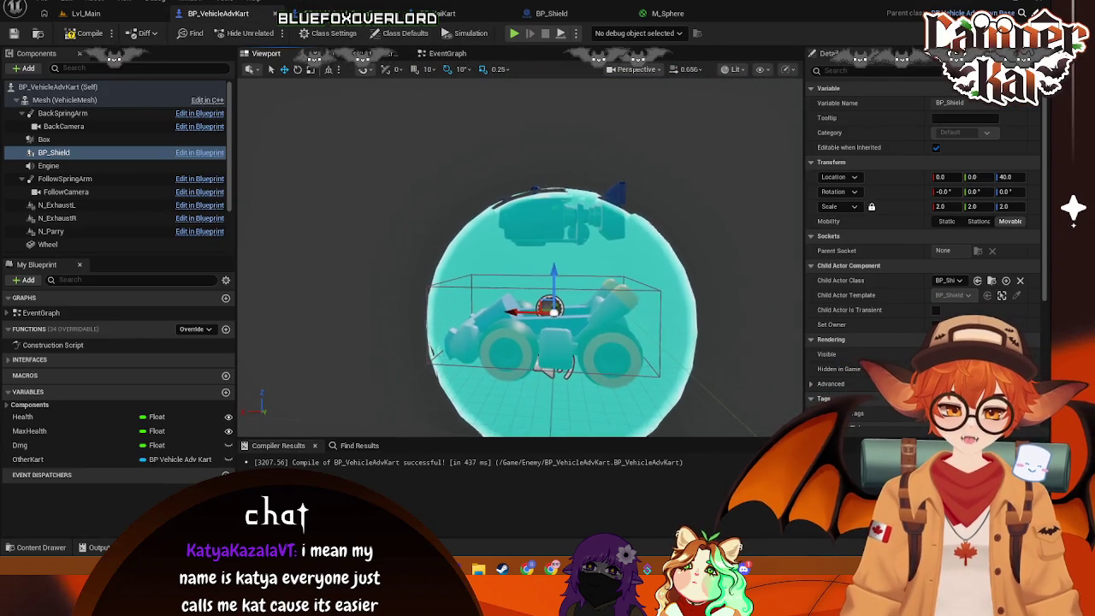
{"action": "left_click_drag", "start_coordinate": [633, 242], "coordinate": [650, 242]}
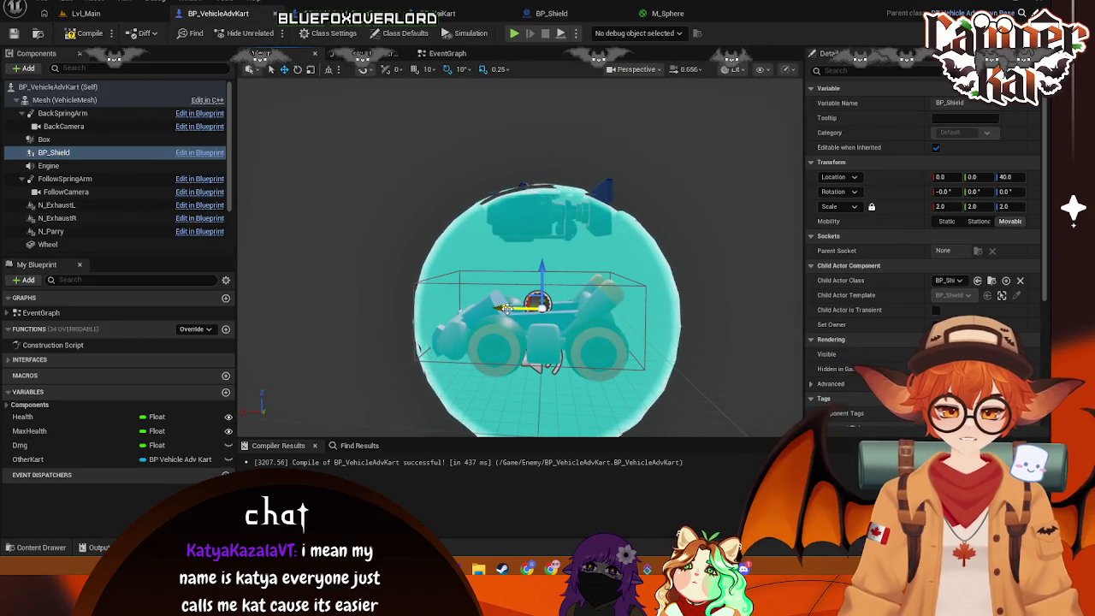
{"action": "left_click_drag", "start_coordinate": [505, 308], "coordinate": [493, 307]}
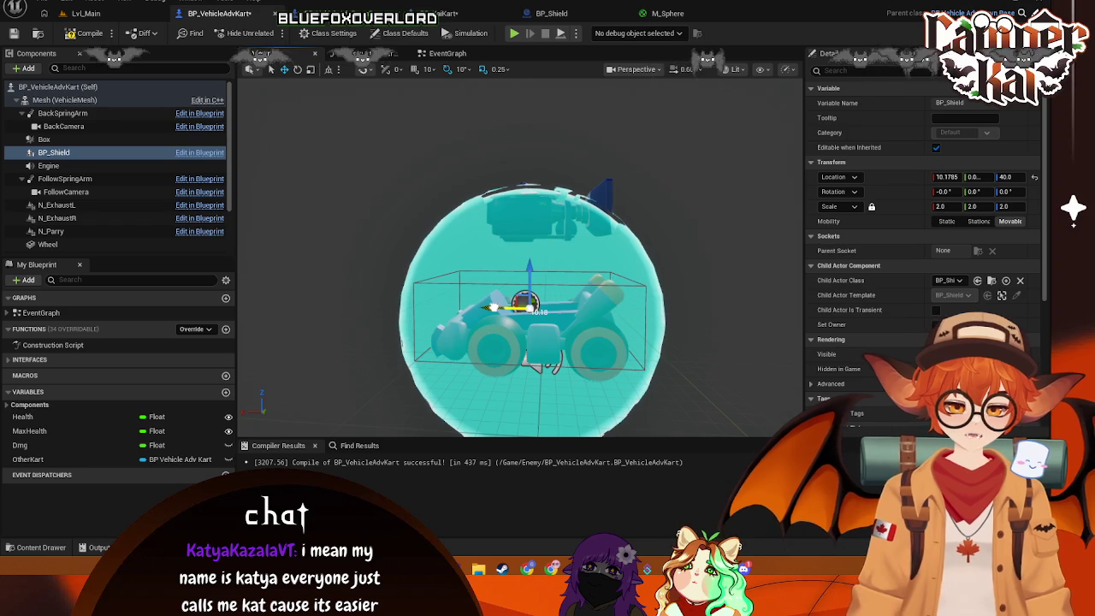
{"action": "key", "text": "ctrl+z"}
{"action": "key", "text": "ctrl+z"}
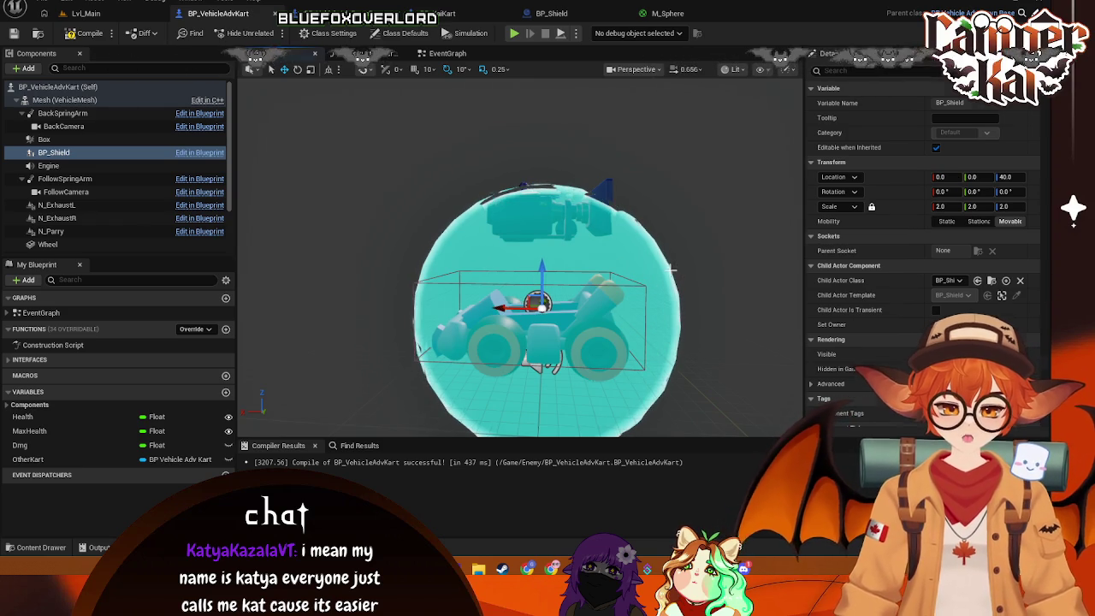
{"action": "left_click", "coordinate": [443, 13]}
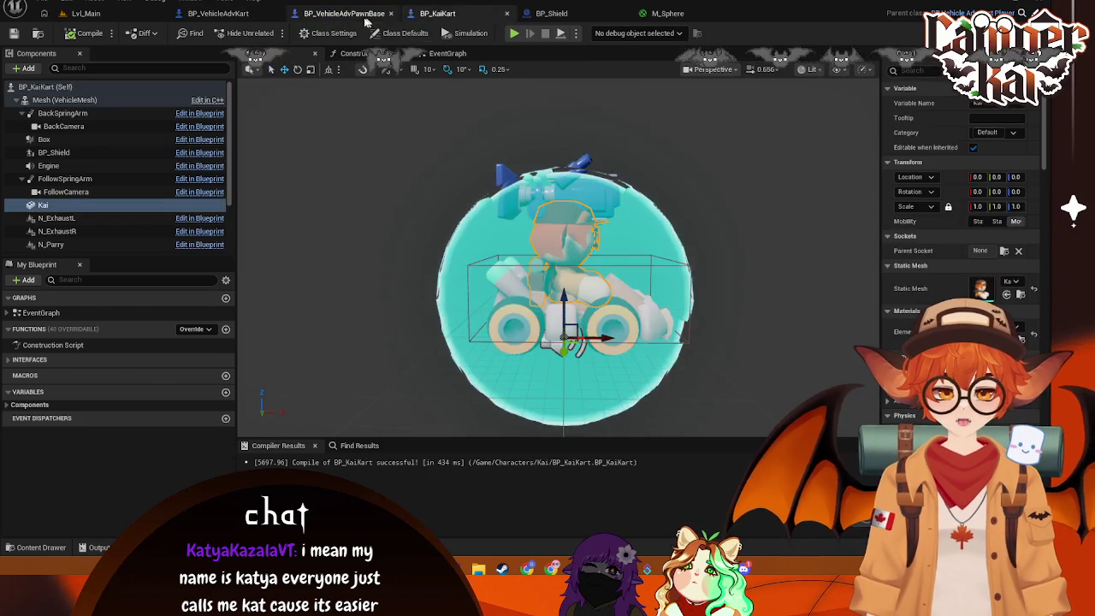
Offset BP_Shield slightly along X in BP_VehicleAdvPawnBase
{"action": "left_click", "coordinate": [342, 13]}
{"action": "left_click", "coordinate": [73, 140]}
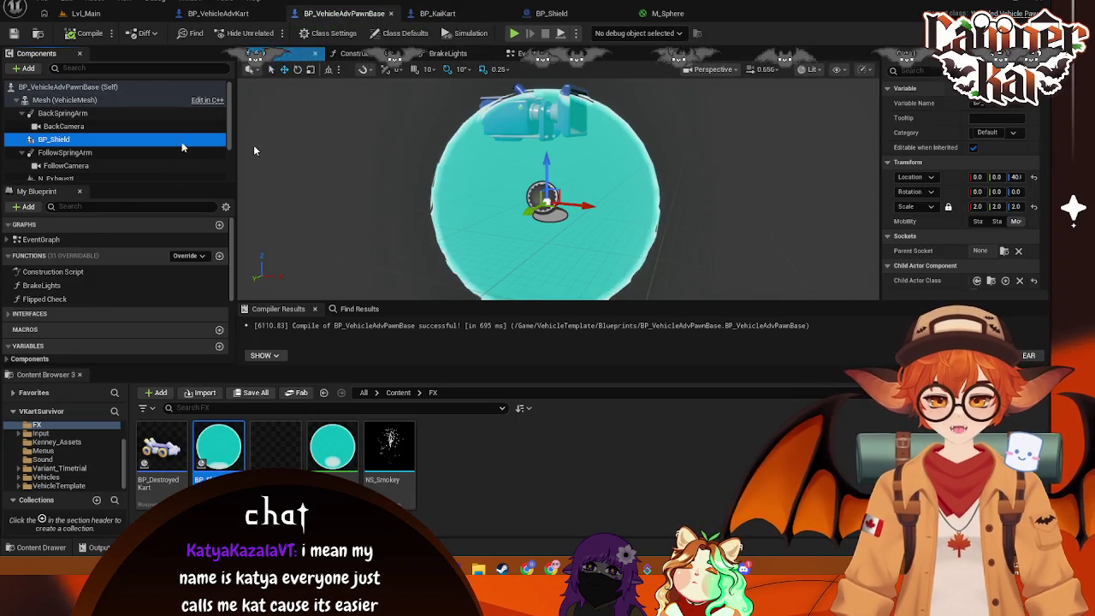
{"action": "left_click", "coordinate": [979, 177]}
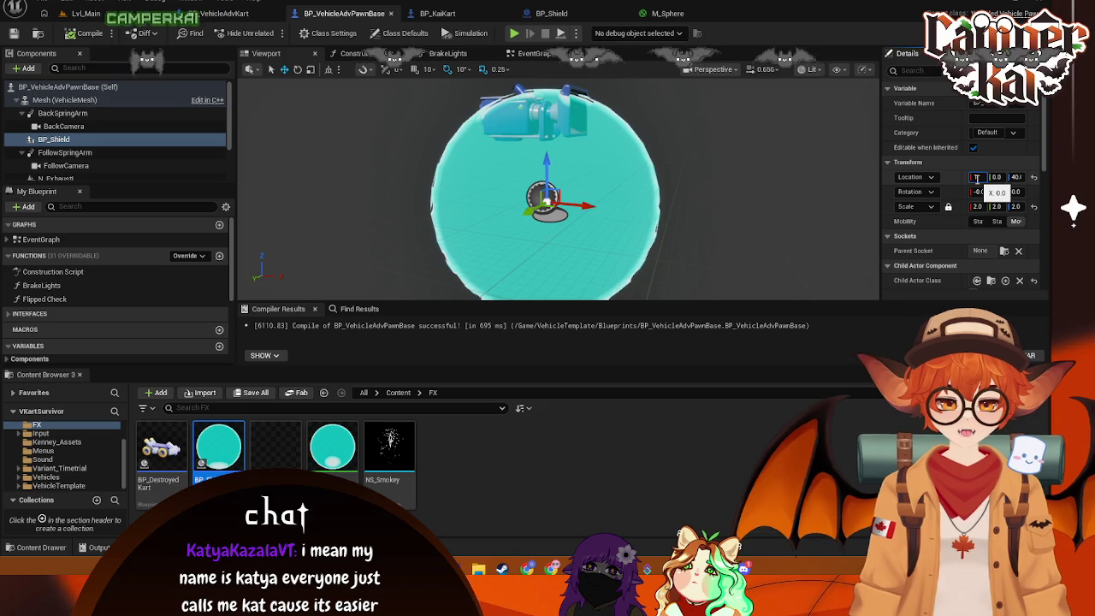
{"action": "key", "text": "Return"}
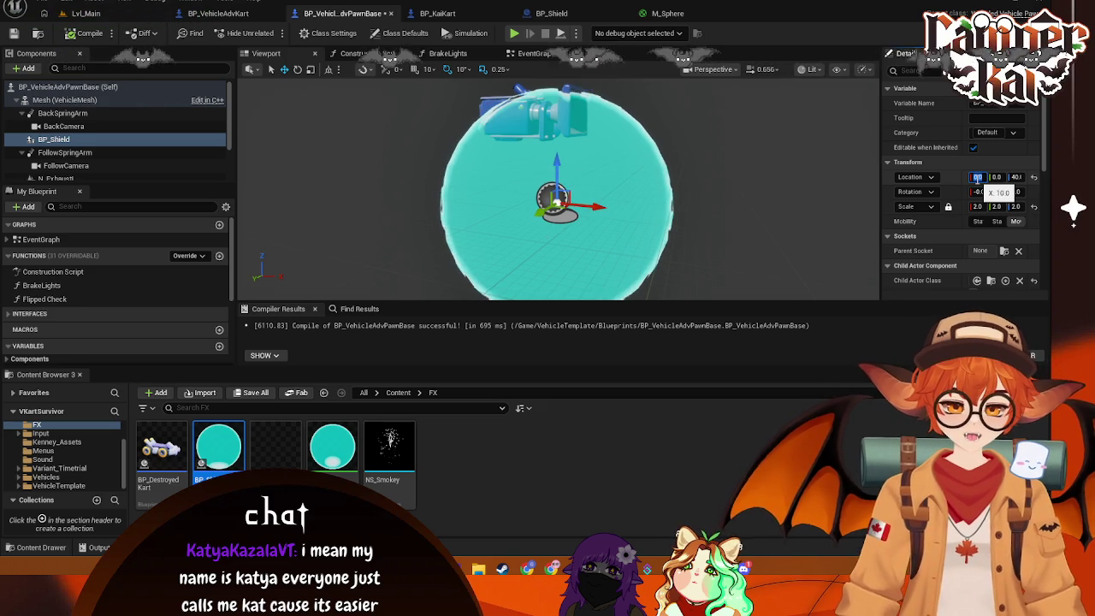
{"action": "left_click", "coordinate": [741, 223]}
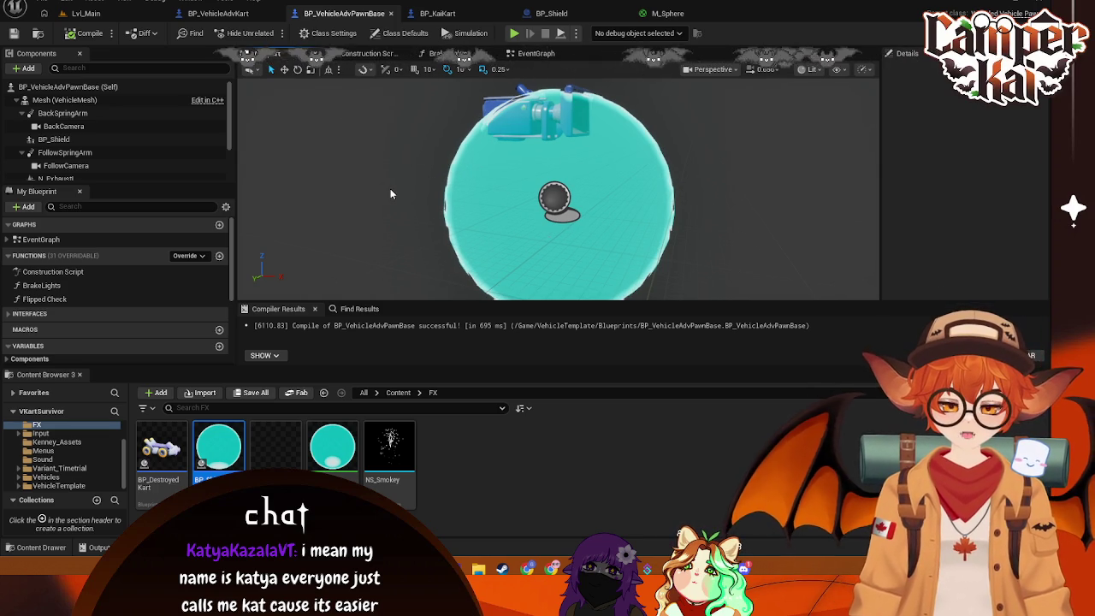
Reselect BP_Shield and turn off its Visible setting under Rendering
{"action": "left_click", "coordinate": [229, 14]}
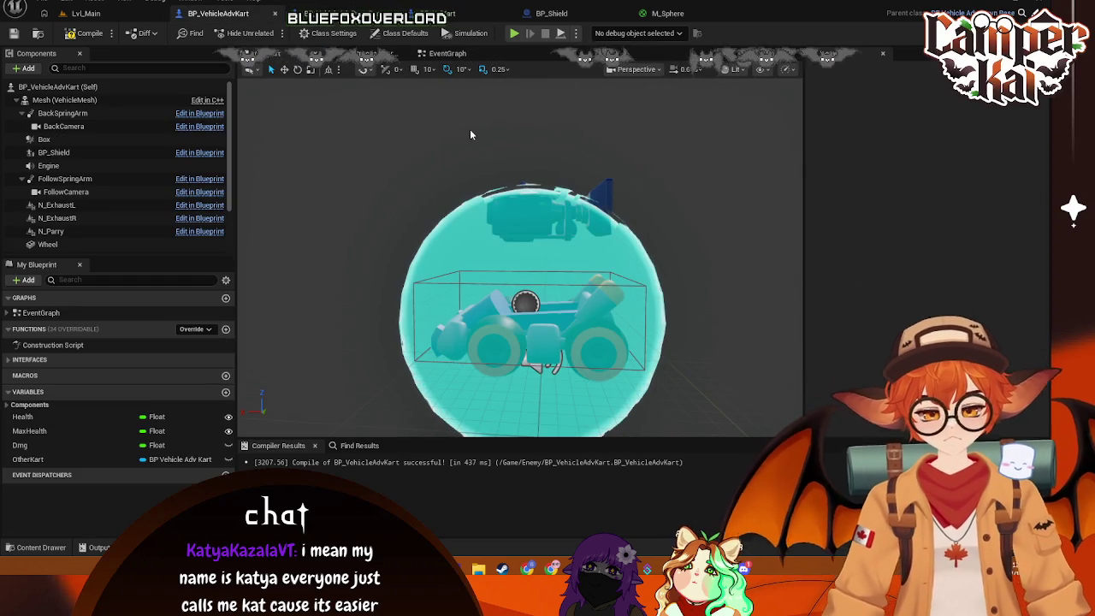
{"action": "left_click", "coordinate": [355, 13]}
{"action": "left_click_drag", "start_coordinate": [219, 445], "coordinate": [62, 137]}
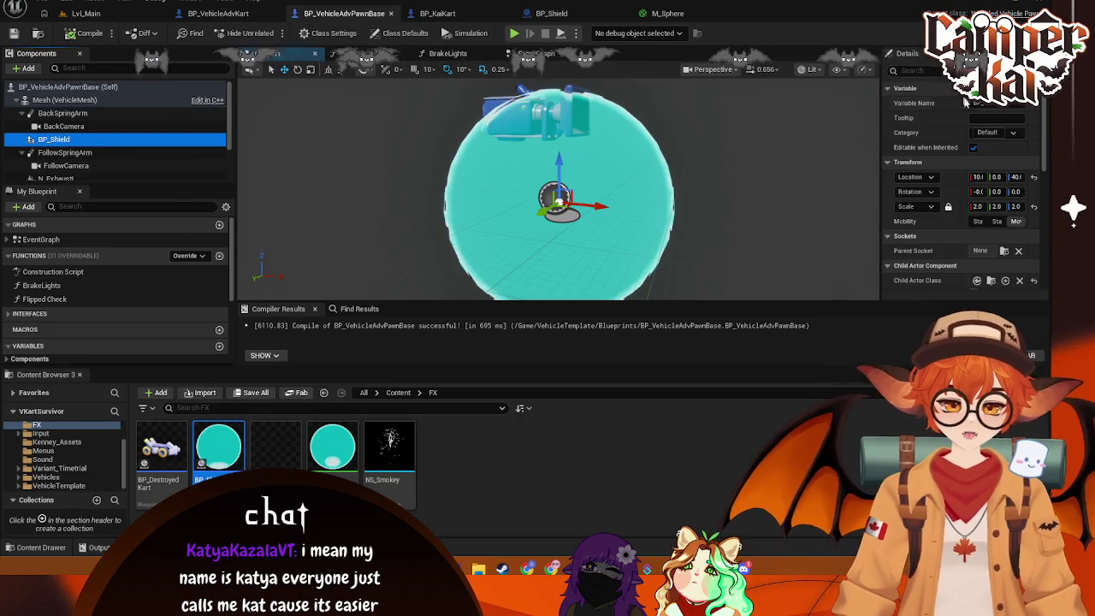
{"action": "scroll", "coordinate": [975, 172], "scroll_direction": "down", "scroll_amount": 5}
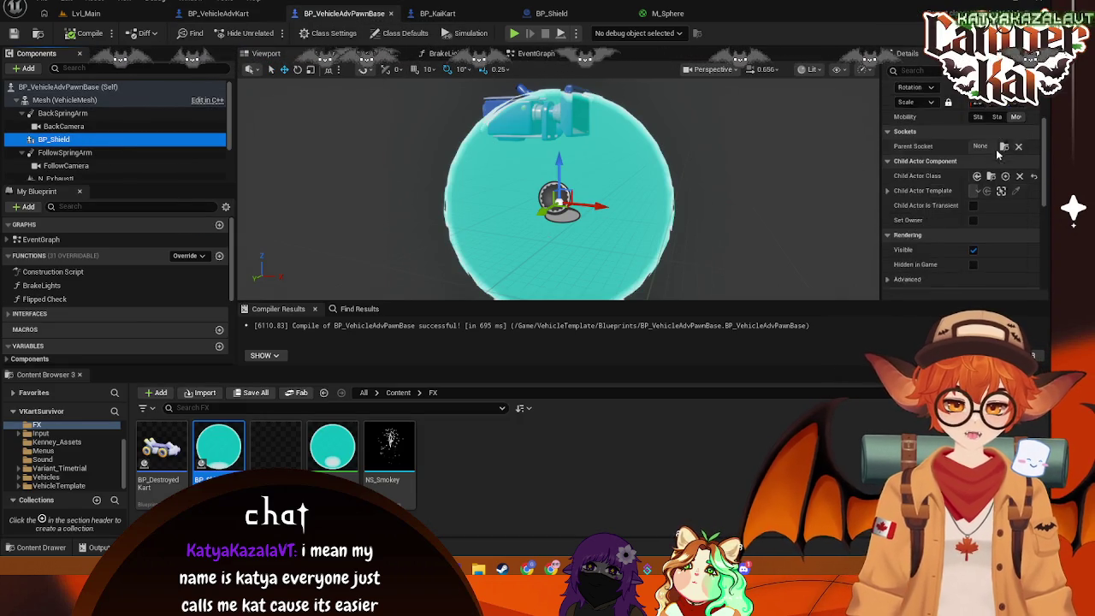
{"action": "left_click", "coordinate": [973, 197]}
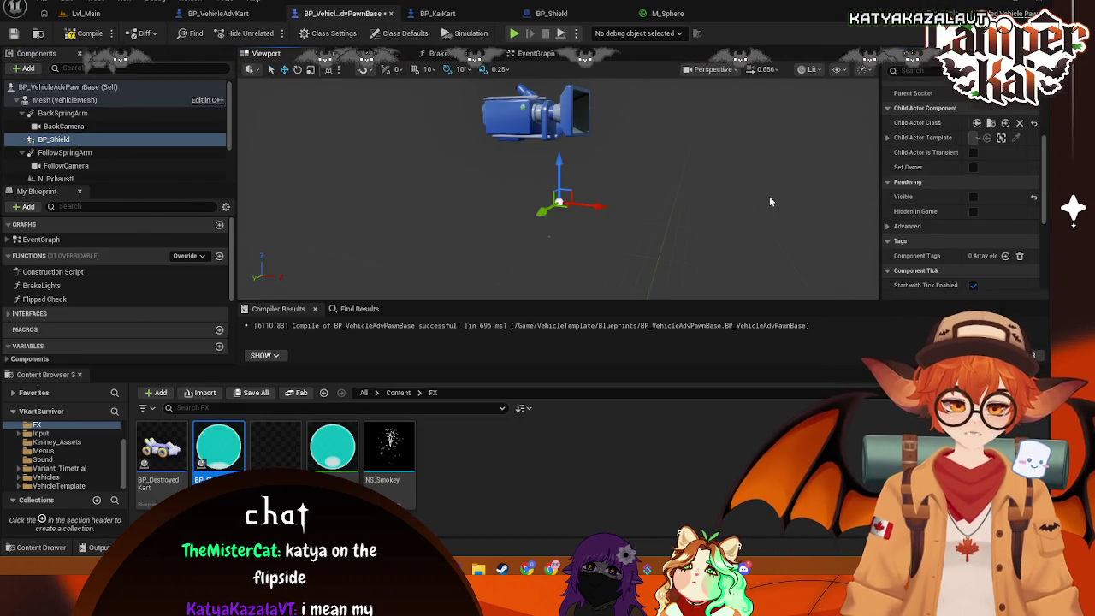
Save all, then change the Parry chain's first Delay in the EventGraph from 0.25 to 0.5 seconds
{"action": "left_click", "coordinate": [765, 200]}
{"action": "key", "text": "ctrl+s"}
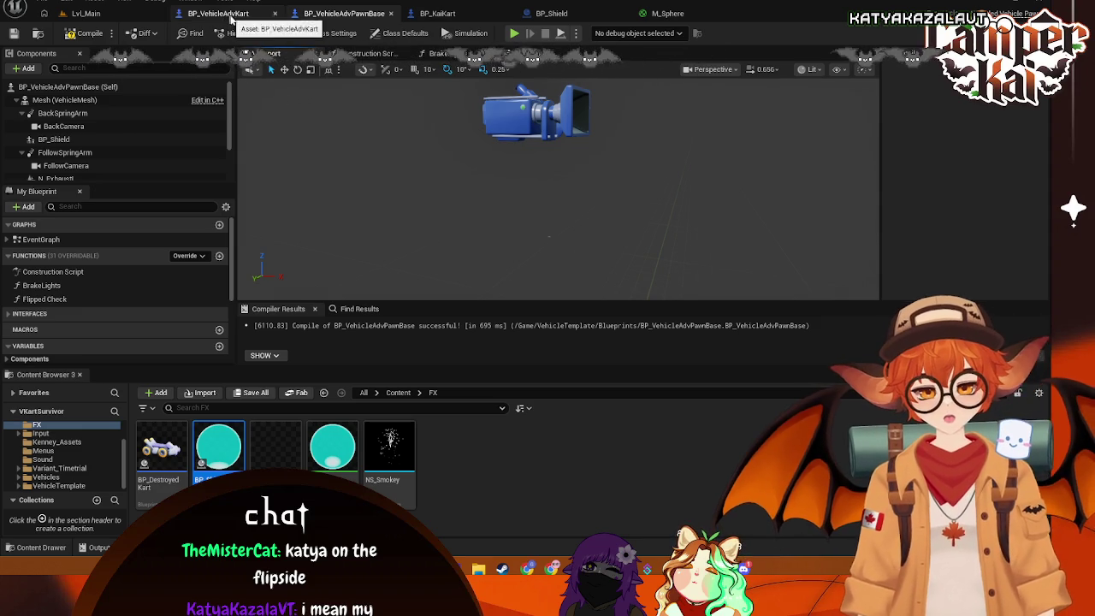
{"action": "left_click", "coordinate": [376, 53]}
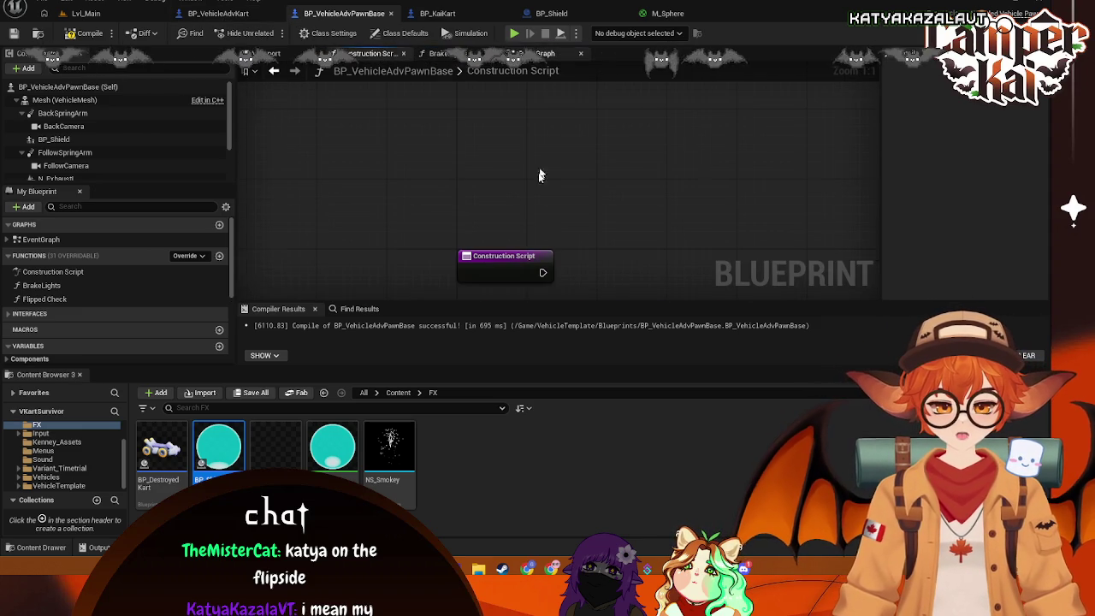
{"action": "left_click", "coordinate": [545, 53]}
{"action": "mouse_move", "coordinate": [560, 203]}
{"action": "left_mouse_down"}
{"action": "mouse_move", "coordinate": [467, 200]}
{"action": "mouse_move", "coordinate": [459, 176]}
{"action": "mouse_move", "coordinate": [445, 174]}
{"action": "left_mouse_up"}
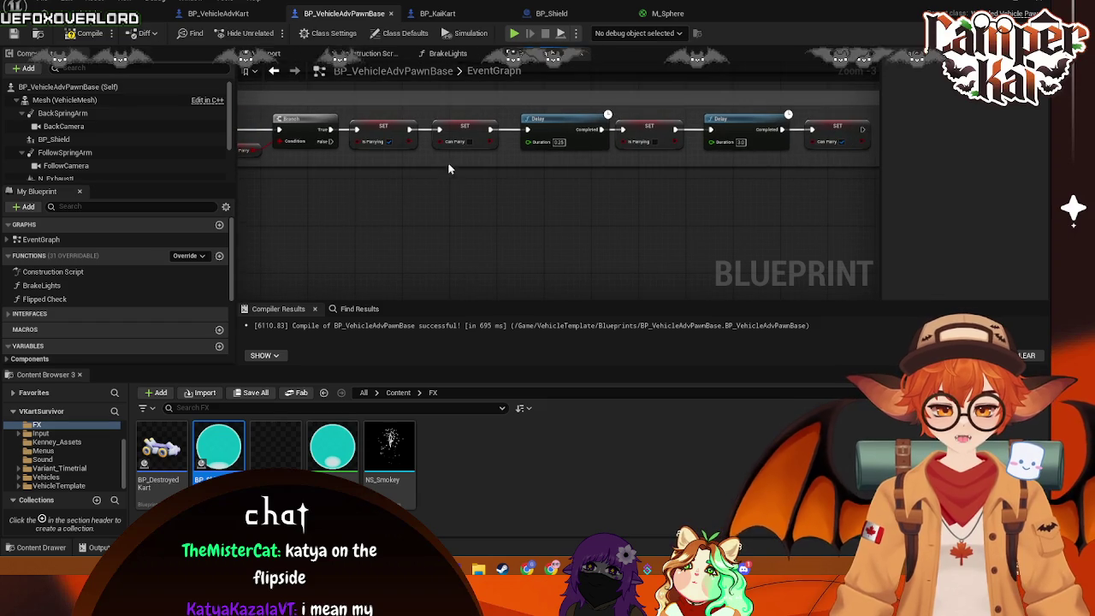
{"action": "left_click_drag", "start_coordinate": [488, 129], "coordinate": [508, 188]}
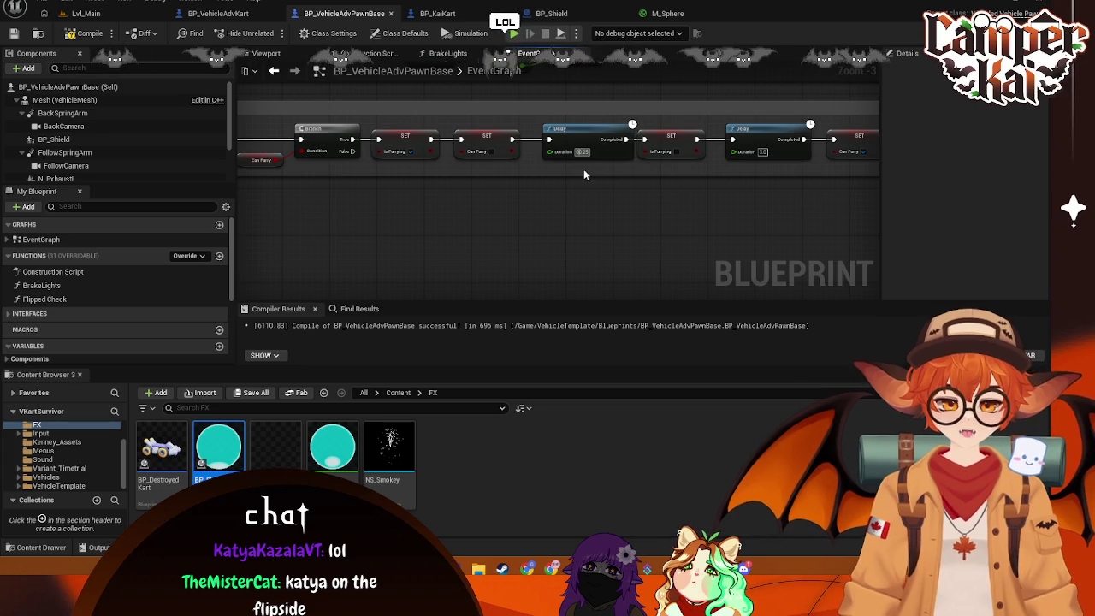
{"action": "key", "text": "Return"}
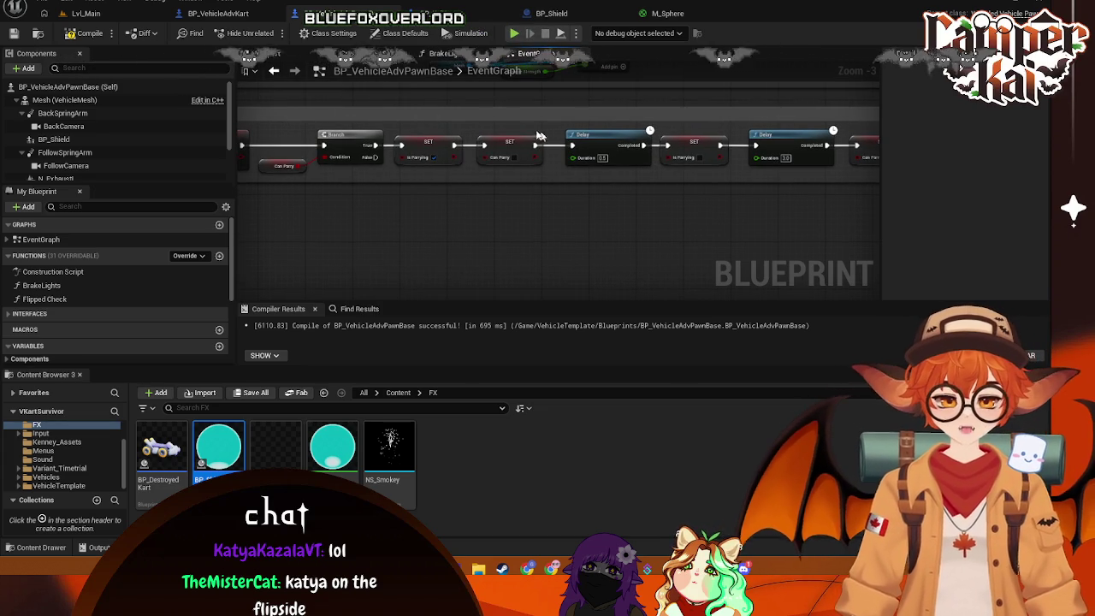
{"action": "scroll", "coordinate": [102, 274], "scroll_direction": "down", "scroll_amount": 3}
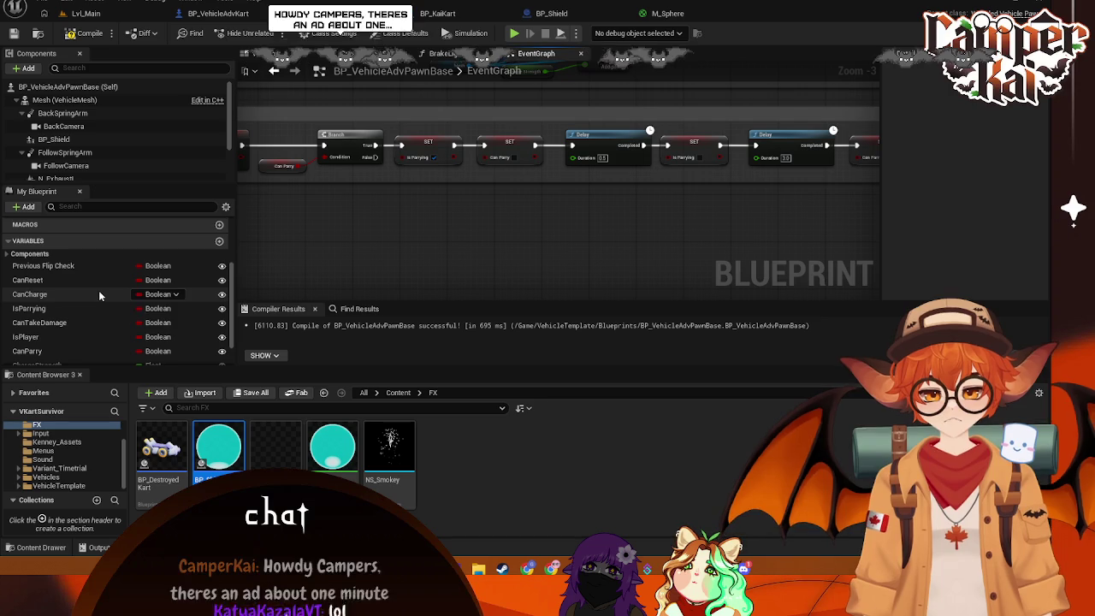
Add a BP_Shield Set Visibility node wired between the CanParry SET and the first Delay
{"action": "mouse_move", "coordinate": [53, 138]}
{"action": "left_mouse_down"}
{"action": "mouse_move", "coordinate": [525, 195]}
{"action": "mouse_move", "coordinate": [588, 179]}
{"action": "left_mouse_up"}
{"action": "type", "text": "Set Visi"}
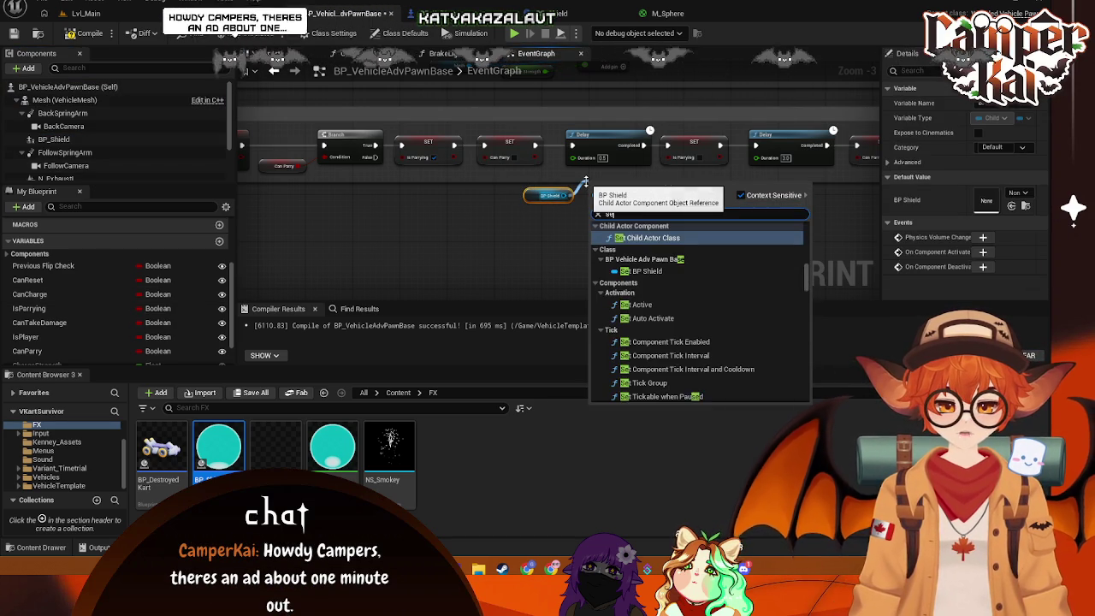
{"action": "left_click", "coordinate": [633, 237]}
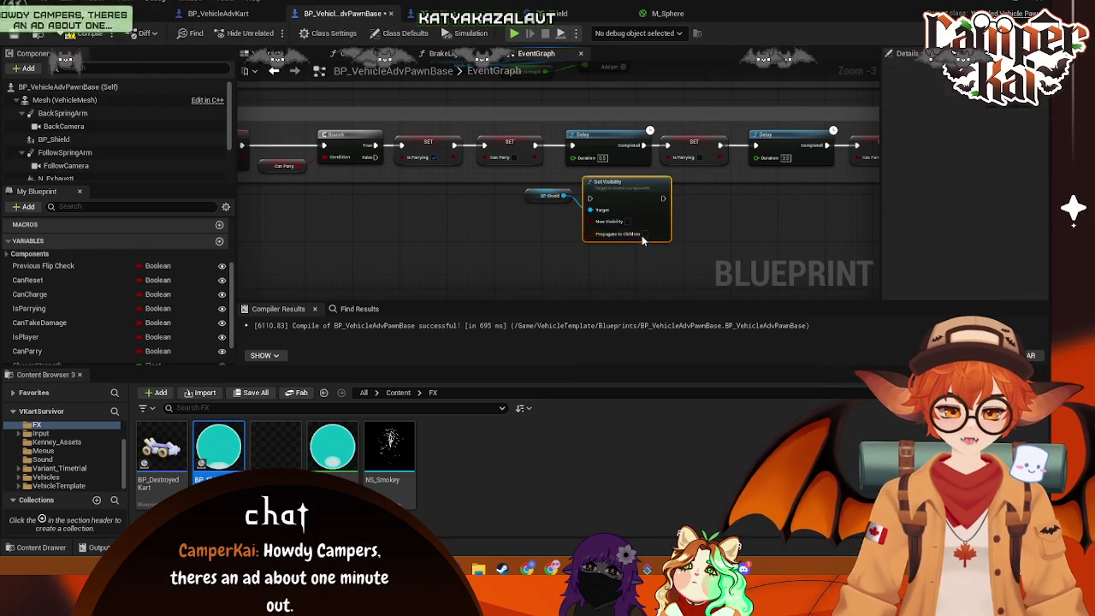
{"action": "left_click_drag", "start_coordinate": [623, 206], "coordinate": [594, 200]}
{"action": "mouse_move", "coordinate": [537, 146]}
{"action": "left_mouse_down"}
{"action": "mouse_move", "coordinate": [560, 196]}
{"action": "mouse_move", "coordinate": [514, 195]}
{"action": "left_mouse_up"}
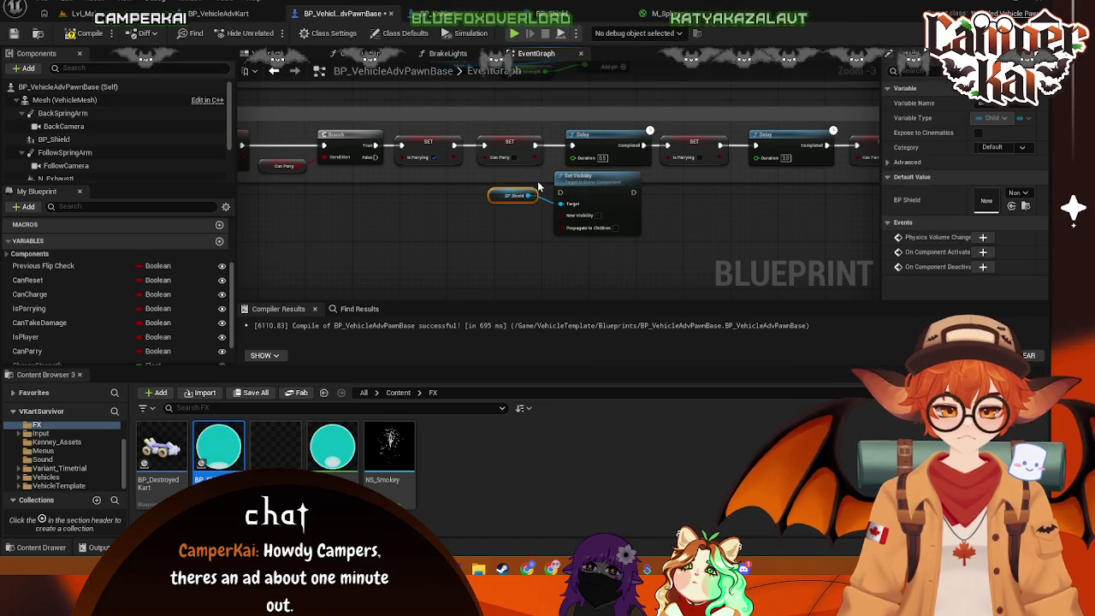
{"action": "left_click_drag", "start_coordinate": [534, 147], "coordinate": [560, 193]}
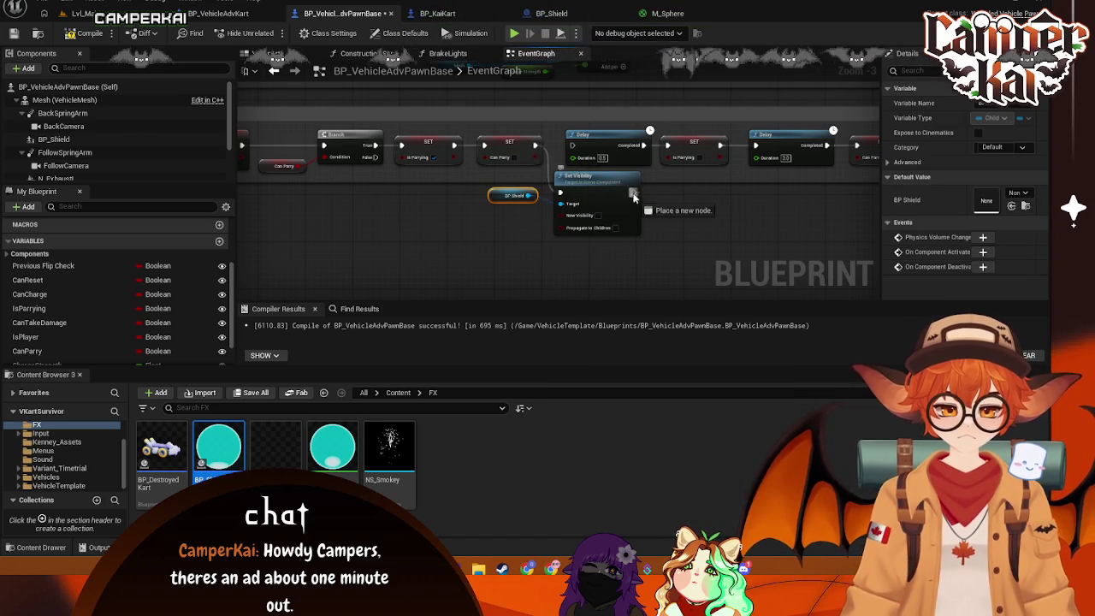
{"action": "left_click_drag", "start_coordinate": [633, 194], "coordinate": [573, 147]}
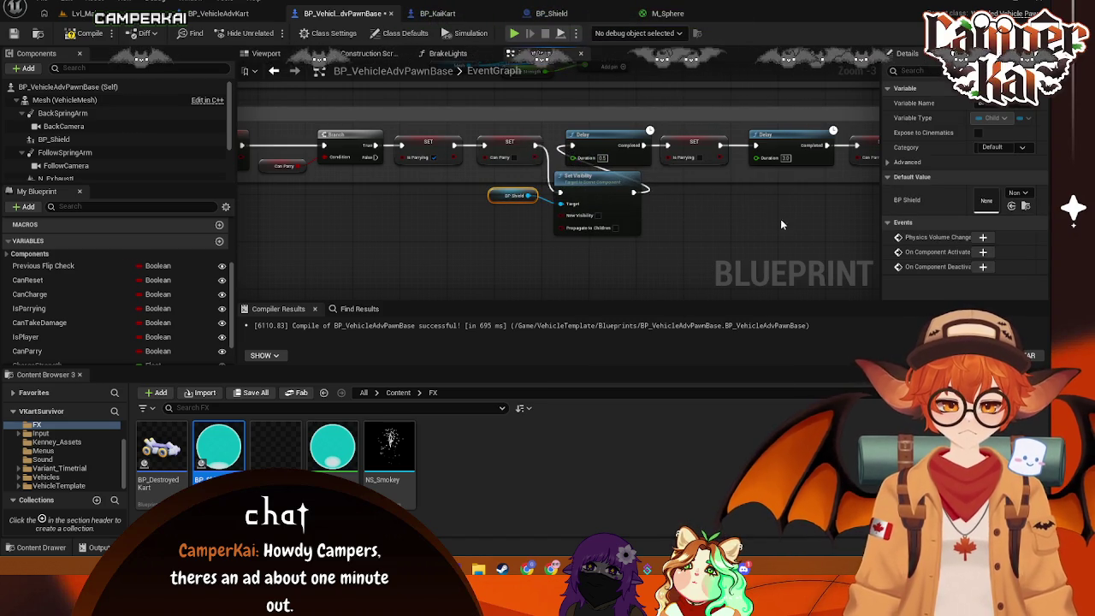
Shift the Delay chain right and line up Set Visibility and the BP_Shield getter inside the enlarged Parry comment
{"action": "left_click_drag", "start_coordinate": [779, 218], "coordinate": [716, 179]}
{"action": "key", "text": "c"}
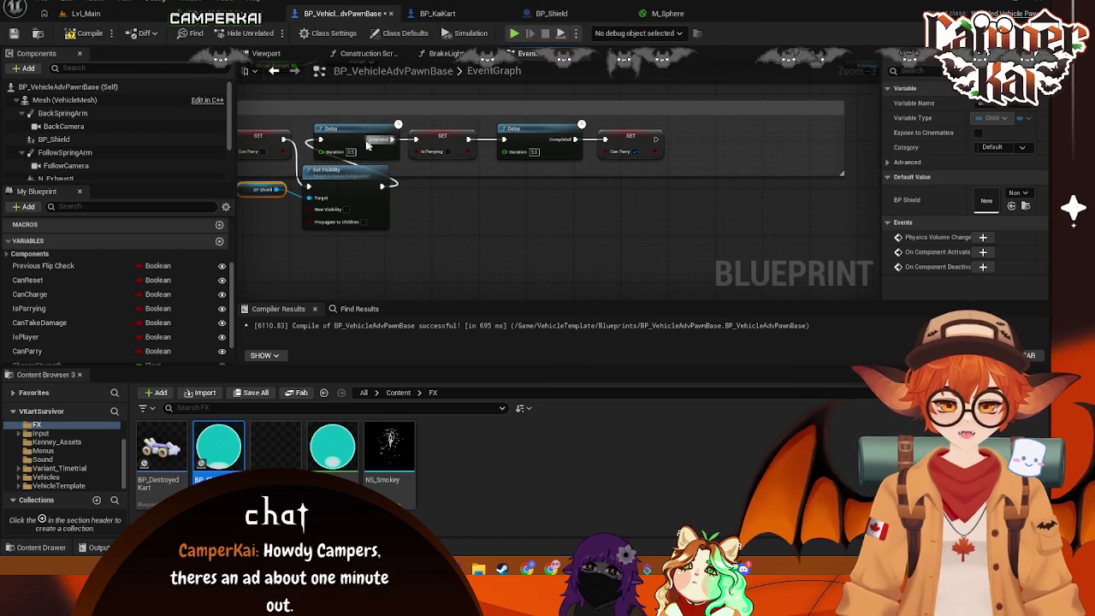
{"action": "left_click", "coordinate": [372, 145]}
{"action": "left_click_drag", "start_coordinate": [518, 141], "coordinate": [695, 147]}
{"action": "left_click_drag", "start_coordinate": [359, 181], "coordinate": [417, 130]}
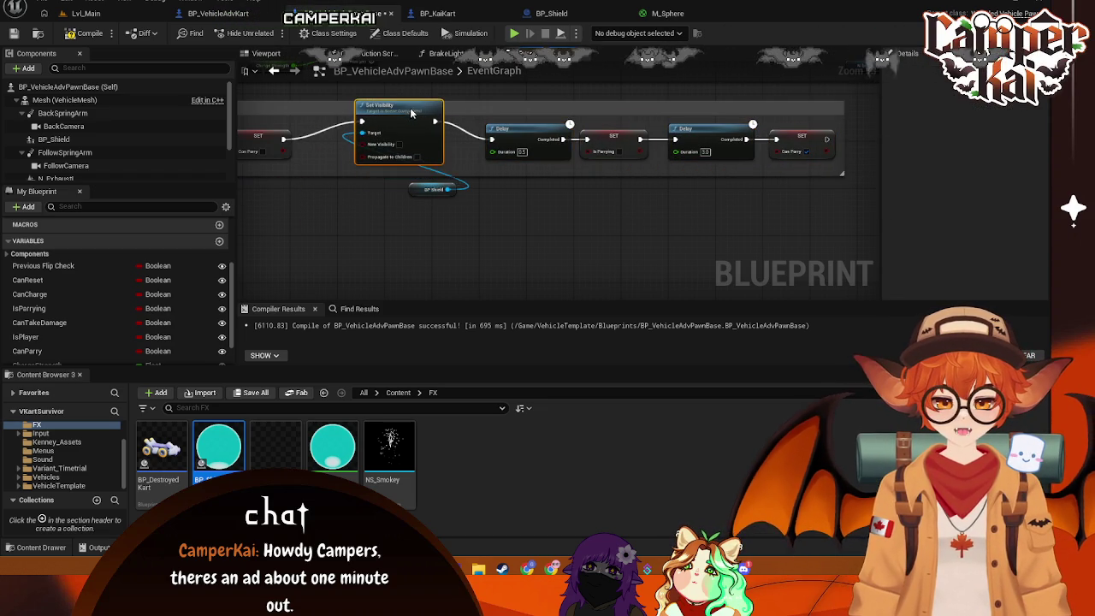
{"action": "left_click_drag", "start_coordinate": [528, 175], "coordinate": [509, 215]}
{"action": "left_click_drag", "start_coordinate": [406, 135], "coordinate": [409, 150]}
{"action": "mouse_move", "coordinate": [432, 188]}
{"action": "left_mouse_down"}
{"action": "mouse_move", "coordinate": [428, 166]}
{"action": "mouse_move", "coordinate": [317, 177]}
{"action": "left_mouse_up"}
{"action": "left_click_drag", "start_coordinate": [415, 118], "coordinate": [415, 134]}
{"action": "key", "text": "Home"}
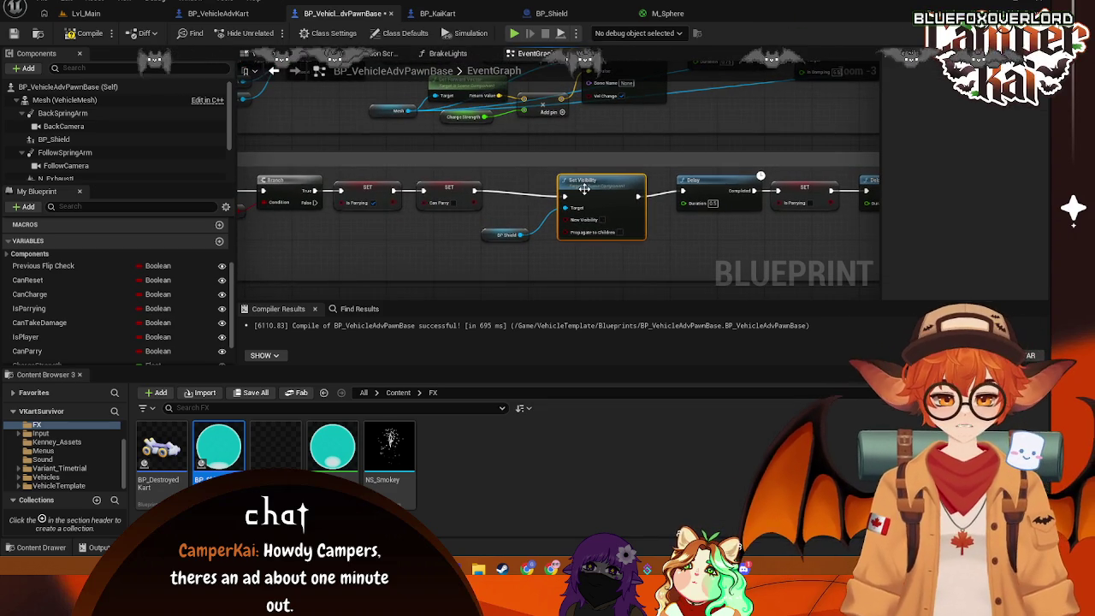
{"action": "scroll", "coordinate": [548, 220], "scroll_direction": "down", "scroll_amount": 1}
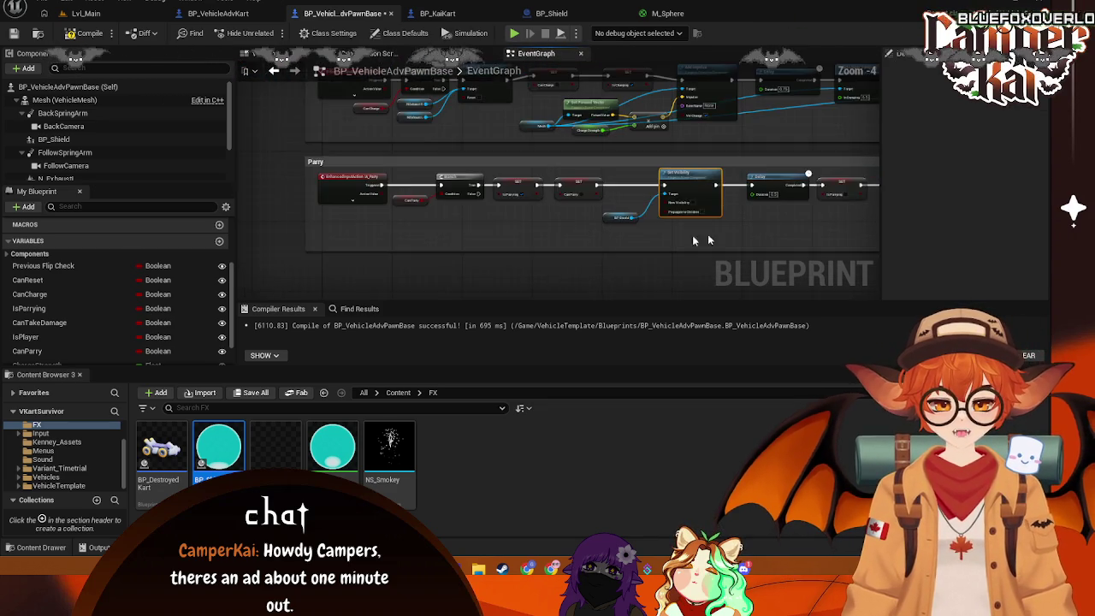
Tidy the Parry row, pulling Set Visibility and the BP_Shield getter closer to the SET nodes
{"action": "left_click_drag", "start_coordinate": [733, 242], "coordinate": [238, 191]}
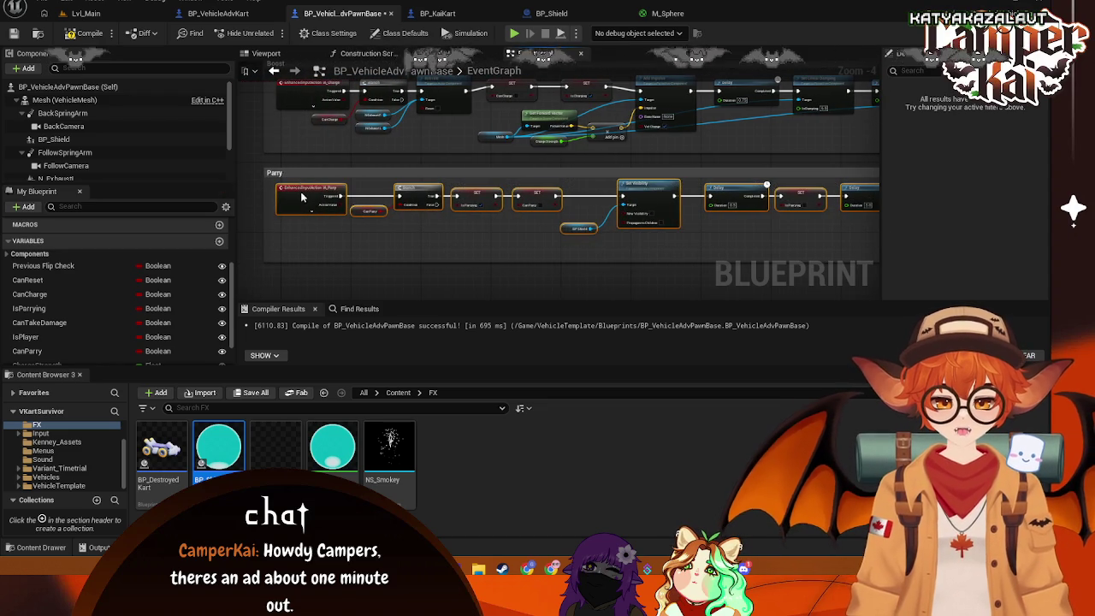
{"action": "scroll", "coordinate": [557, 264], "scroll_direction": "up", "scroll_amount": 1}
{"action": "left_click_drag", "start_coordinate": [461, 233], "coordinate": [463, 231]}
{"action": "left_click_drag", "start_coordinate": [412, 269], "coordinate": [614, 286]}
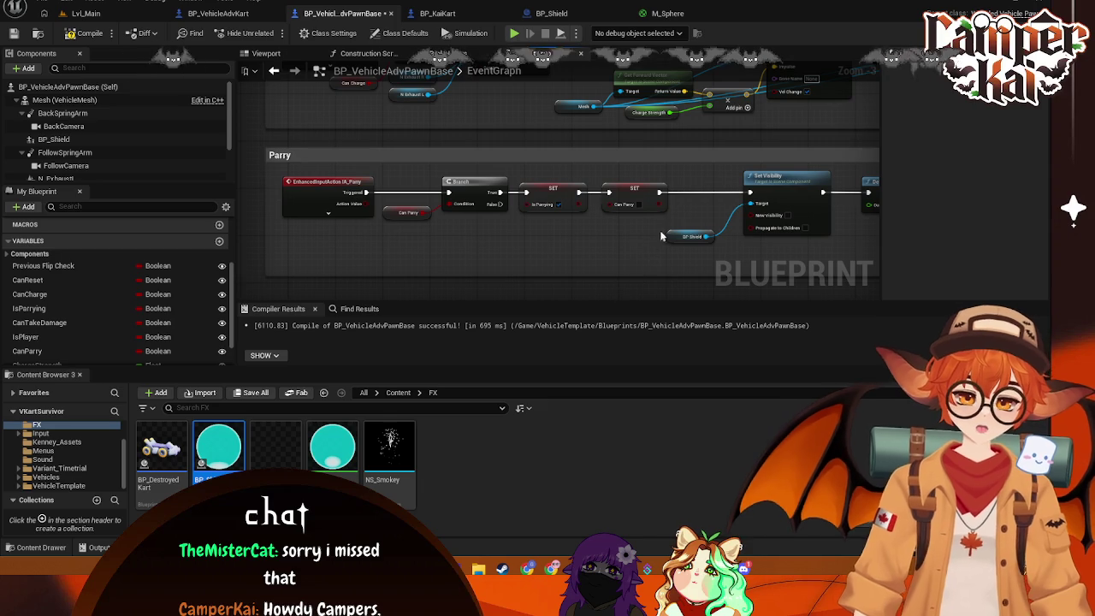
{"action": "left_click_drag", "start_coordinate": [677, 237], "coordinate": [626, 225]}
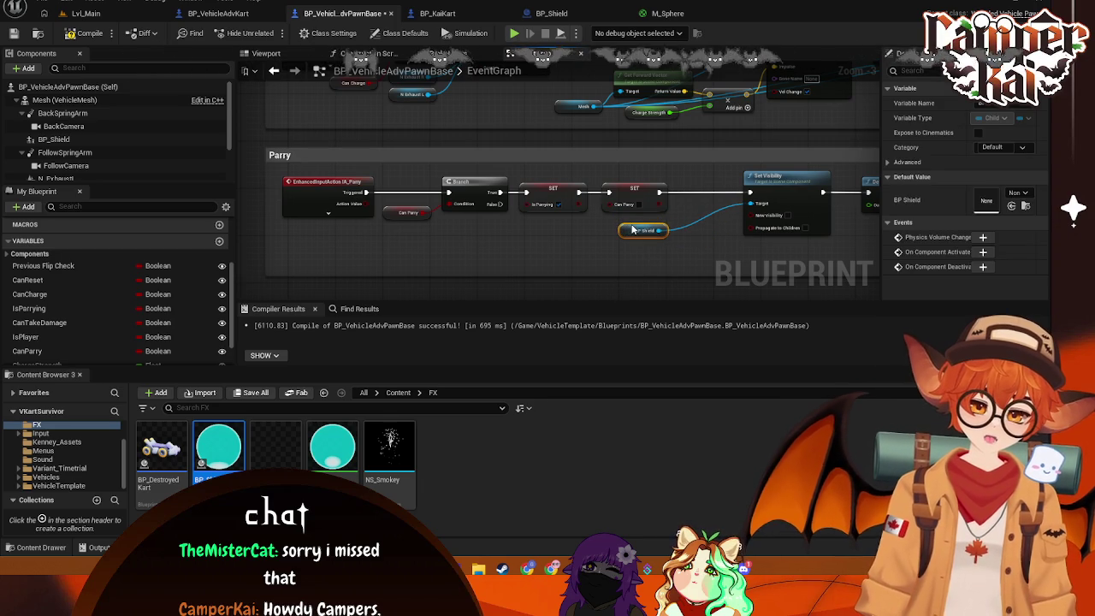
{"action": "left_click_drag", "start_coordinate": [731, 171], "coordinate": [419, 171]}
{"action": "left_click", "coordinate": [582, 172]}
{"action": "mouse_move", "coordinate": [864, 237]}
{"action": "left_mouse_down"}
{"action": "mouse_move", "coordinate": [790, 237]}
{"action": "mouse_move", "coordinate": [558, 170]}
{"action": "mouse_move", "coordinate": [499, 164]}
{"action": "mouse_move", "coordinate": [418, 182]}
{"action": "left_mouse_up"}
{"action": "left_click_drag", "start_coordinate": [843, 243], "coordinate": [855, 197]}
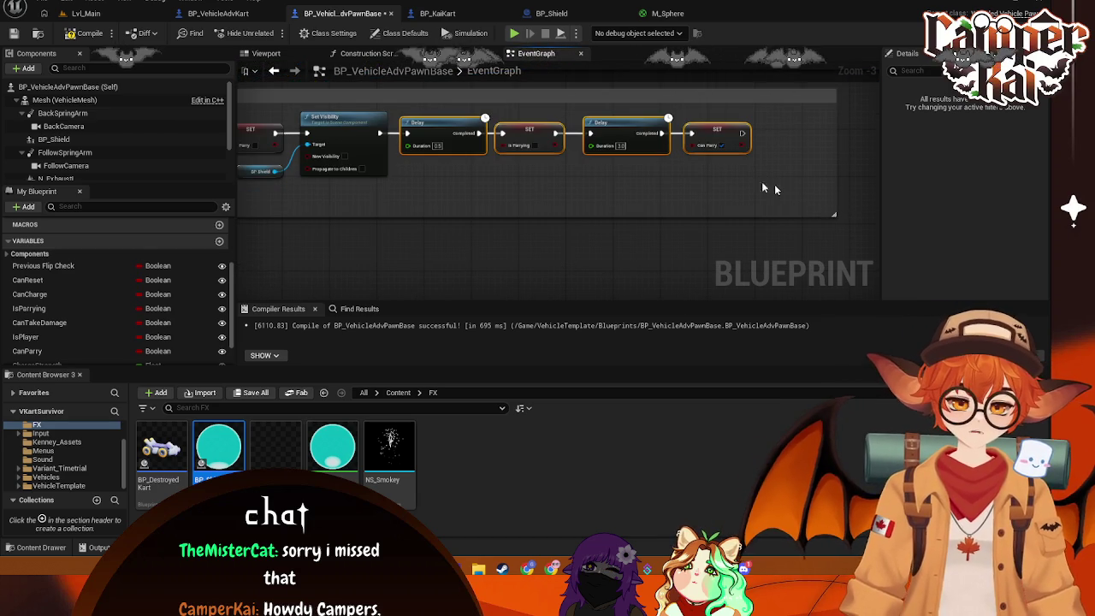
{"action": "left_click", "coordinate": [350, 142]}
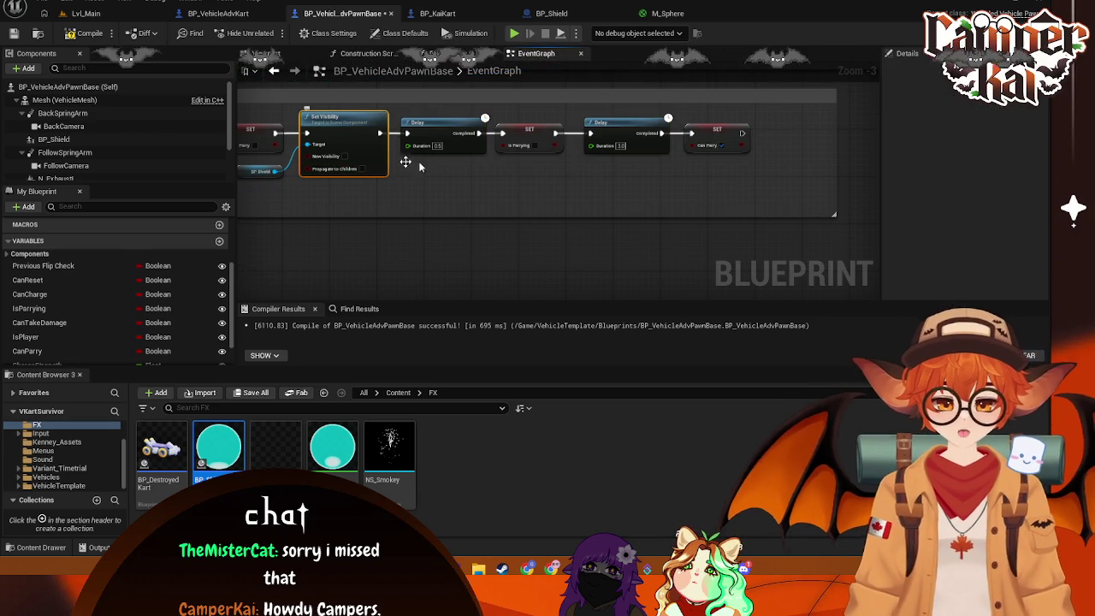
{"action": "left_click_drag", "start_coordinate": [278, 174], "coordinate": [526, 160]}
Duplicate Set Visibility, wire it after SET IsParrying before the final Delay with BP_Shield target, and compile
{"action": "key", "text": "Escape"}
{"action": "key", "text": "ctrl+c"}
{"action": "key", "text": "ctrl+v"}
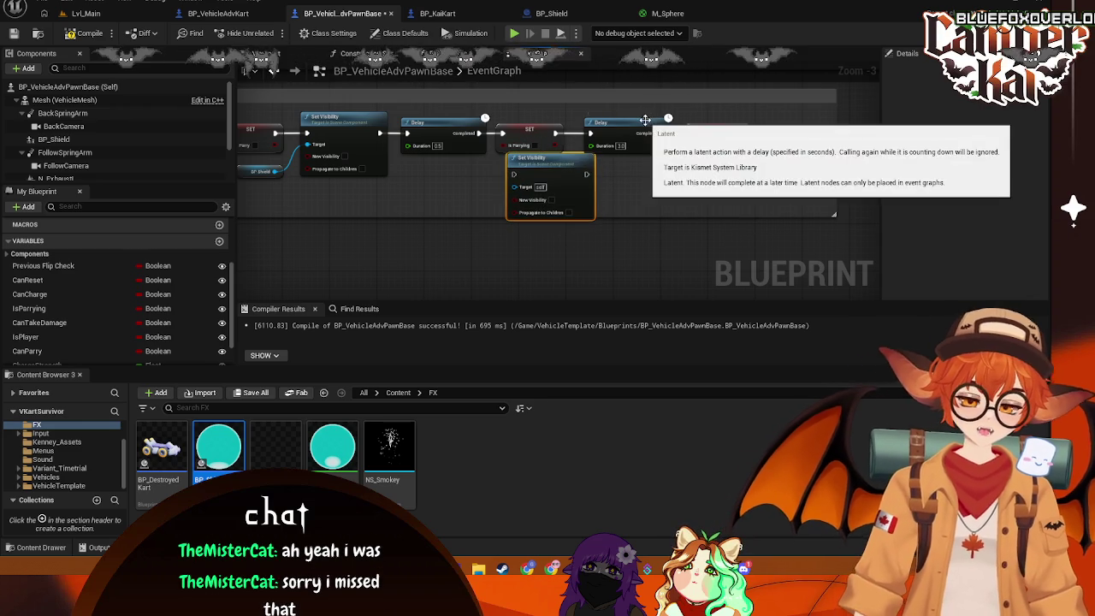
{"action": "left_click_drag", "start_coordinate": [555, 133], "coordinate": [513, 173]}
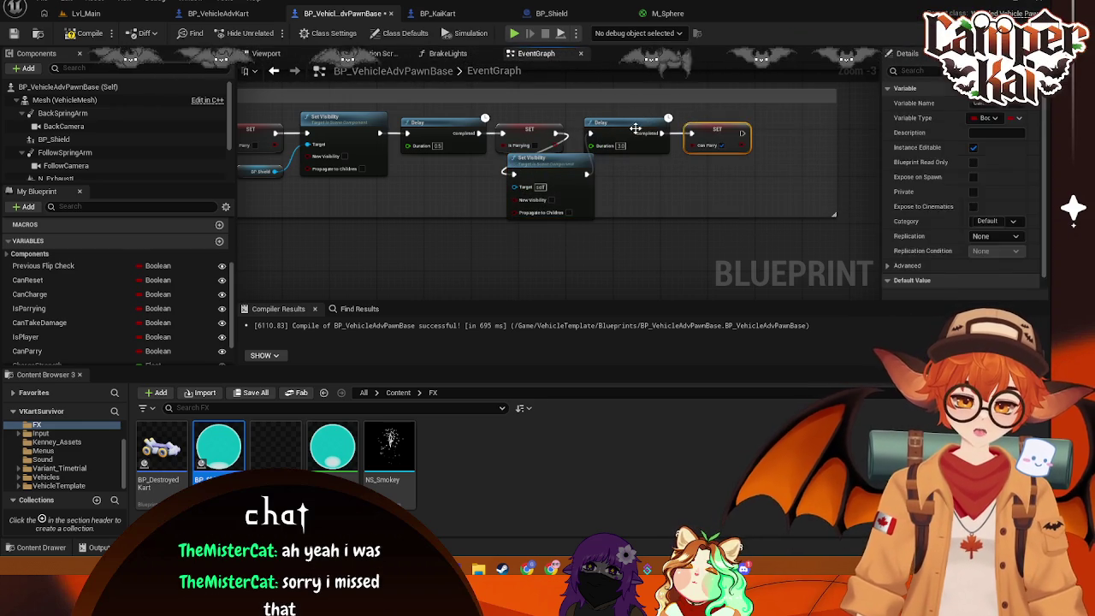
{"action": "left_click_drag", "start_coordinate": [628, 128], "coordinate": [739, 122]}
{"action": "left_click_drag", "start_coordinate": [574, 163], "coordinate": [634, 123]}
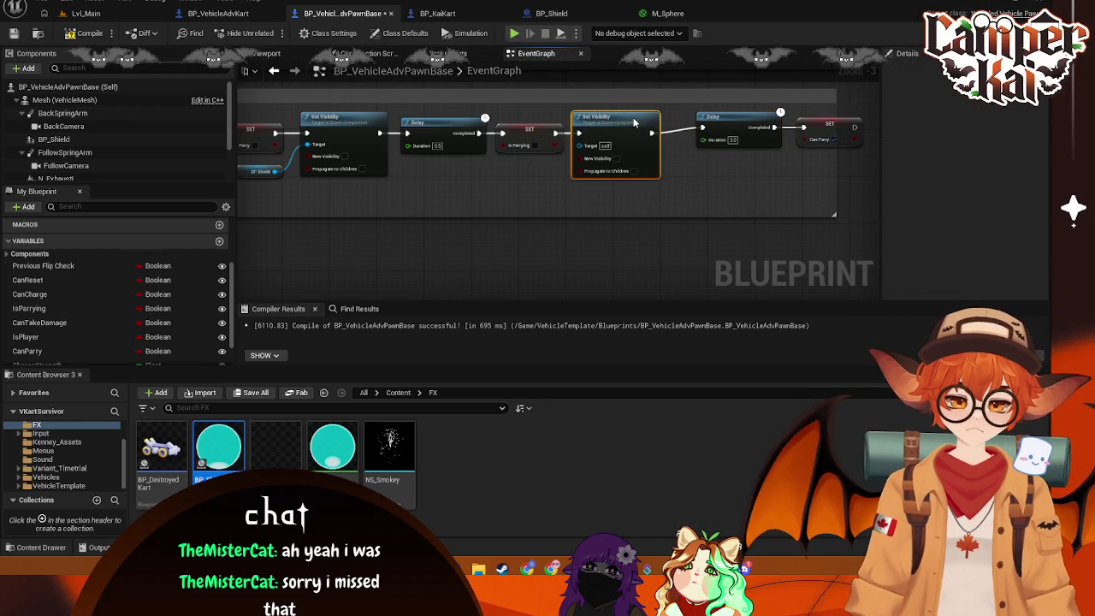
{"action": "left_click_drag", "start_coordinate": [734, 128], "coordinate": [710, 128]}
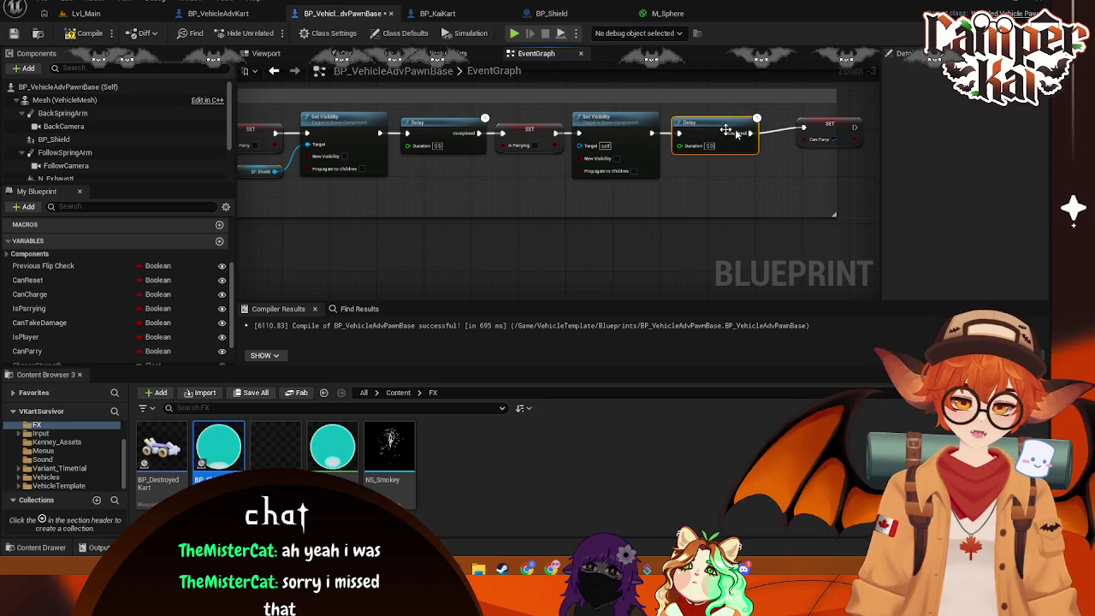
{"action": "left_click_drag", "start_coordinate": [825, 127], "coordinate": [797, 128]}
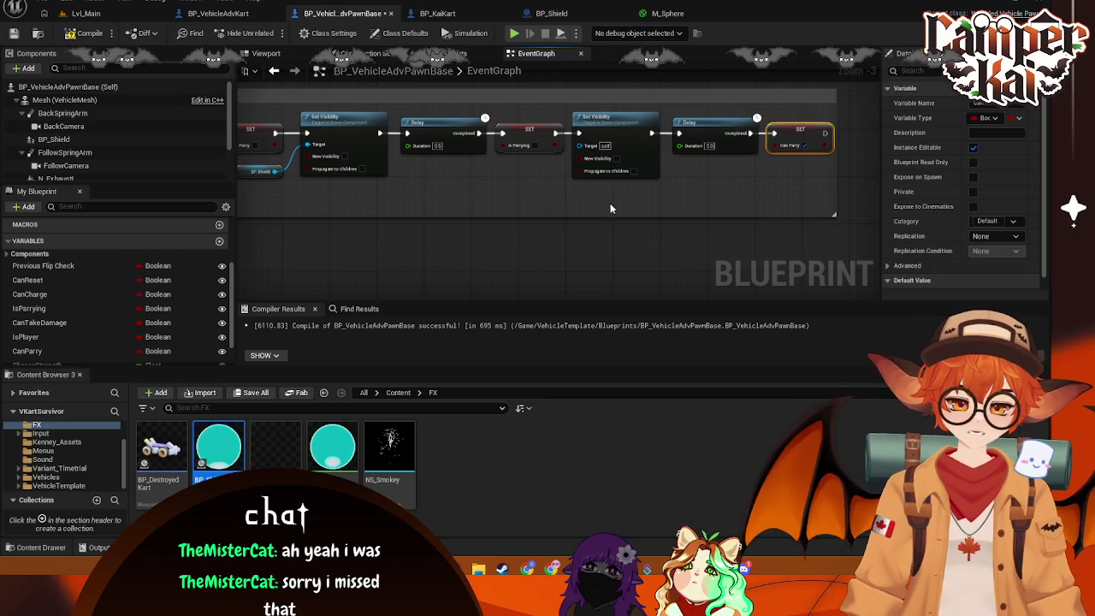
{"action": "left_click_drag", "start_coordinate": [333, 175], "coordinate": [631, 152]}
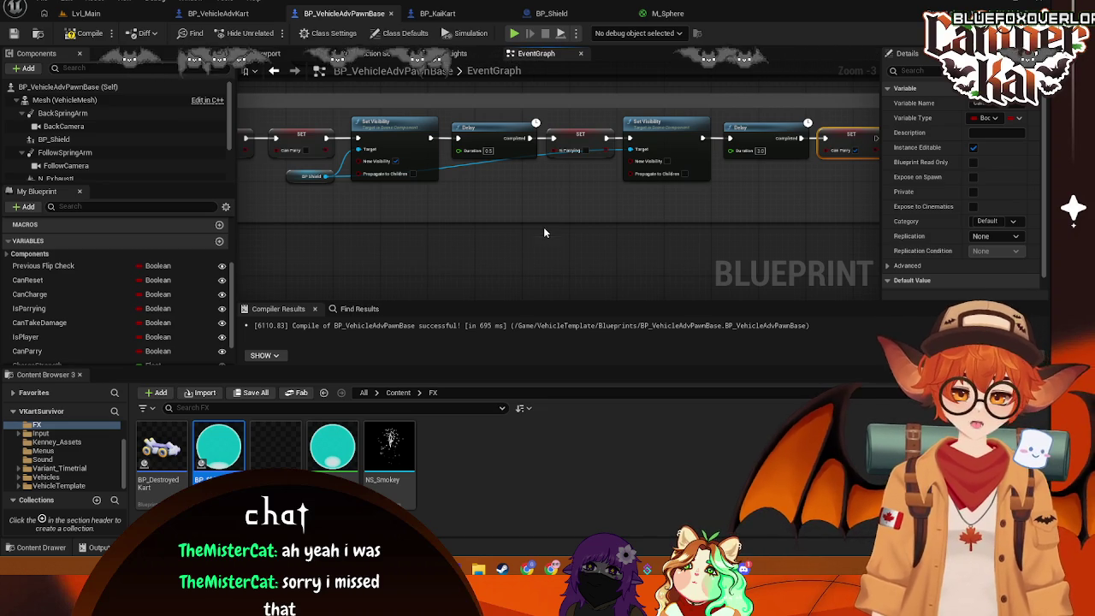
{"action": "left_click", "coordinate": [89, 36]}
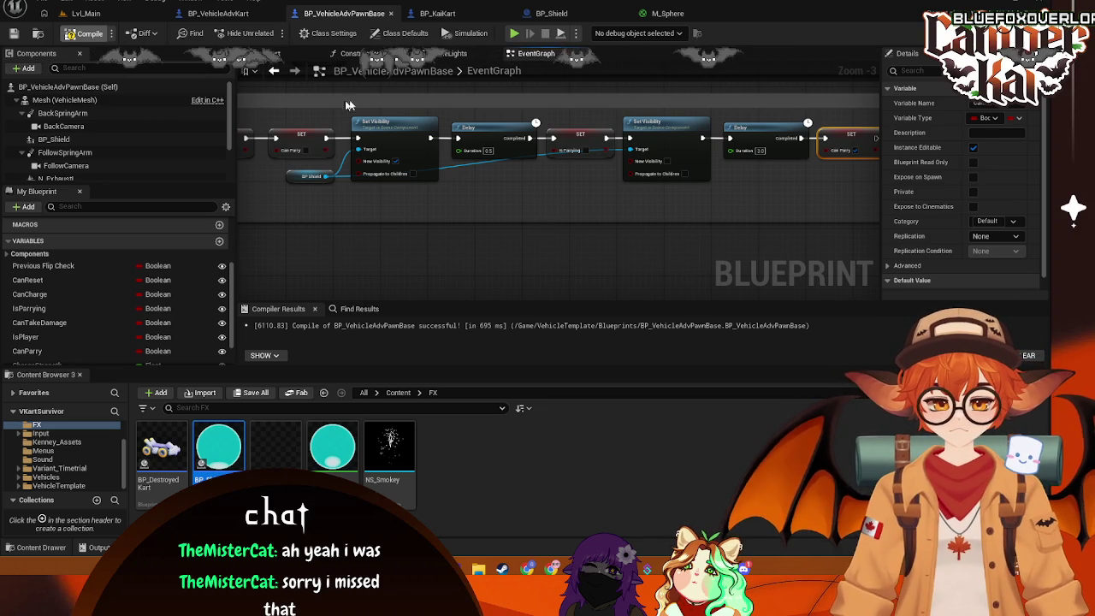
Play-test Lvl_Main briefly up to its title menu, then stop
{"action": "left_click", "coordinate": [130, 13]}
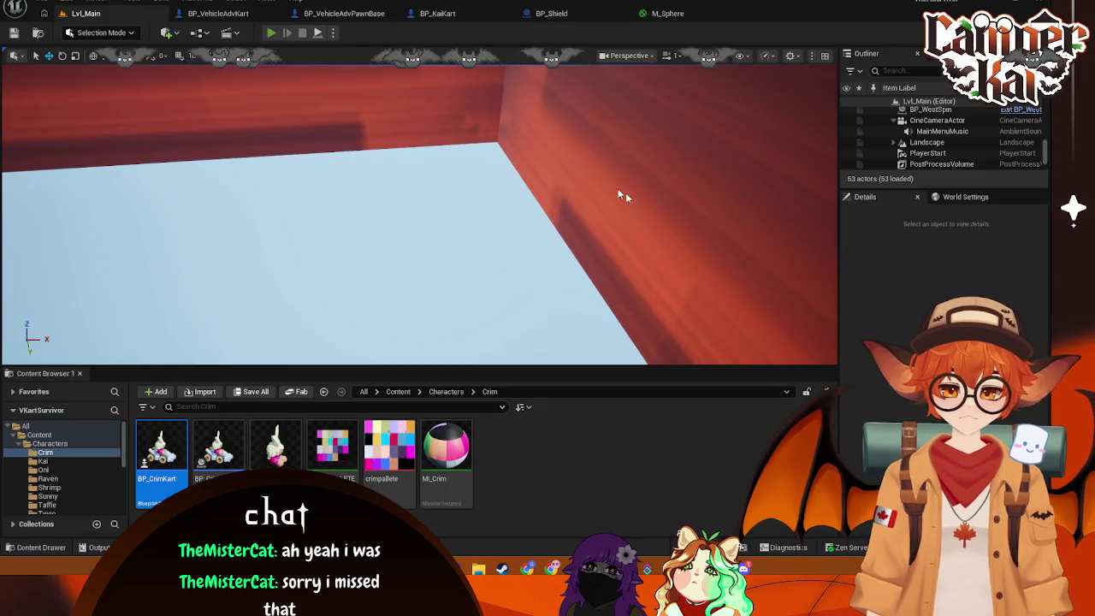
{"action": "key", "text": "alt+p"}
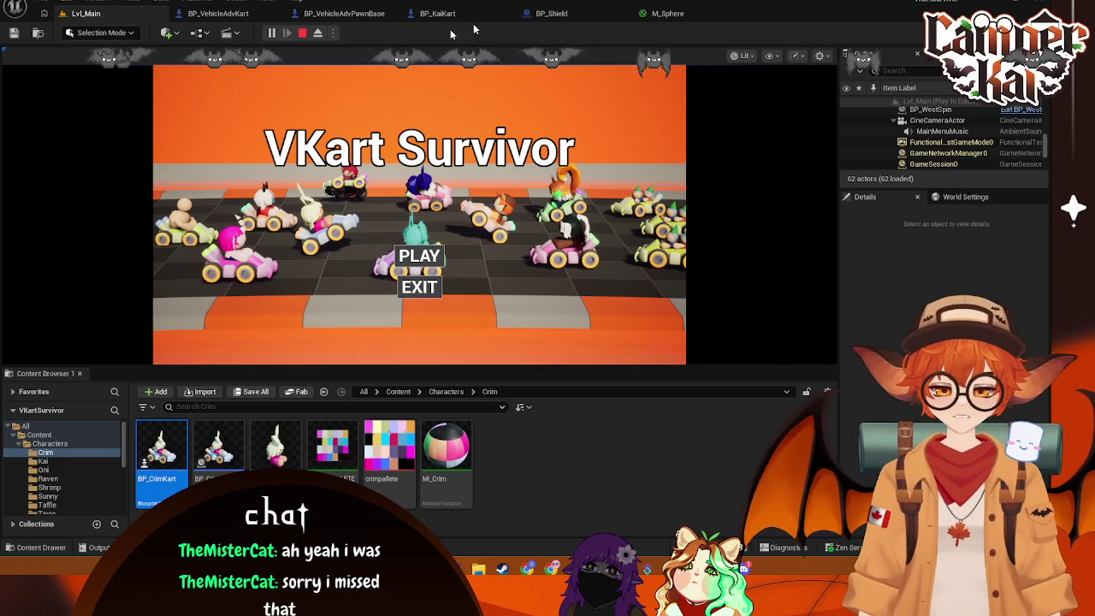
{"action": "left_click", "coordinate": [302, 34]}
{"action": "scroll", "coordinate": [69, 462], "scroll_direction": "down", "scroll_amount": 5}
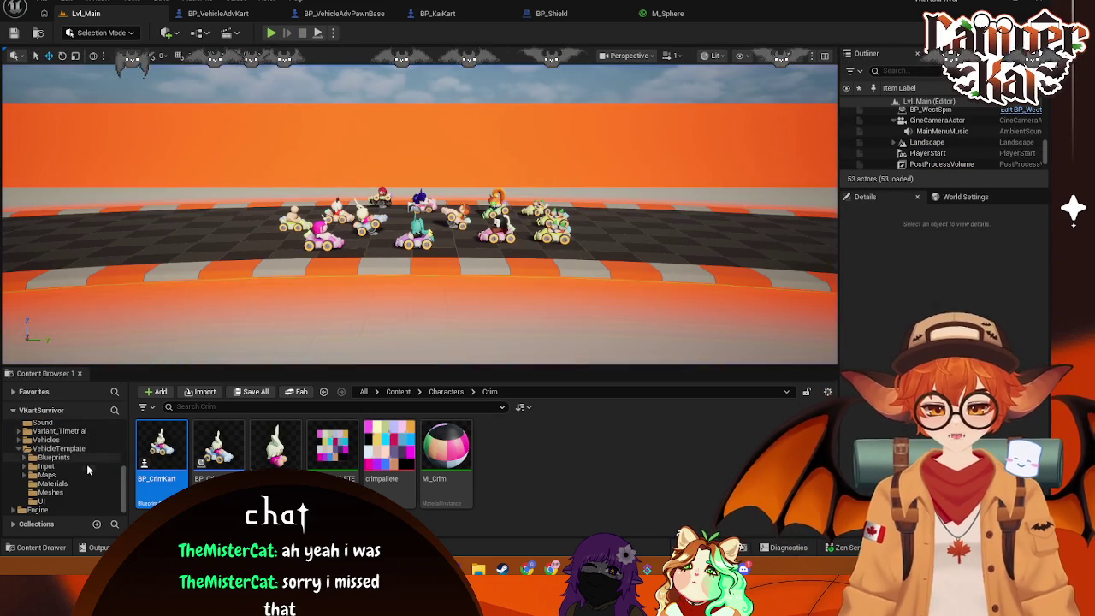
{"action": "scroll", "coordinate": [72, 496], "scroll_direction": "up", "scroll_amount": 2}
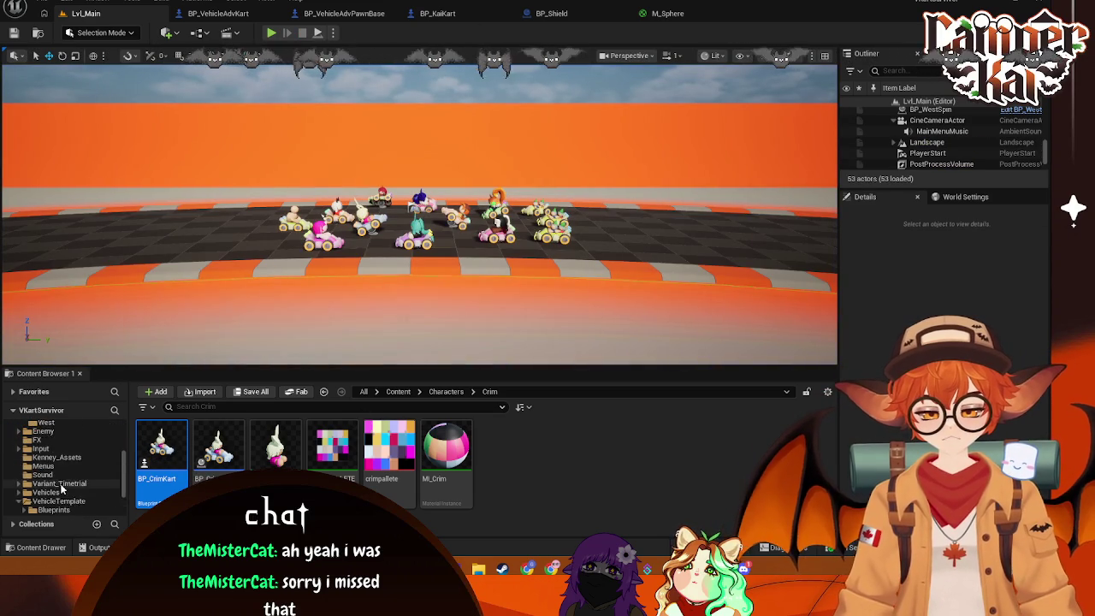
Open WBP_Main from the Menus folder and select the VKart Survivor title text
{"action": "left_click", "coordinate": [51, 457]}
{"action": "left_click", "coordinate": [77, 475]}
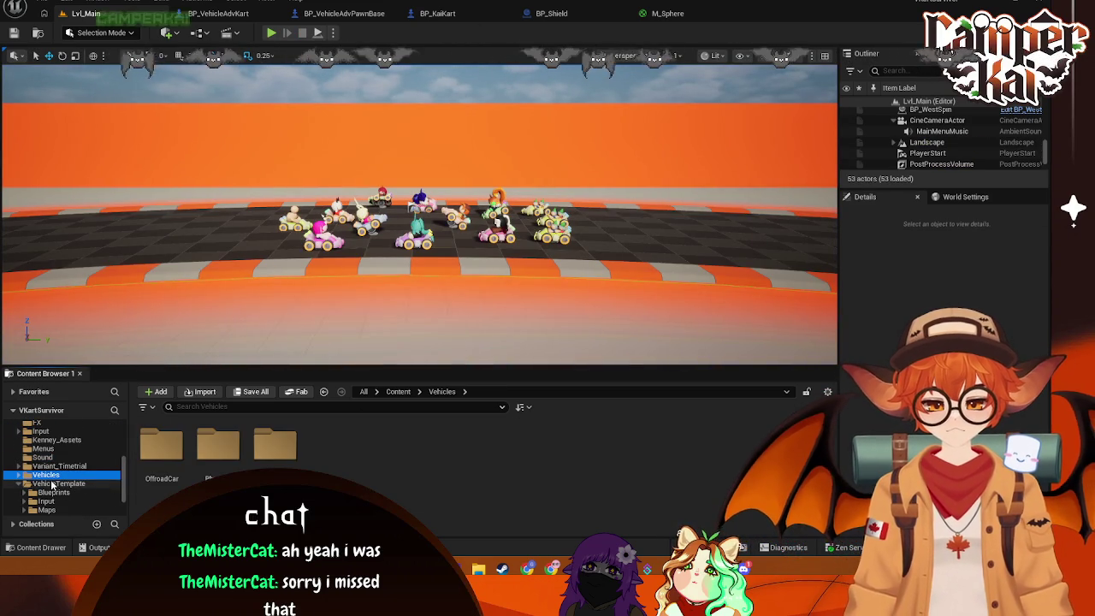
{"action": "scroll", "coordinate": [58, 496], "scroll_direction": "down", "scroll_amount": 2}
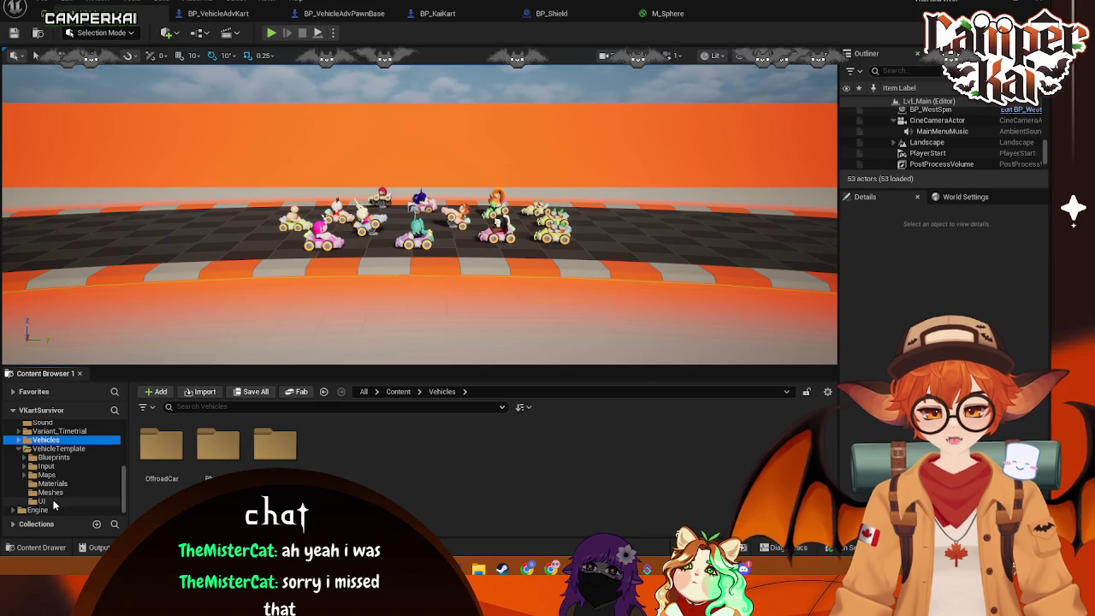
{"action": "scroll", "coordinate": [58, 487], "scroll_direction": "up", "scroll_amount": 2}
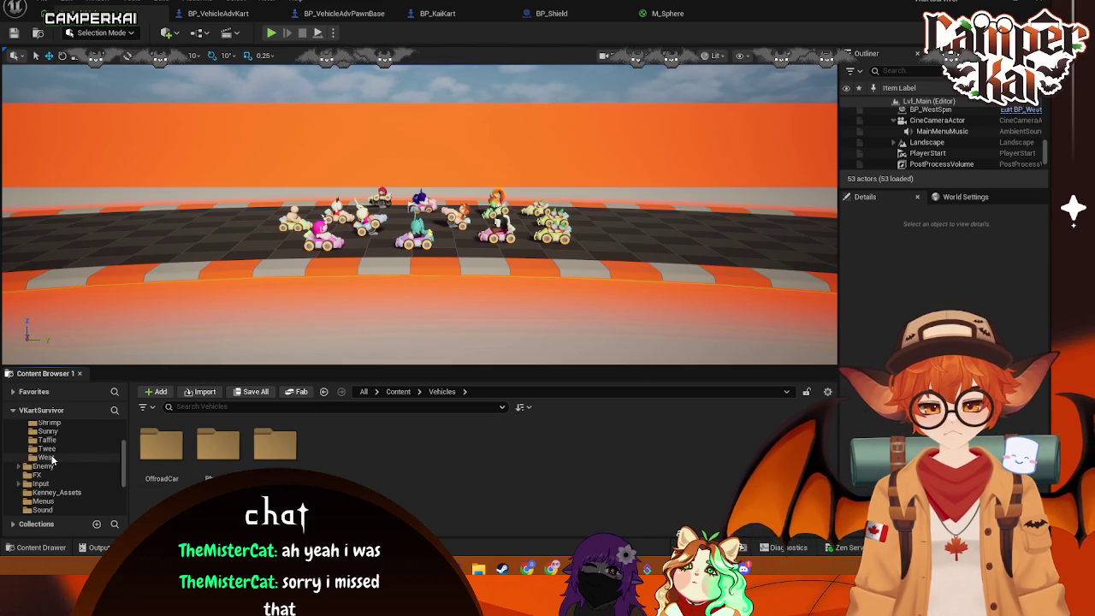
{"action": "left_click", "coordinate": [43, 448]}
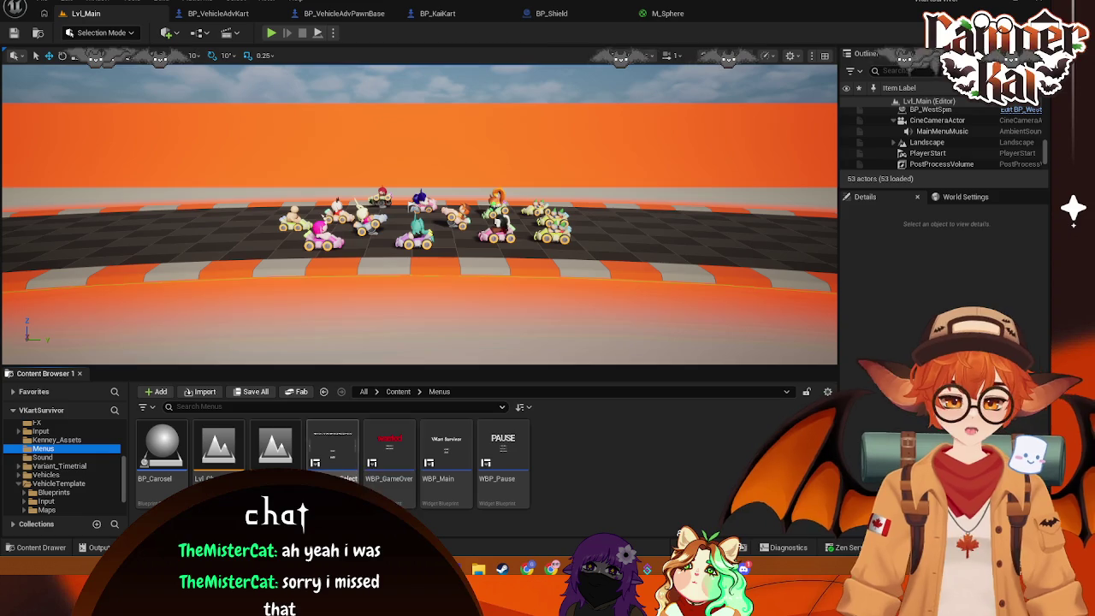
{"action": "double_click", "coordinate": [445, 453]}
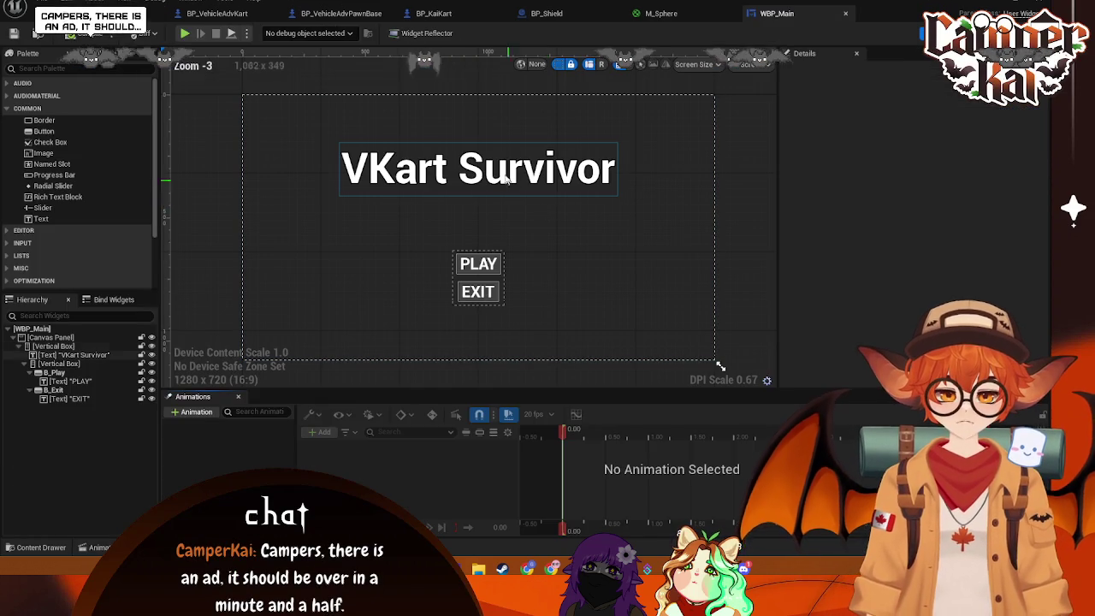
{"action": "left_click", "coordinate": [505, 176]}
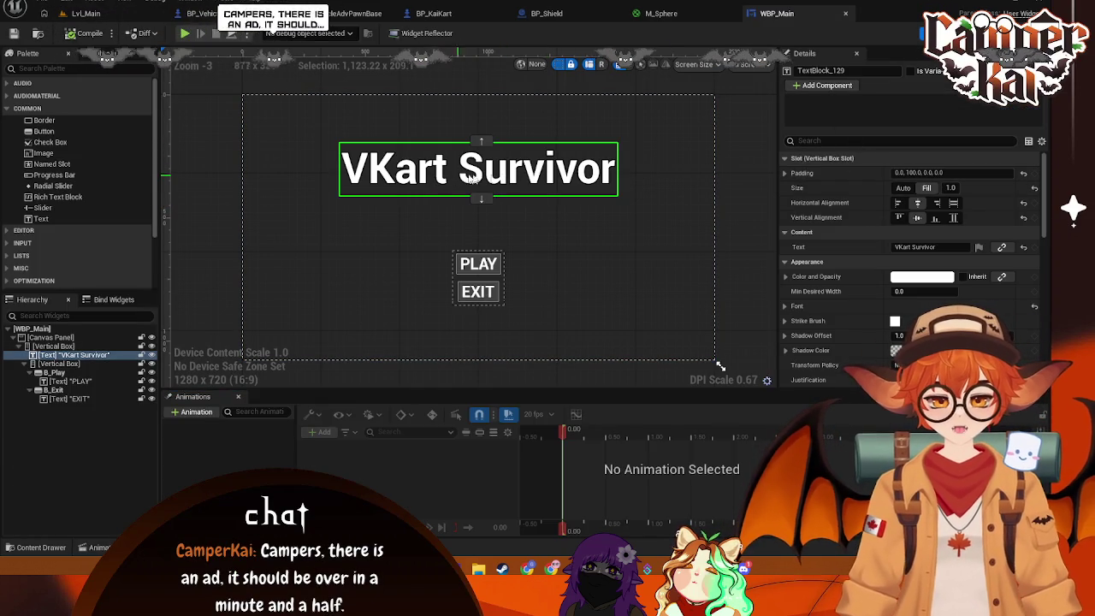
Adjust the VKart Survivor title's horizontal alignment and text, then stop the running play-test
{"action": "left_click", "coordinate": [937, 203]}
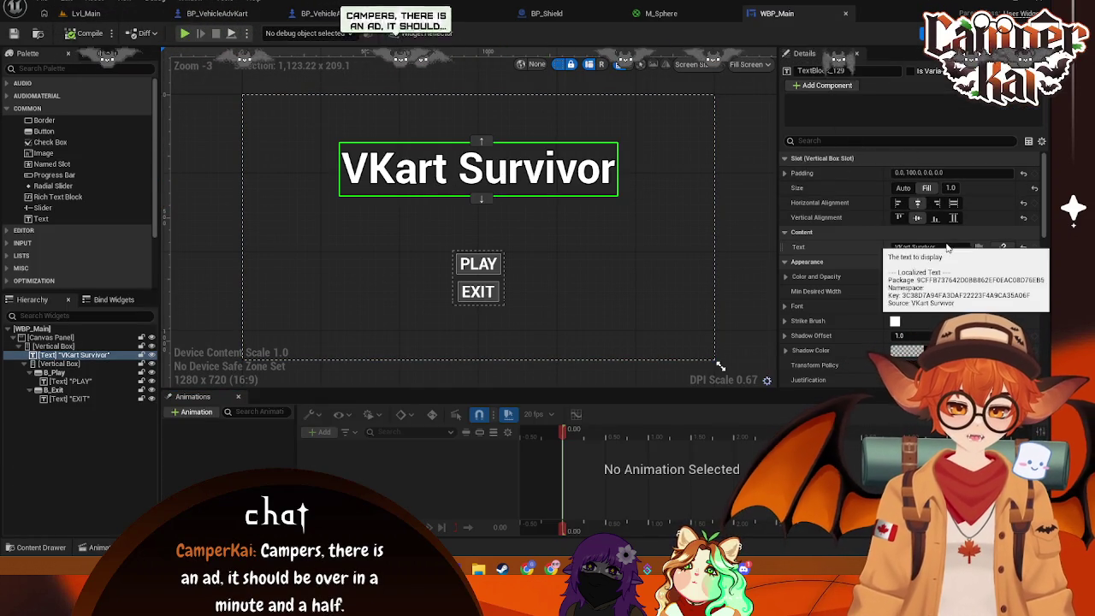
{"action": "left_click", "coordinate": [928, 247]}
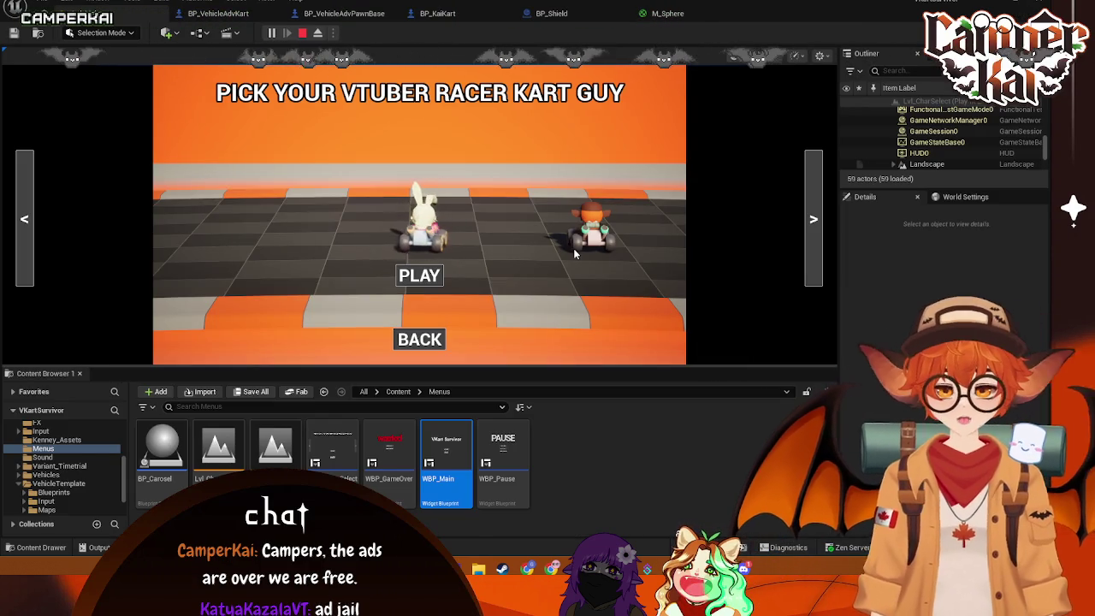
{"action": "left_click", "coordinate": [302, 33]}
{"action": "scroll", "coordinate": [70, 486], "scroll_direction": "down", "scroll_amount": 1}
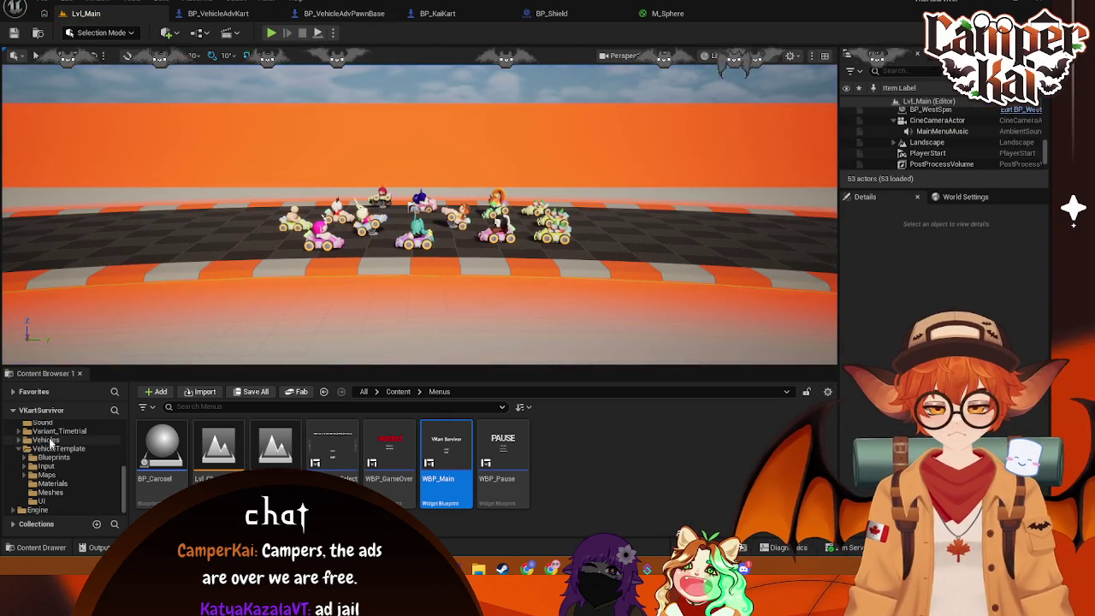
Make the CharSelectMenuMusic sound loop and save it
{"action": "left_click", "coordinate": [42, 423]}
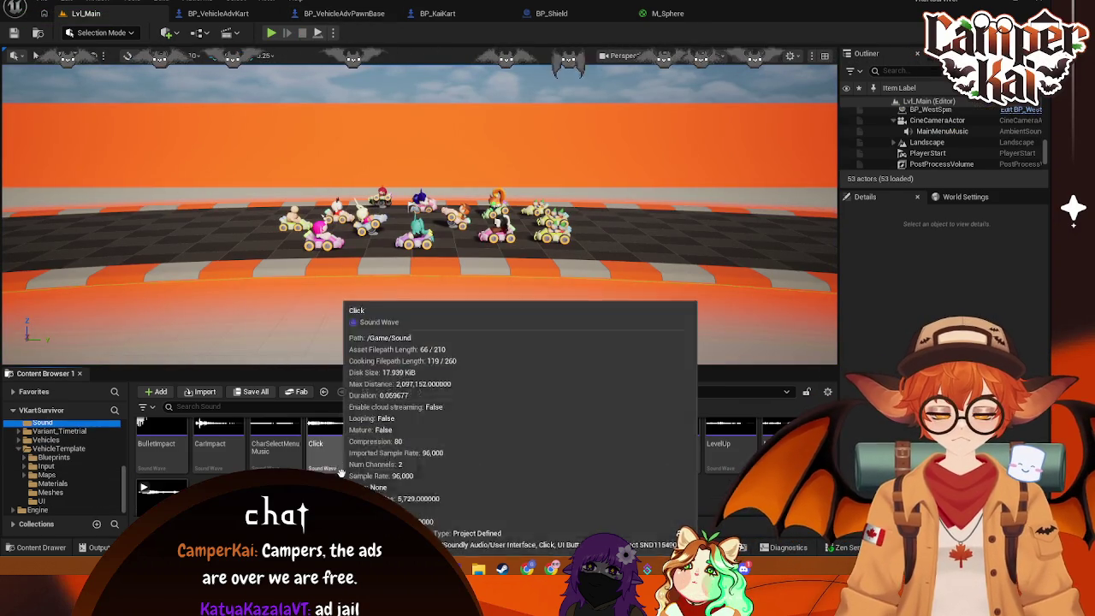
{"action": "double_click", "coordinate": [275, 440]}
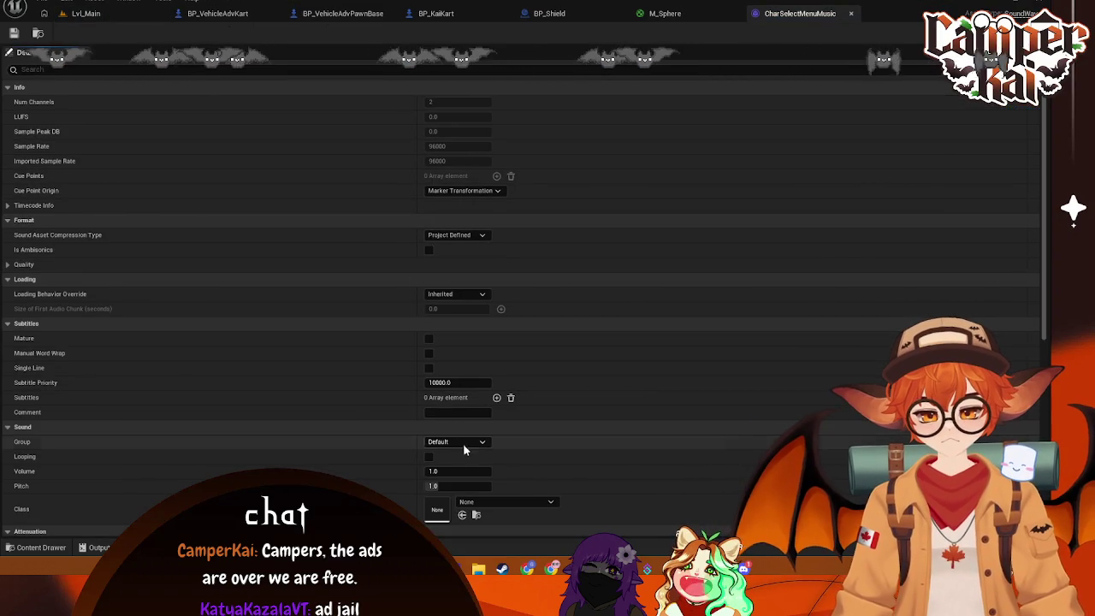
{"action": "left_click", "coordinate": [430, 456]}
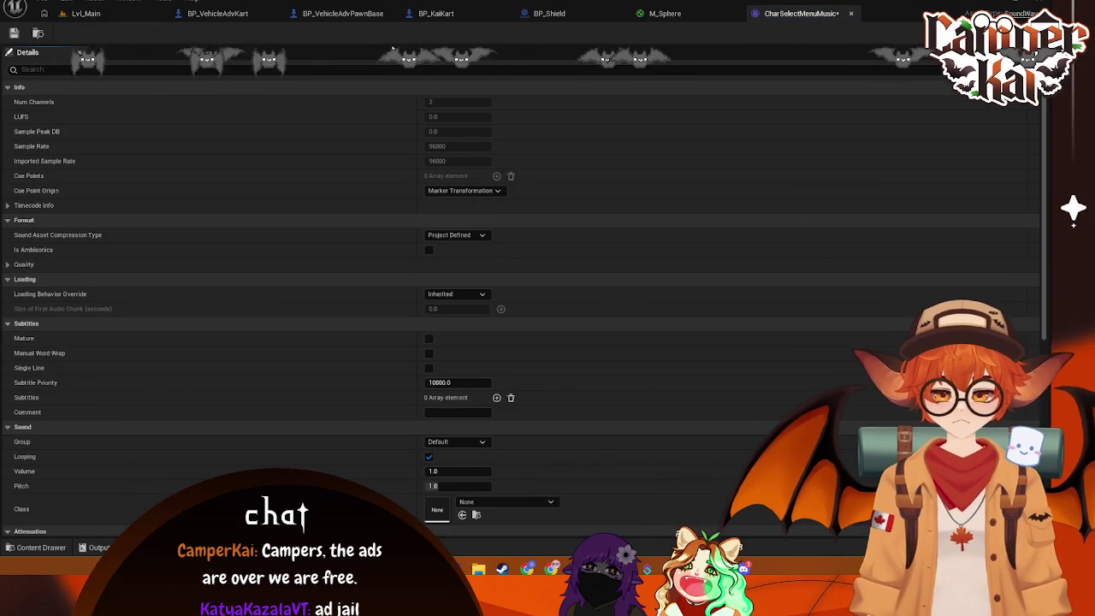
{"action": "key", "text": "ctrl+s"}
Open GameplayMusic from the Sound folder and save it with Looping on
{"action": "left_click", "coordinate": [40, 550]}
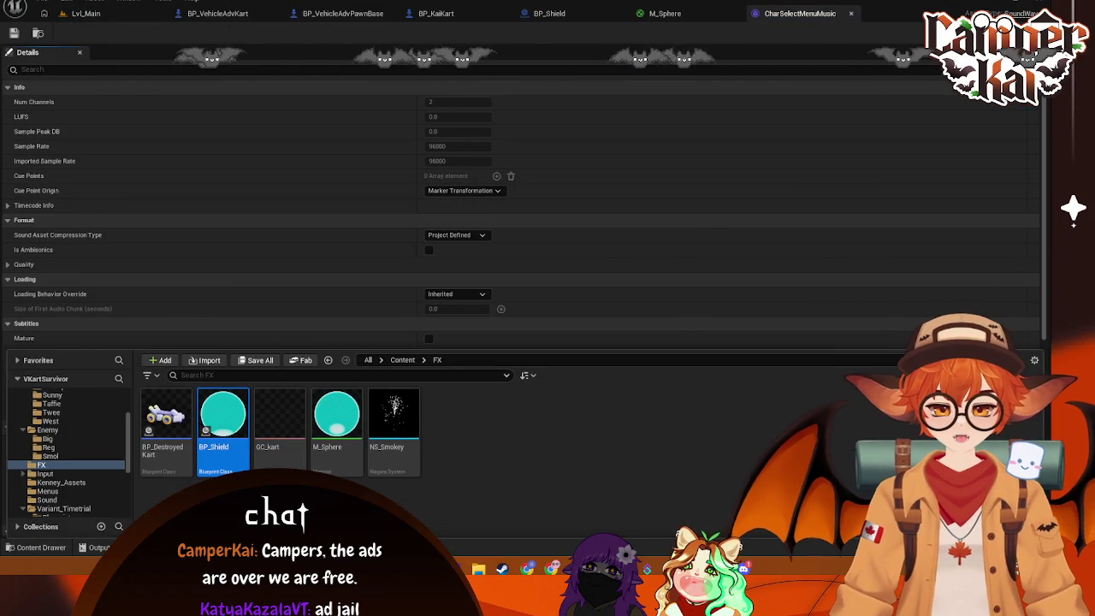
{"action": "left_click", "coordinate": [58, 465]}
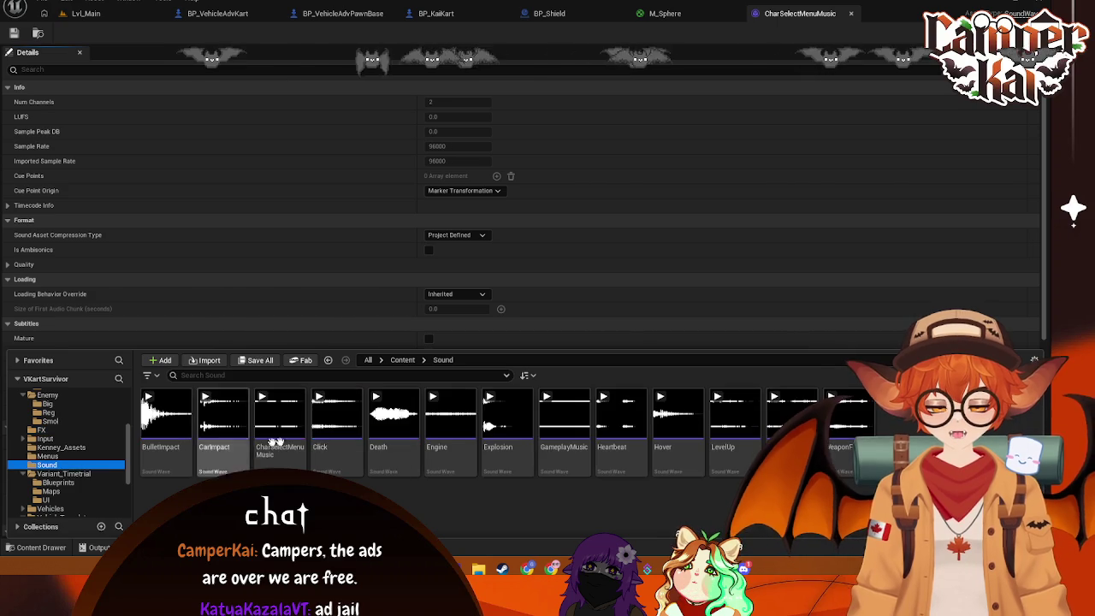
{"action": "left_click", "coordinate": [446, 462]}
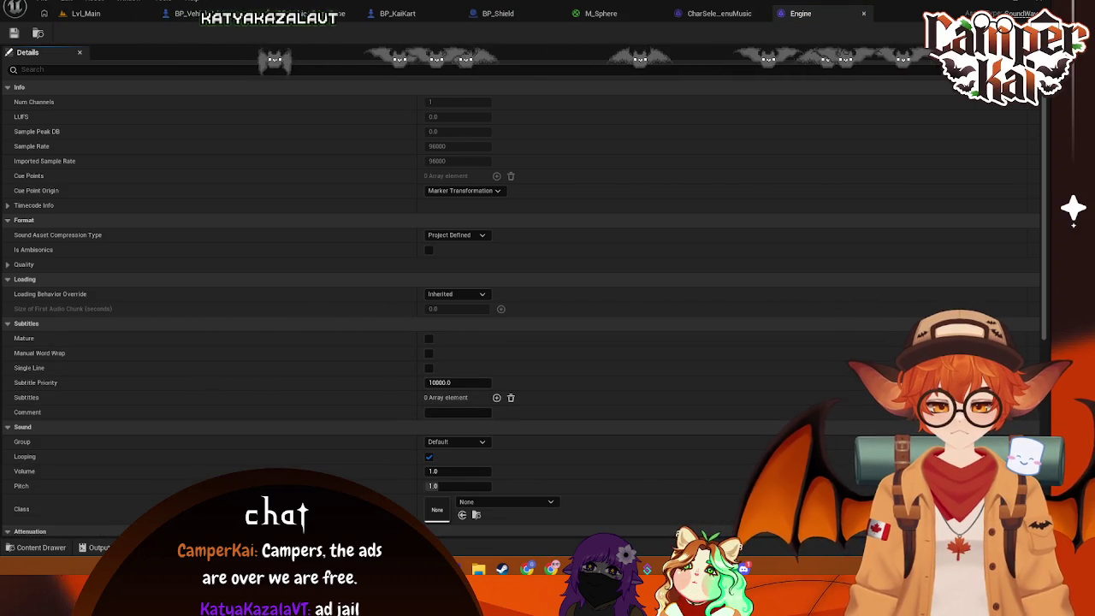
{"action": "left_click", "coordinate": [41, 548]}
{"action": "left_click", "coordinate": [582, 465]}
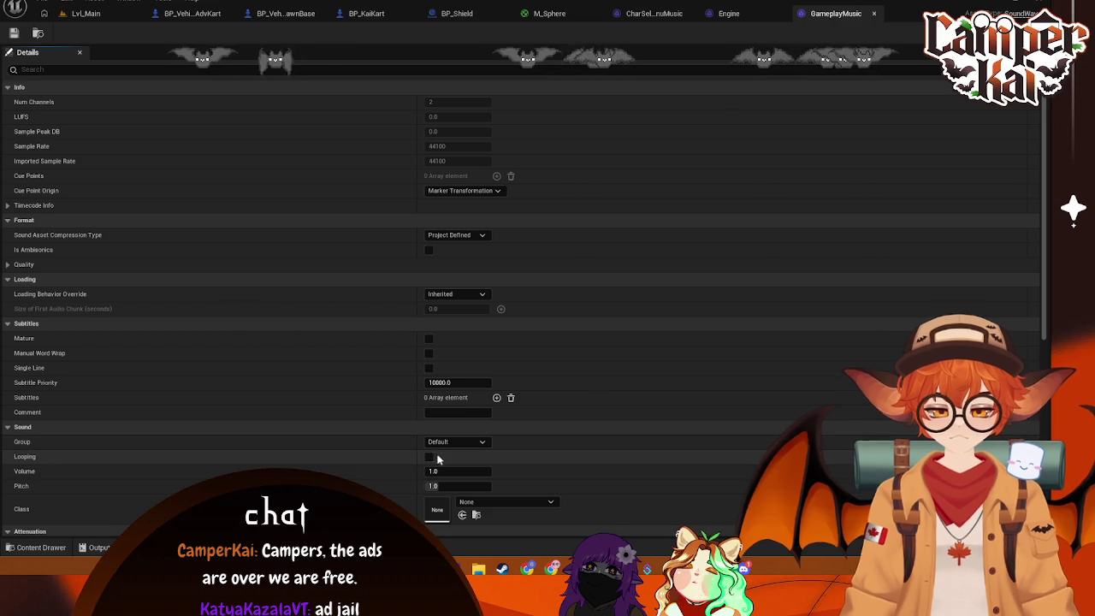
{"action": "key", "text": "ctrl+s"}
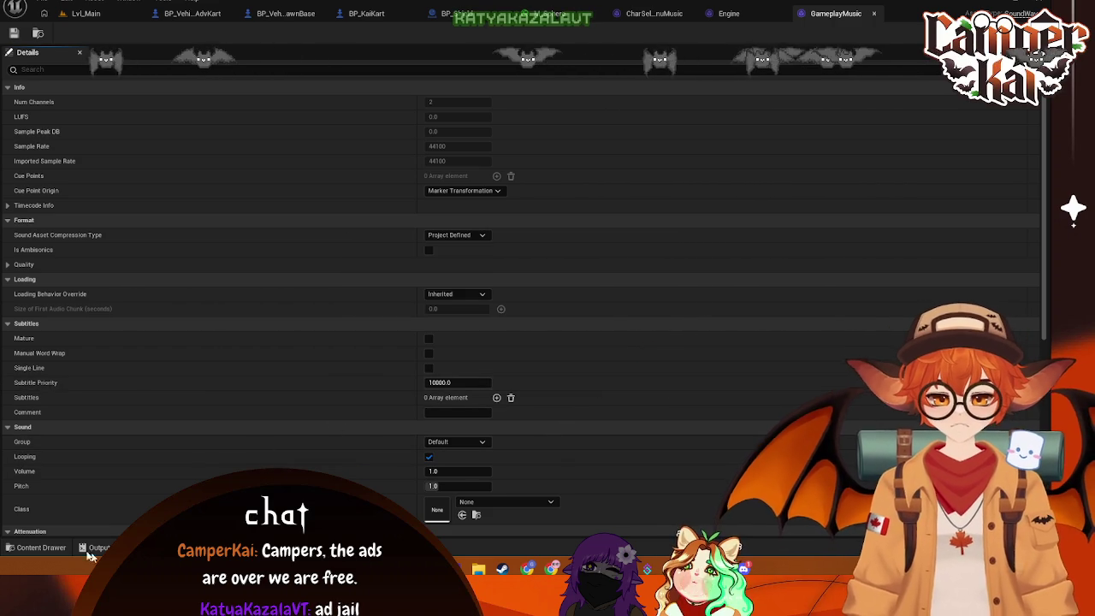
Turn on Looping for the MainMenuMusic sound
{"action": "left_click", "coordinate": [41, 549]}
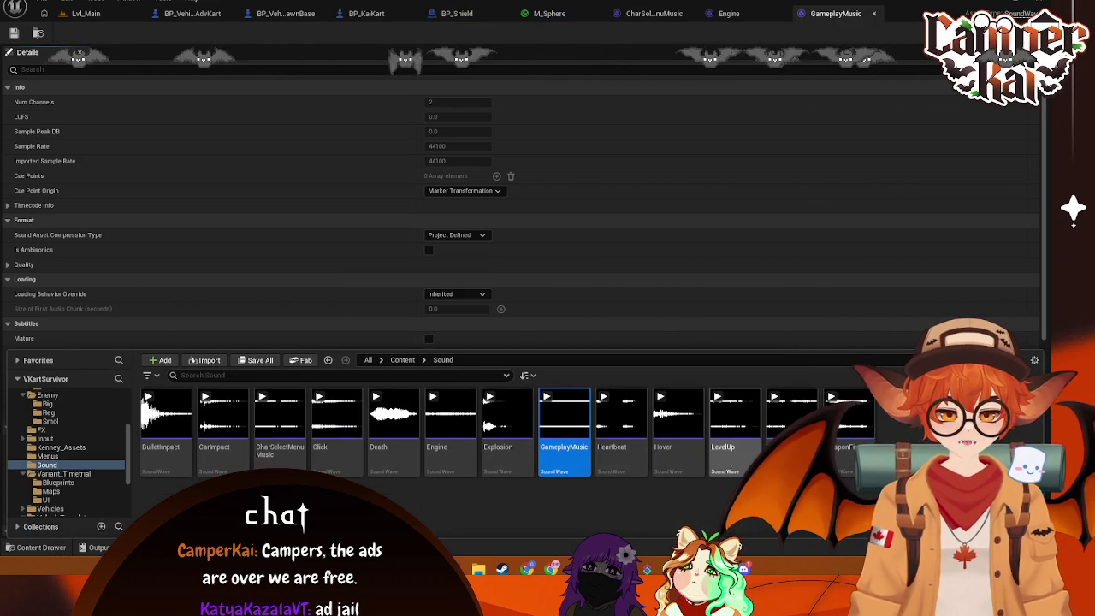
{"action": "left_click", "coordinate": [791, 419]}
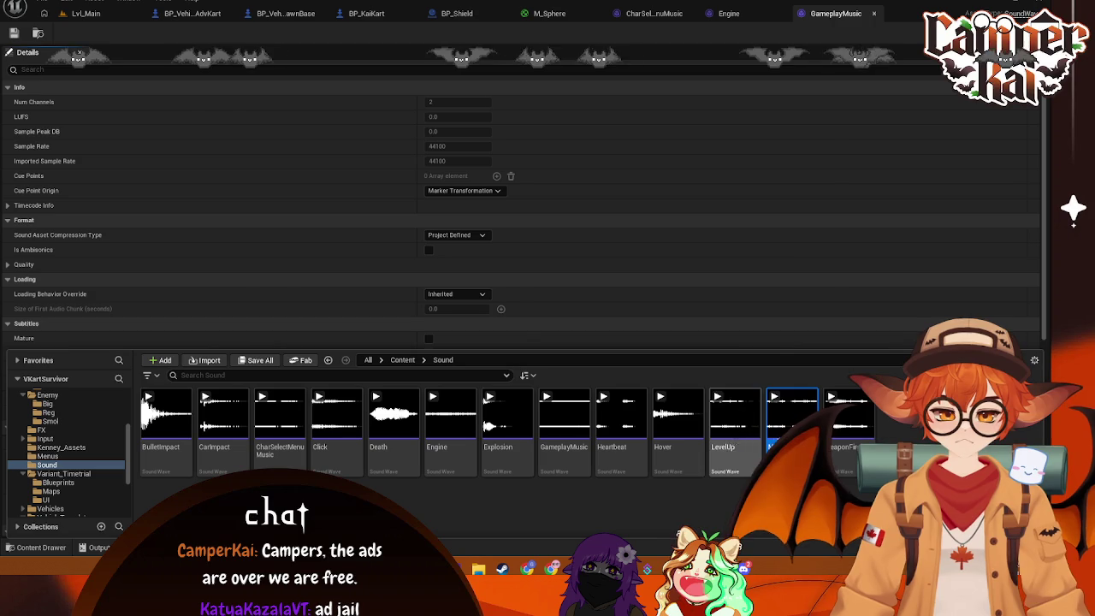
{"action": "key", "text": "Return"}
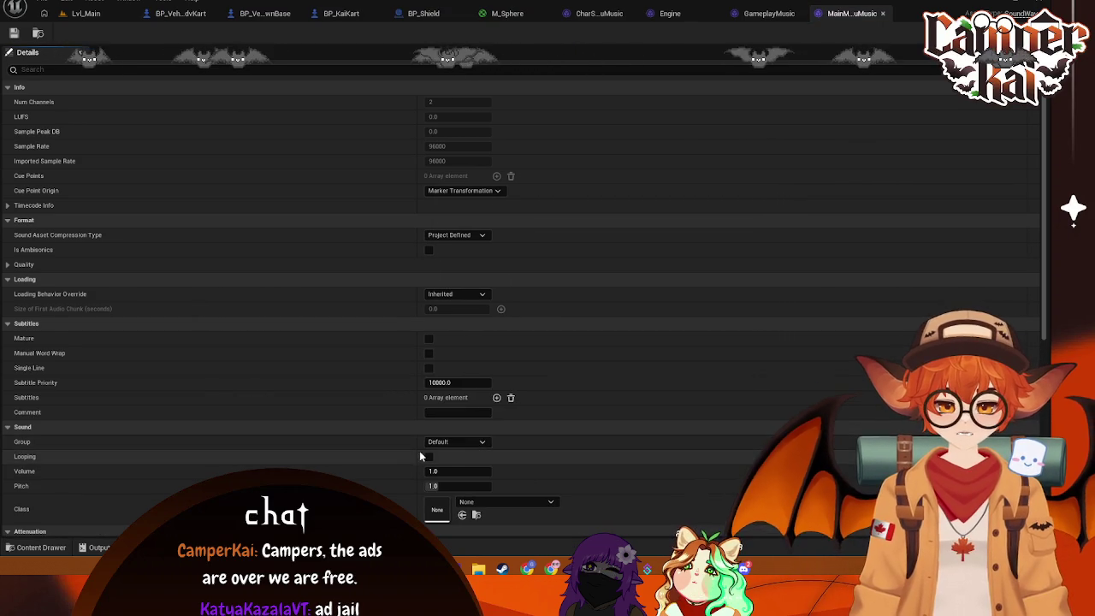
{"action": "left_click", "coordinate": [428, 456]}
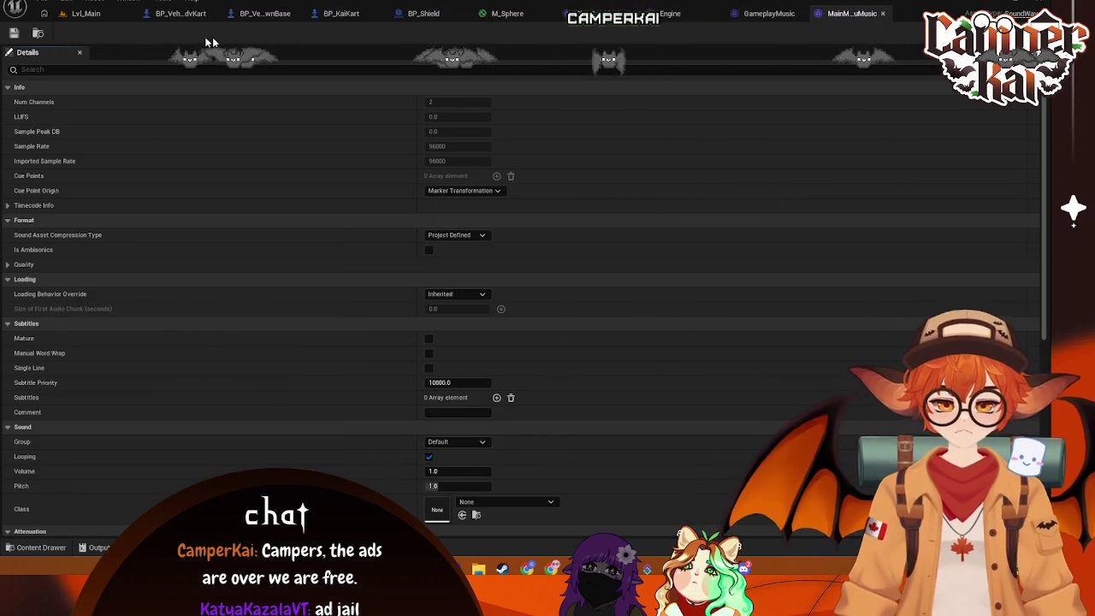
Close the four sound editor tabs and return to Lvl_Main
{"action": "left_click", "coordinate": [636, 23]}
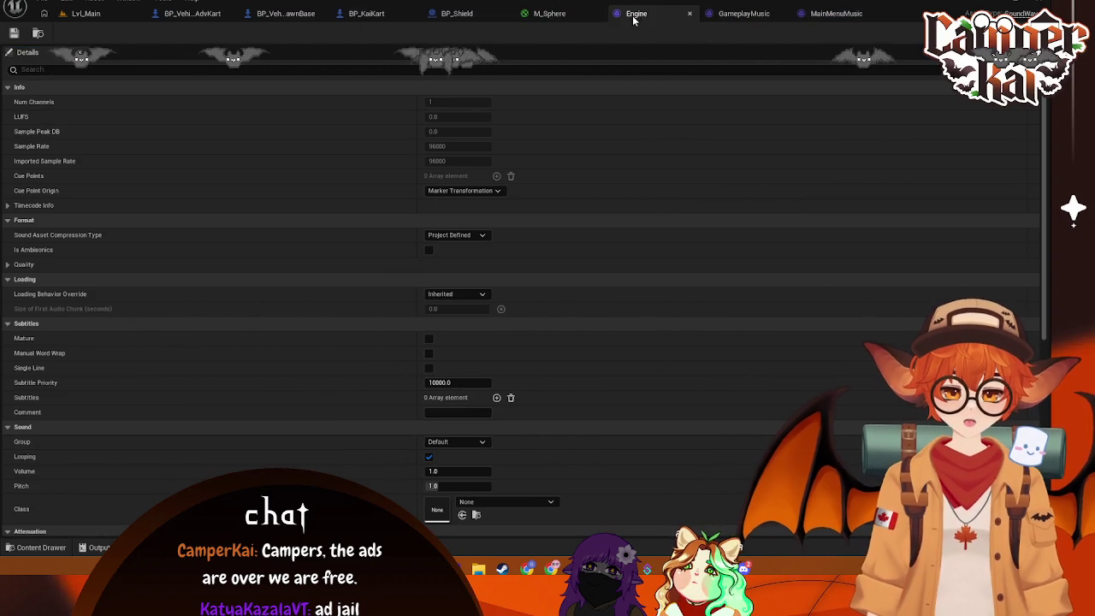
{"action": "left_click", "coordinate": [690, 15]}
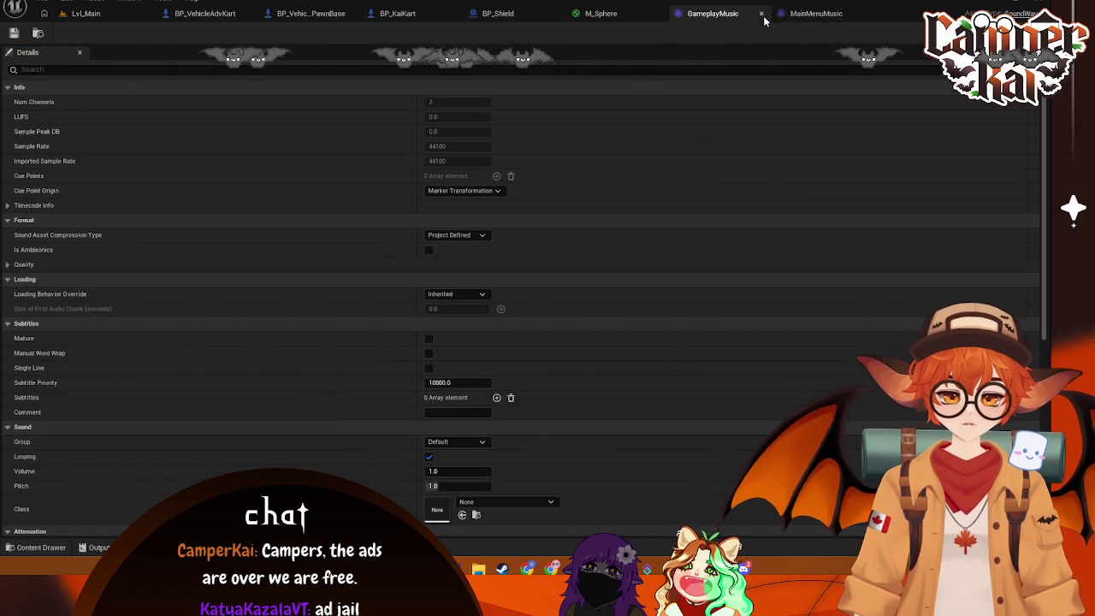
{"action": "left_click", "coordinate": [761, 15]}
{"action": "left_click", "coordinate": [851, 15]}
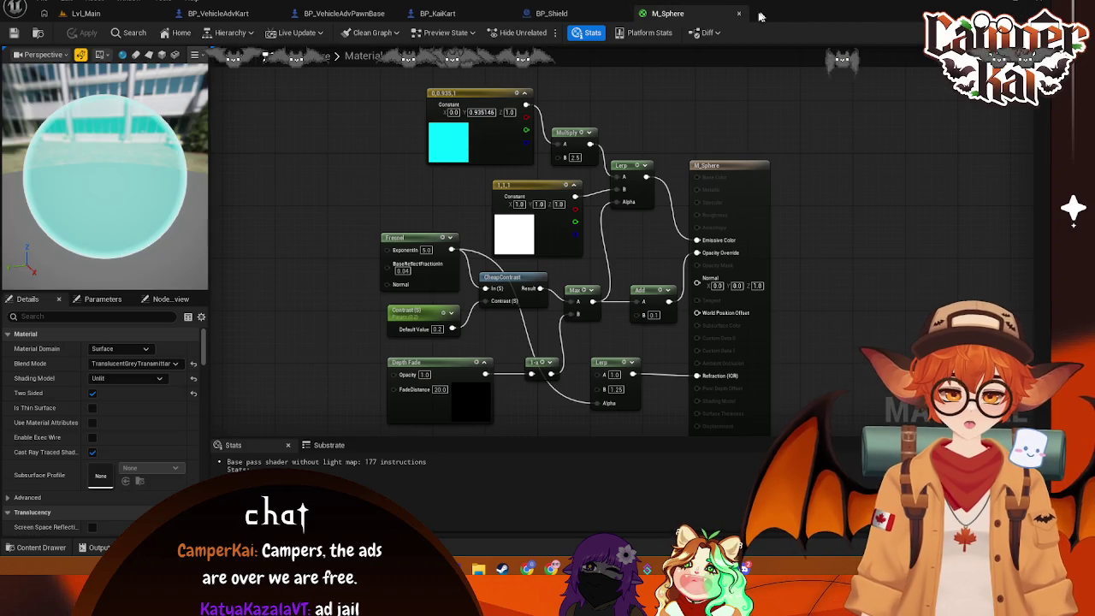
{"action": "left_click", "coordinate": [85, 14]}
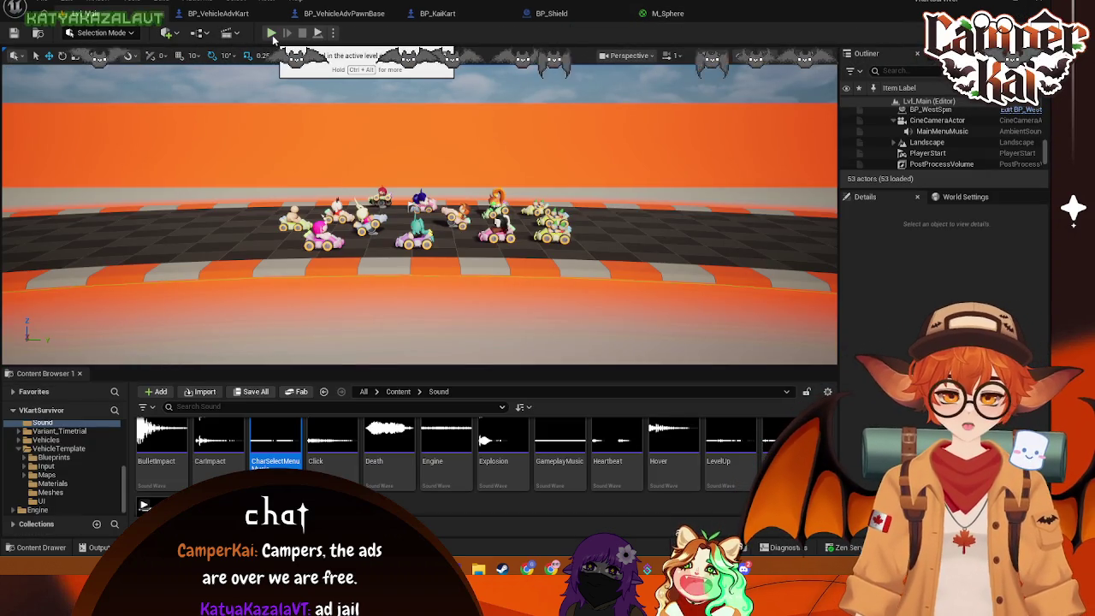
Play-test from the main menu, browse karts forward three and back five, then start the race
{"action": "left_click", "coordinate": [272, 34]}
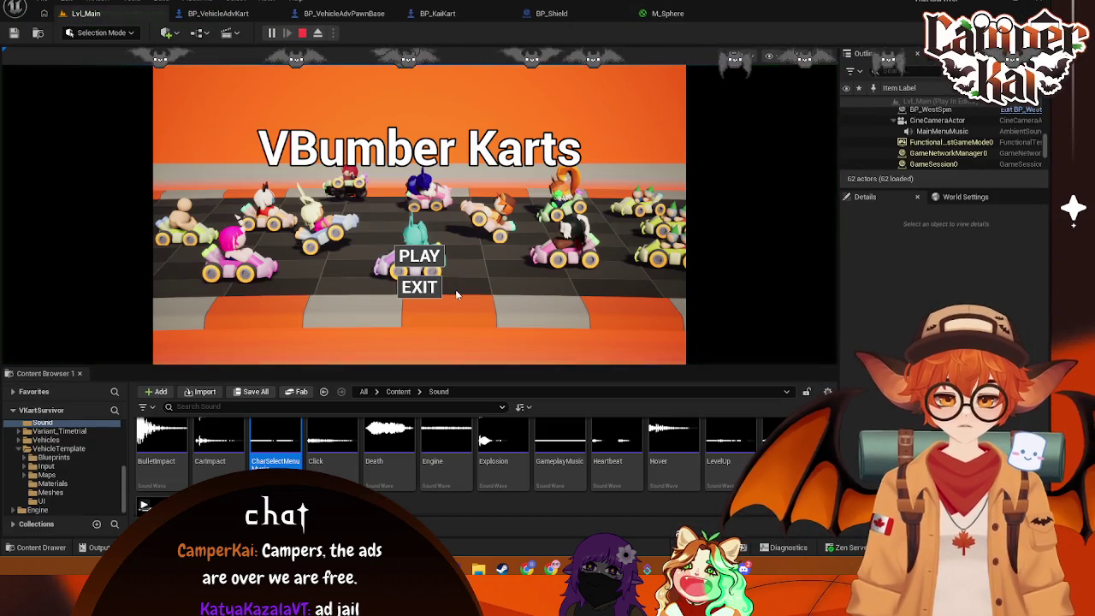
{"action": "left_click", "coordinate": [406, 266]}
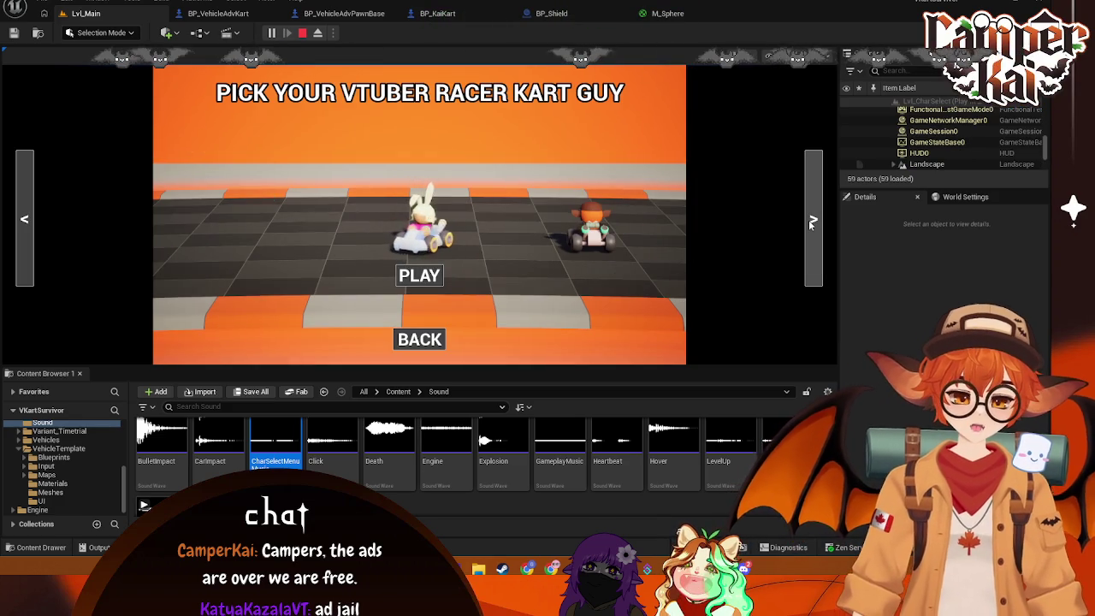
{"action": "left_click", "coordinate": [810, 223]}
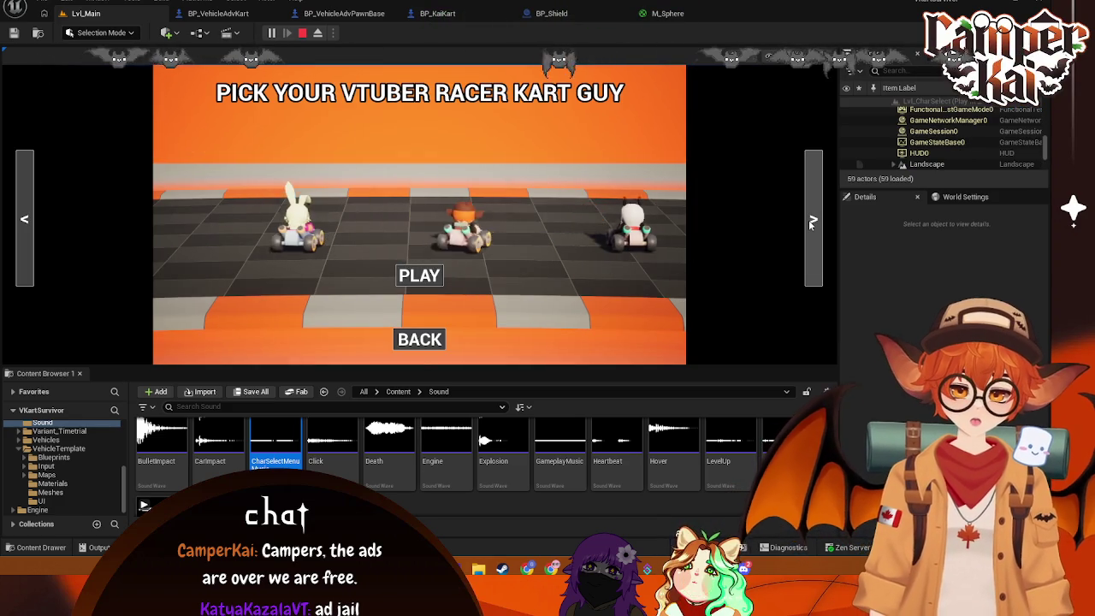
{"action": "left_click", "coordinate": [810, 223]}
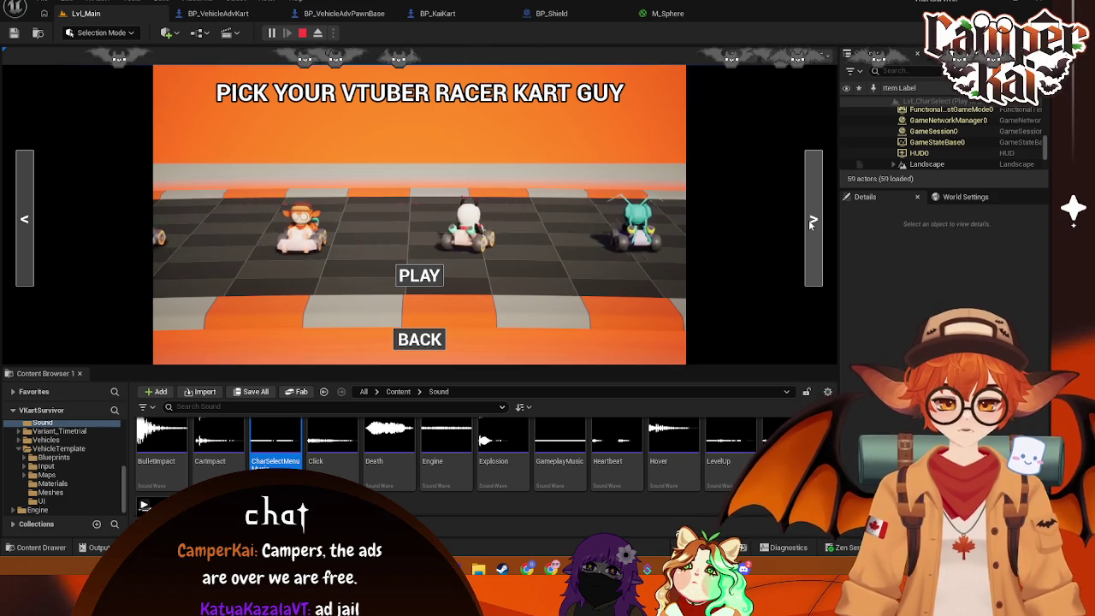
{"action": "left_click", "coordinate": [810, 223]}
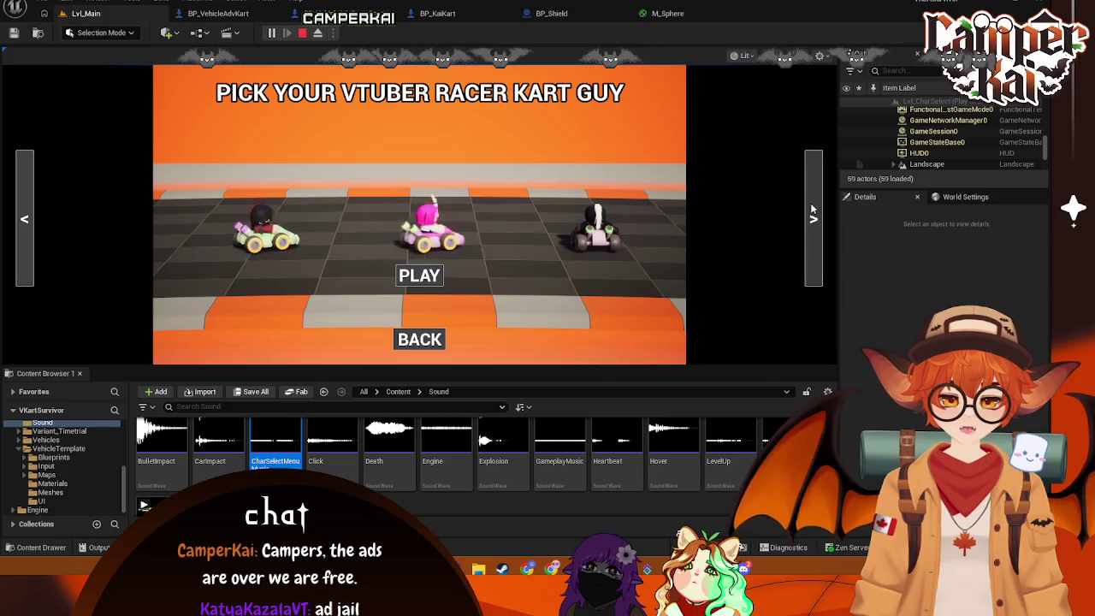
{"action": "left_click", "coordinate": [32, 220]}
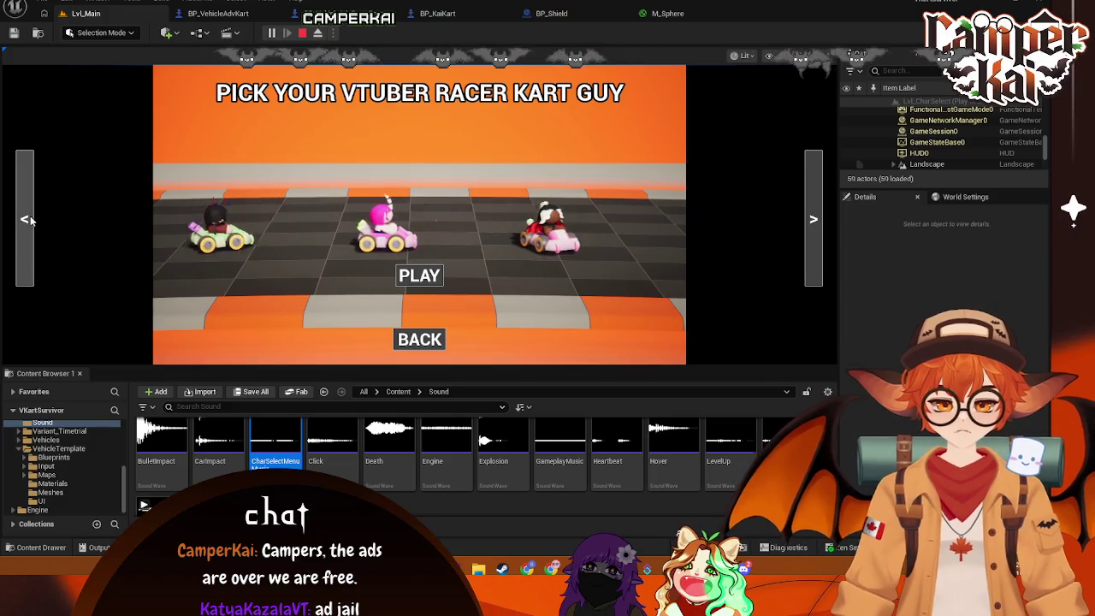
{"action": "left_click", "coordinate": [31, 221]}
{"action": "left_click", "coordinate": [30, 221]}
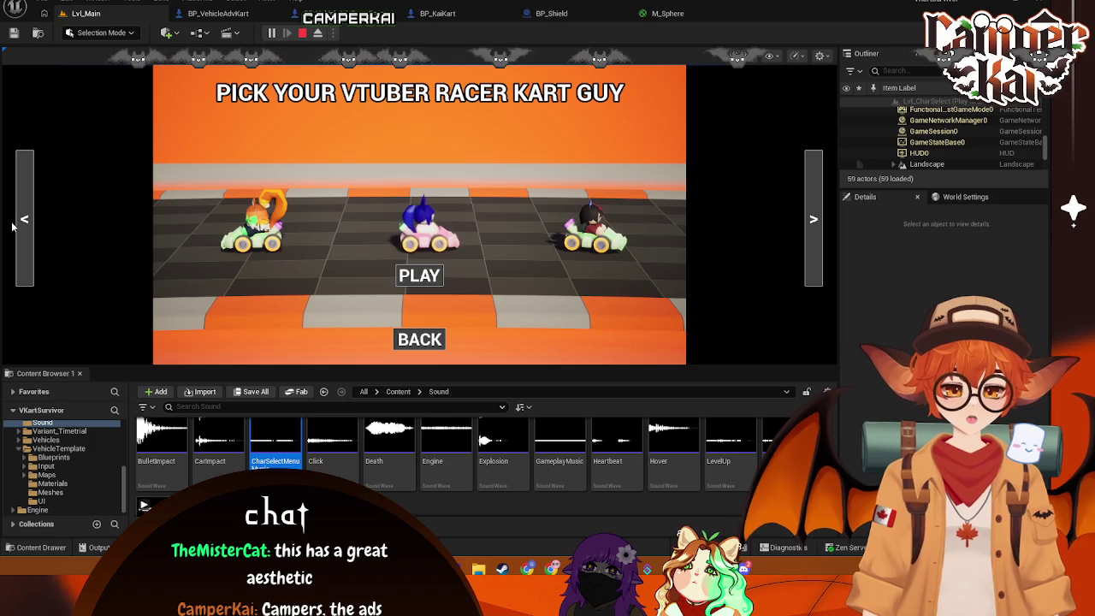
{"action": "left_click", "coordinate": [26, 221]}
{"action": "left_click", "coordinate": [26, 220]}
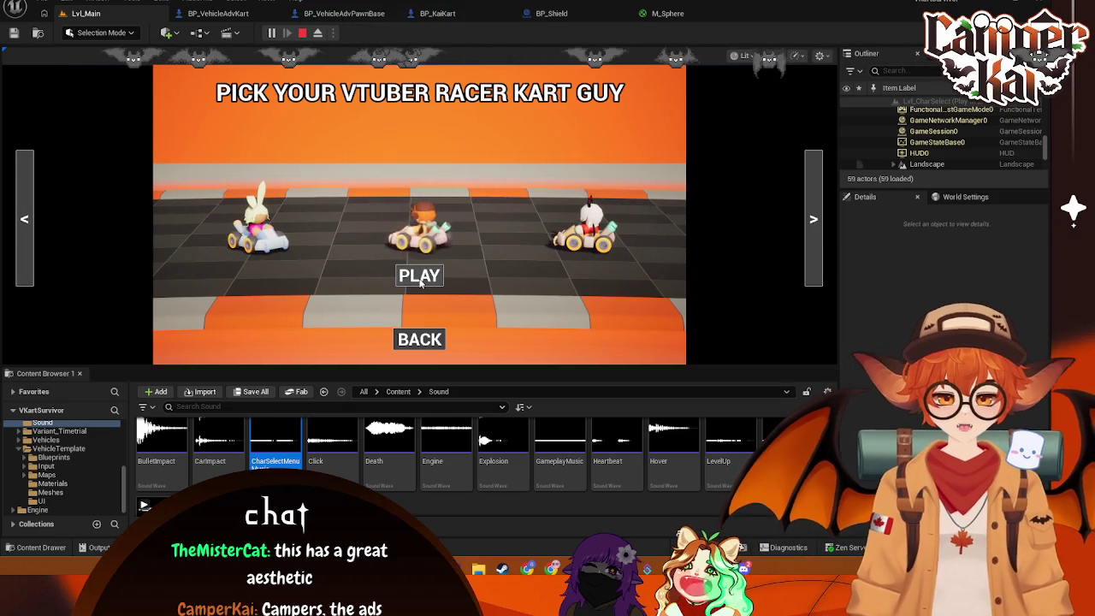
{"action": "left_click", "coordinate": [477, 276]}
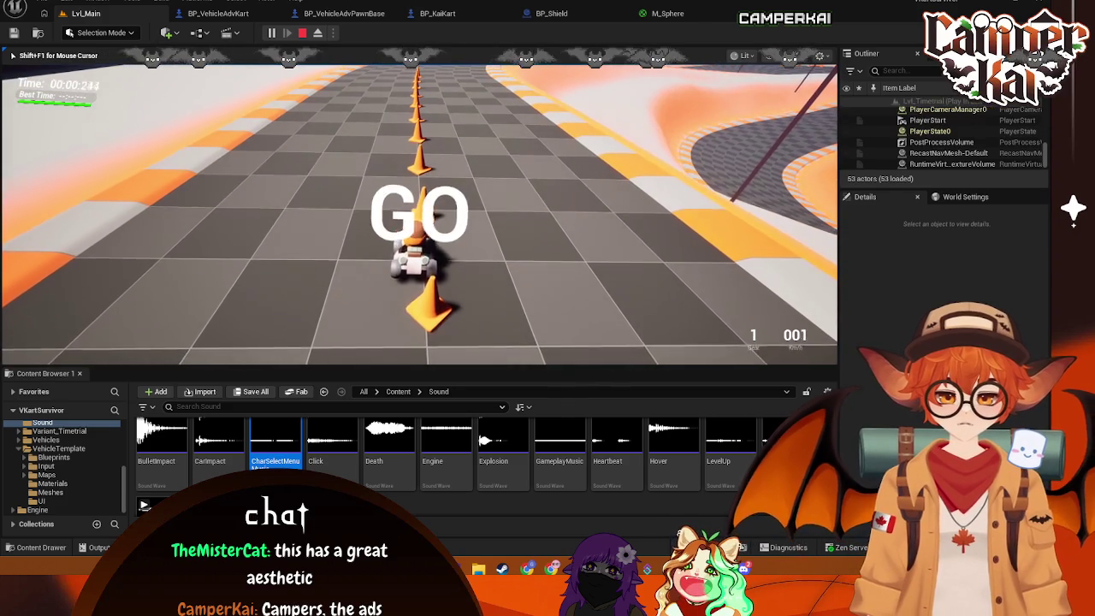
Drive the kart with W, D, A and S, testing steering, the parry shield and braking
{"action": "key", "text": "w"}
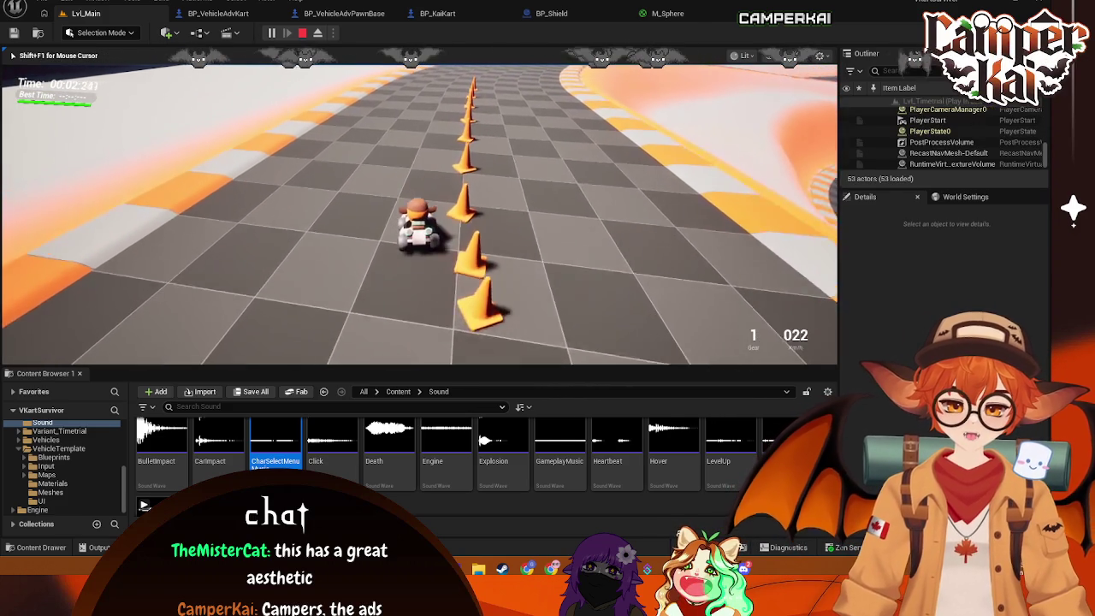
{"action": "key", "text": "d"}
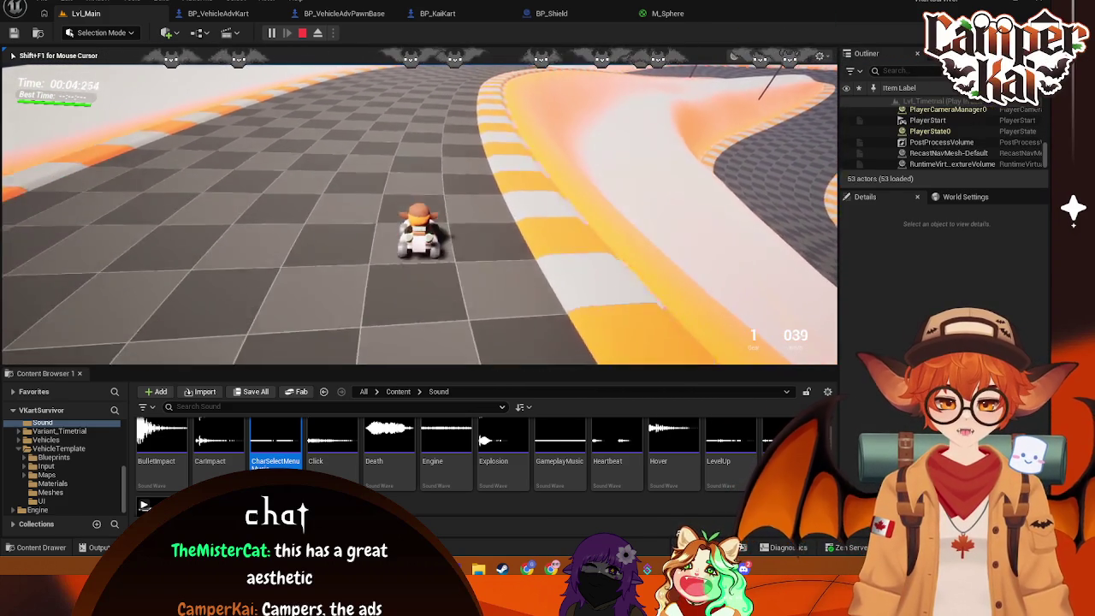
{"action": "key", "text": "d"}
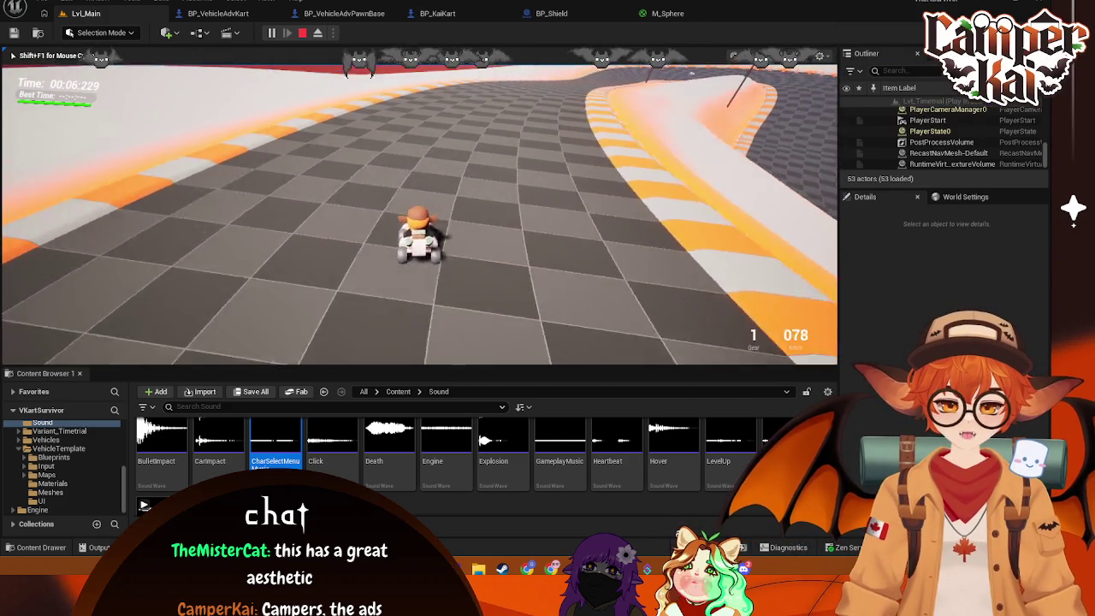
{"action": "key", "text": "a"}
{"action": "key", "text": "a"}
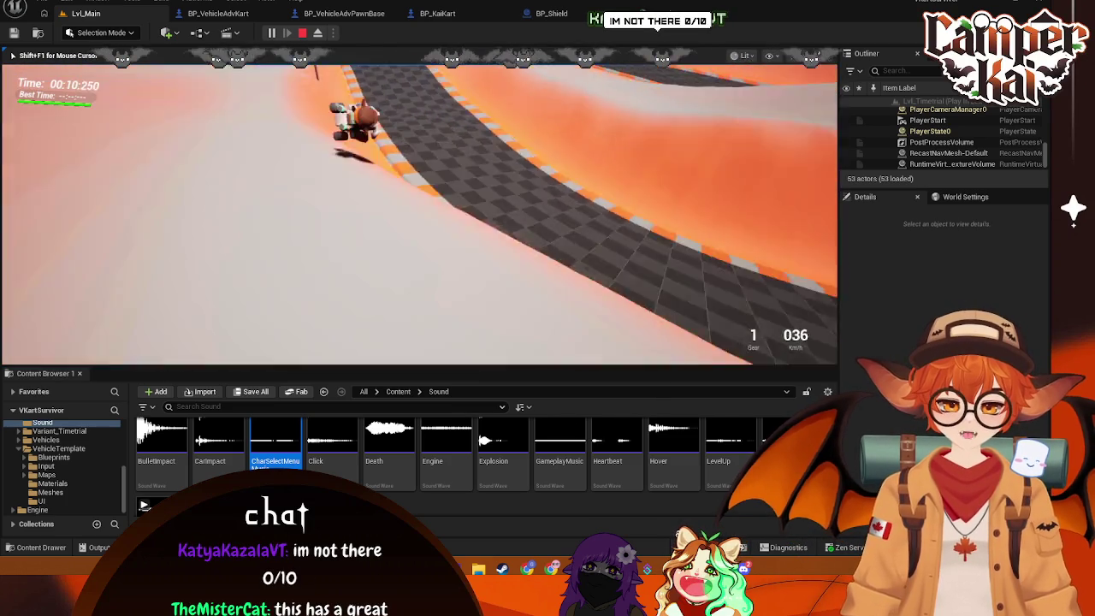
{"action": "key", "text": "s"}
{"action": "key", "text": "s"}
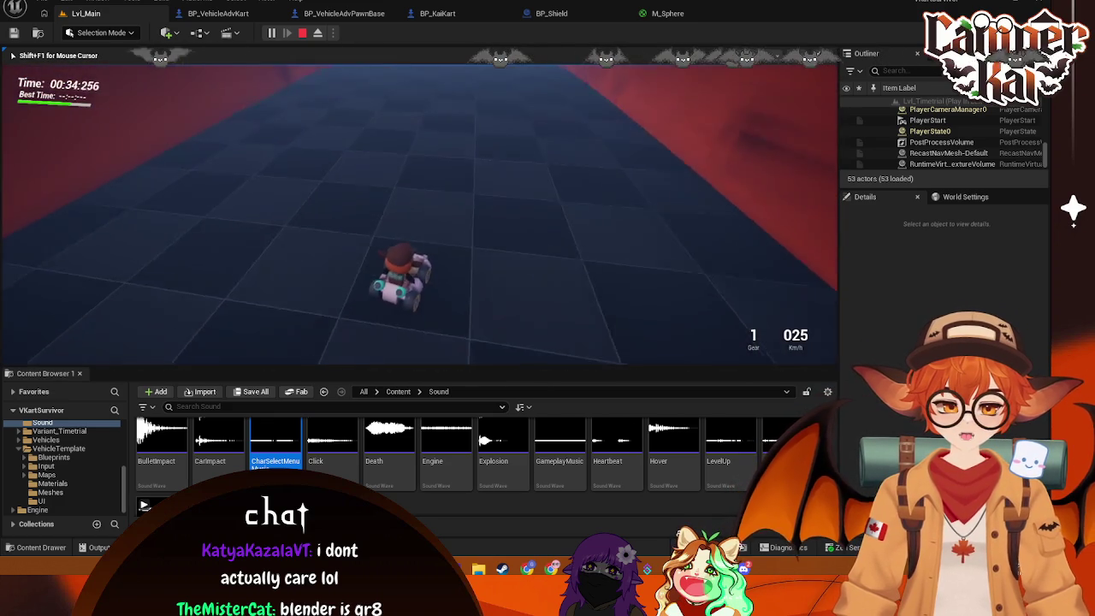
Inspect the player's kart actor in the World Outliner, then end the play-test with Esc
{"action": "scroll", "coordinate": [941, 137], "scroll_direction": "up", "scroll_amount": 5}
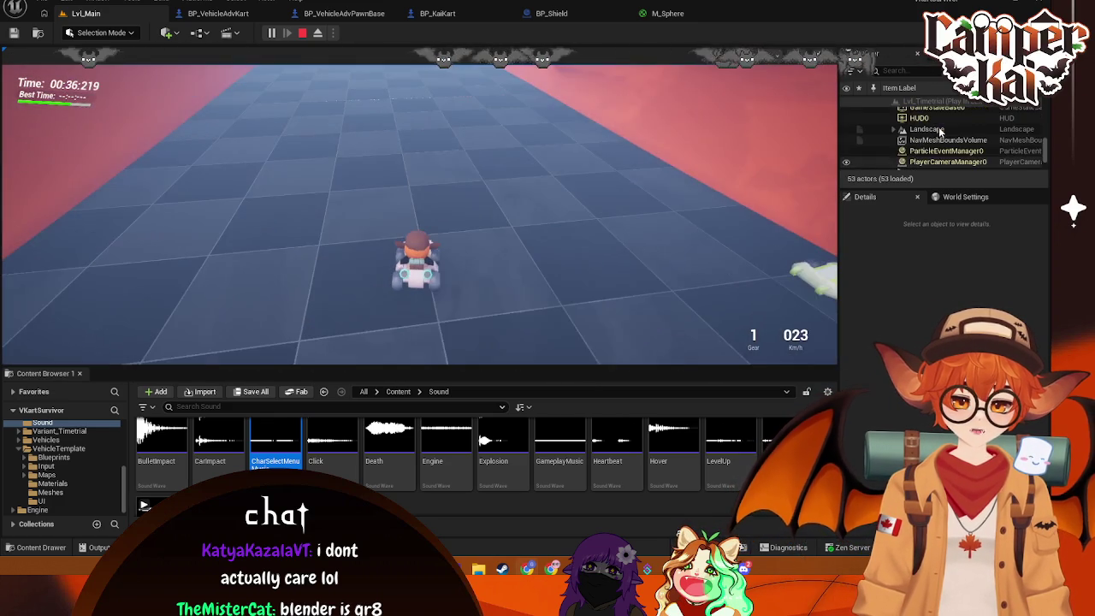
{"action": "scroll", "coordinate": [941, 145], "scroll_direction": "up", "scroll_amount": 1}
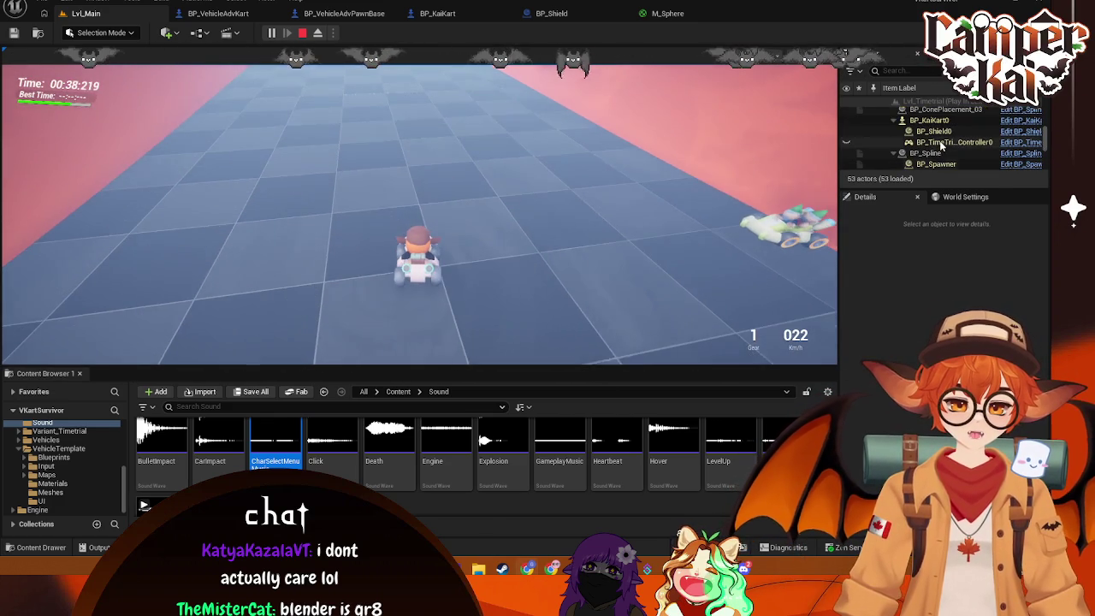
{"action": "left_click", "coordinate": [939, 123]}
{"action": "scroll", "coordinate": [941, 137], "scroll_direction": "up", "scroll_amount": 3}
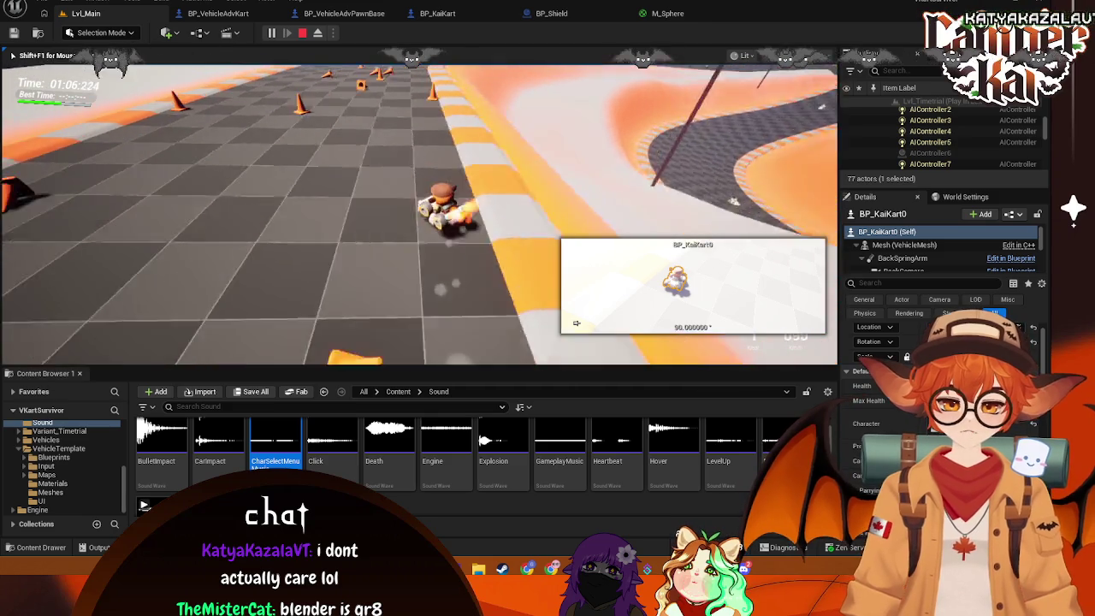
{"action": "key", "text": "Escape"}
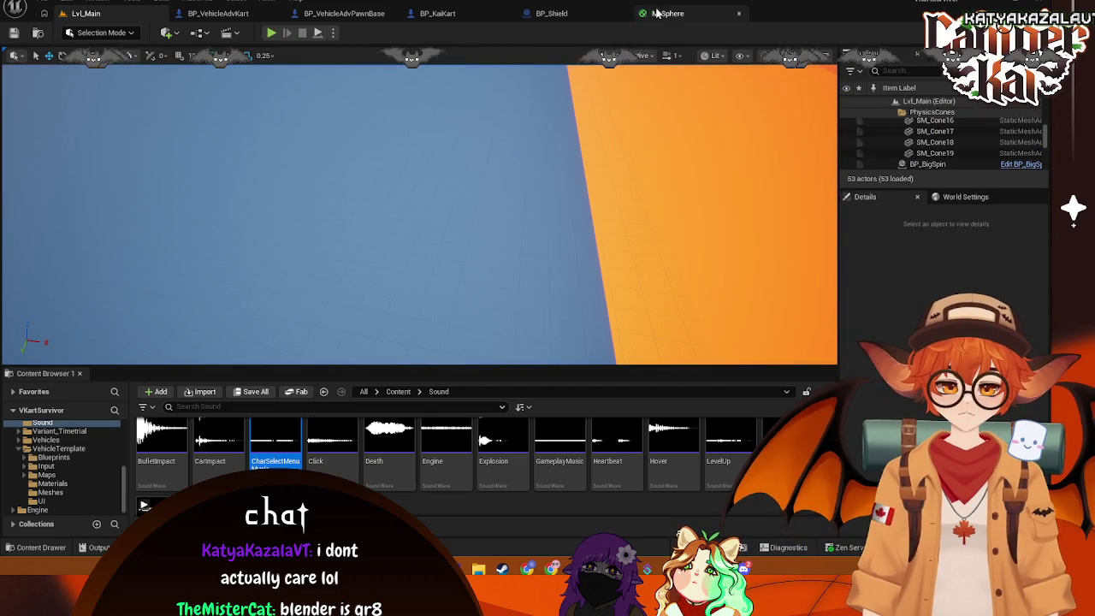
In M_Sphere, delete the Multiply node, wire the cyan Constant3Vector into Lerp A, and save
{"action": "left_click", "coordinate": [551, 13]}
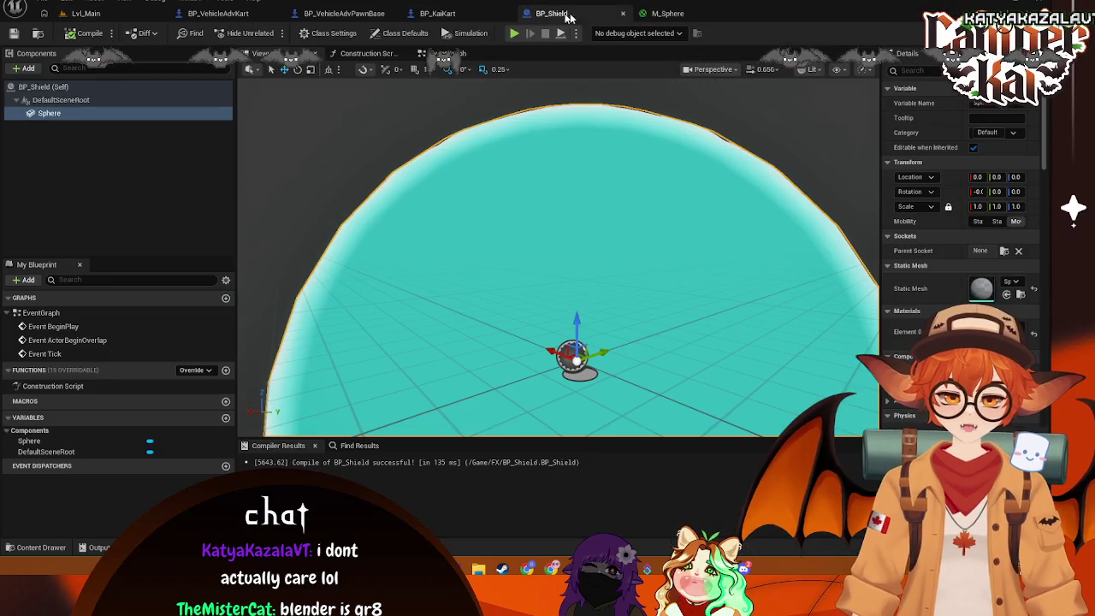
{"action": "left_click", "coordinate": [657, 14]}
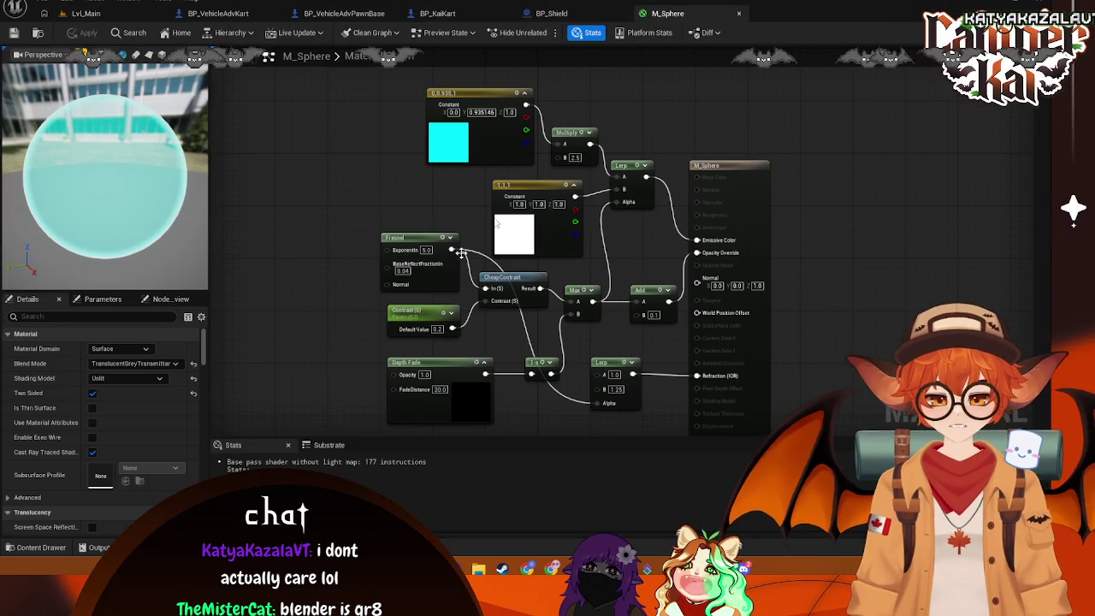
{"action": "left_click", "coordinate": [574, 157]}
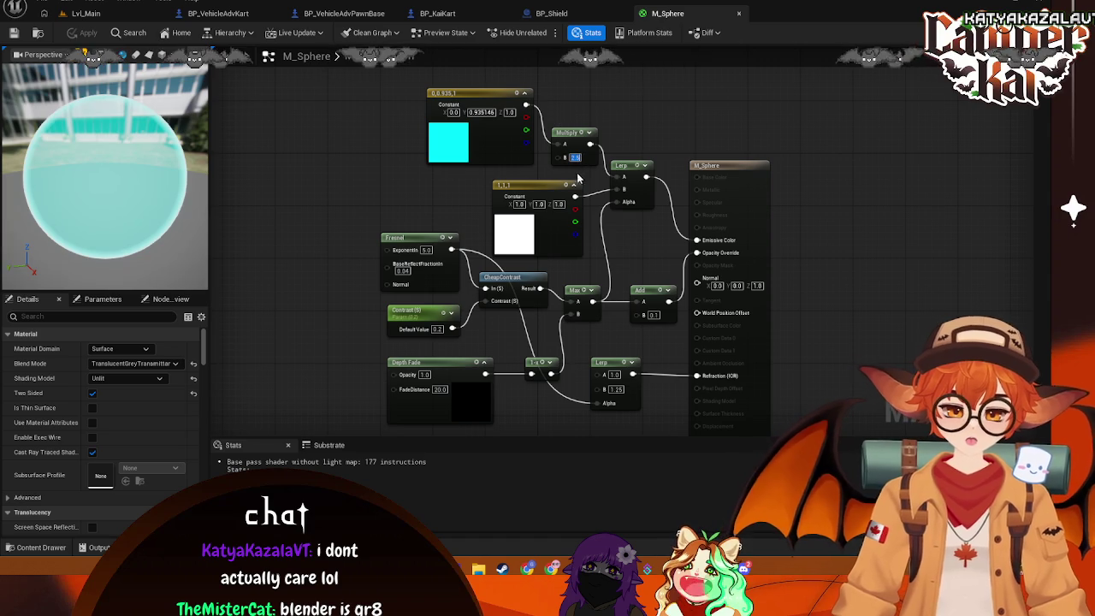
{"action": "left_click", "coordinate": [576, 131]}
{"action": "key", "text": "Delete"}
{"action": "mouse_move", "coordinate": [623, 177]}
{"action": "left_mouse_down"}
{"action": "mouse_move", "coordinate": [526, 105]}
{"action": "mouse_move", "coordinate": [571, 94]}
{"action": "left_mouse_up"}
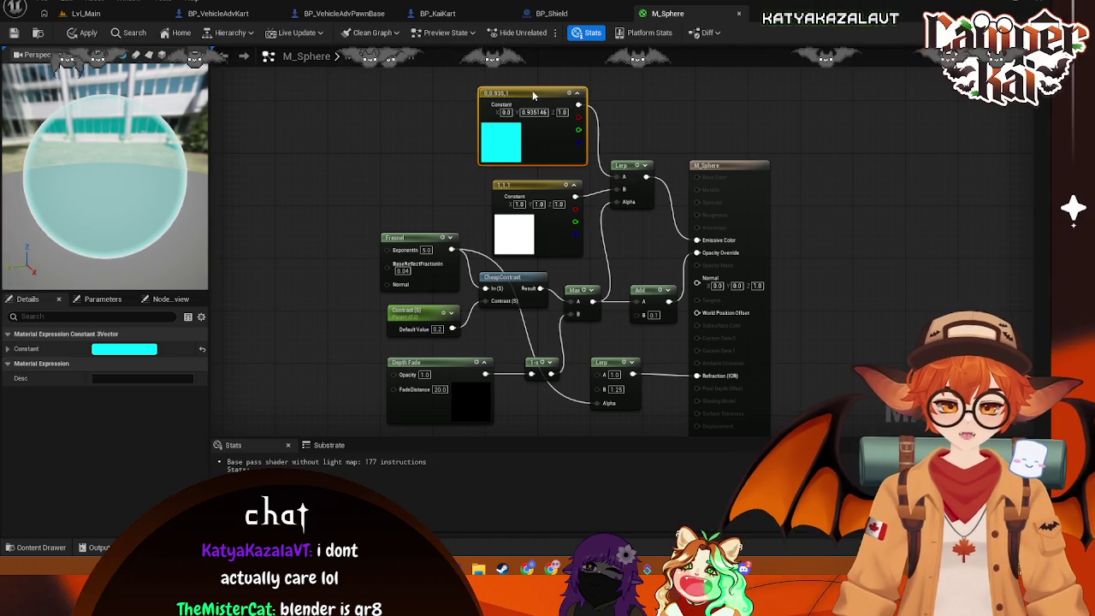
{"action": "key", "text": "ctrl+s"}
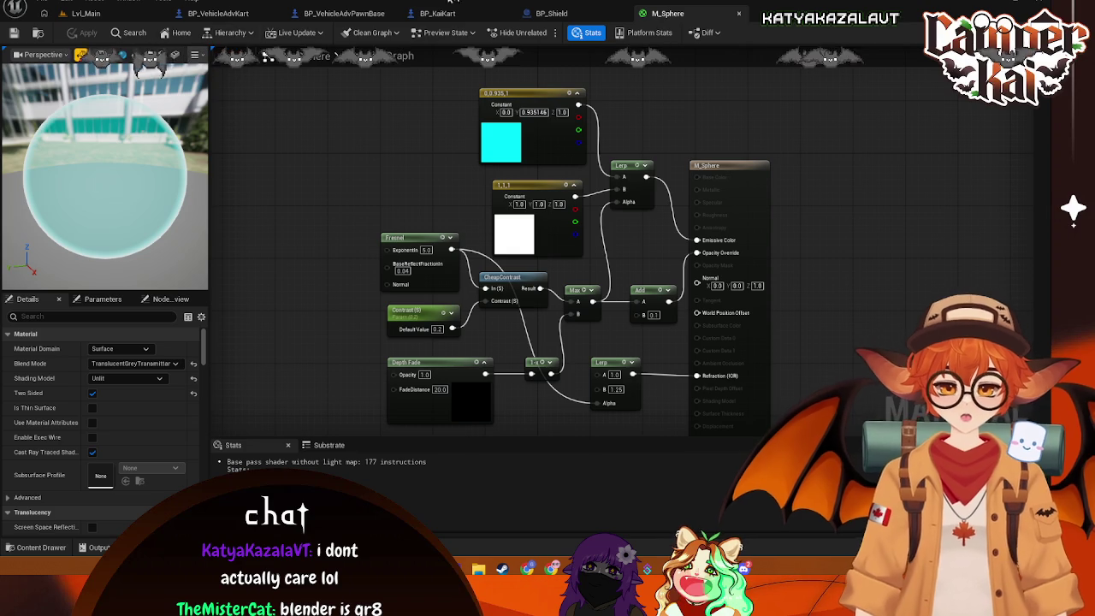
{"action": "left_click", "coordinate": [548, 14]}
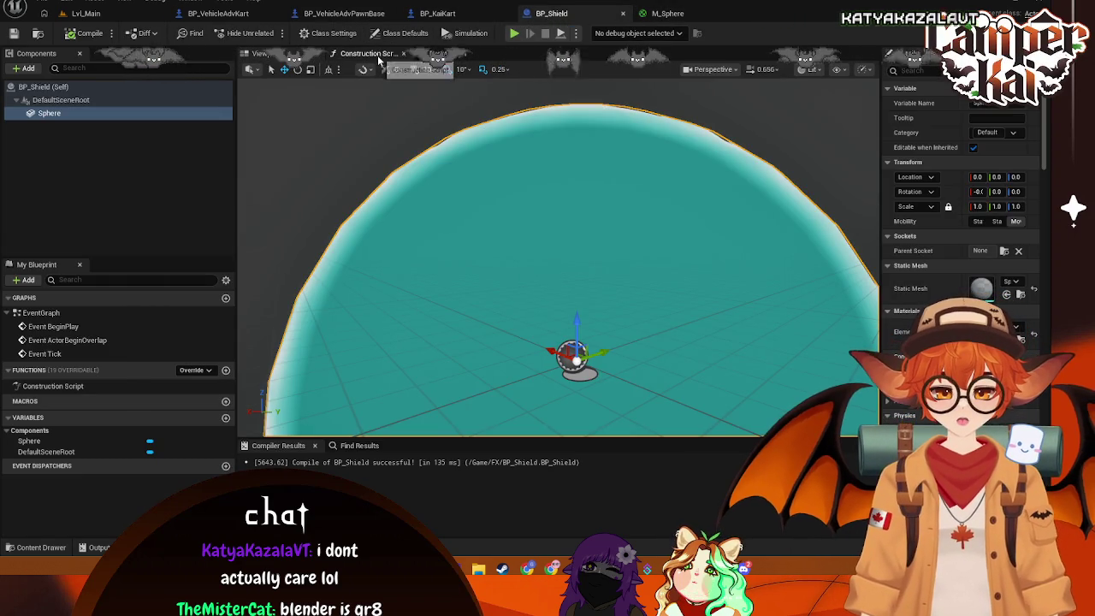
Open BP_VehicleAdvPawnBase's event graph and bring the parry node chain into view
{"action": "left_click", "coordinate": [436, 53]}
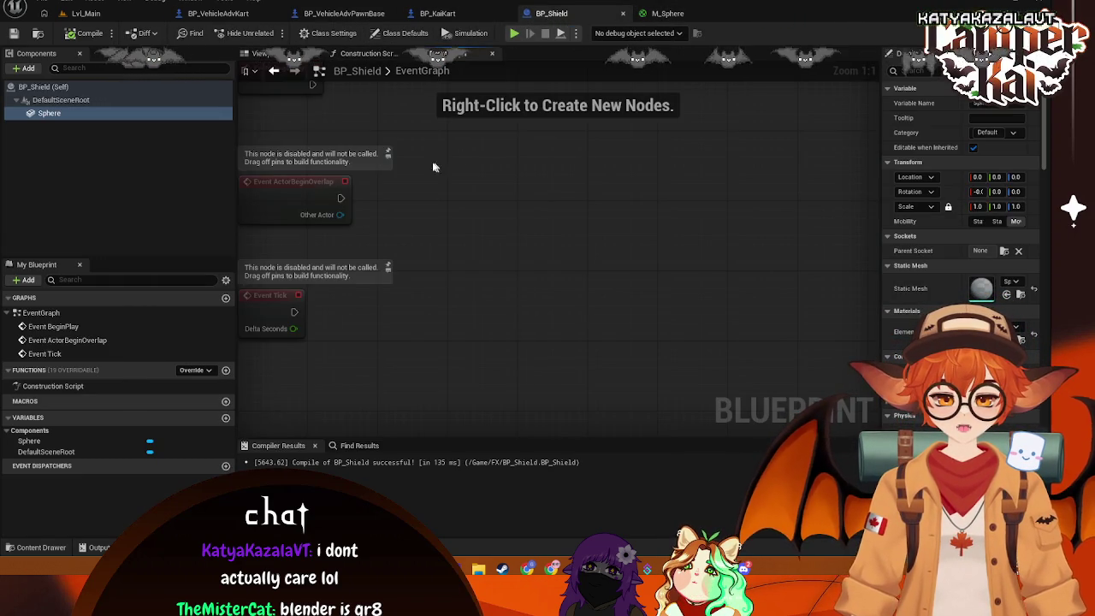
{"action": "left_click", "coordinate": [443, 15]}
{"action": "left_click", "coordinate": [358, 17]}
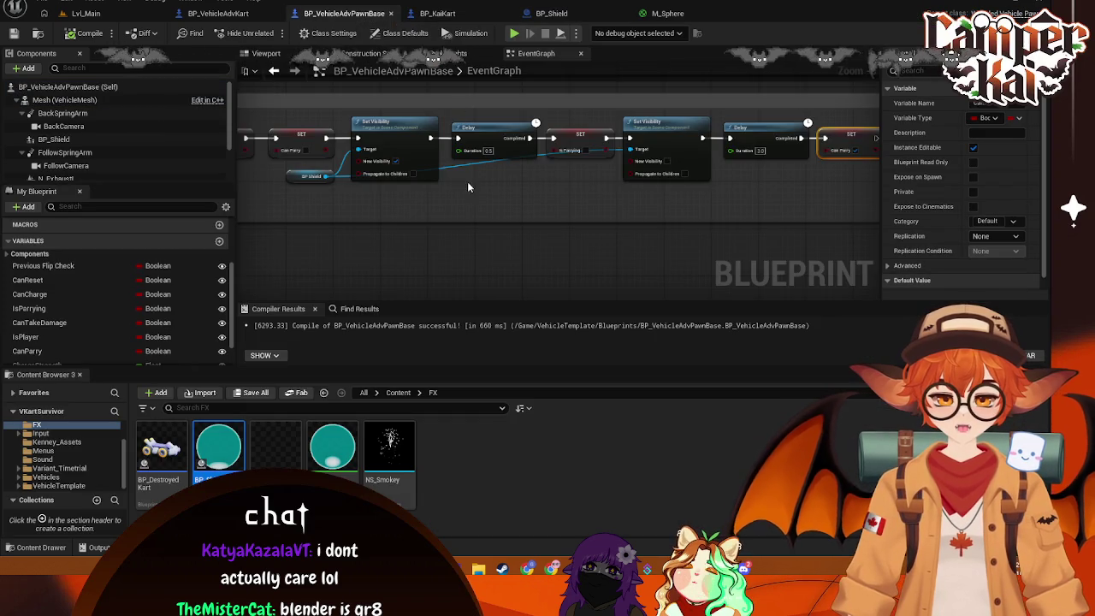
{"action": "left_click_drag", "start_coordinate": [434, 176], "coordinate": [511, 193]}
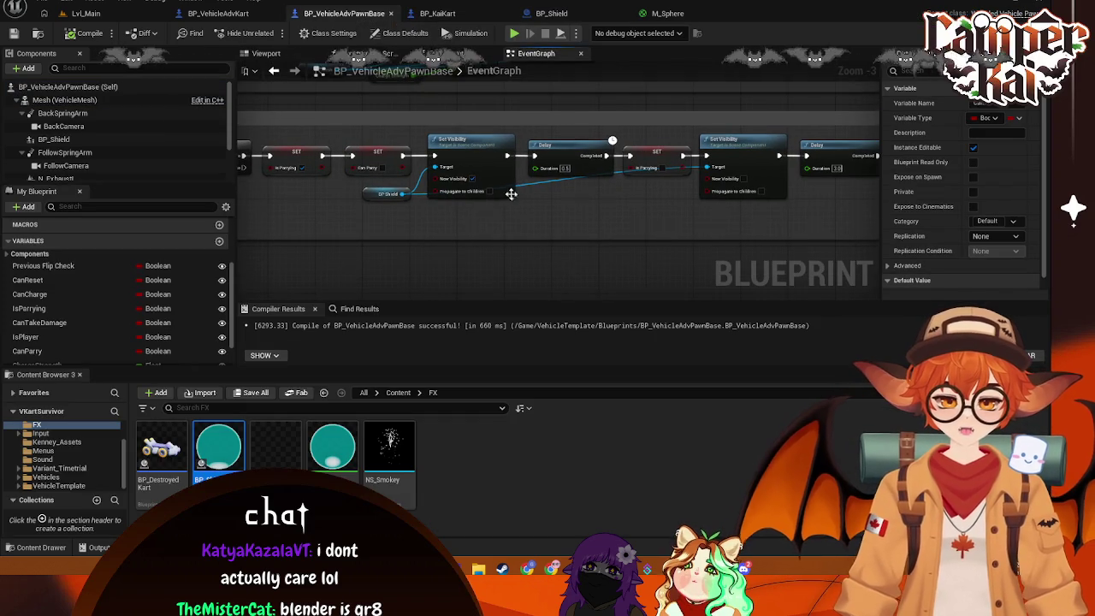
{"action": "right_click", "coordinate": [452, 261]}
{"action": "left_click", "coordinate": [418, 260]}
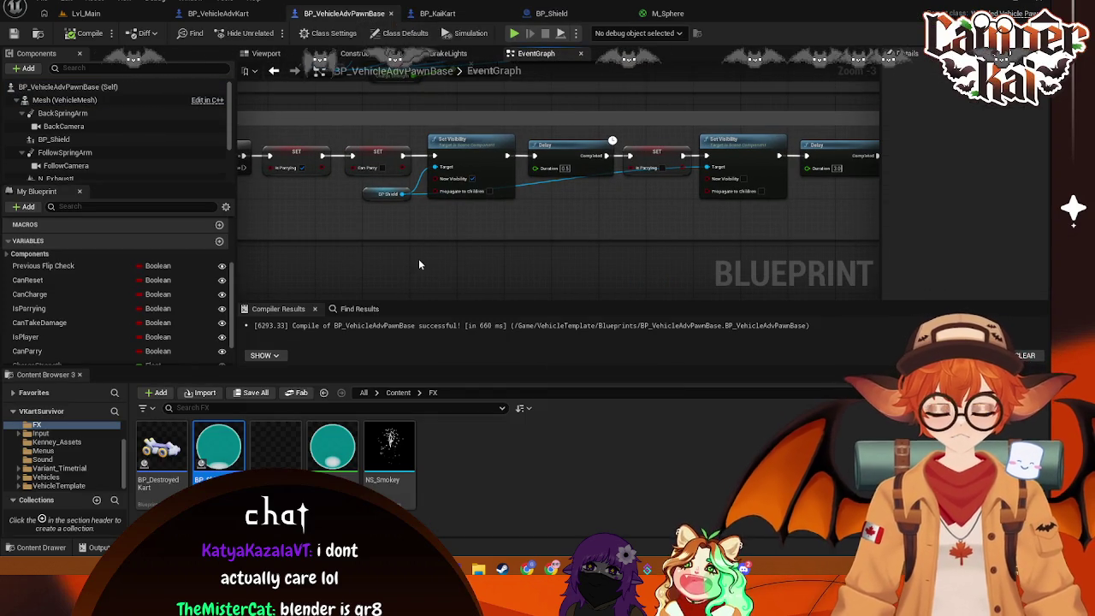
{"action": "right_click", "coordinate": [418, 258]}
{"action": "left_click", "coordinate": [395, 255]}
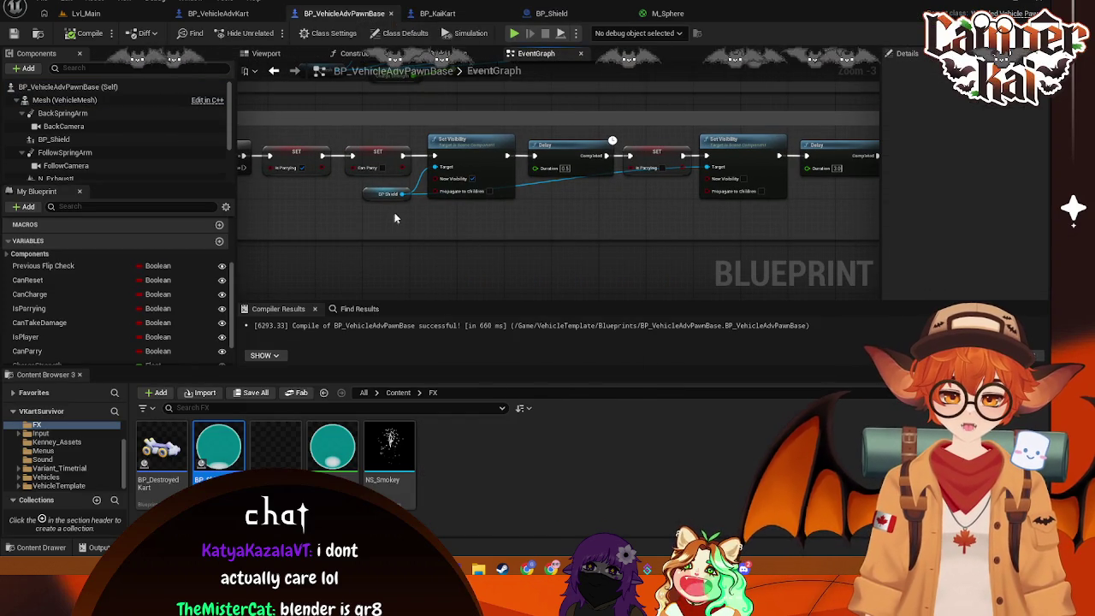
{"action": "scroll", "coordinate": [527, 149], "scroll_direction": "down", "scroll_amount": 1}
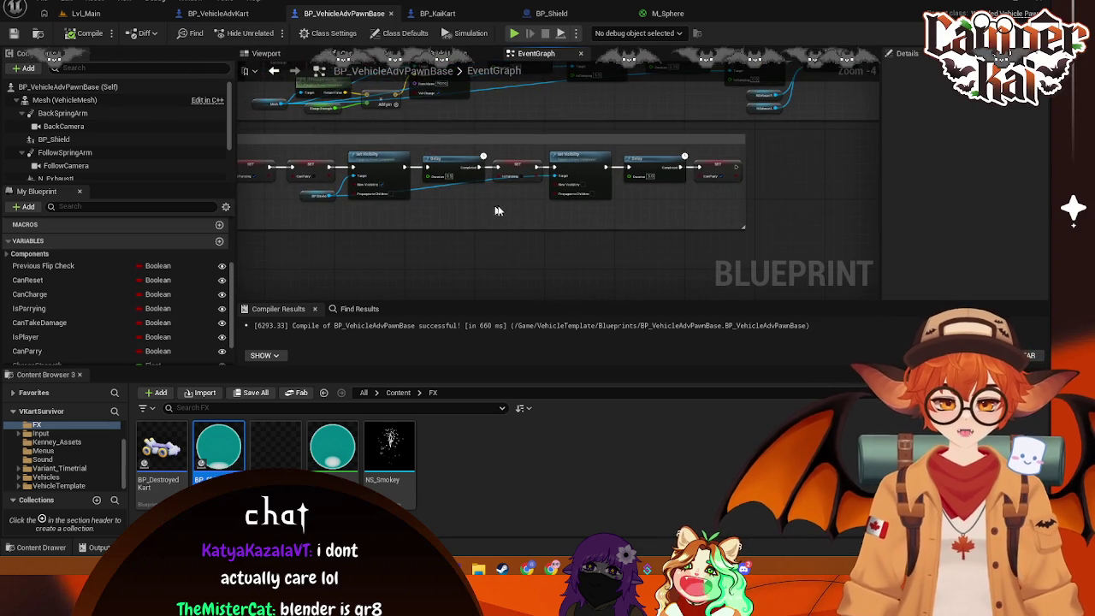
{"action": "scroll", "coordinate": [625, 220], "scroll_direction": "up", "scroll_amount": 1}
Widen the parry comment box and shift the later Delay, SET and Set Visibility nodes right
{"action": "left_click_drag", "start_coordinate": [359, 136], "coordinate": [512, 191]}
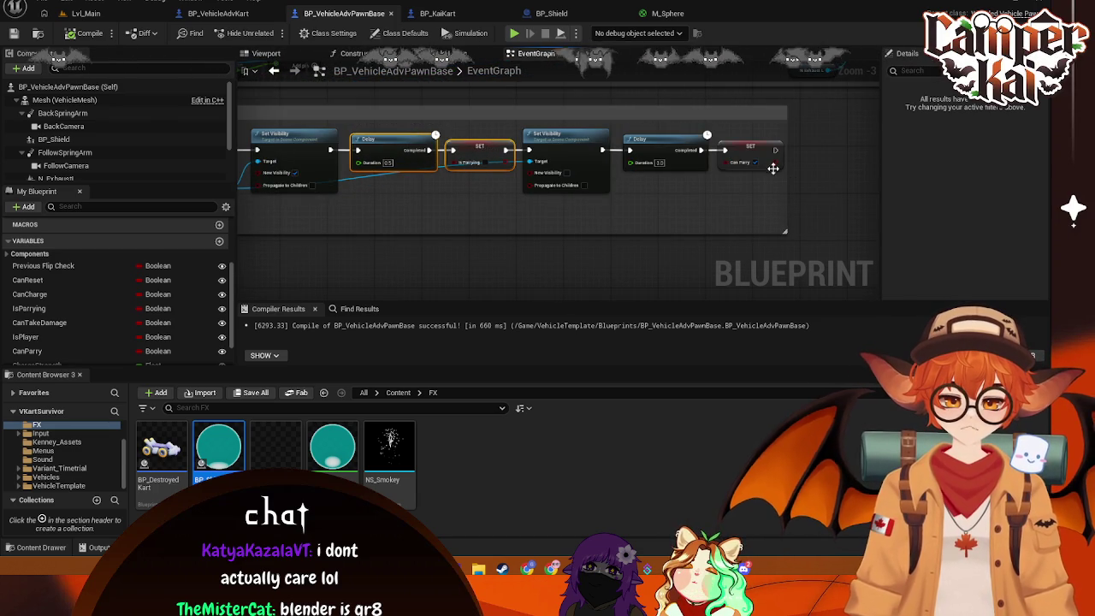
{"action": "left_click_drag", "start_coordinate": [786, 172], "coordinate": [879, 176]}
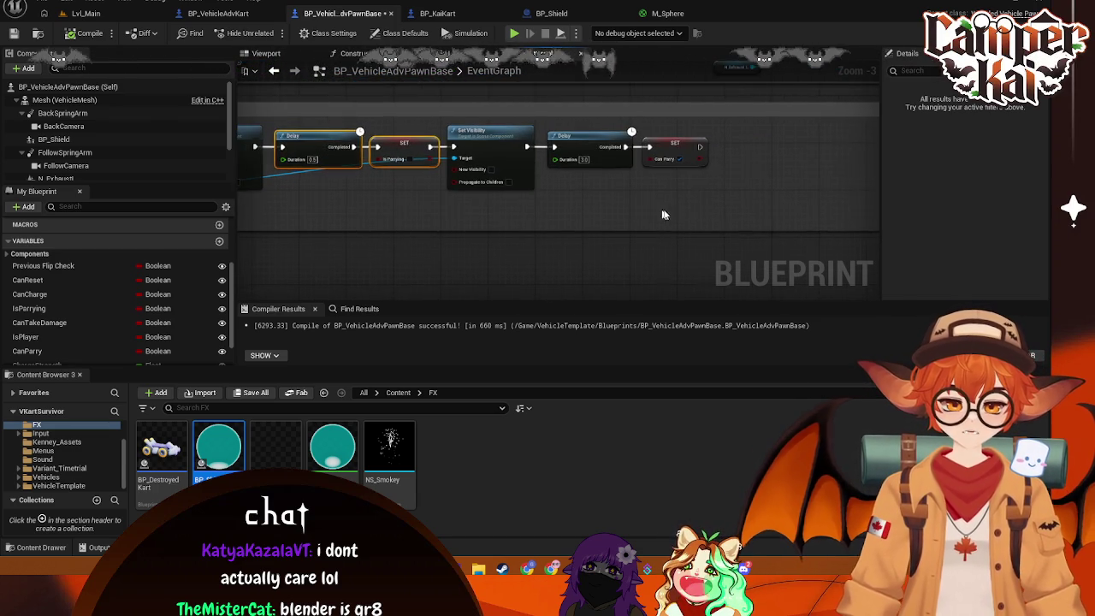
{"action": "scroll", "coordinate": [675, 208], "scroll_direction": "down", "scroll_amount": 1}
{"action": "mouse_move", "coordinate": [686, 204]}
{"action": "left_mouse_down"}
{"action": "mouse_move", "coordinate": [406, 167]}
{"action": "mouse_move", "coordinate": [548, 173]}
{"action": "left_mouse_up"}
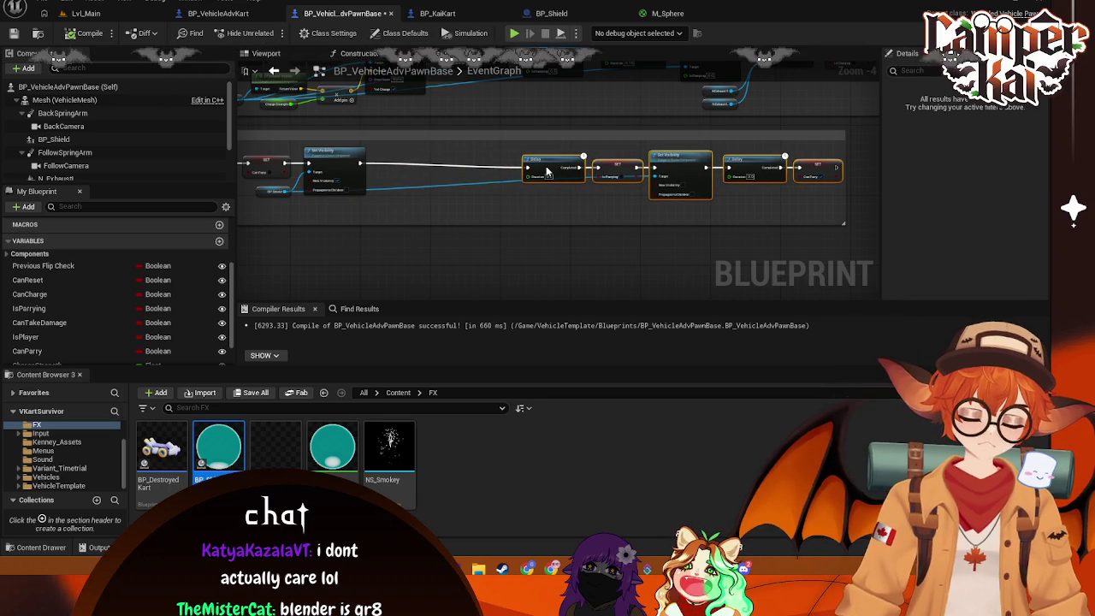
{"action": "left_click_drag", "start_coordinate": [549, 172], "coordinate": [541, 162]}
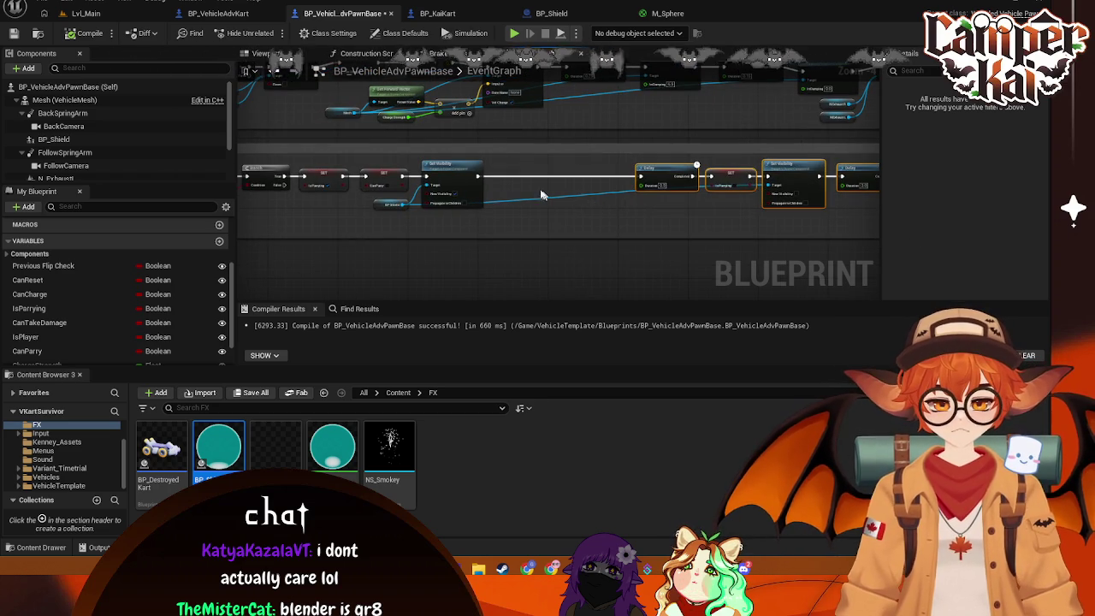
Add a Timeline node to the parry chain's graph by searching 'timel'
{"action": "right_click", "coordinate": [534, 195]}
{"action": "type", "text": "addd timel"}
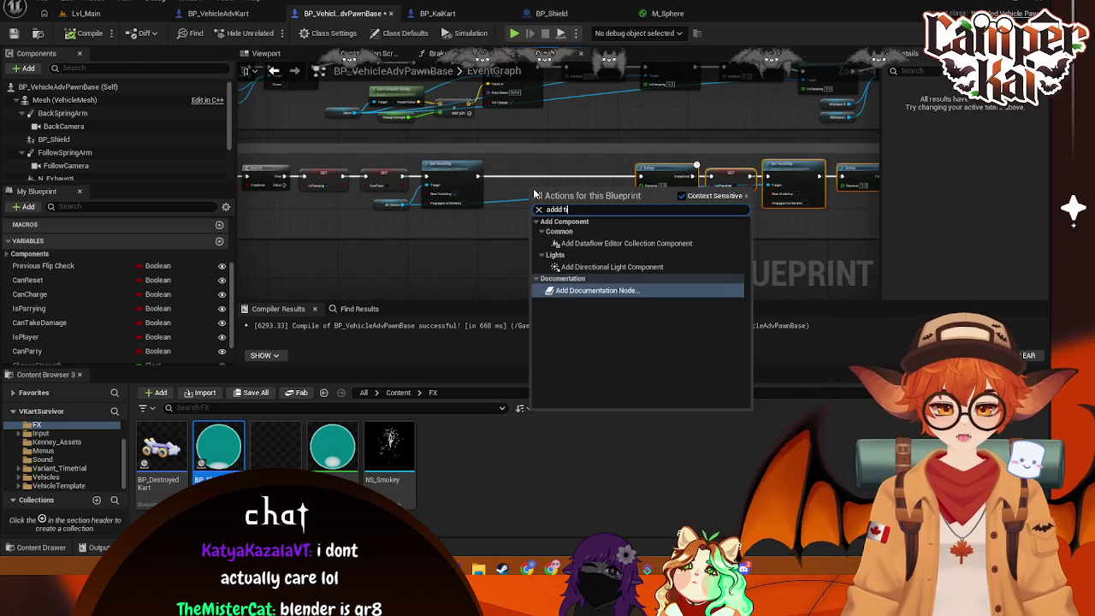
{"action": "key", "text": "BackSpace"}
{"action": "key", "text": "BackSpace"}
{"action": "key", "text": "BackSpace"}
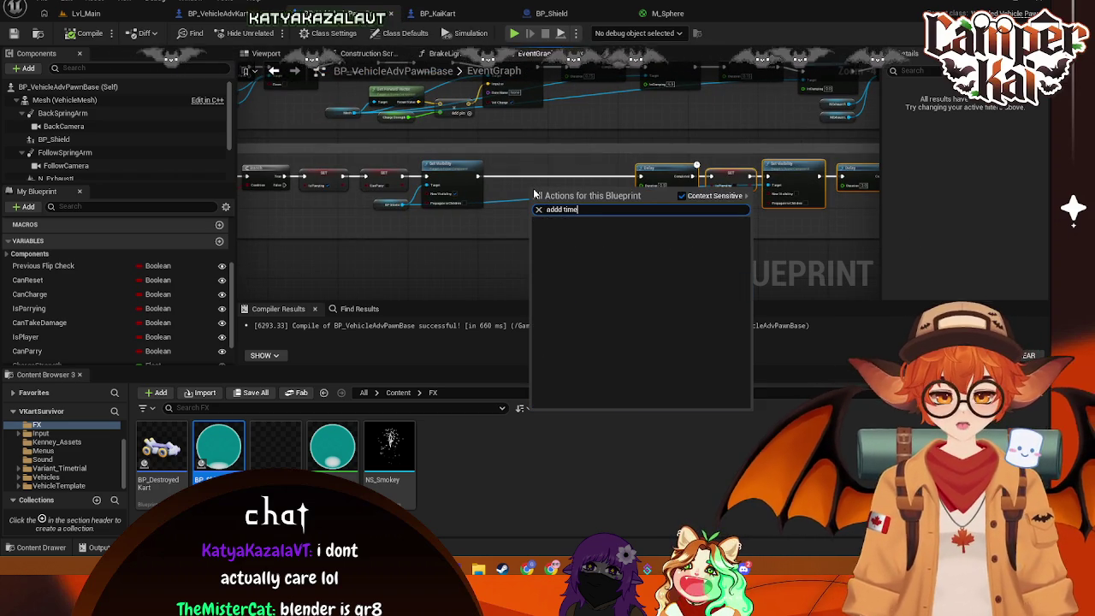
{"action": "type", "text": "timel"}
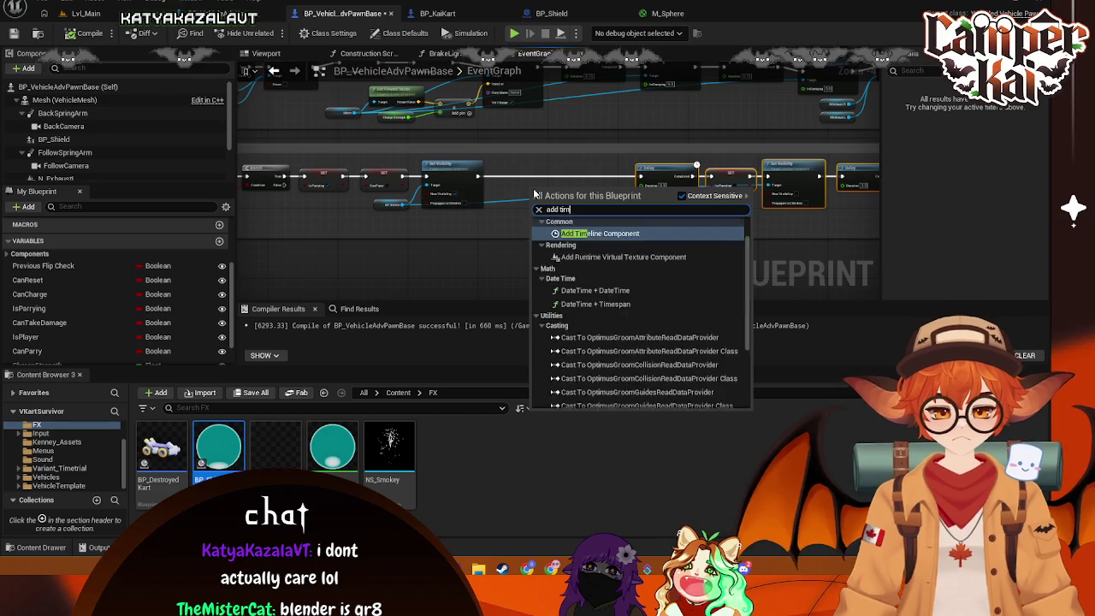
{"action": "left_click", "coordinate": [571, 256]}
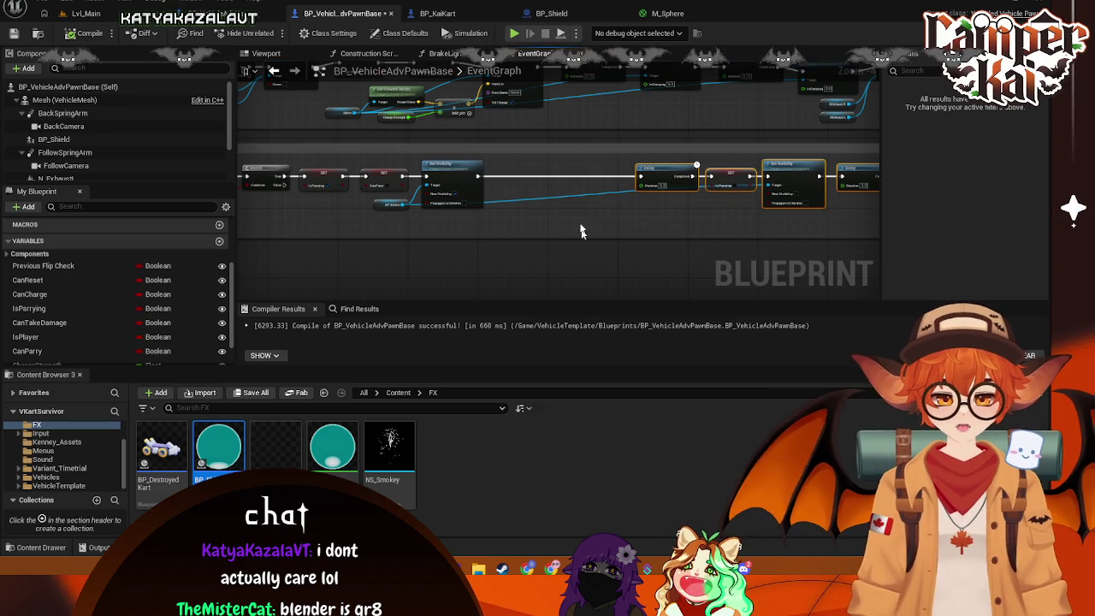
{"action": "scroll", "coordinate": [590, 188], "scroll_direction": "up", "scroll_amount": 1}
{"action": "mouse_move", "coordinate": [248, 84]}
{"action": "left_mouse_down"}
{"action": "mouse_move", "coordinate": [578, 164]}
{"action": "mouse_move", "coordinate": [555, 160]}
{"action": "left_mouse_up"}
Wire Set Visibility into the Timeline's Play and Finished into Delay, then open the Timeline
{"action": "left_click", "coordinate": [625, 235]}
{"action": "left_click_drag", "start_coordinate": [454, 171], "coordinate": [510, 169]}
{"action": "mouse_move", "coordinate": [586, 177]}
{"action": "left_mouse_down"}
{"action": "mouse_move", "coordinate": [649, 189]}
{"action": "mouse_move", "coordinate": [670, 172]}
{"action": "left_mouse_up"}
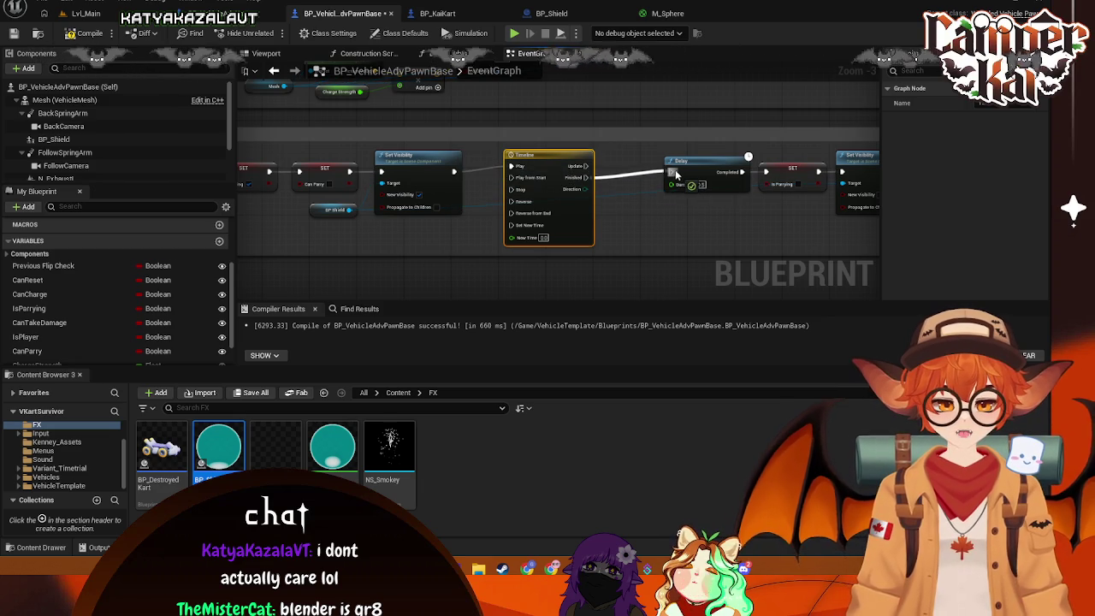
{"action": "double_click", "coordinate": [550, 160]}
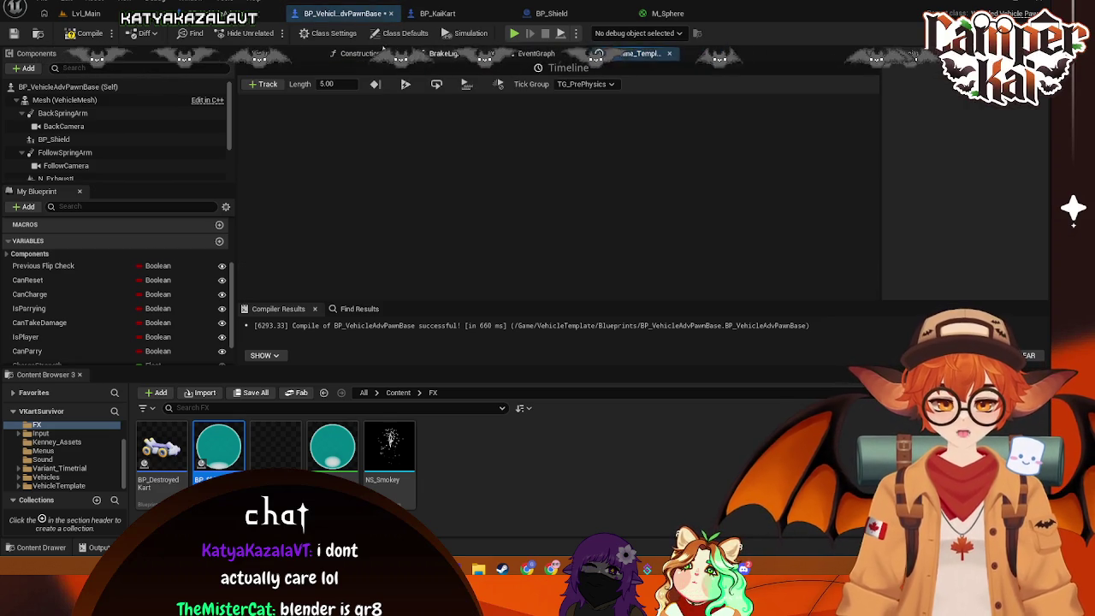
Add a float track named NewTrack_0 to the Timeline
{"action": "left_click", "coordinate": [262, 84]}
{"action": "left_click", "coordinate": [305, 104]}
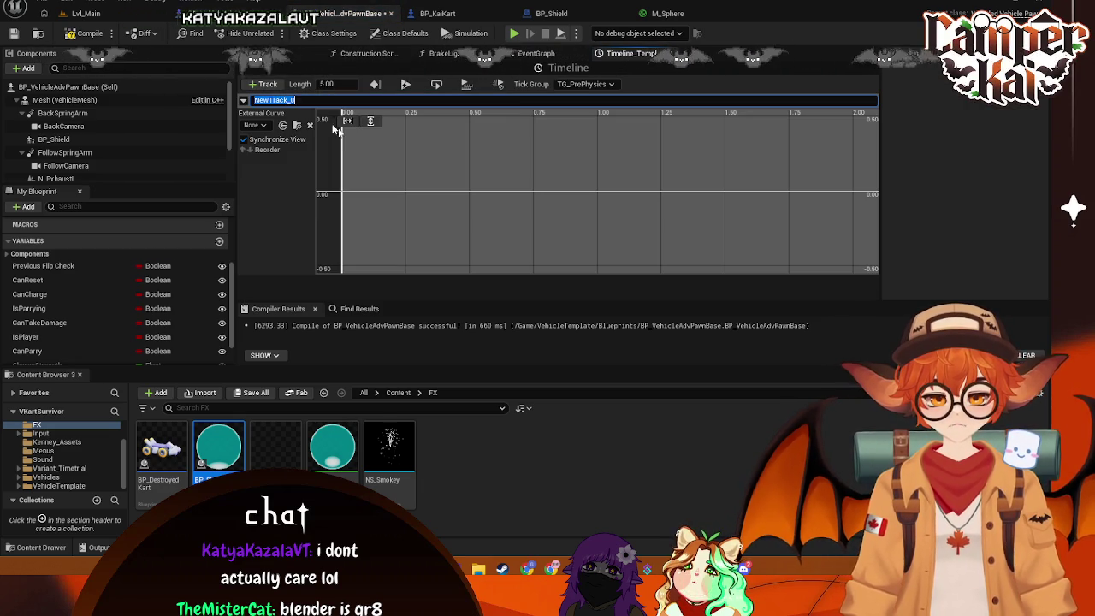
{"action": "left_click", "coordinate": [423, 176]}
{"action": "scroll", "coordinate": [527, 163], "scroll_direction": "down", "scroll_amount": 2}
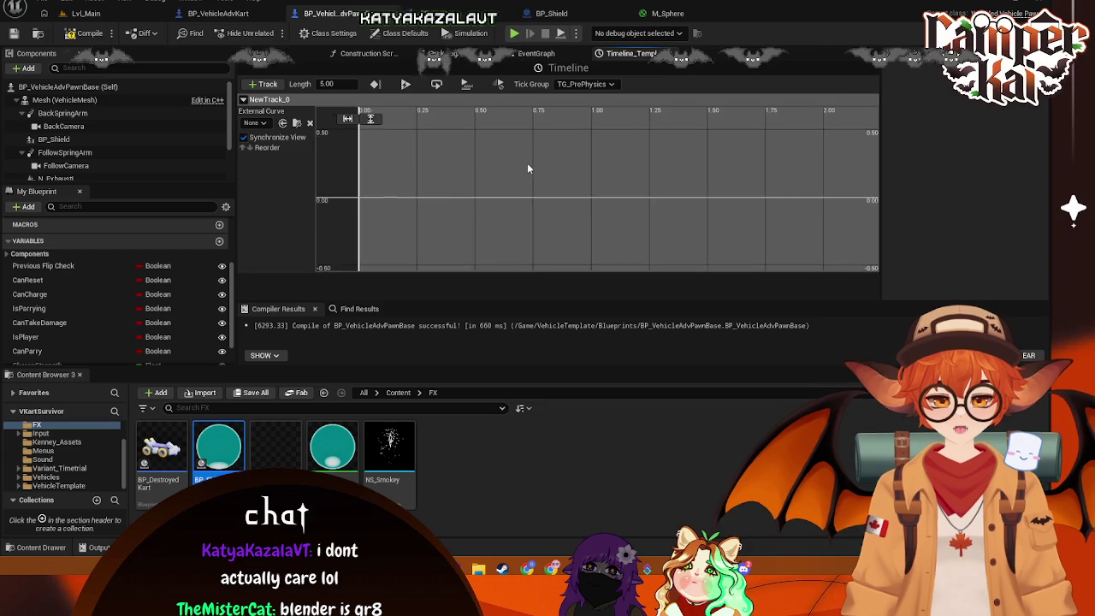
Add curve keys at the start and at 0.15 seconds with value 1.0
{"action": "left_click", "coordinate": [374, 210], "text": "shift"}
{"action": "left_click", "coordinate": [411, 138], "text": "shift"}
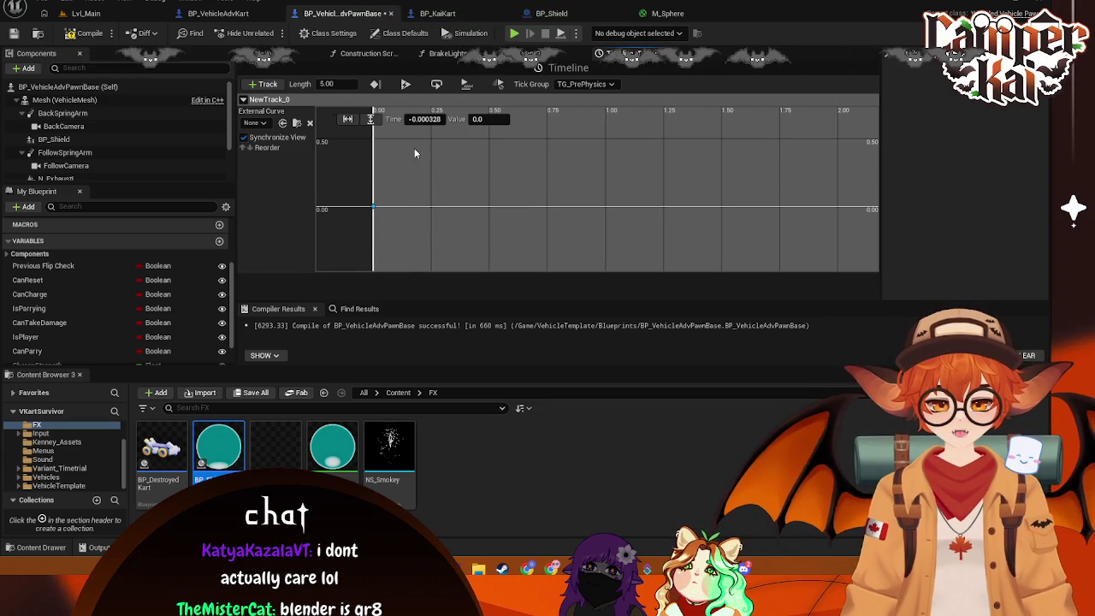
{"action": "left_click", "coordinate": [374, 210]}
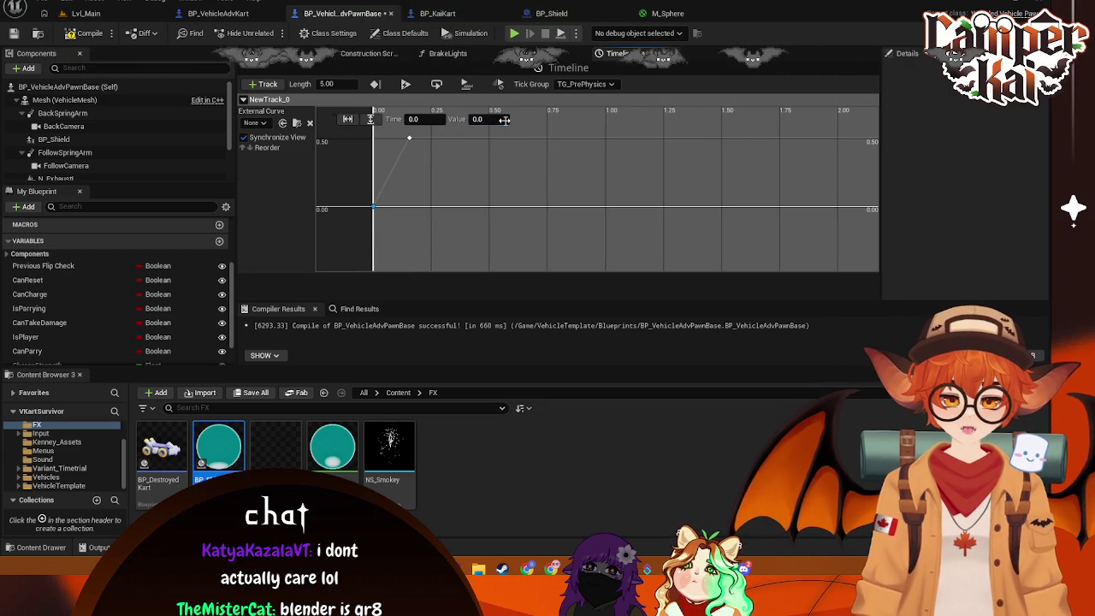
{"action": "left_click", "coordinate": [411, 138]}
{"action": "left_click", "coordinate": [444, 121]}
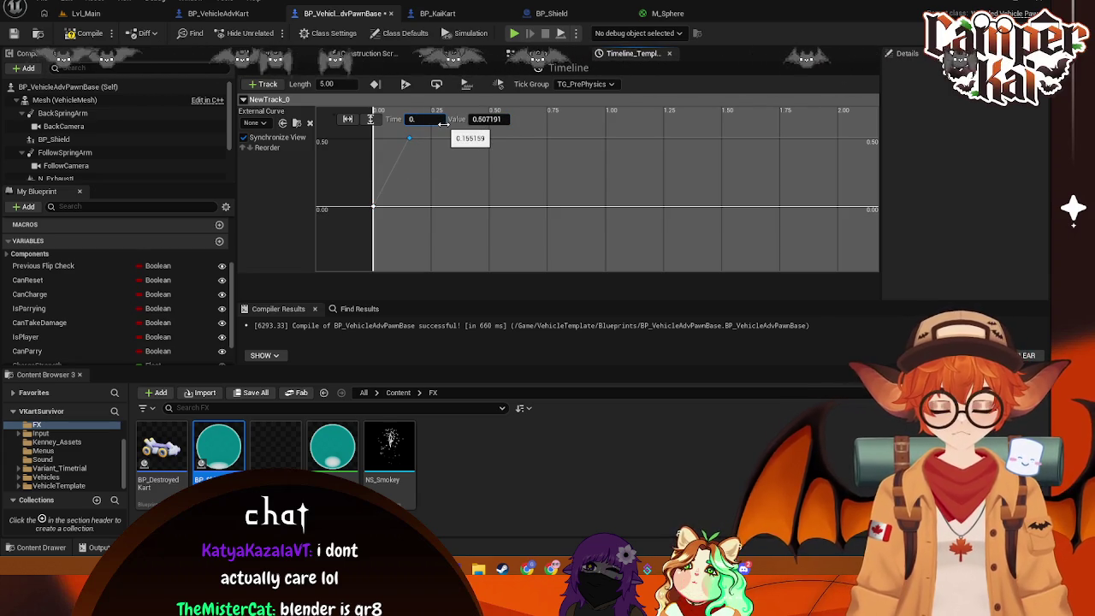
{"action": "type", "text": "0.15"}
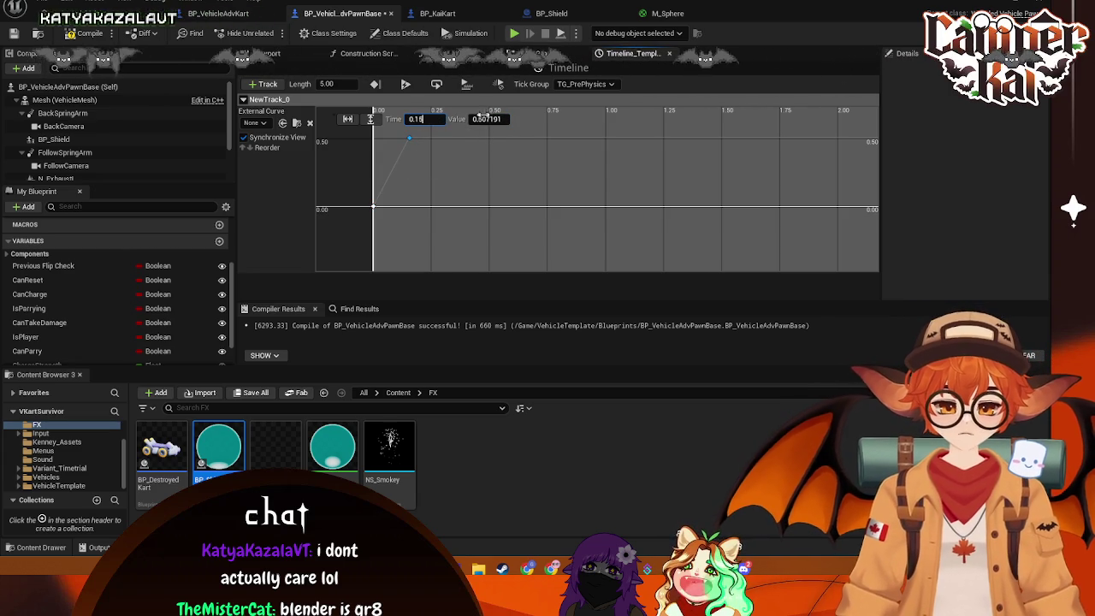
{"action": "left_click", "coordinate": [496, 119]}
{"action": "type", "text": "1.0"}
{"action": "key", "text": "Return"}
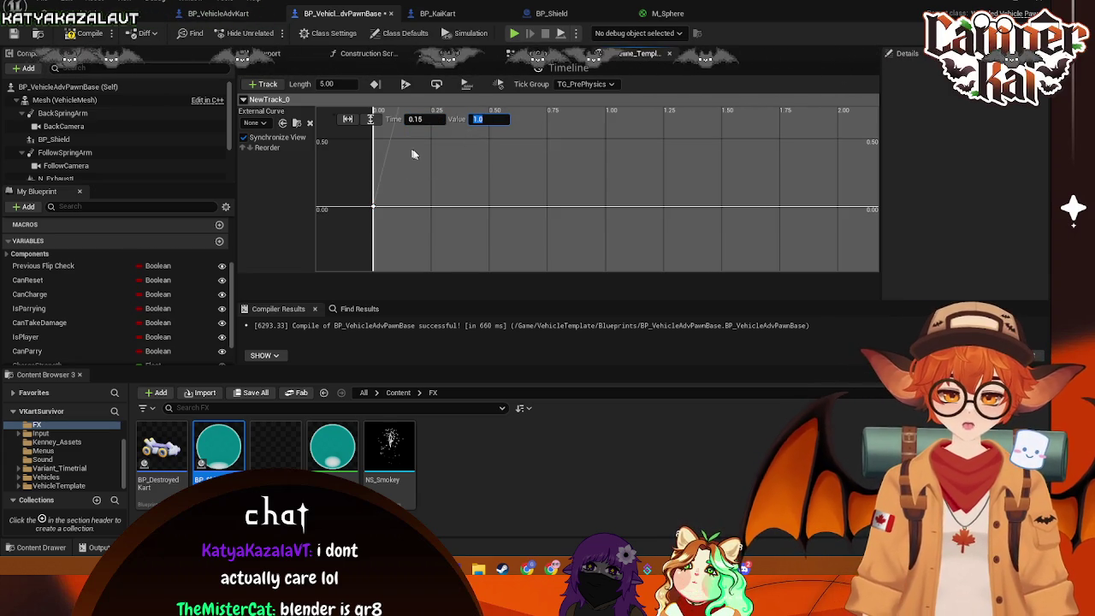
Set both curve keys to Auto interpolation
{"action": "right_click", "coordinate": [380, 228]}
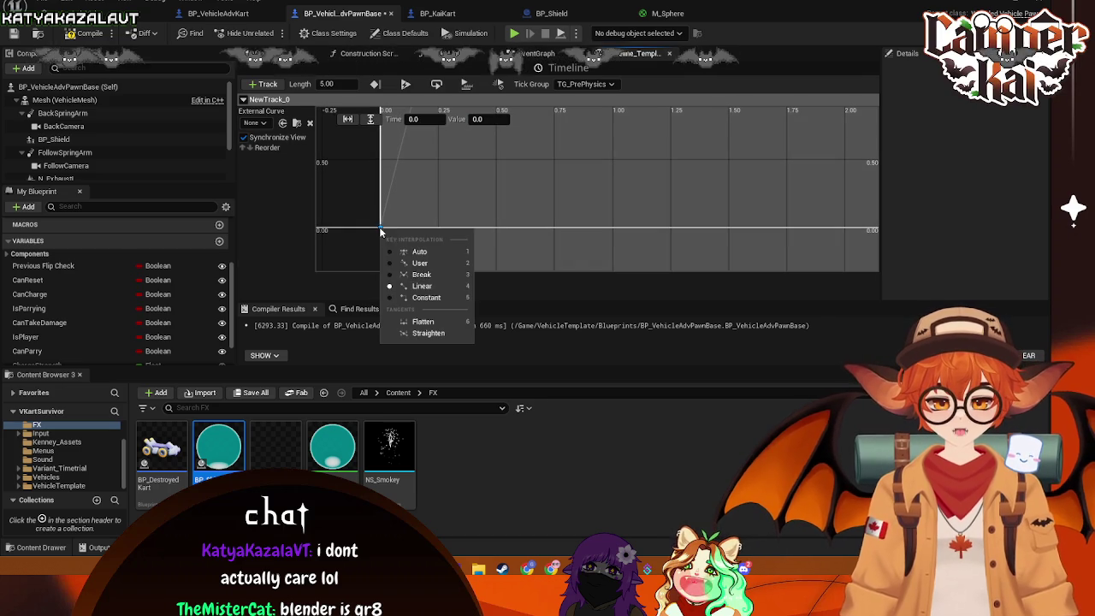
{"action": "left_click", "coordinate": [419, 251]}
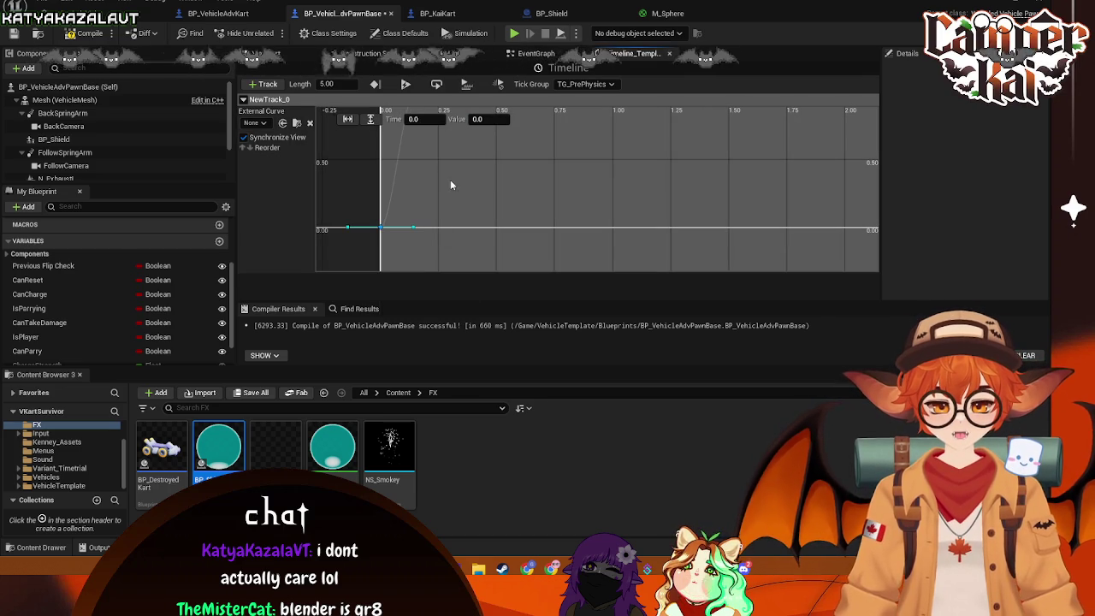
{"action": "right_click", "coordinate": [405, 162]}
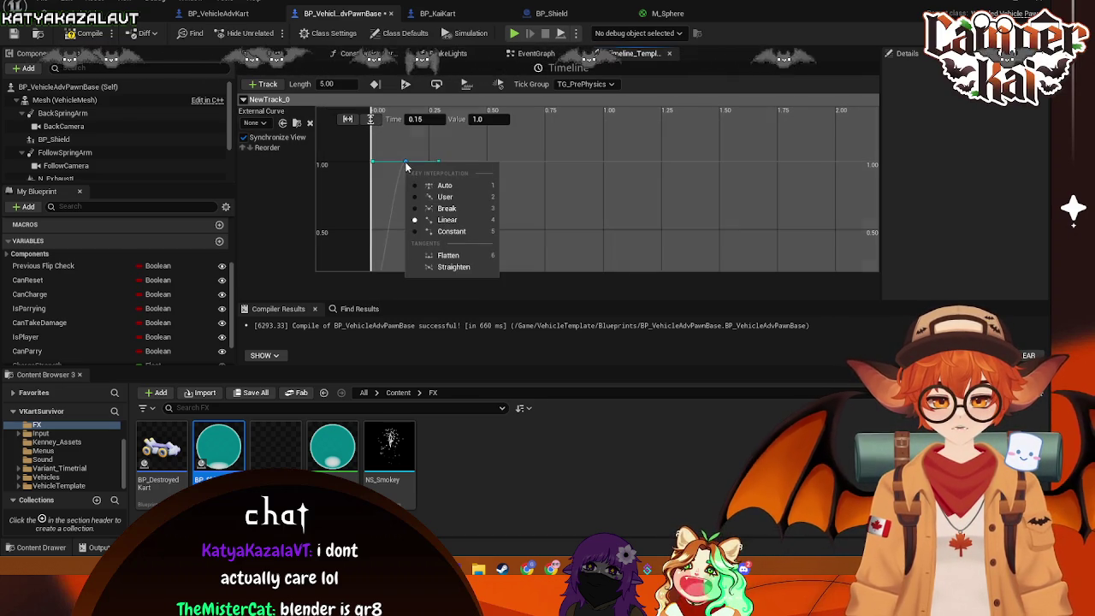
{"action": "left_click", "coordinate": [434, 187]}
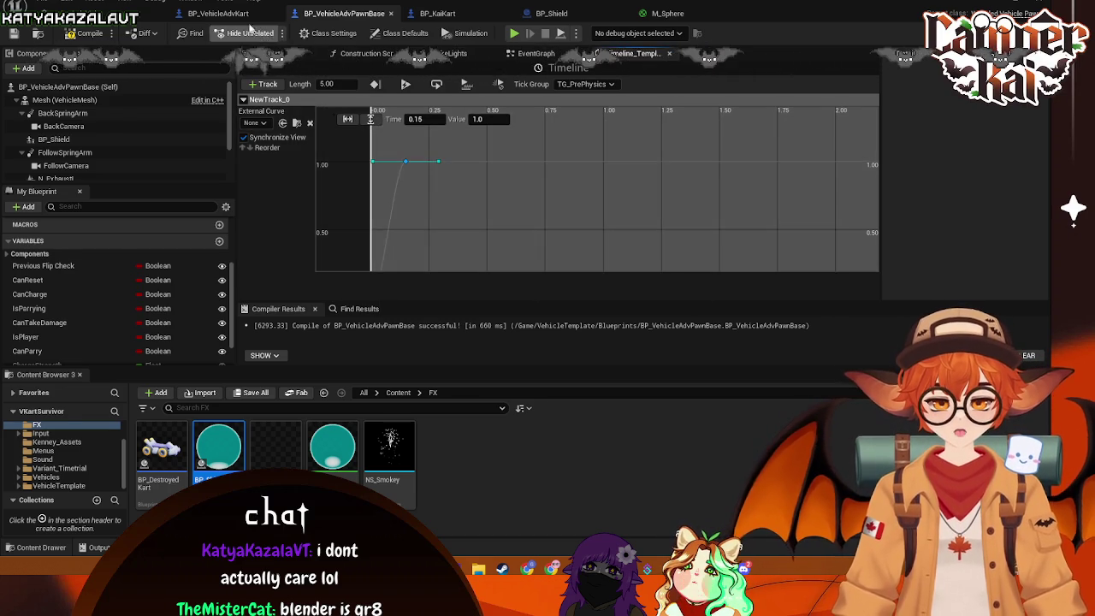
Cycle through the open editor tabs, ending on BP_VehicleAdvPawnBase's event graph
{"action": "left_click", "coordinate": [218, 13]}
{"action": "left_click", "coordinate": [343, 13]}
{"action": "left_click", "coordinate": [437, 13]}
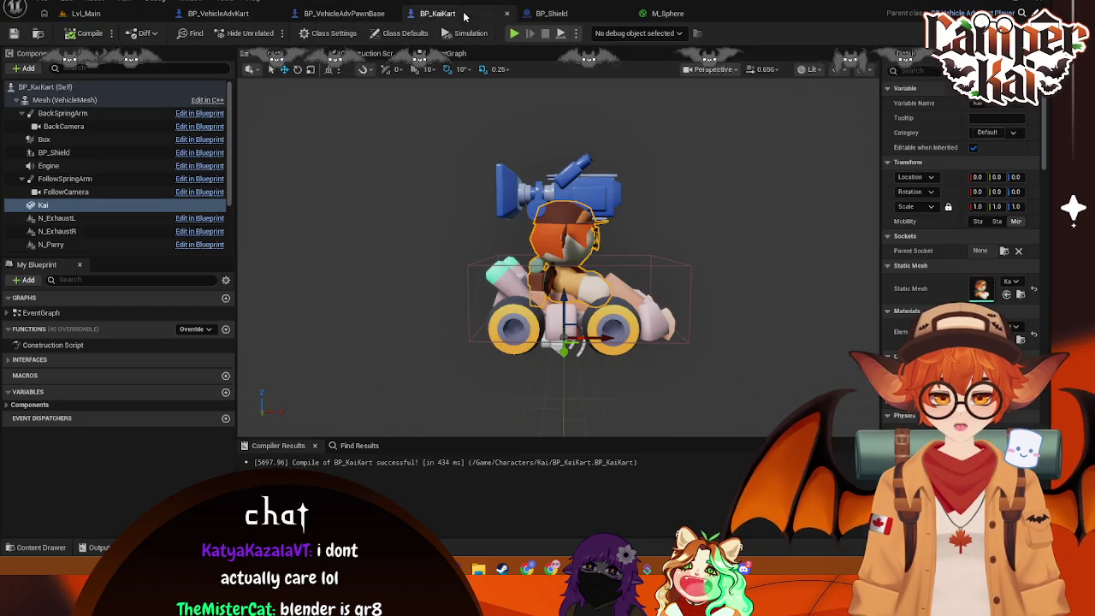
{"action": "left_click", "coordinate": [659, 14]}
{"action": "left_click", "coordinate": [551, 14]}
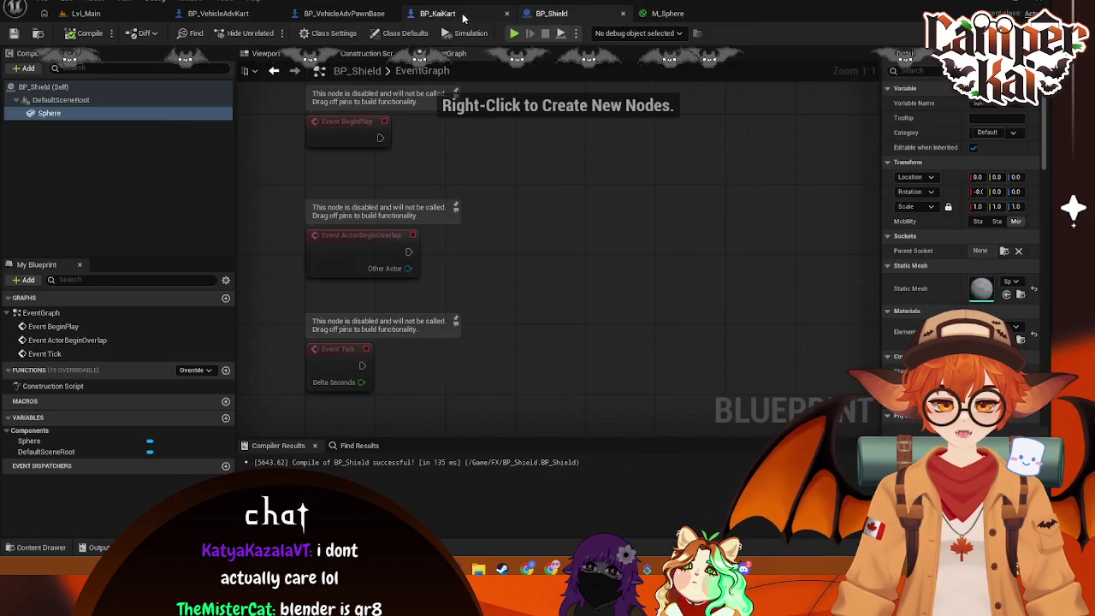
{"action": "left_click", "coordinate": [432, 14]}
{"action": "left_click", "coordinate": [368, 13]}
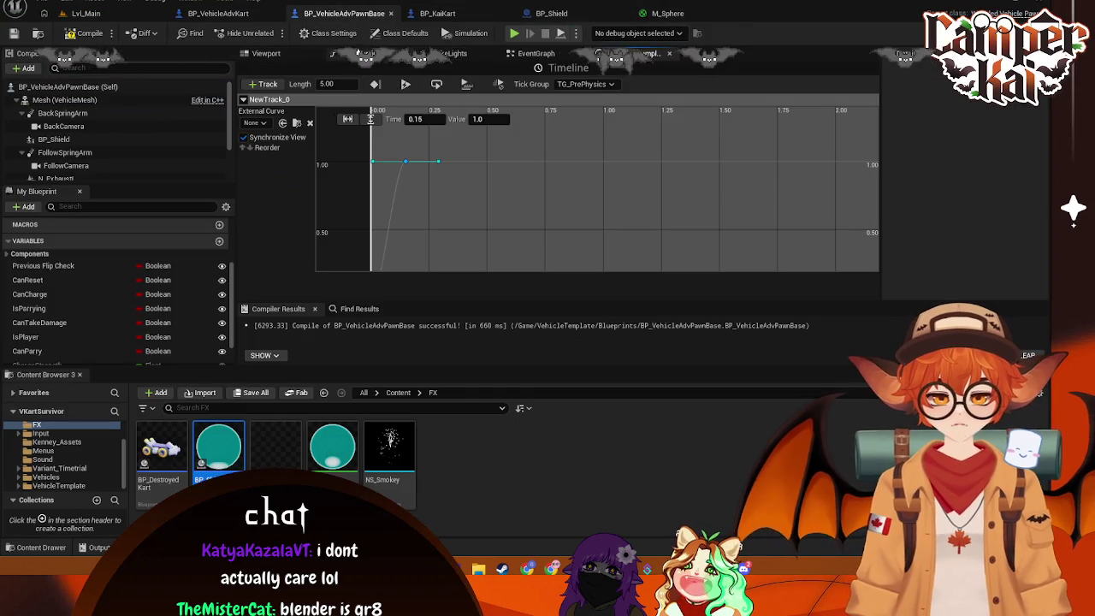
{"action": "left_click", "coordinate": [265, 53]}
{"action": "left_click", "coordinate": [531, 53]}
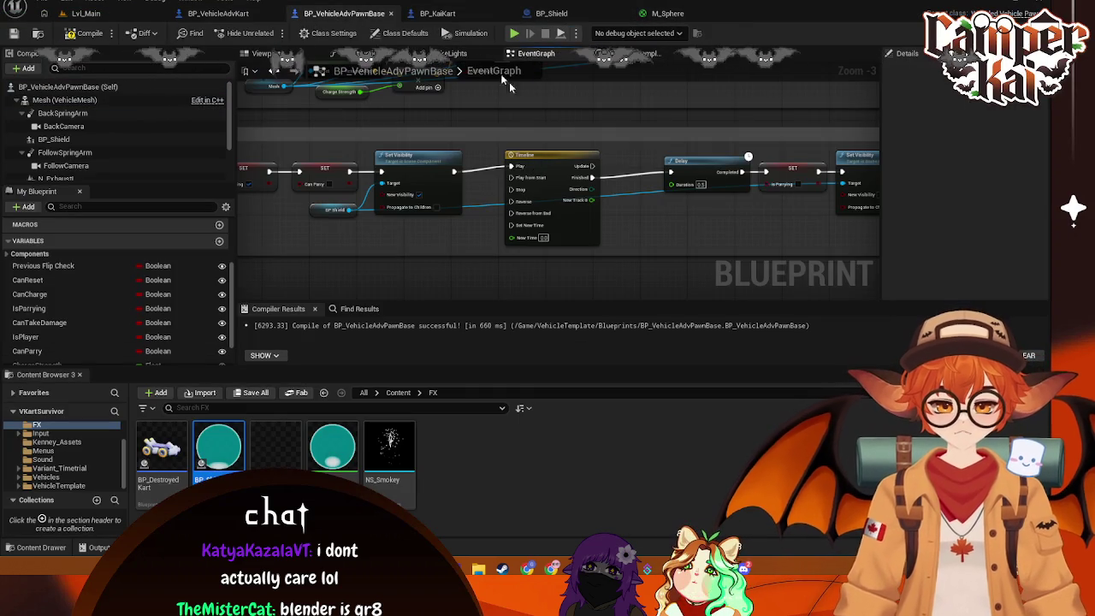
Delete the unused NewTrack_0 track from the parry Timeline
{"action": "mouse_move", "coordinate": [539, 157]}
{"action": "left_mouse_down"}
{"action": "mouse_move", "coordinate": [497, 161]}
{"action": "mouse_move", "coordinate": [553, 204]}
{"action": "mouse_move", "coordinate": [570, 181]}
{"action": "left_mouse_up"}
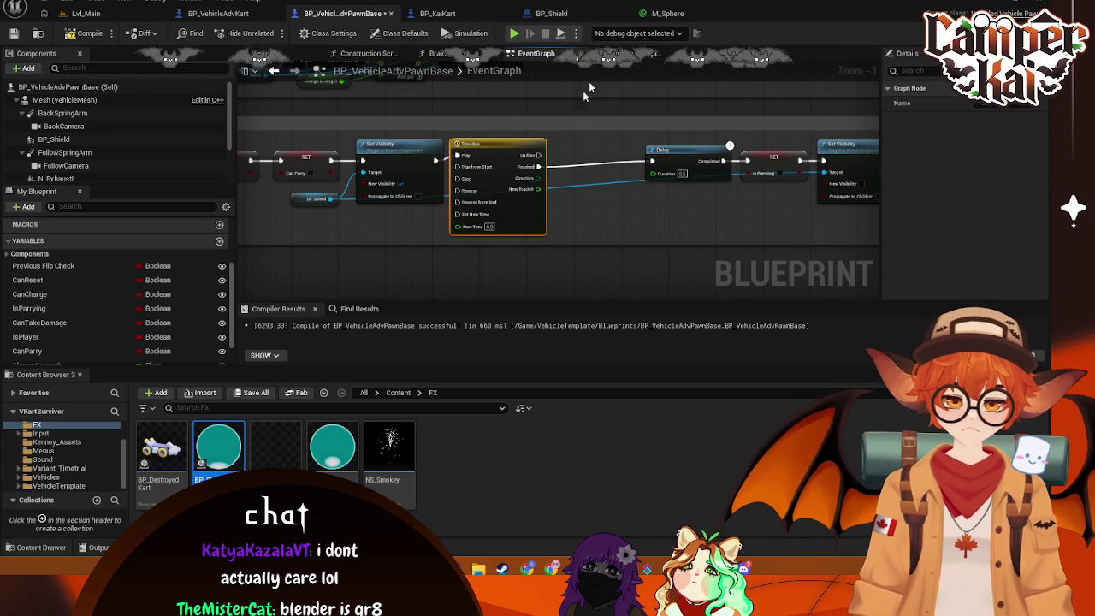
{"action": "double_click", "coordinate": [496, 144]}
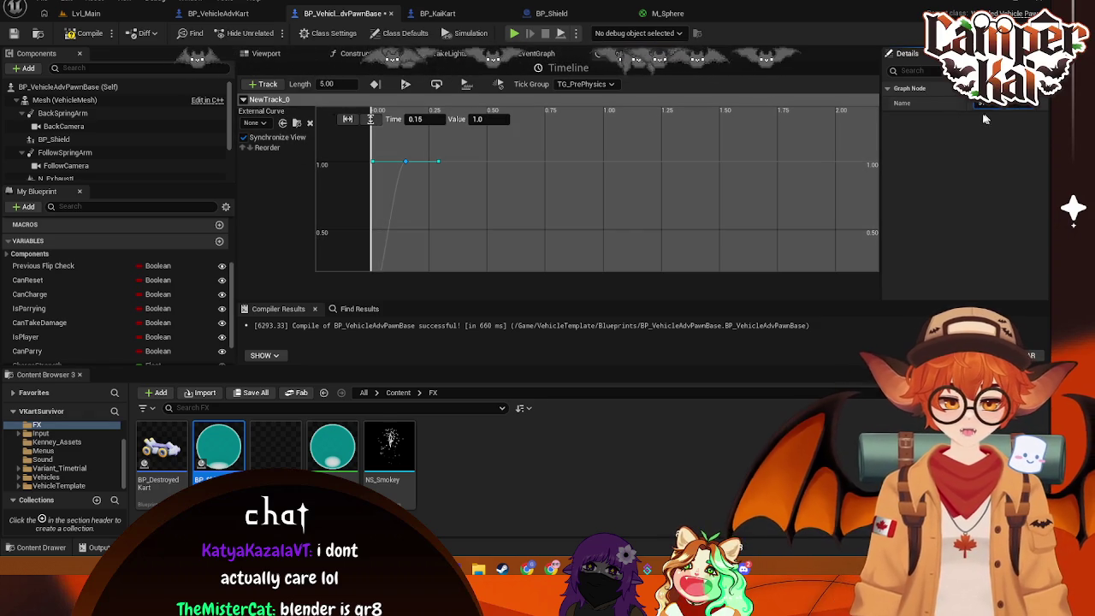
{"action": "key", "text": "BackSpace"}
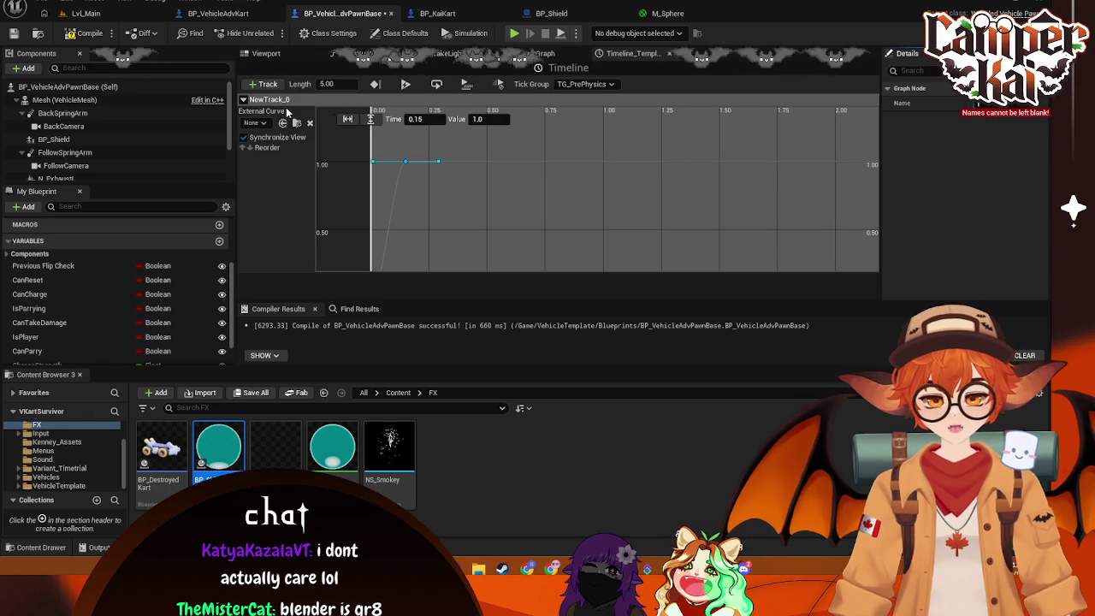
{"action": "right_click", "coordinate": [291, 109]}
{"action": "left_click", "coordinate": [315, 126]}
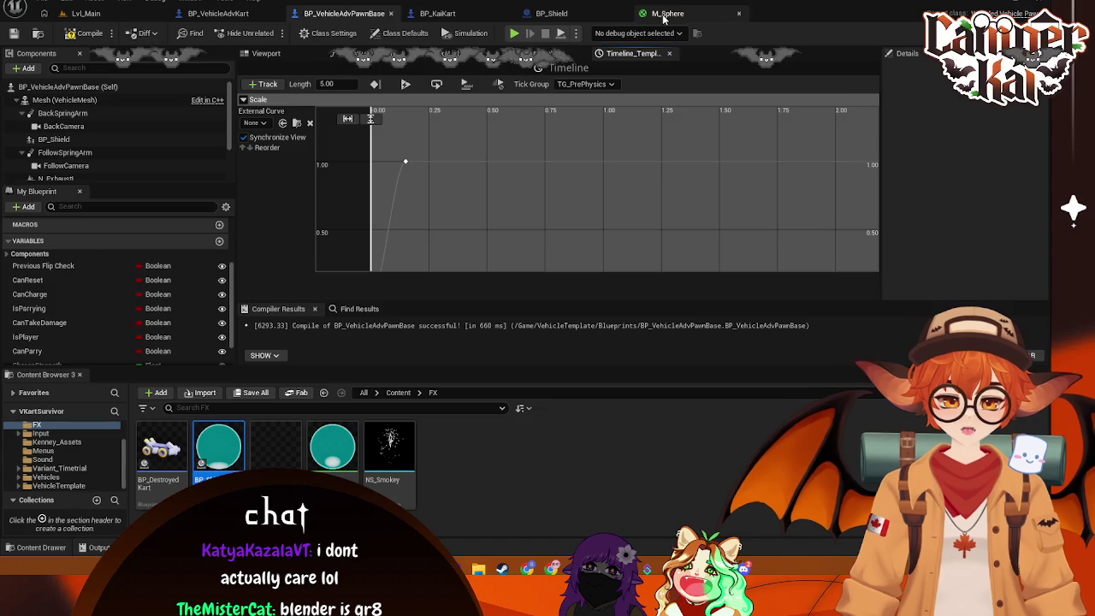
Return to BP_VehicleAdvPawnBase's event graph and probe the Timeline's Update output without adding a node
{"action": "left_click", "coordinate": [552, 13]}
{"action": "left_click", "coordinate": [429, 15]}
{"action": "left_click", "coordinate": [344, 13]}
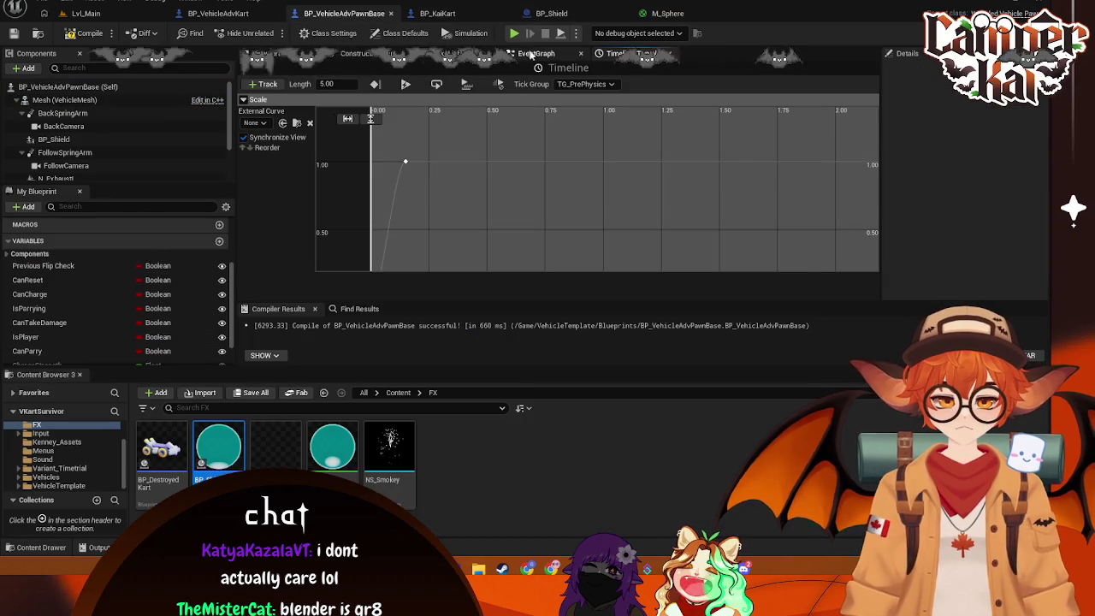
{"action": "left_click", "coordinate": [530, 53]}
{"action": "mouse_move", "coordinate": [532, 155]}
{"action": "left_mouse_down"}
{"action": "mouse_move", "coordinate": [557, 185]}
{"action": "mouse_move", "coordinate": [551, 201]}
{"action": "left_mouse_up"}
{"action": "left_click", "coordinate": [539, 207]}
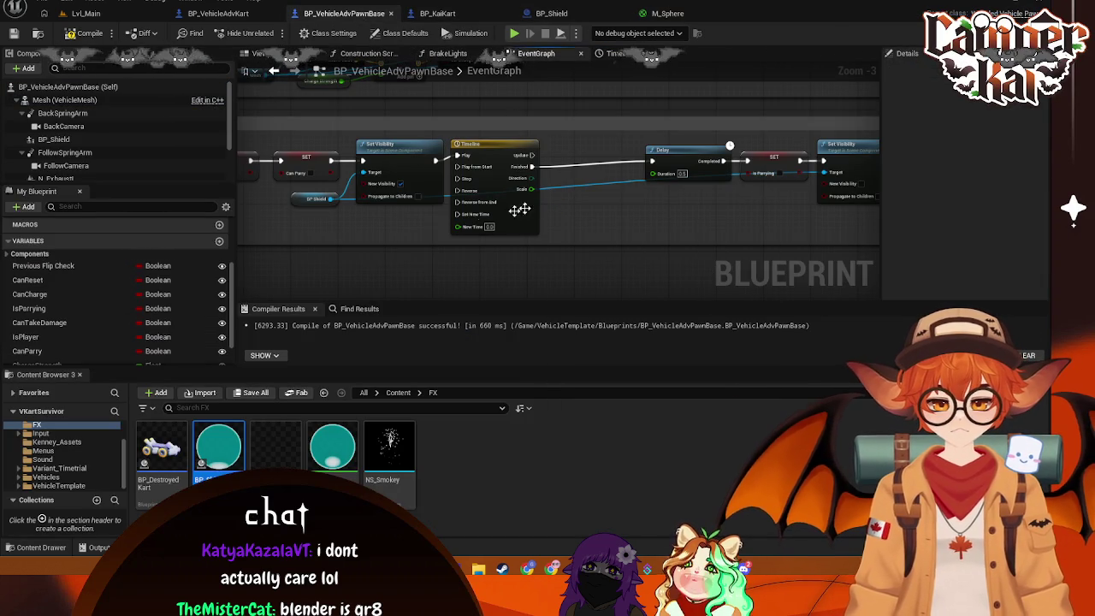
Add a scale node from the BP Shield reference, then delete it as the wrong Absolute Scale node
{"action": "left_click_drag", "start_coordinate": [330, 198], "coordinate": [564, 202]}
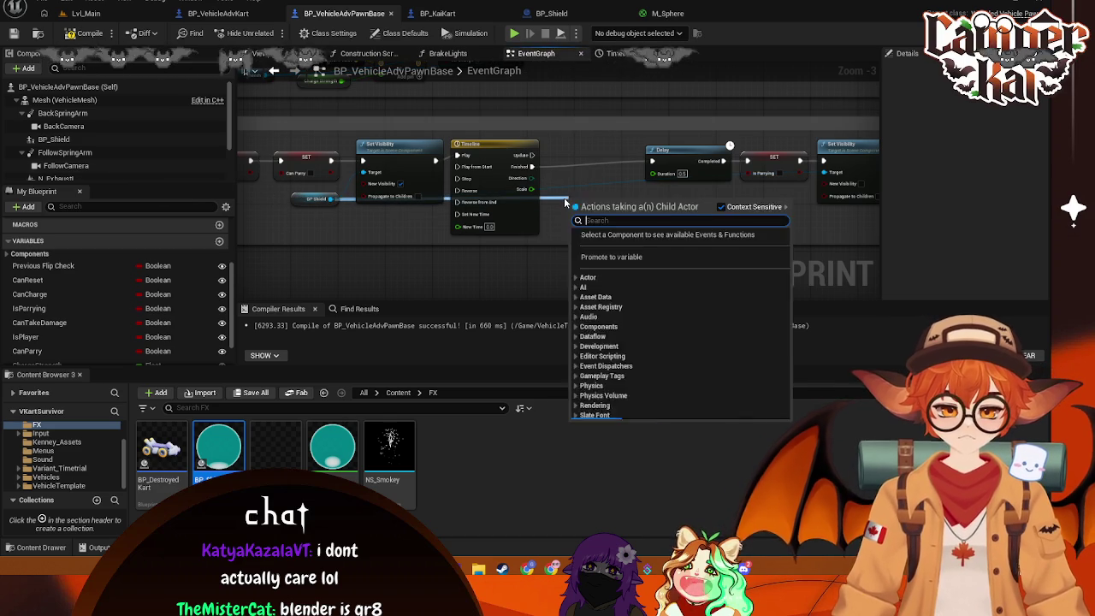
{"action": "type", "text": "scale"}
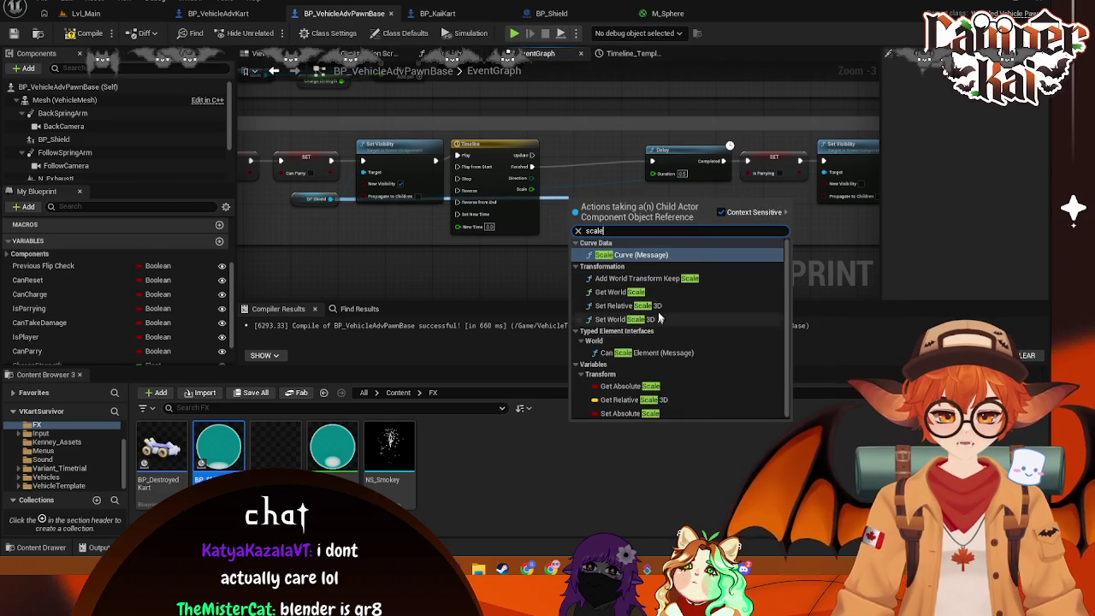
{"action": "left_click", "coordinate": [637, 414]}
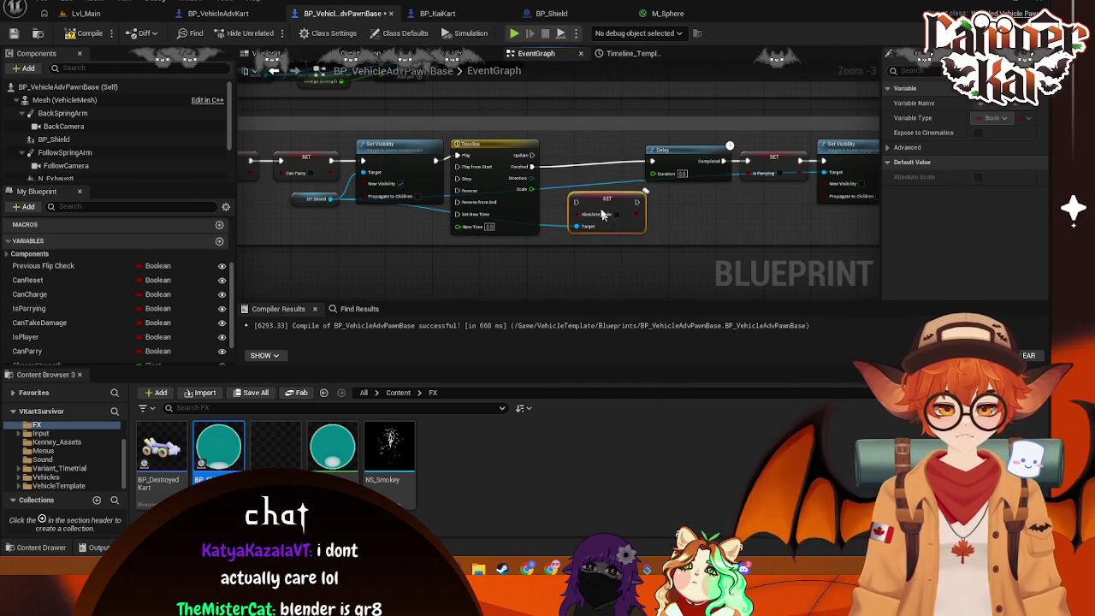
{"action": "left_click_drag", "start_coordinate": [605, 217], "coordinate": [586, 168]}
{"action": "left_click", "coordinate": [532, 156]}
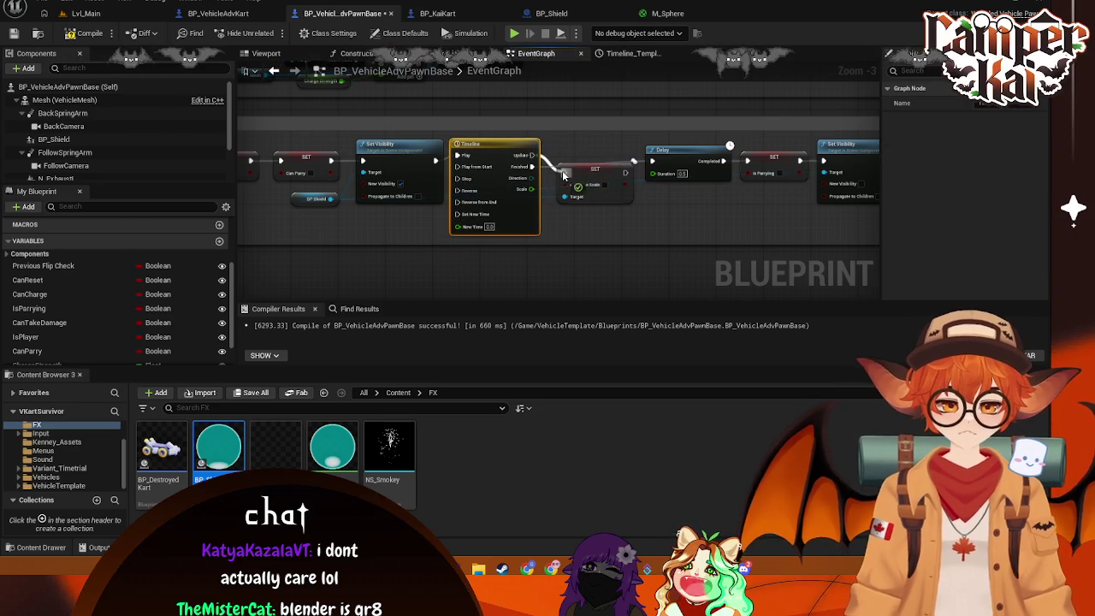
{"action": "left_click_drag", "start_coordinate": [601, 177], "coordinate": [602, 185]}
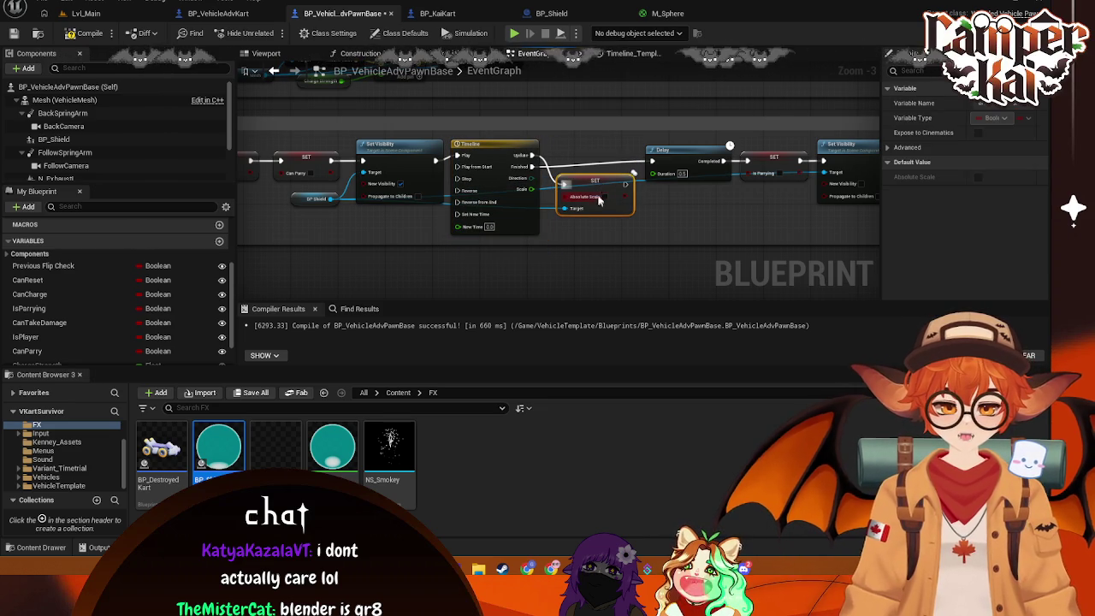
{"action": "key", "text": "Delete"}
Add Set World Scale 3D on BP Shield, fed by the Timeline's Scale output and chained into Delay
{"action": "mouse_move", "coordinate": [331, 198]}
{"action": "left_mouse_down"}
{"action": "mouse_move", "coordinate": [590, 229]}
{"action": "mouse_move", "coordinate": [567, 222]}
{"action": "left_mouse_up"}
{"action": "type", "text": "set"}
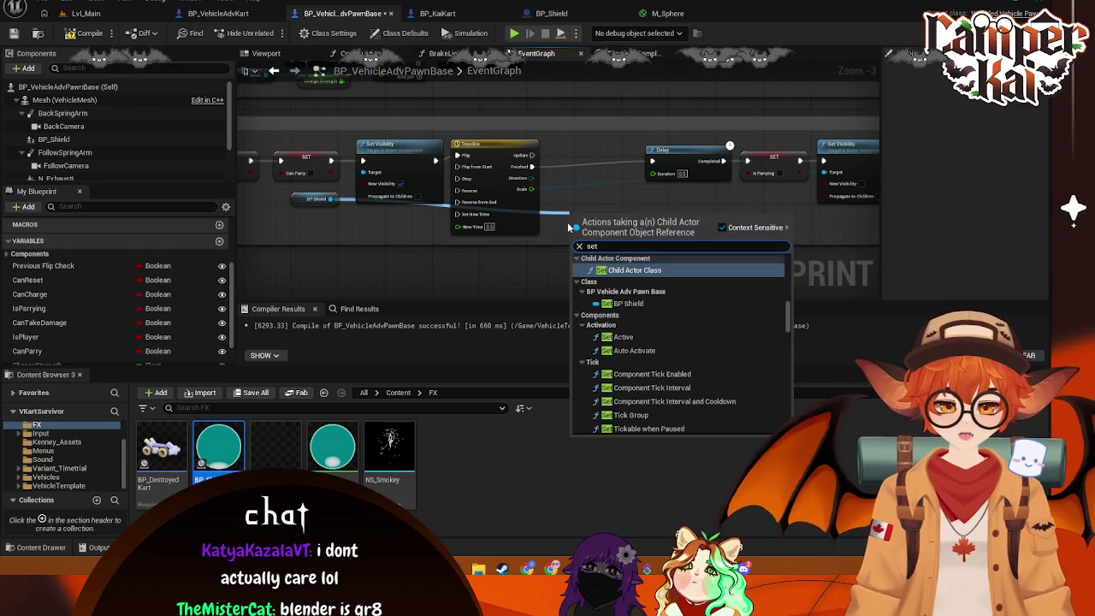
{"action": "type", "text": " scale"}
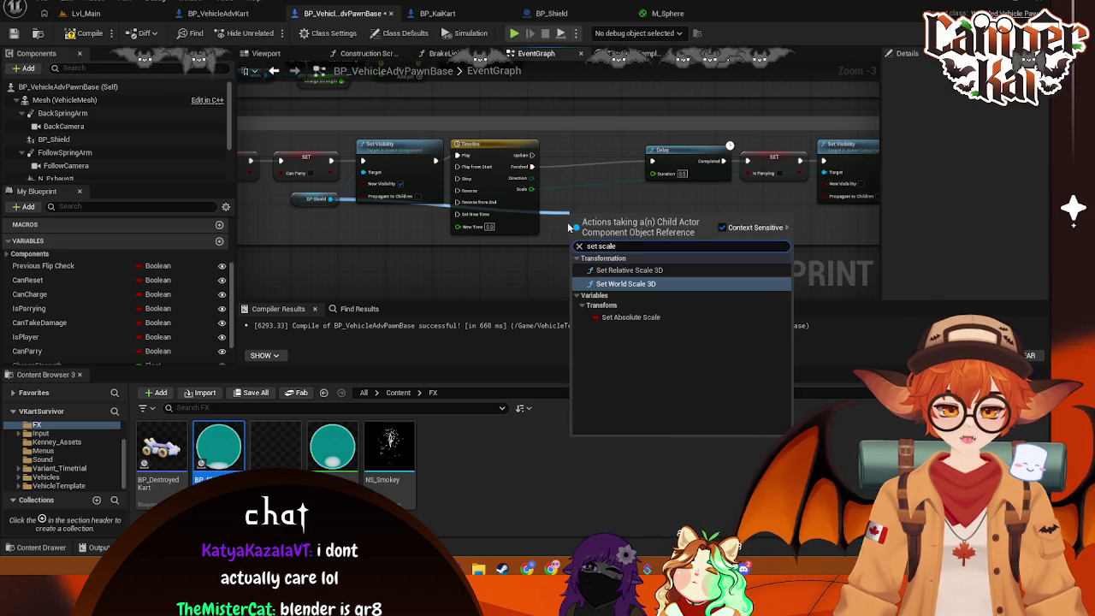
{"action": "left_click", "coordinate": [643, 284]}
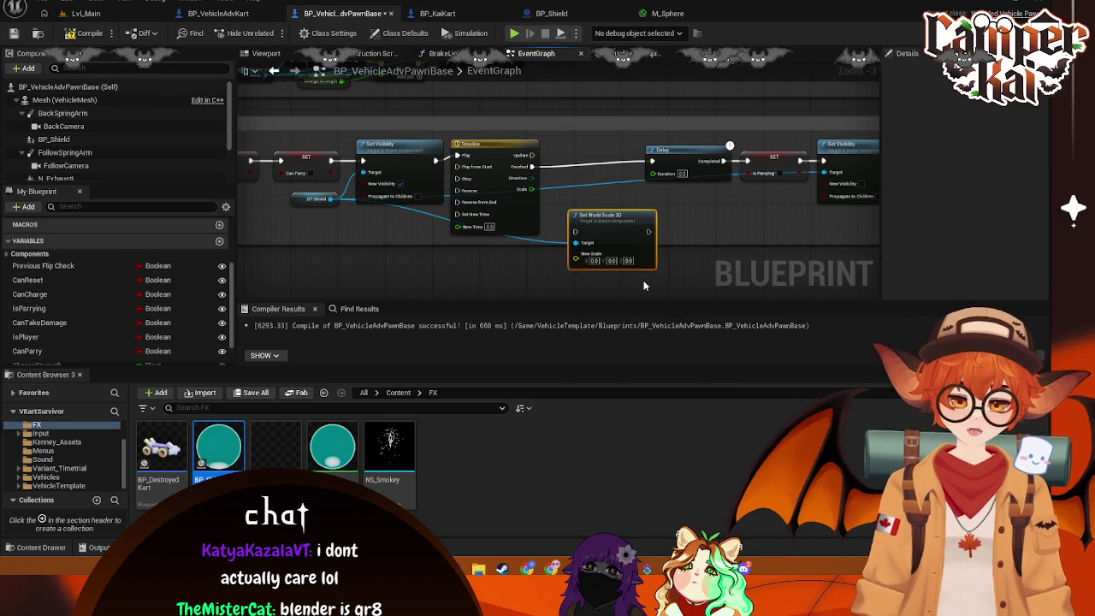
{"action": "left_click_drag", "start_coordinate": [607, 218], "coordinate": [606, 213]}
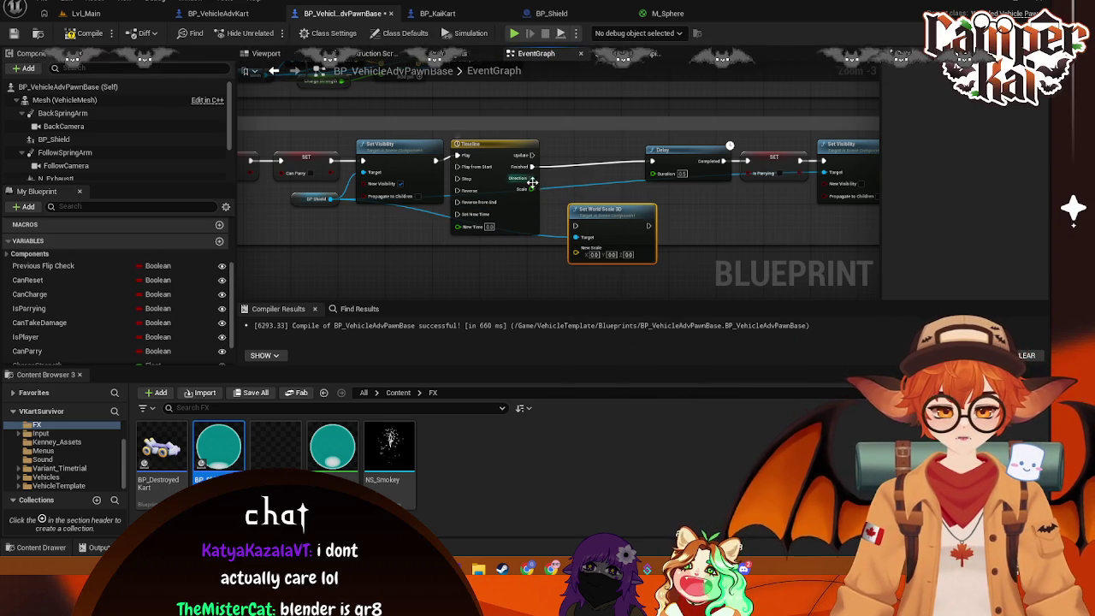
{"action": "mouse_move", "coordinate": [565, 246]}
{"action": "left_mouse_down"}
{"action": "mouse_move", "coordinate": [592, 205]}
{"action": "mouse_move", "coordinate": [623, 206]}
{"action": "left_mouse_up"}
{"action": "mouse_move", "coordinate": [542, 178]}
{"action": "left_mouse_down"}
{"action": "mouse_move", "coordinate": [574, 206]}
{"action": "mouse_move", "coordinate": [565, 193]}
{"action": "mouse_move", "coordinate": [553, 252]}
{"action": "left_mouse_up"}
{"action": "key", "text": "Escape"}
{"action": "left_click_drag", "start_coordinate": [652, 208], "coordinate": [588, 153]}
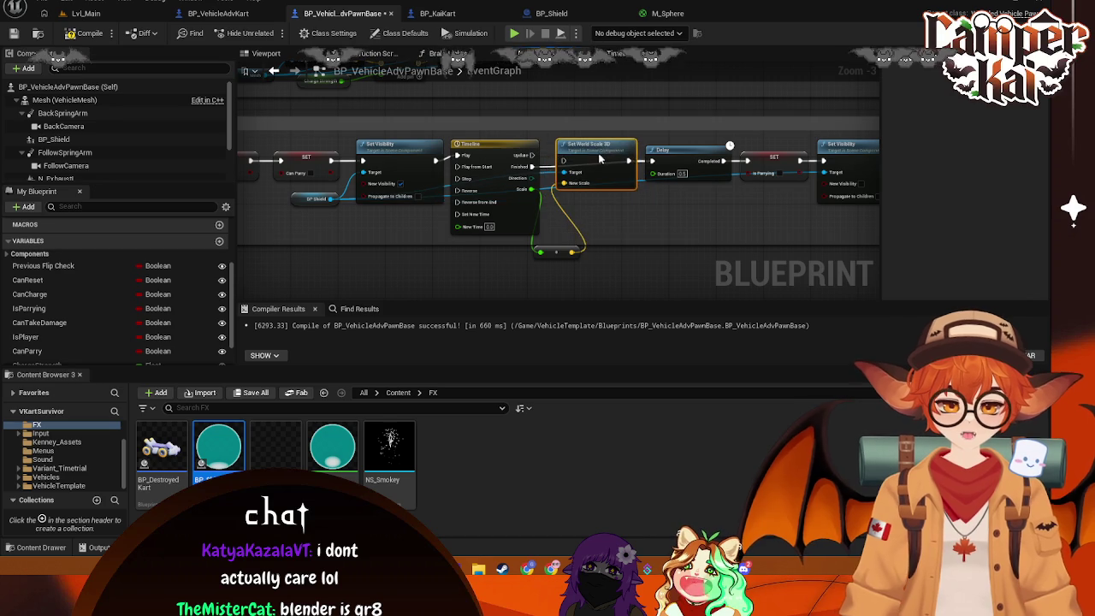
{"action": "left_click_drag", "start_coordinate": [554, 251], "coordinate": [600, 217]}
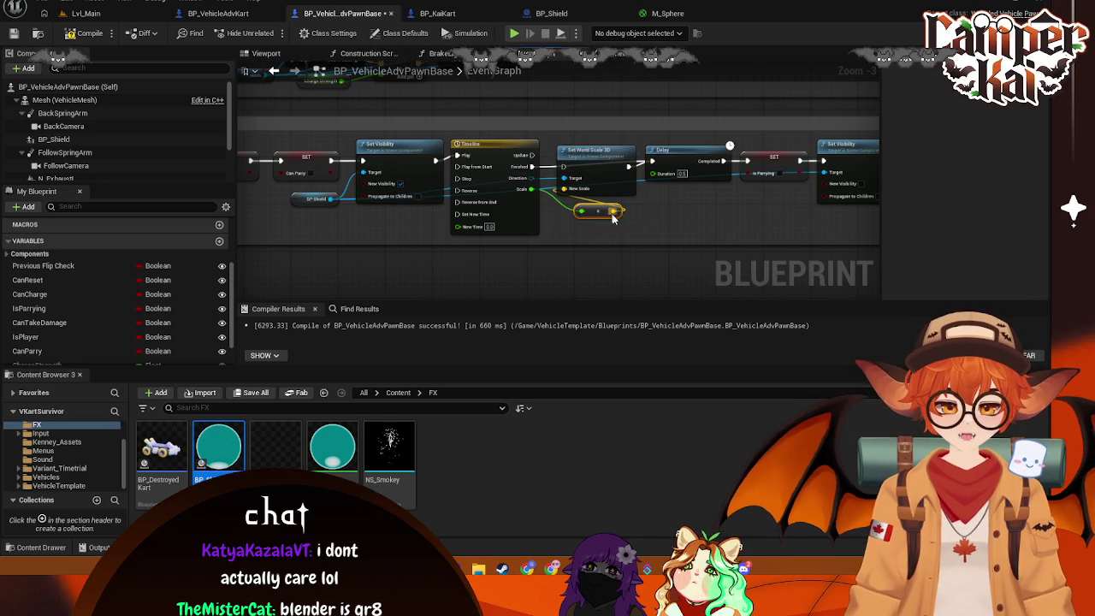
Play Lvl_Main, choose PLAY on the title and kart selection screens to reach the race countdown
{"action": "left_click", "coordinate": [135, 15]}
{"action": "left_click", "coordinate": [271, 33]}
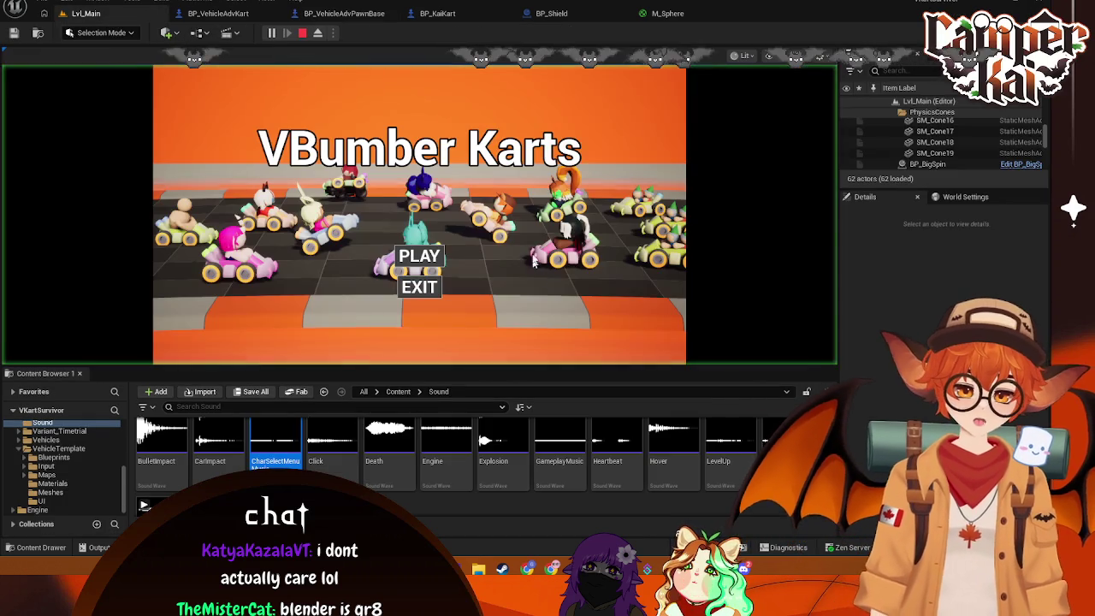
{"action": "left_click", "coordinate": [409, 260]}
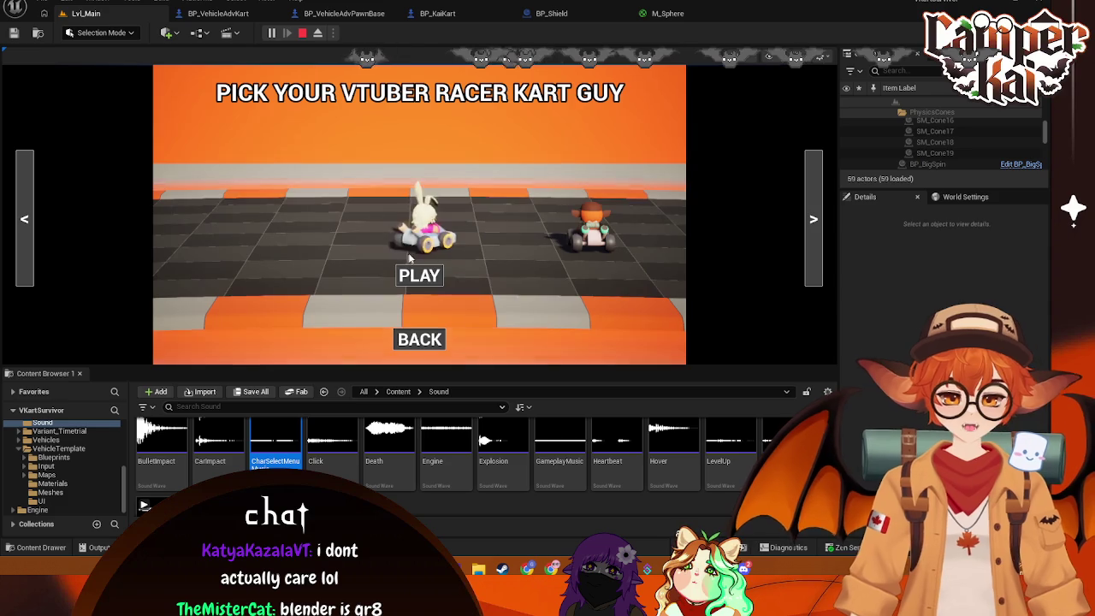
{"action": "left_click", "coordinate": [419, 276]}
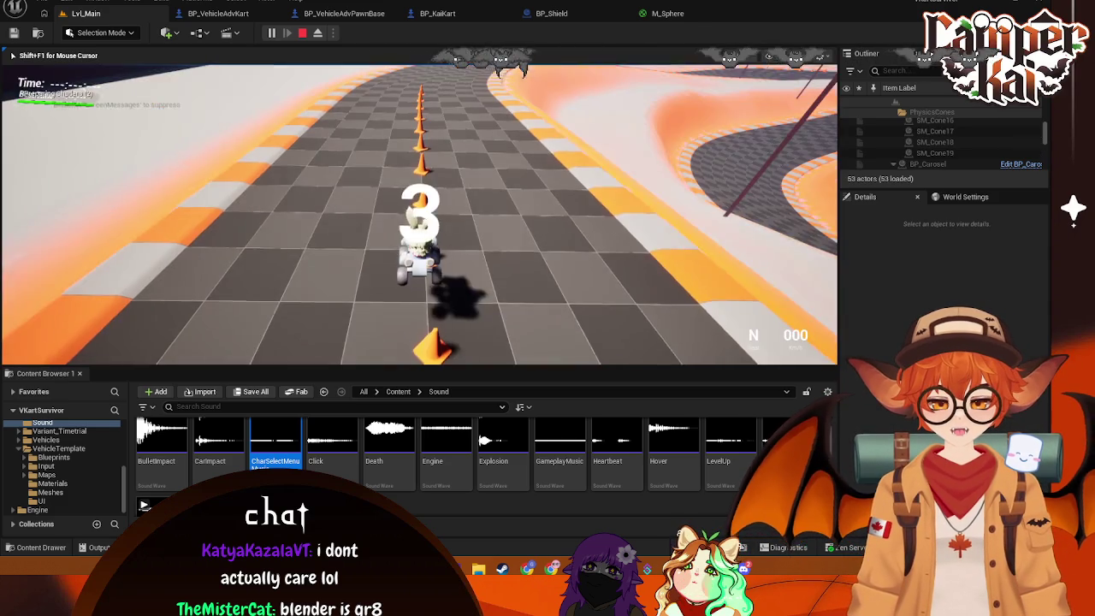
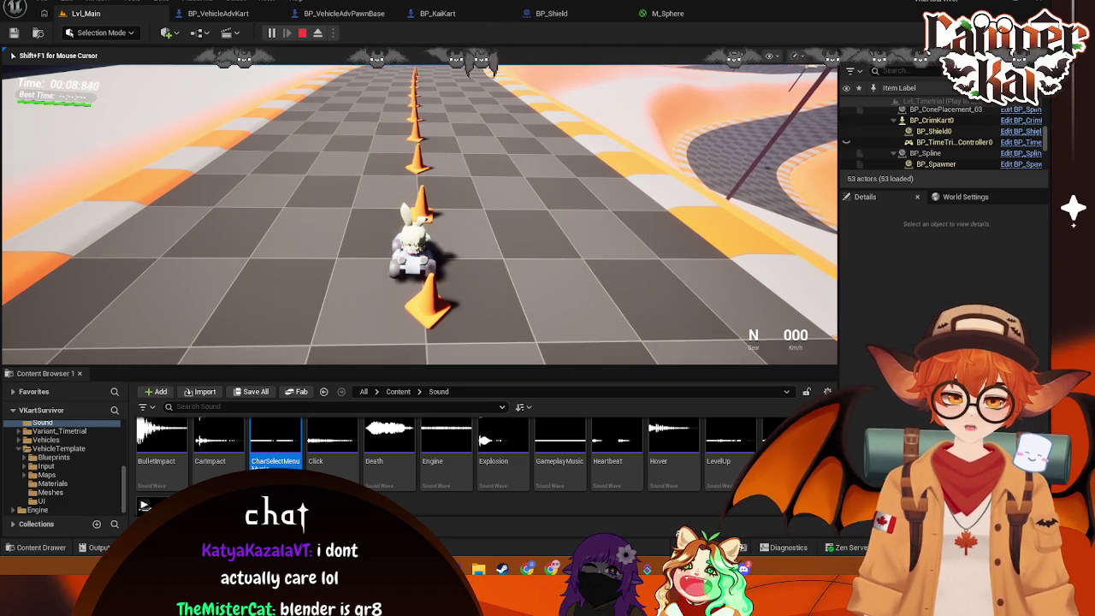
Steer the kart along the cone row, flash the parry shield with Space, then stop the playtest
{"action": "key", "text": "d"}
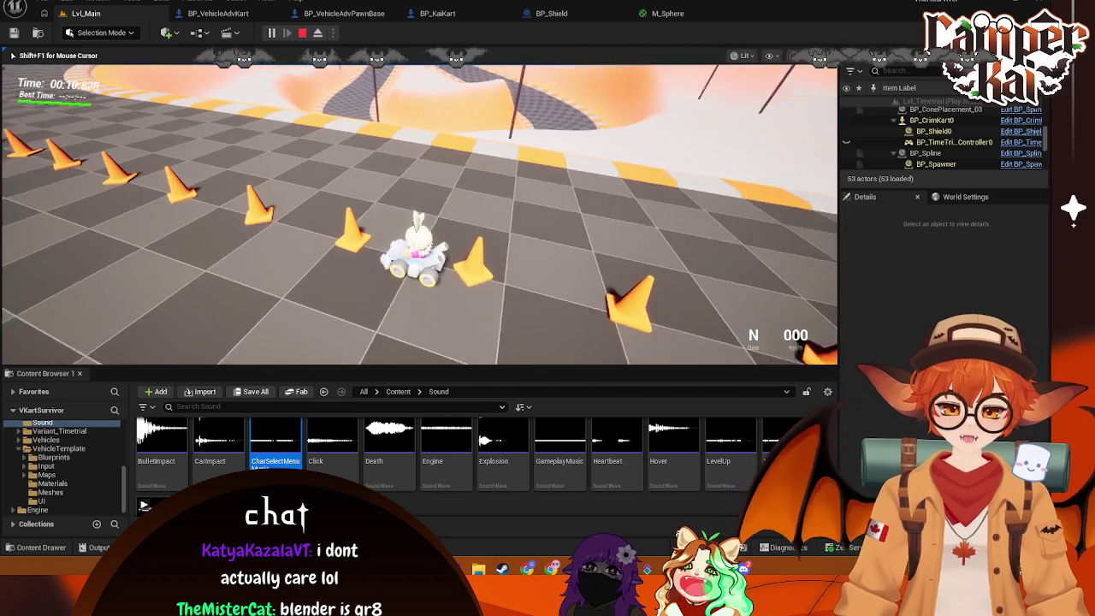
{"action": "key", "text": "a"}
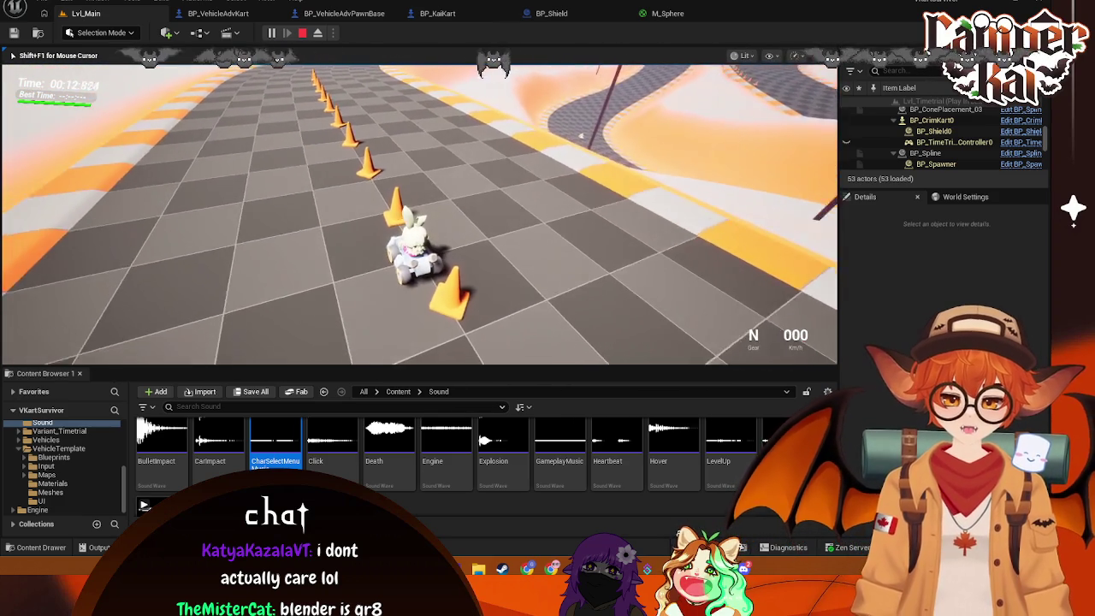
{"action": "key", "text": "a"}
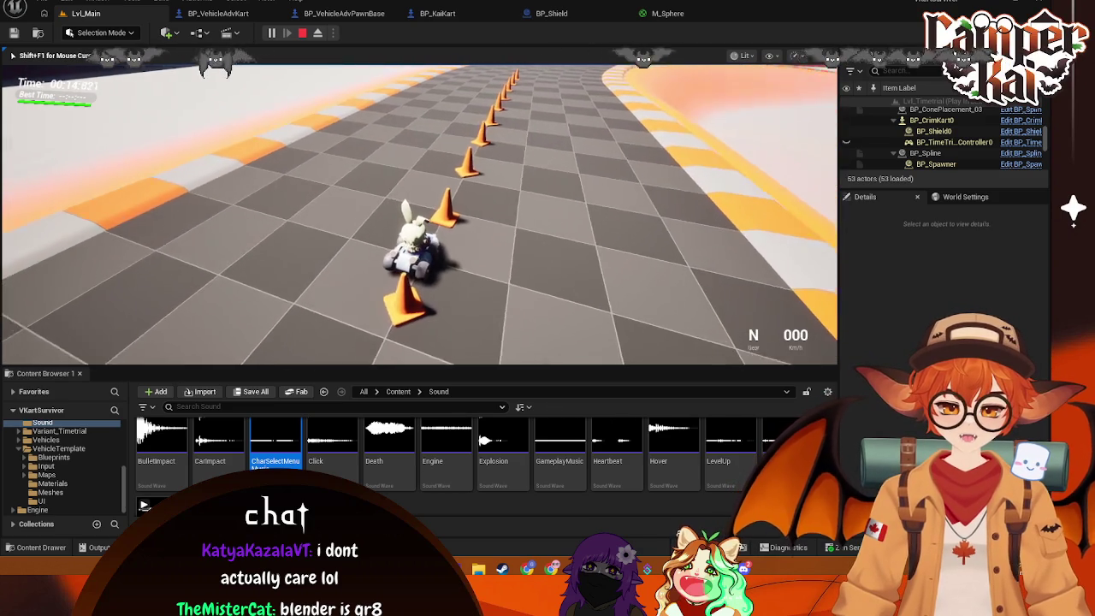
{"action": "key", "text": "d"}
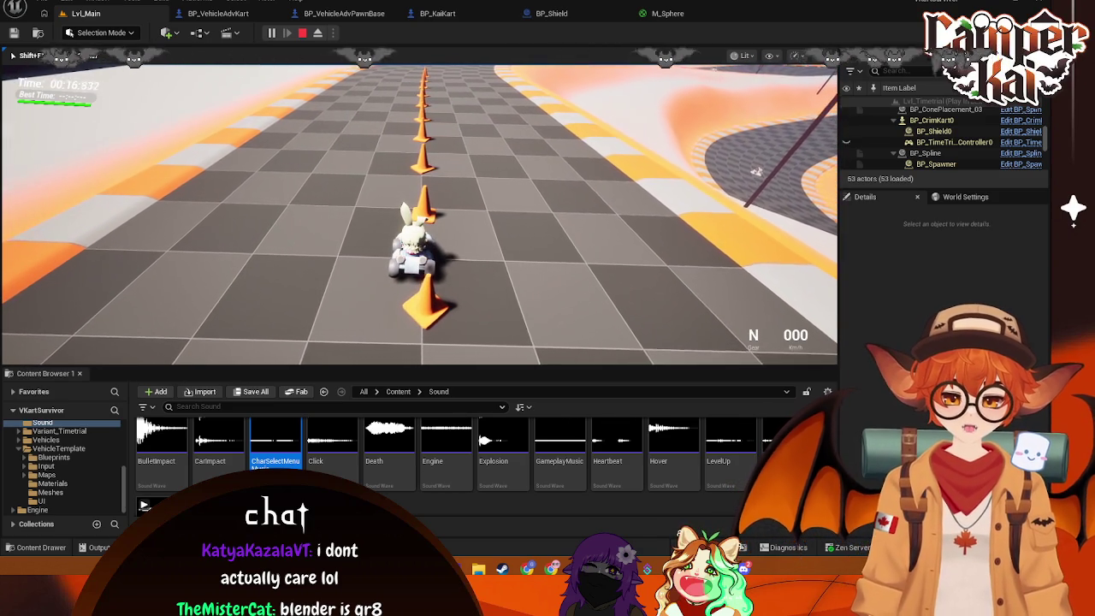
{"action": "key", "text": "space"}
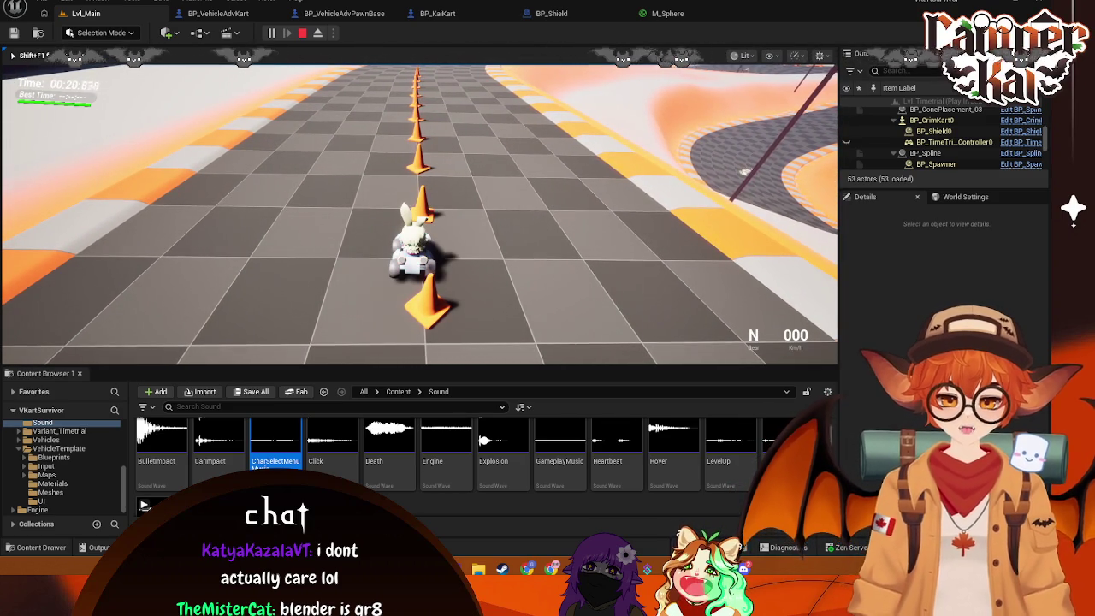
{"action": "key", "text": "Escape"}
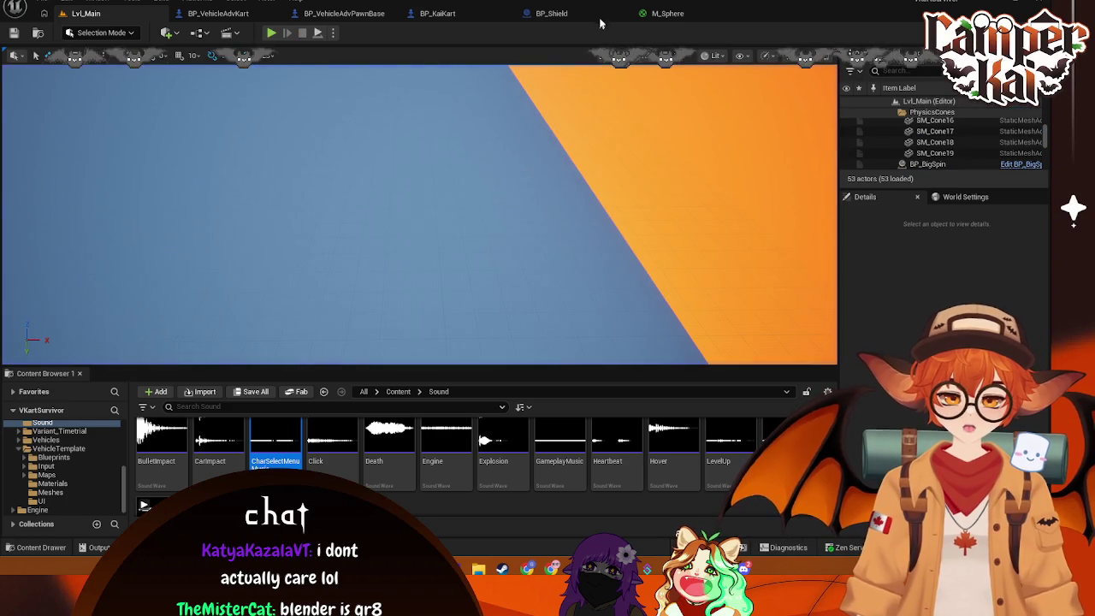
Open the shield Scale Timeline in the BP_VehicleAdvPawnBase blueprint
{"action": "left_click", "coordinate": [552, 15]}
{"action": "left_click", "coordinate": [437, 14]}
{"action": "left_click", "coordinate": [344, 13]}
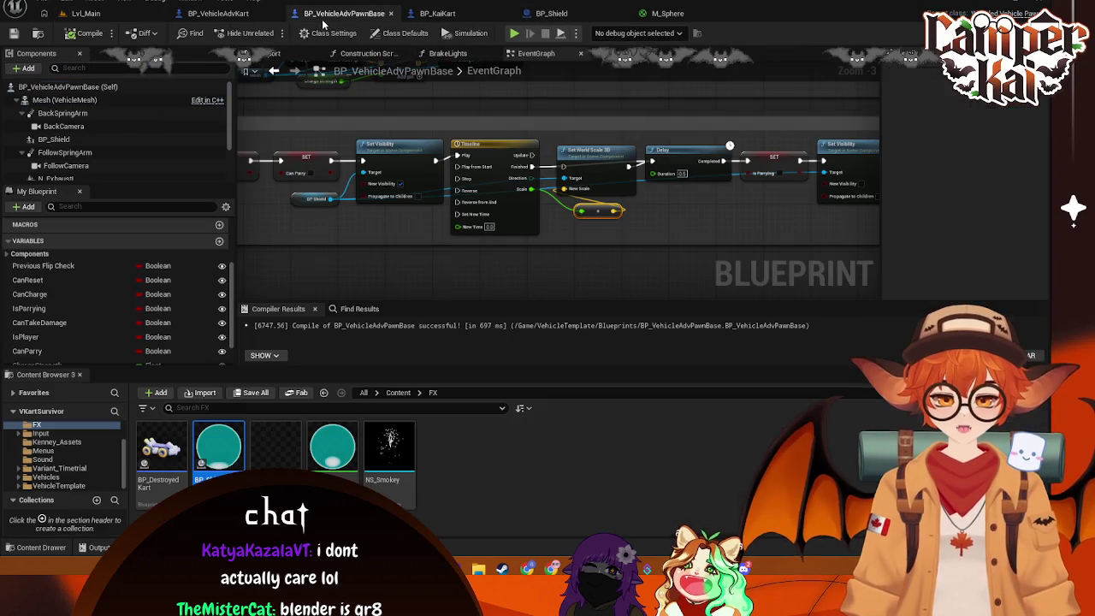
{"action": "double_click", "coordinate": [502, 144]}
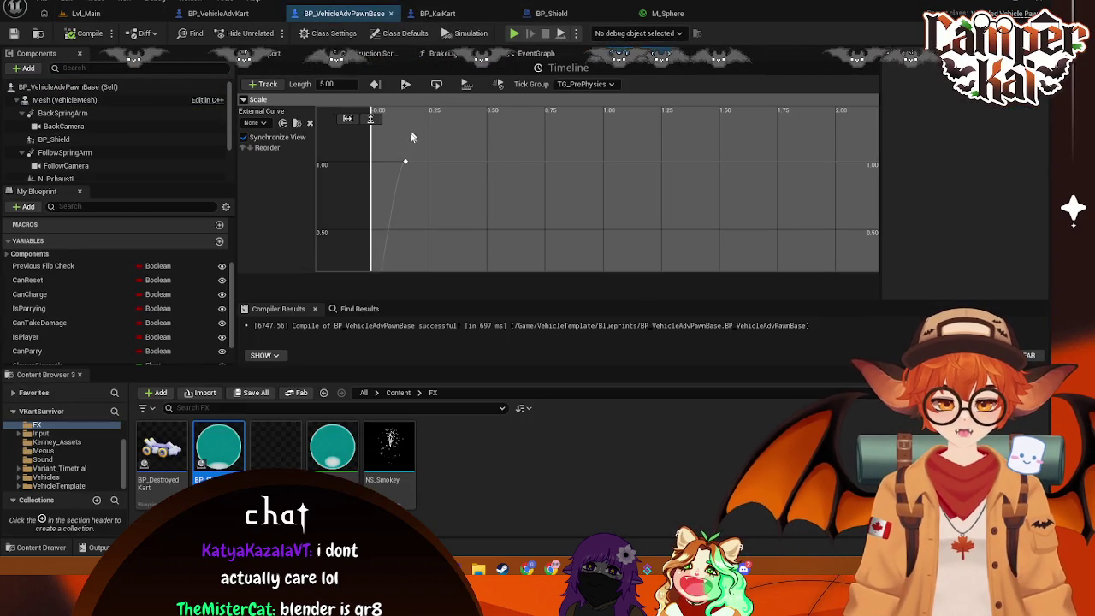
Move the Scale curve's end key from 0.15 to 1.0 seconds
{"action": "left_click", "coordinate": [404, 162]}
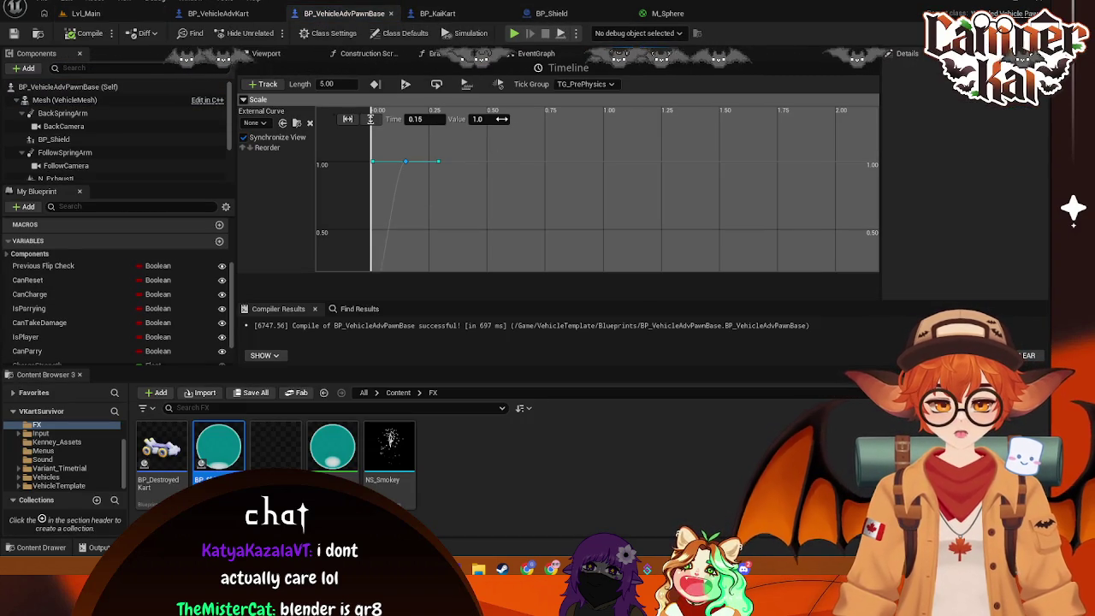
{"action": "left_click", "coordinate": [427, 124]}
{"action": "left_click_drag", "start_coordinate": [407, 164], "coordinate": [469, 197]}
{"action": "left_click", "coordinate": [425, 119]}
{"action": "type", "text": "1"}
{"action": "key", "text": "Return"}
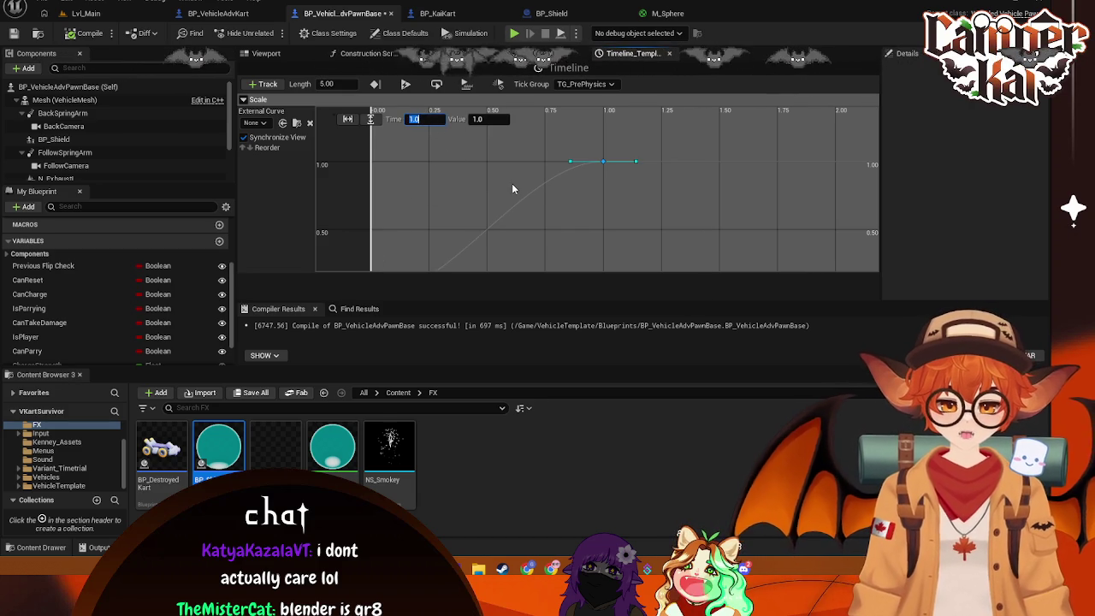
{"action": "left_click", "coordinate": [86, 14]}
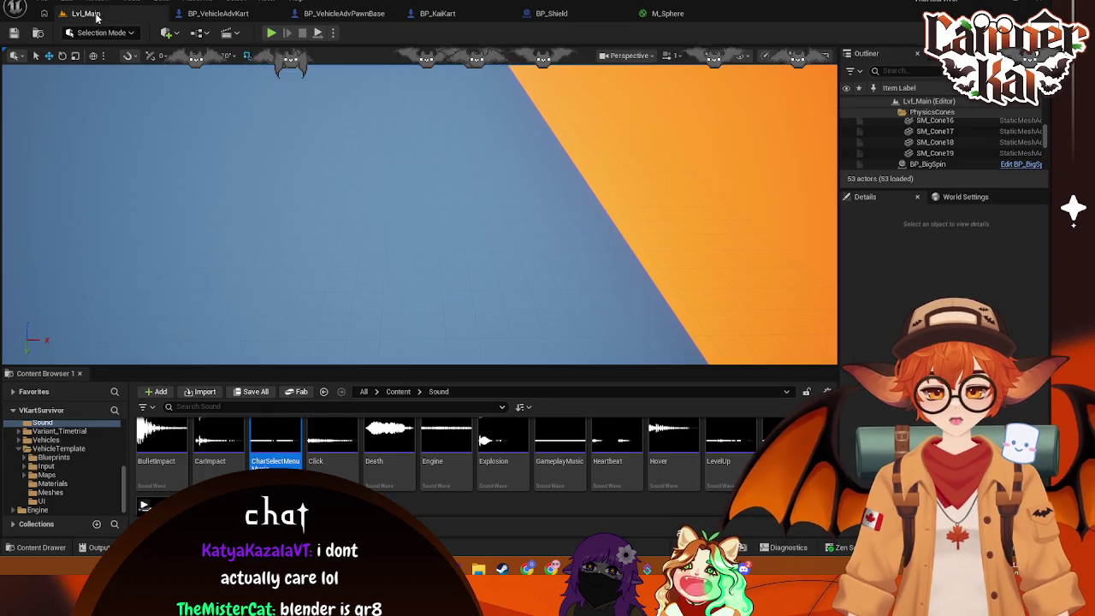
{"action": "left_click", "coordinate": [271, 33]}
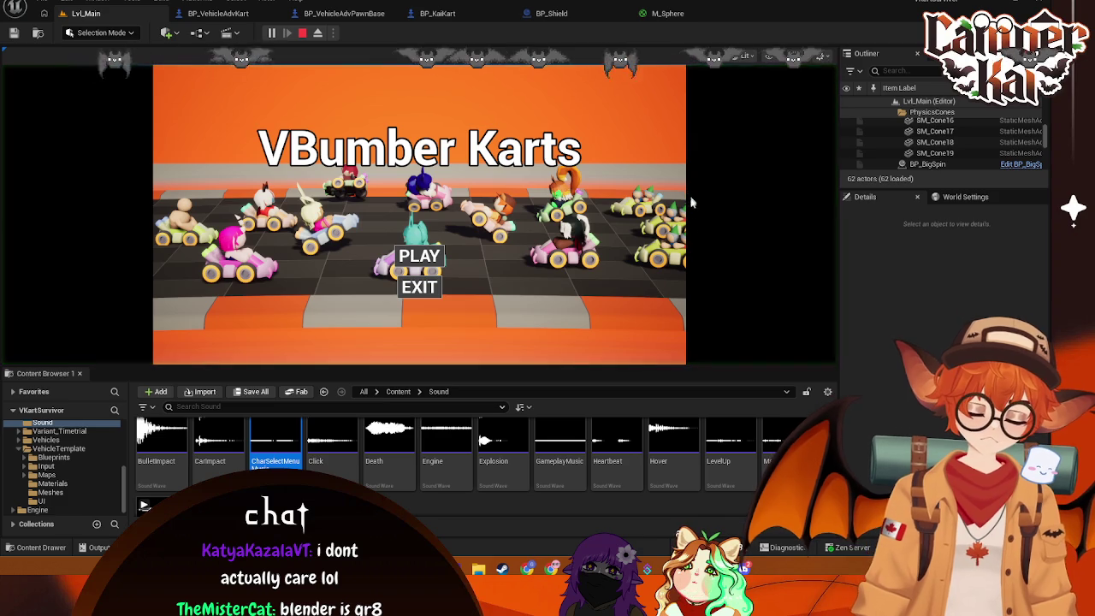
{"action": "left_click", "coordinate": [409, 262]}
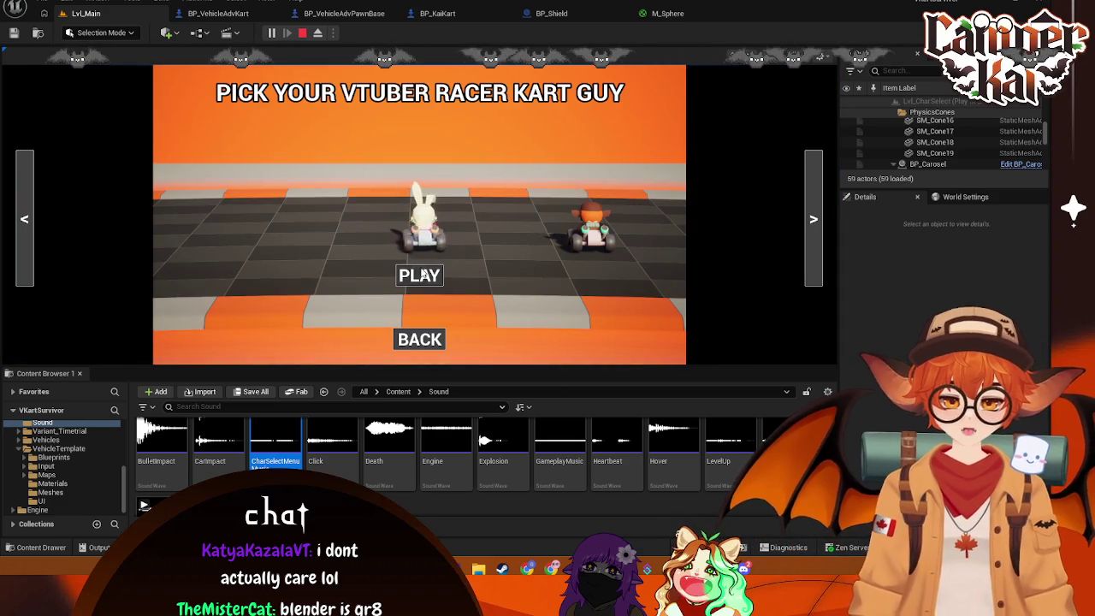
{"action": "left_click", "coordinate": [444, 270]}
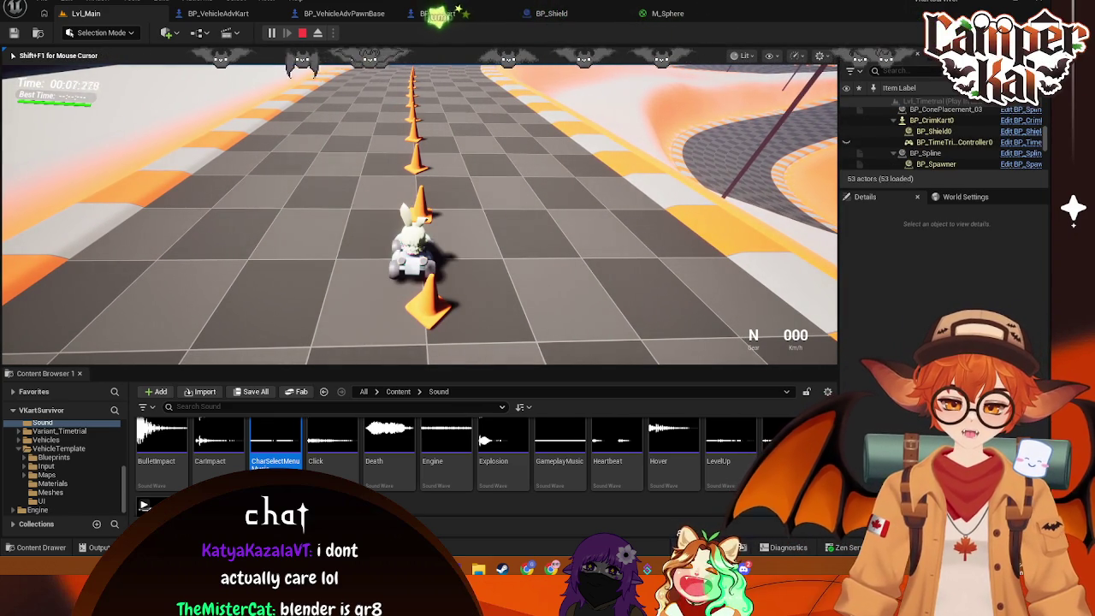
{"action": "key", "text": "Escape"}
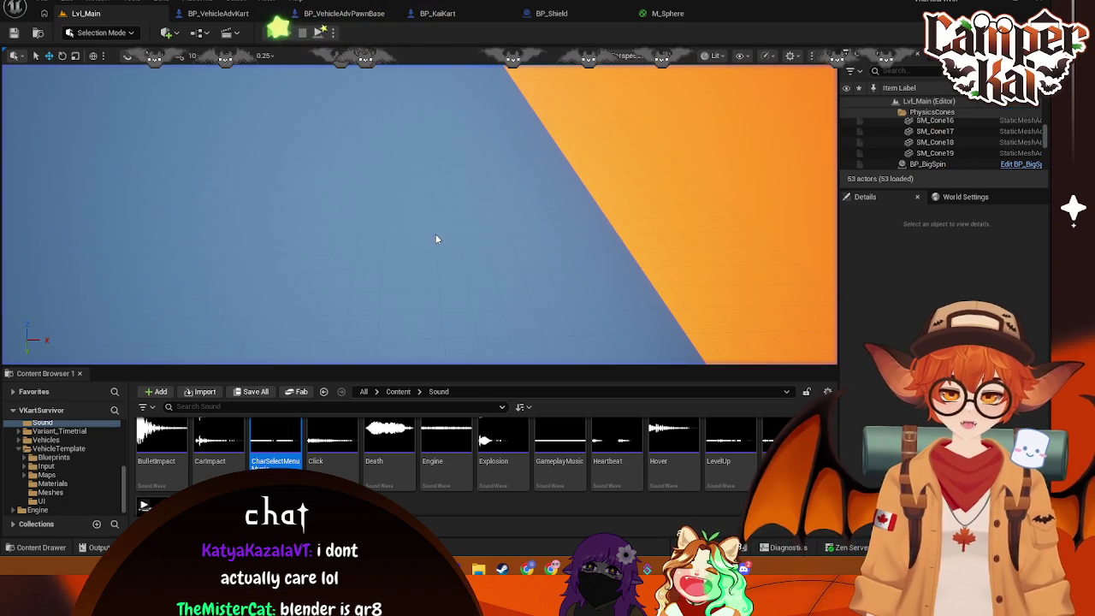
Shift the shield Scale key from 1.0 to 5.0 seconds, then start Play from Lvl_Main
{"action": "key", "text": "ctrl+Tab"}
{"action": "key", "text": "ctrl+Tab"}
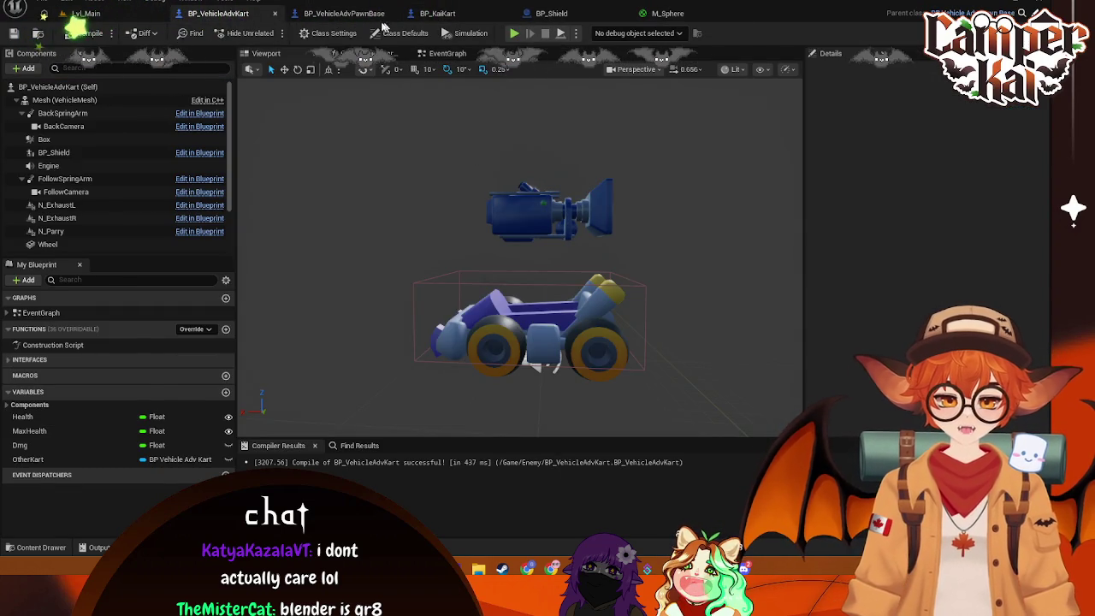
{"action": "left_click", "coordinate": [368, 14]}
{"action": "left_click", "coordinate": [604, 161]}
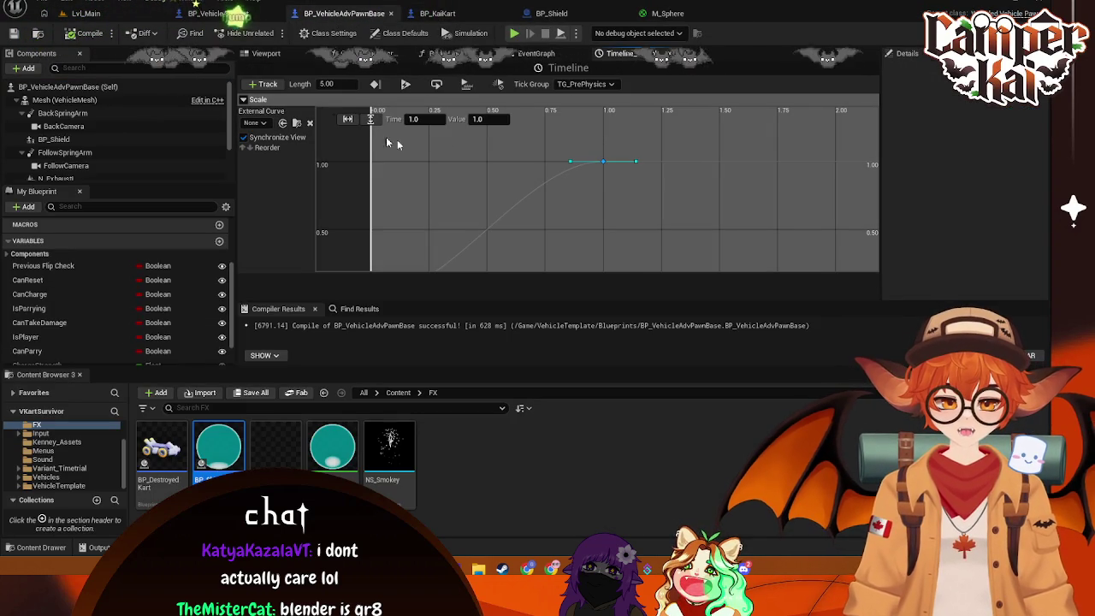
{"action": "left_click", "coordinate": [437, 120]}
{"action": "type", "text": "5"}
{"action": "key", "text": "Return"}
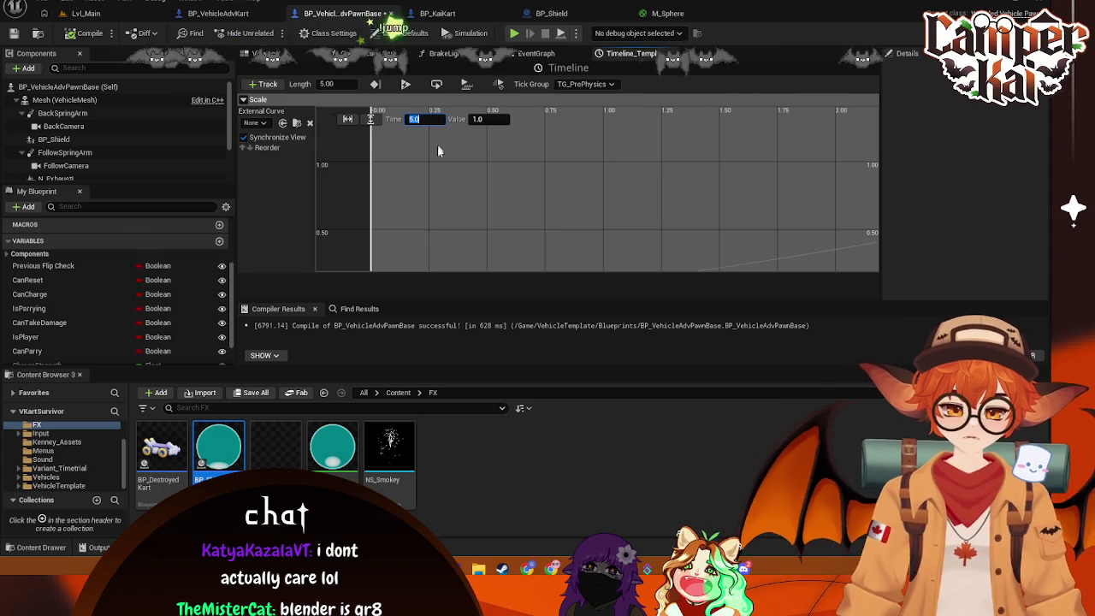
{"action": "left_click", "coordinate": [85, 13]}
{"action": "key", "text": "alt+p"}
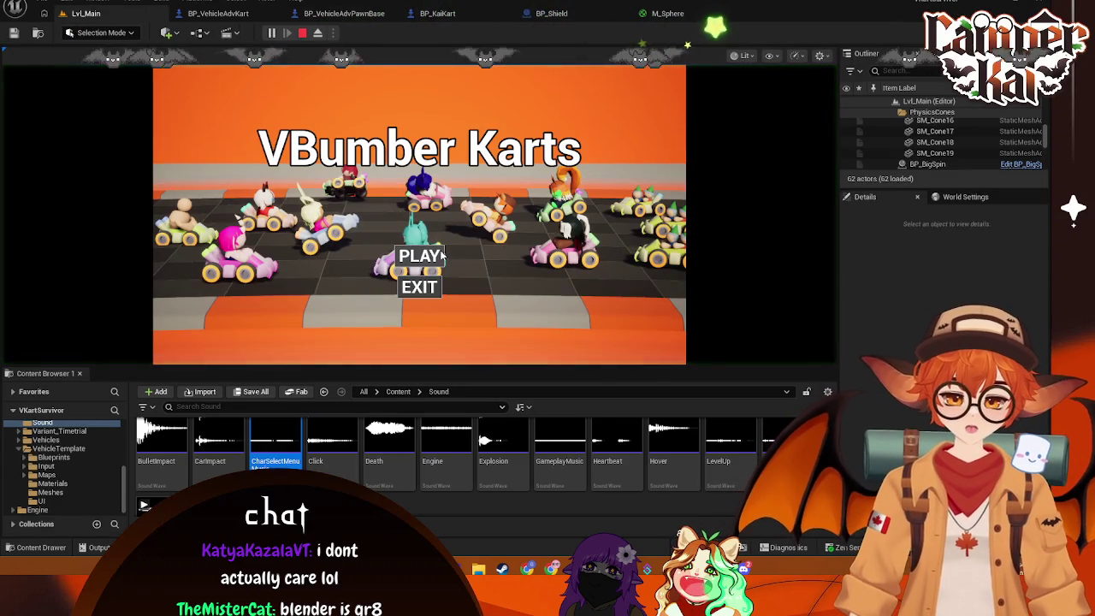
Go through the title and kart-select screens into the race, then stop the playtest
{"action": "left_click", "coordinate": [437, 255]}
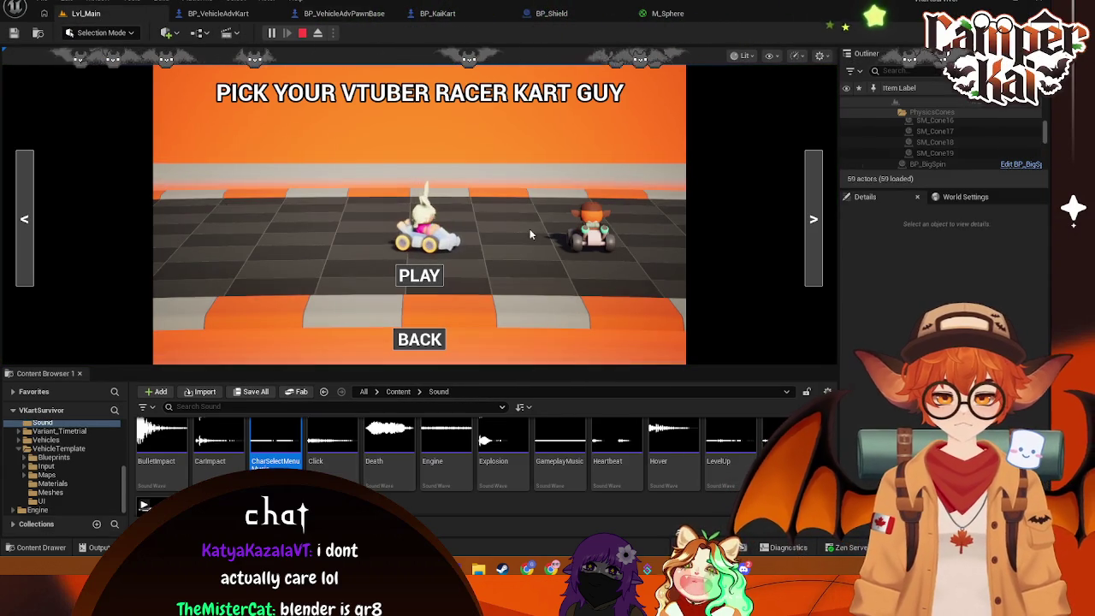
{"action": "left_click", "coordinate": [419, 276]}
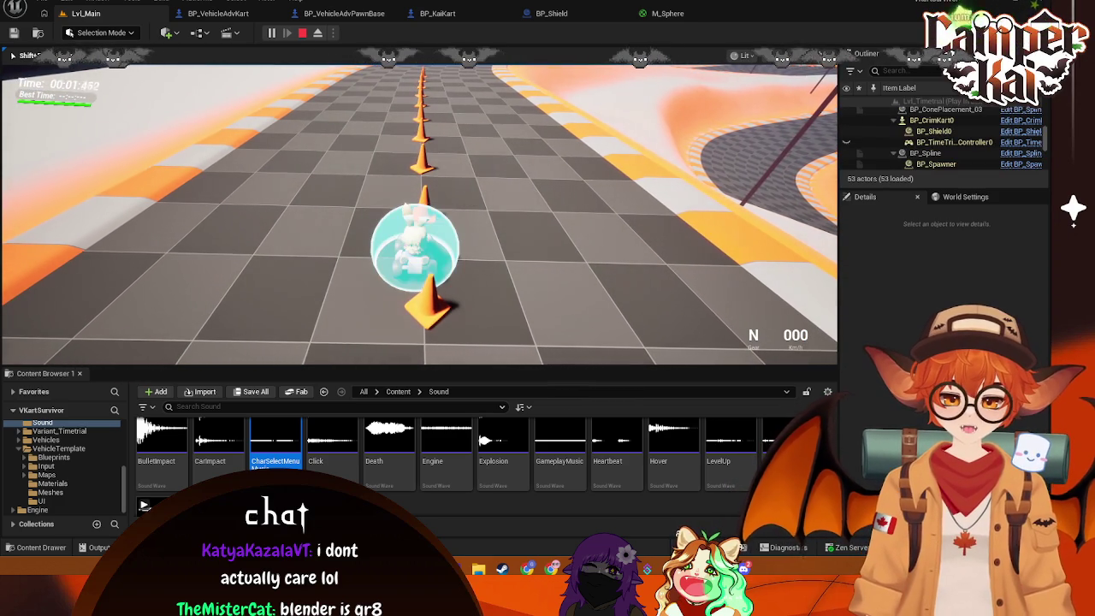
{"action": "key", "text": "Escape"}
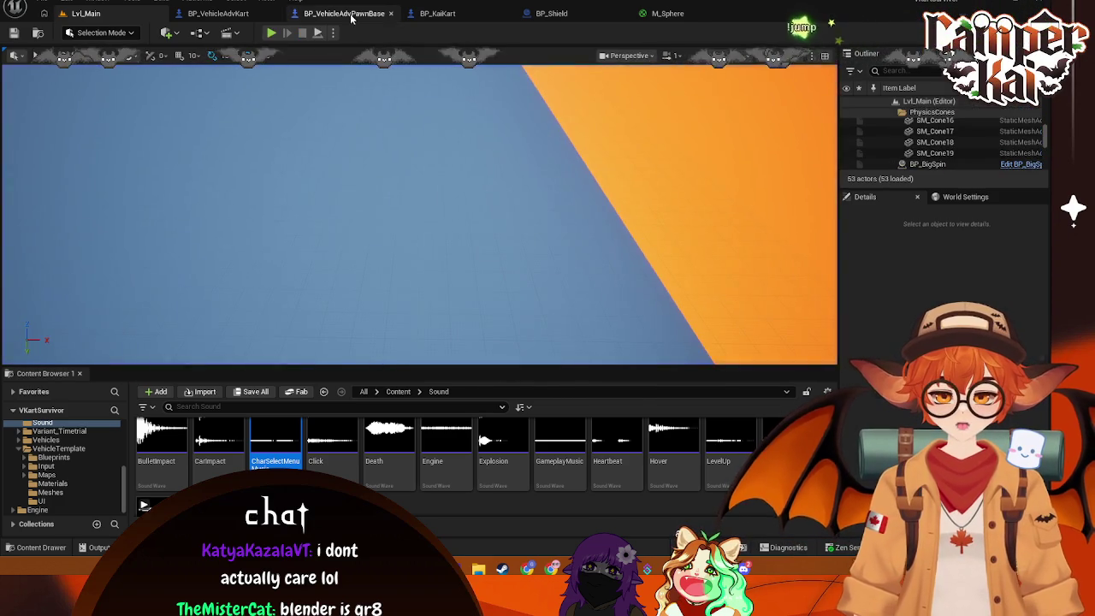
Set the shield Scale curve key's time to 0.25 seconds
{"action": "left_click", "coordinate": [342, 13]}
{"action": "scroll", "coordinate": [599, 150], "scroll_direction": "down", "scroll_amount": 3}
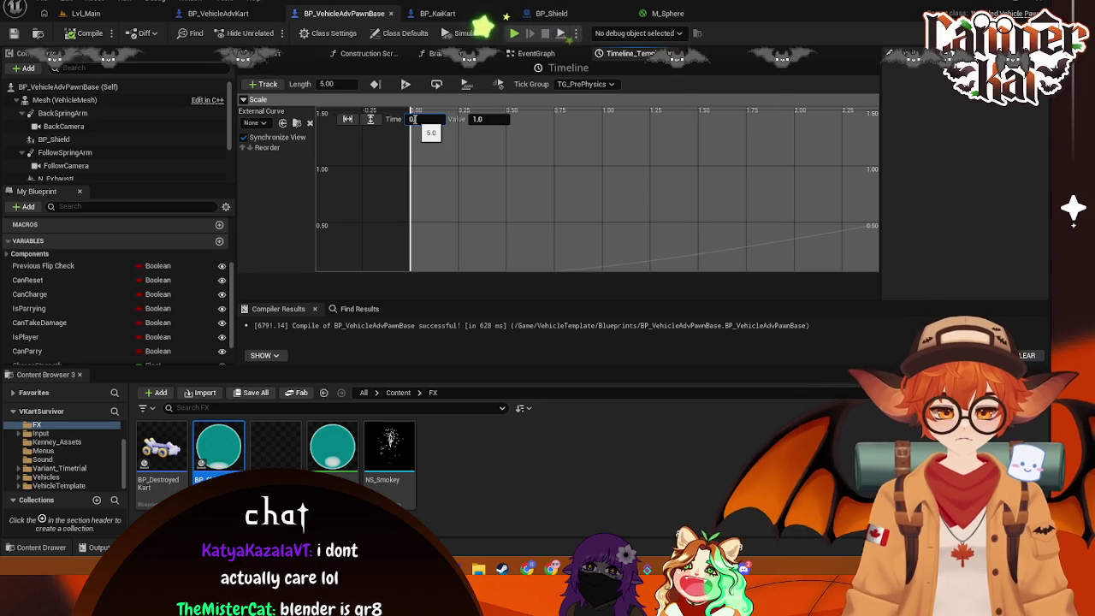
{"action": "left_click_drag", "start_coordinate": [414, 119], "coordinate": [415, 122]}
{"action": "type", "text": "0"}
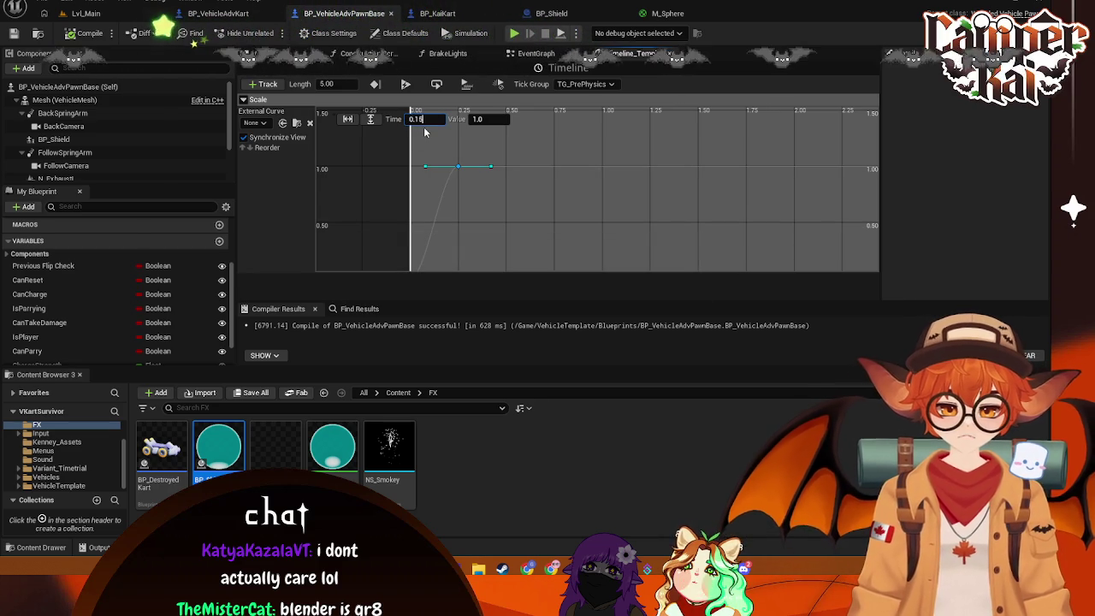
{"action": "key", "text": "Return"}
{"action": "type", "text": "0.25"}
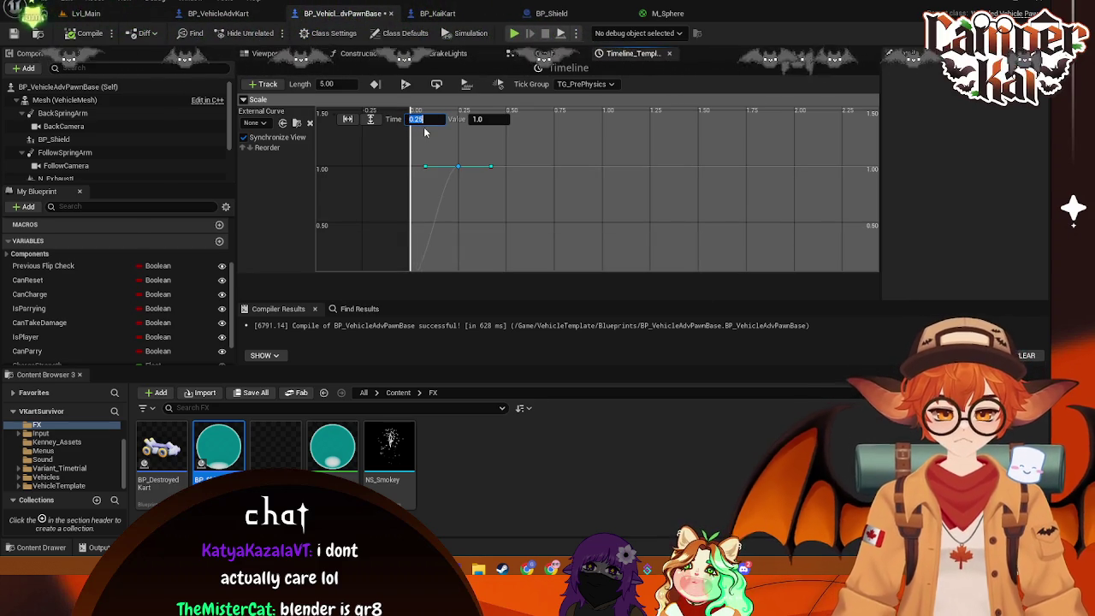
{"action": "key", "text": "Return"}
Leave the Timeline editor and go back to BP_VehicleAdvPawnBase's EventGraph
{"action": "left_click", "coordinate": [265, 53]}
{"action": "left_click", "coordinate": [357, 53]}
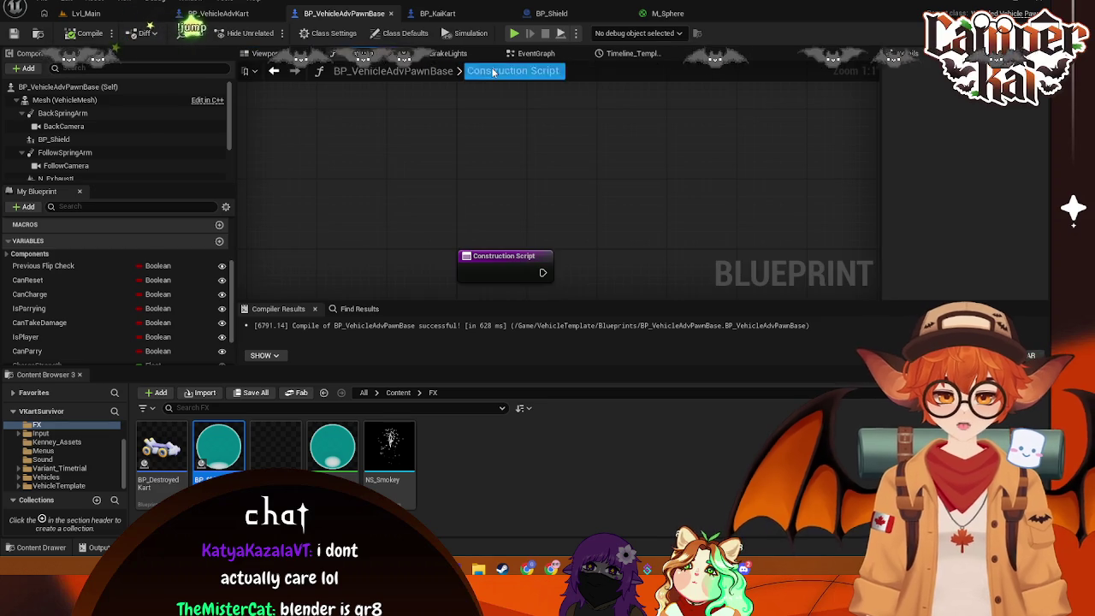
{"action": "left_click", "coordinate": [449, 53]}
{"action": "left_click", "coordinate": [568, 53]}
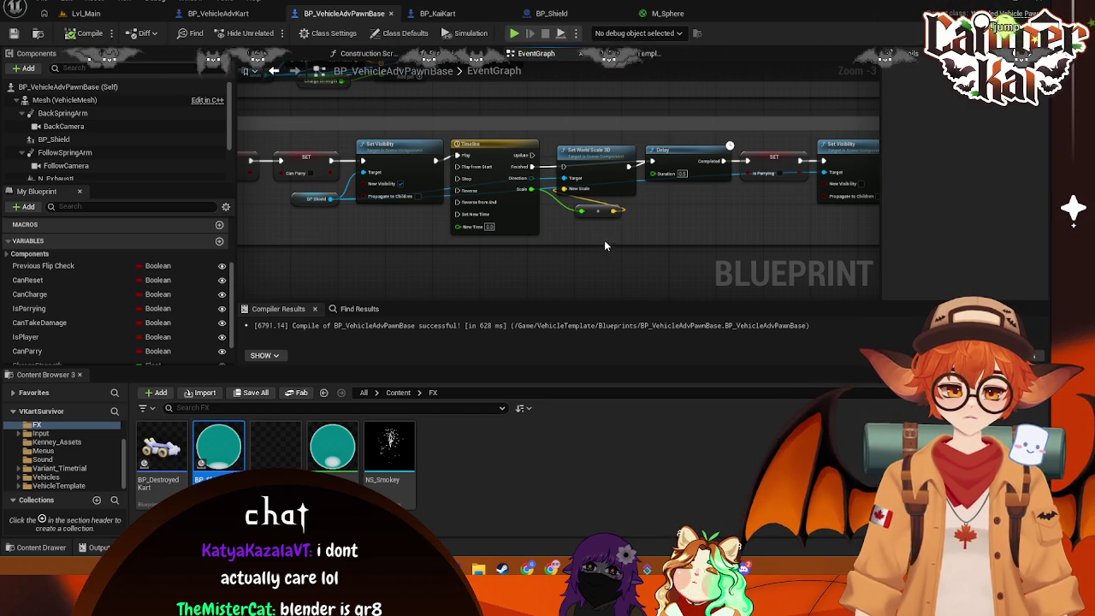
Replace the Set World Scale 3D node with a Set Relative Scale 3D node on BP_Shield
{"action": "left_click", "coordinate": [598, 181]}
{"action": "key", "text": "Delete"}
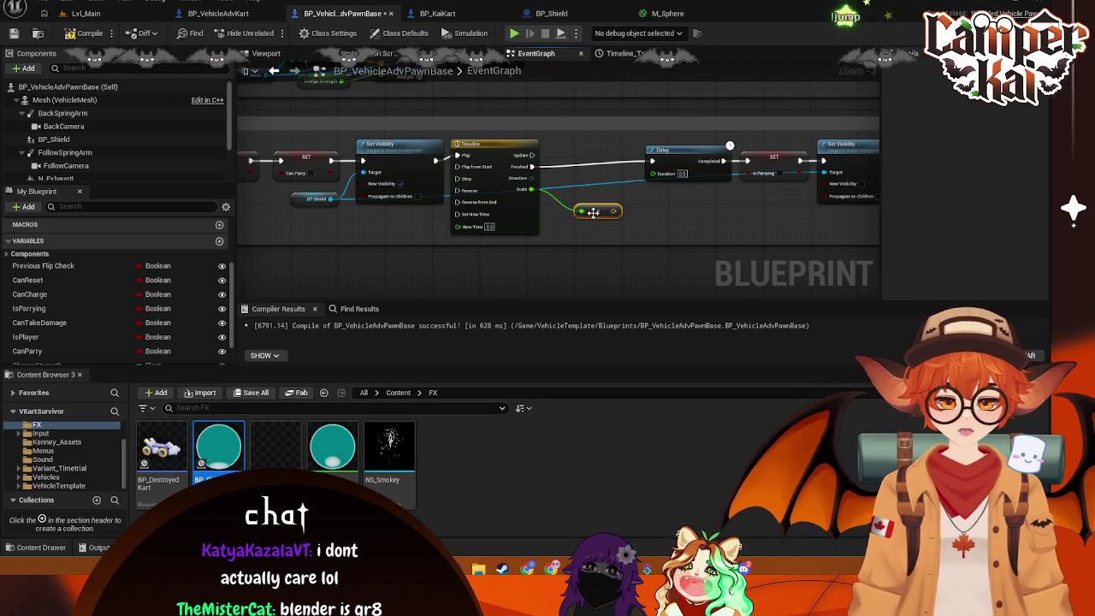
{"action": "left_click", "coordinate": [597, 211]}
{"action": "mouse_move", "coordinate": [328, 198]}
{"action": "left_mouse_down"}
{"action": "mouse_move", "coordinate": [564, 190]}
{"action": "mouse_move", "coordinate": [573, 200]}
{"action": "left_mouse_up"}
{"action": "type", "text": "set act"}
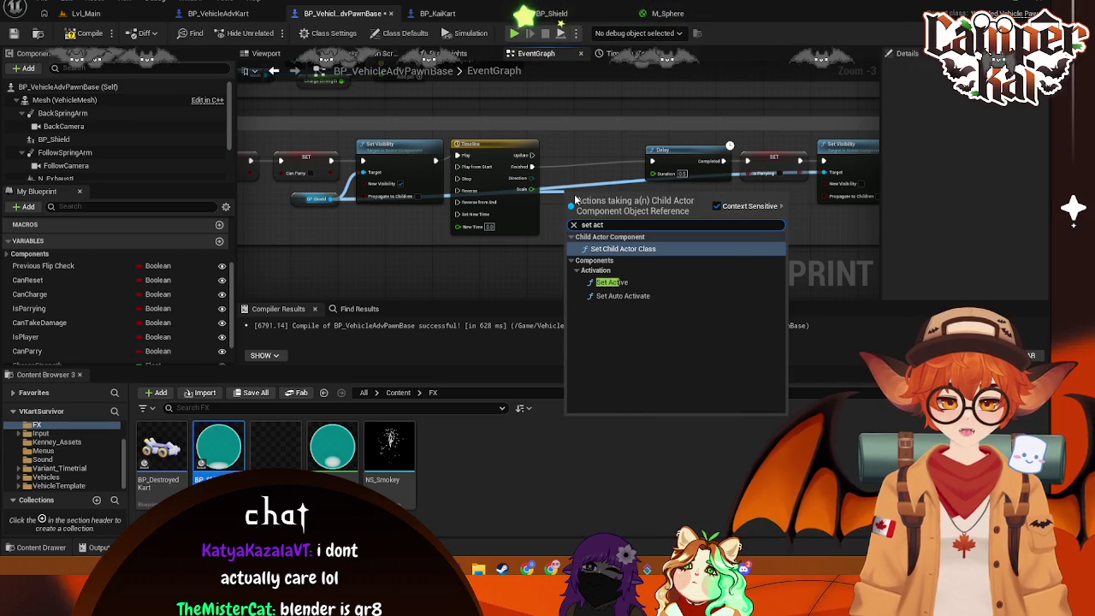
{"action": "key", "text": "BackSpace"}
{"action": "key", "text": "BackSpace"}
{"action": "key", "text": "BackSpace"}
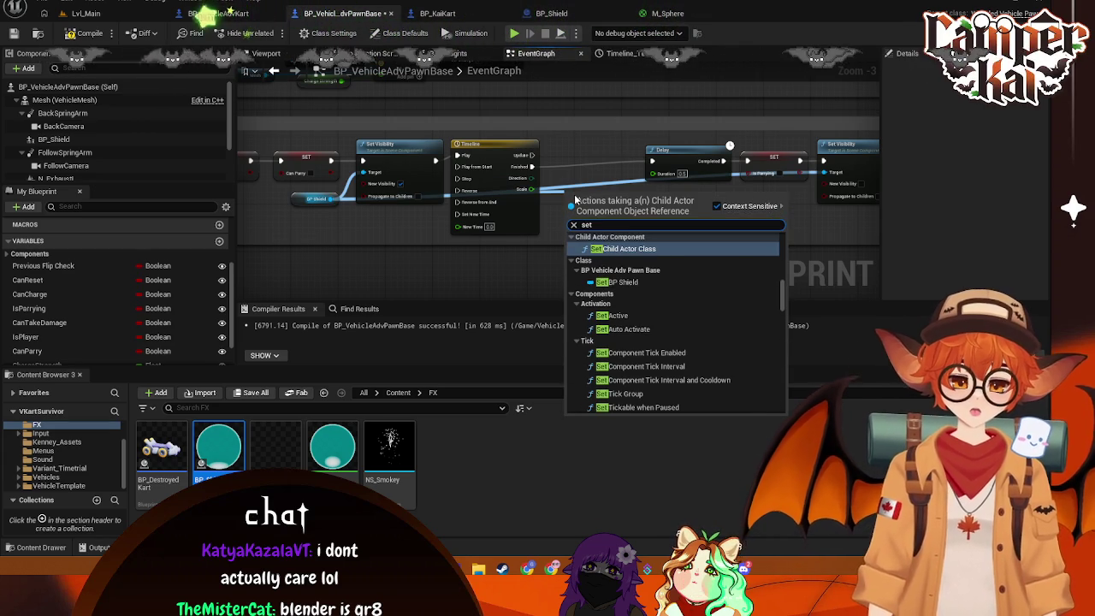
{"action": "type", "text": " scale"}
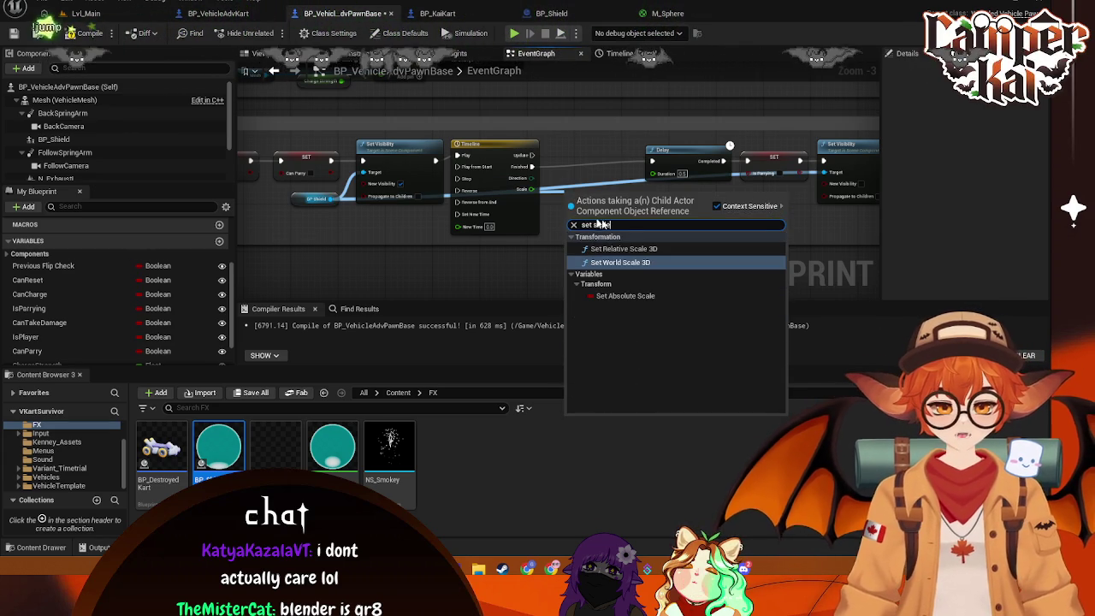
{"action": "left_click", "coordinate": [633, 248]}
Wire the Timeline's Scale into New Scale 3D and Update into the node's exec
{"action": "left_click_drag", "start_coordinate": [532, 190], "coordinate": [570, 225]}
{"action": "left_click_drag", "start_coordinate": [569, 196], "coordinate": [532, 163]}
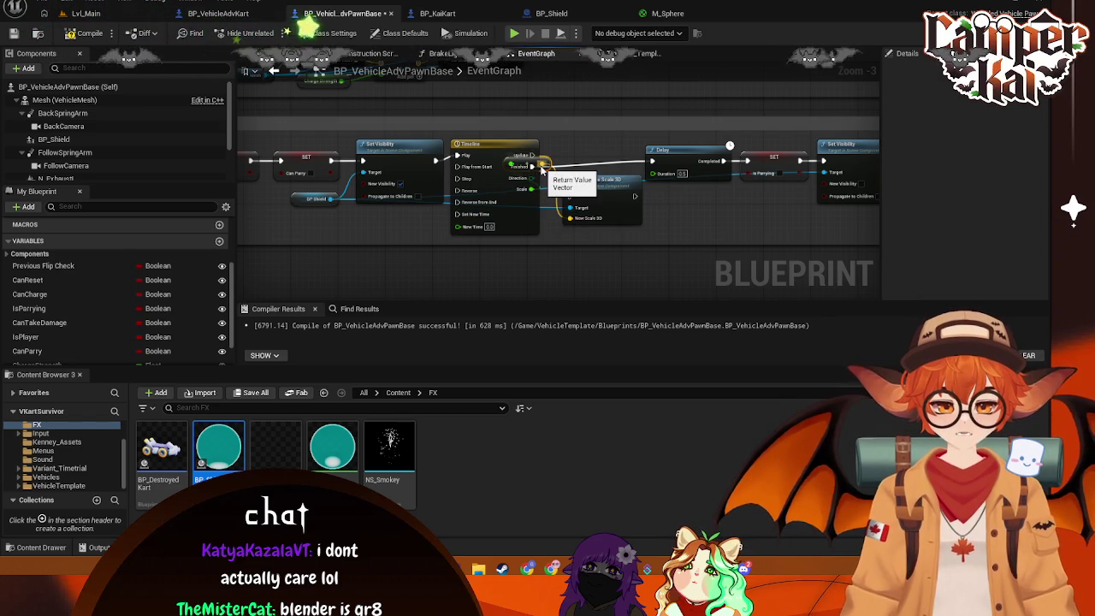
{"action": "left_click_drag", "start_coordinate": [562, 229], "coordinate": [556, 182]}
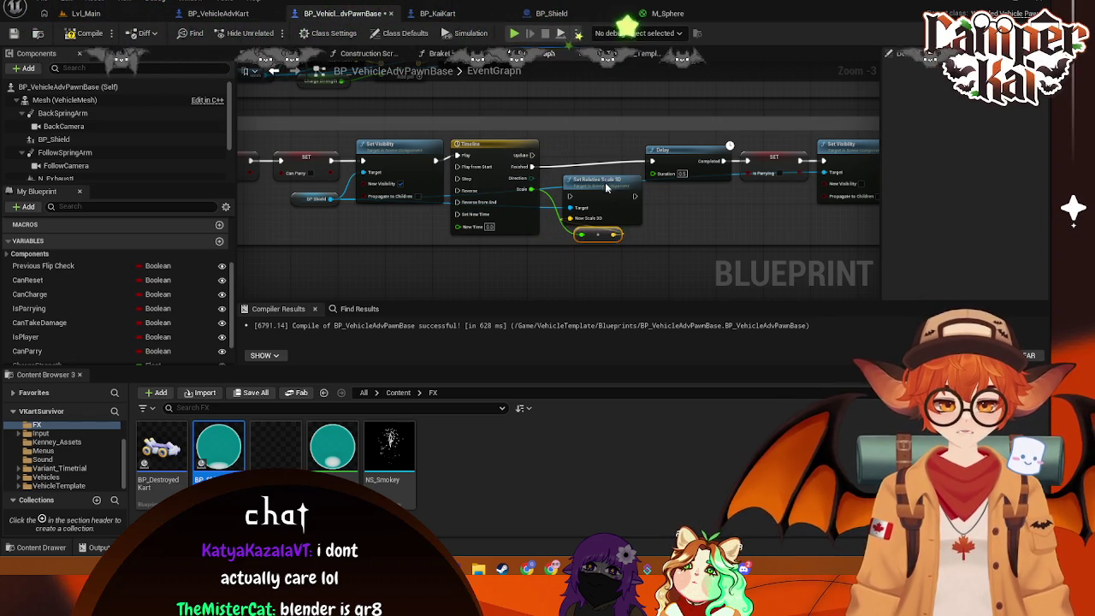
{"action": "left_click_drag", "start_coordinate": [608, 194], "coordinate": [596, 174]}
{"action": "left_click_drag", "start_coordinate": [597, 237], "coordinate": [596, 228]}
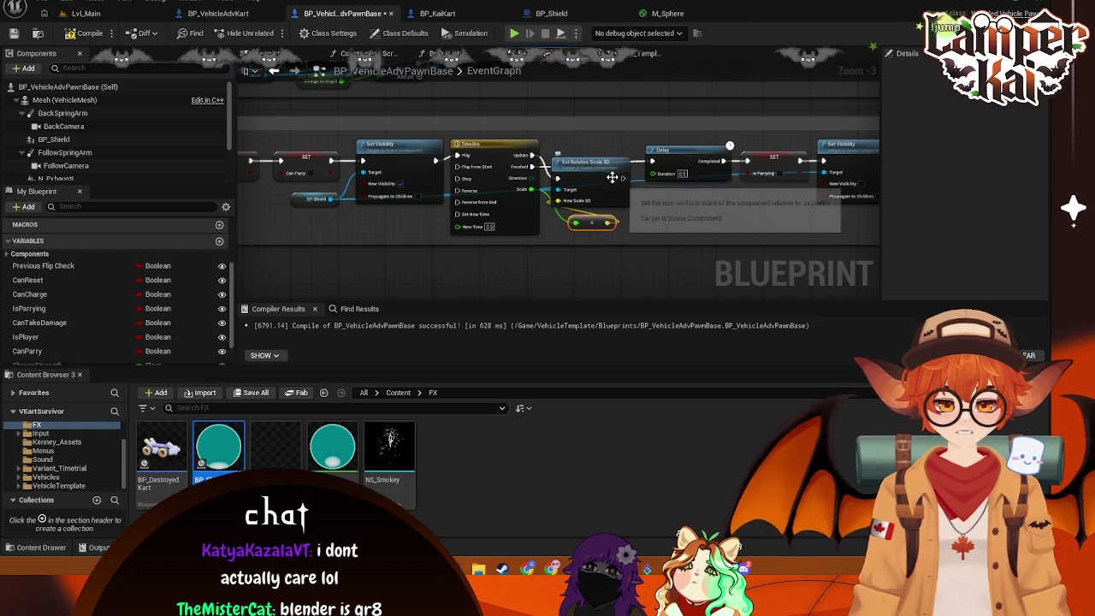
{"action": "mouse_move", "coordinate": [622, 178]}
{"action": "left_mouse_down"}
{"action": "mouse_move", "coordinate": [649, 164]}
{"action": "mouse_move", "coordinate": [649, 201]}
{"action": "left_mouse_up"}
{"action": "left_click", "coordinate": [606, 165]}
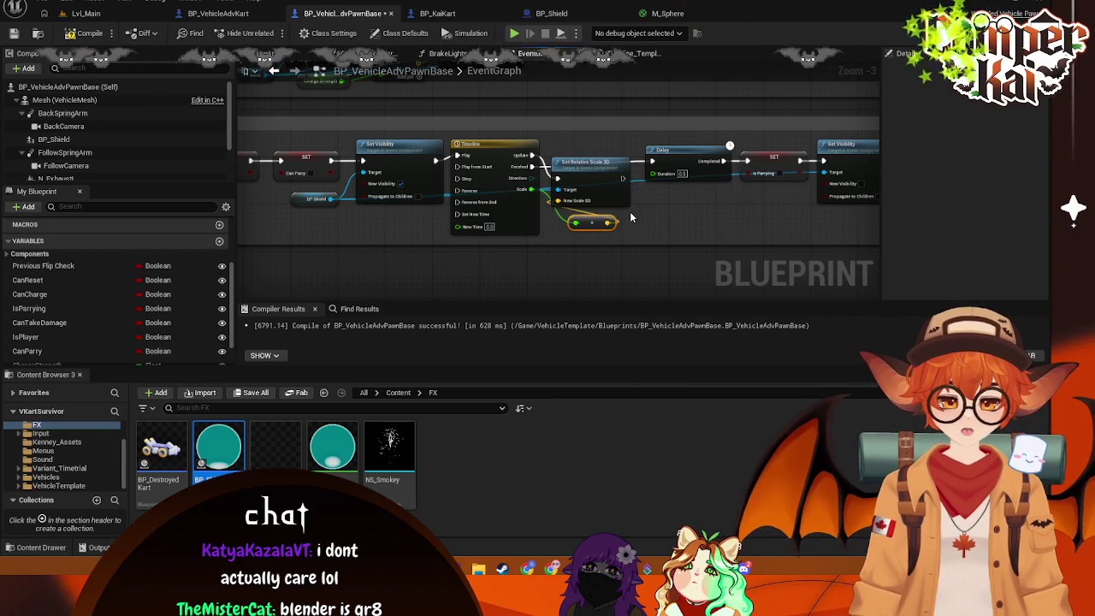
{"action": "left_click", "coordinate": [114, 15]}
Play through the title menu and kart select into the race, then stop the session
{"action": "left_click", "coordinate": [272, 33]}
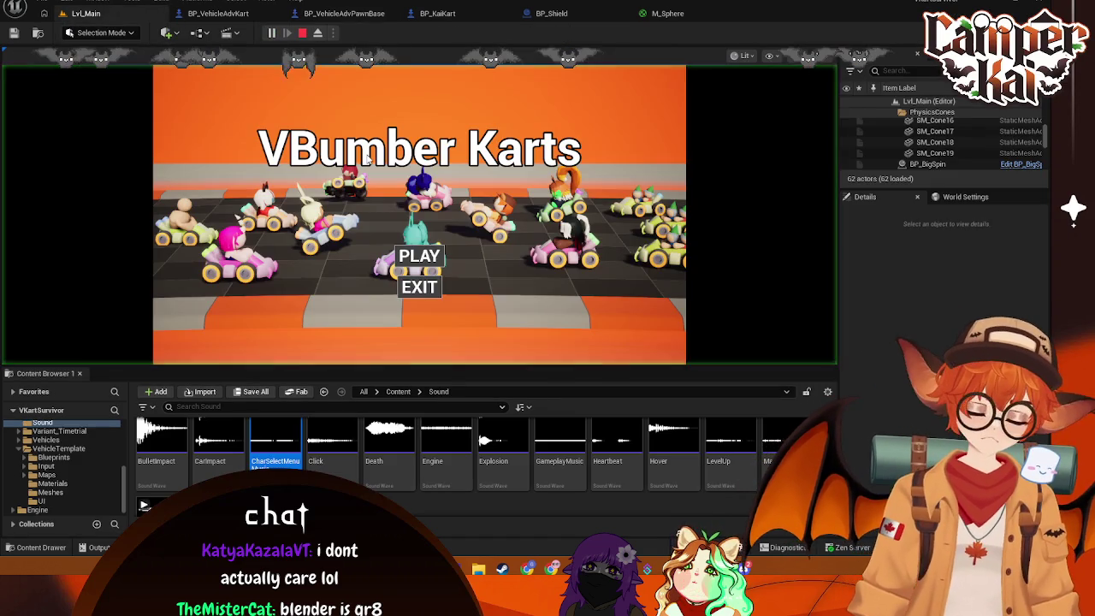
{"action": "left_click", "coordinate": [419, 256]}
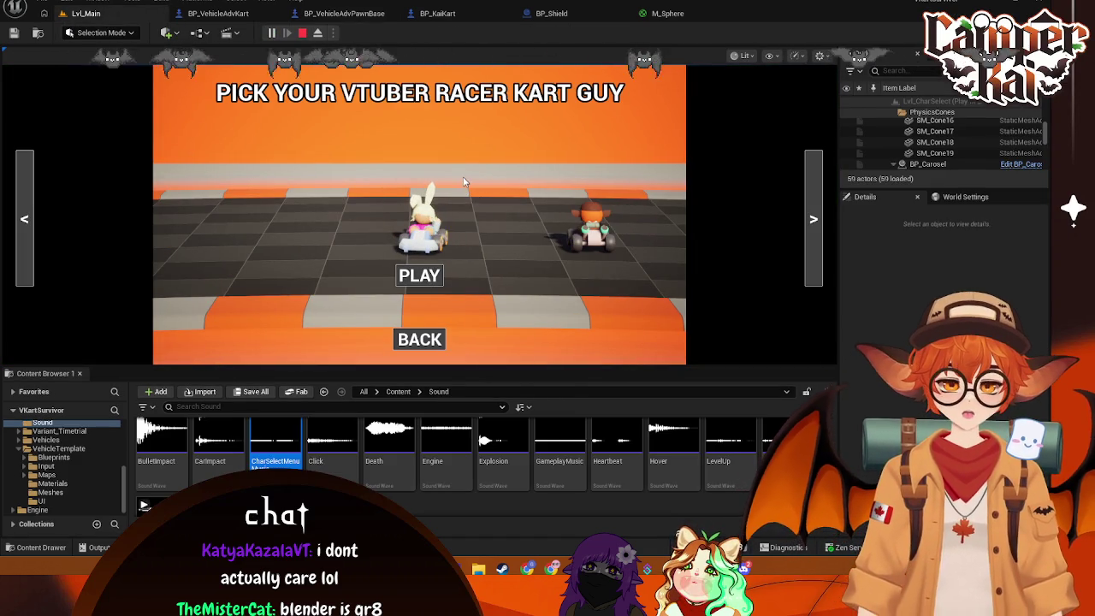
{"action": "left_click", "coordinate": [420, 274]}
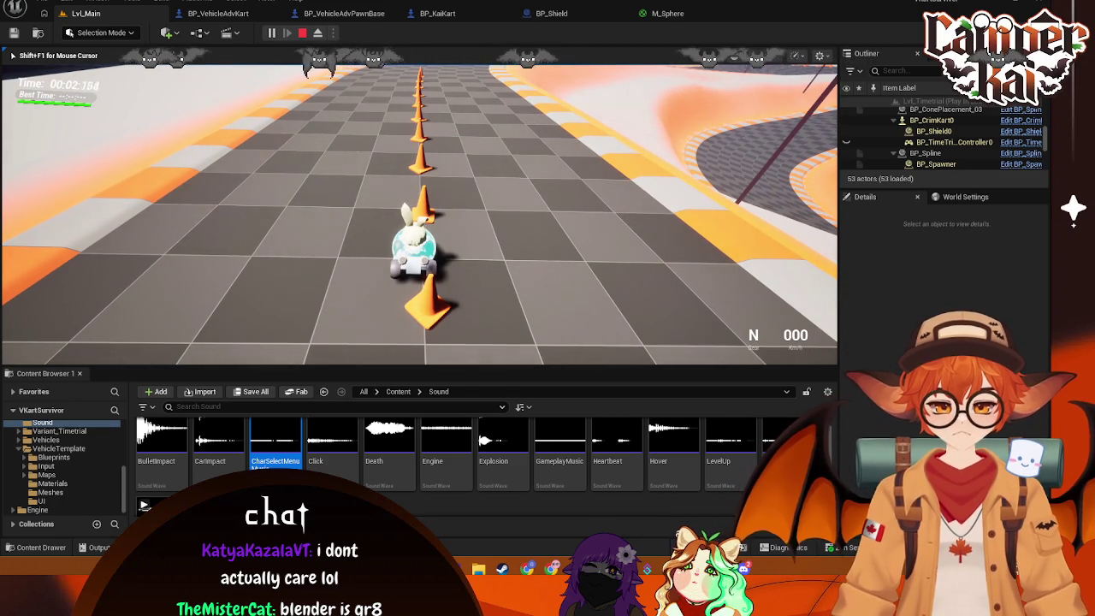
{"action": "key", "text": "Escape"}
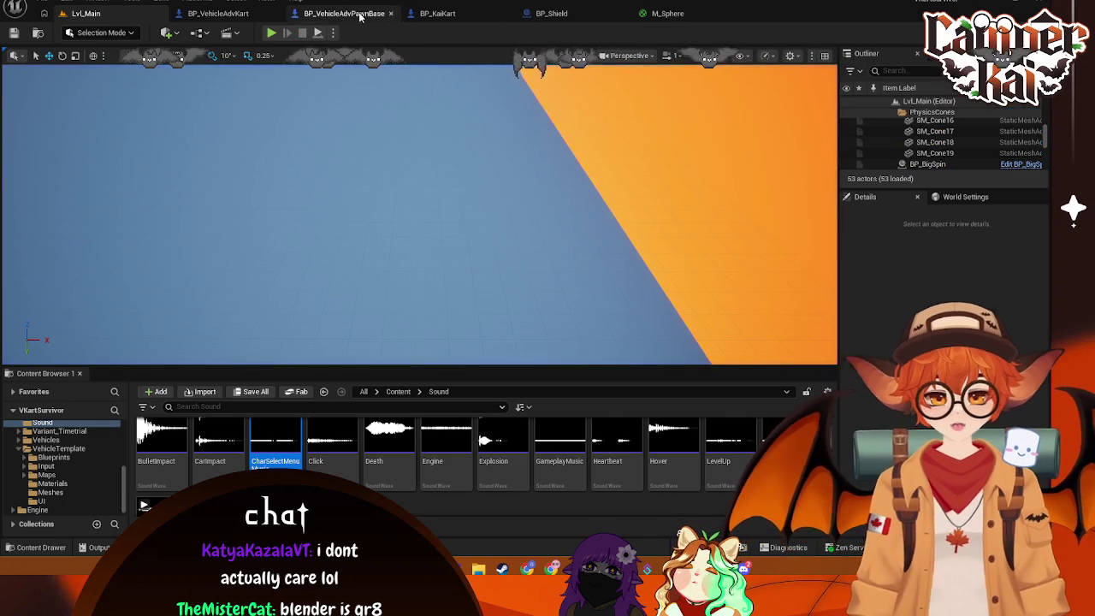
Set the shield Scale key at 0.25 s to value 2.0 and save the blueprint
{"action": "left_click", "coordinate": [423, 17]}
{"action": "left_click", "coordinate": [344, 13]}
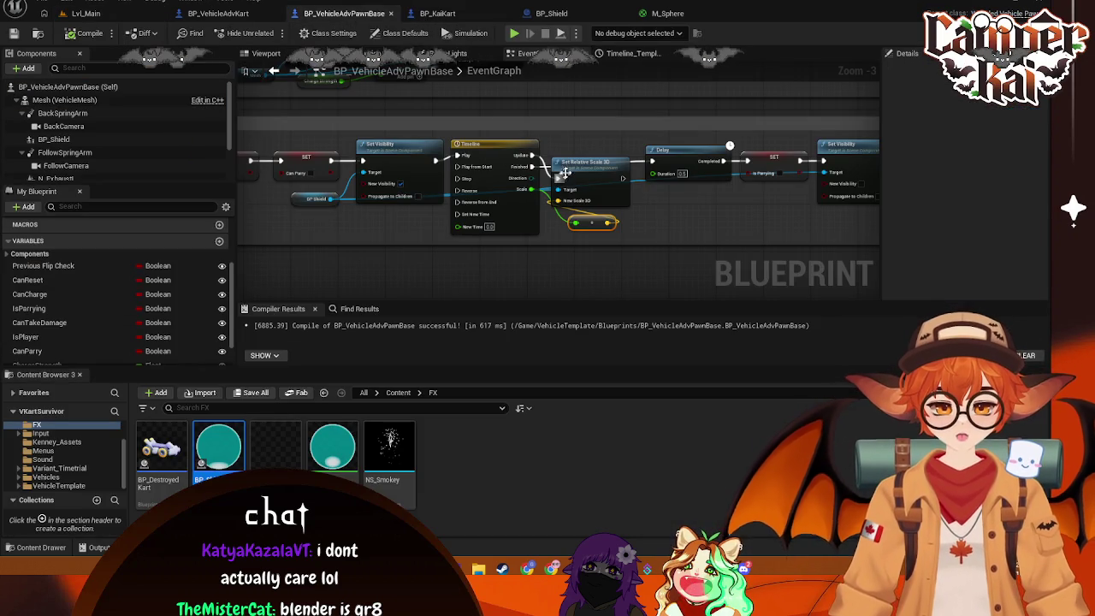
{"action": "double_click", "coordinate": [495, 151]}
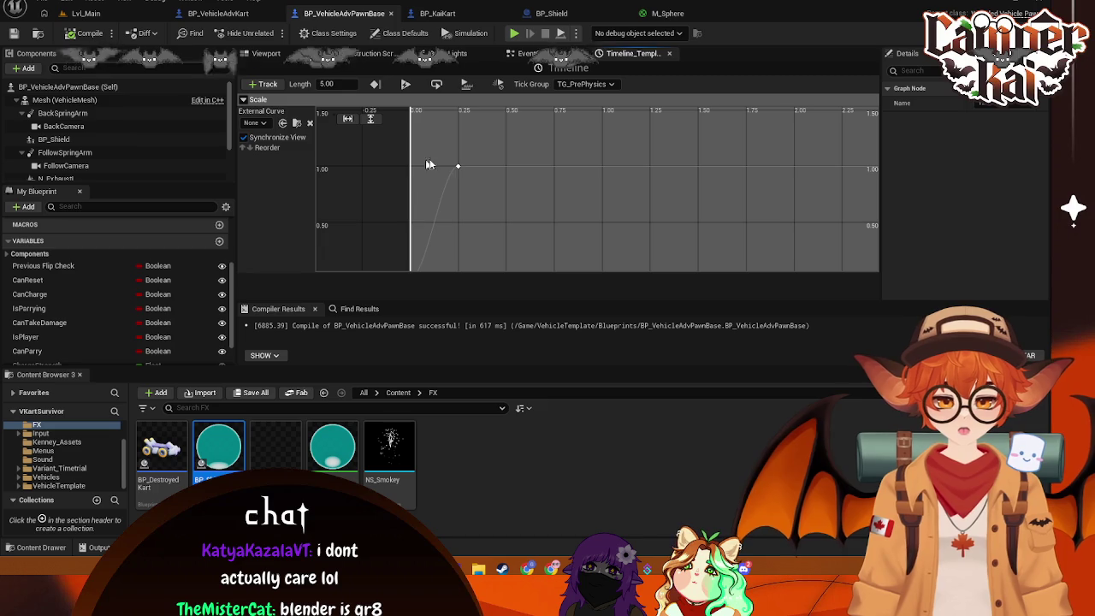
{"action": "left_click", "coordinate": [459, 169]}
{"action": "left_click", "coordinate": [489, 119]}
{"action": "type", "text": "2"}
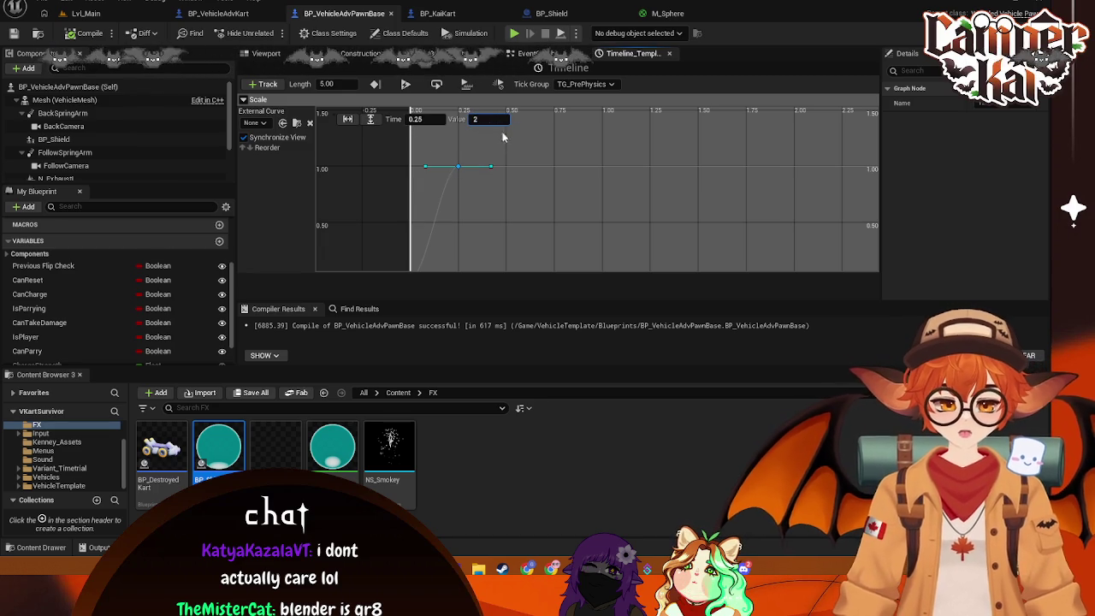
{"action": "key", "text": "Return"}
{"action": "key", "text": "ctrl+s"}
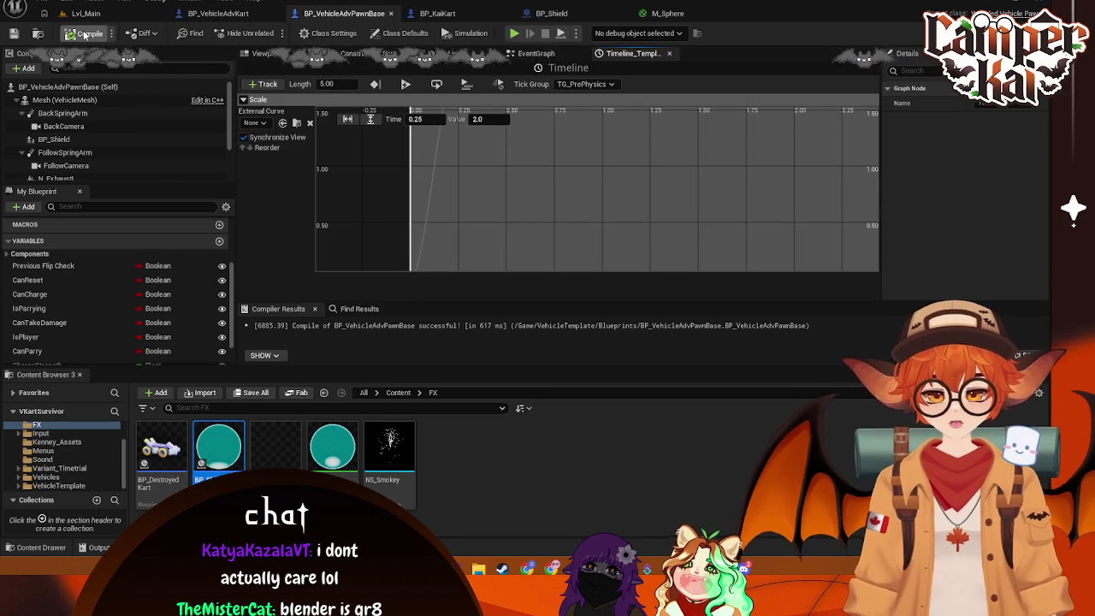
Playtest from Lvl_Main into the race to check the larger shield bubble
{"action": "left_click", "coordinate": [98, 16]}
{"action": "key", "text": "alt+p"}
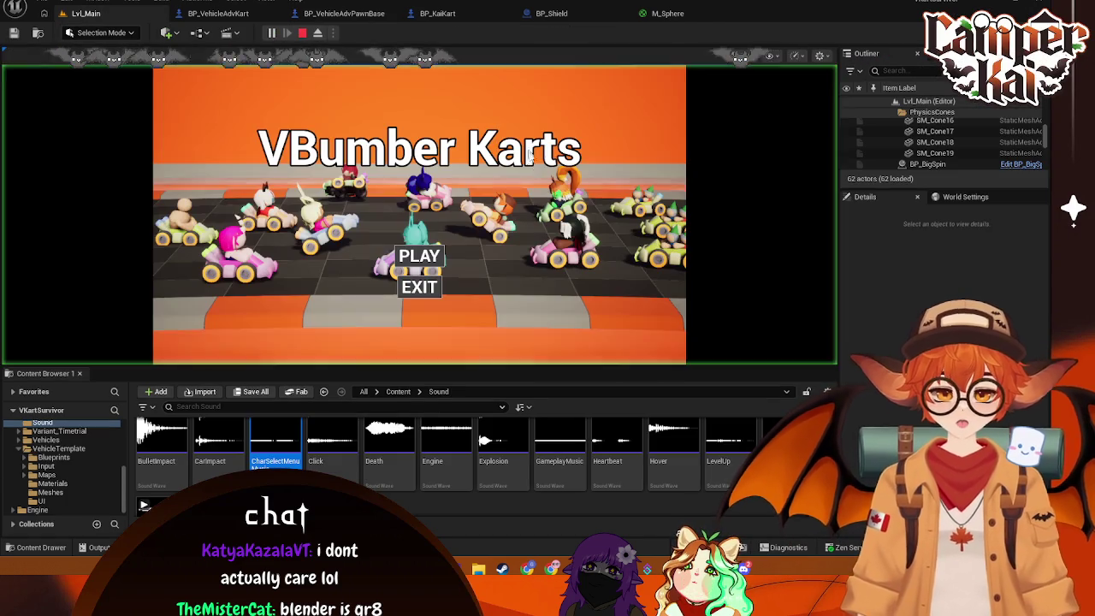
{"action": "left_click", "coordinate": [437, 263]}
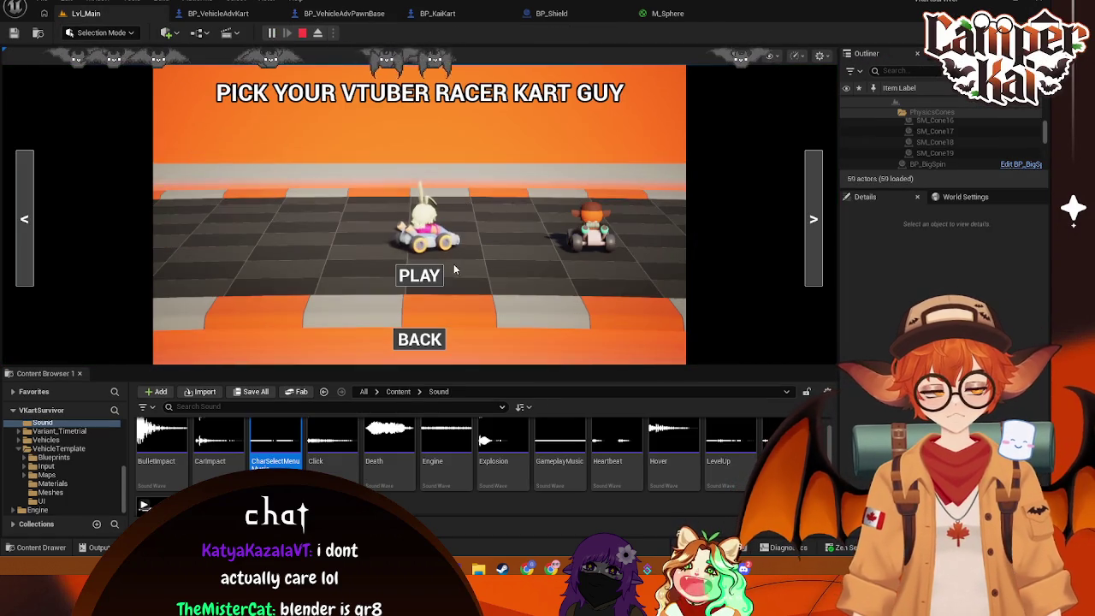
{"action": "left_click", "coordinate": [419, 274]}
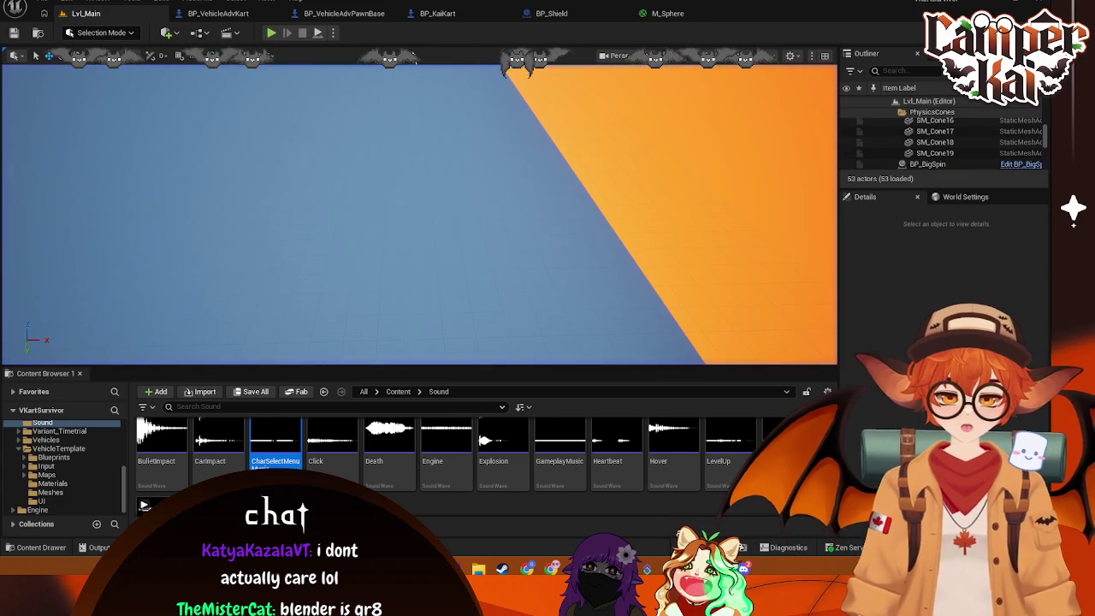
{"action": "left_click", "coordinate": [435, 13]}
Change the shield Scale key's time from 0.25 to 0.1 seconds
{"action": "left_click", "coordinate": [342, 13]}
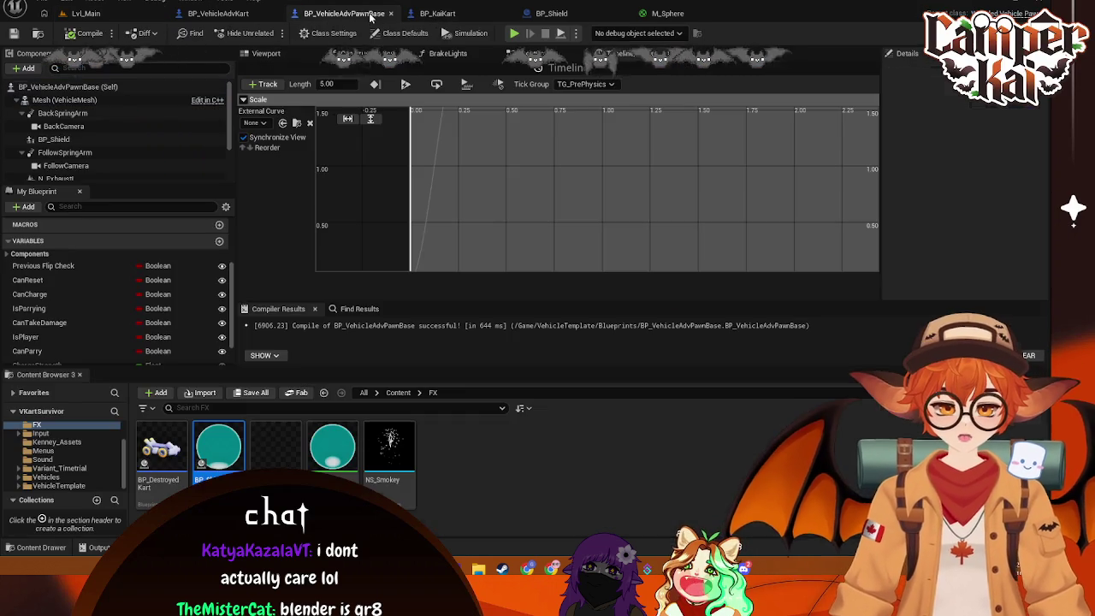
{"action": "left_click", "coordinate": [551, 14]}
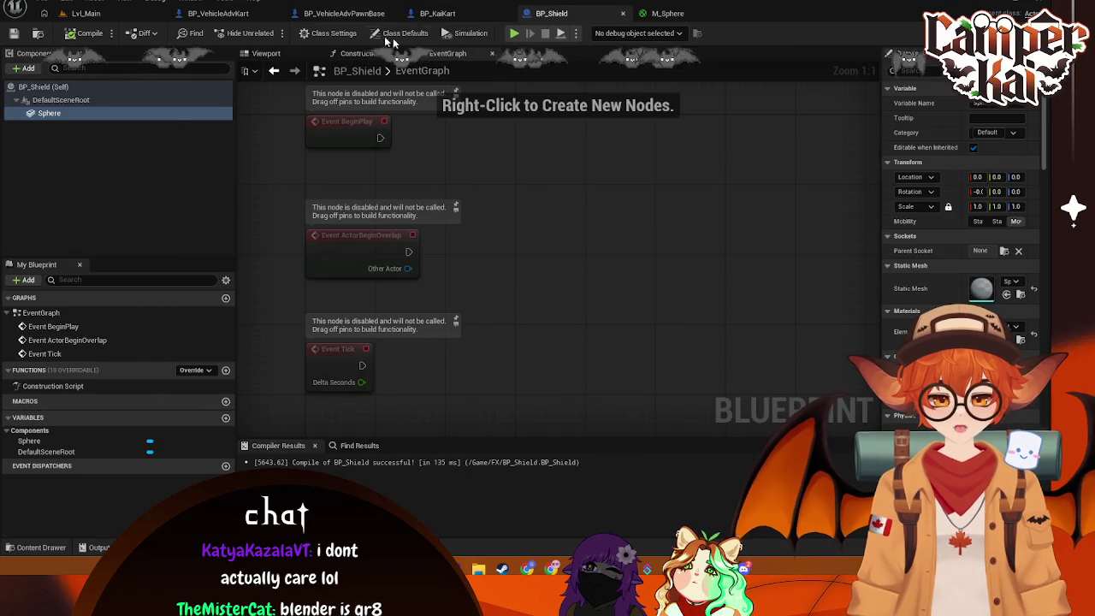
{"action": "left_click", "coordinate": [218, 13]}
{"action": "left_click", "coordinate": [341, 14]}
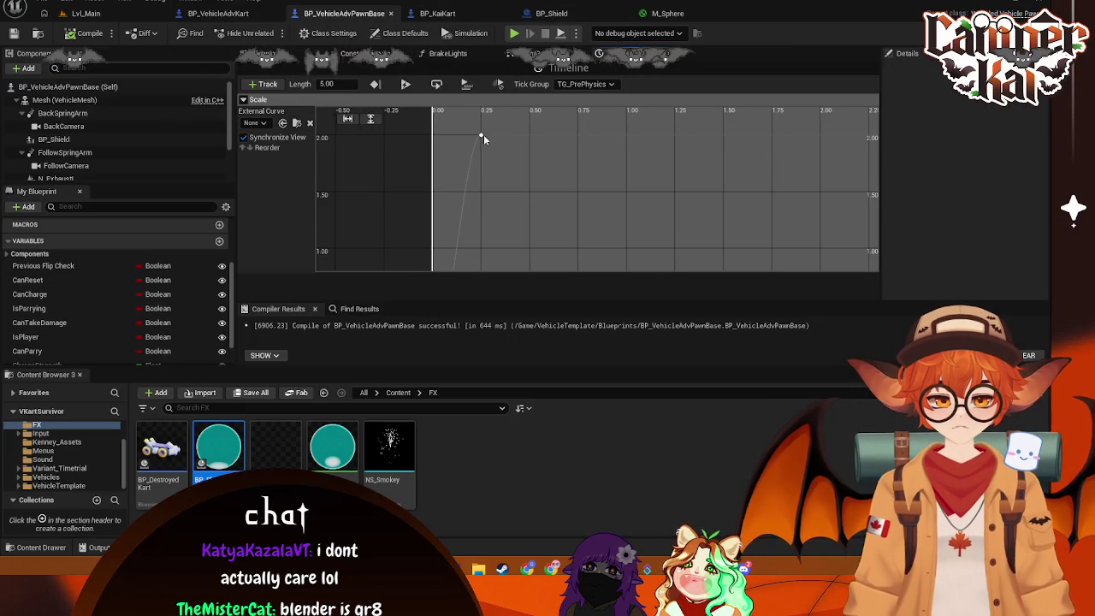
{"action": "left_click", "coordinate": [484, 136]}
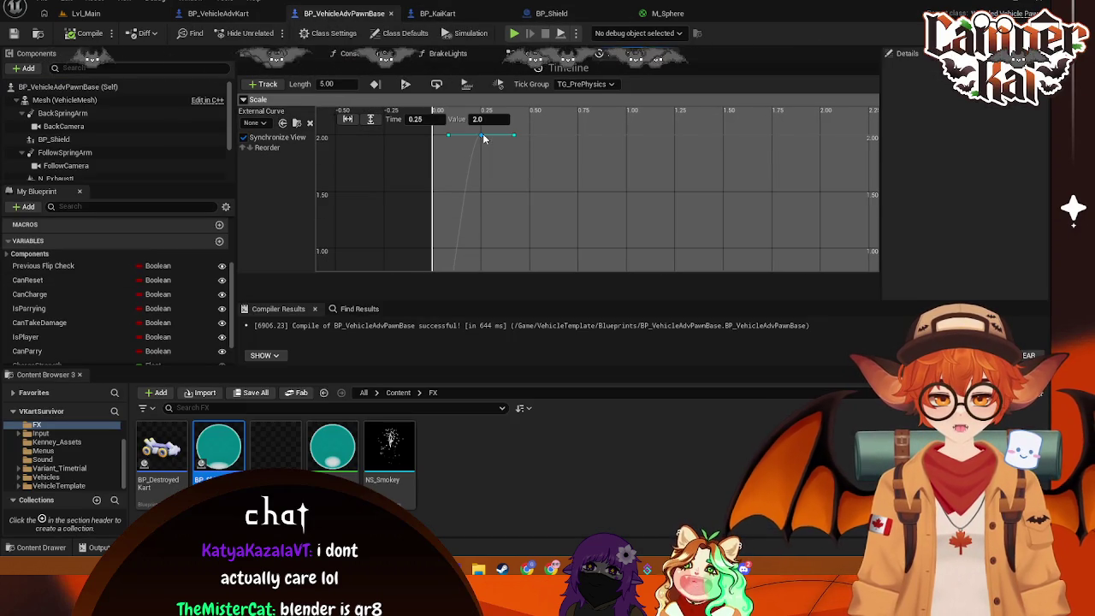
{"action": "left_click", "coordinate": [432, 119]}
{"action": "type", "text": "0.1"}
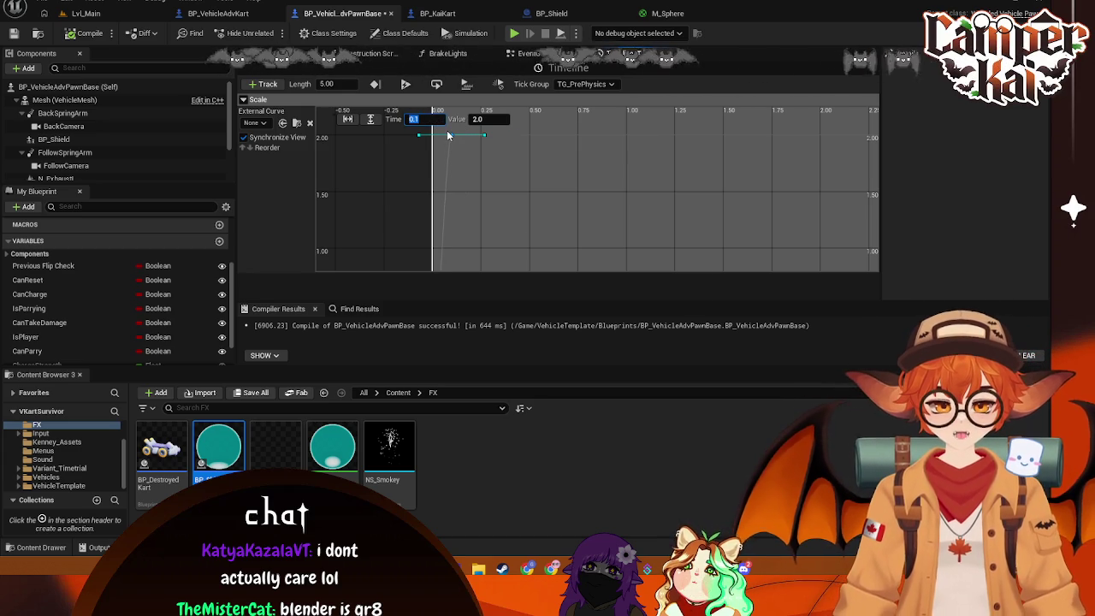
Playtest from Lvl_Main through menu and kart select to watch the faster shield, then stop
{"action": "left_click", "coordinate": [87, 14]}
{"action": "key", "text": "alt+p"}
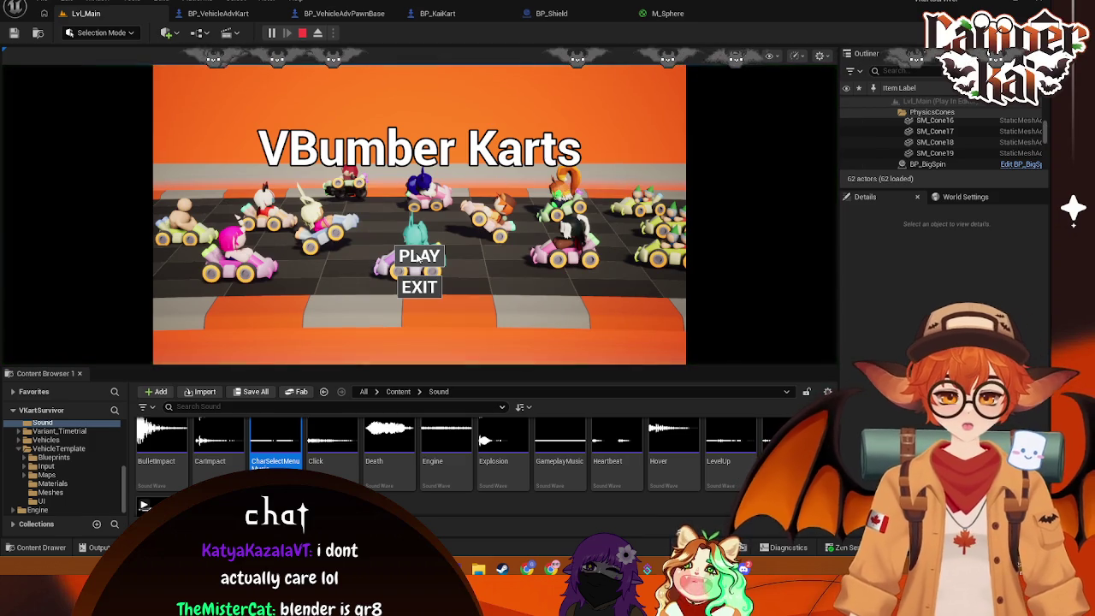
{"action": "left_click", "coordinate": [420, 257]}
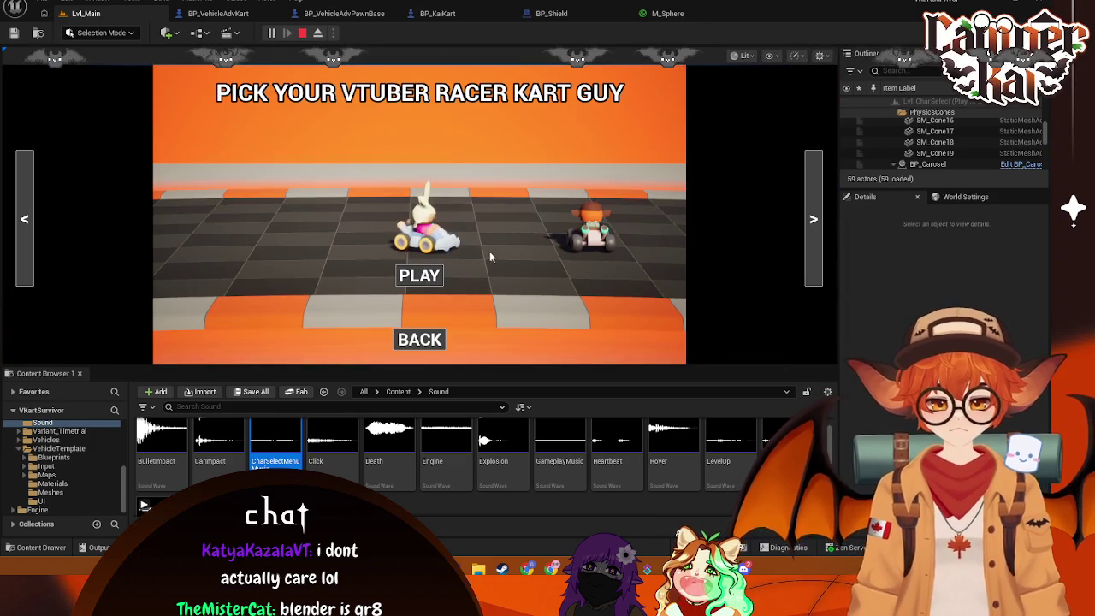
{"action": "left_click", "coordinate": [420, 275]}
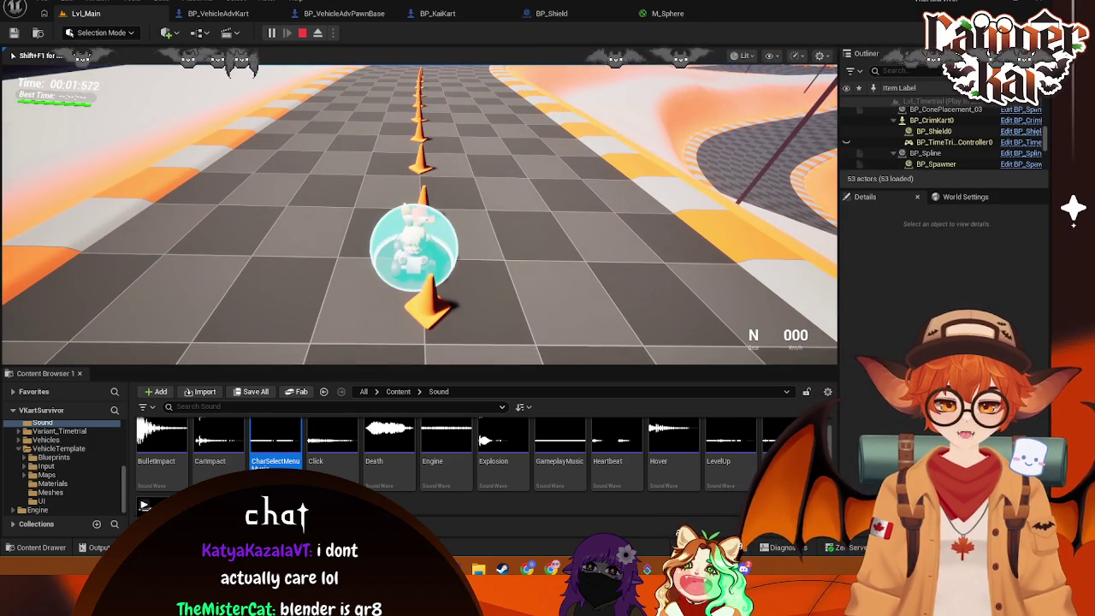
{"action": "key", "text": "Escape"}
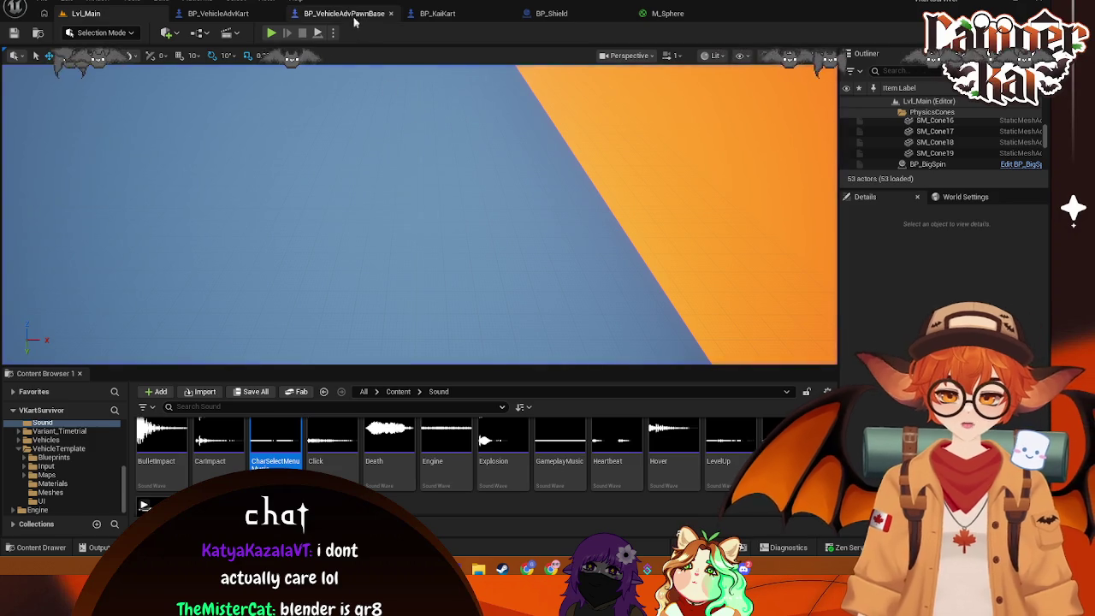
Commit the shield key time, save BP_VehicleAdvPawnBase, and return to its EventGraph
{"action": "left_click", "coordinate": [344, 13]}
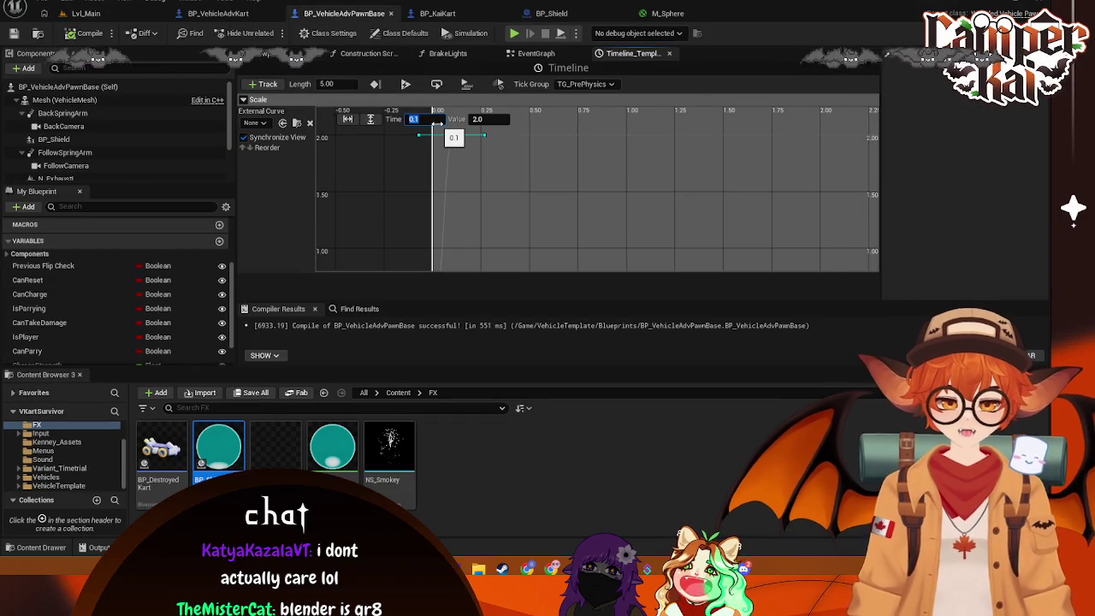
{"action": "key", "text": "ctrl+s"}
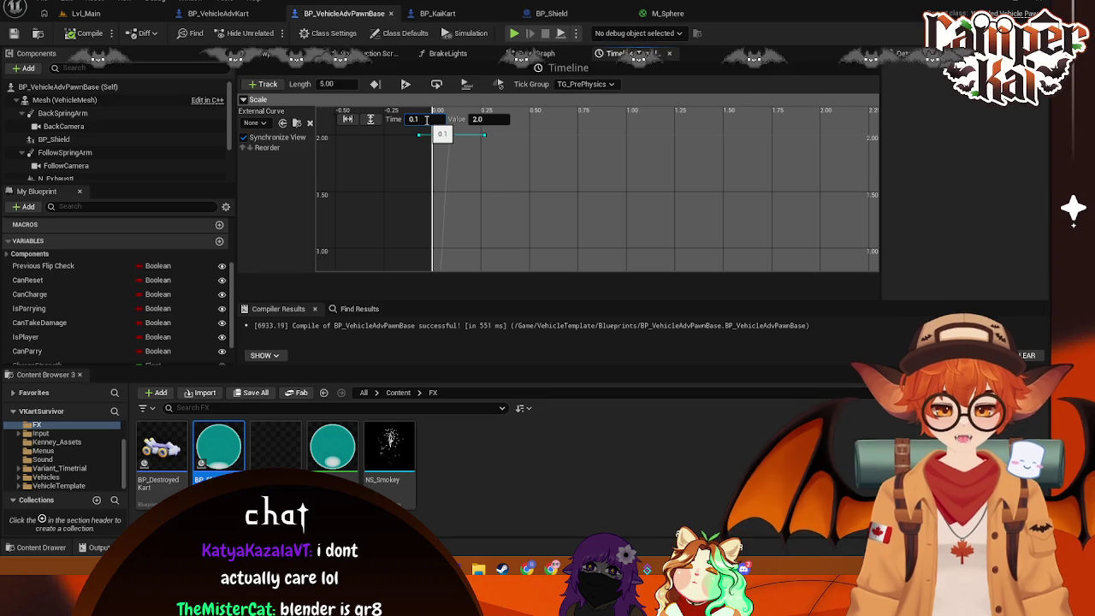
{"action": "type", "text": "5"}
{"action": "key", "text": "ctrl+s"}
{"action": "left_click", "coordinate": [218, 13]}
{"action": "left_click", "coordinate": [338, 13]}
{"action": "left_click", "coordinate": [509, 54]}
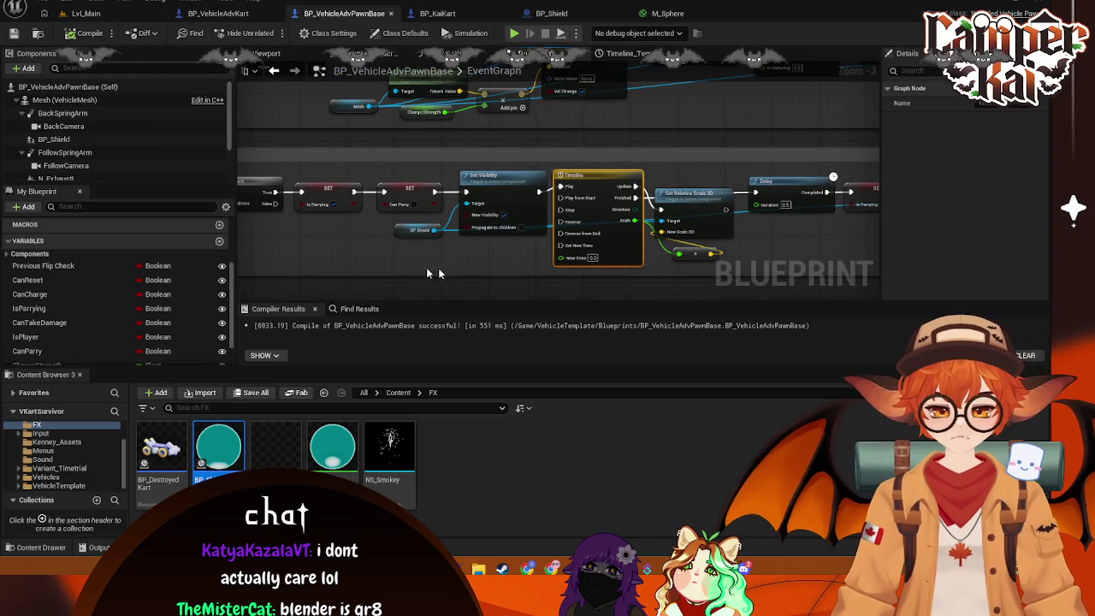
Set the parry Delay duration to 0.25
{"action": "left_click_drag", "start_coordinate": [493, 199], "coordinate": [416, 142]}
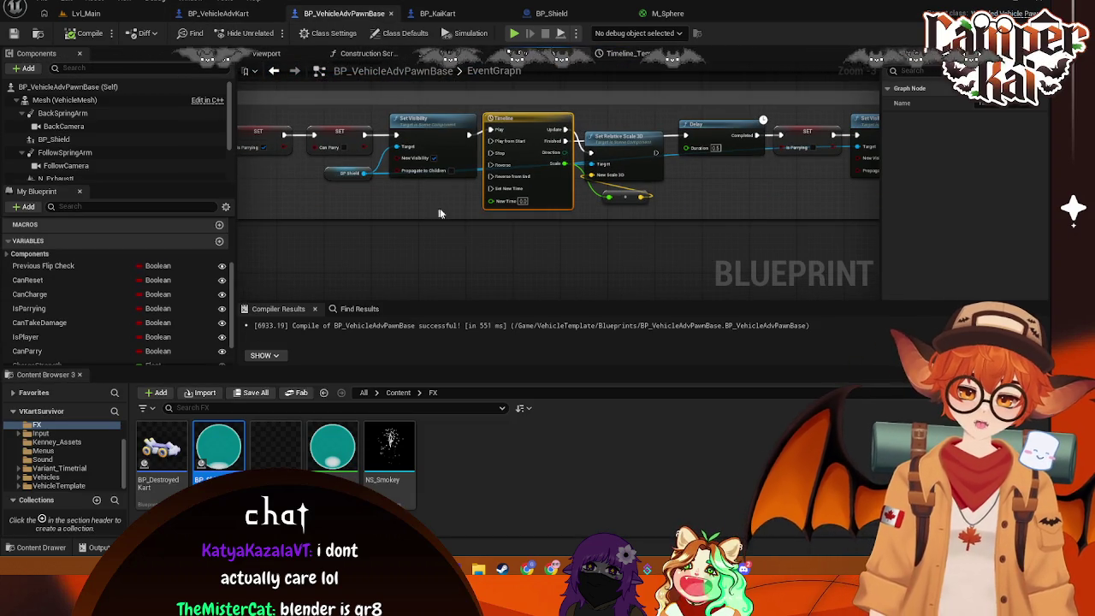
{"action": "mouse_move", "coordinate": [586, 235]}
{"action": "left_mouse_down"}
{"action": "mouse_move", "coordinate": [491, 174]}
{"action": "mouse_move", "coordinate": [516, 181]}
{"action": "left_mouse_up"}
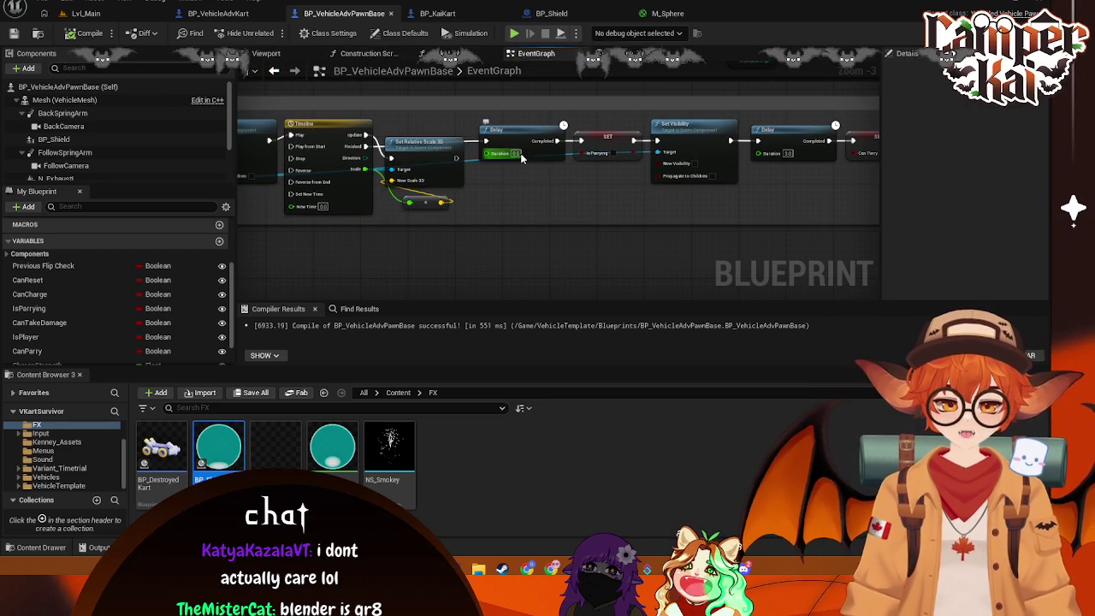
{"action": "type", "text": "0.25"}
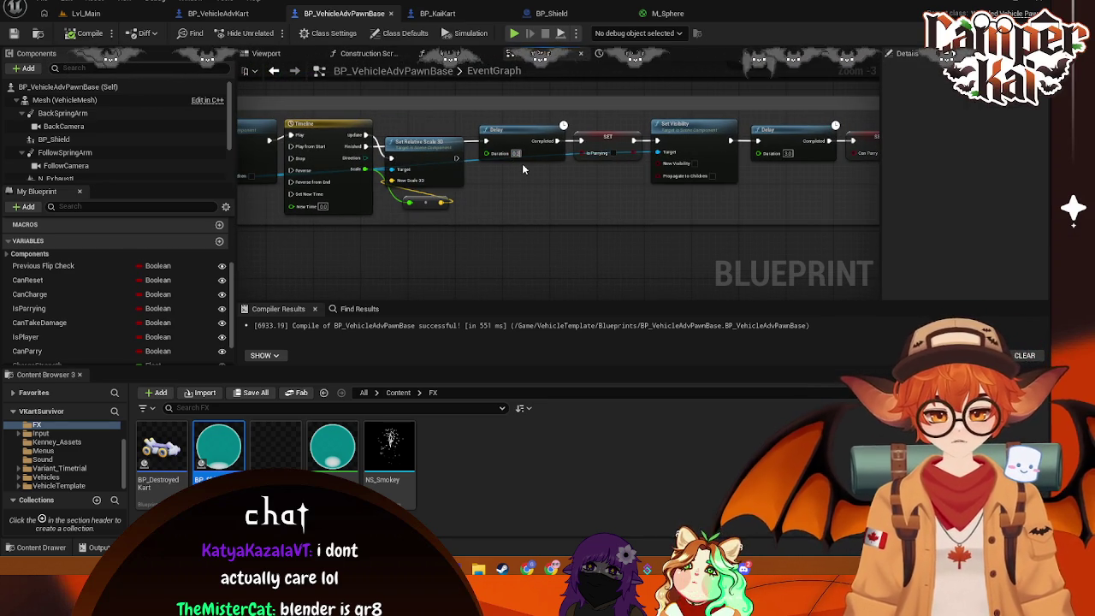
{"action": "mouse_move", "coordinate": [569, 189]}
{"action": "left_mouse_down"}
{"action": "mouse_move", "coordinate": [505, 183]}
{"action": "mouse_move", "coordinate": [536, 207]}
{"action": "left_mouse_up"}
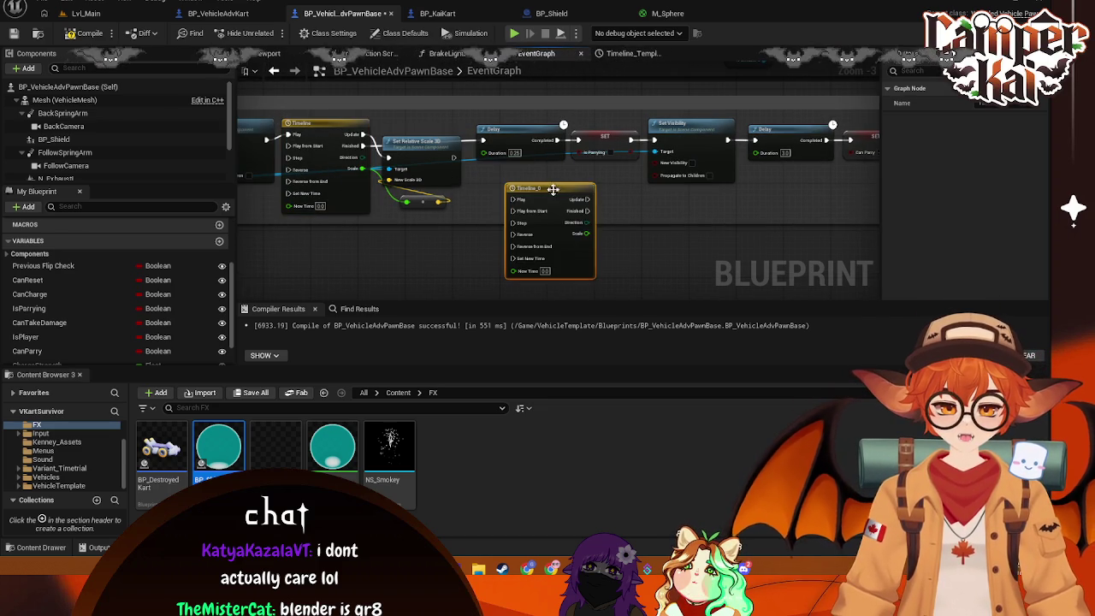
{"action": "mouse_move", "coordinate": [479, 224]}
{"action": "left_mouse_down"}
{"action": "mouse_move", "coordinate": [660, 220]}
{"action": "mouse_move", "coordinate": [625, 215]}
{"action": "left_mouse_up"}
Paste a second Timeline after Set Visibility, making room, and wire it to Play from Start
{"action": "key", "text": "ctrl+v"}
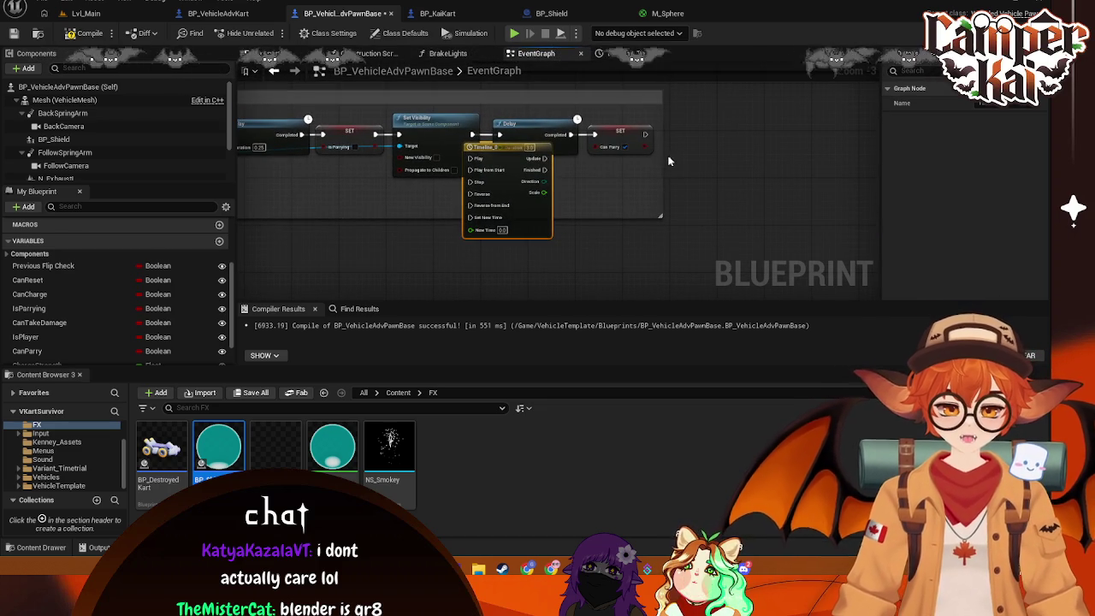
{"action": "left_click_drag", "start_coordinate": [662, 154], "coordinate": [826, 154]}
{"action": "left_click_drag", "start_coordinate": [619, 132], "coordinate": [674, 133]}
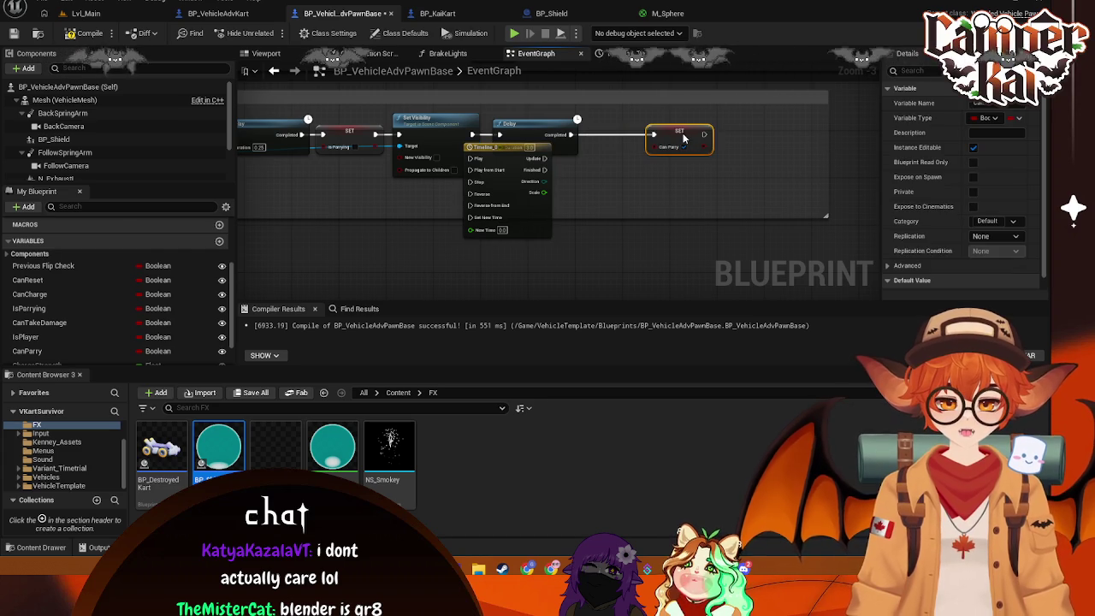
{"action": "left_click_drag", "start_coordinate": [513, 125], "coordinate": [575, 124]}
{"action": "mouse_move", "coordinate": [706, 174]}
{"action": "left_mouse_down"}
{"action": "mouse_move", "coordinate": [640, 123]}
{"action": "mouse_move", "coordinate": [603, 125]}
{"action": "mouse_move", "coordinate": [682, 125]}
{"action": "left_mouse_up"}
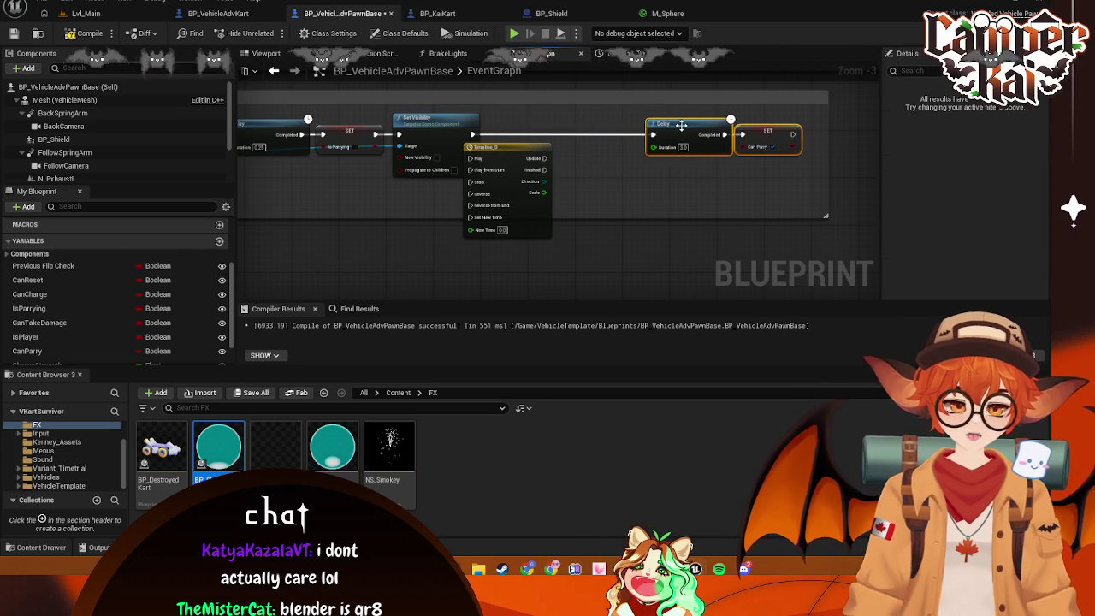
{"action": "left_click_drag", "start_coordinate": [504, 159], "coordinate": [539, 129]}
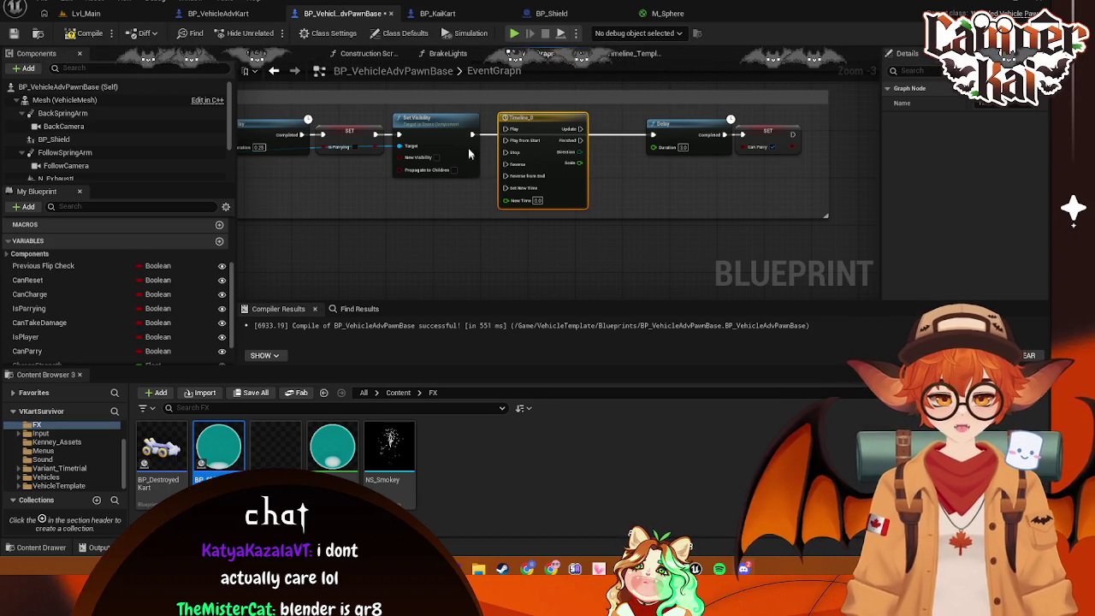
{"action": "left_click_drag", "start_coordinate": [470, 139], "coordinate": [504, 140]}
{"action": "left_click_drag", "start_coordinate": [362, 200], "coordinate": [606, 213]}
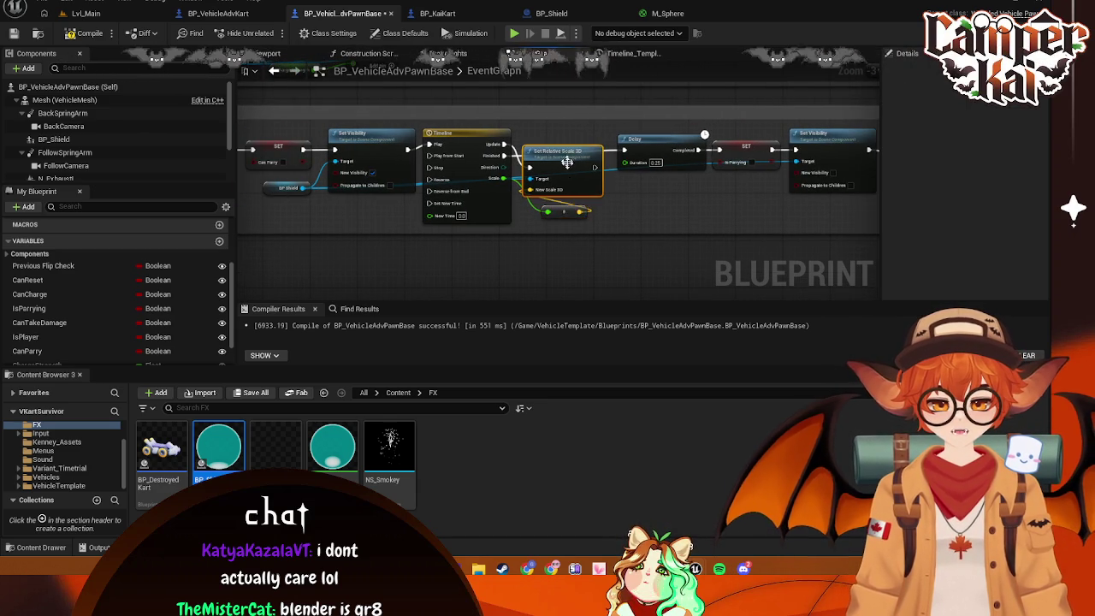
Paste copies of the Set Relative Scale 3D, BP_Shield and vector nodes below the new Timeline
{"action": "left_click", "coordinate": [564, 190]}
{"action": "key", "text": "ctrl+z"}
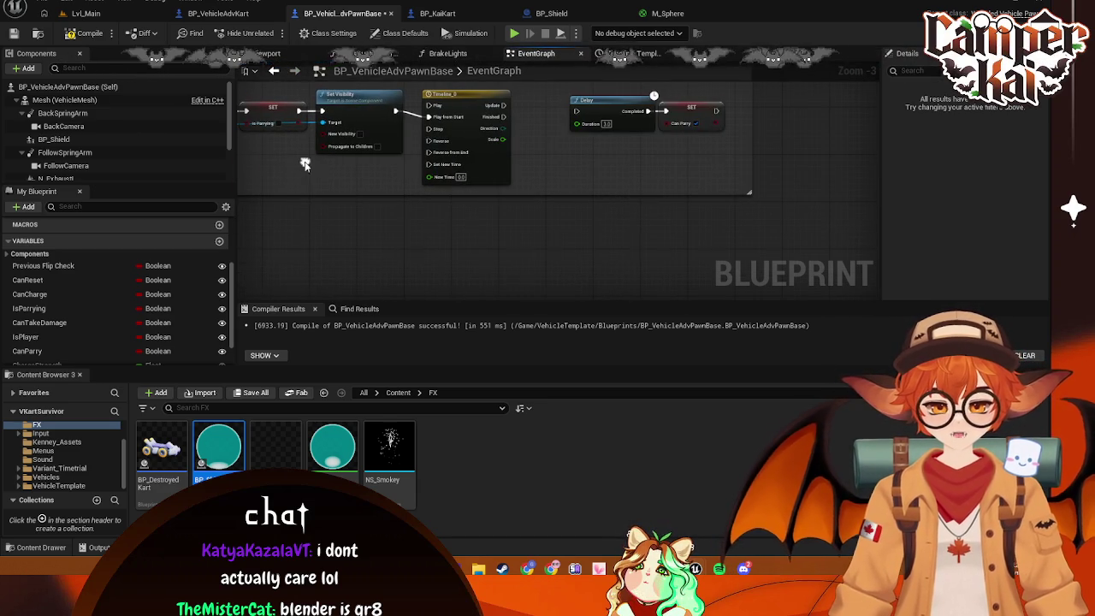
{"action": "key", "text": "ctrl+v"}
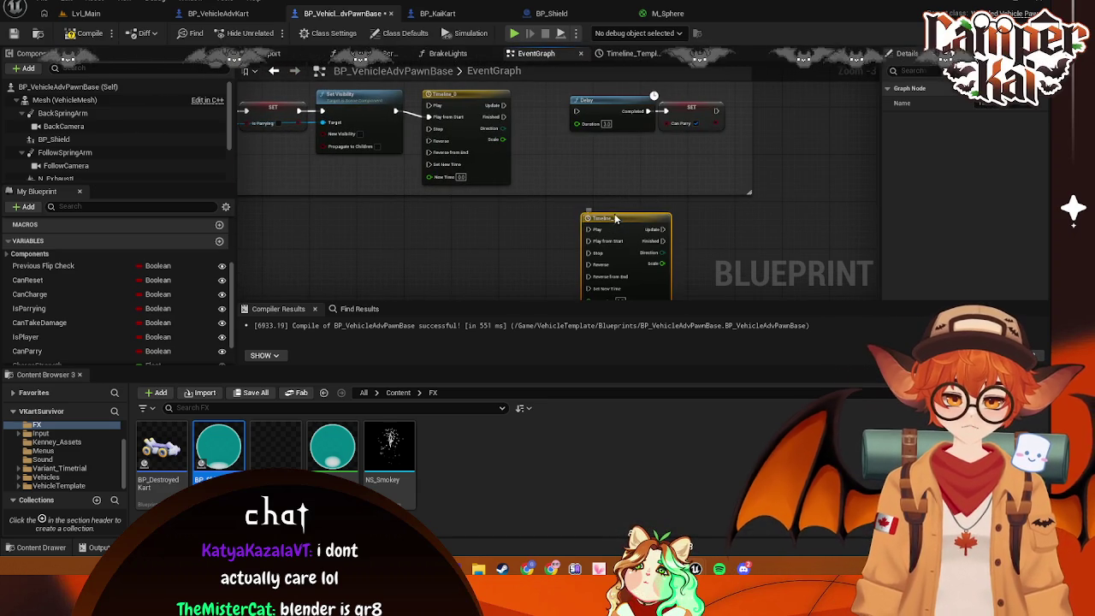
{"action": "left_click_drag", "start_coordinate": [615, 219], "coordinate": [586, 208]}
{"action": "left_click_drag", "start_coordinate": [711, 247], "coordinate": [729, 197]}
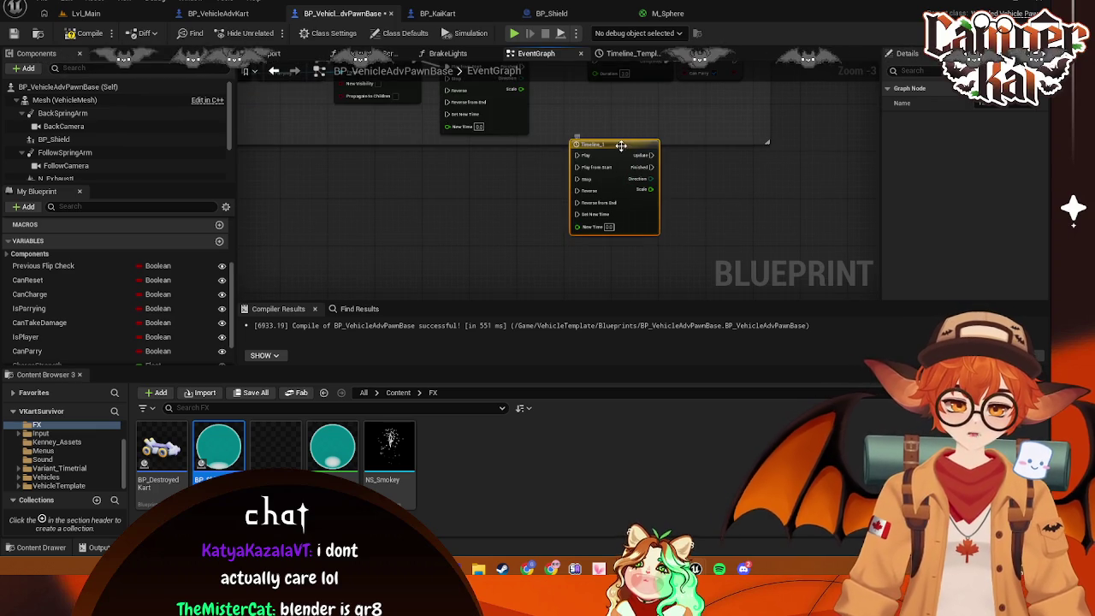
{"action": "key", "text": "ctrl+z"}
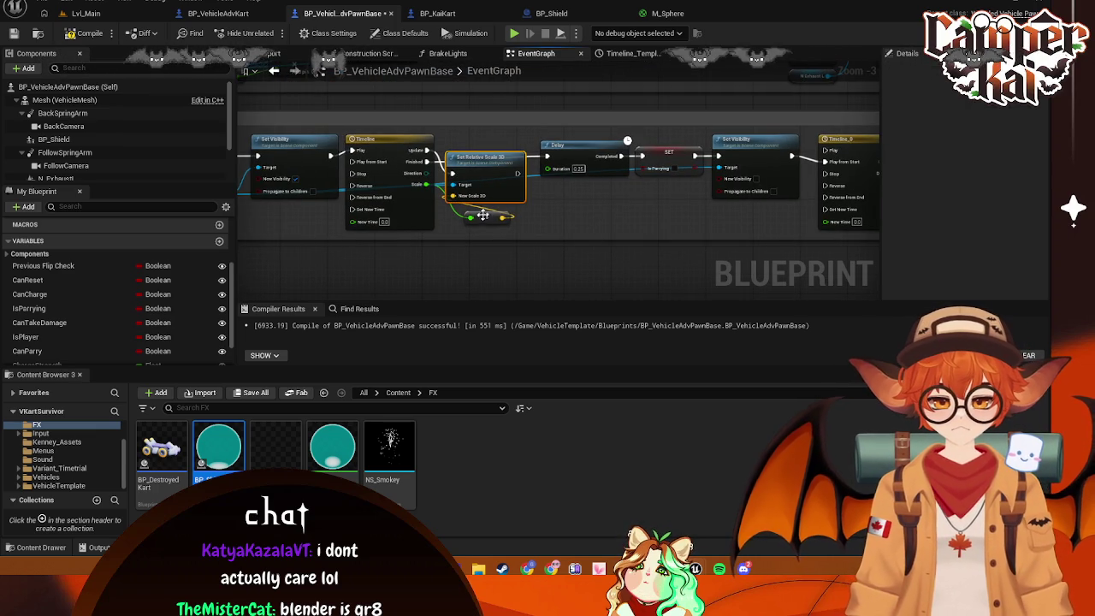
{"action": "left_click_drag", "start_coordinate": [459, 219], "coordinate": [617, 245]}
{"action": "left_click", "coordinate": [409, 217]}
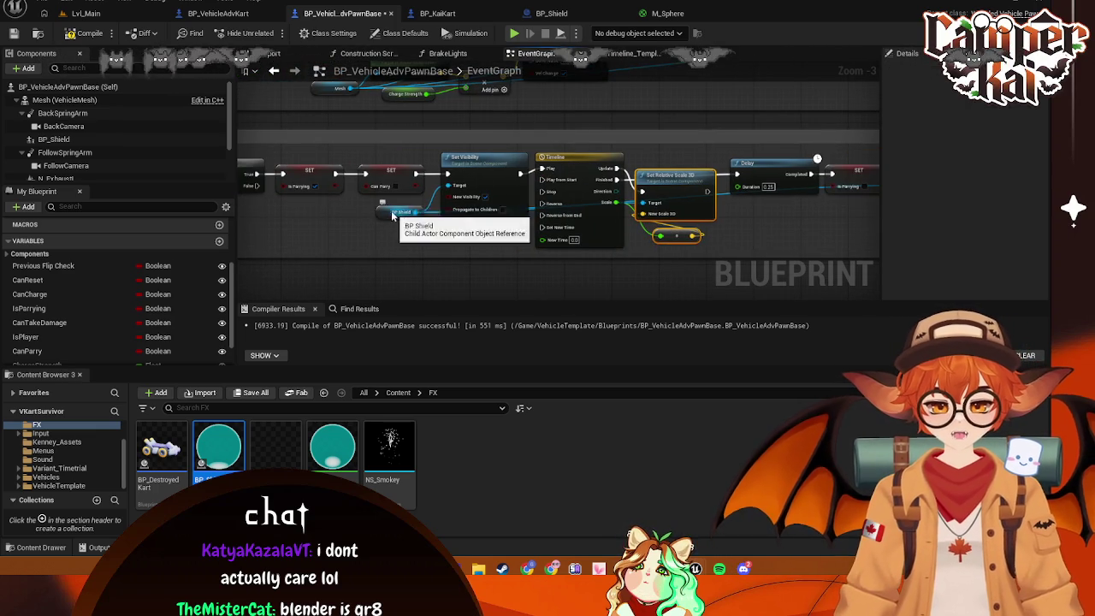
{"action": "mouse_move", "coordinate": [675, 210]}
{"action": "left_mouse_down"}
{"action": "mouse_move", "coordinate": [559, 190]}
{"action": "mouse_move", "coordinate": [525, 222]}
{"action": "left_mouse_up"}
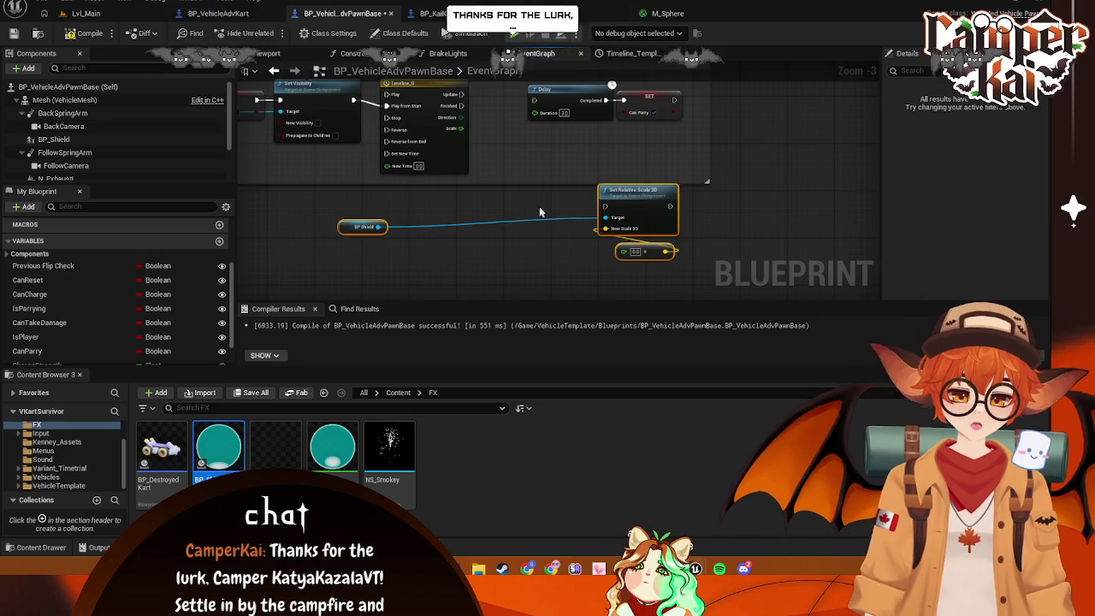
{"action": "mouse_move", "coordinate": [655, 190]}
{"action": "left_mouse_down"}
{"action": "mouse_move", "coordinate": [690, 210]}
{"action": "mouse_move", "coordinate": [583, 183]}
{"action": "mouse_move", "coordinate": [560, 161]}
{"action": "left_mouse_up"}
Widen the comment, shift Delay and Can Parry right, and wire the new Set Relative Scale 3D into Delay
{"action": "mouse_move", "coordinate": [746, 137]}
{"action": "left_mouse_down"}
{"action": "mouse_move", "coordinate": [834, 149]}
{"action": "mouse_move", "coordinate": [717, 205]}
{"action": "left_mouse_up"}
{"action": "left_click_drag", "start_coordinate": [616, 150], "coordinate": [728, 147]}
{"action": "left_click_drag", "start_coordinate": [565, 204], "coordinate": [557, 161]}
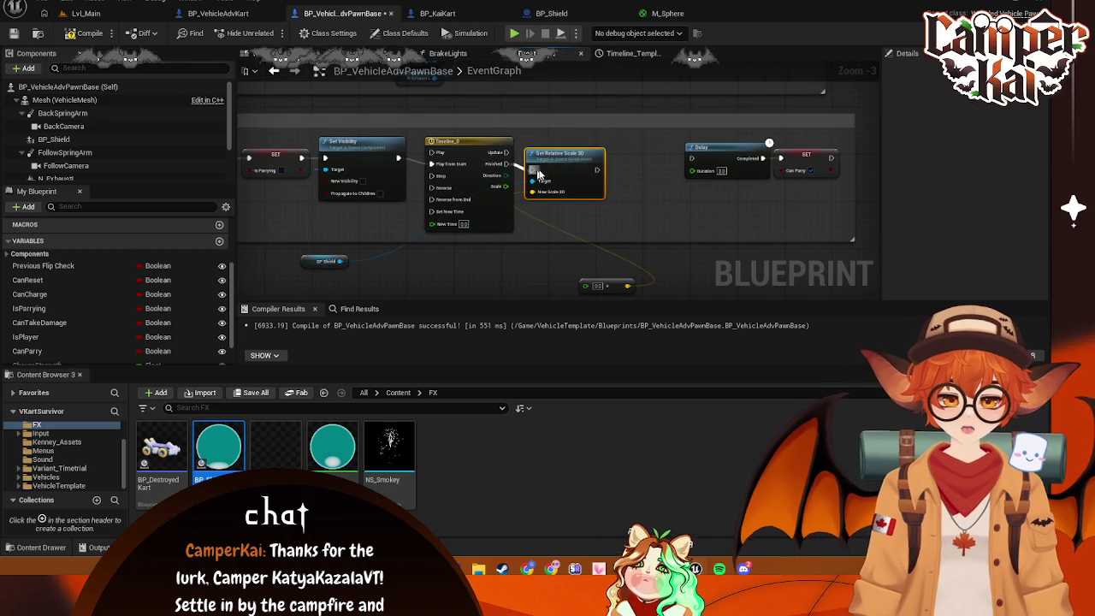
{"action": "left_click_drag", "start_coordinate": [693, 168], "coordinate": [691, 160]}
{"action": "mouse_move", "coordinate": [802, 202]}
{"action": "left_mouse_down"}
{"action": "mouse_move", "coordinate": [727, 140]}
{"action": "mouse_move", "coordinate": [666, 160]}
{"action": "left_mouse_up"}
Feed BP_Shield and Timeline_0's Scale into the new Set Relative Scale 3D, then open Timeline_0's curve
{"action": "left_click_drag", "start_coordinate": [600, 289], "coordinate": [563, 215]}
{"action": "mouse_move", "coordinate": [312, 249]}
{"action": "left_mouse_down"}
{"action": "mouse_move", "coordinate": [365, 209]}
{"action": "mouse_move", "coordinate": [535, 209]}
{"action": "left_mouse_up"}
{"action": "key", "text": "Escape"}
{"action": "mouse_move", "coordinate": [378, 208]}
{"action": "left_mouse_down"}
{"action": "mouse_move", "coordinate": [420, 237]}
{"action": "mouse_move", "coordinate": [793, 248]}
{"action": "mouse_move", "coordinate": [488, 255]}
{"action": "left_mouse_up"}
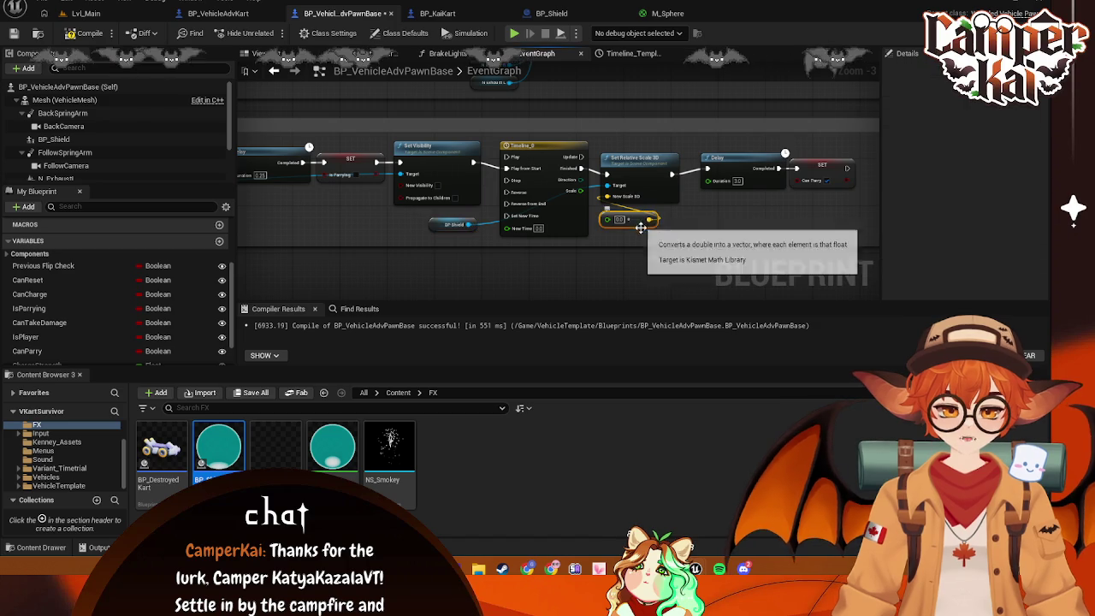
{"action": "left_click", "coordinate": [637, 221]}
{"action": "left_click_drag", "start_coordinate": [576, 197], "coordinate": [609, 220]}
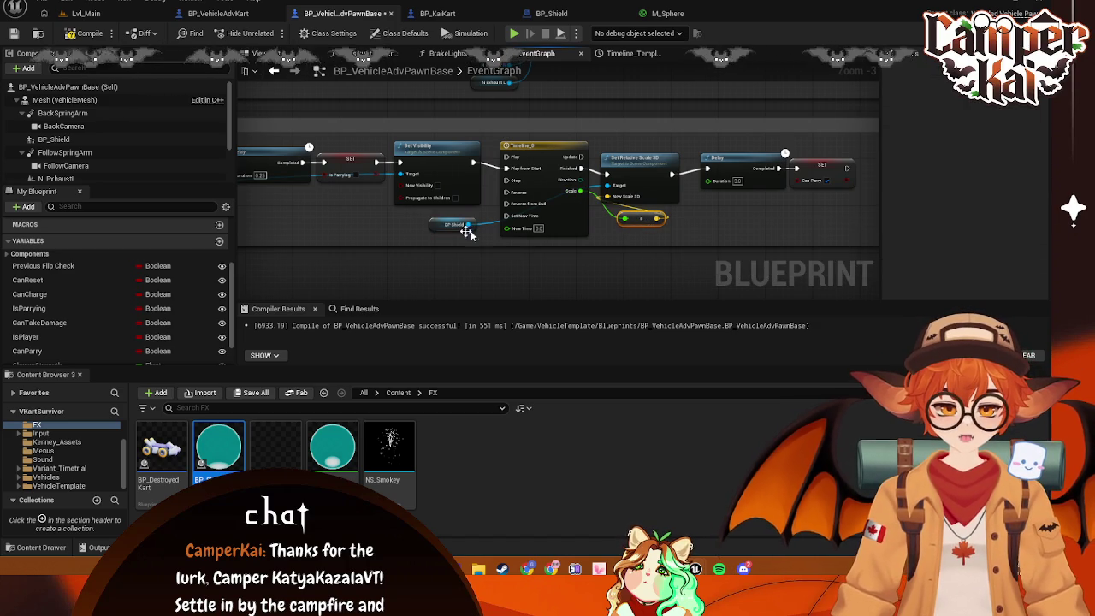
{"action": "mouse_move", "coordinate": [449, 229]}
{"action": "left_mouse_down"}
{"action": "mouse_move", "coordinate": [636, 242]}
{"action": "mouse_move", "coordinate": [647, 218]}
{"action": "left_mouse_up"}
{"action": "left_click", "coordinate": [639, 220], "text": "ctrl"}
{"action": "left_click_drag", "start_coordinate": [545, 146], "coordinate": [578, 138]}
{"action": "double_click", "coordinate": [577, 137]}
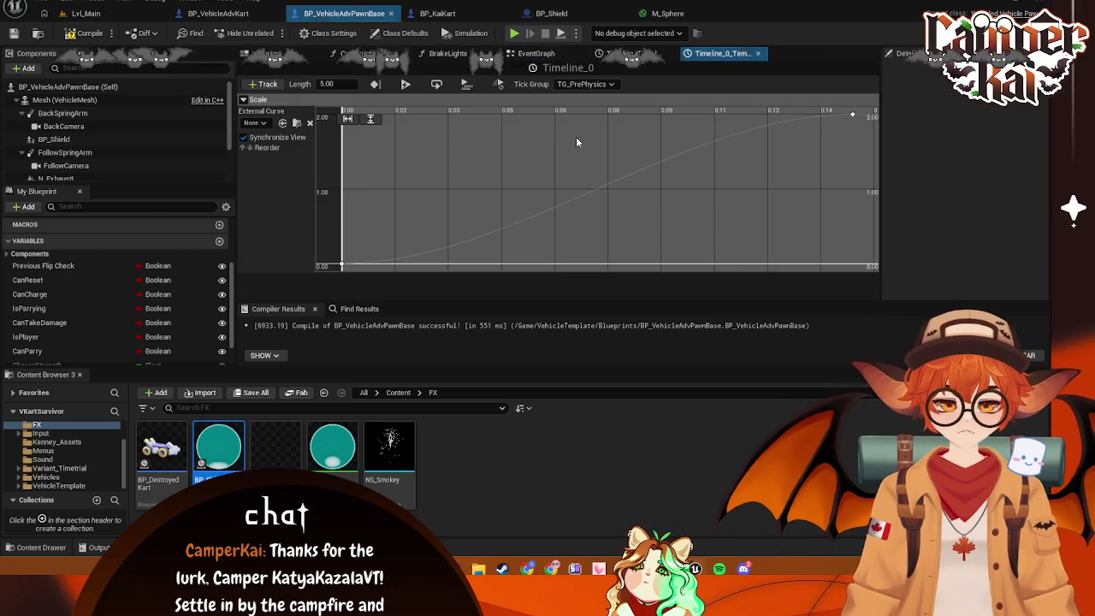
Move the top Scale key to time 0.1
{"action": "left_click", "coordinate": [827, 125]}
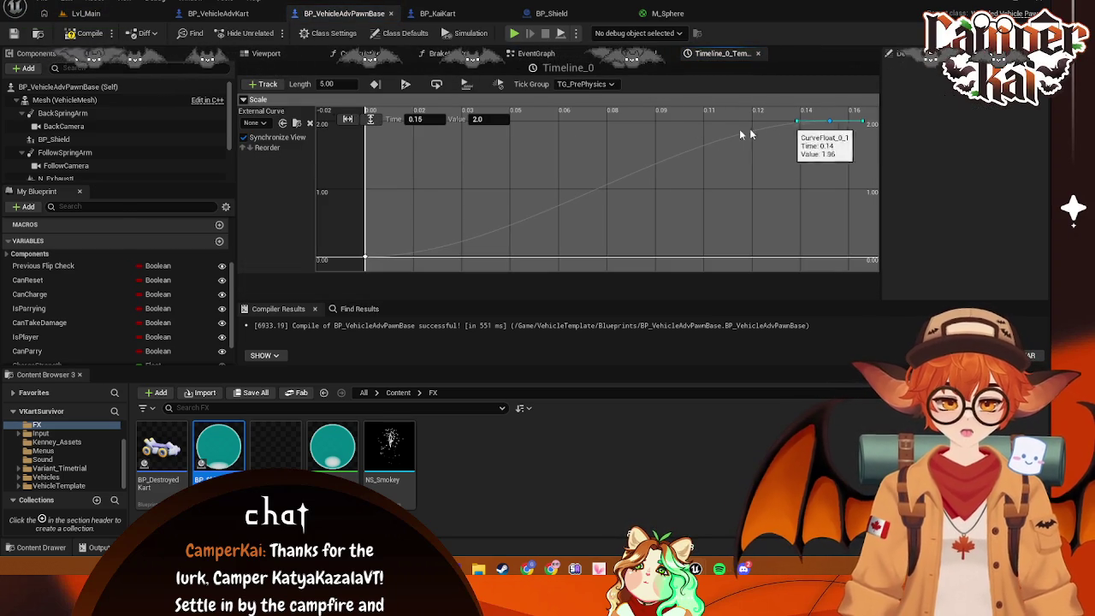
{"action": "left_click", "coordinate": [424, 119]}
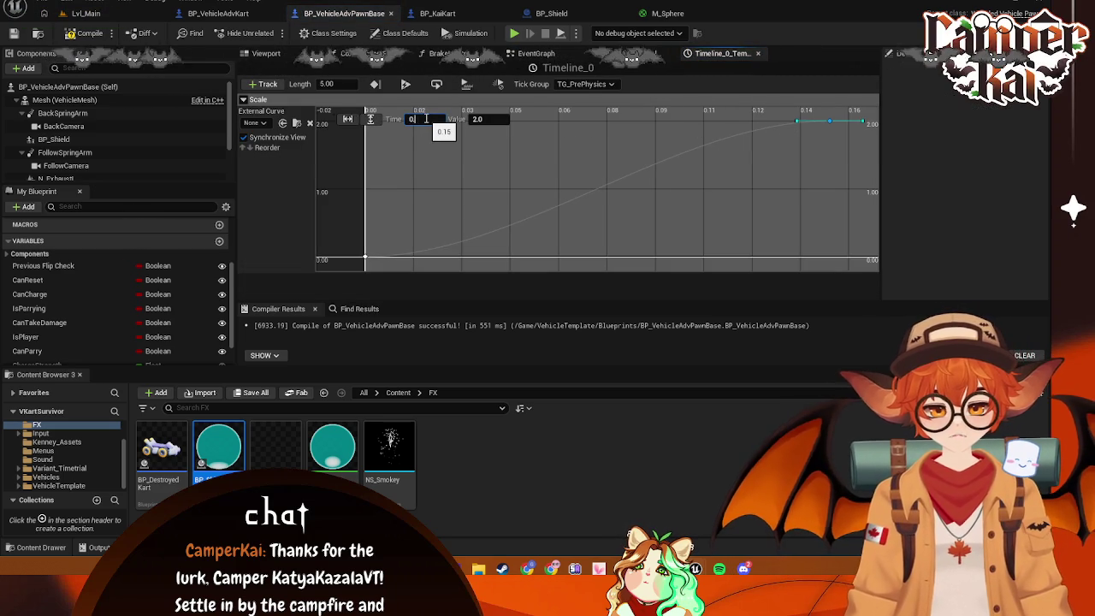
{"action": "type", "text": "1"}
{"action": "key", "text": "Return"}
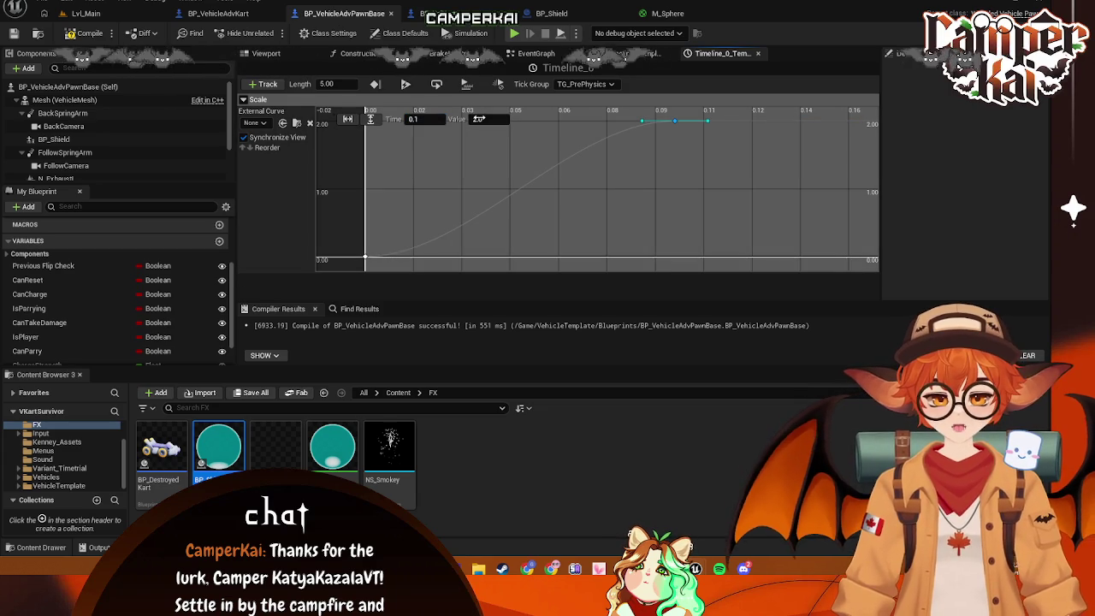
{"action": "left_click", "coordinate": [487, 119]}
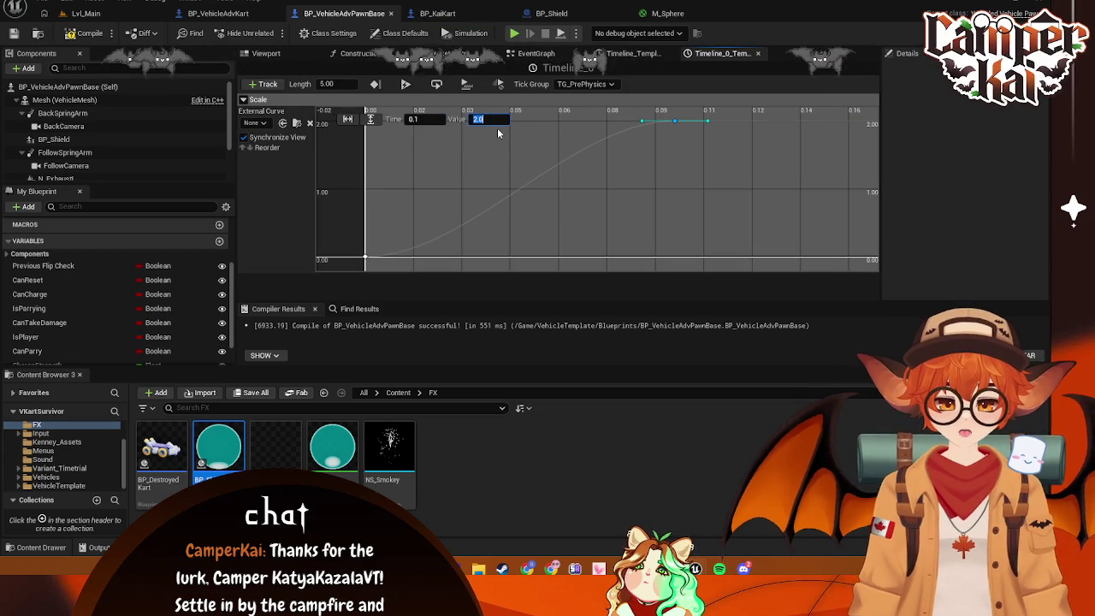
{"action": "type", "text": "9"}
Adjust the starting key's time and give the 0.1 key a value of 0
{"action": "left_click", "coordinate": [365, 257]}
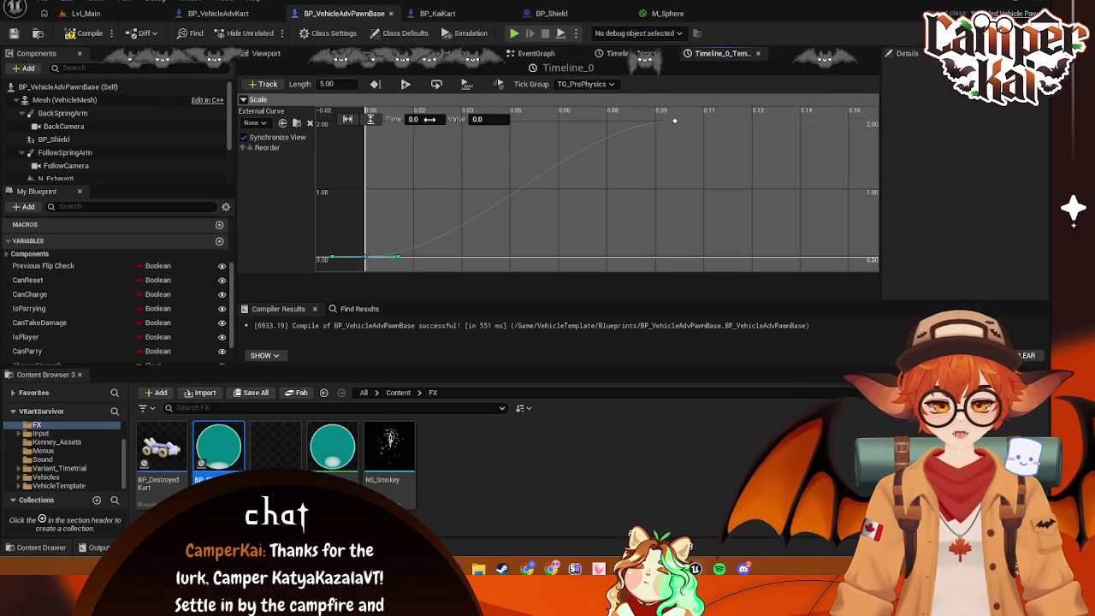
{"action": "left_click", "coordinate": [429, 121]}
{"action": "type", "text": "2"}
{"action": "key", "text": "Return"}
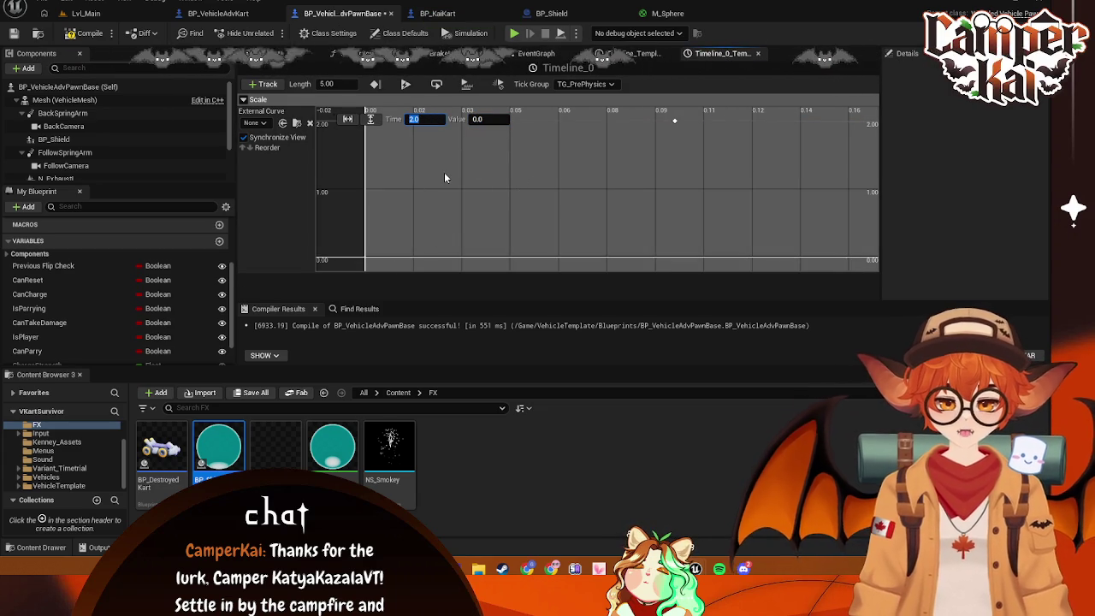
{"action": "left_click", "coordinate": [674, 124]}
{"action": "left_click", "coordinate": [674, 121]}
{"action": "left_click", "coordinate": [481, 120]}
{"action": "key", "text": "Return"}
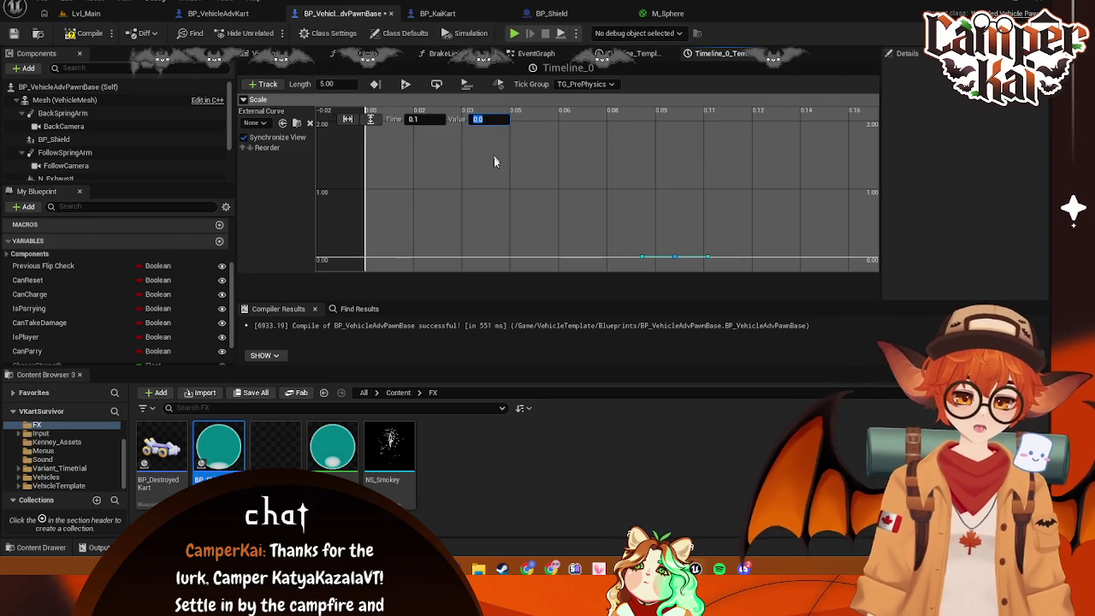
Add an extra key to the Scale curve, then delete it again
{"action": "scroll", "coordinate": [535, 175], "scroll_direction": "down", "scroll_amount": 2}
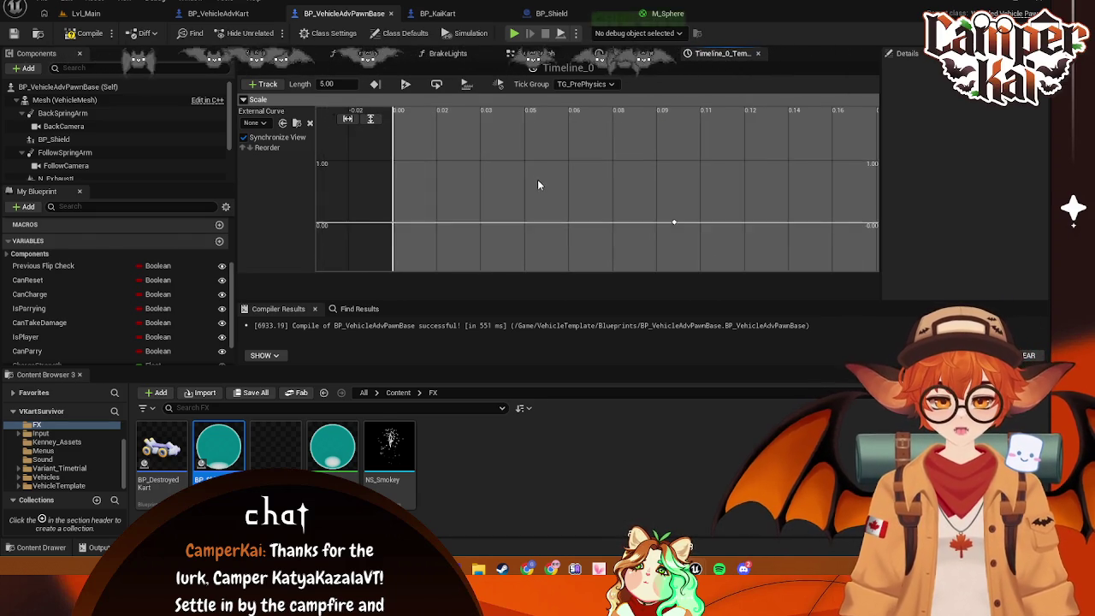
{"action": "scroll", "coordinate": [563, 260], "scroll_direction": "down", "scroll_amount": 5}
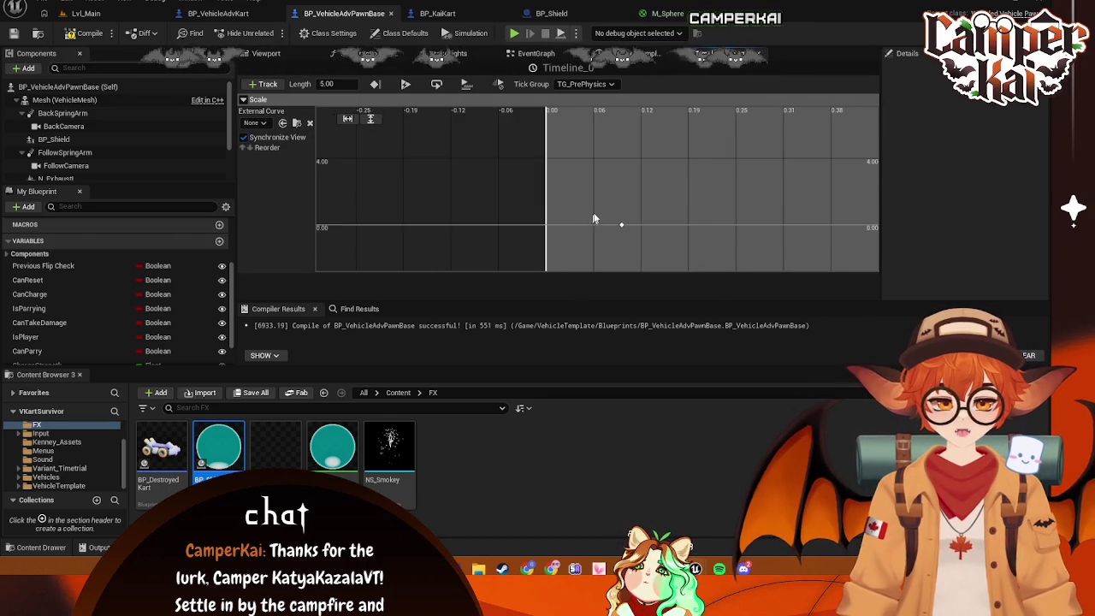
{"action": "left_click_drag", "start_coordinate": [590, 262], "coordinate": [536, 235]}
{"action": "right_click", "coordinate": [543, 226]}
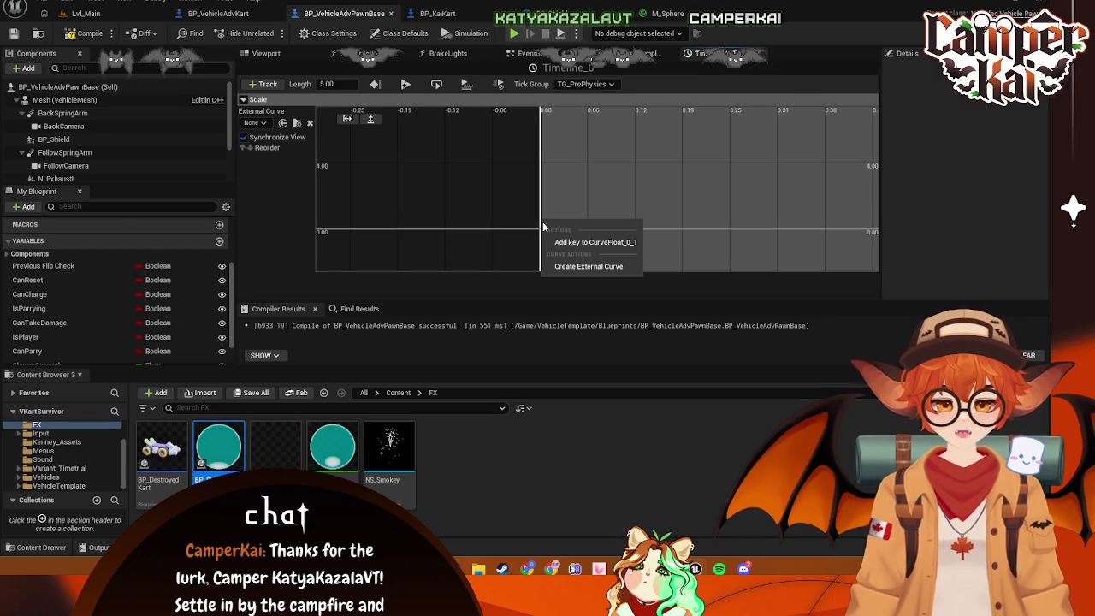
{"action": "left_click", "coordinate": [589, 241]}
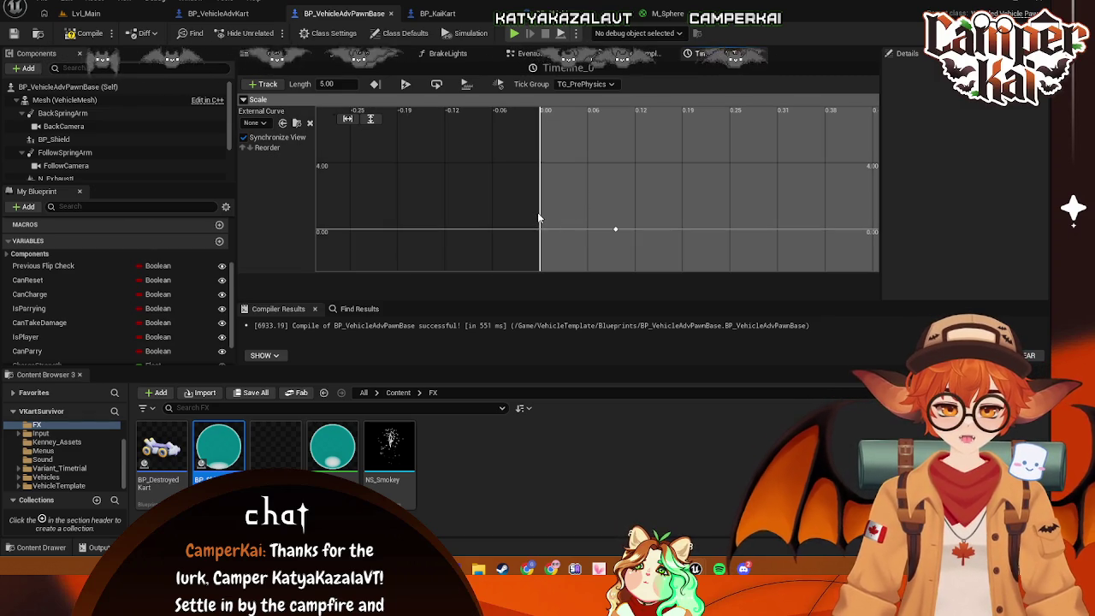
{"action": "right_click", "coordinate": [541, 216]}
{"action": "left_click", "coordinate": [590, 234]}
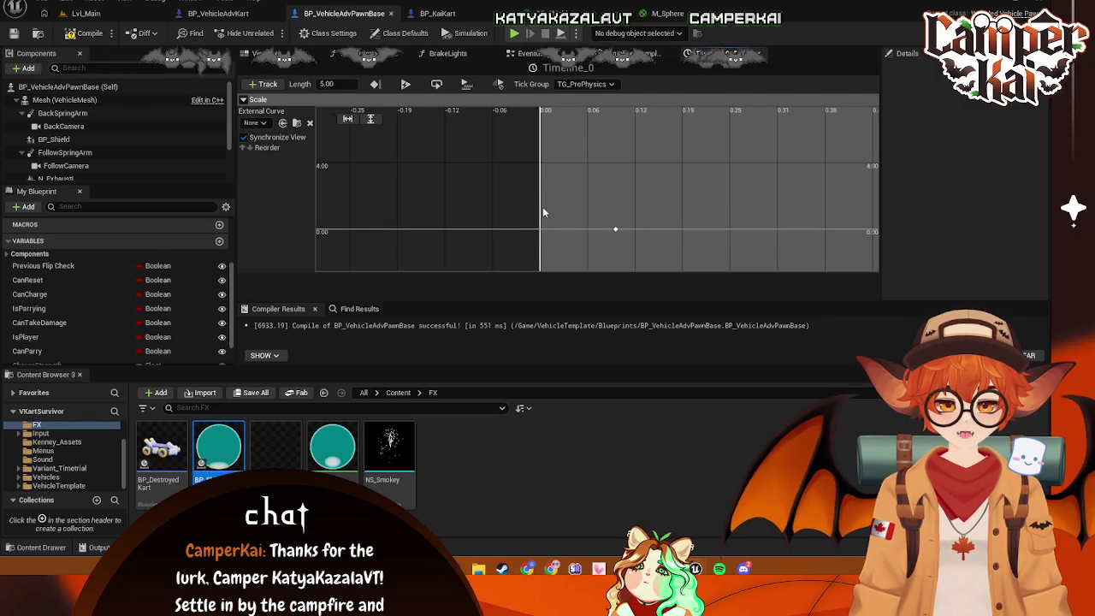
{"action": "right_click", "coordinate": [548, 212]}
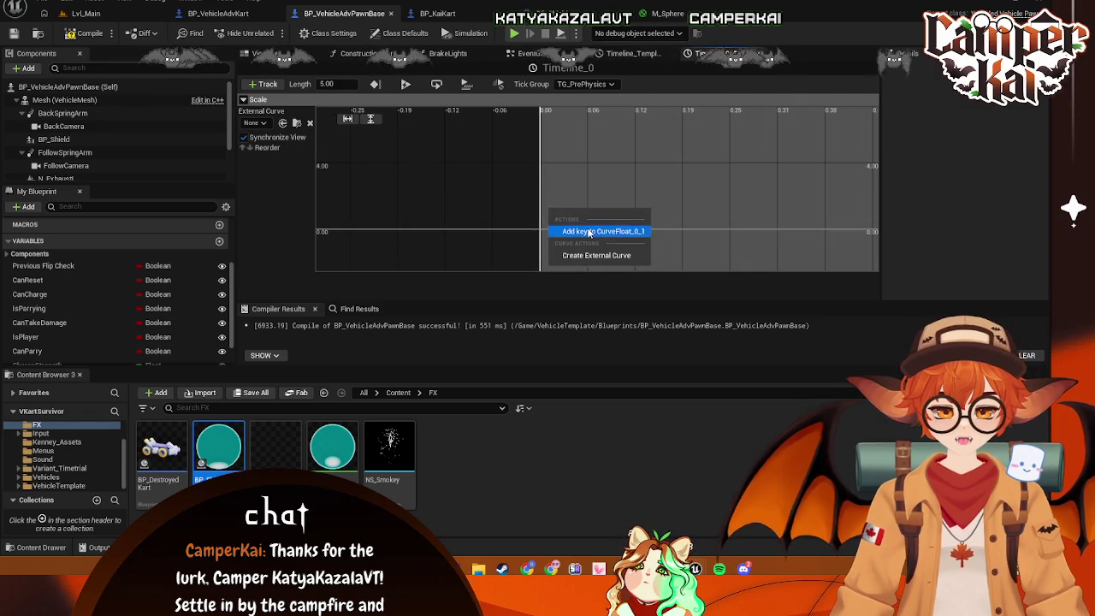
{"action": "left_click", "coordinate": [581, 229]}
{"action": "key", "text": "Delete"}
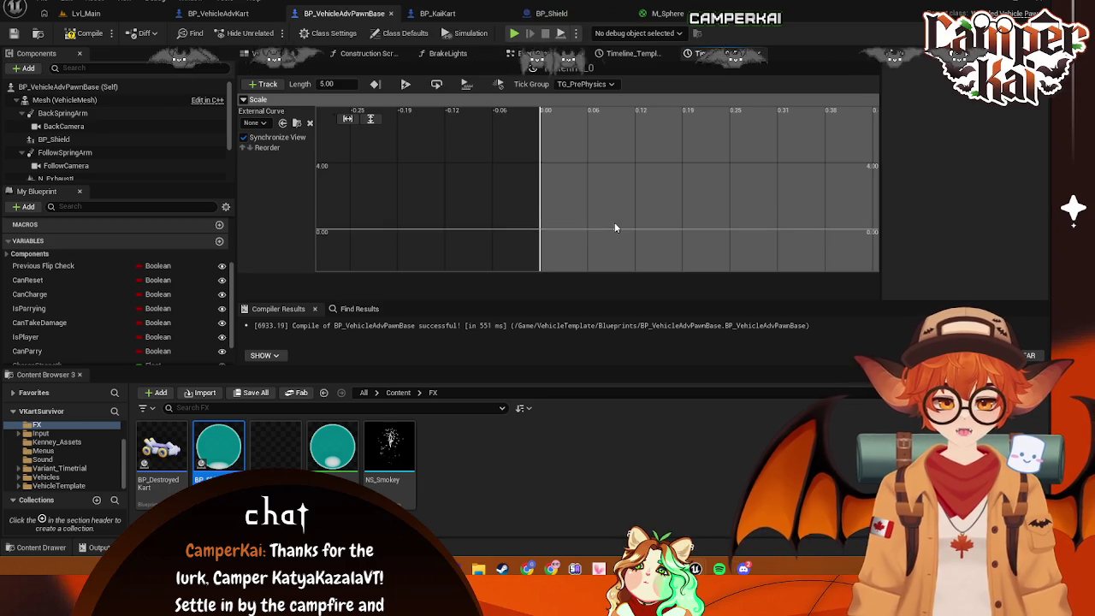
Set the selected Scale key's value to 2.0
{"action": "scroll", "coordinate": [608, 205], "scroll_direction": "down", "scroll_amount": 5}
{"action": "scroll", "coordinate": [608, 204], "scroll_direction": "down", "scroll_amount": 5}
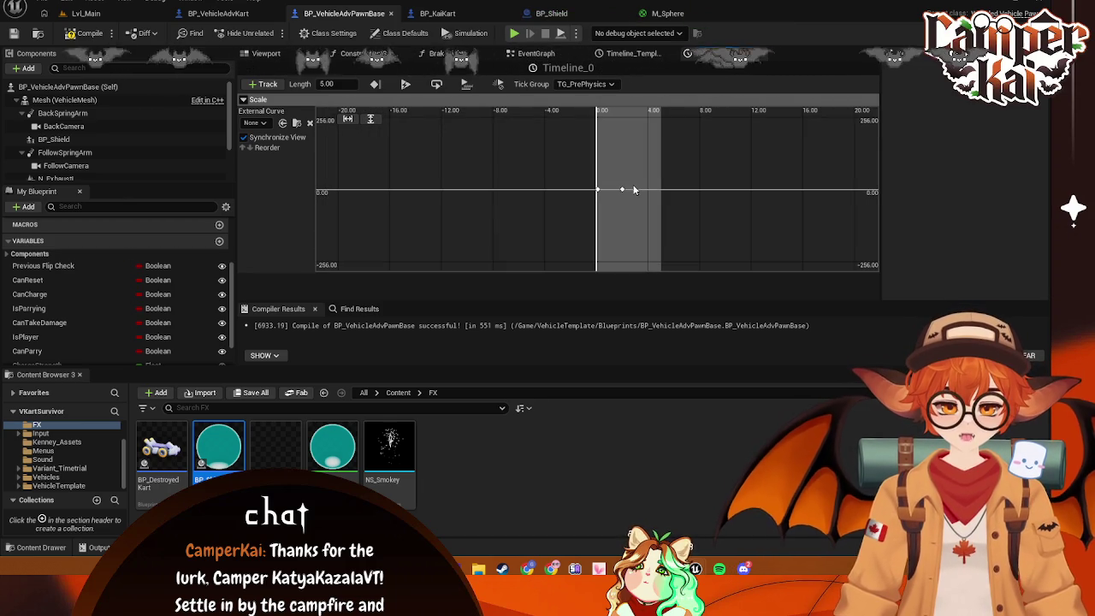
{"action": "left_click", "coordinate": [625, 191]}
{"action": "scroll", "coordinate": [609, 204], "scroll_direction": "up", "scroll_amount": 5}
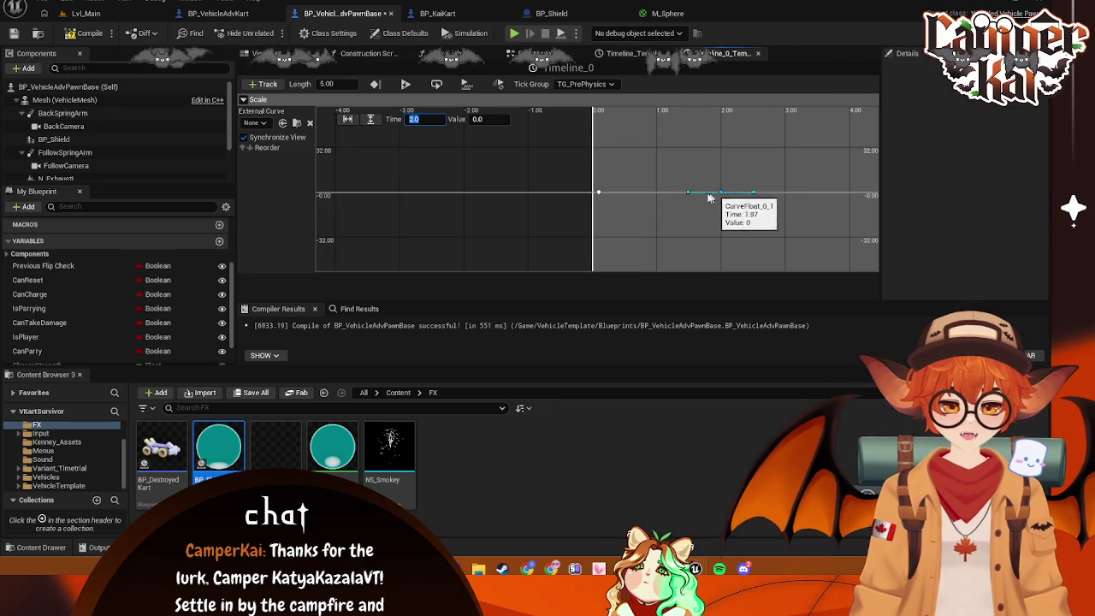
{"action": "left_click", "coordinate": [599, 193]}
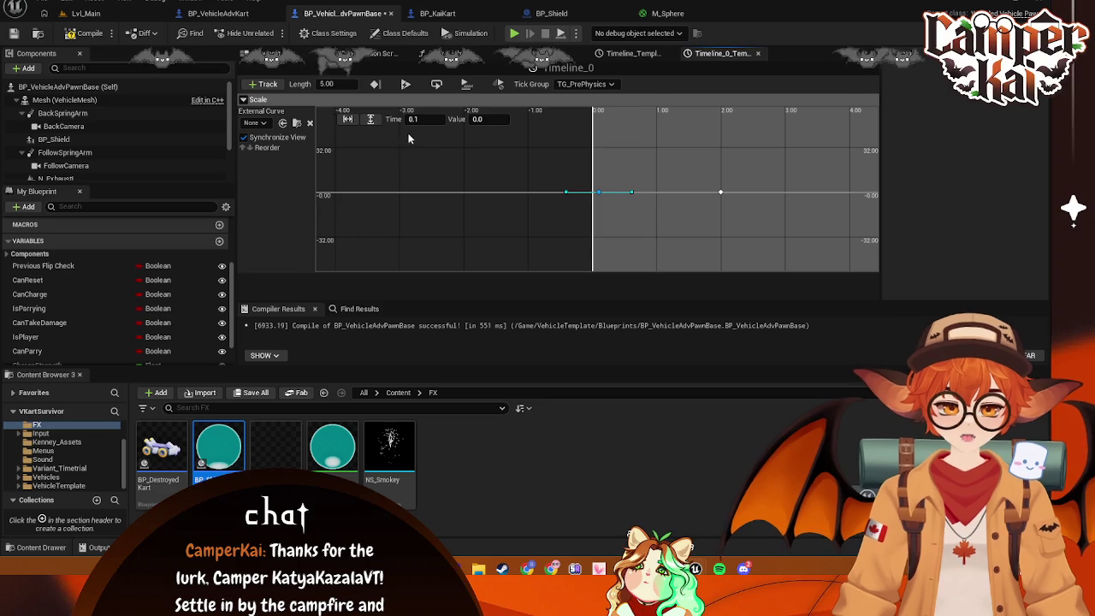
{"action": "type", "text": "0"}
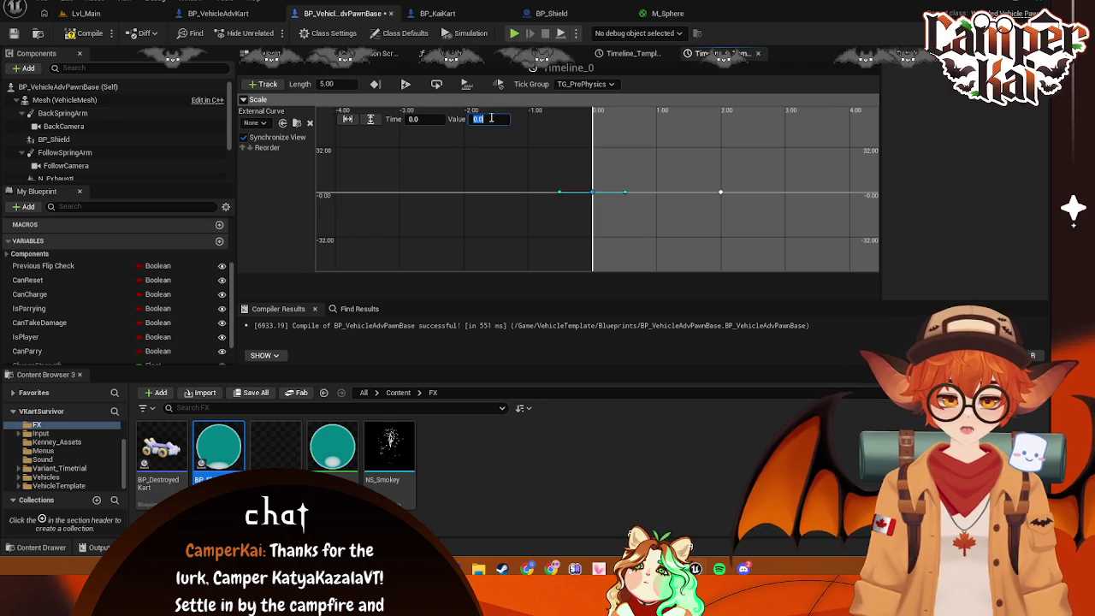
{"action": "left_click", "coordinate": [491, 121]}
{"action": "type", "text": "2"}
{"action": "key", "text": "Return"}
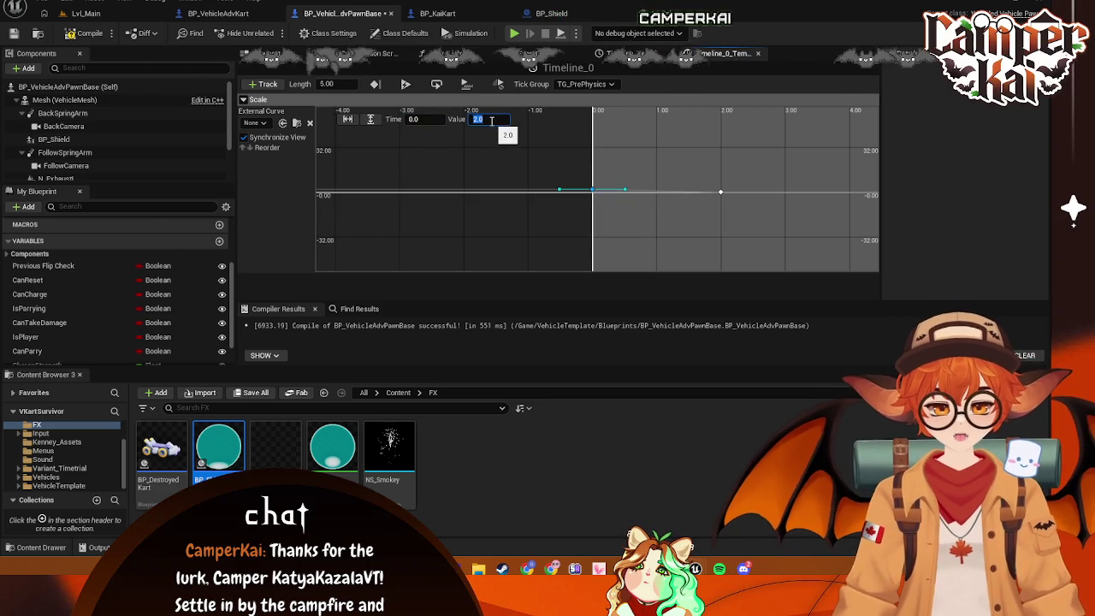
Move the key sitting at time 2.0 back to time 0
{"action": "scroll", "coordinate": [615, 170], "scroll_direction": "up", "scroll_amount": 3}
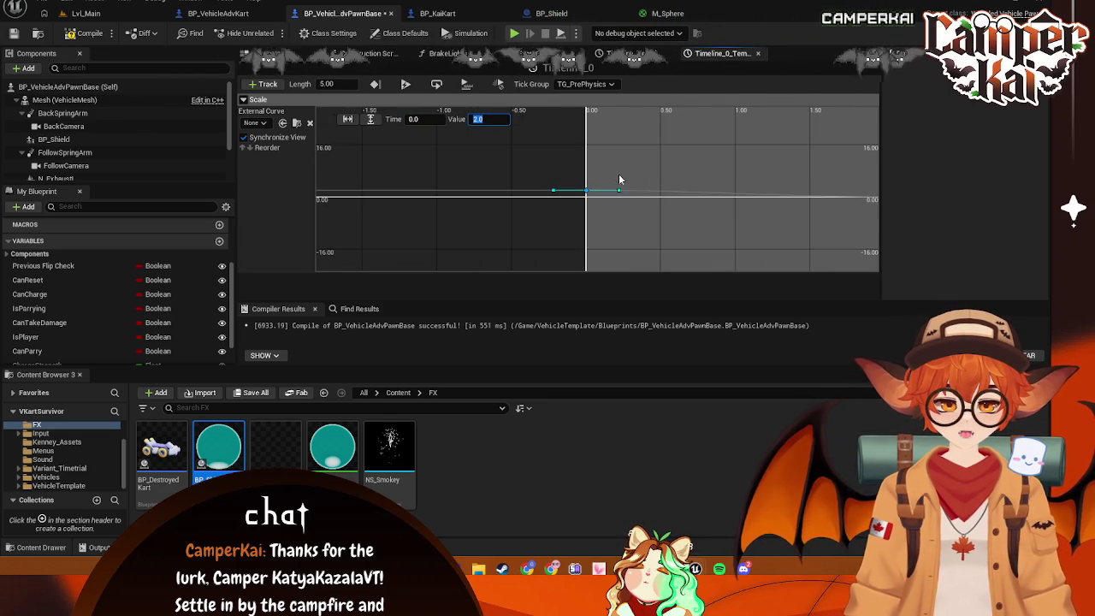
{"action": "left_click_drag", "start_coordinate": [873, 196], "coordinate": [827, 190]}
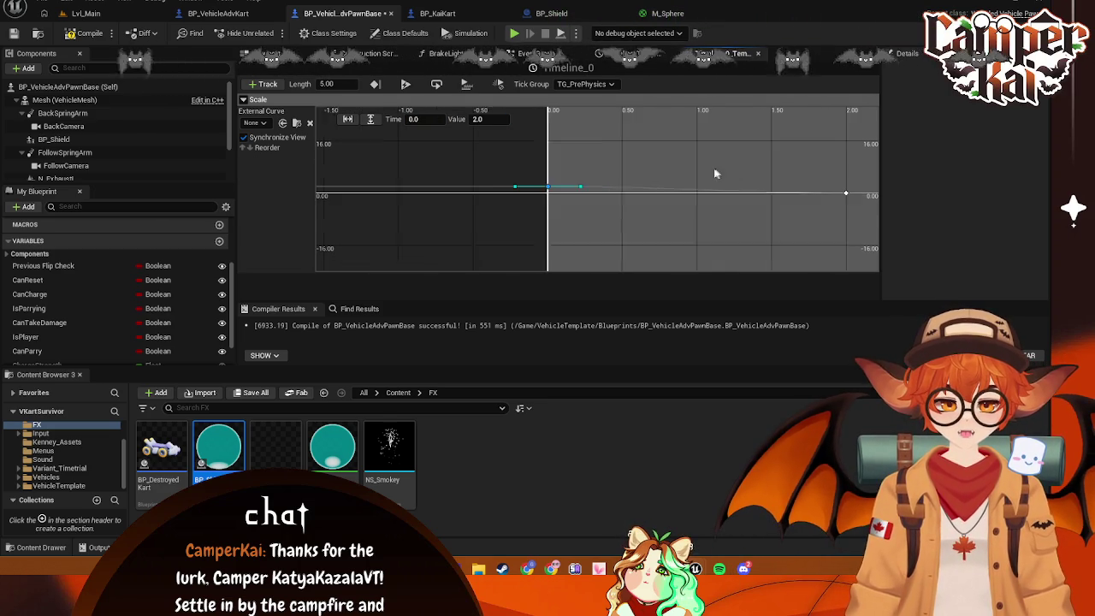
{"action": "left_click", "coordinate": [837, 194], "text": "shift"}
{"action": "left_click", "coordinate": [416, 118]}
{"action": "type", "text": "0"}
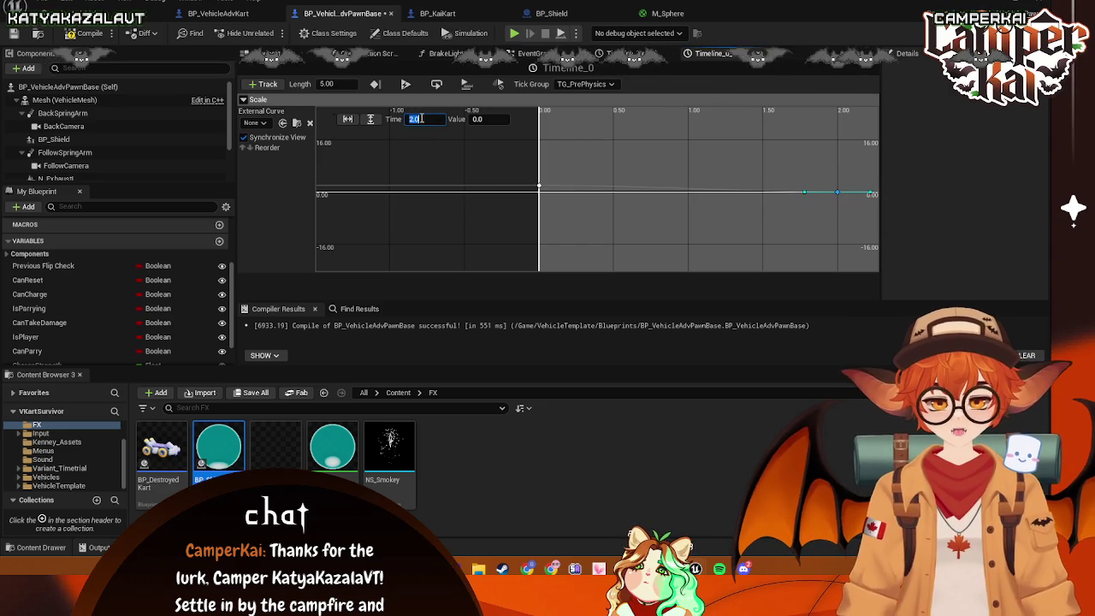
{"action": "type", "text": ".1"}
{"action": "key", "text": "Return"}
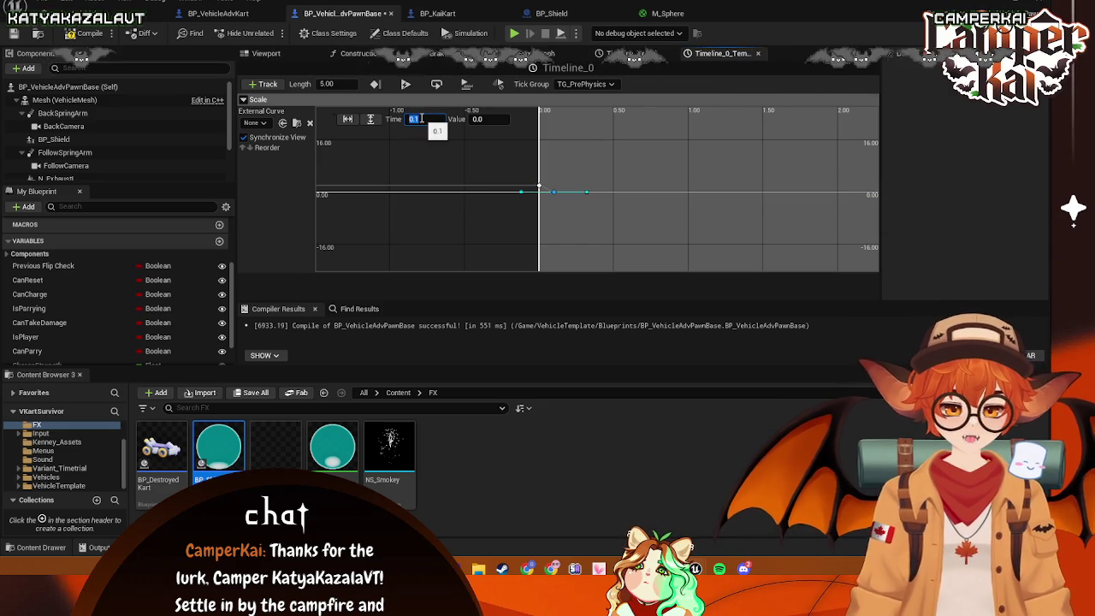
{"action": "left_click", "coordinate": [587, 177]}
Set the first key's interpolation to Auto so the curve eases smoothly to 0
{"action": "scroll", "coordinate": [587, 177], "scroll_direction": "up", "scroll_amount": 6}
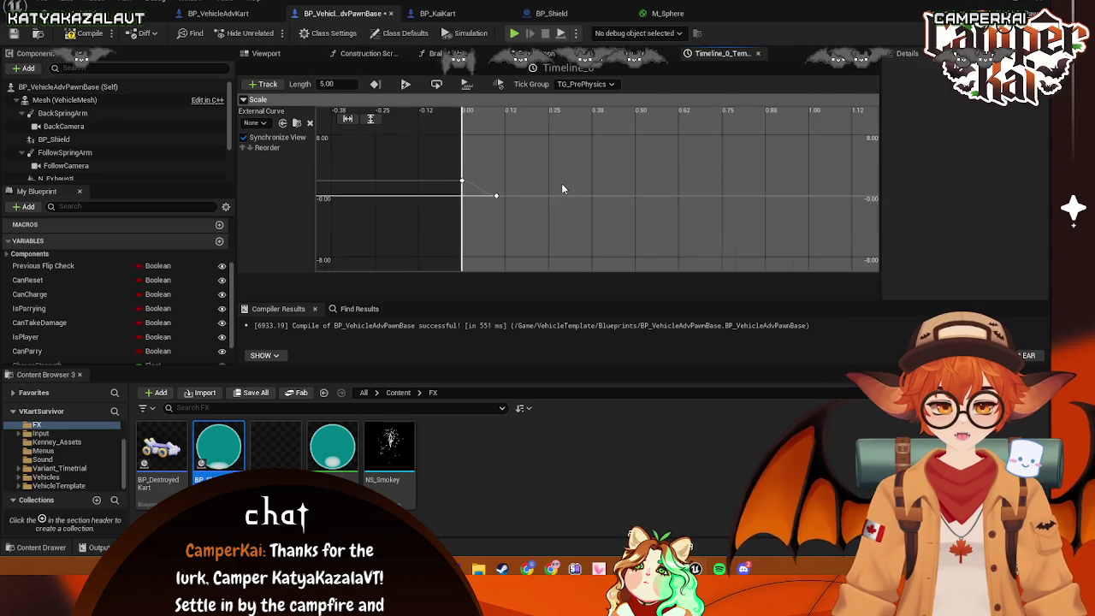
{"action": "scroll", "coordinate": [503, 227], "scroll_direction": "up", "scroll_amount": 2}
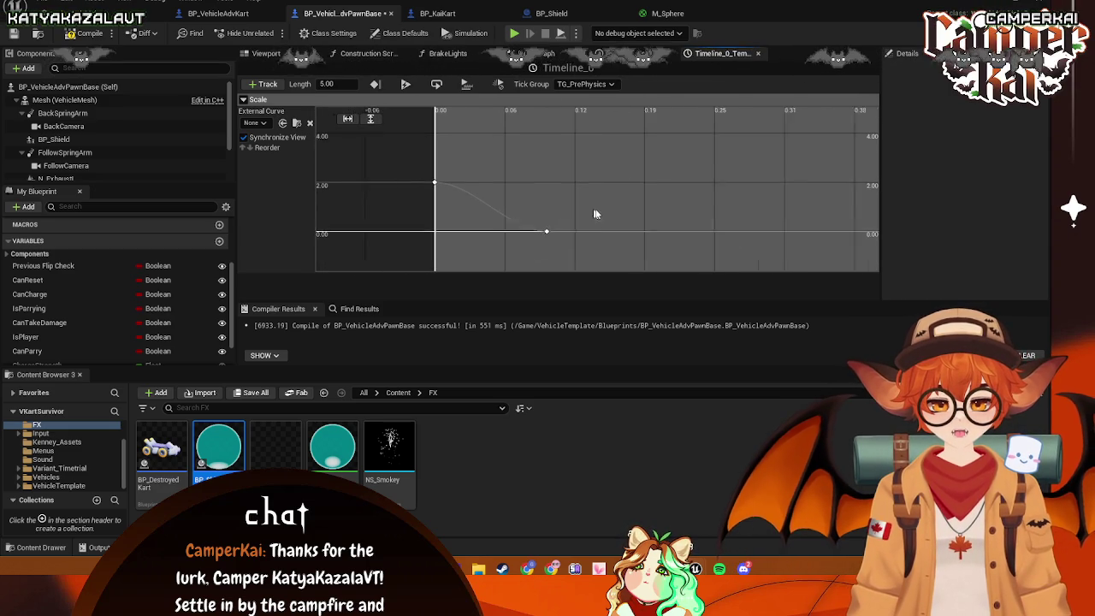
{"action": "right_click", "coordinate": [554, 230]}
{"action": "left_click", "coordinate": [584, 246]}
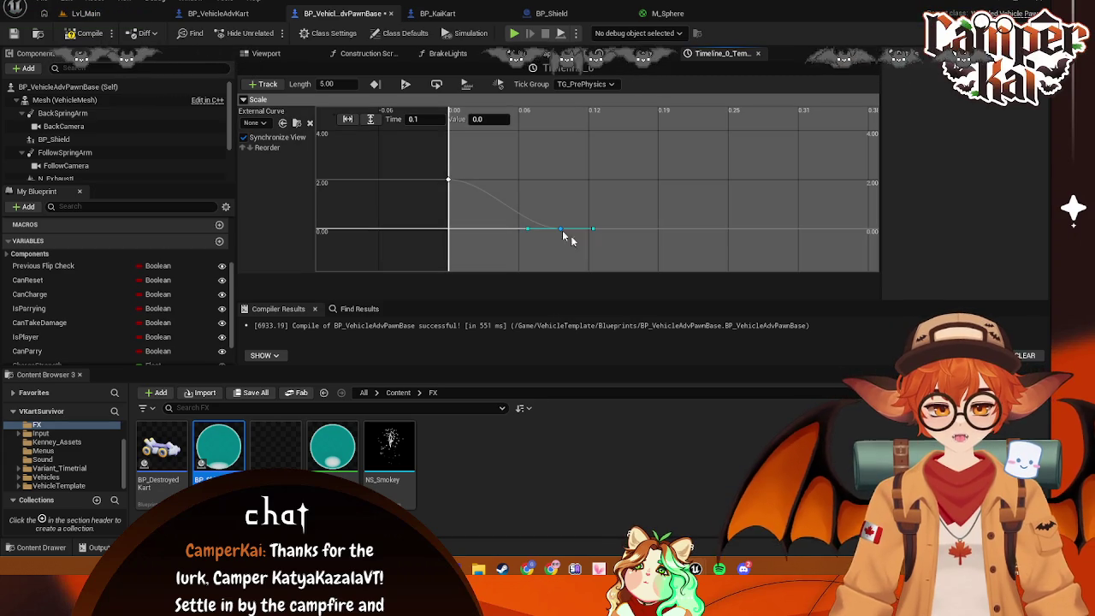
{"action": "right_click", "coordinate": [449, 180]}
{"action": "left_click", "coordinate": [489, 203]}
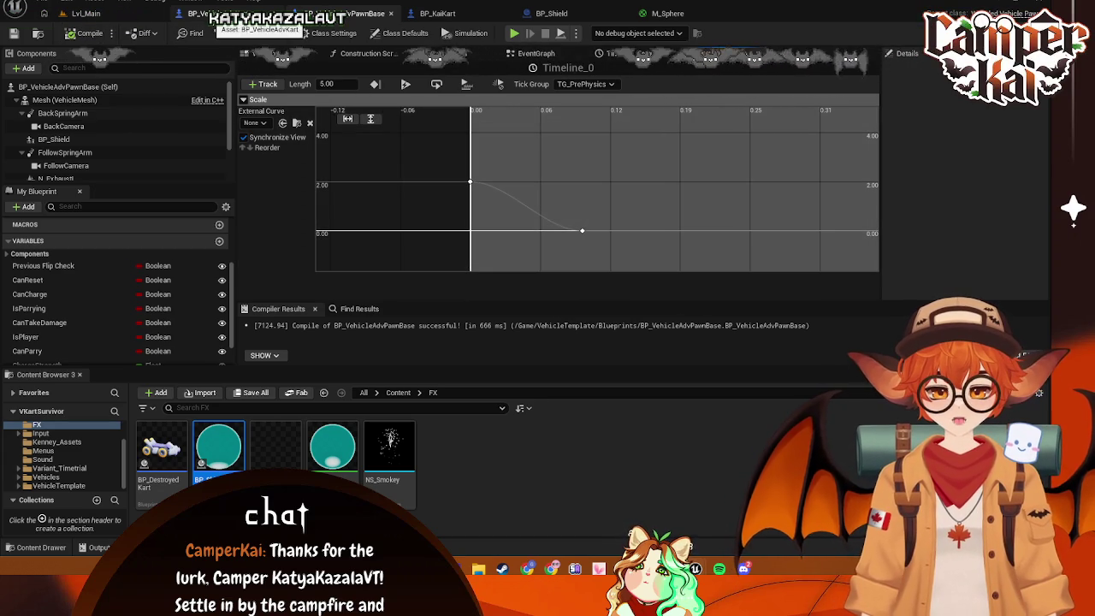
{"action": "left_click", "coordinate": [121, 15]}
Playtest a race through title and kart select to check the shield bubble, then show M_Sphere
{"action": "left_click", "coordinate": [272, 33]}
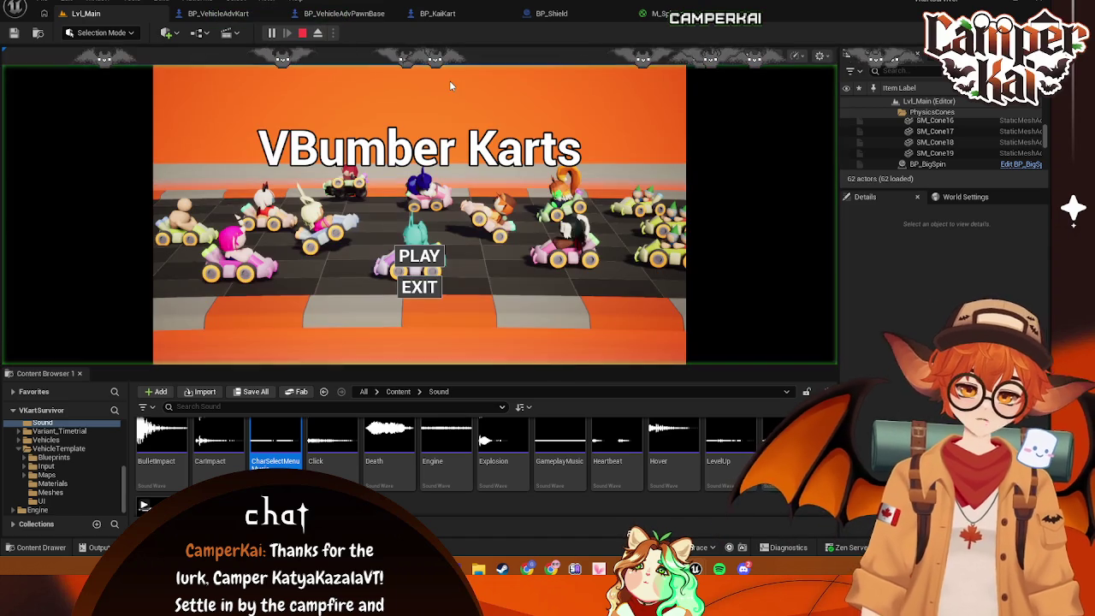
{"action": "left_click", "coordinate": [434, 274]}
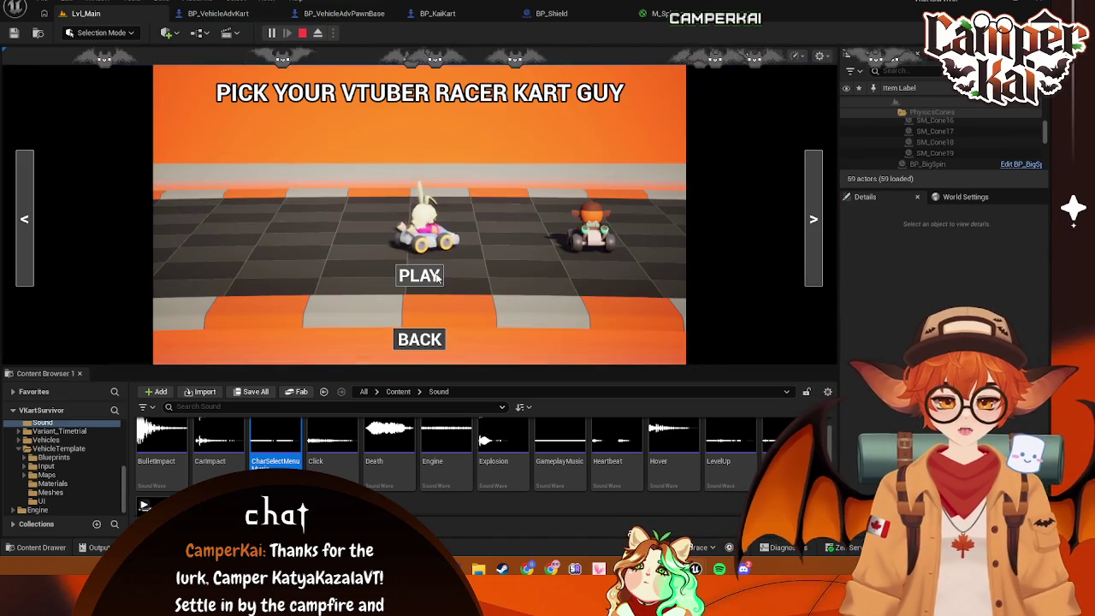
{"action": "left_click", "coordinate": [430, 268]}
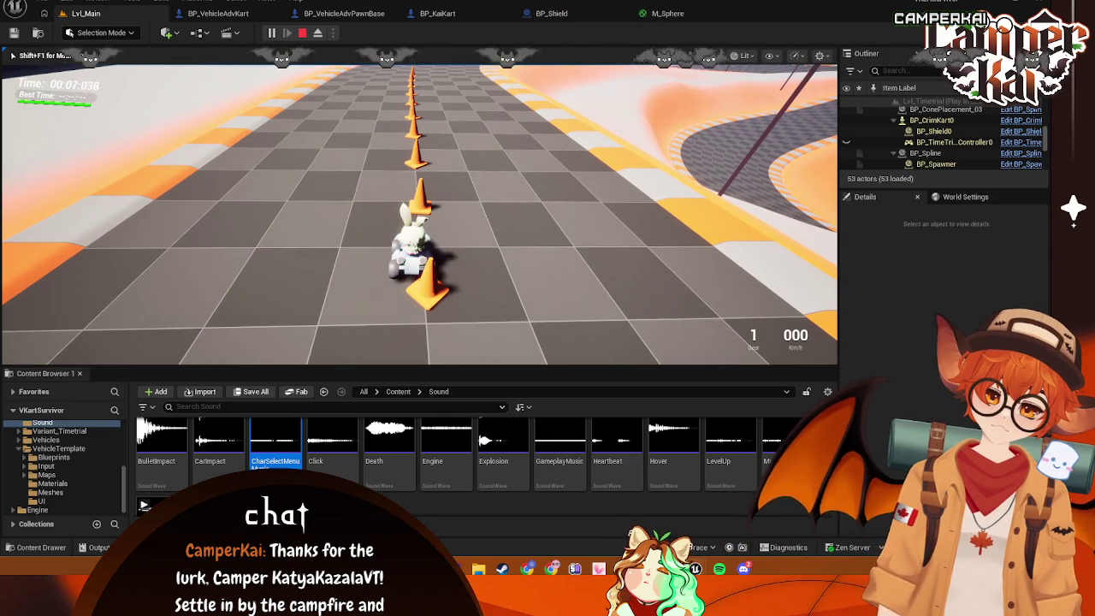
{"action": "key", "text": "Escape"}
{"action": "left_click", "coordinate": [667, 13]}
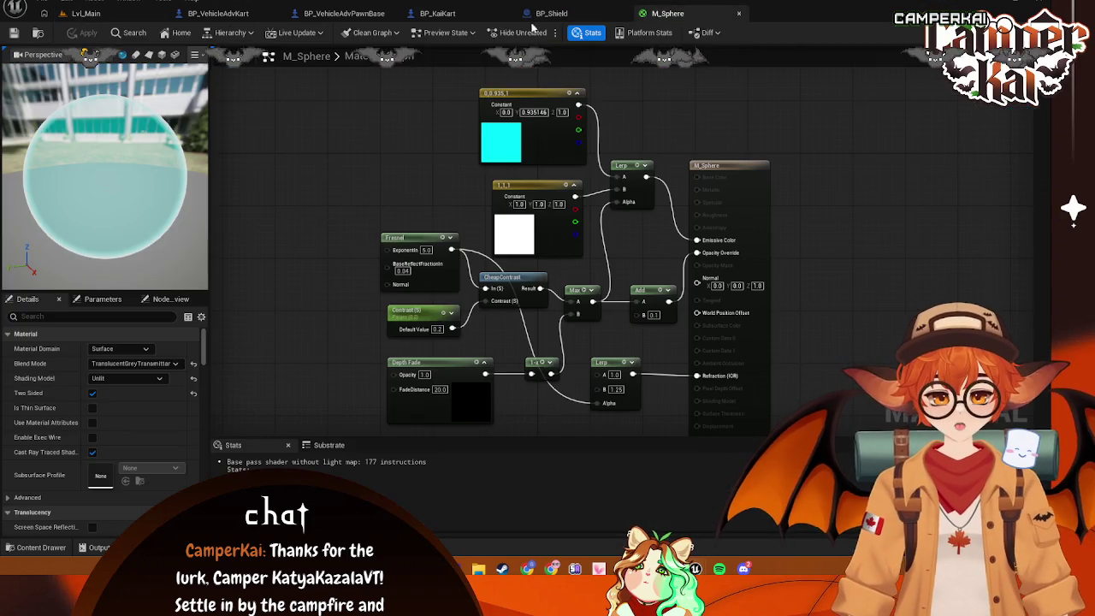
Cycle through the BP_KaiKart, BP_VehicleAdvKart and BP_Shield tabs back to BP_VehicleAdvPawnBase
{"action": "left_click", "coordinate": [437, 13]}
{"action": "left_click", "coordinate": [343, 13]}
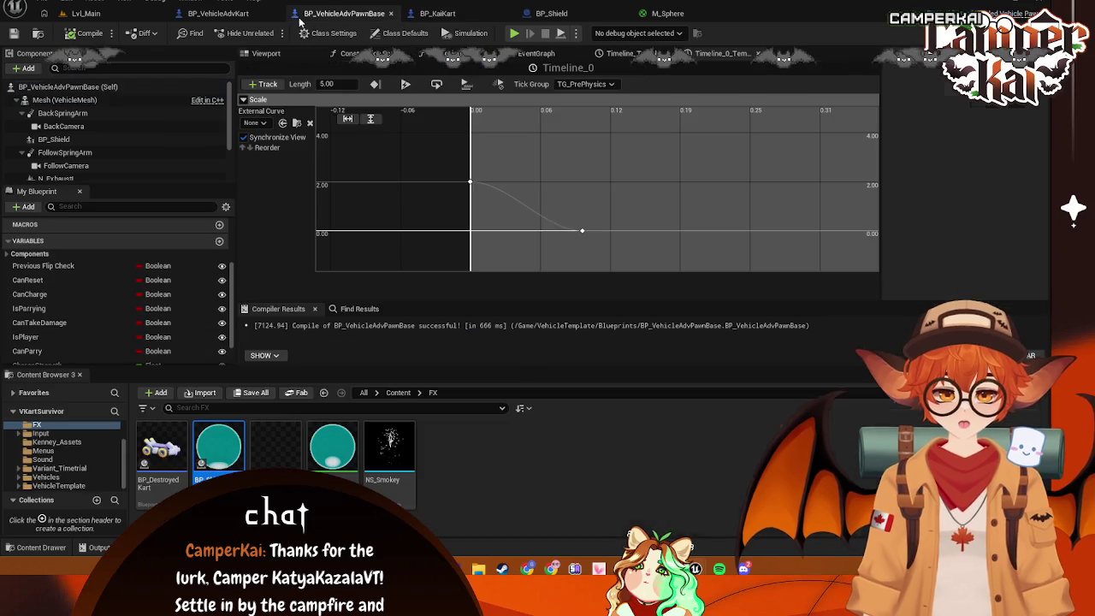
{"action": "left_click", "coordinate": [218, 13]}
{"action": "left_click", "coordinate": [344, 12]}
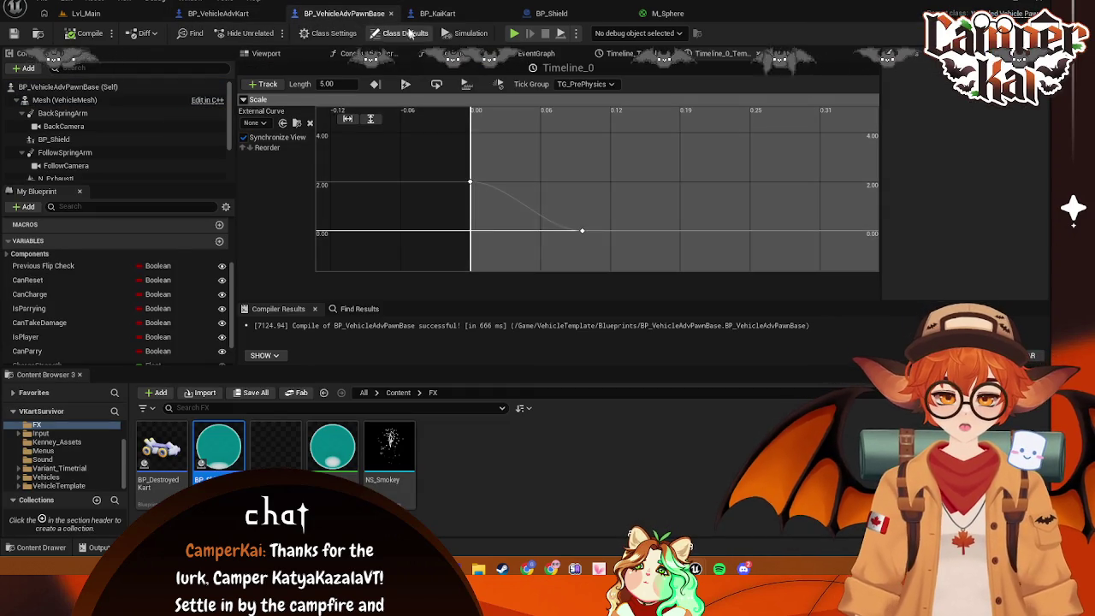
{"action": "left_click", "coordinate": [233, 11]}
{"action": "left_click", "coordinate": [551, 13]}
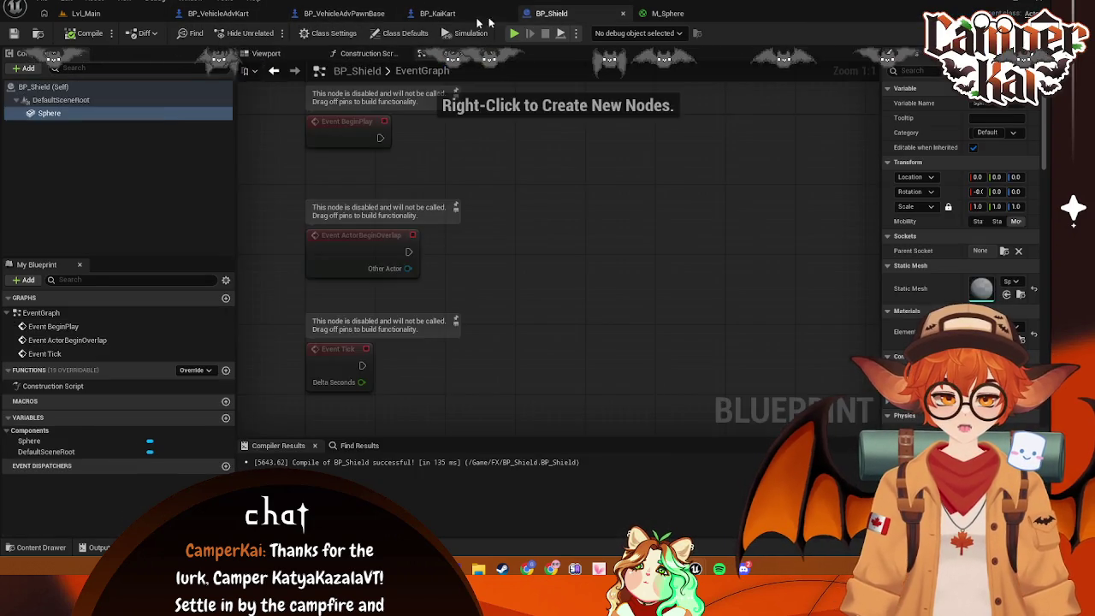
{"action": "left_click", "coordinate": [437, 13]}
{"action": "left_click", "coordinate": [344, 13]}
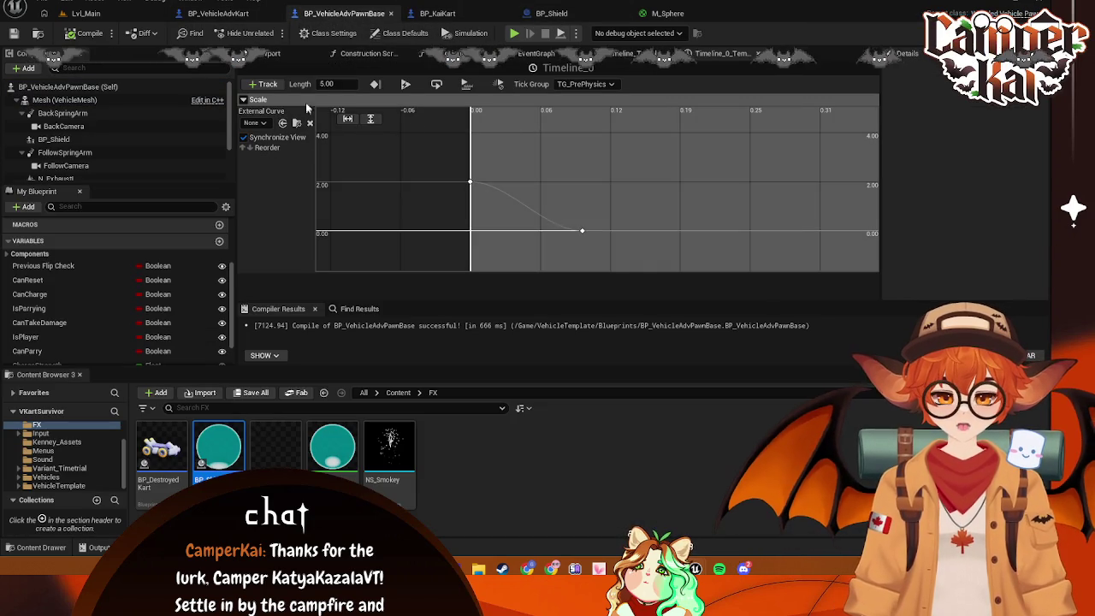
Check the Viewport and Timeline_Template curve, close Timeline_0, and select the Timeline_0 node
{"action": "left_click", "coordinate": [272, 53]}
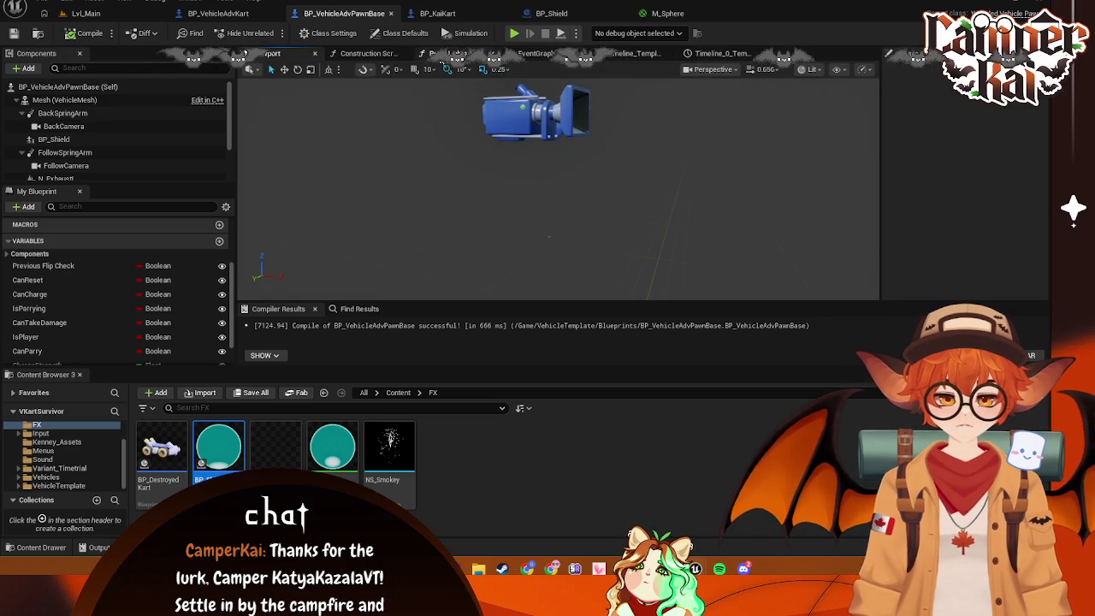
{"action": "left_click", "coordinate": [616, 55]}
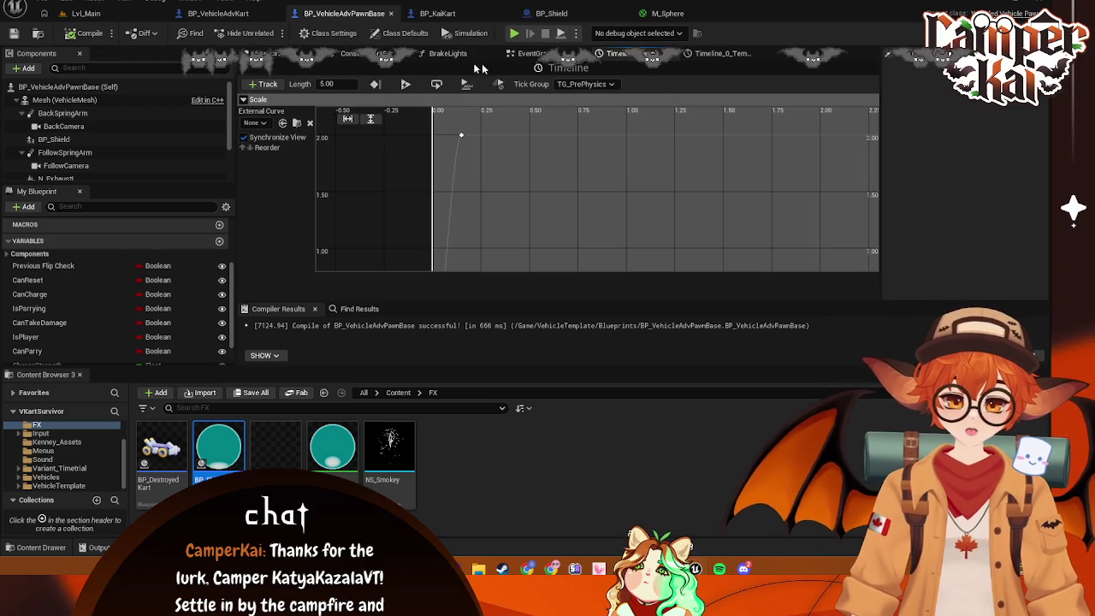
{"action": "left_click", "coordinate": [672, 54]}
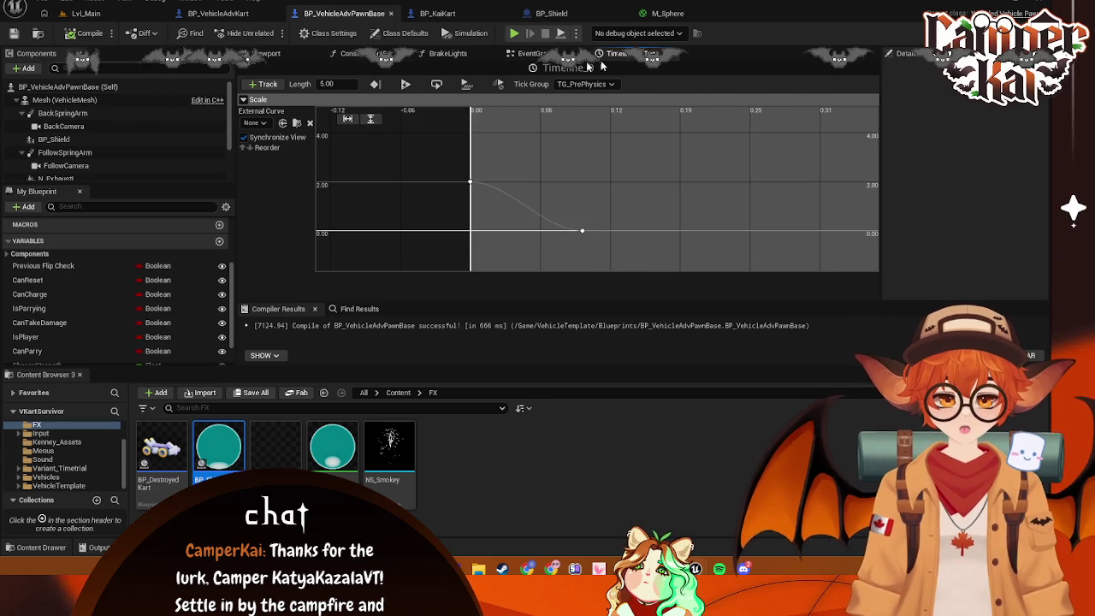
{"action": "left_click", "coordinate": [629, 56]}
{"action": "left_click", "coordinate": [568, 139]}
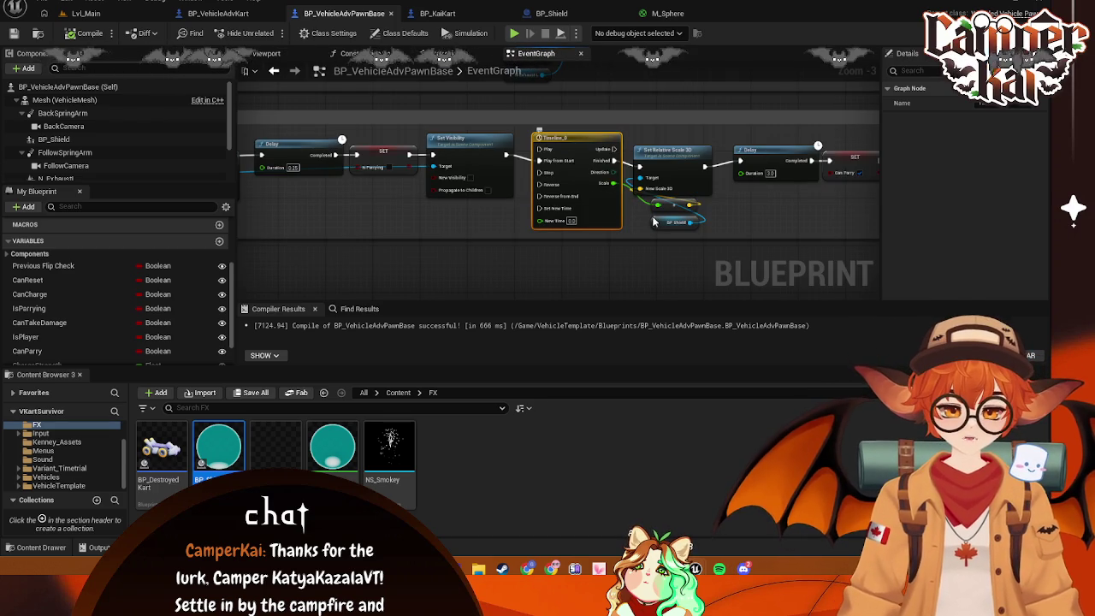
Delete the Timeline_0 node and rearrange the shield scale nodes
{"action": "key", "text": "Delete"}
{"action": "key", "text": "Delete"}
{"action": "key", "text": "Delete"}
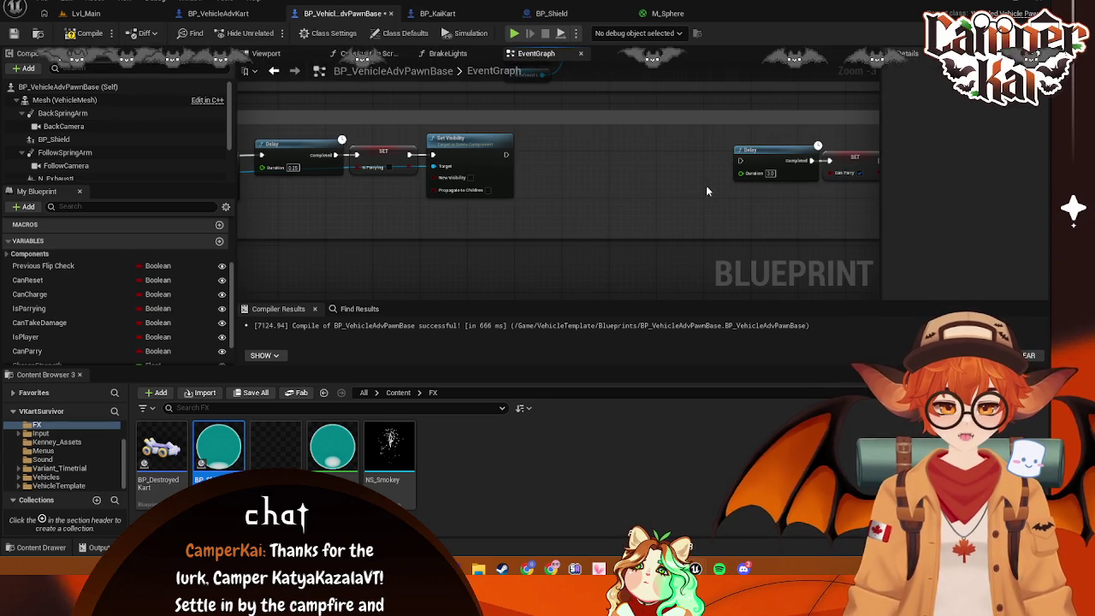
{"action": "left_click_drag", "start_coordinate": [650, 192], "coordinate": [821, 120]}
{"action": "left_click_drag", "start_coordinate": [552, 185], "coordinate": [396, 224]}
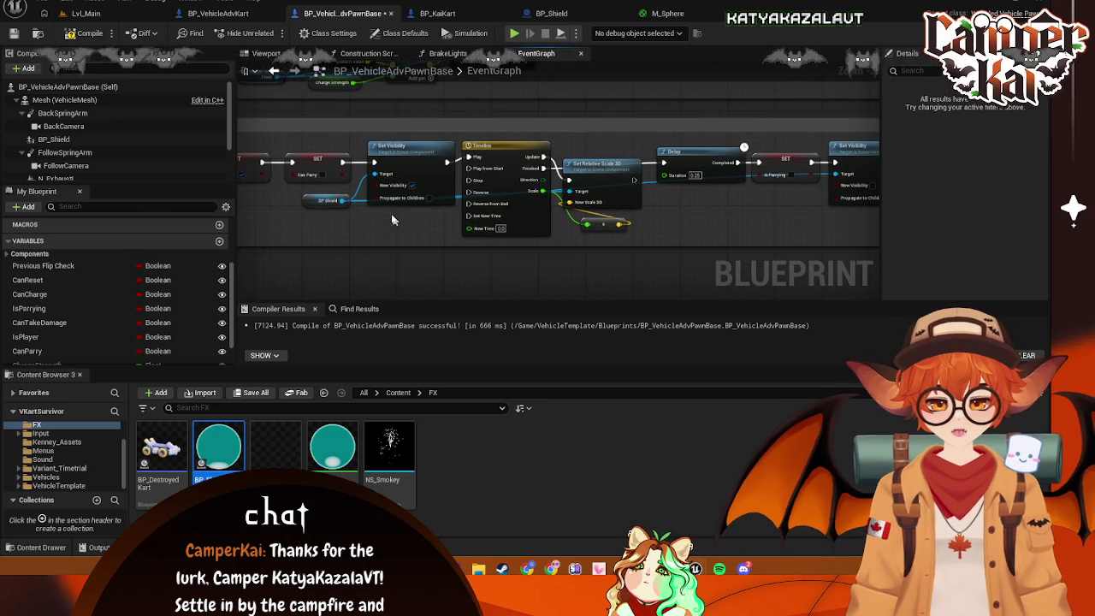
{"action": "left_click_drag", "start_coordinate": [316, 201], "coordinate": [308, 227]}
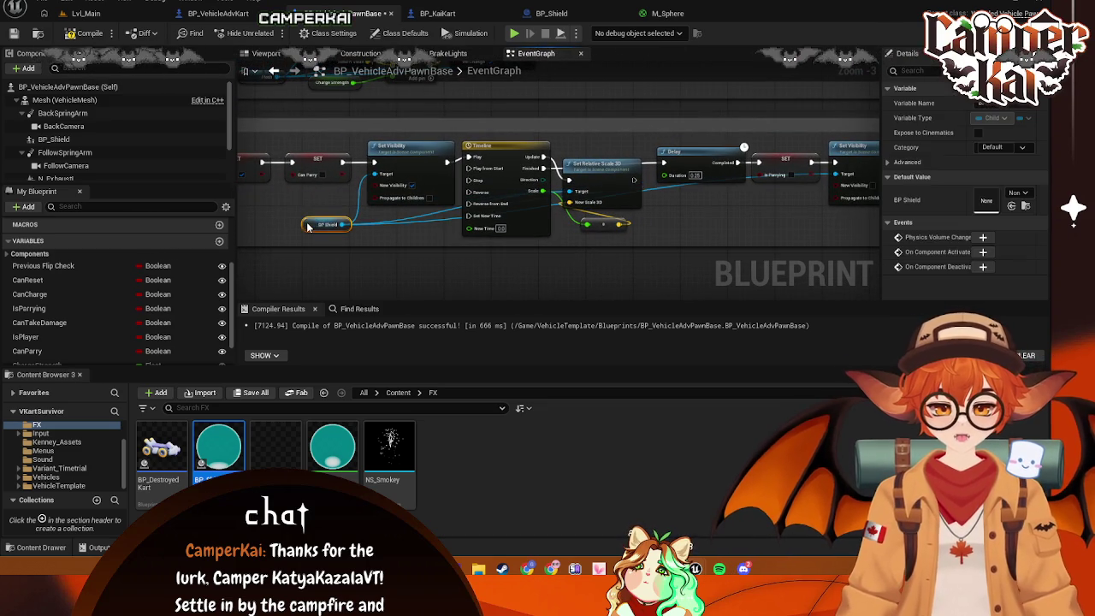
{"action": "left_click", "coordinate": [609, 226]}
{"action": "left_click_drag", "start_coordinate": [605, 224], "coordinate": [552, 216]}
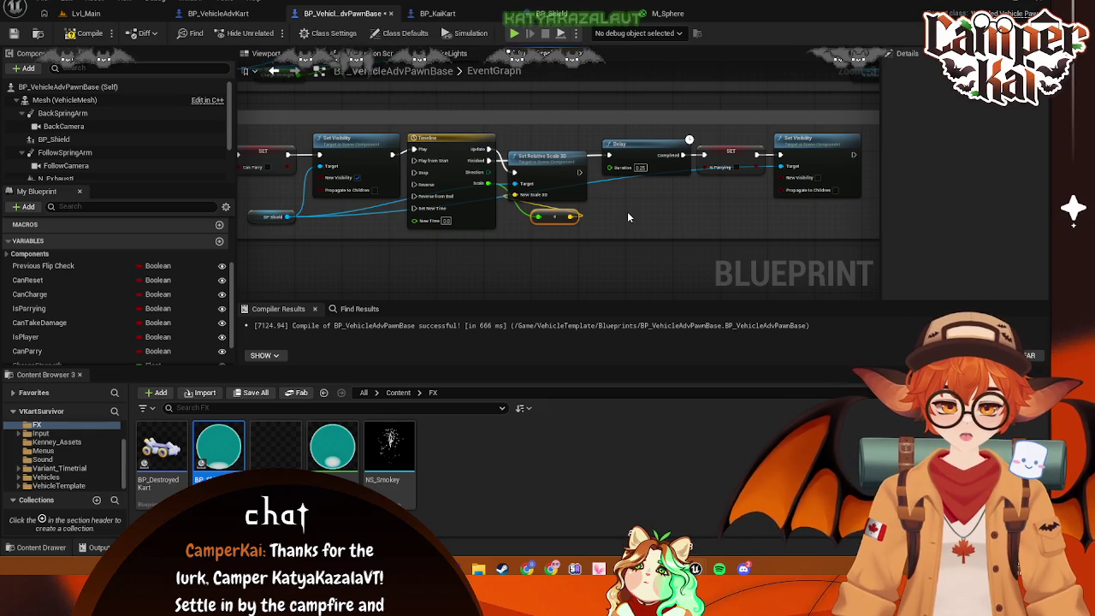
{"action": "left_click_drag", "start_coordinate": [627, 217], "coordinate": [580, 211]}
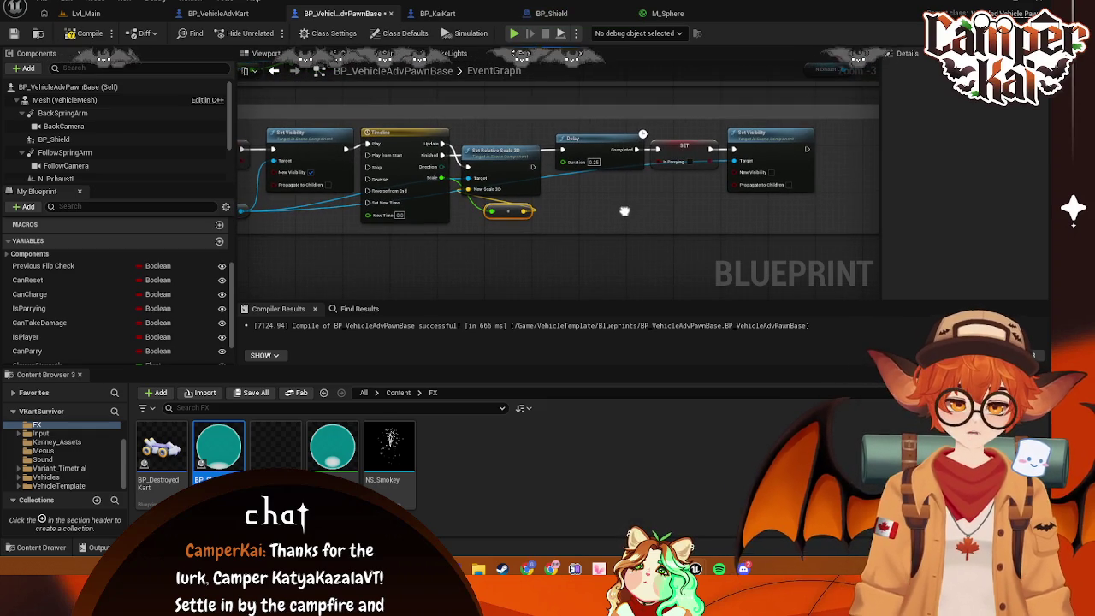
{"action": "left_click_drag", "start_coordinate": [786, 204], "coordinate": [742, 192]}
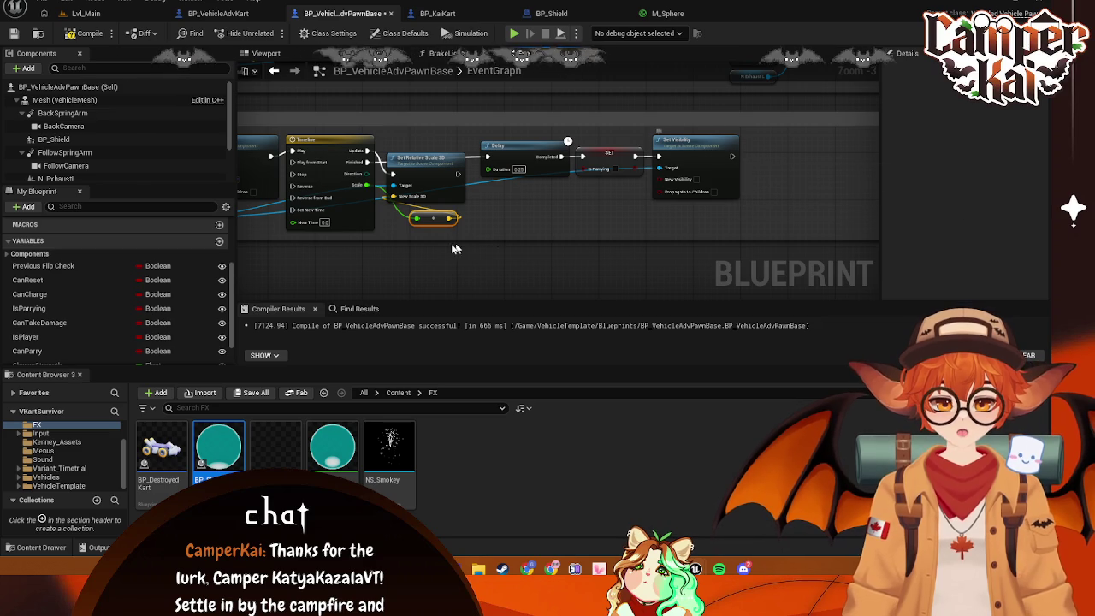
Nudge the Is Parrying SET node into place along the parry chain
{"action": "mouse_move", "coordinate": [407, 171]}
{"action": "left_mouse_down"}
{"action": "mouse_move", "coordinate": [784, 184]}
{"action": "mouse_move", "coordinate": [655, 229]}
{"action": "left_mouse_up"}
{"action": "mouse_move", "coordinate": [438, 219]}
{"action": "left_mouse_down"}
{"action": "mouse_move", "coordinate": [548, 189]}
{"action": "mouse_move", "coordinate": [599, 152]}
{"action": "mouse_move", "coordinate": [704, 146]}
{"action": "mouse_move", "coordinate": [843, 158]}
{"action": "mouse_move", "coordinate": [813, 159]}
{"action": "left_mouse_up"}
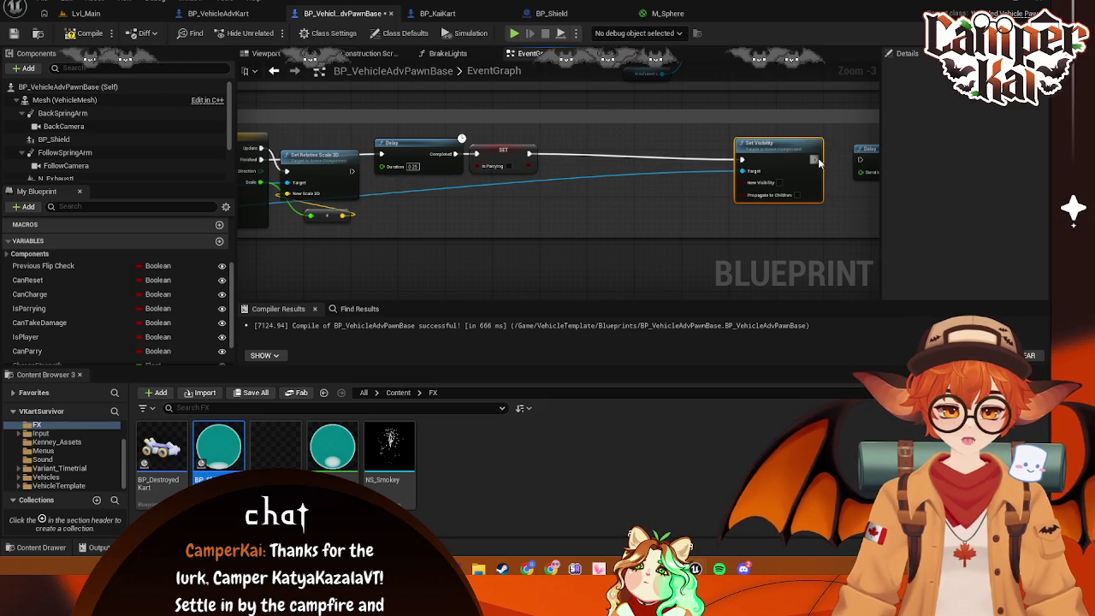
{"action": "mouse_move", "coordinate": [493, 228]}
{"action": "left_mouse_down"}
{"action": "mouse_move", "coordinate": [781, 208]}
{"action": "mouse_move", "coordinate": [629, 216]}
{"action": "mouse_move", "coordinate": [289, 175]}
{"action": "left_mouse_up"}
{"action": "mouse_move", "coordinate": [523, 175]}
{"action": "left_mouse_down"}
{"action": "mouse_move", "coordinate": [497, 154]}
{"action": "mouse_move", "coordinate": [558, 150]}
{"action": "left_mouse_up"}
{"action": "key", "text": "Escape"}
{"action": "left_click_drag", "start_coordinate": [282, 184], "coordinate": [388, 184]}
{"action": "mouse_move", "coordinate": [610, 151]}
{"action": "left_mouse_down"}
{"action": "mouse_move", "coordinate": [599, 155]}
{"action": "mouse_move", "coordinate": [614, 152]}
{"action": "left_mouse_up"}
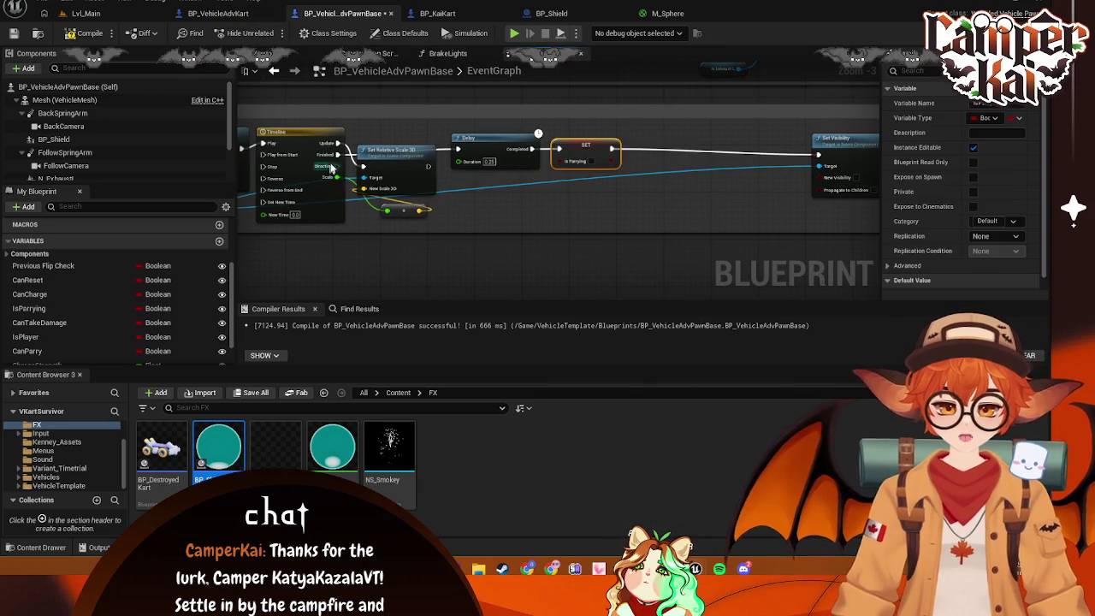
{"action": "left_click_drag", "start_coordinate": [374, 174], "coordinate": [476, 188]}
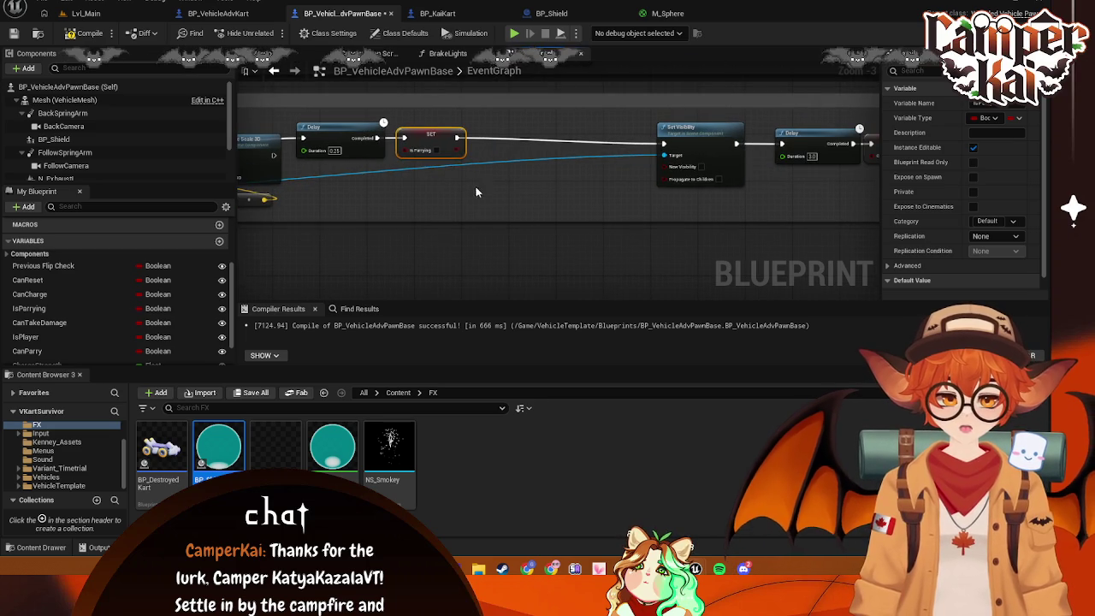
{"action": "left_click_drag", "start_coordinate": [404, 159], "coordinate": [630, 175]}
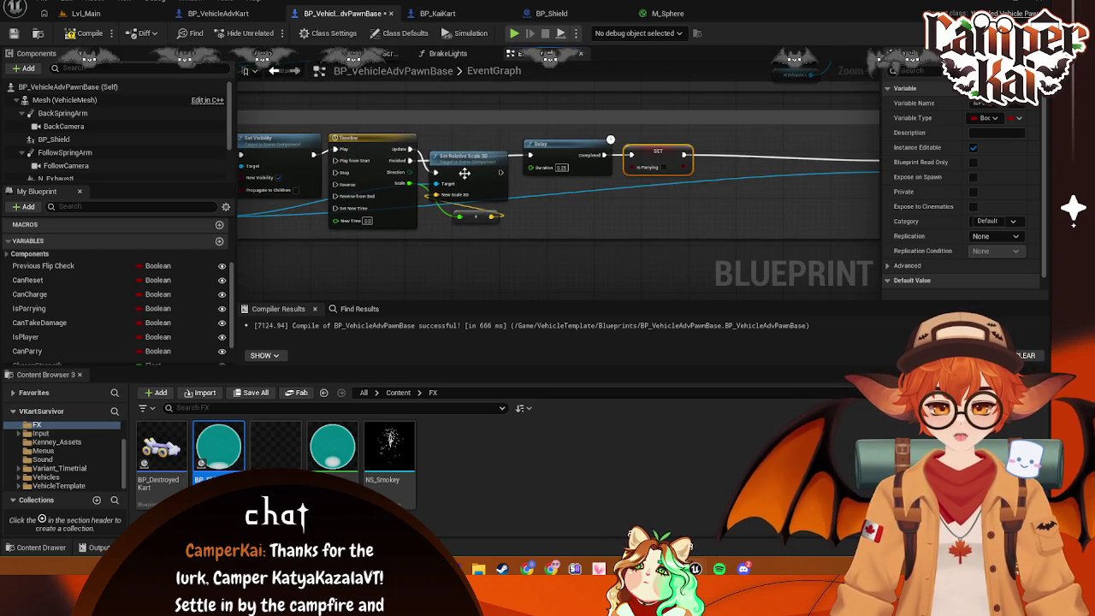
Paste a Set Relative Scale 3D copy after the SET node and wire it into Set Visibility
{"action": "left_click", "coordinate": [489, 165]}
{"action": "mouse_move", "coordinate": [727, 182]}
{"action": "left_mouse_down"}
{"action": "mouse_move", "coordinate": [674, 186]}
{"action": "mouse_move", "coordinate": [732, 154]}
{"action": "left_mouse_up"}
{"action": "key", "text": "ctrl+v"}
{"action": "left_click_drag", "start_coordinate": [631, 158], "coordinate": [712, 171]}
{"action": "left_click_drag", "start_coordinate": [785, 170], "coordinate": [838, 168]}
{"action": "left_click_drag", "start_coordinate": [734, 202], "coordinate": [682, 190]}
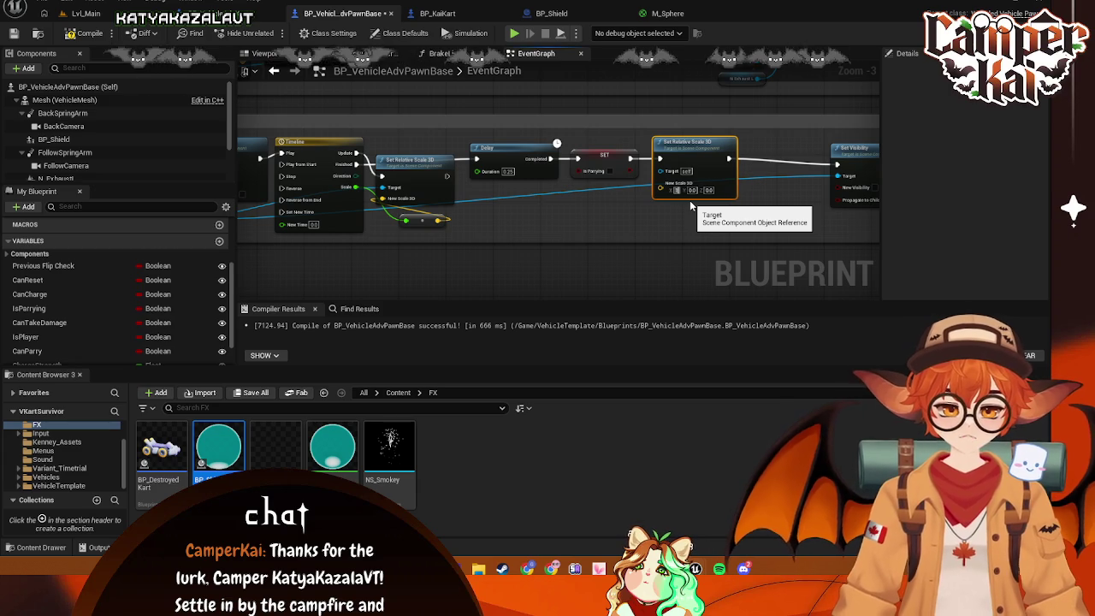
Set the new scale's Y component to 10
{"action": "left_click", "coordinate": [697, 190]}
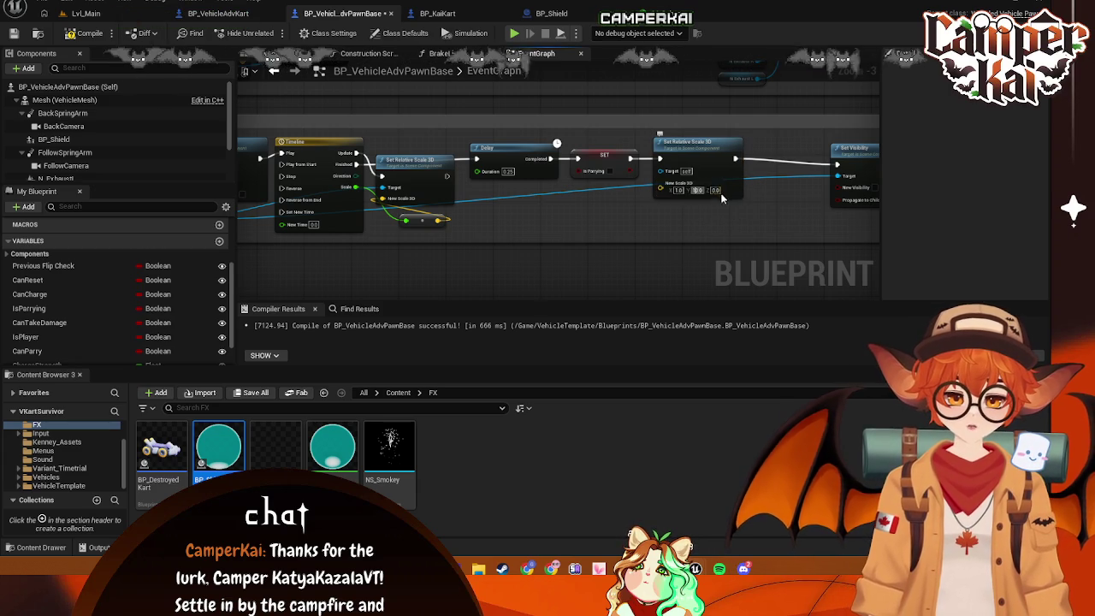
{"action": "type", "text": "10"}
{"action": "key", "text": "Return"}
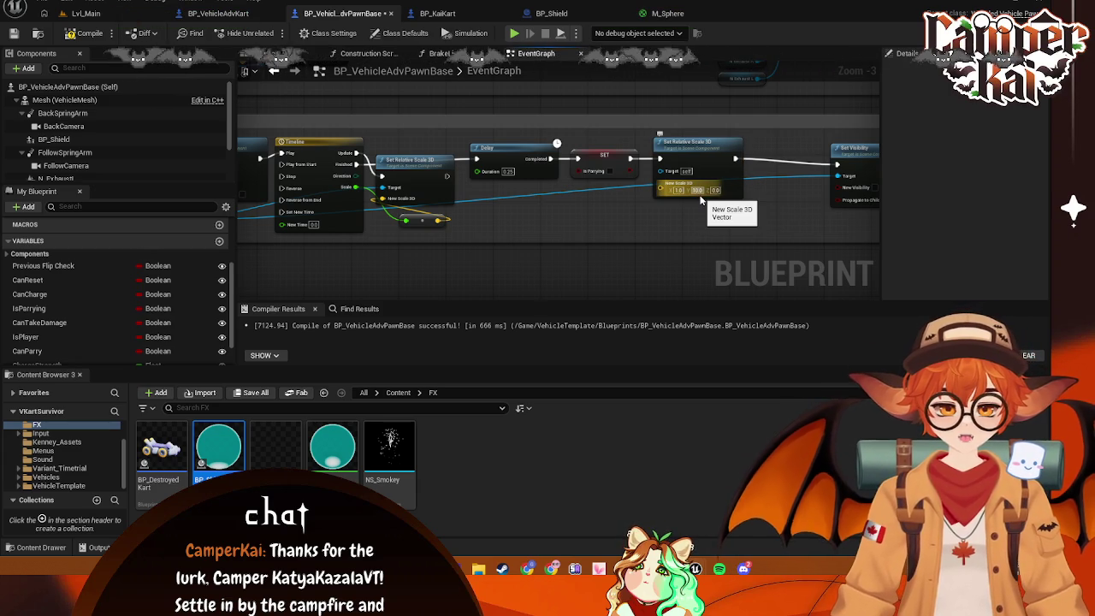
Paste copies of the Timeline and Set Relative Scale 3D nodes after the Is Parrying SET and wire SET to Play
{"action": "left_click", "coordinate": [318, 143]}
{"action": "left_click", "coordinate": [415, 175], "text": "shift"}
{"action": "left_click_drag", "start_coordinate": [420, 222], "coordinate": [401, 217]}
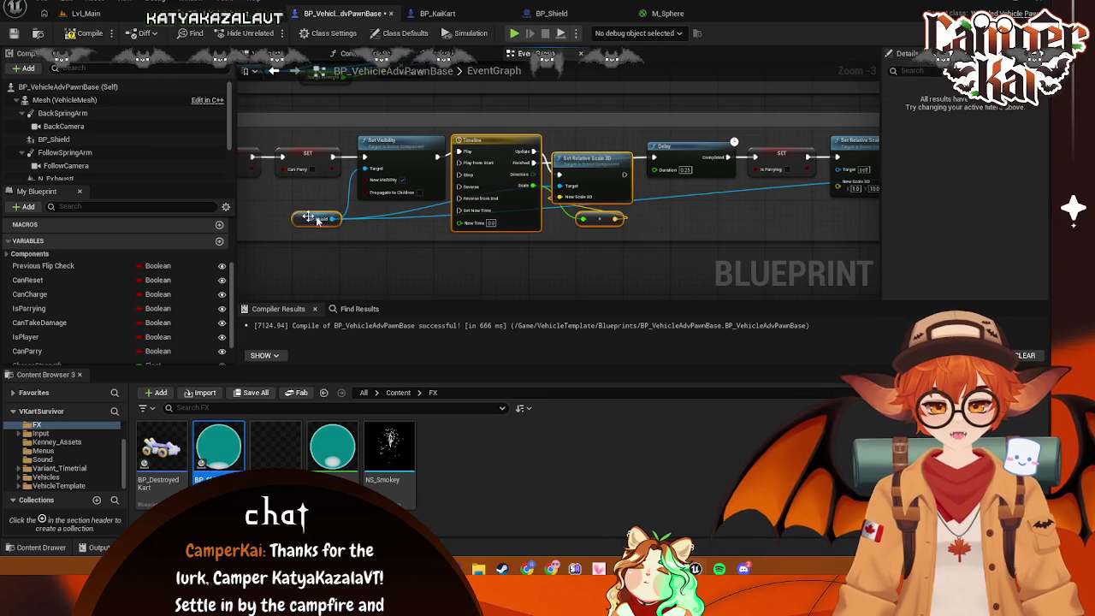
{"action": "key", "text": "ctrl+v"}
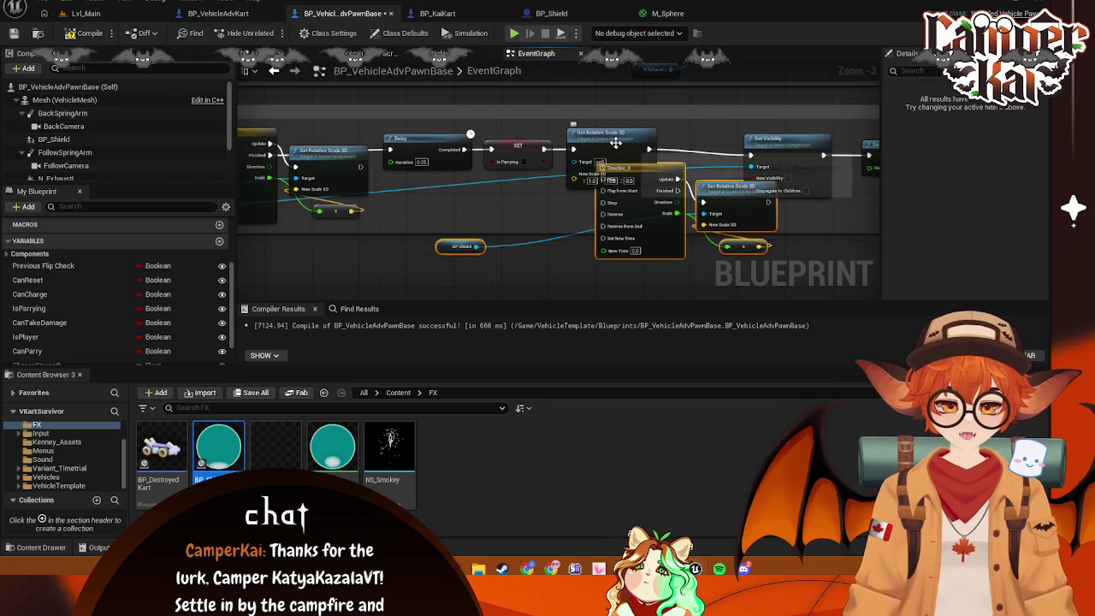
{"action": "mouse_move", "coordinate": [543, 150]}
{"action": "left_mouse_down"}
{"action": "mouse_move", "coordinate": [605, 192]}
{"action": "mouse_move", "coordinate": [627, 155]}
{"action": "mouse_move", "coordinate": [618, 139]}
{"action": "left_mouse_up"}
Arrange the pasted scale, conversion and BP Shield nodes, then open Timeline_0's curve
{"action": "left_click_drag", "start_coordinate": [725, 198], "coordinate": [689, 156]}
{"action": "left_click_drag", "start_coordinate": [707, 219], "coordinate": [700, 207]}
{"action": "left_click_drag", "start_coordinate": [443, 250], "coordinate": [508, 204]}
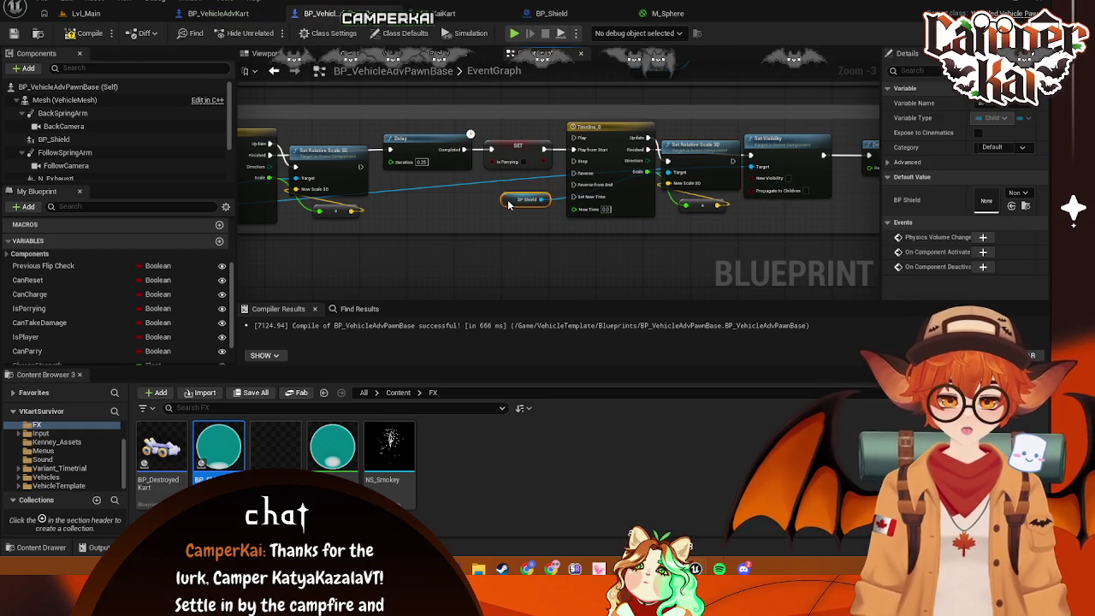
{"action": "double_click", "coordinate": [596, 125]}
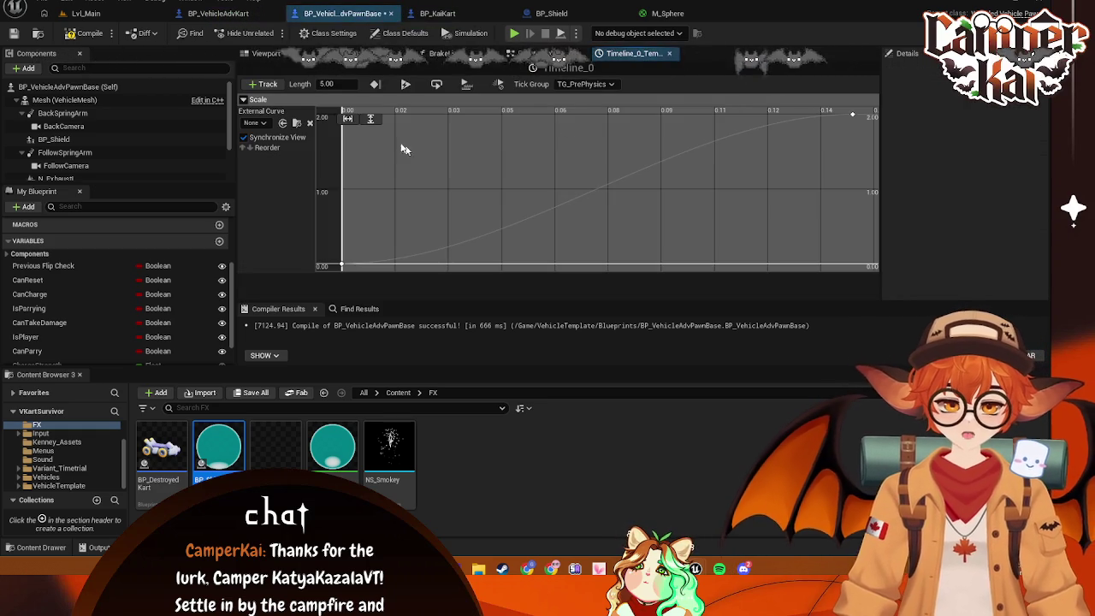
Flip Timeline_0's Scale curve: end key value 0, start key value 2.0
{"action": "left_click", "coordinate": [852, 115]}
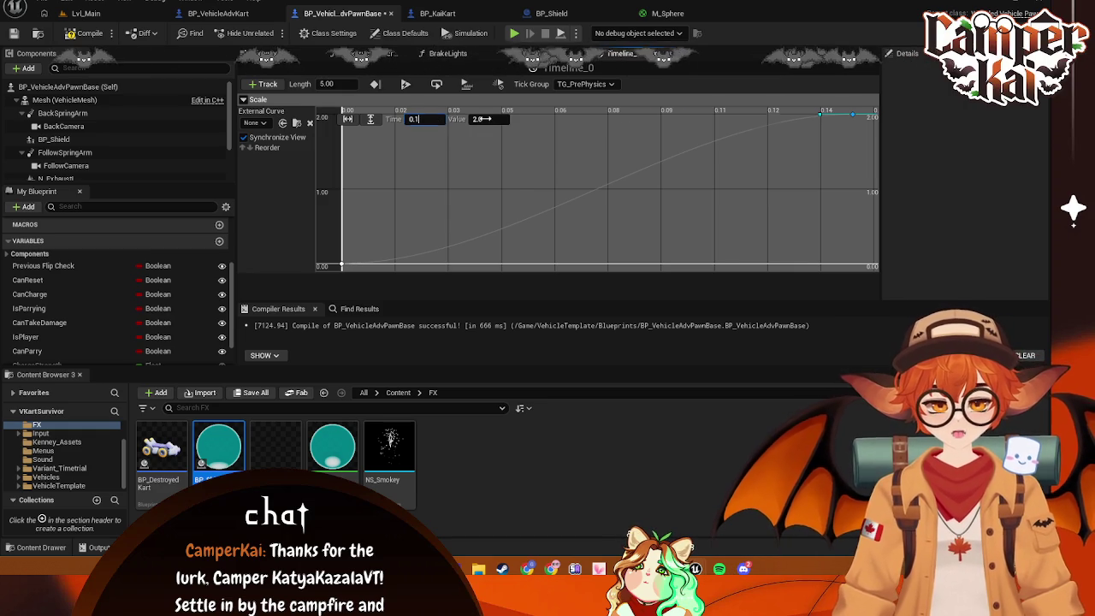
{"action": "type", "text": "0"}
{"action": "key", "text": "Return"}
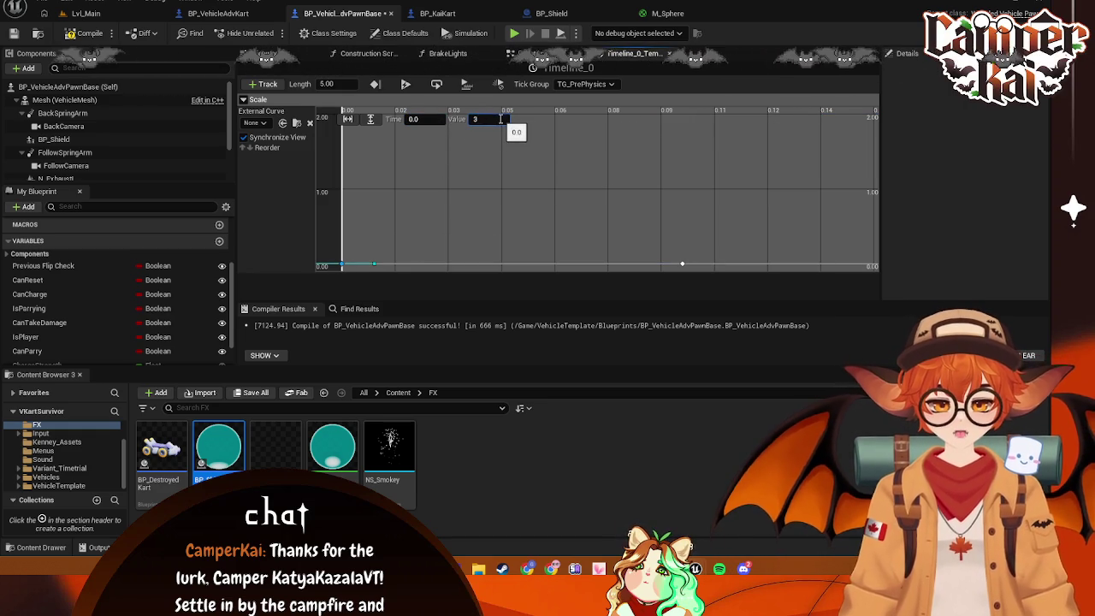
{"action": "type", "text": "2"}
{"action": "key", "text": "ctrl+s"}
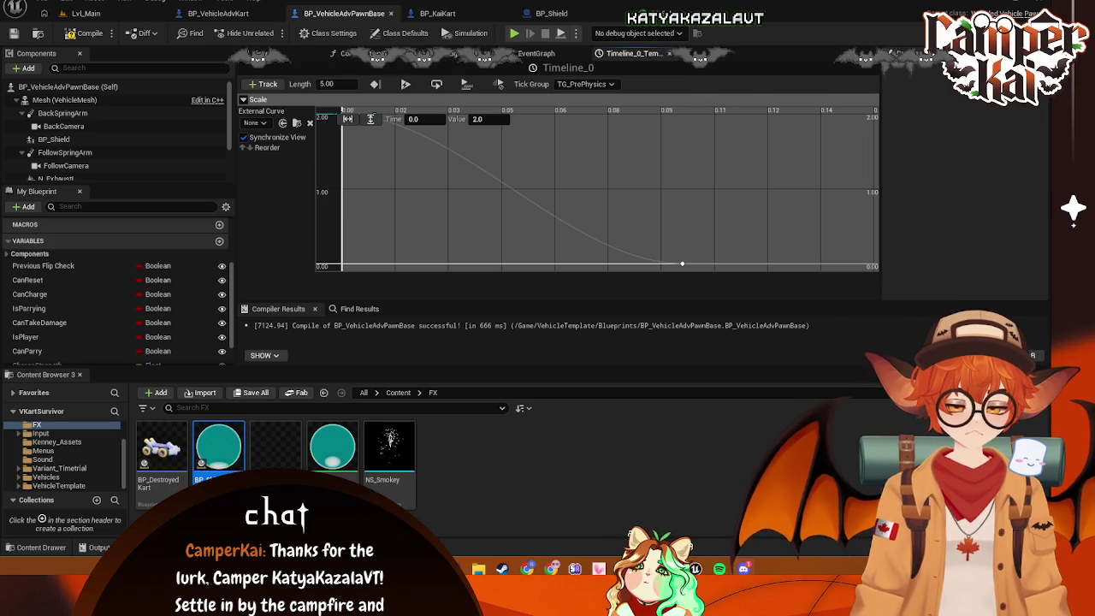
{"action": "left_click", "coordinate": [628, 197]}
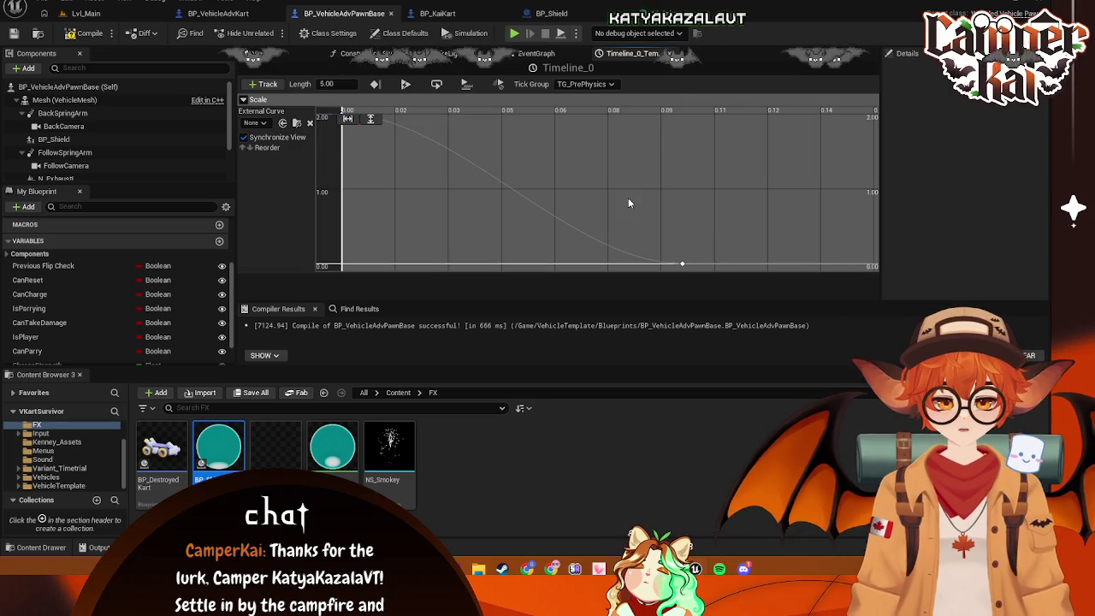
{"action": "left_click", "coordinate": [94, 14]}
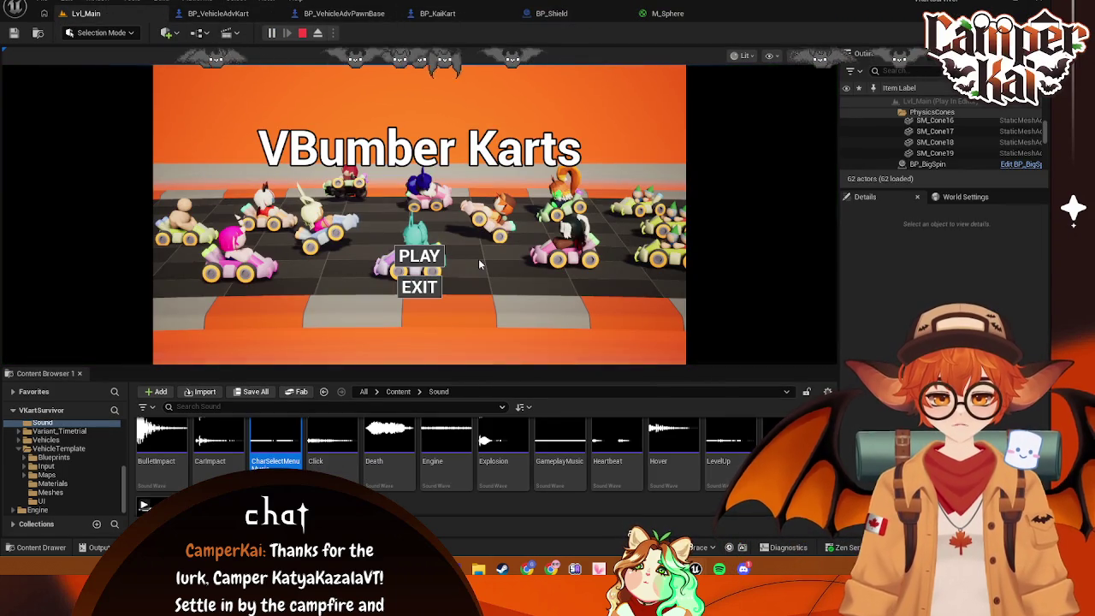
Playtest a race to see the shield bubble around the kart, then stop and open BP_KaiKart and BP_Shield
{"action": "left_click", "coordinate": [419, 256]}
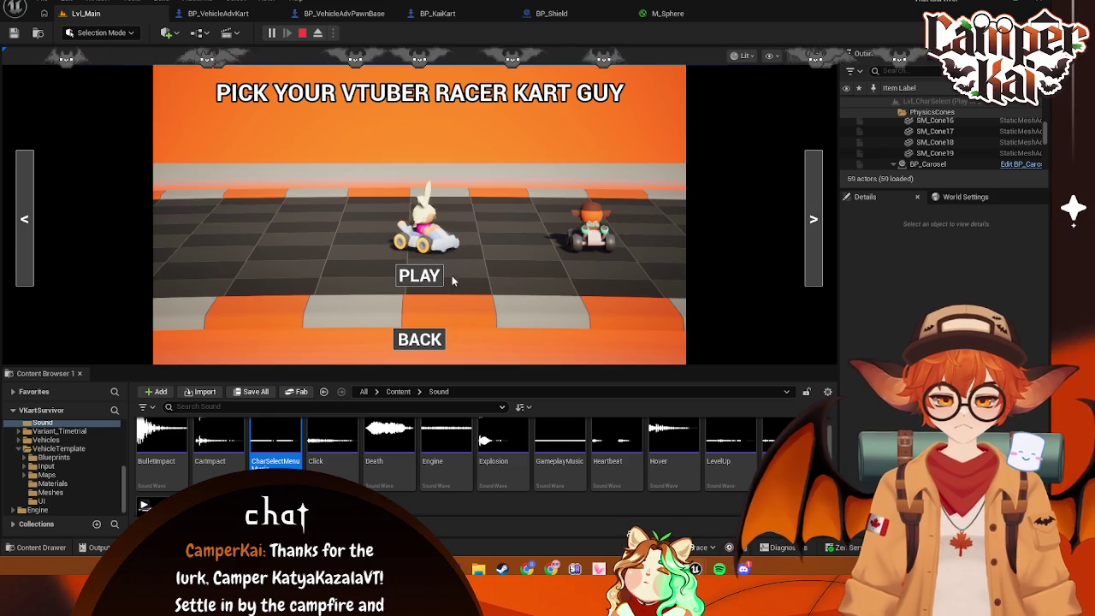
{"action": "left_click", "coordinate": [418, 274]}
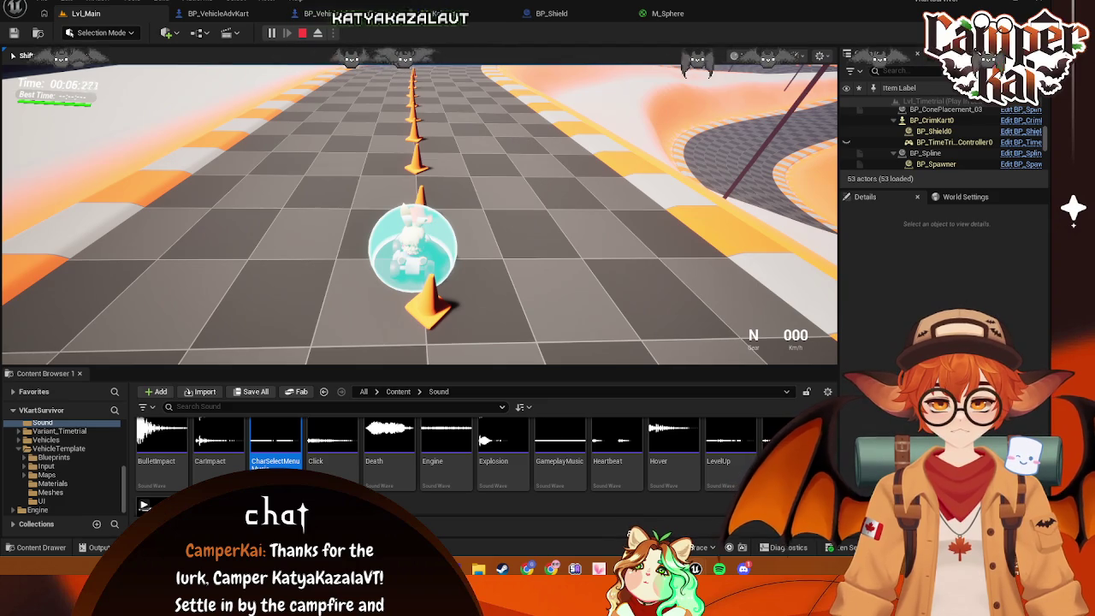
{"action": "key", "text": "Escape"}
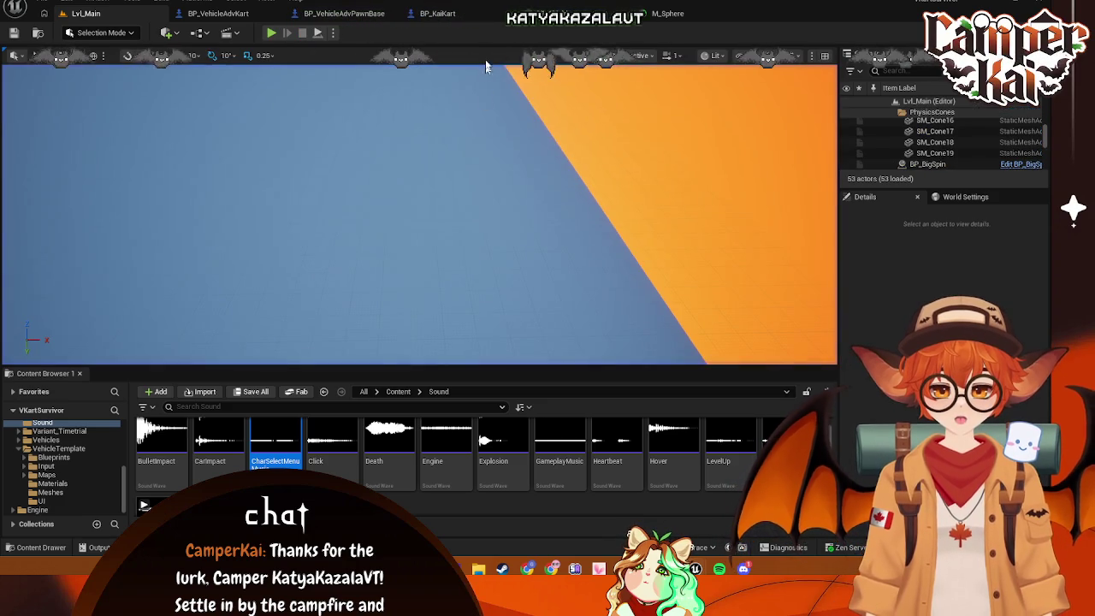
{"action": "left_click", "coordinate": [441, 13]}
{"action": "left_click", "coordinate": [564, 14]}
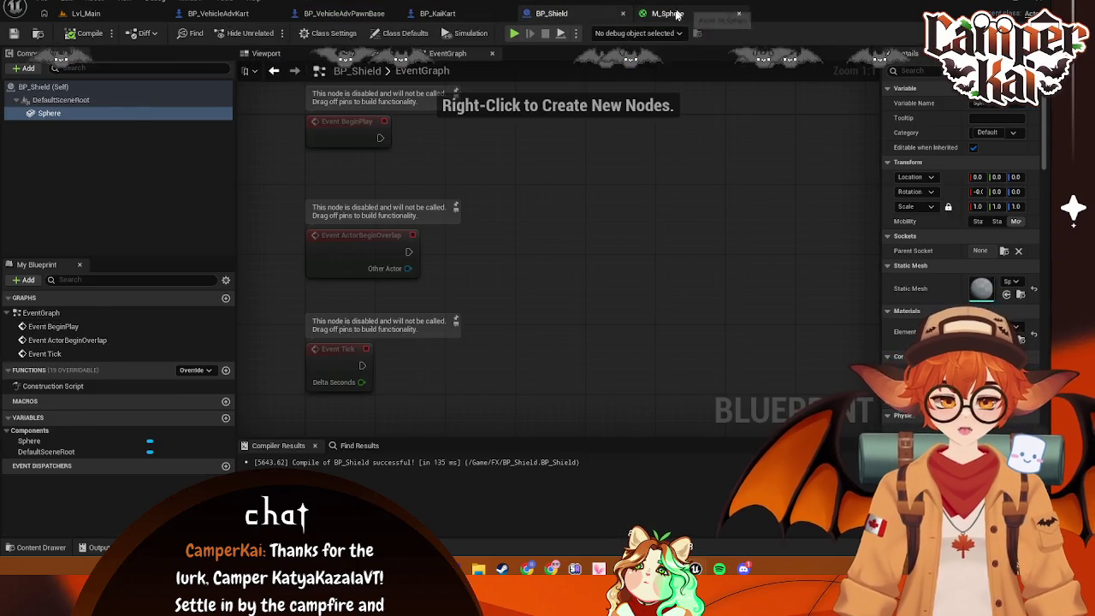
Save the vehicle pawn blueprint and check the rising Timeline curve's end key at 0.15
{"action": "left_click", "coordinate": [671, 14]}
{"action": "left_click", "coordinate": [334, 14]}
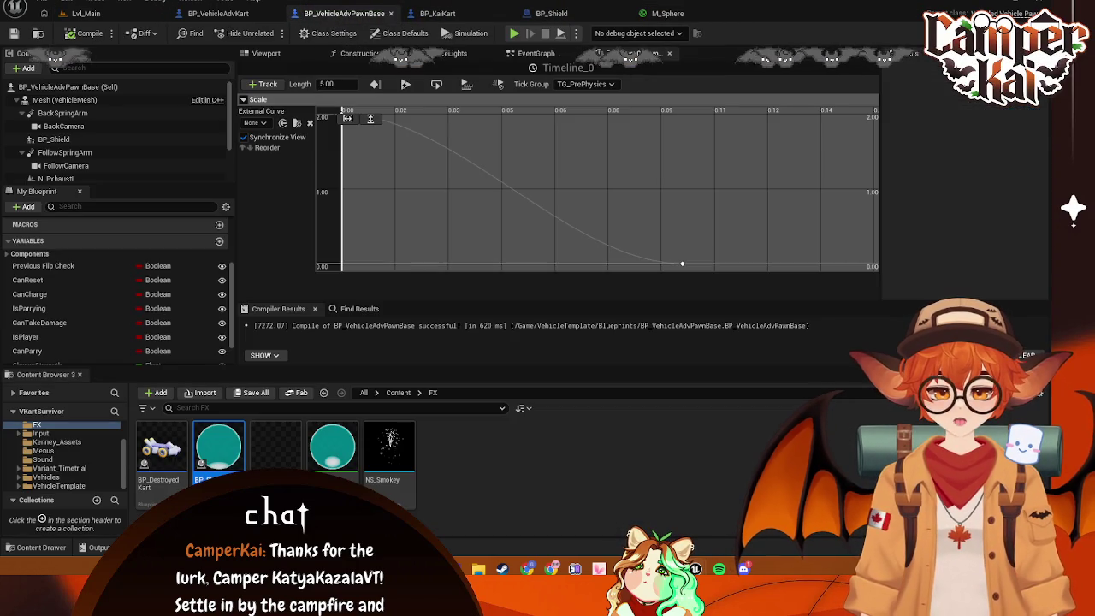
{"action": "key", "text": "ctrl+s"}
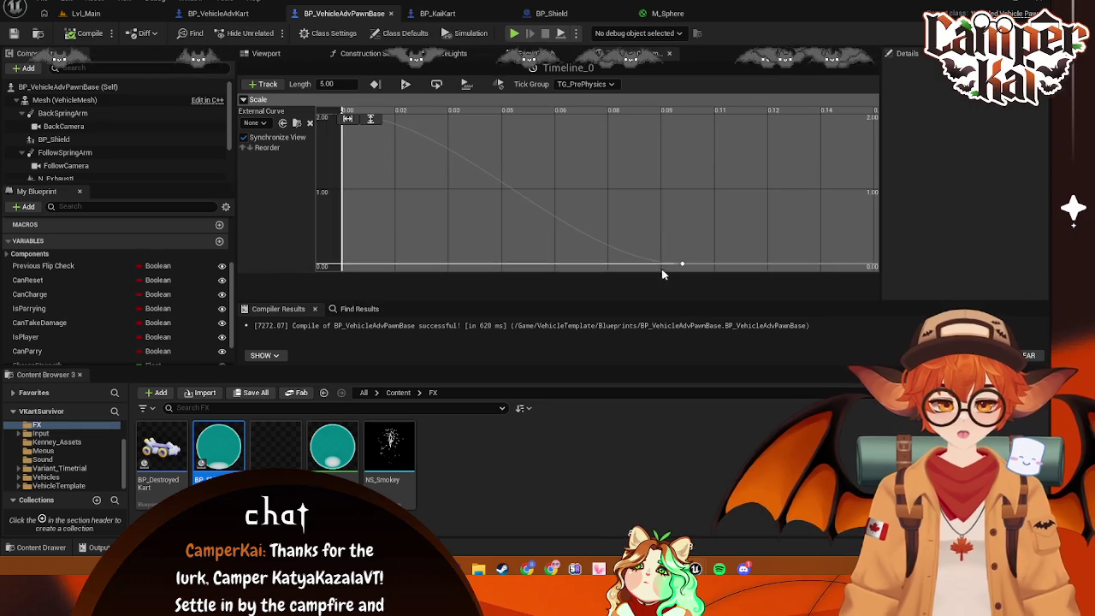
{"action": "left_click", "coordinate": [540, 55]}
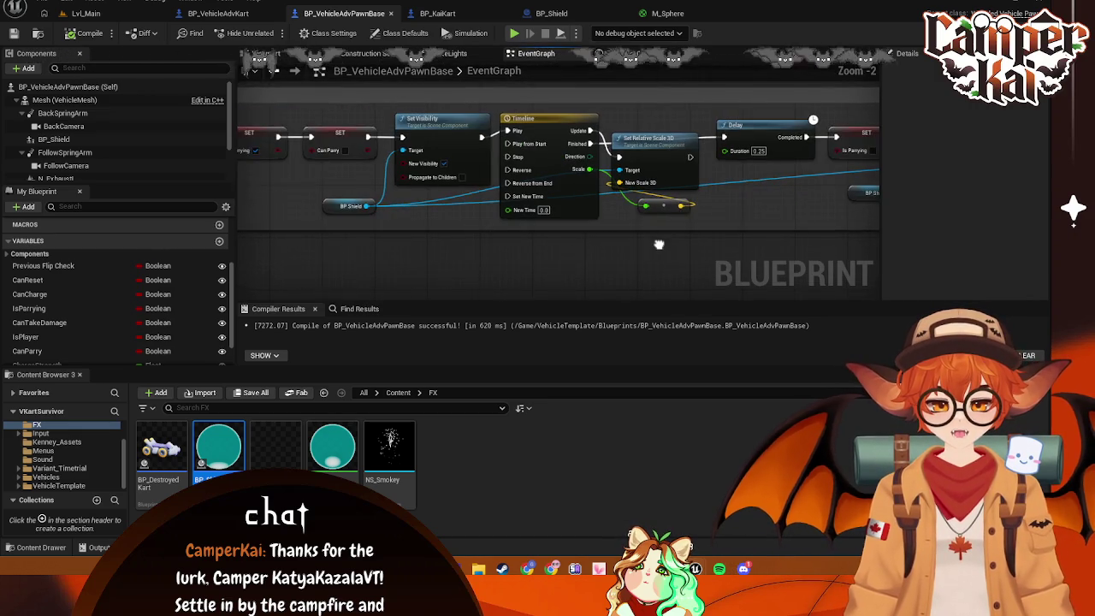
{"action": "double_click", "coordinate": [545, 120]}
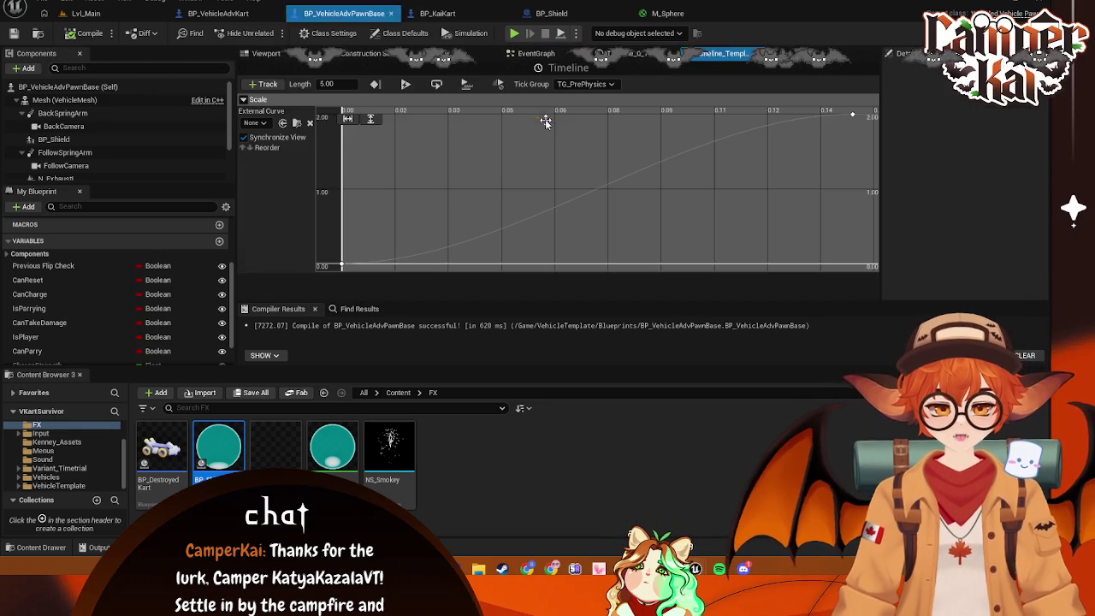
{"action": "left_click", "coordinate": [852, 114]}
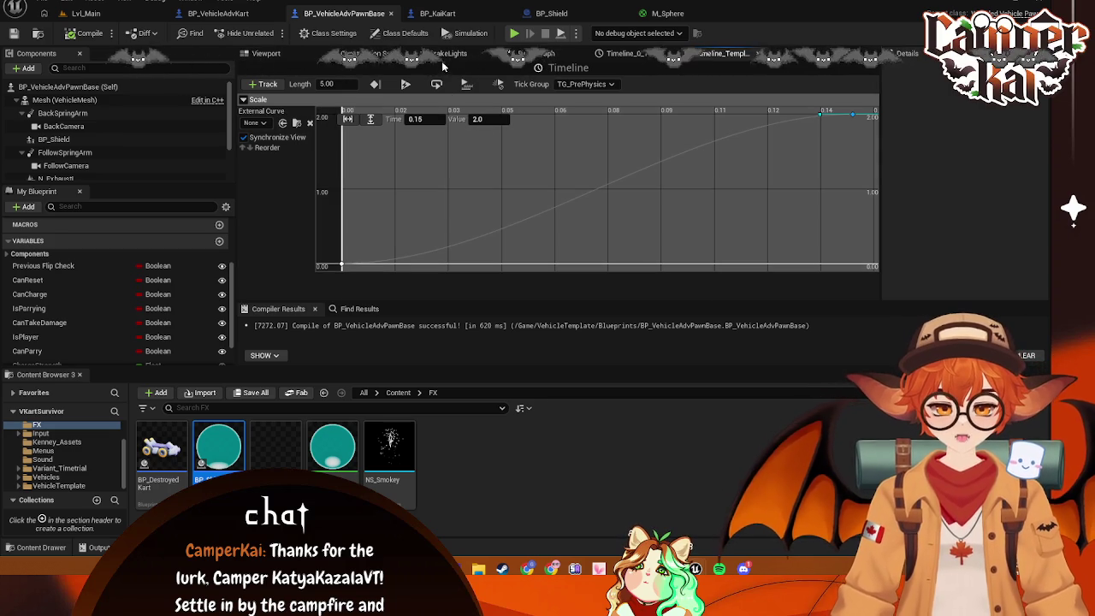
Add a key at 0.1 to Timeline_0's shrinking curve and set its length to 0.10 seconds
{"action": "left_click", "coordinate": [620, 53]}
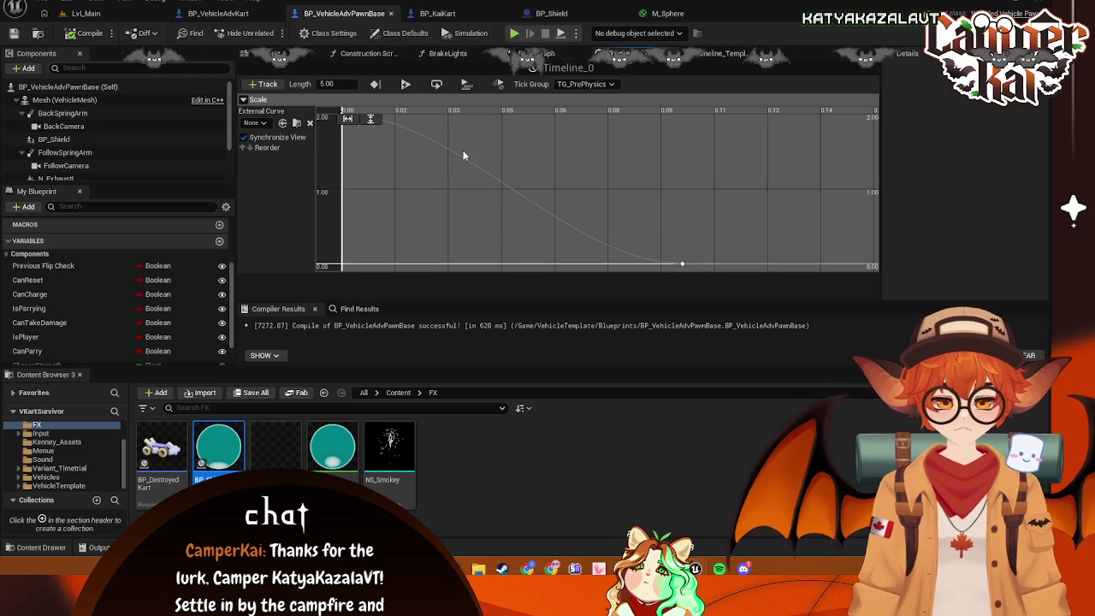
{"action": "left_click", "coordinate": [682, 264]}
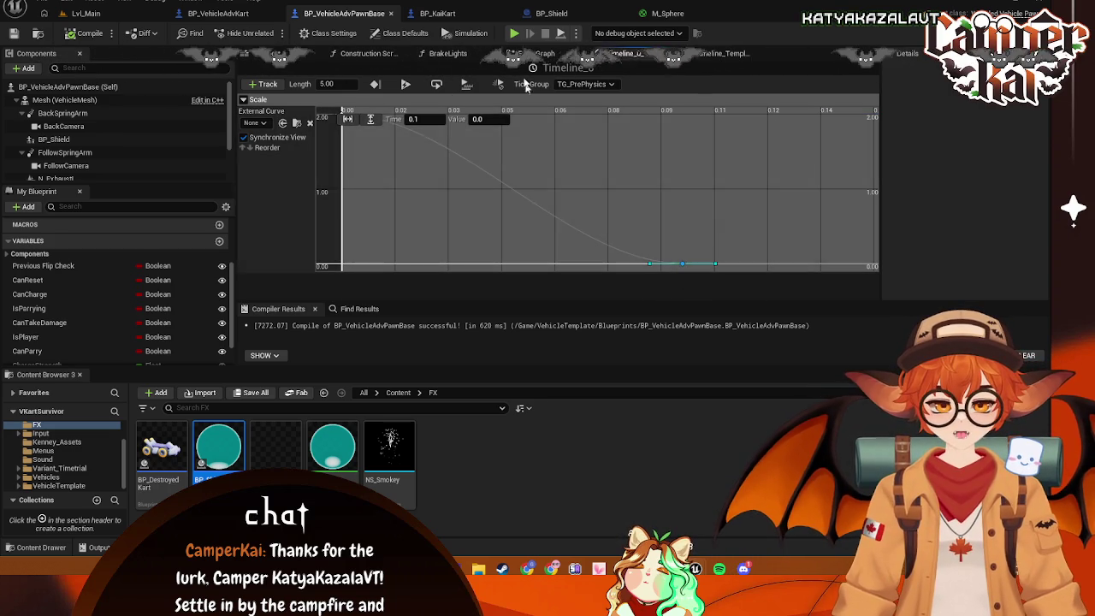
{"action": "left_click", "coordinate": [538, 53]}
{"action": "left_click", "coordinate": [628, 53]}
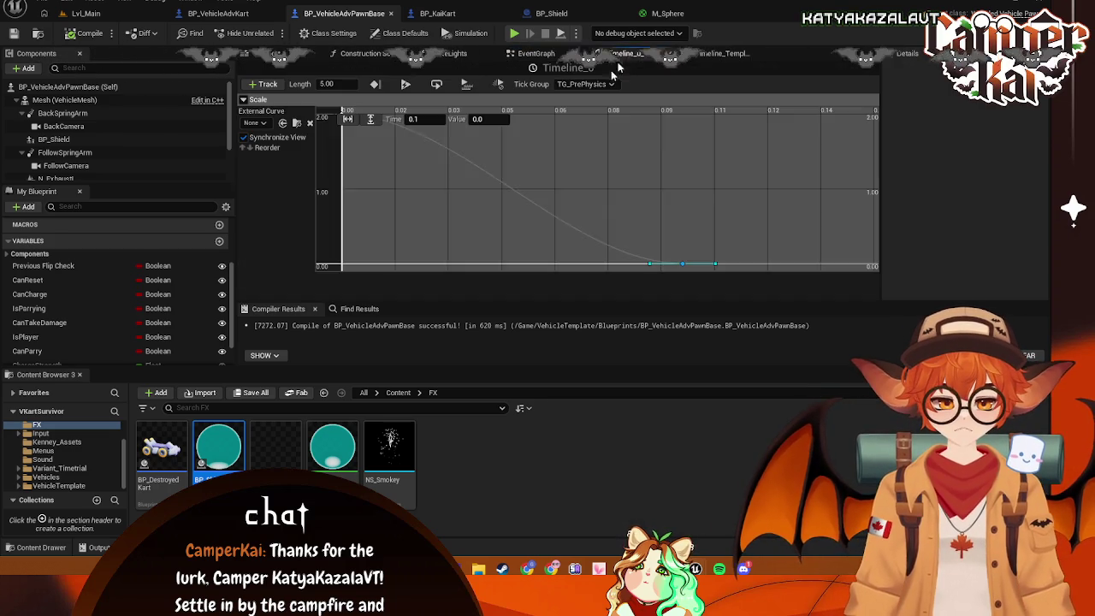
{"action": "scroll", "coordinate": [718, 188], "scroll_direction": "down", "scroll_amount": 5}
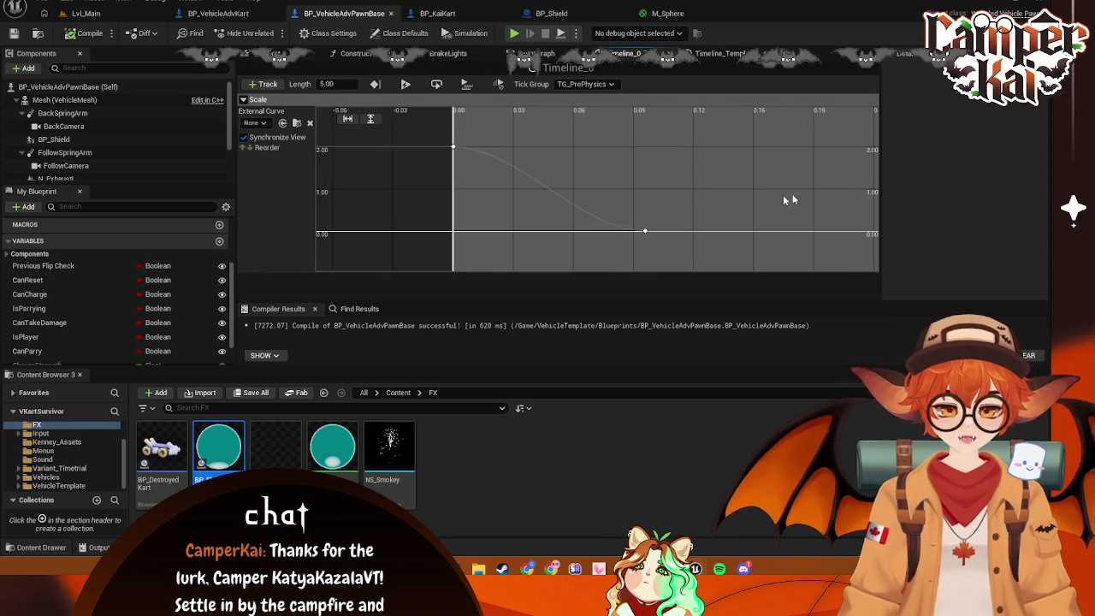
{"action": "scroll", "coordinate": [784, 184], "scroll_direction": "down", "scroll_amount": 6}
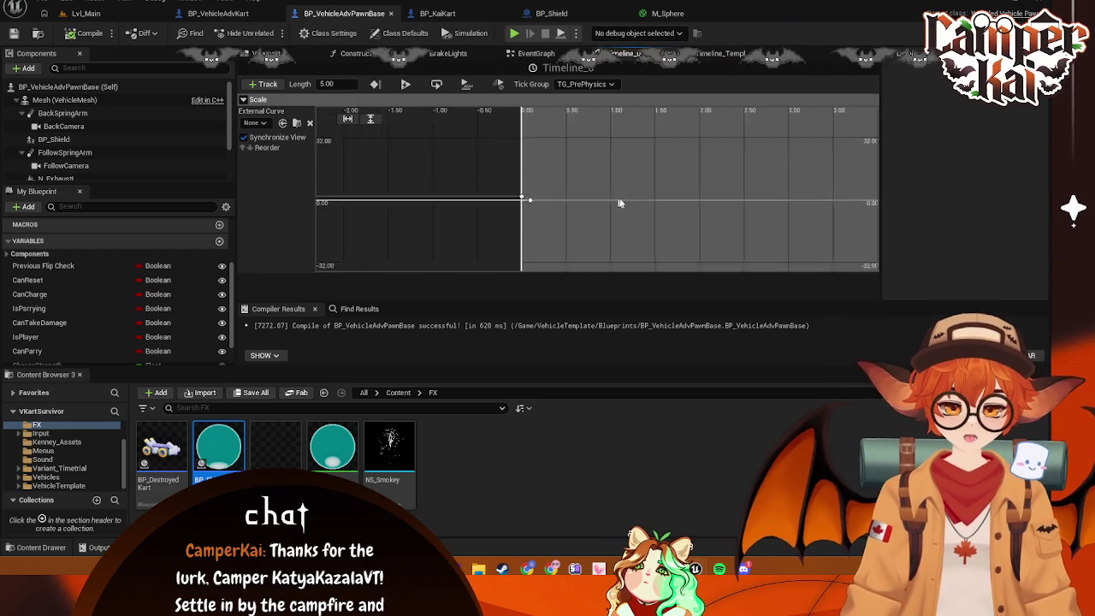
{"action": "left_click", "coordinate": [348, 118]}
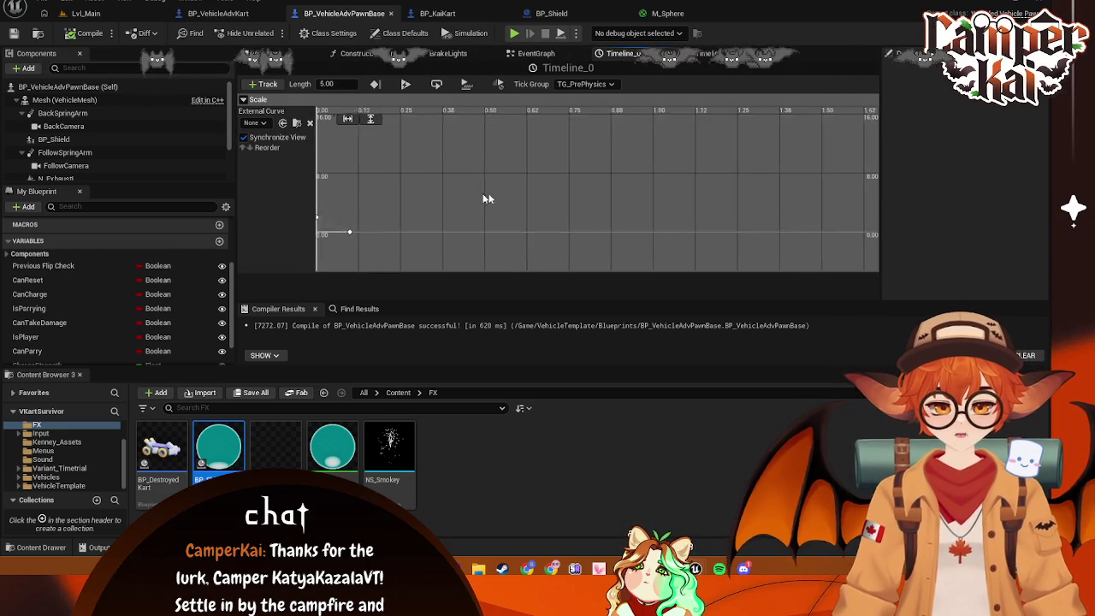
{"action": "scroll", "coordinate": [469, 205], "scroll_direction": "up", "scroll_amount": 2}
{"action": "left_click", "coordinate": [505, 247], "text": "shift"}
{"action": "left_click", "coordinate": [504, 247]}
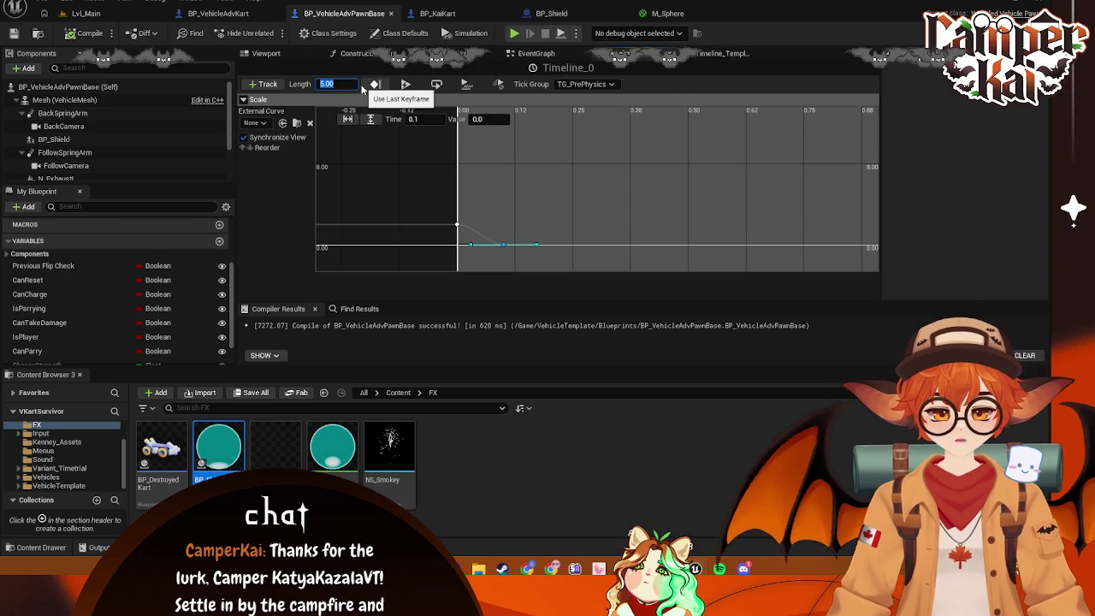
{"action": "type", "text": "0.1"}
{"action": "key", "text": "Return"}
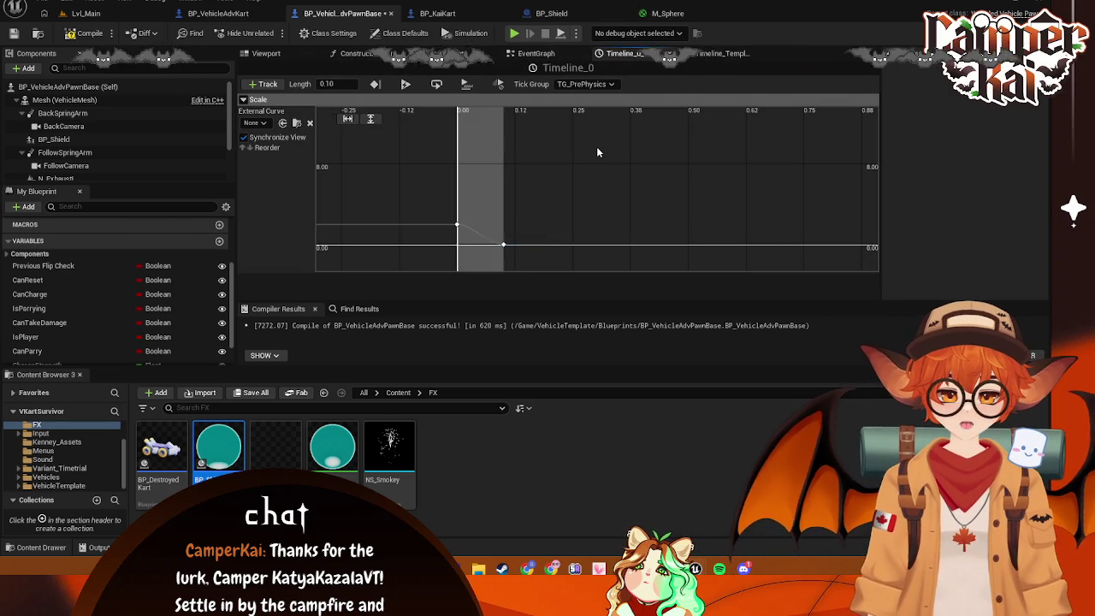
Set the rising Scale timeline's length to 0.15 seconds
{"action": "left_click", "coordinate": [453, 14]}
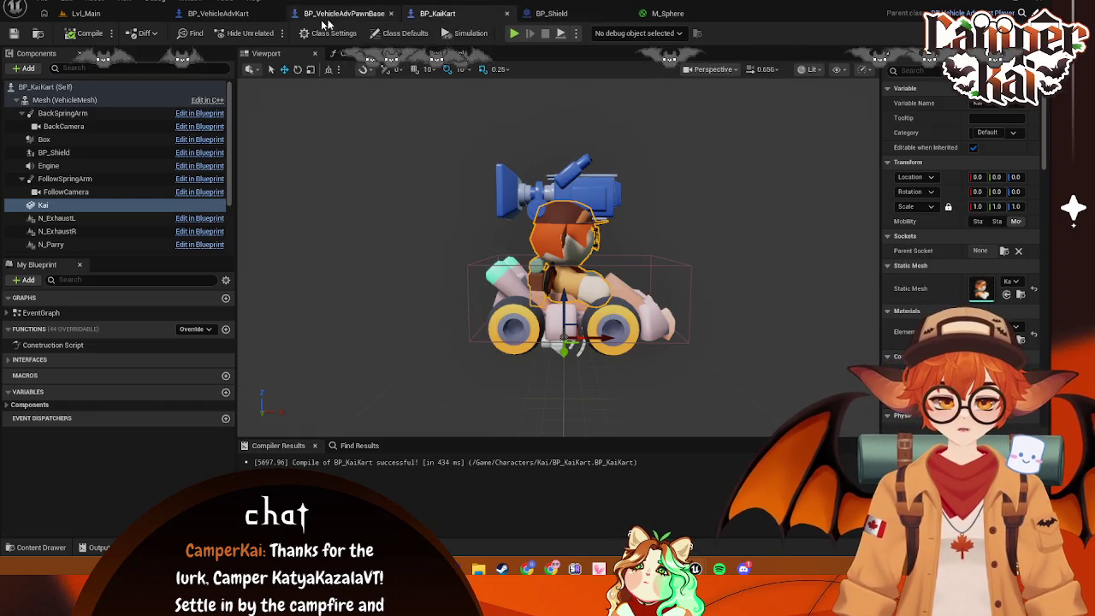
{"action": "left_click", "coordinate": [342, 13]}
{"action": "left_click", "coordinate": [633, 54]}
{"action": "left_click", "coordinate": [719, 53]}
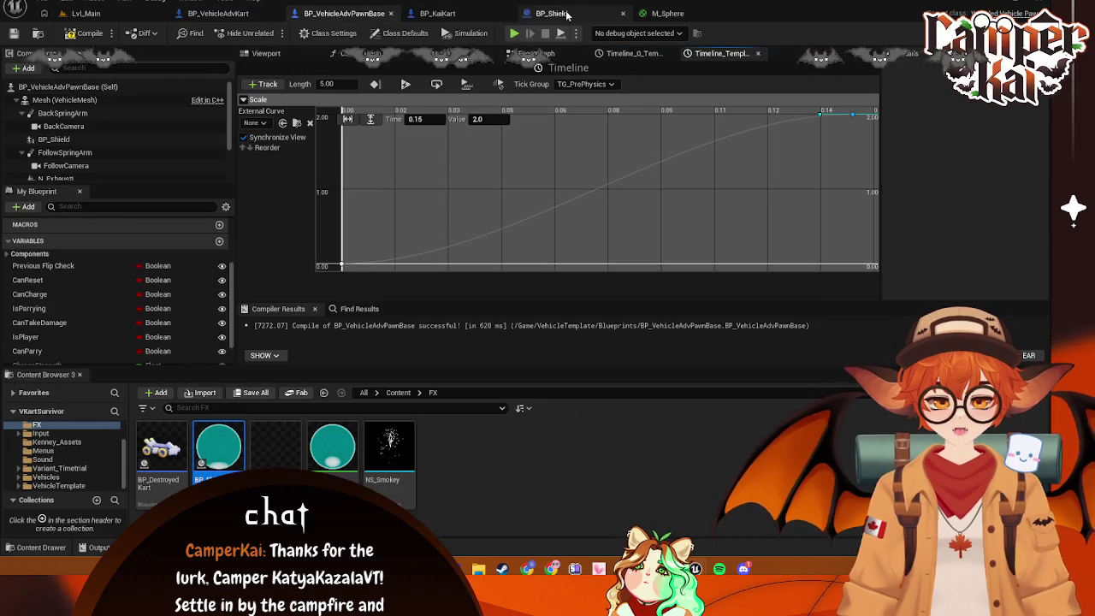
{"action": "left_click", "coordinate": [334, 86]}
{"action": "type", "text": "0.1"}
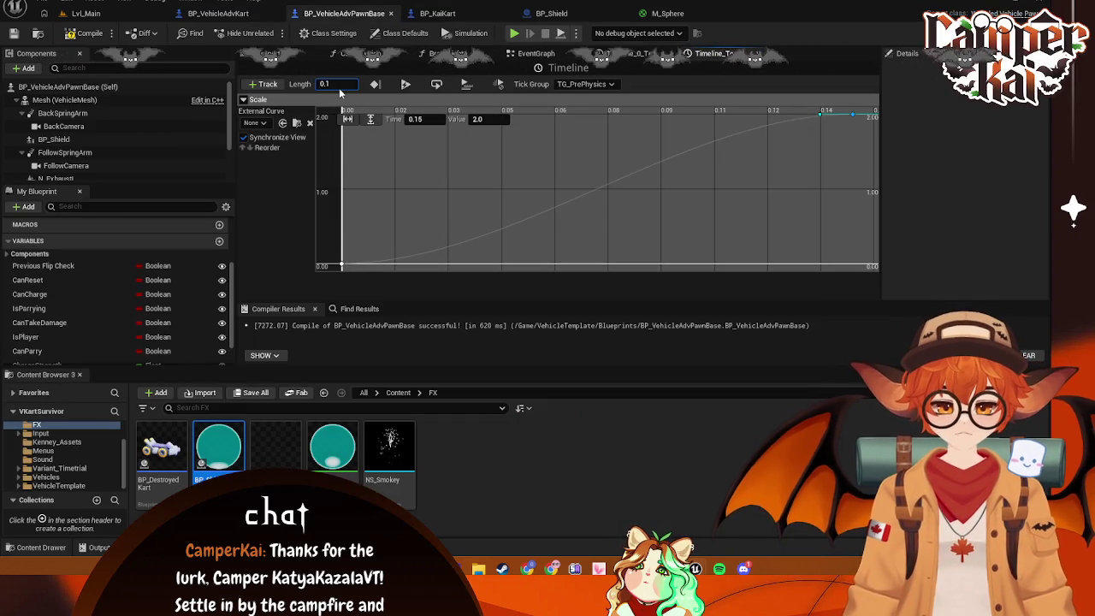
{"action": "type", "text": "5"}
{"action": "key", "text": "Return"}
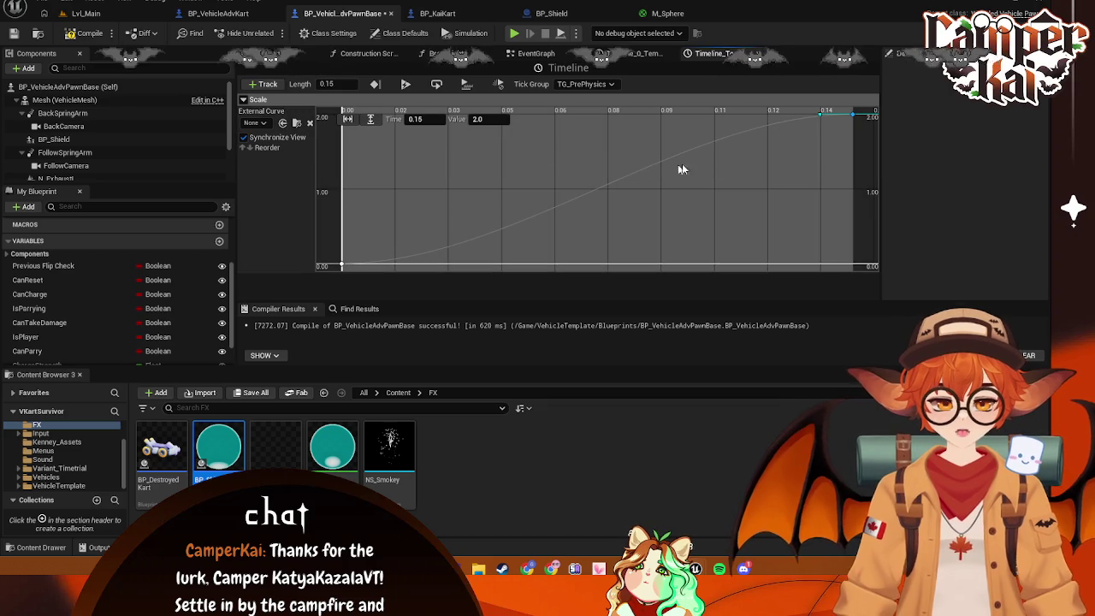
{"action": "left_click", "coordinate": [633, 53]}
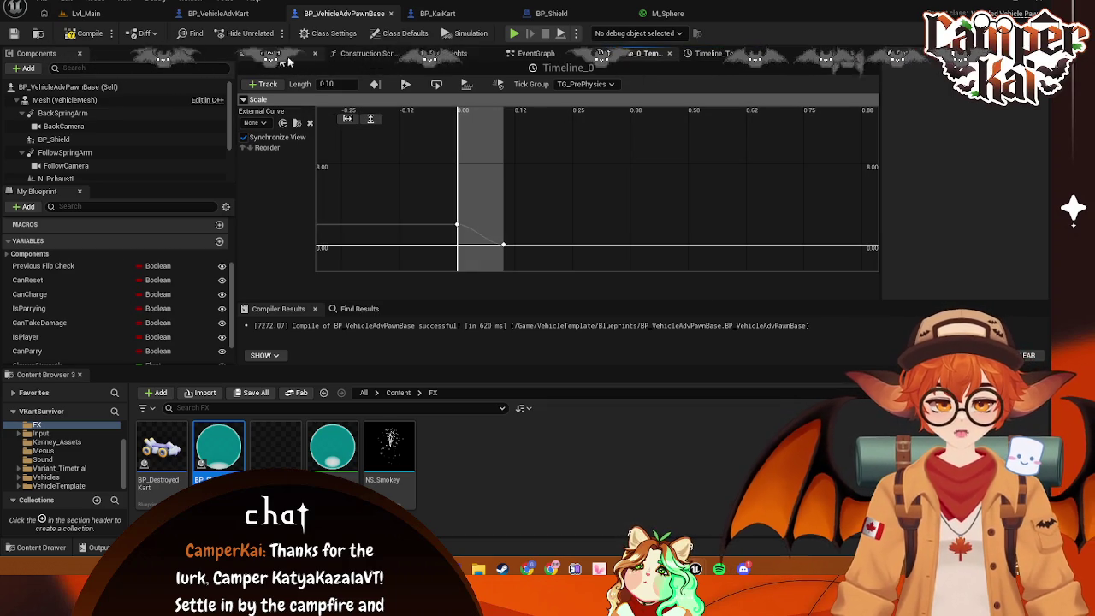
{"action": "left_click", "coordinate": [710, 53]}
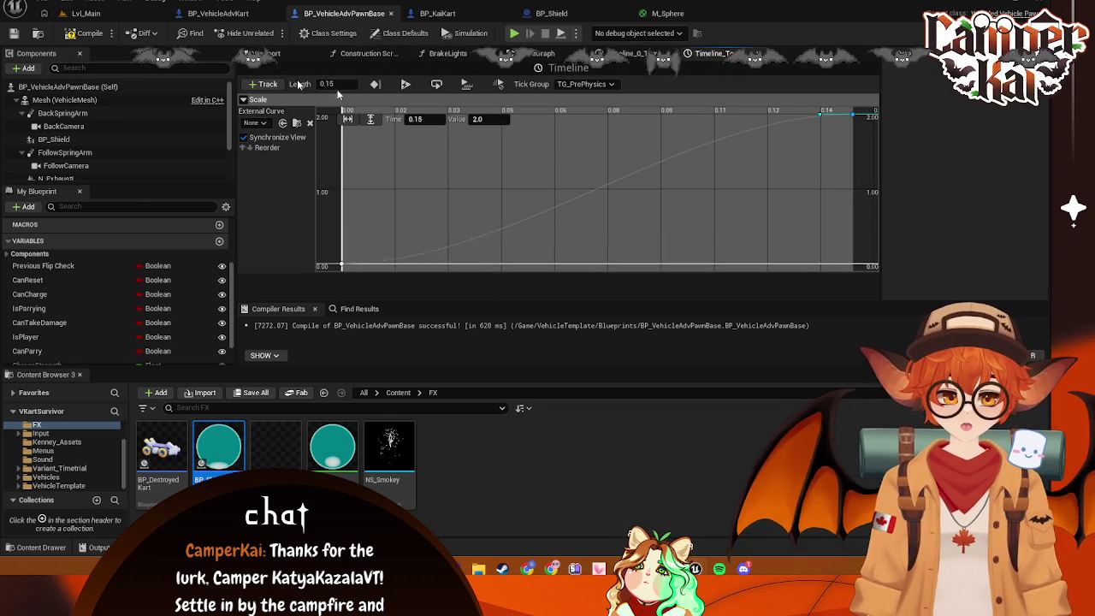
Playtest the game from Lvl_Main up to kart selection, then return to the blueprints
{"action": "left_click", "coordinate": [85, 13]}
{"action": "left_click", "coordinate": [269, 33]}
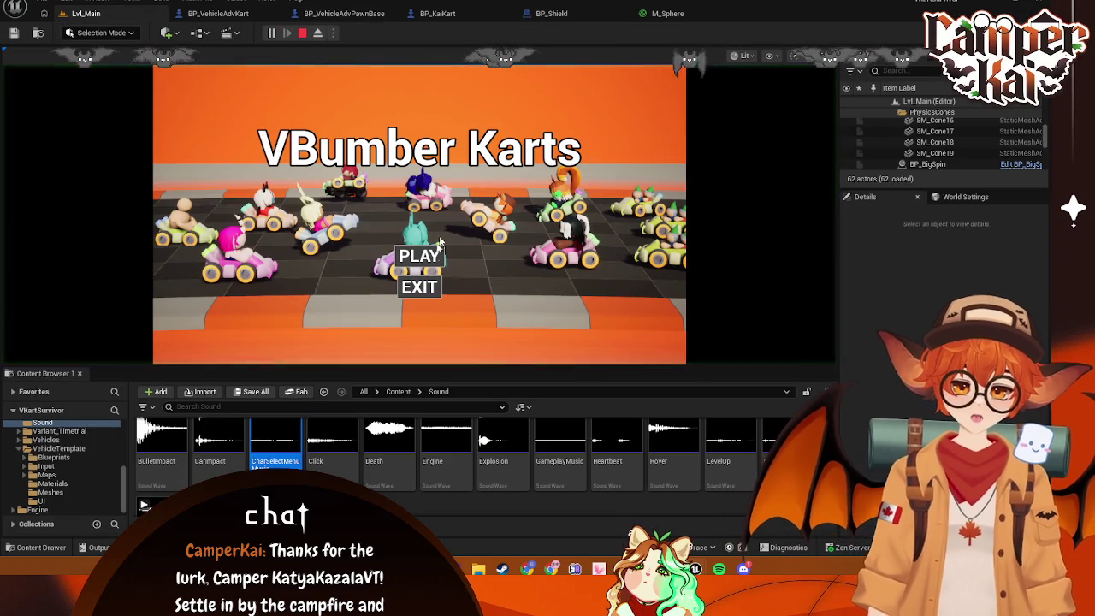
{"action": "left_click", "coordinate": [433, 262]}
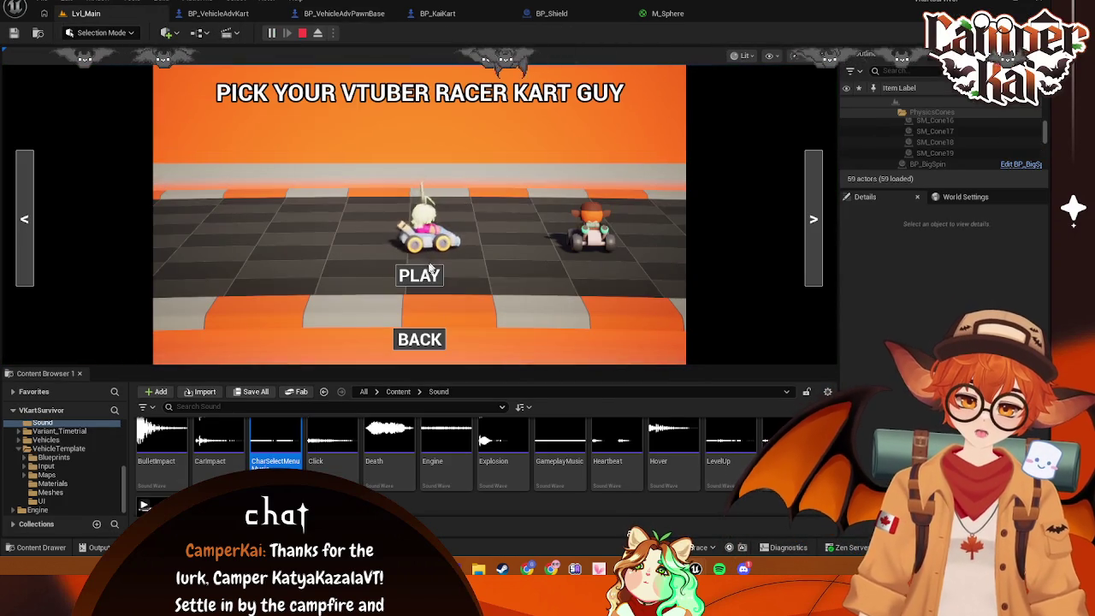
{"action": "left_click", "coordinate": [344, 13]}
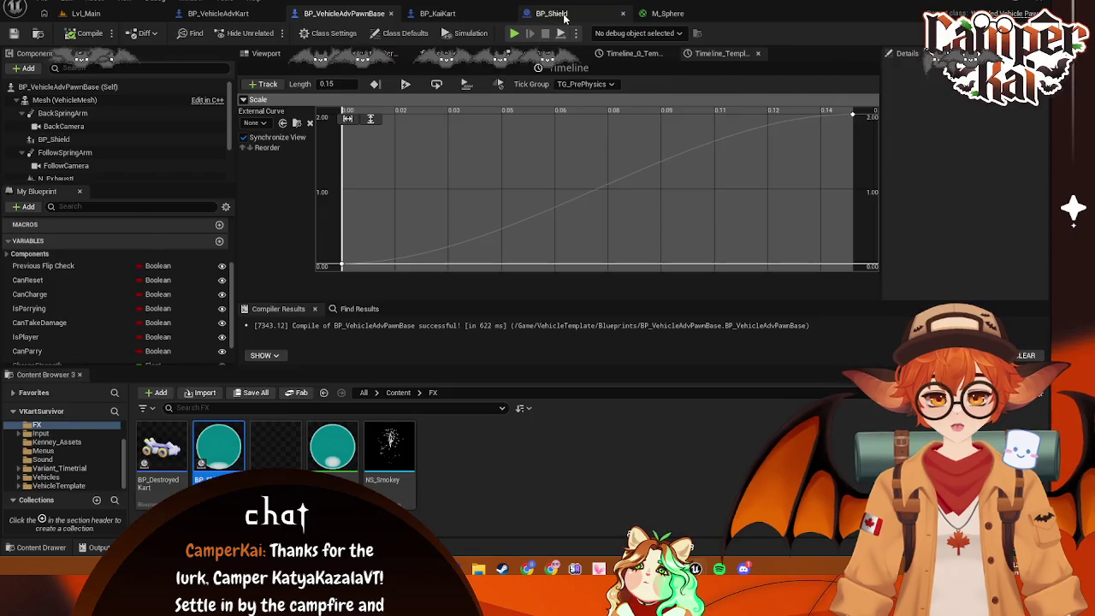
Look over the kart blueprint tabs and save BP_VehicleAdvPawnBase from its event graph
{"action": "left_click", "coordinate": [437, 13]}
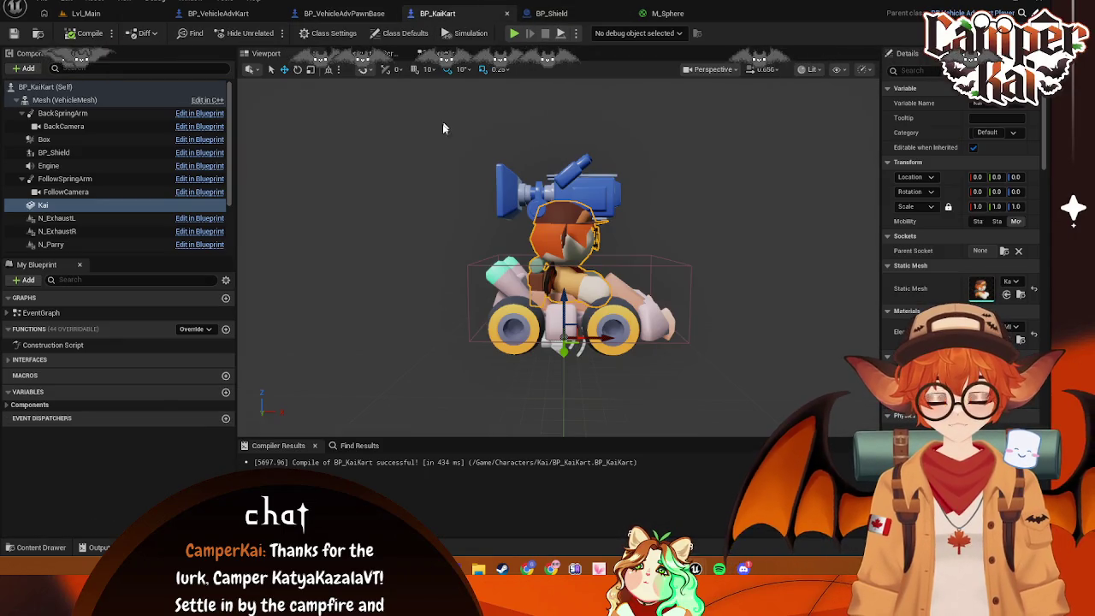
{"action": "left_click", "coordinate": [336, 14]}
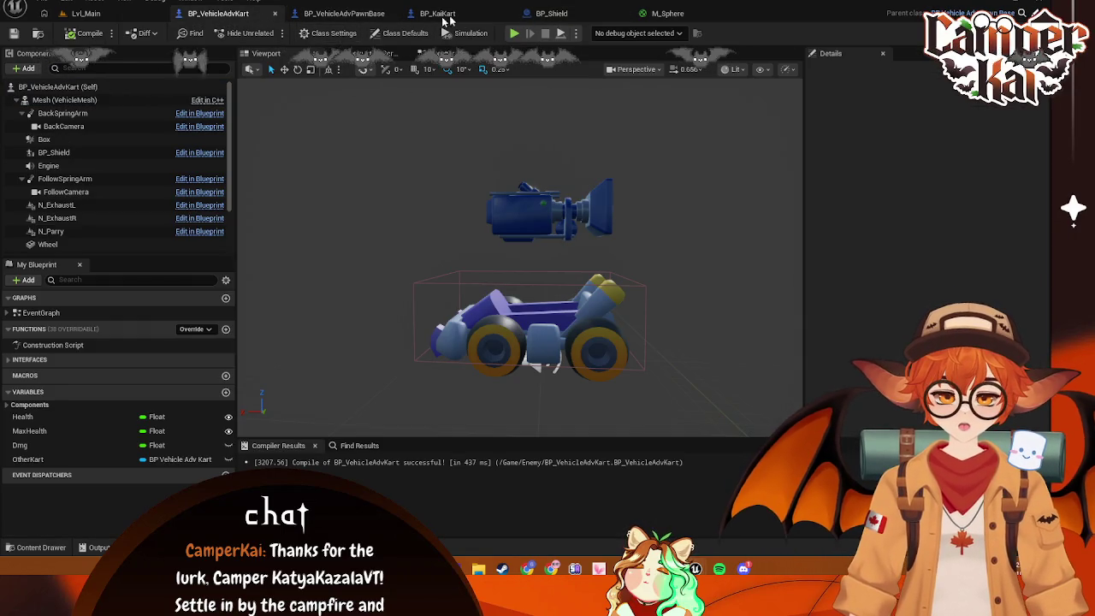
{"action": "left_click", "coordinate": [399, 19]}
{"action": "left_click", "coordinate": [395, 17]}
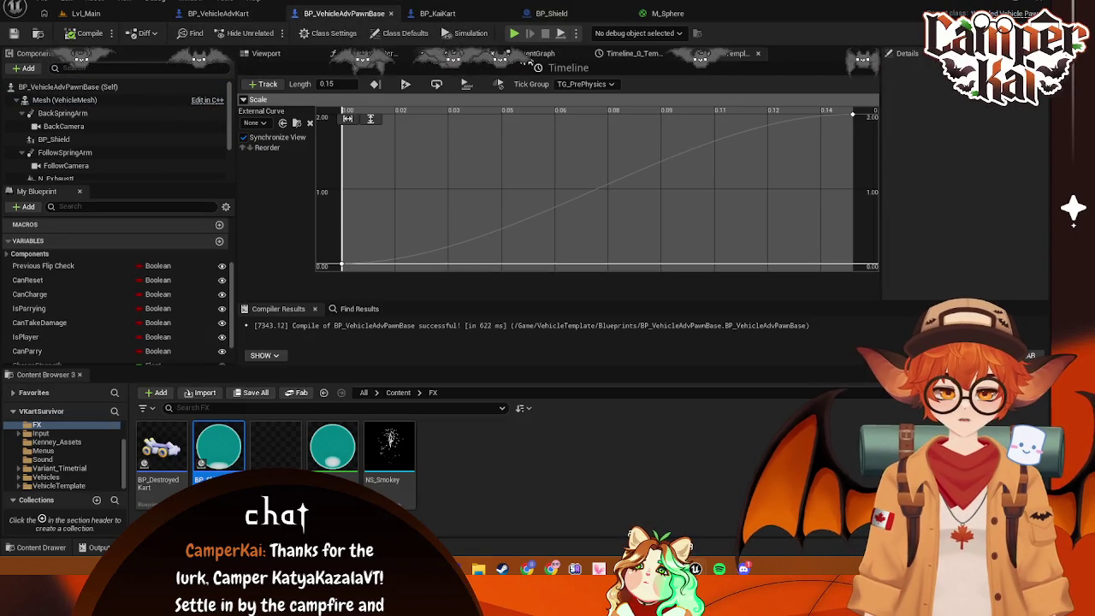
{"action": "left_click", "coordinate": [538, 53]}
{"action": "left_click_drag", "start_coordinate": [708, 230], "coordinate": [656, 223]}
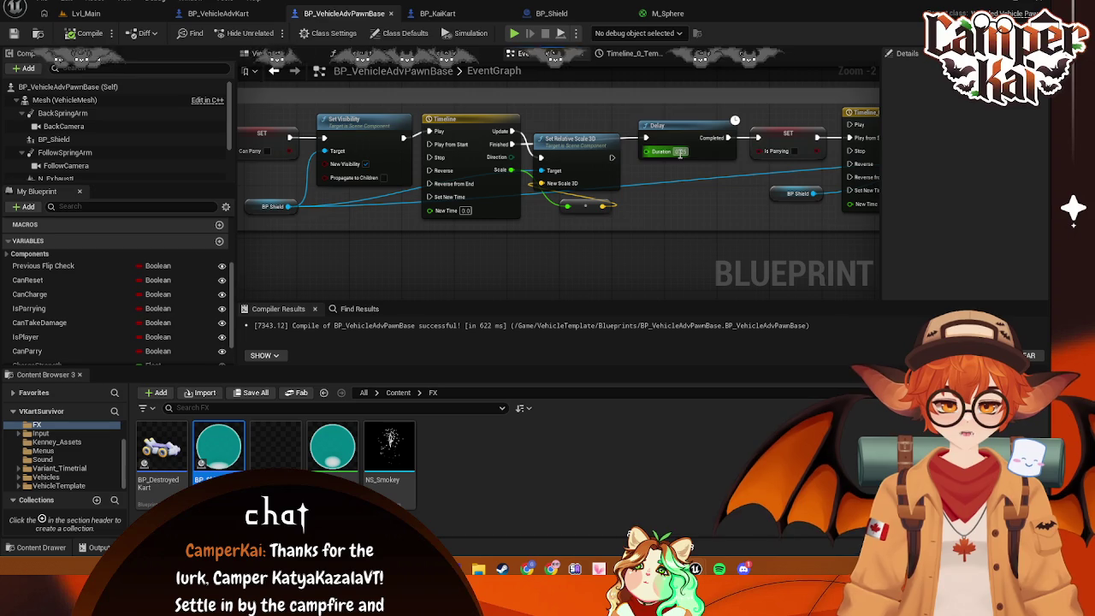
{"action": "key", "text": "ctrl+s"}
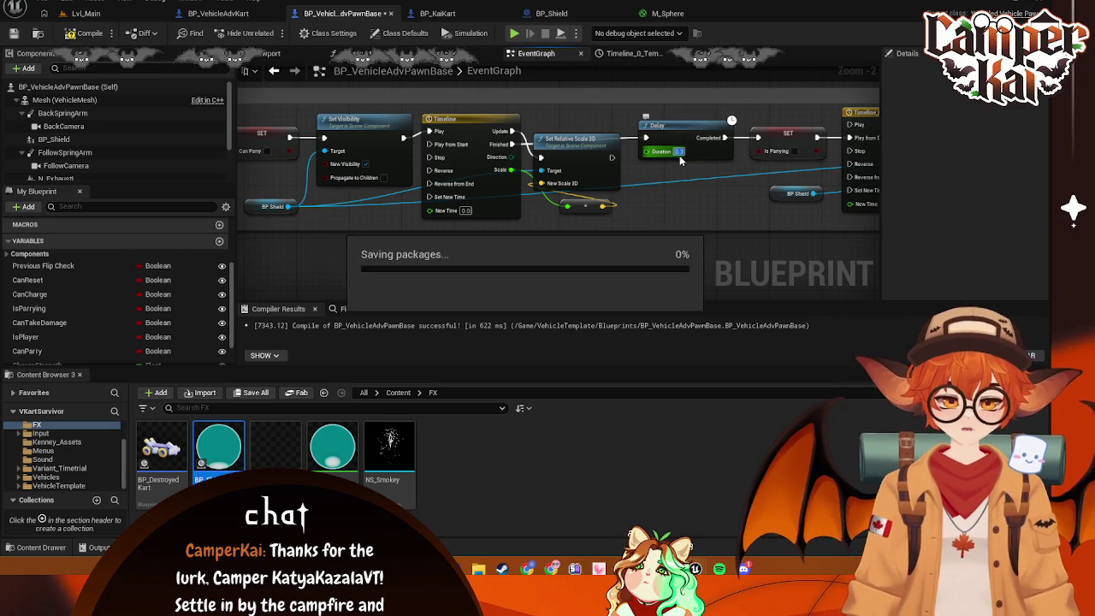
Change the parry Delay node's Duration from 0.3 to 0.35 seconds
{"action": "mouse_move", "coordinate": [495, 164]}
{"action": "left_mouse_down"}
{"action": "mouse_move", "coordinate": [449, 162]}
{"action": "mouse_move", "coordinate": [502, 189]}
{"action": "left_mouse_up"}
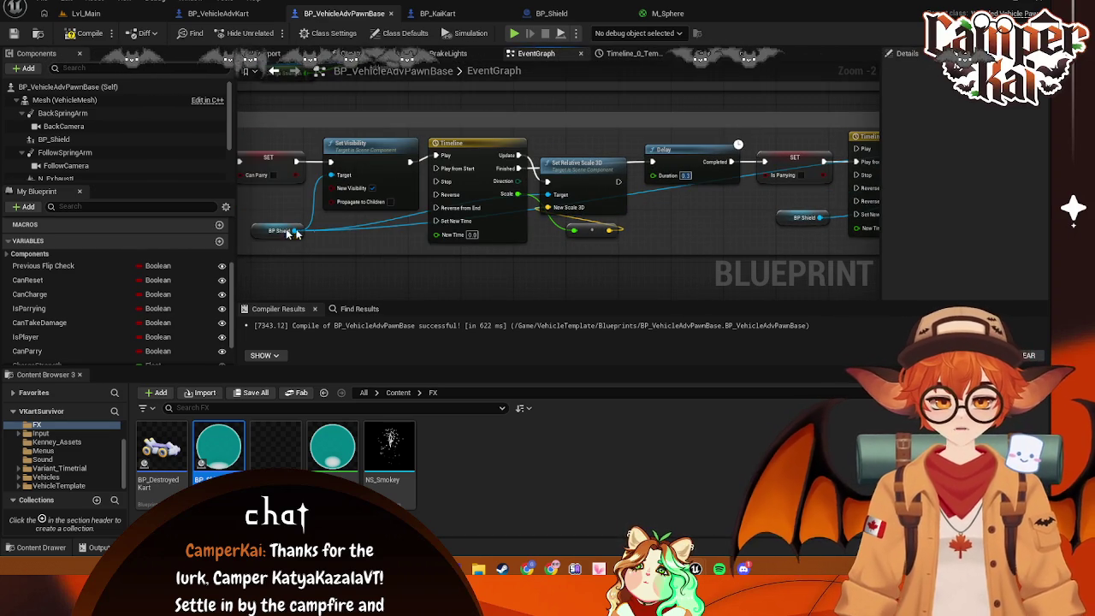
{"action": "mouse_move", "coordinate": [401, 162]}
{"action": "left_mouse_down"}
{"action": "mouse_move", "coordinate": [436, 218]}
{"action": "mouse_move", "coordinate": [495, 229]}
{"action": "mouse_move", "coordinate": [301, 206]}
{"action": "left_mouse_up"}
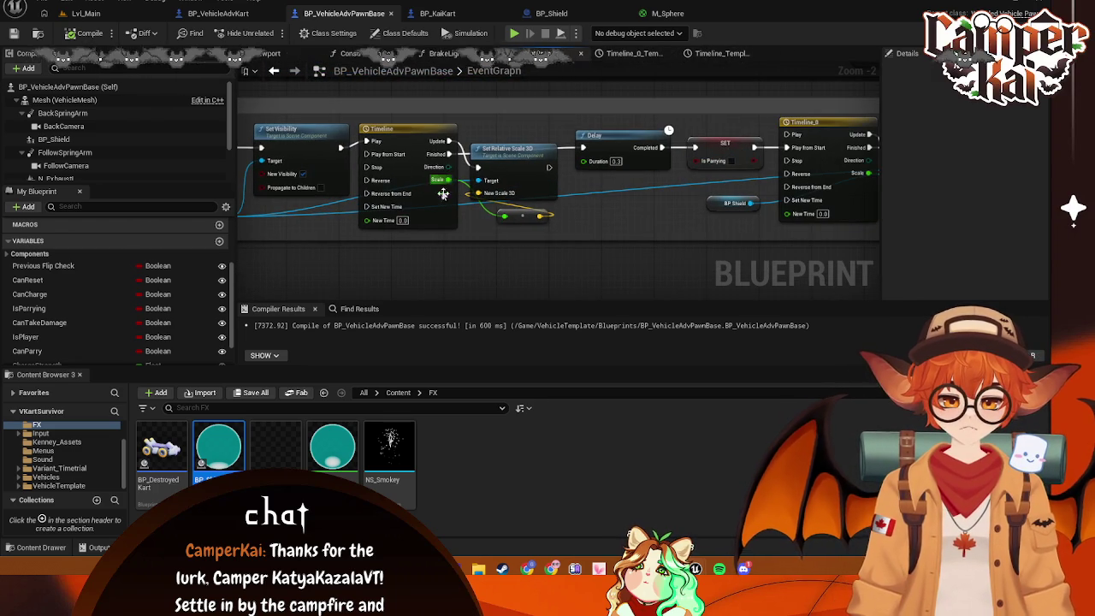
{"action": "right_click", "coordinate": [611, 194]}
{"action": "left_click", "coordinate": [650, 179]}
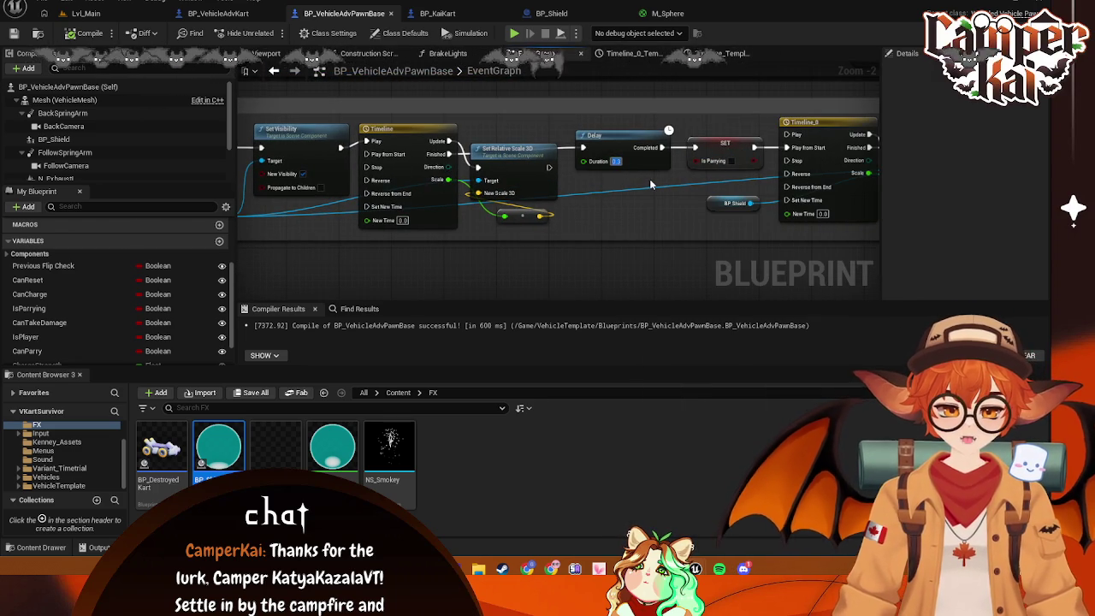
{"action": "type", "text": "5"}
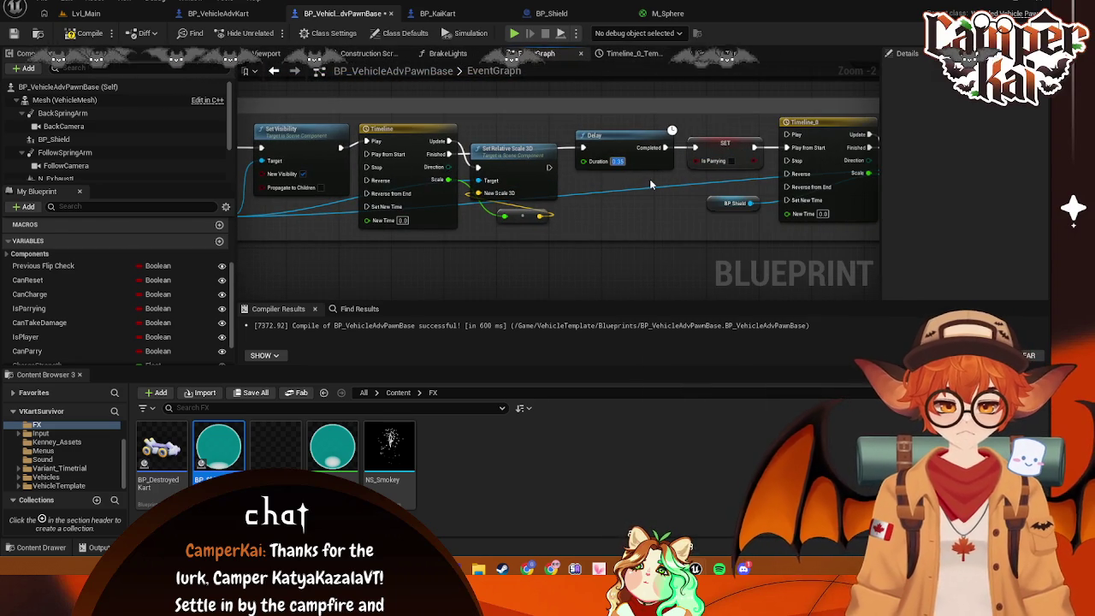
{"action": "key", "text": "Return"}
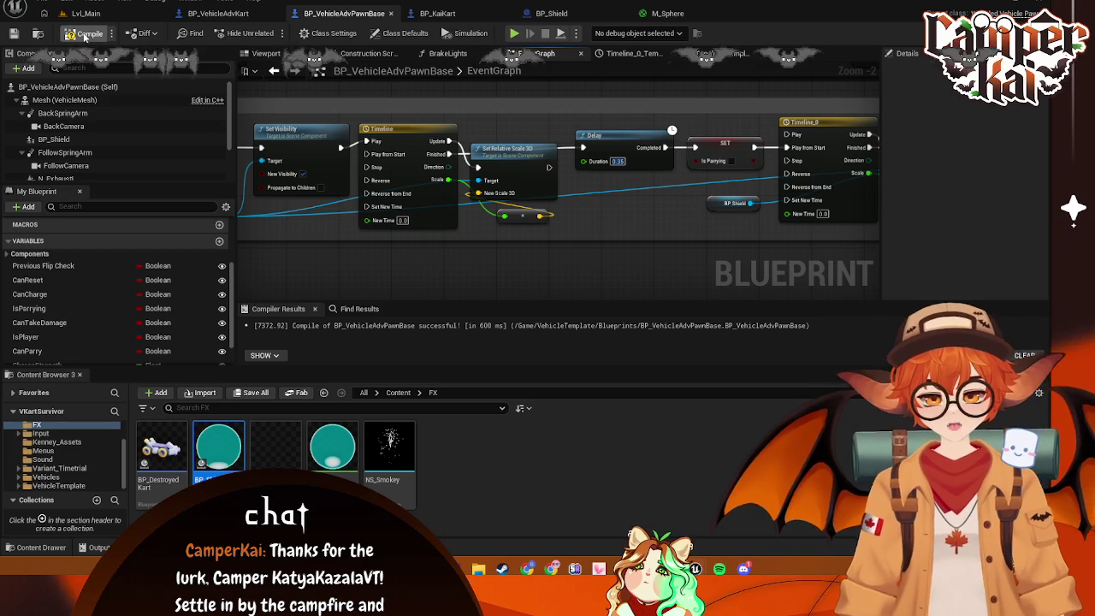
Playtest a Lvl_Main race, driving forward to check the 0.35 s parry timing, then return to the kart blueprints
{"action": "left_click", "coordinate": [85, 13]}
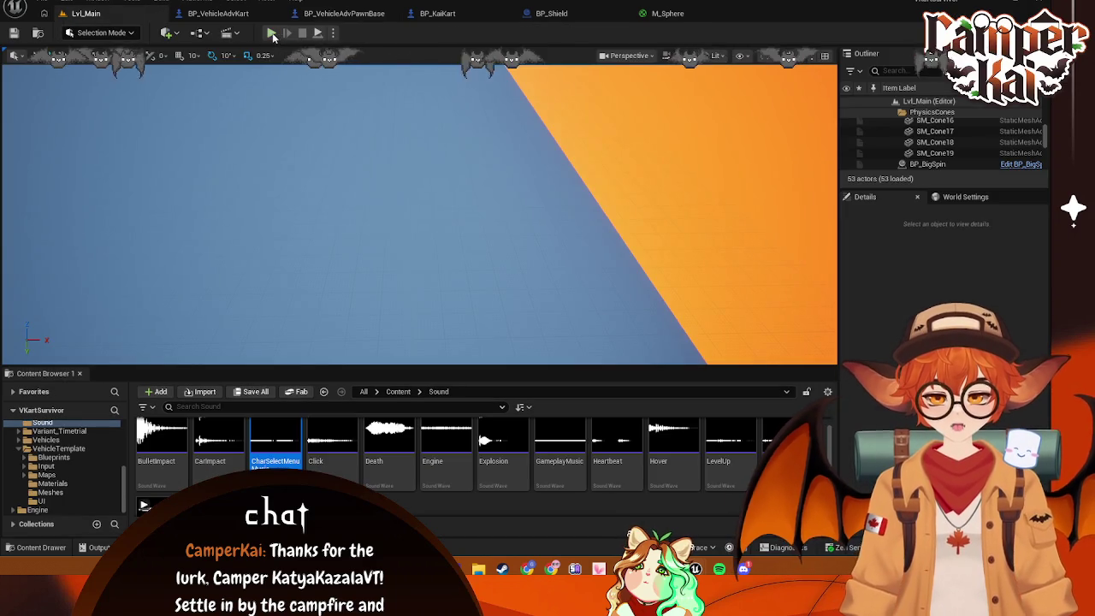
{"action": "key", "text": "alt+p"}
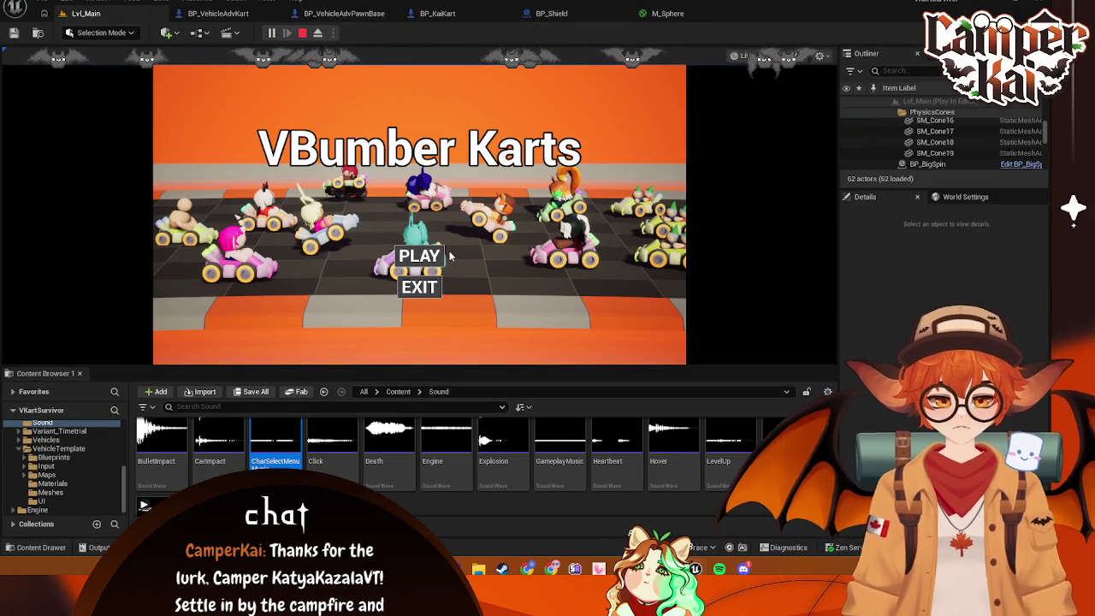
{"action": "left_click", "coordinate": [448, 256]}
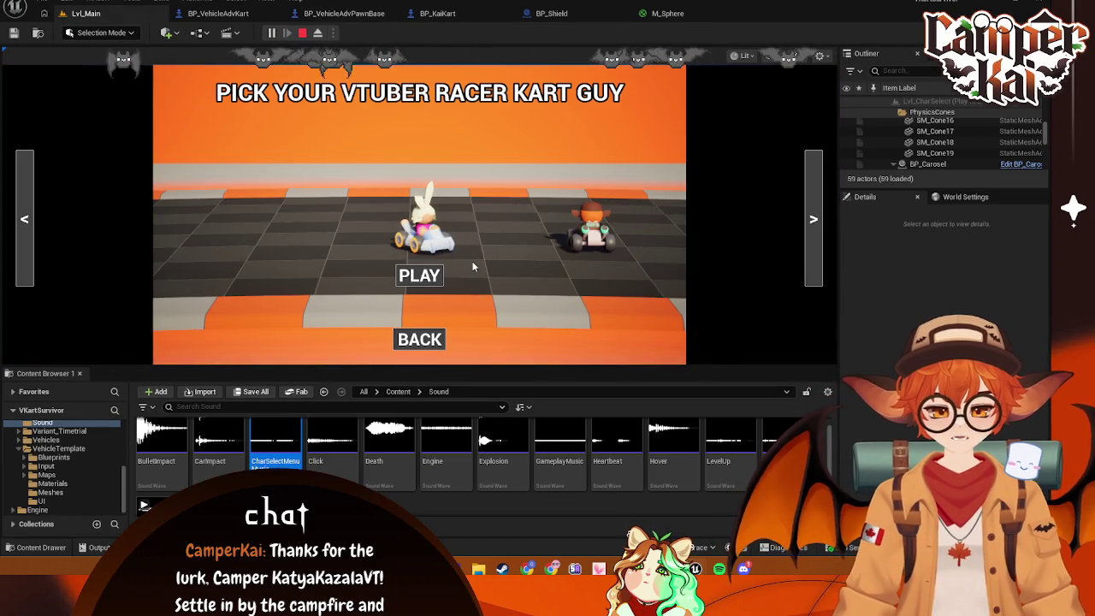
{"action": "left_click", "coordinate": [472, 267]}
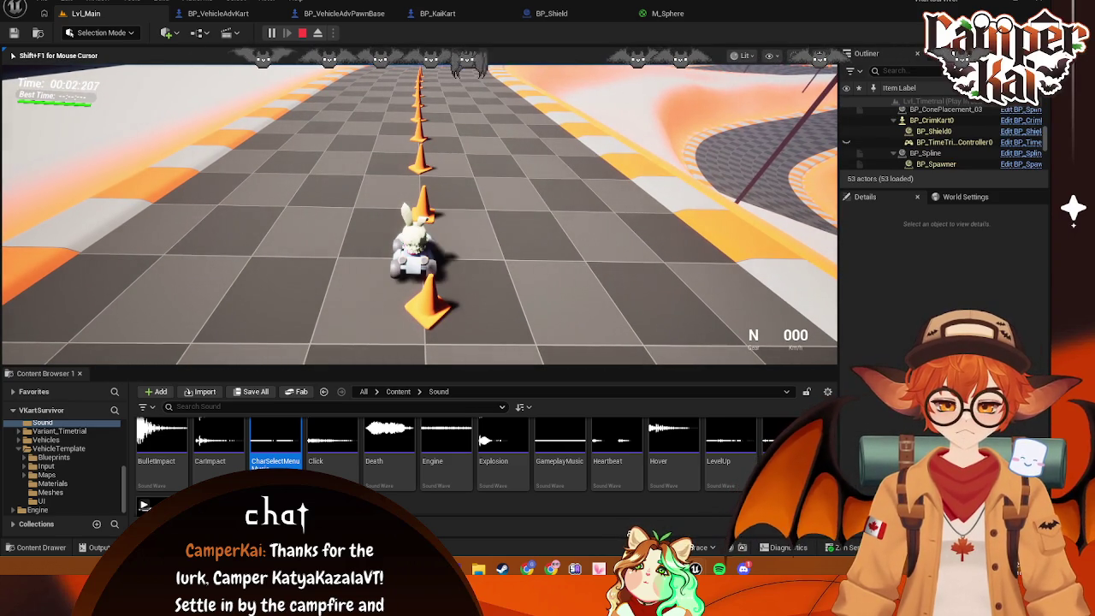
{"action": "key", "text": "w"}
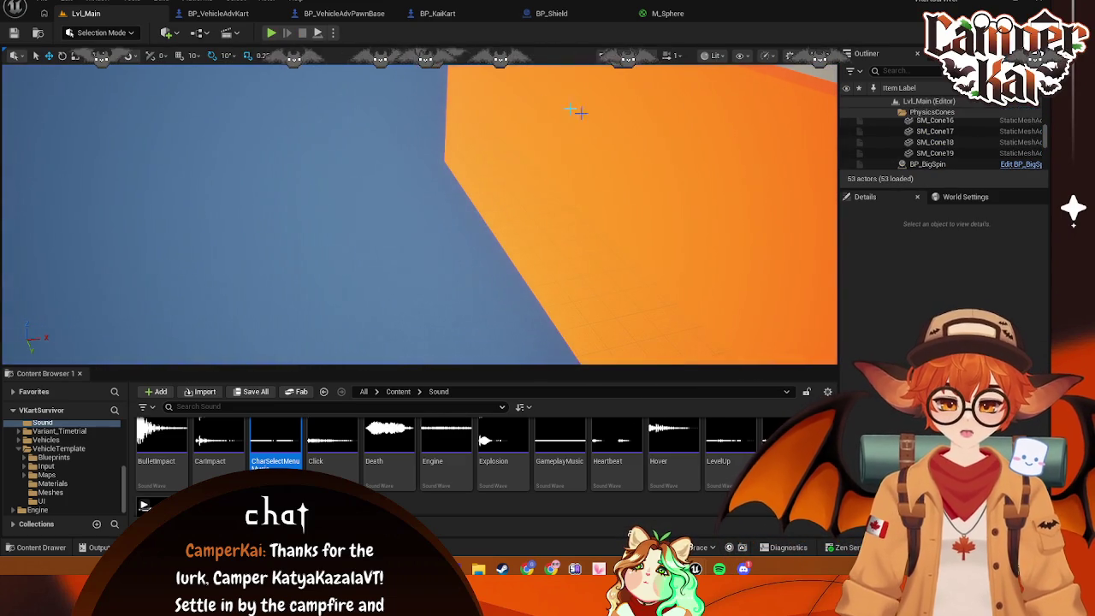
{"action": "left_click", "coordinate": [219, 13]}
{"action": "left_click", "coordinate": [343, 13]}
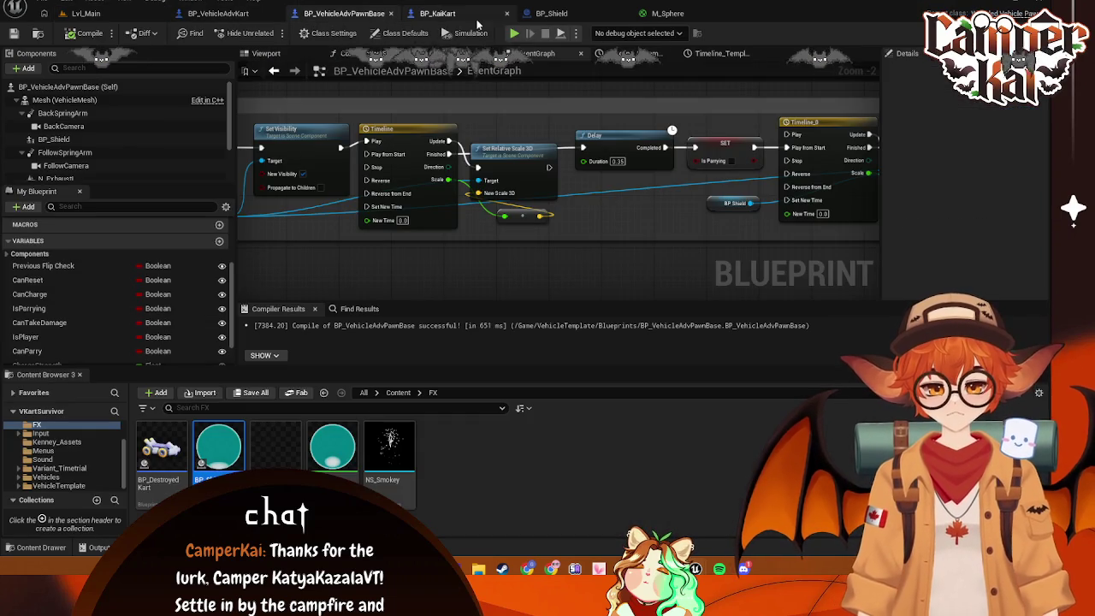
{"action": "mouse_move", "coordinate": [408, 274]}
{"action": "left_mouse_down"}
{"action": "mouse_move", "coordinate": [447, 311]}
{"action": "mouse_move", "coordinate": [426, 248]}
{"action": "mouse_move", "coordinate": [466, 285]}
{"action": "left_mouse_up"}
{"action": "mouse_move", "coordinate": [582, 92]}
{"action": "left_mouse_down"}
{"action": "mouse_move", "coordinate": [621, 218]}
{"action": "mouse_move", "coordinate": [648, 237]}
{"action": "left_mouse_up"}
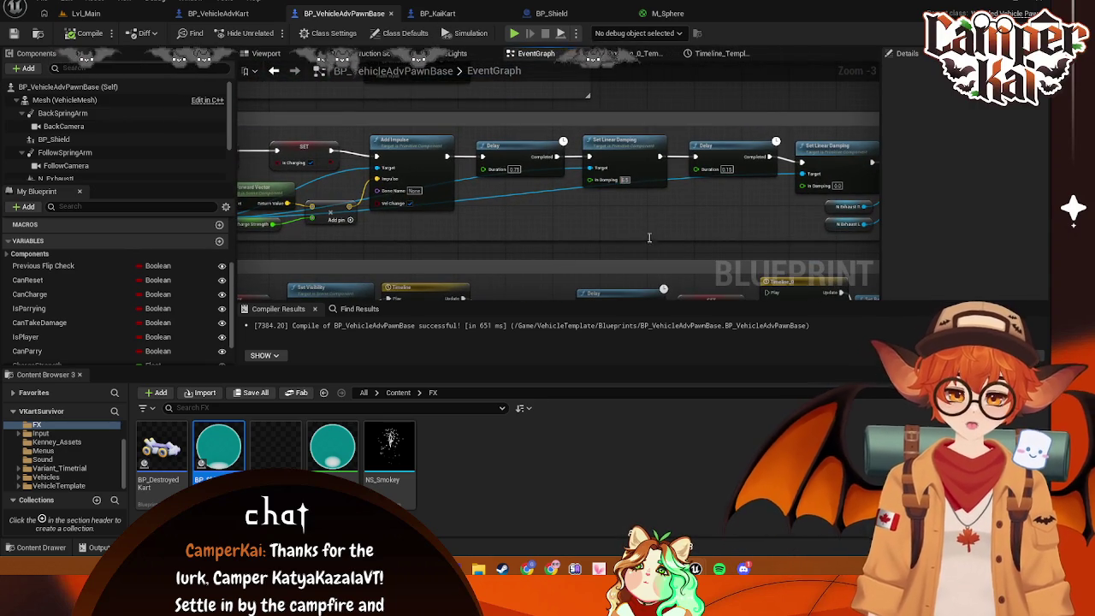
{"action": "left_click_drag", "start_coordinate": [655, 107], "coordinate": [656, 228]}
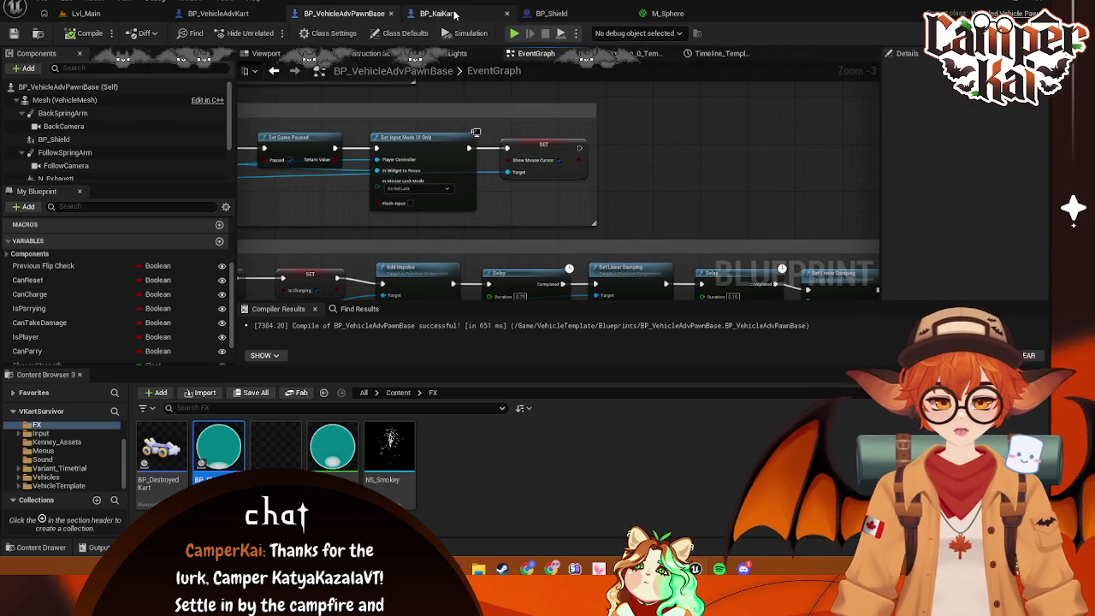
{"action": "left_click", "coordinate": [454, 14]}
{"action": "left_click", "coordinate": [550, 13]}
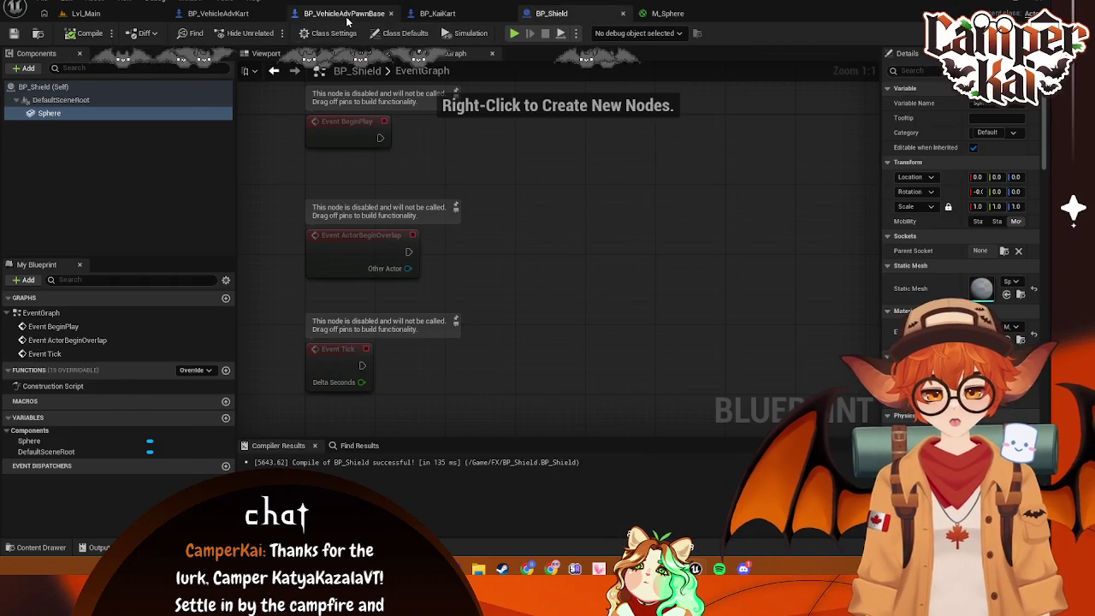
{"action": "left_click", "coordinate": [344, 13]}
{"action": "mouse_move", "coordinate": [513, 252]}
{"action": "left_mouse_down"}
{"action": "mouse_move", "coordinate": [572, 195]}
{"action": "mouse_move", "coordinate": [727, 202]}
{"action": "mouse_move", "coordinate": [706, 145]}
{"action": "left_mouse_up"}
{"action": "mouse_move", "coordinate": [650, 257]}
{"action": "left_mouse_down"}
{"action": "mouse_move", "coordinate": [634, 171]}
{"action": "mouse_move", "coordinate": [623, 179]}
{"action": "left_mouse_up"}
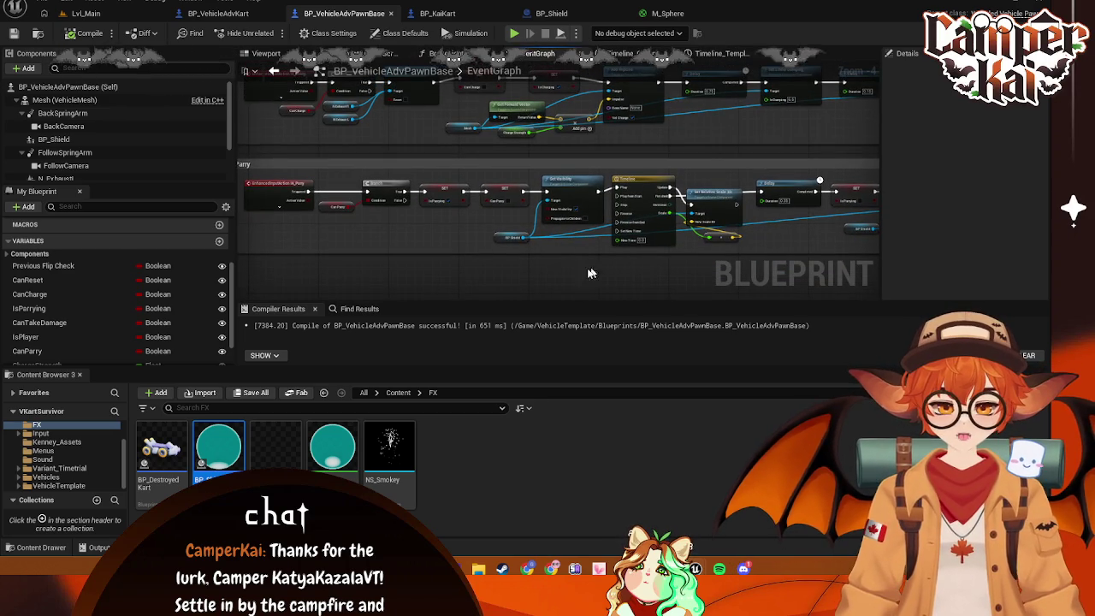
{"action": "left_click_drag", "start_coordinate": [575, 269], "coordinate": [569, 268]}
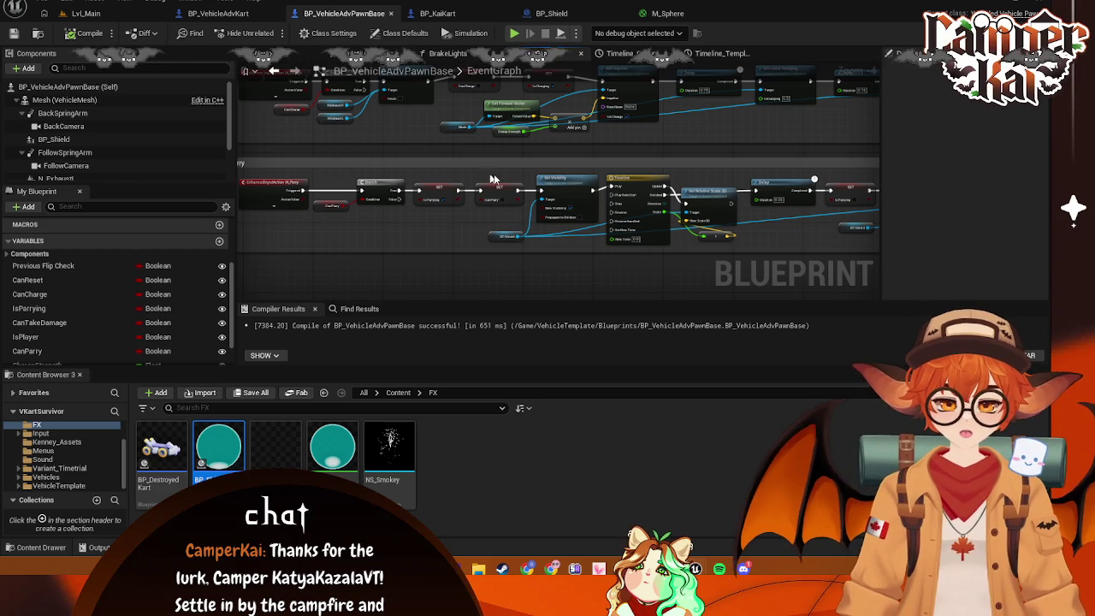
{"action": "scroll", "coordinate": [445, 295], "scroll_direction": "up", "scroll_amount": 1}
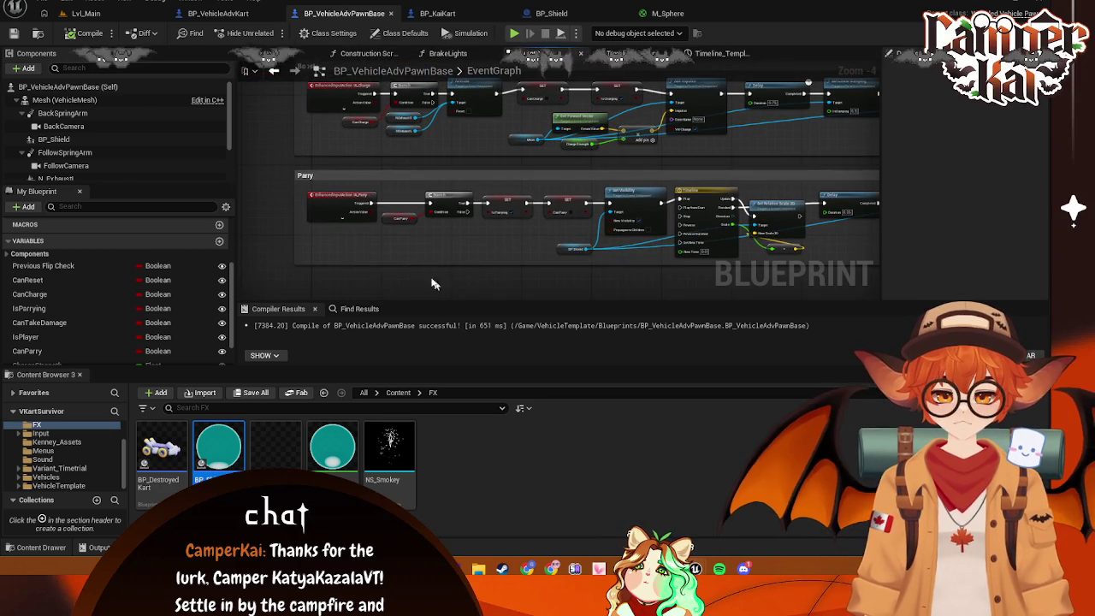
Add a custom event beside the Parry input event
{"action": "right_click", "coordinate": [326, 250]}
{"action": "type", "text": "cus"}
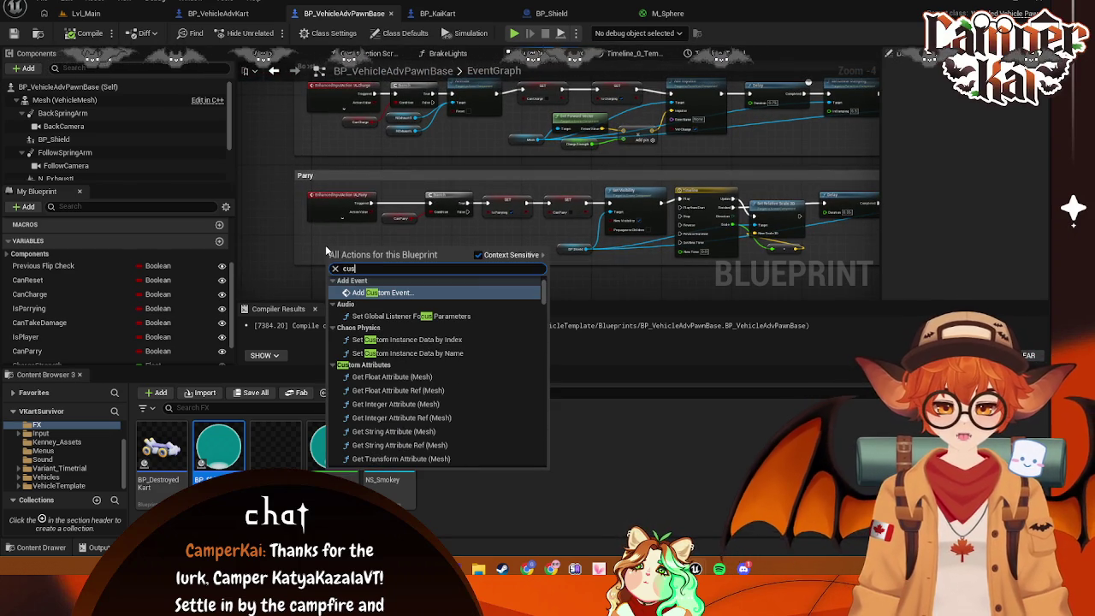
{"action": "left_click", "coordinate": [380, 293]}
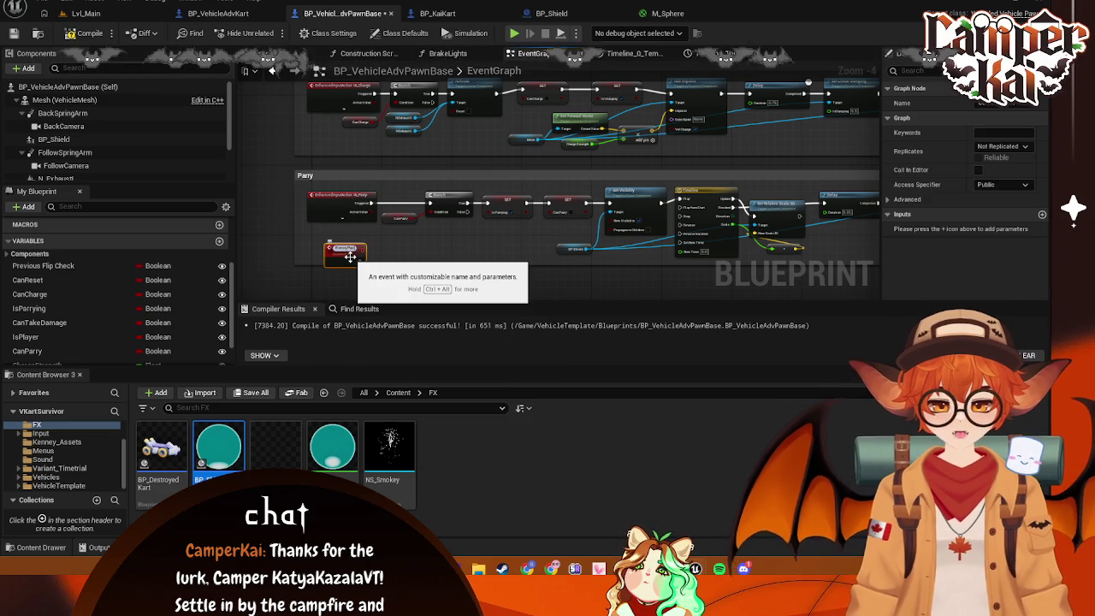
{"action": "mouse_move", "coordinate": [350, 257]}
{"action": "left_mouse_down"}
{"action": "mouse_move", "coordinate": [340, 246]}
{"action": "mouse_move", "coordinate": [430, 214]}
{"action": "mouse_move", "coordinate": [429, 204]}
{"action": "left_mouse_up"}
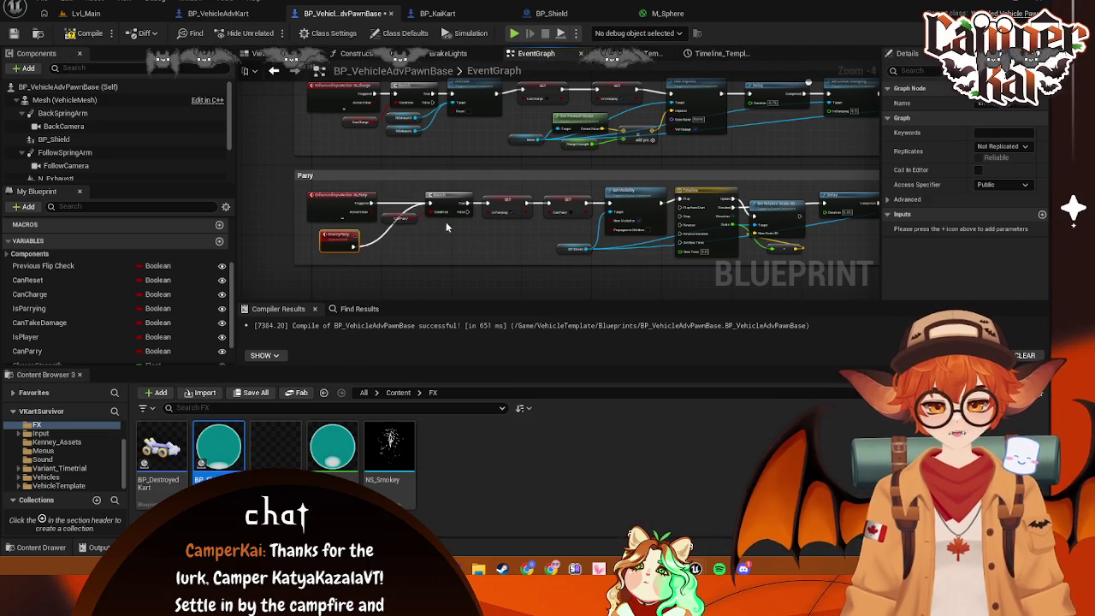
{"action": "scroll", "coordinate": [385, 239], "scroll_direction": "up", "scroll_amount": 3}
Add an EnemyBoost custom event under the Boost input event
{"action": "right_click", "coordinate": [301, 257]}
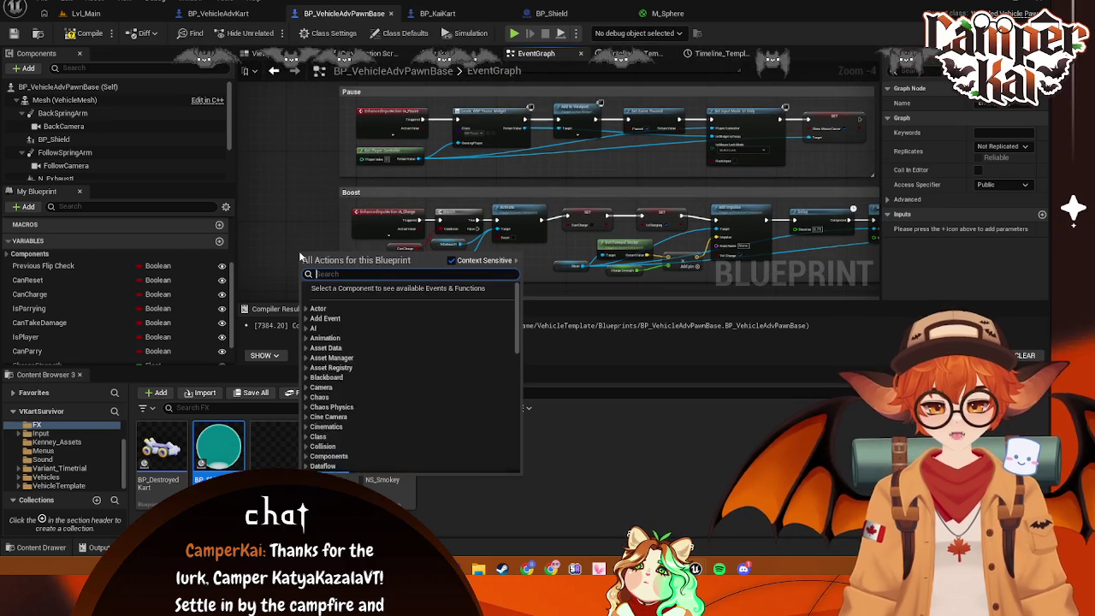
{"action": "type", "text": "custom"}
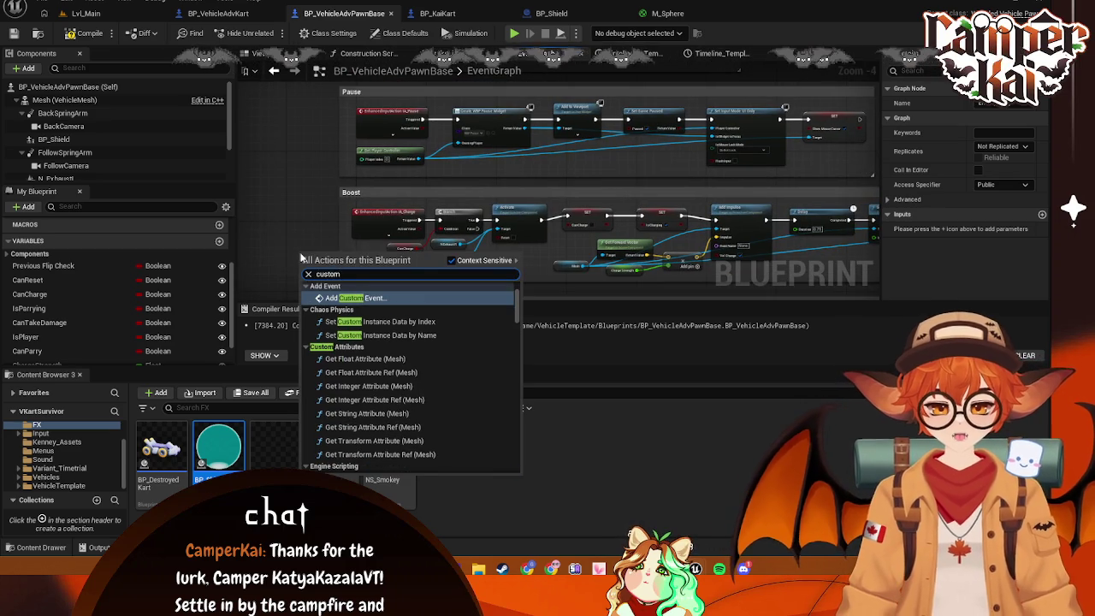
{"action": "left_click", "coordinate": [363, 299]}
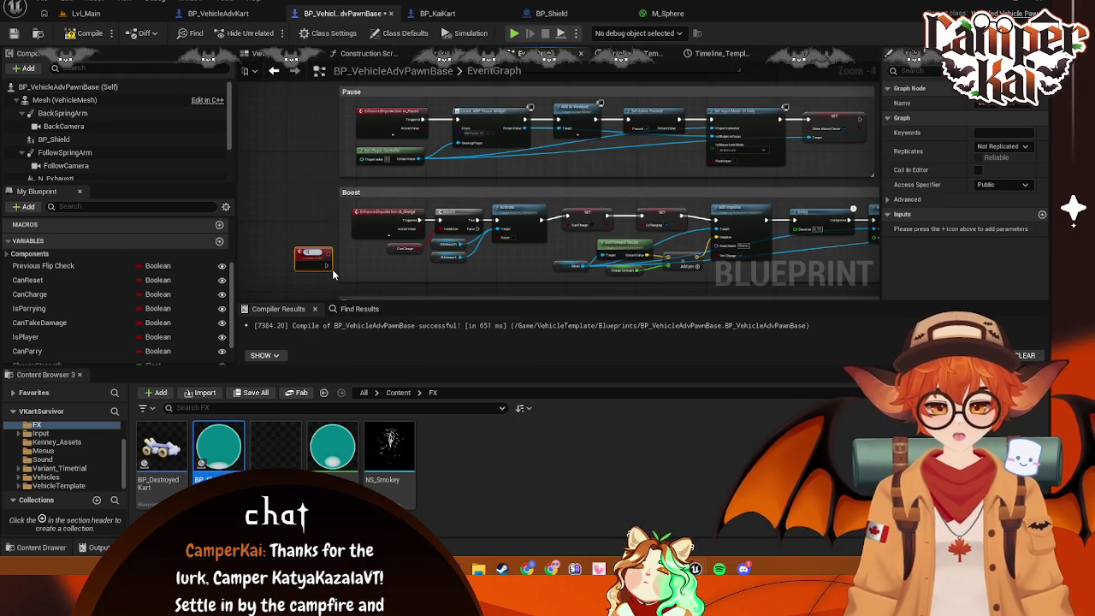
{"action": "key", "text": "Return"}
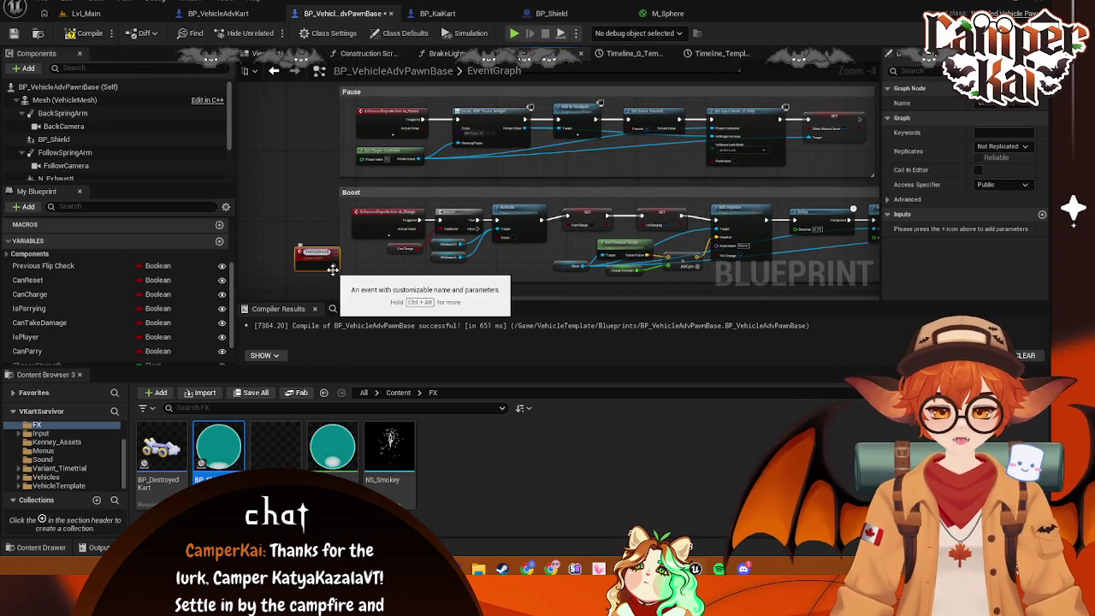
{"action": "left_click_drag", "start_coordinate": [332, 271], "coordinate": [388, 274]}
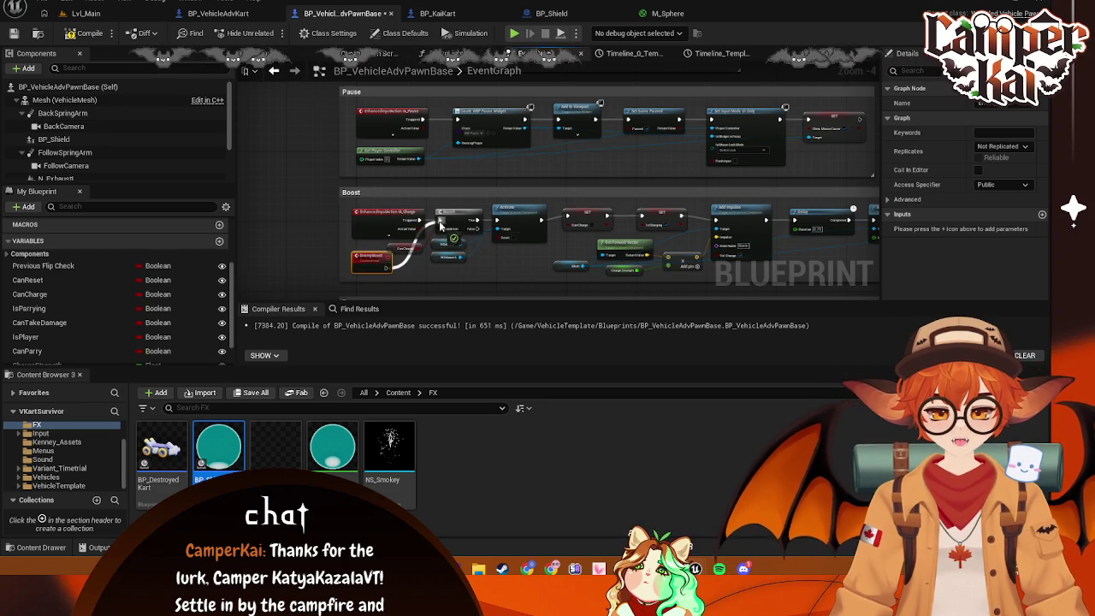
{"action": "scroll", "coordinate": [385, 273], "scroll_direction": "up", "scroll_amount": 3}
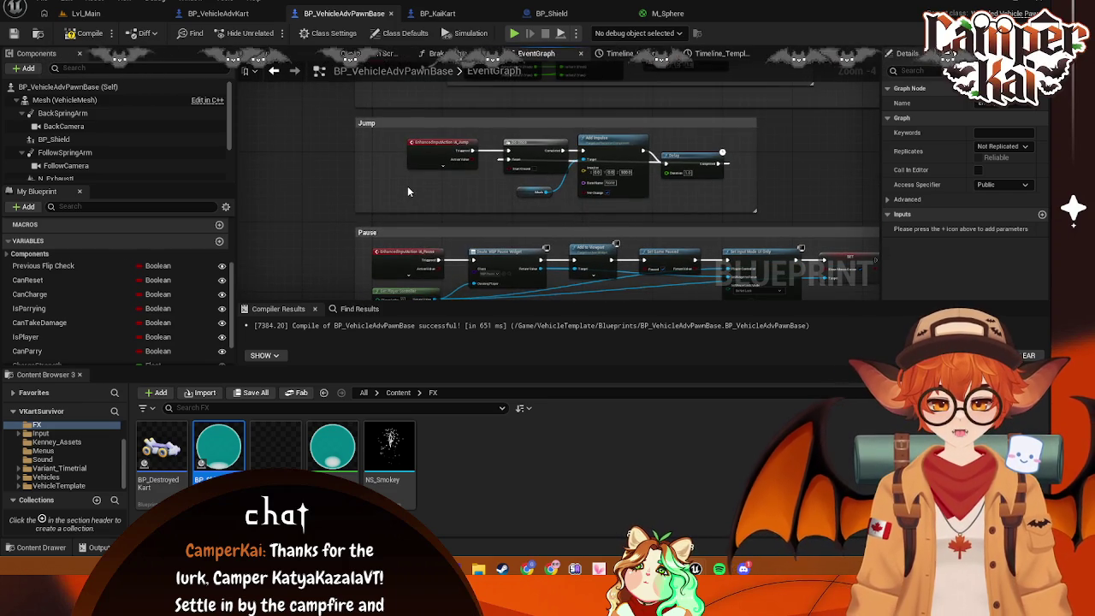
Add an EnemyJump custom event and connect it to the Jump group's Do Once node
{"action": "right_click", "coordinate": [407, 187]}
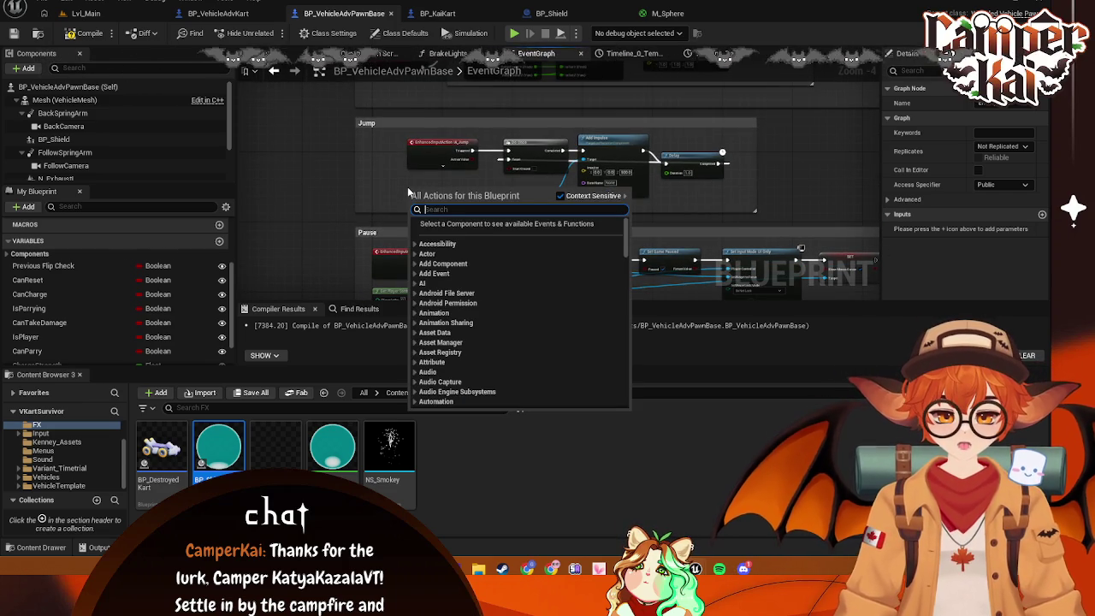
{"action": "type", "text": "Custo"}
{"action": "left_click", "coordinate": [470, 234]}
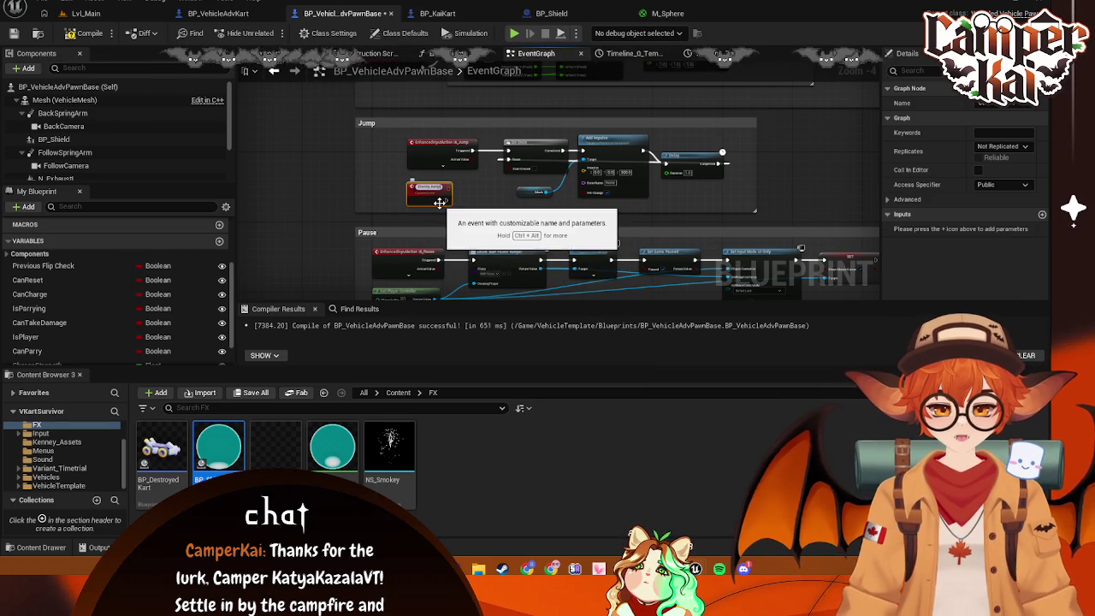
{"action": "scroll", "coordinate": [439, 208], "scroll_direction": "up", "scroll_amount": 2}
{"action": "left_click_drag", "start_coordinate": [443, 197], "coordinate": [545, 136]}
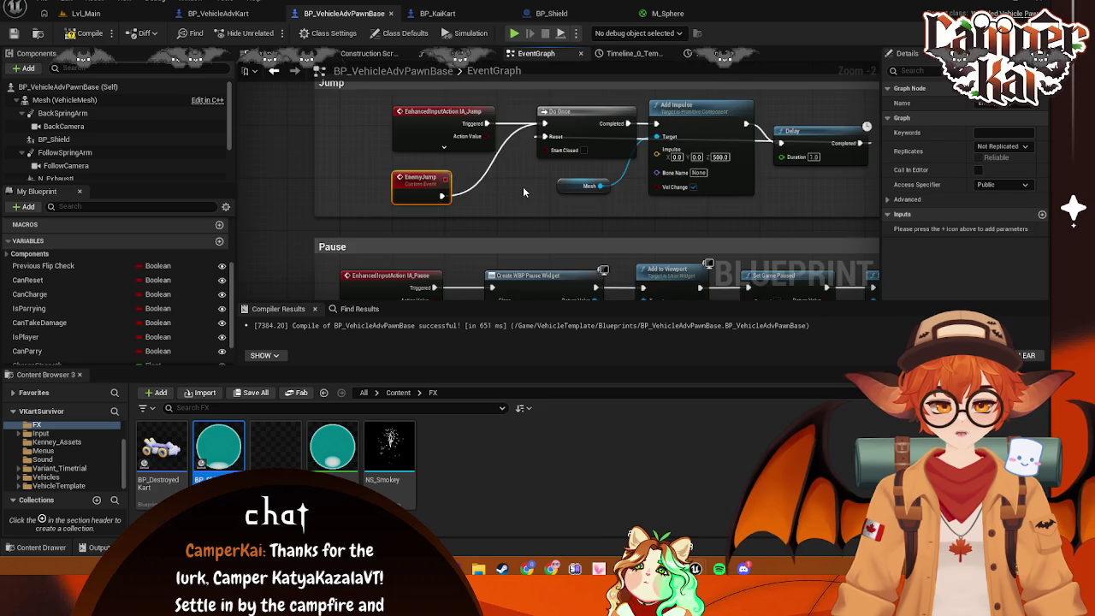
{"action": "scroll", "coordinate": [524, 191], "scroll_direction": "down", "scroll_amount": 3}
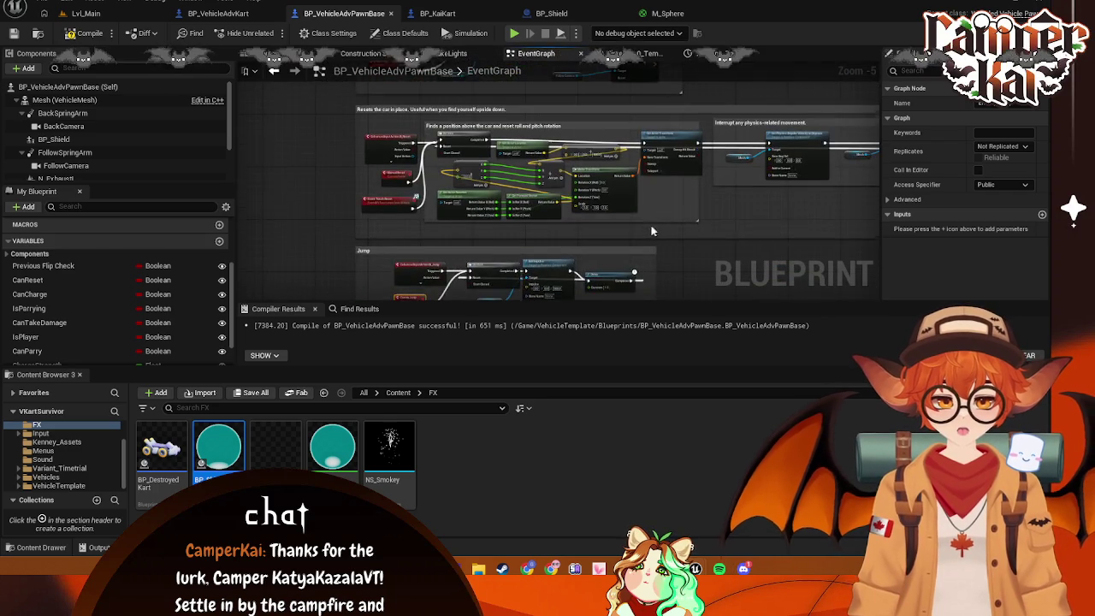
{"action": "scroll", "coordinate": [500, 183], "scroll_direction": "up", "scroll_amount": 1}
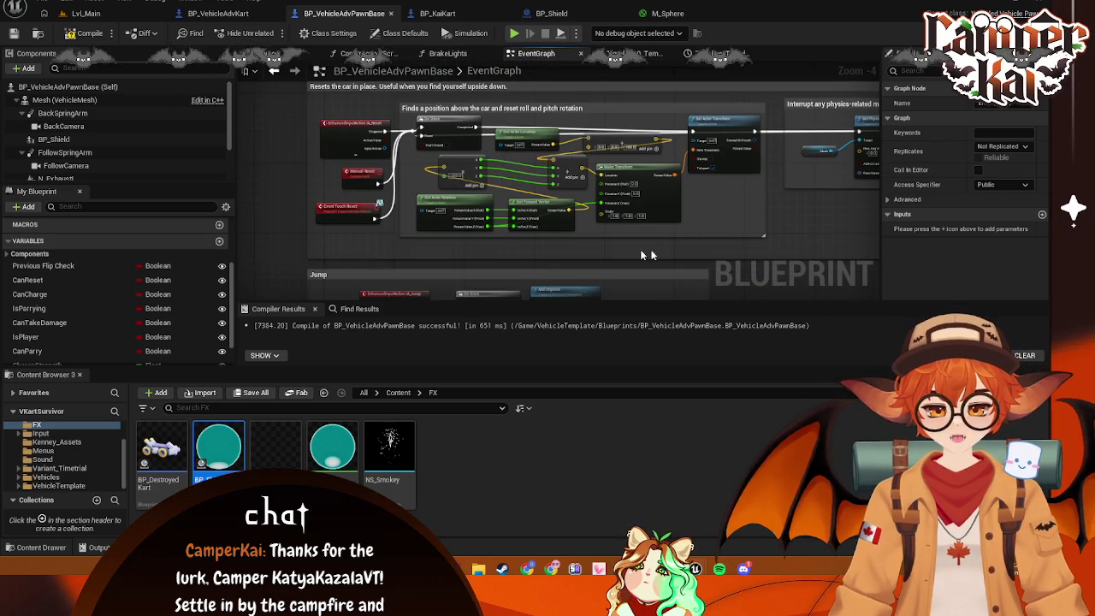
{"action": "scroll", "coordinate": [676, 154], "scroll_direction": "down", "scroll_amount": 2}
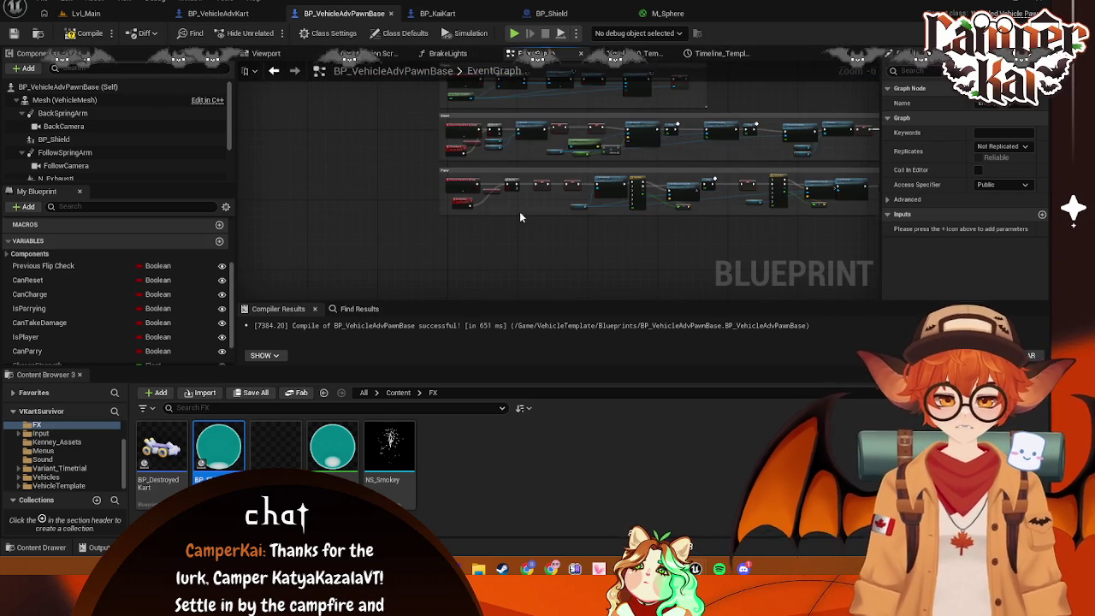
{"action": "scroll", "coordinate": [522, 217], "scroll_direction": "up", "scroll_amount": 2}
{"action": "left_click_drag", "start_coordinate": [567, 231], "coordinate": [359, 245]}
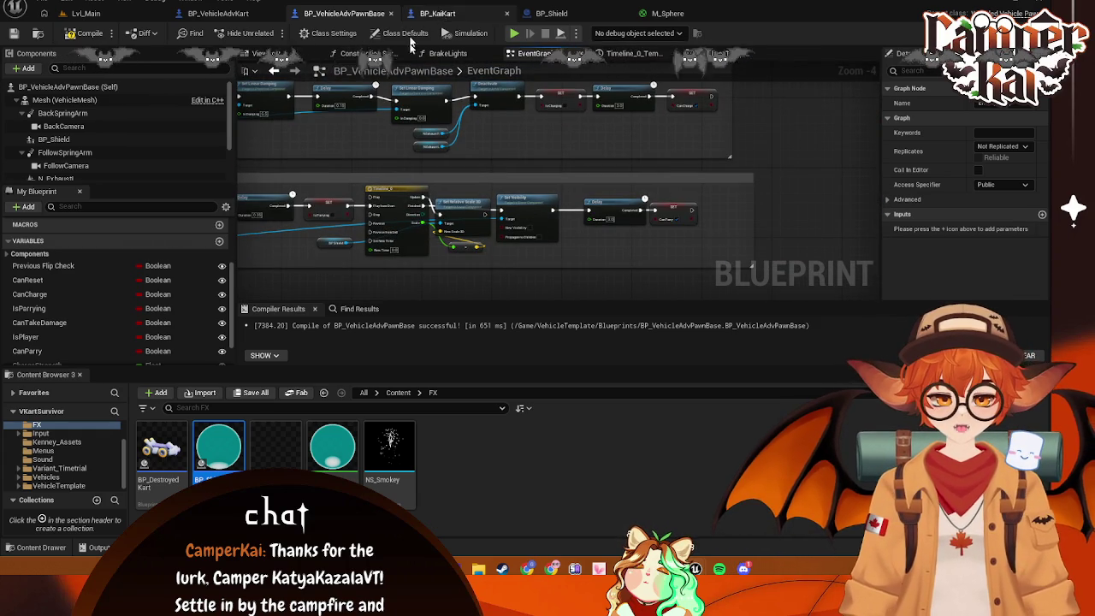
{"action": "left_click", "coordinate": [243, 15]}
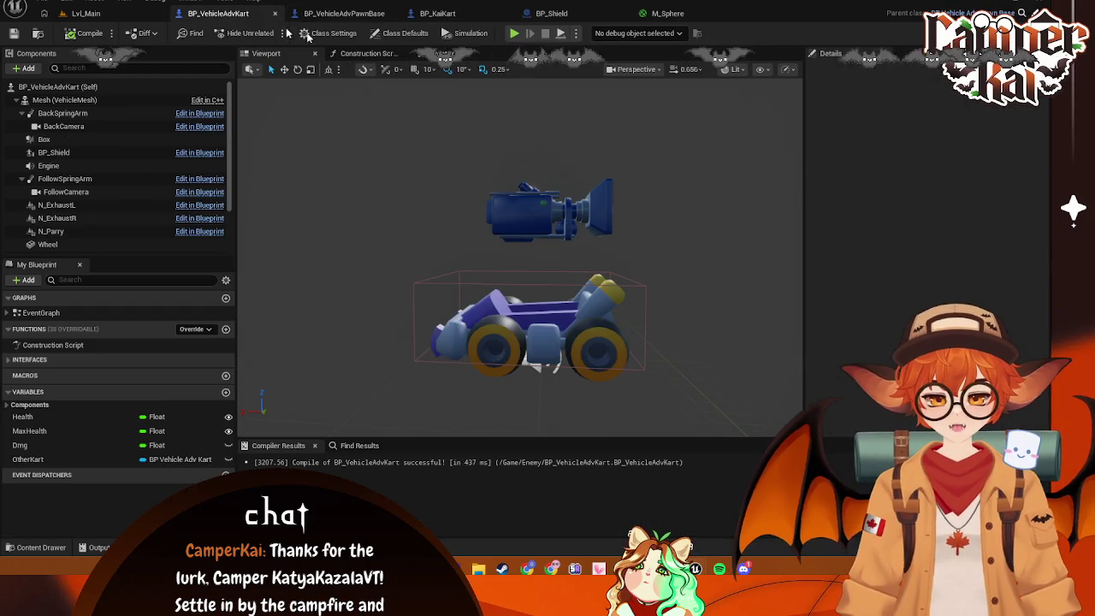
Wrap the kart's overlap damage nodes in a new comment box
{"action": "left_click", "coordinate": [454, 53]}
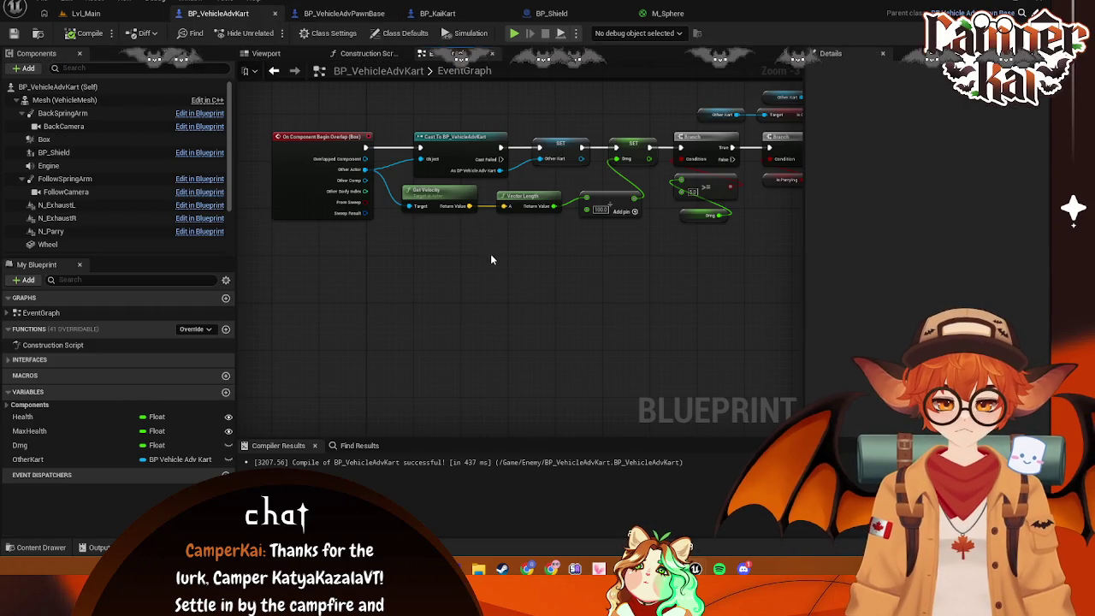
{"action": "scroll", "coordinate": [490, 253], "scroll_direction": "up", "scroll_amount": 1}
{"action": "left_click_drag", "start_coordinate": [592, 278], "coordinate": [436, 305]}
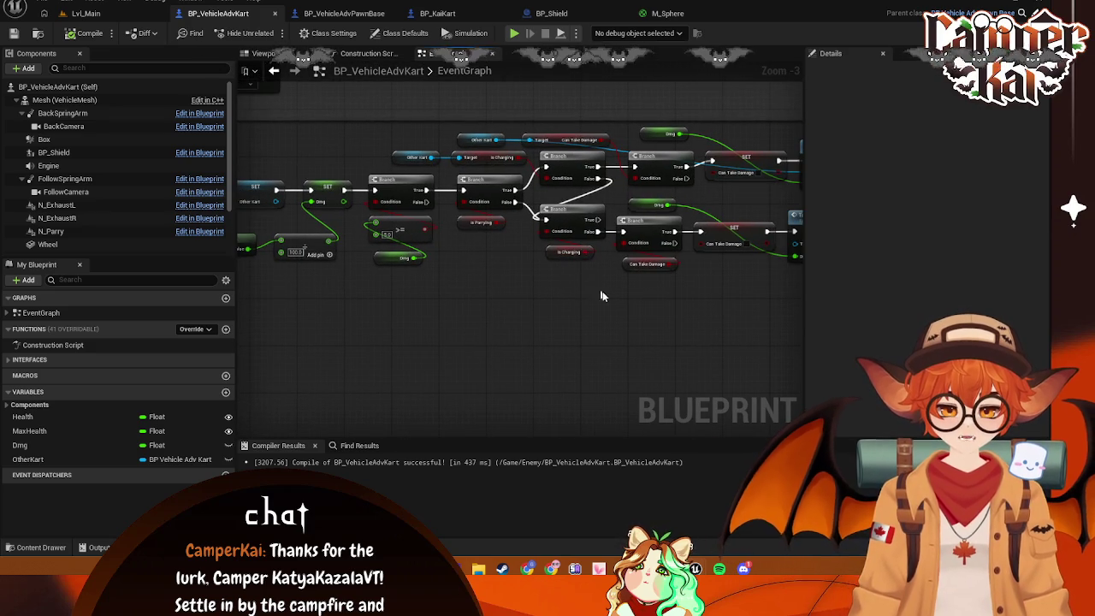
{"action": "left_click_drag", "start_coordinate": [579, 286], "coordinate": [531, 319]}
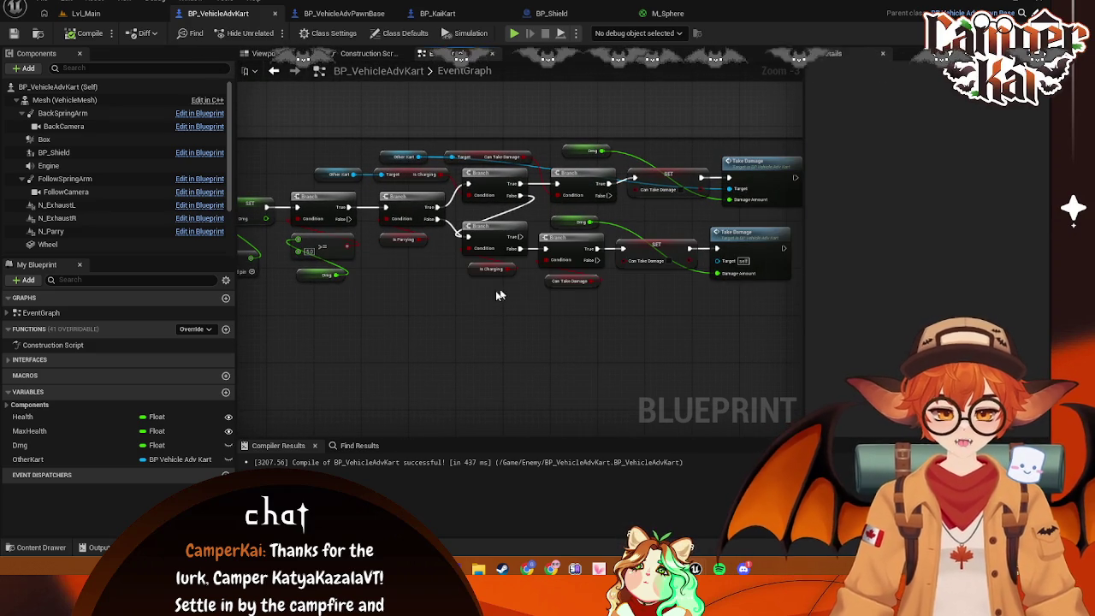
{"action": "scroll", "coordinate": [633, 295], "scroll_direction": "down", "scroll_amount": 1}
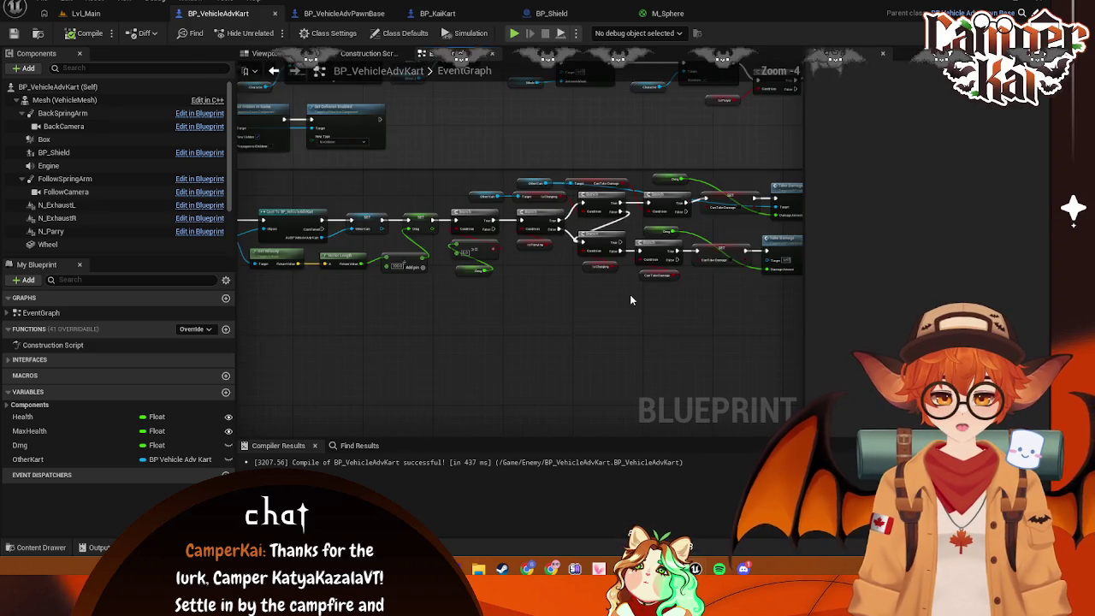
{"action": "mouse_move", "coordinate": [718, 223]}
{"action": "left_mouse_down"}
{"action": "mouse_move", "coordinate": [257, 172]}
{"action": "mouse_move", "coordinate": [274, 171]}
{"action": "mouse_move", "coordinate": [263, 181]}
{"action": "left_mouse_up"}
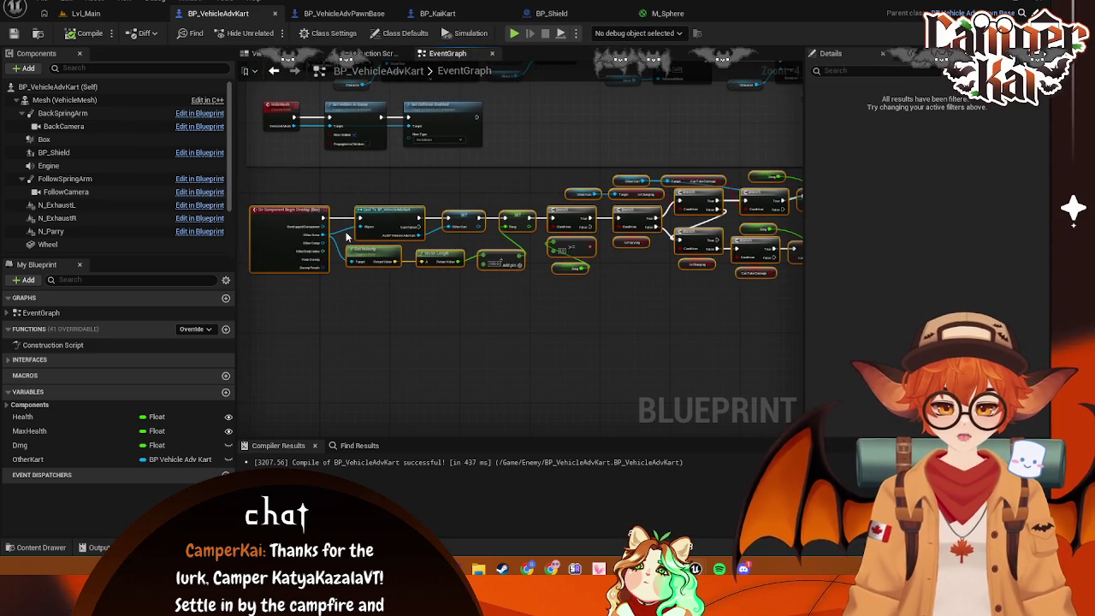
{"action": "key", "text": "c"}
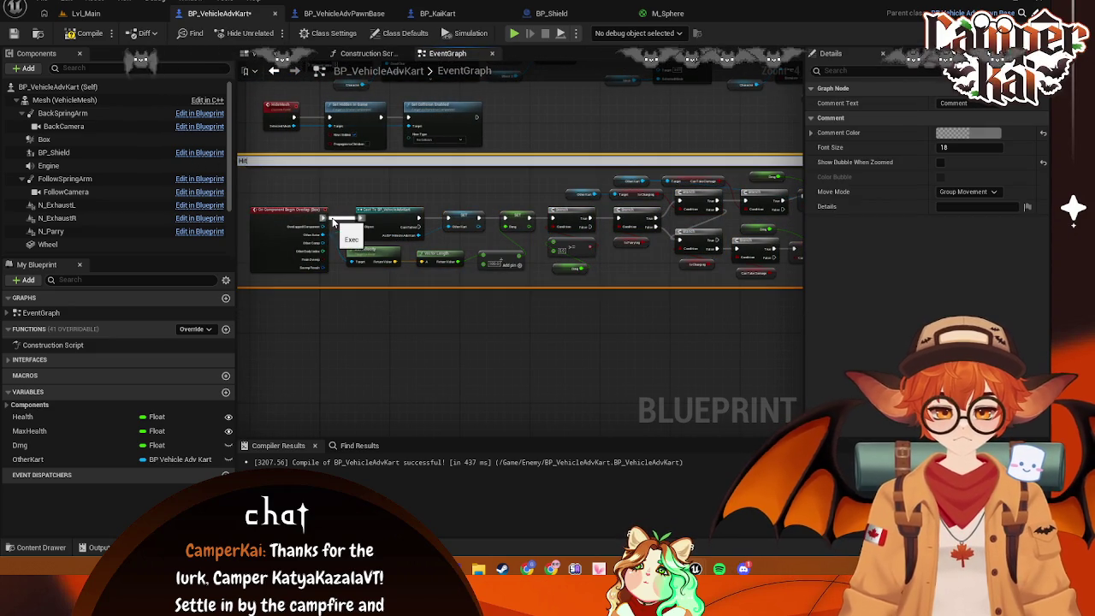
{"action": "left_click", "coordinate": [309, 203]}
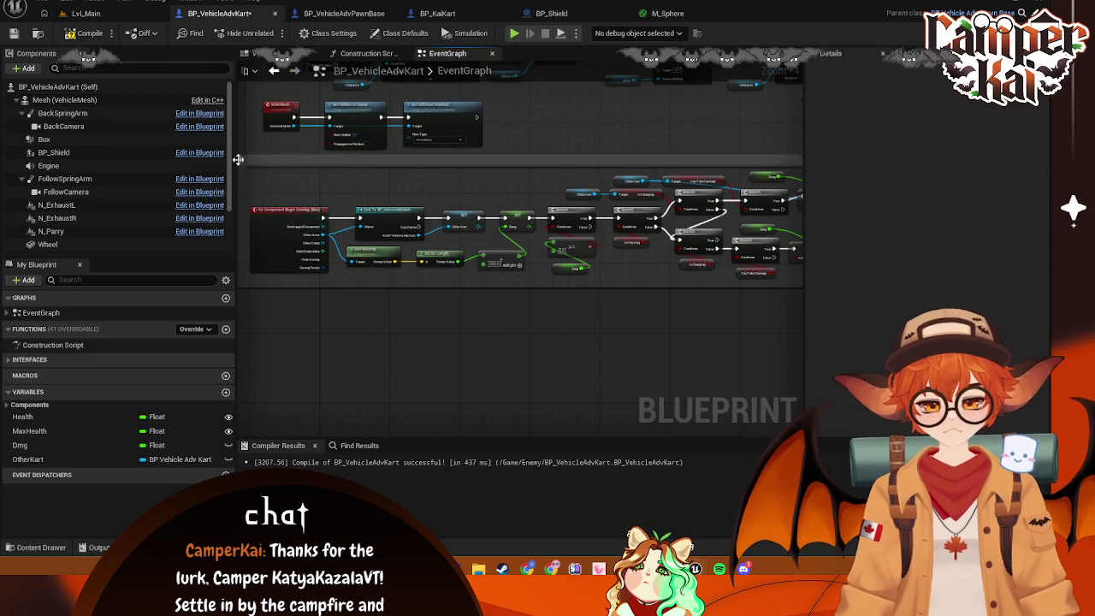
Nudge the Hit comment group down-right and bring the Death and Take Damage sections into view
{"action": "left_click_drag", "start_coordinate": [238, 162], "coordinate": [354, 215]}
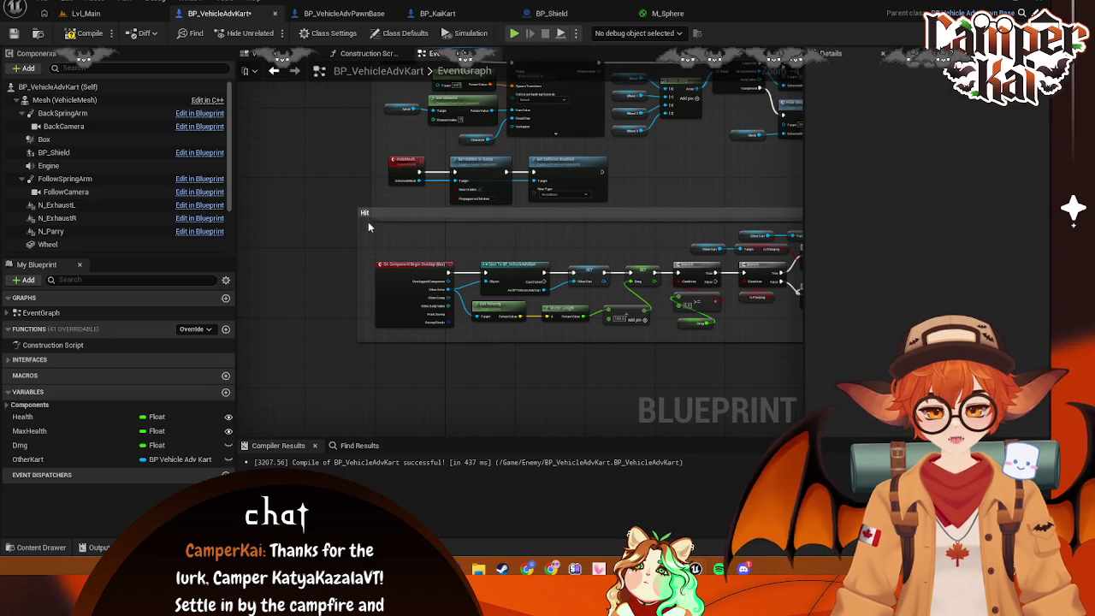
{"action": "left_click", "coordinate": [392, 213]}
{"action": "left_click_drag", "start_coordinate": [392, 213], "coordinate": [408, 238]}
{"action": "left_click_drag", "start_coordinate": [538, 238], "coordinate": [500, 244]}
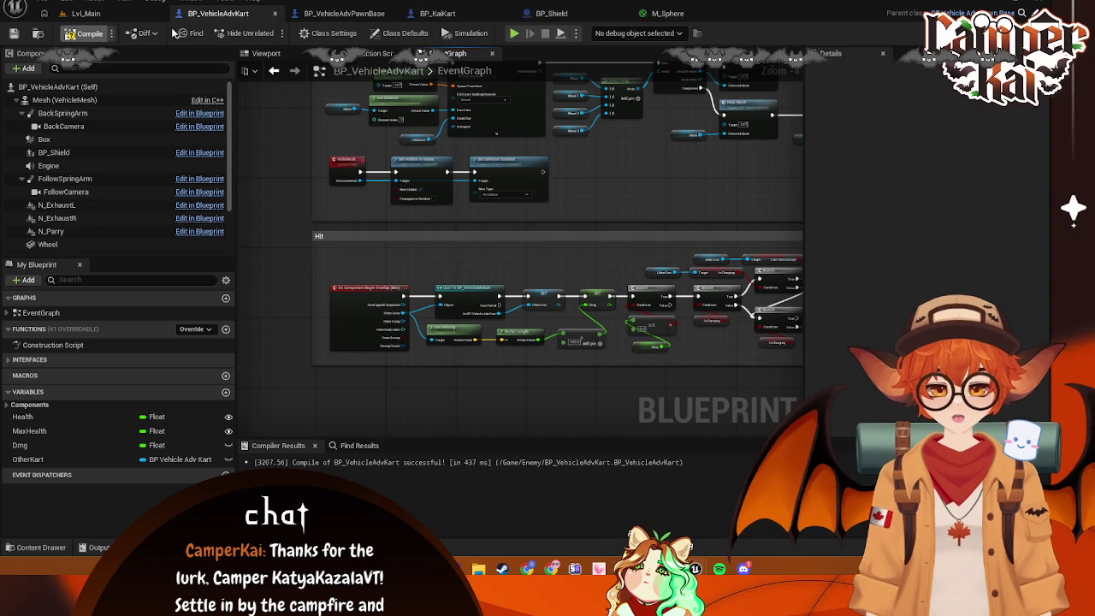
{"action": "scroll", "coordinate": [525, 176], "scroll_direction": "up", "scroll_amount": 2}
{"action": "left_click_drag", "start_coordinate": [525, 176], "coordinate": [576, 339]}
{"action": "scroll", "coordinate": [587, 254], "scroll_direction": "down", "scroll_amount": 1}
{"action": "mouse_move", "coordinate": [587, 254]}
{"action": "left_mouse_down"}
{"action": "mouse_move", "coordinate": [525, 333]}
{"action": "mouse_move", "coordinate": [634, 327]}
{"action": "left_mouse_up"}
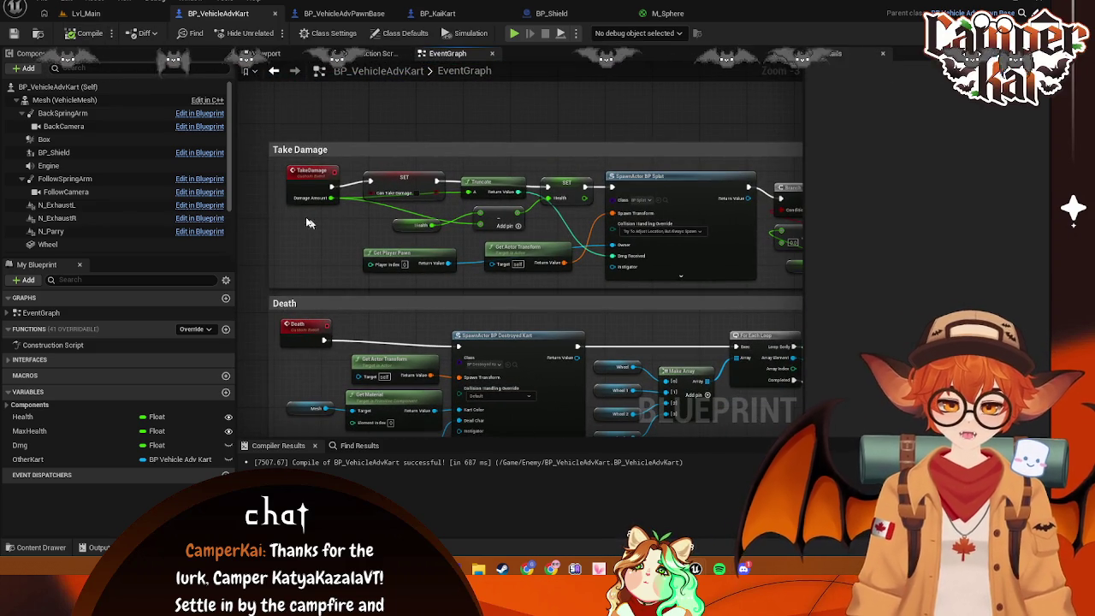
{"action": "mouse_move", "coordinate": [261, 128]}
{"action": "left_mouse_down"}
{"action": "mouse_move", "coordinate": [295, 188]}
{"action": "mouse_move", "coordinate": [795, 293]}
{"action": "left_mouse_up"}
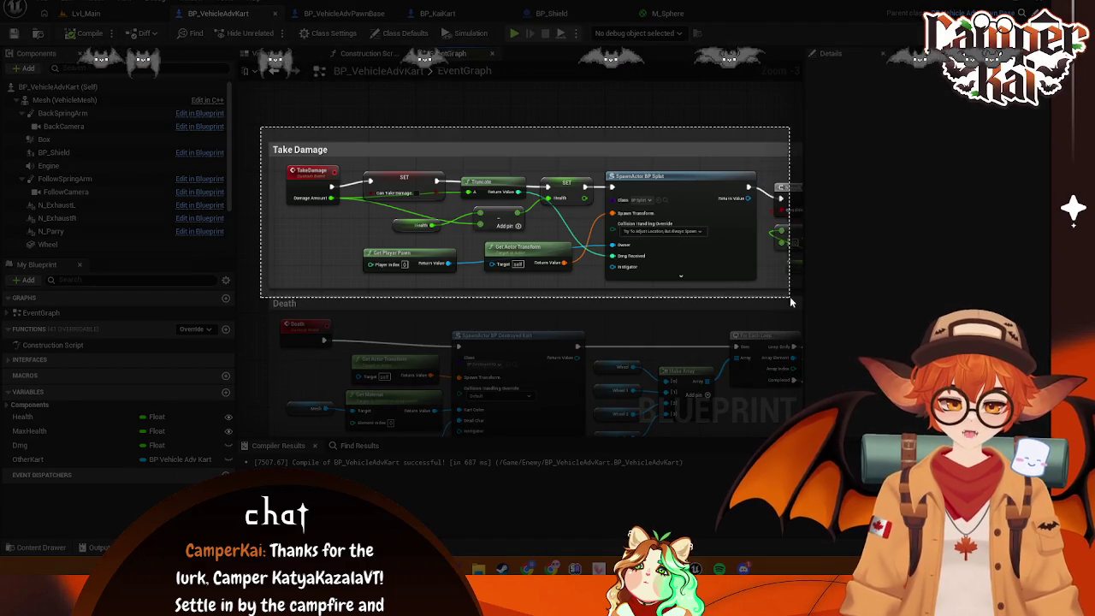
{"action": "left_click", "coordinate": [404, 315]}
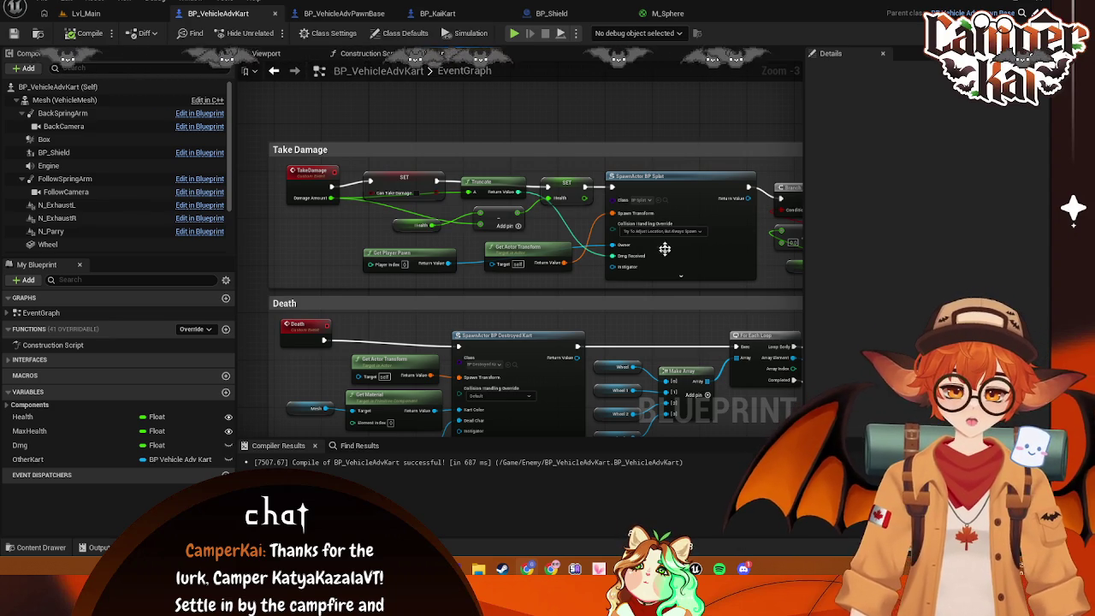
{"action": "left_click_drag", "start_coordinate": [596, 285], "coordinate": [571, 283]}
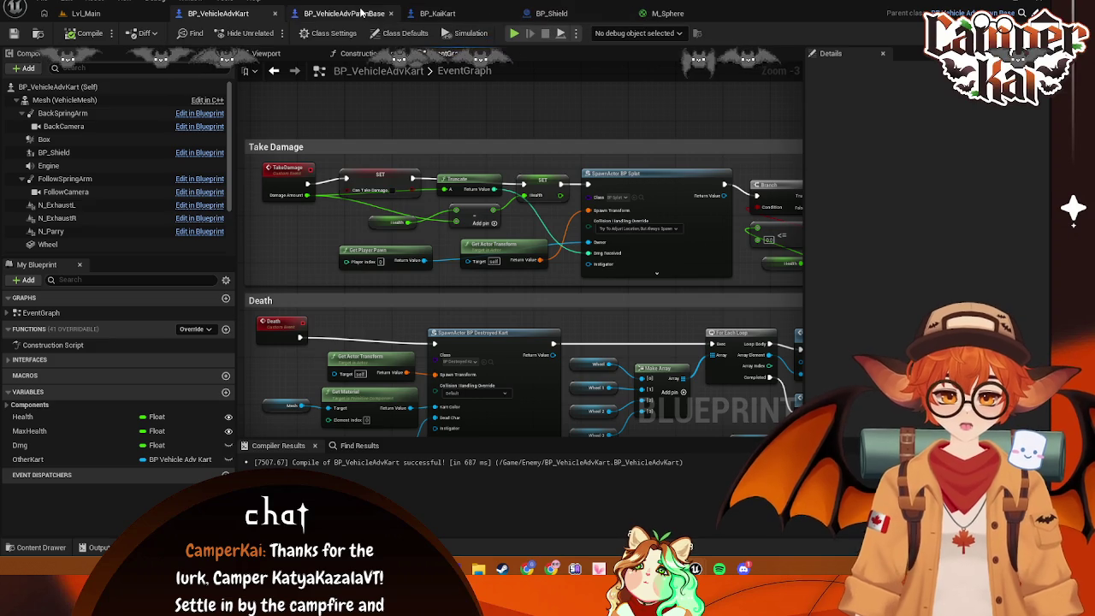
{"action": "key", "text": "ctrl+Tab"}
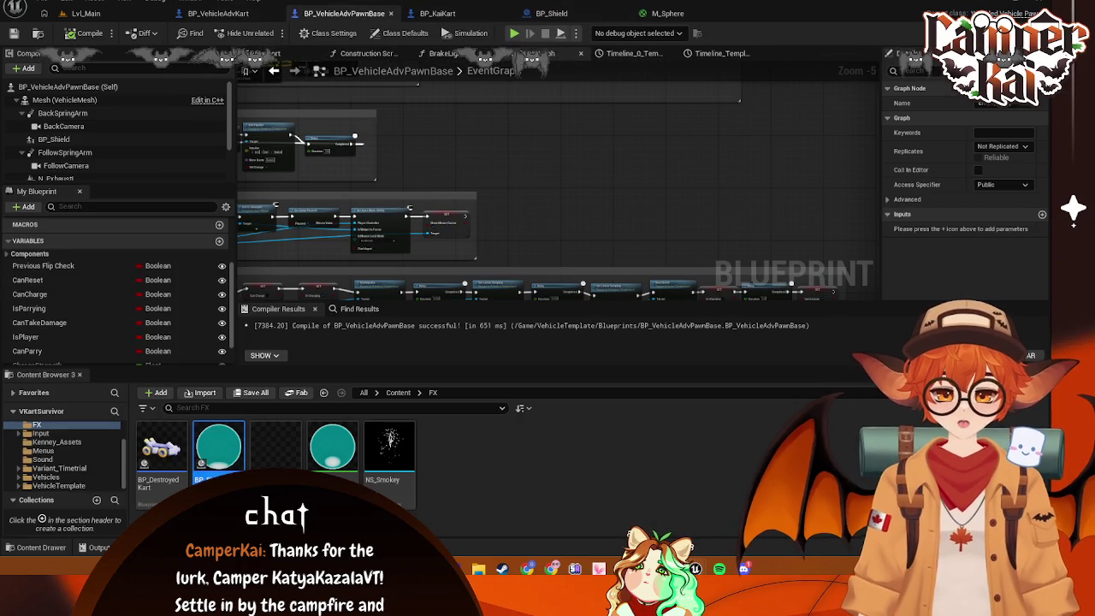
Browse to Variant_Timetrial's UI folder and open the UI_HitSplat widget's event graph
{"action": "scroll", "coordinate": [73, 457], "scroll_direction": "up", "scroll_amount": 2}
{"action": "scroll", "coordinate": [73, 458], "scroll_direction": "down", "scroll_amount": 2}
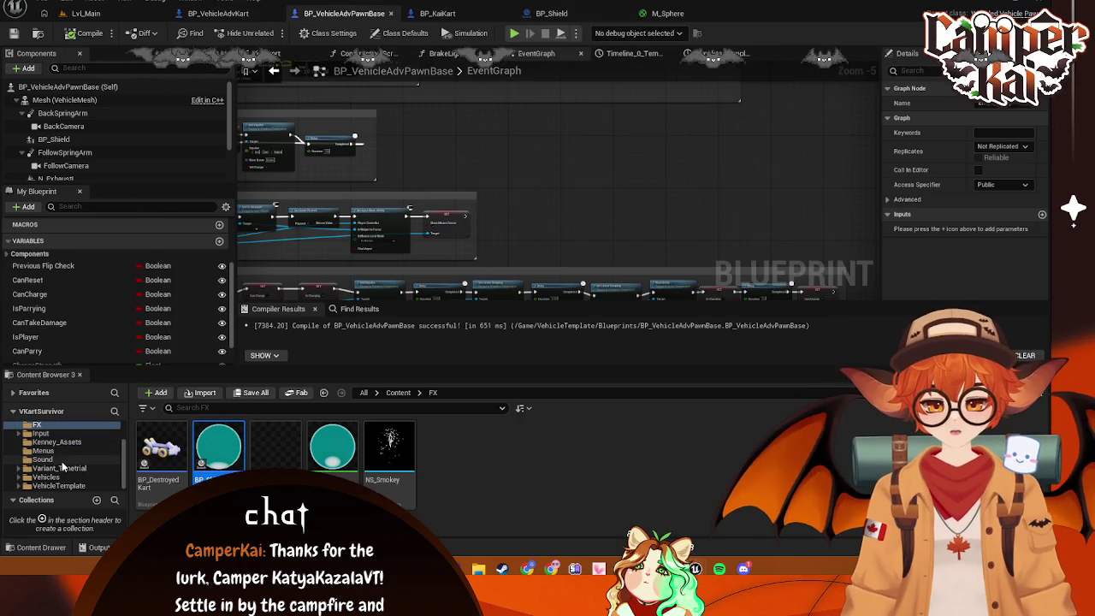
{"action": "left_click", "coordinate": [59, 467]}
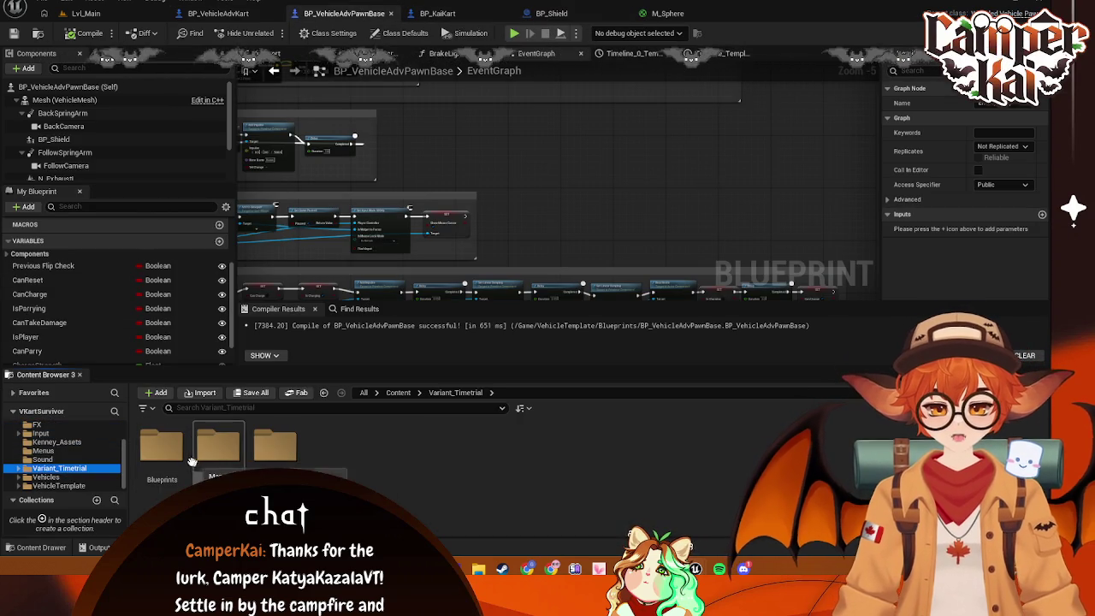
{"action": "double_click", "coordinate": [218, 445]}
{"action": "left_click", "coordinate": [54, 476]}
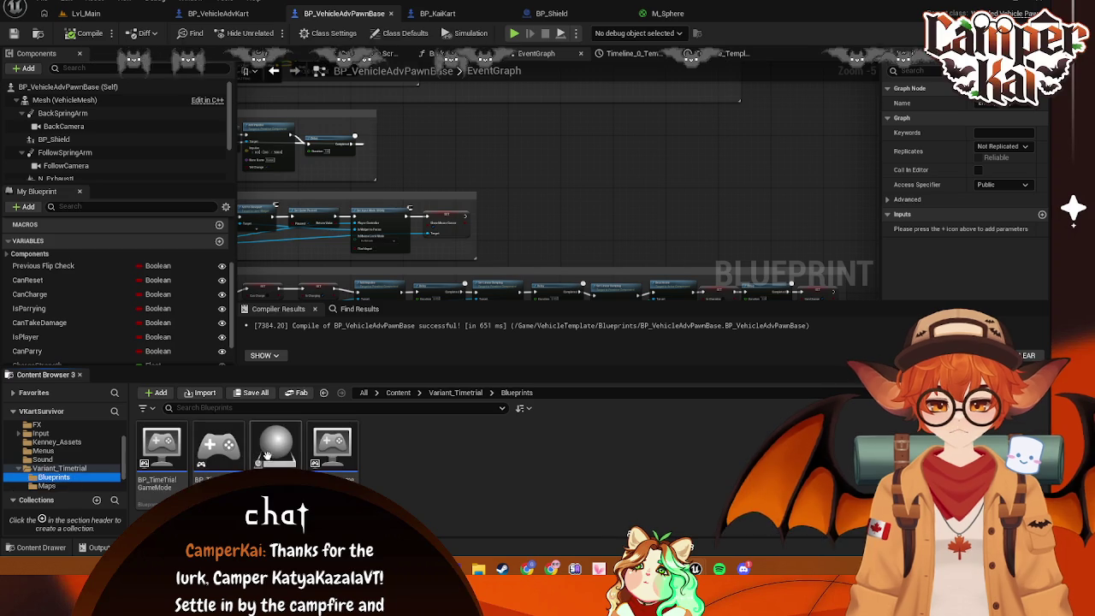
{"action": "scroll", "coordinate": [55, 473], "scroll_direction": "down", "scroll_amount": 2}
{"action": "left_click", "coordinate": [41, 468]}
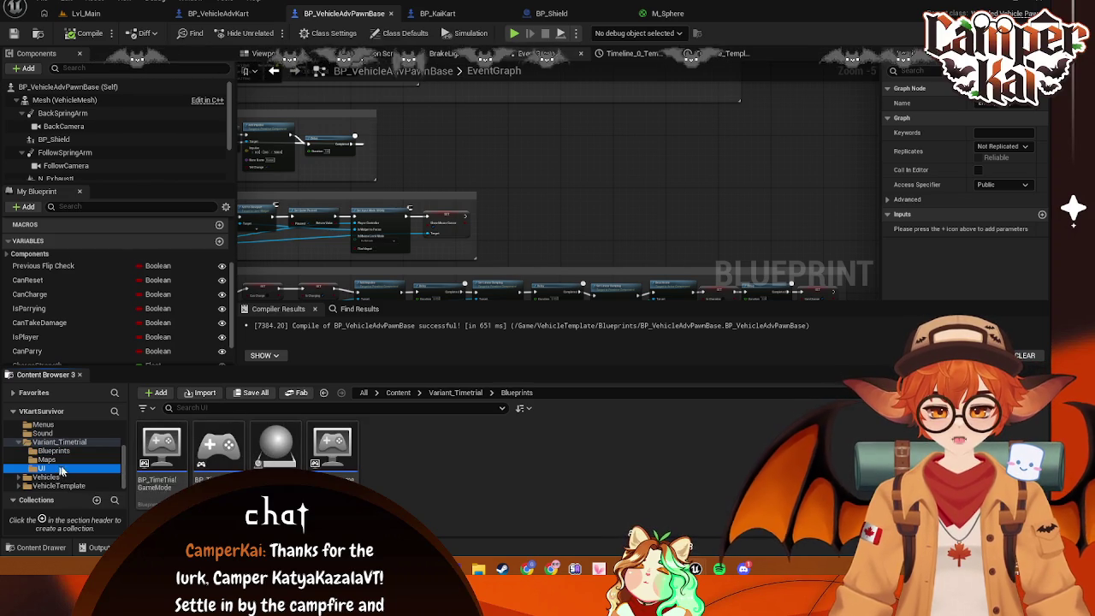
{"action": "left_click", "coordinate": [175, 448]}
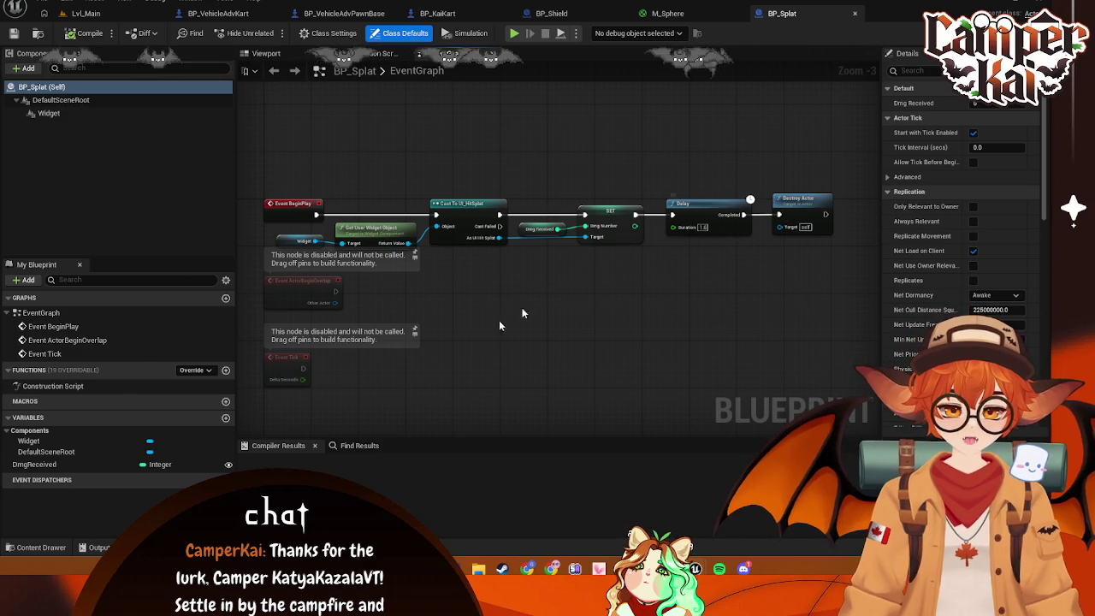
{"action": "left_click", "coordinate": [41, 547]}
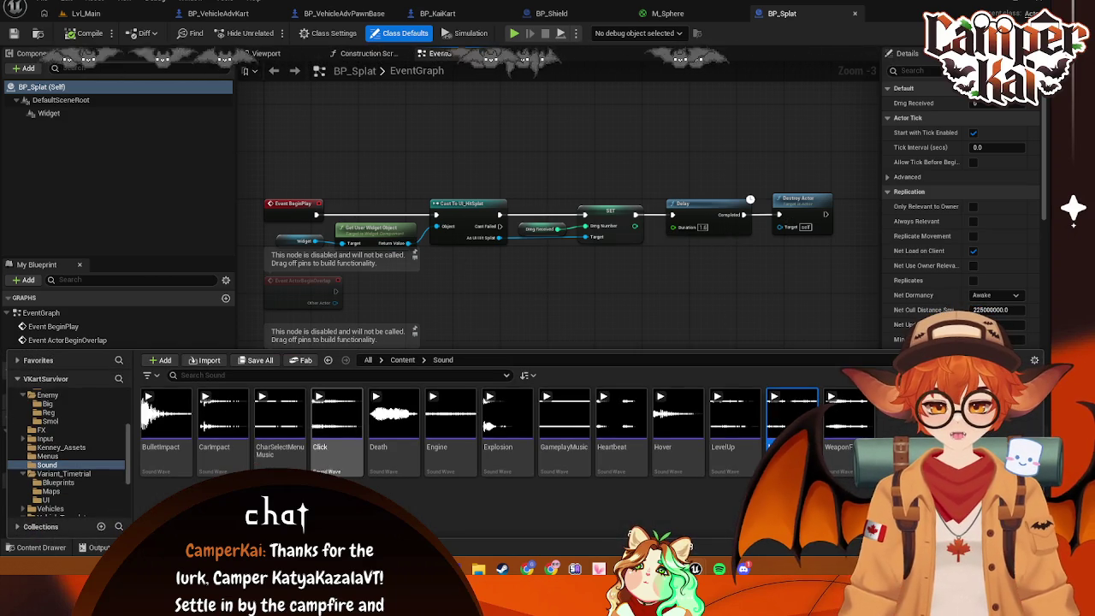
{"action": "left_click", "coordinate": [58, 499]}
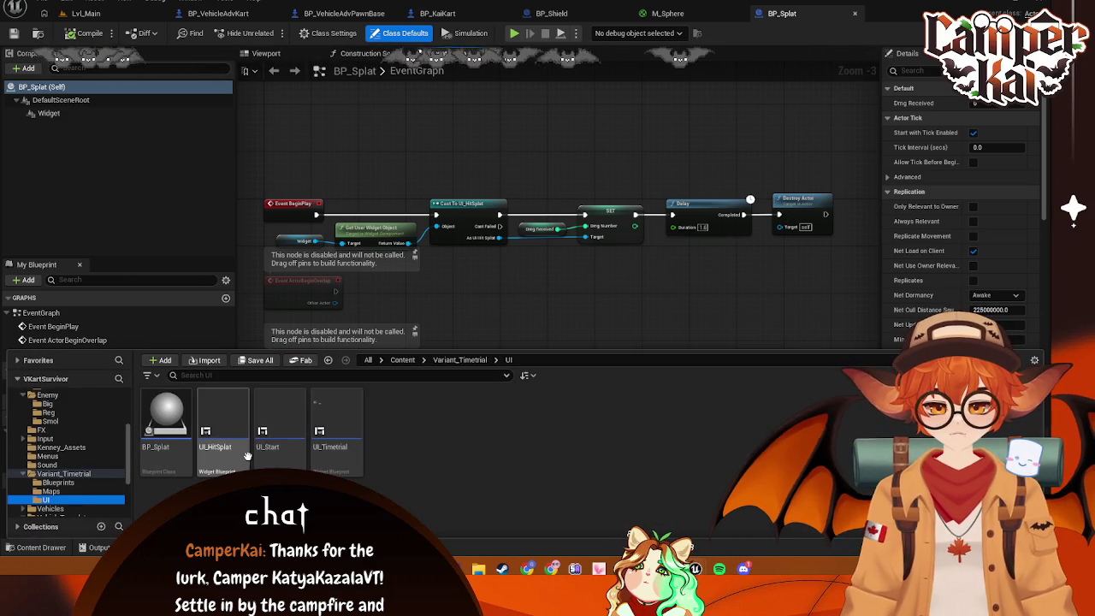
{"action": "left_click", "coordinate": [223, 419]}
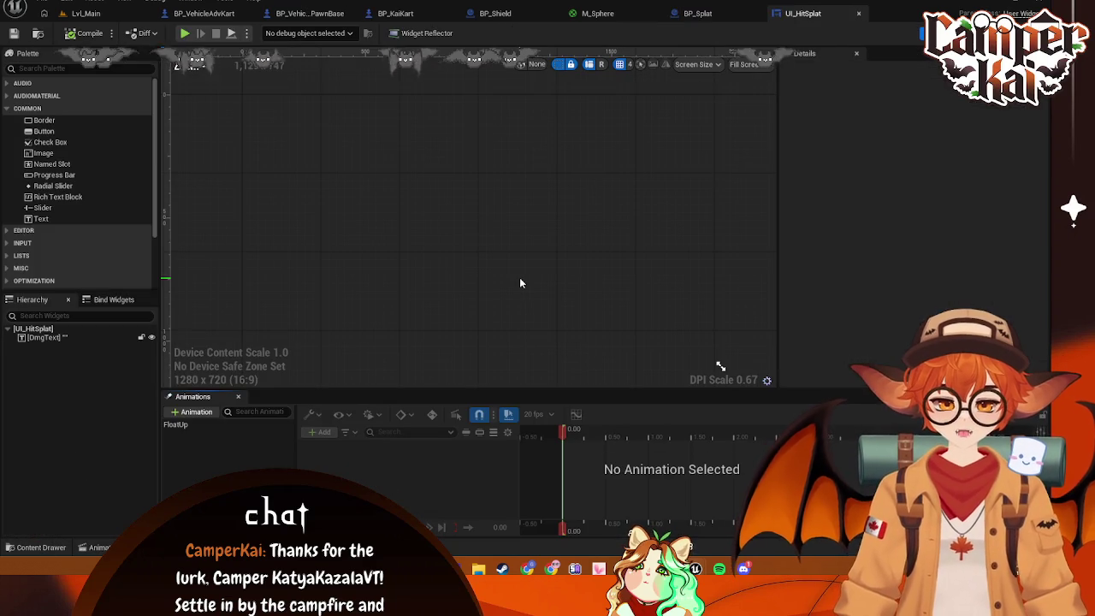
{"action": "left_click", "coordinate": [1009, 33]}
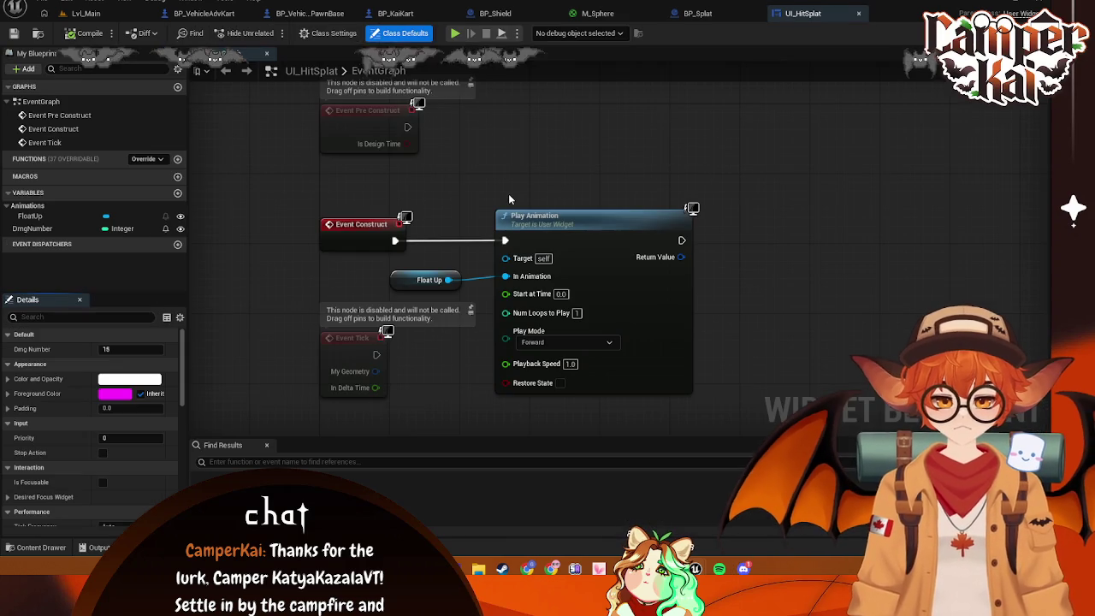
Open BP_Splat, nudge its Get User Widget Object node, and save it
{"action": "left_click", "coordinate": [36, 547]}
{"action": "double_click", "coordinate": [164, 420]}
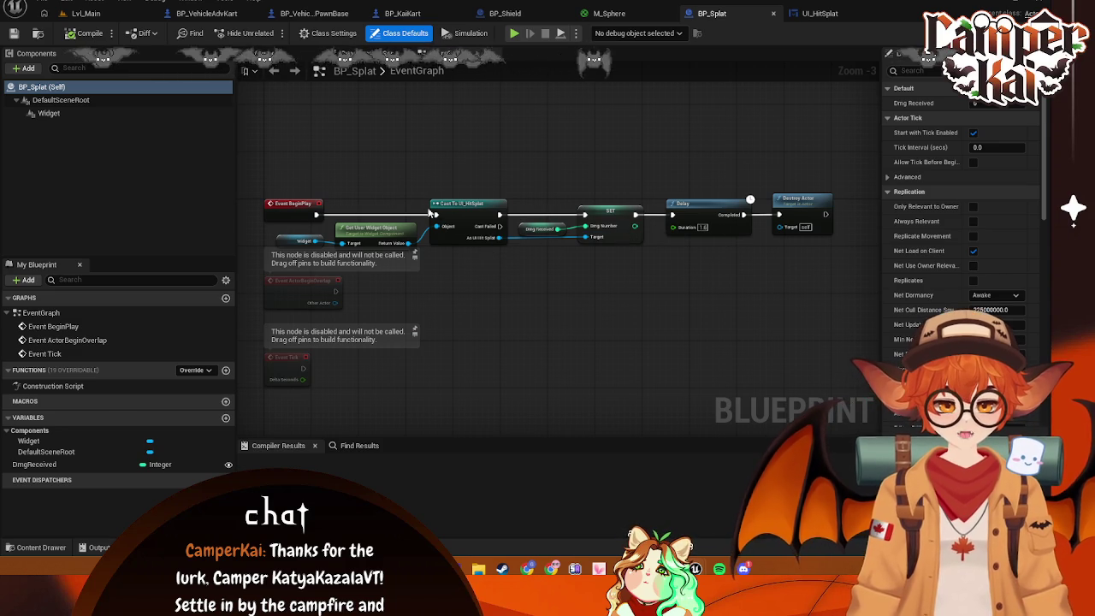
{"action": "left_click", "coordinate": [376, 234]}
{"action": "left_click_drag", "start_coordinate": [376, 233], "coordinate": [382, 227]}
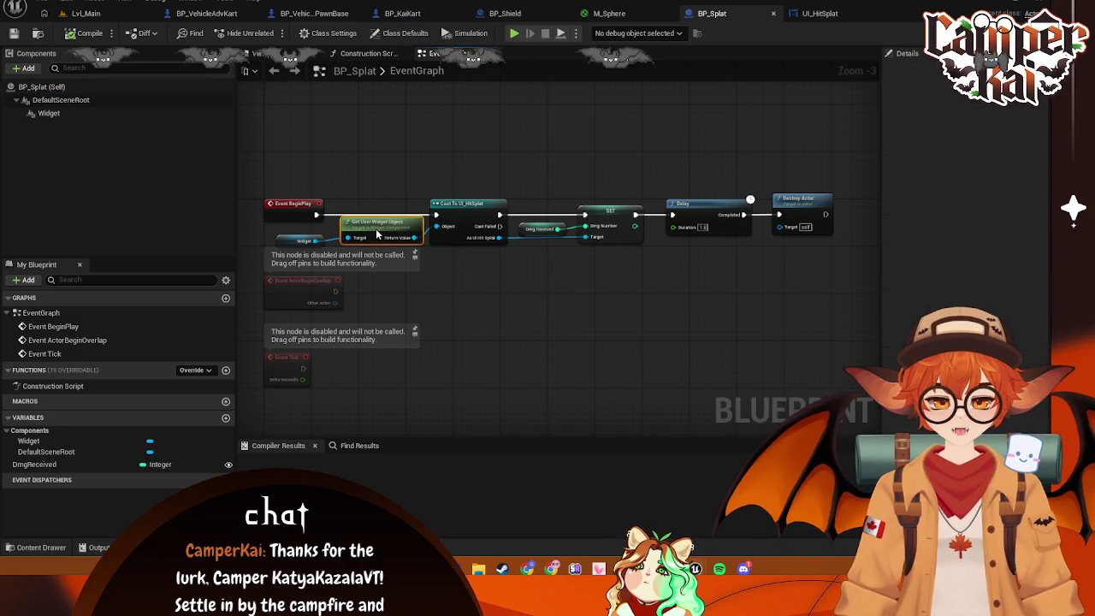
{"action": "left_click", "coordinate": [295, 238]}
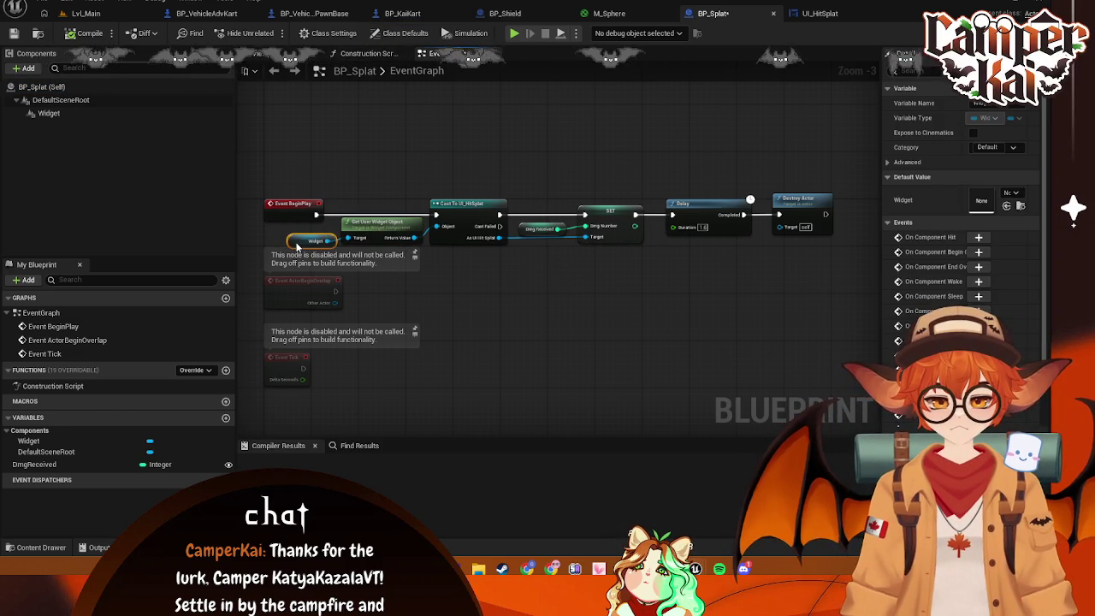
{"action": "left_click", "coordinate": [515, 300]}
{"action": "key", "text": "ctrl+s"}
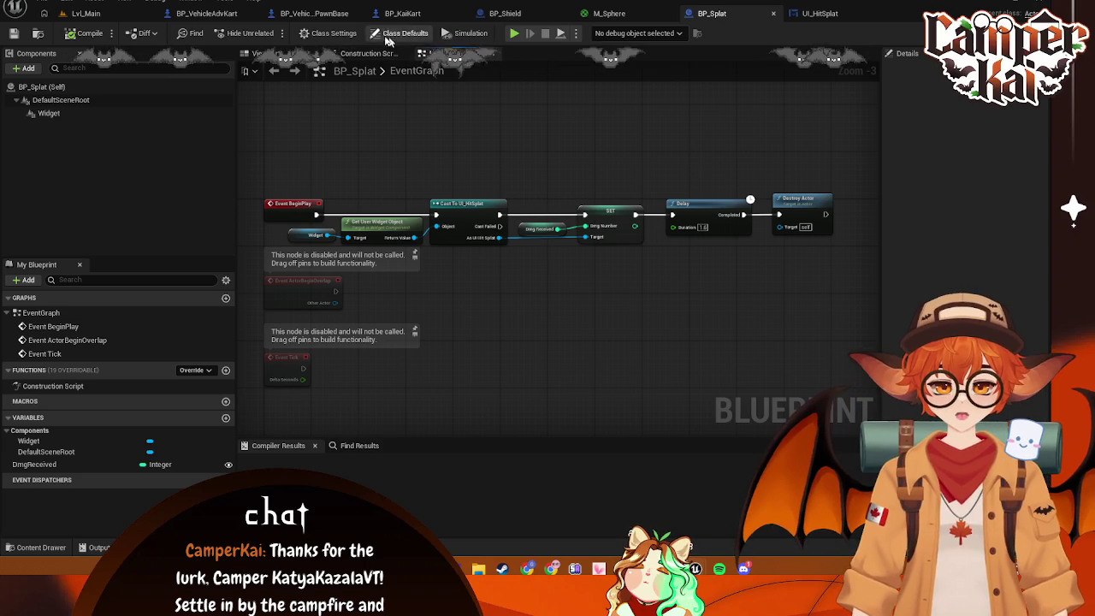
Close the BP_Shield, M_Sphere, UI_HitSplat and BP_Splat editor tabs
{"action": "left_click", "coordinate": [609, 13]}
{"action": "left_click", "coordinate": [863, 13]}
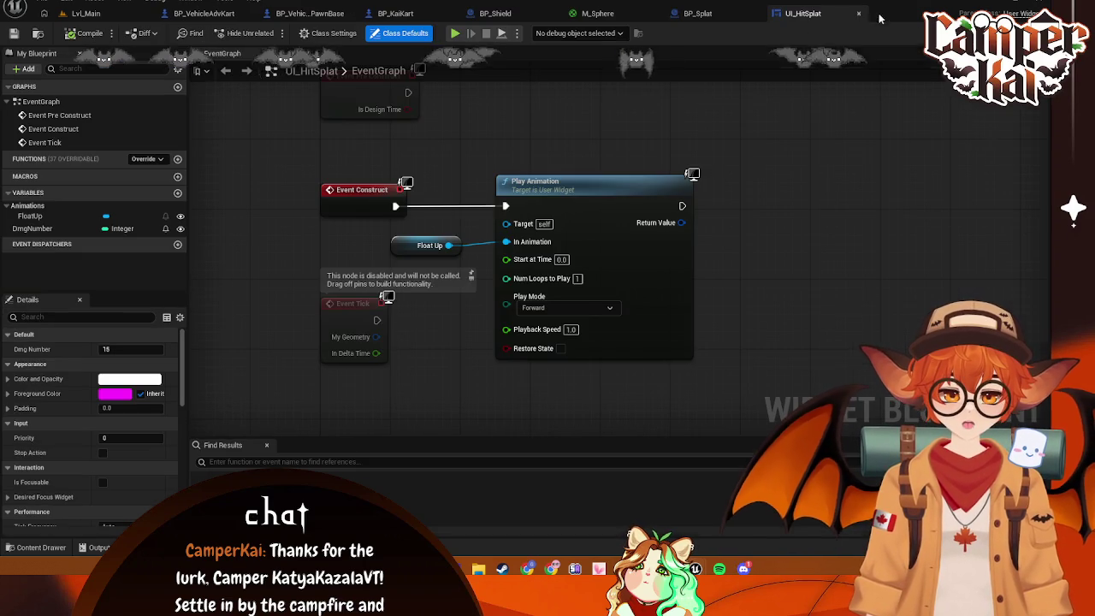
{"action": "left_click", "coordinate": [627, 14]}
{"action": "left_click", "coordinate": [534, 13]}
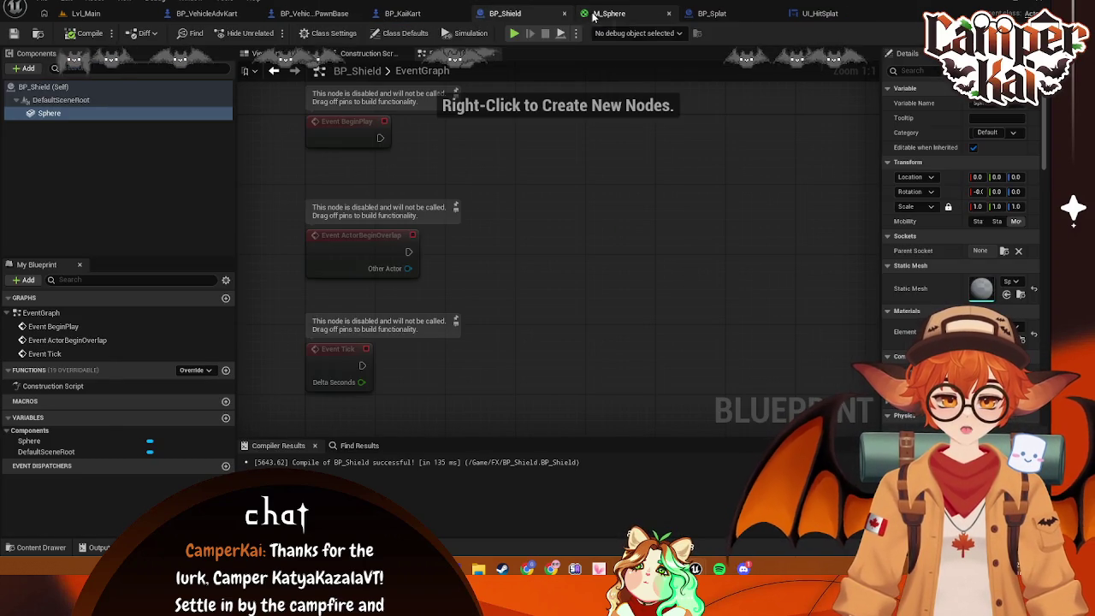
{"action": "left_click", "coordinate": [599, 13]}
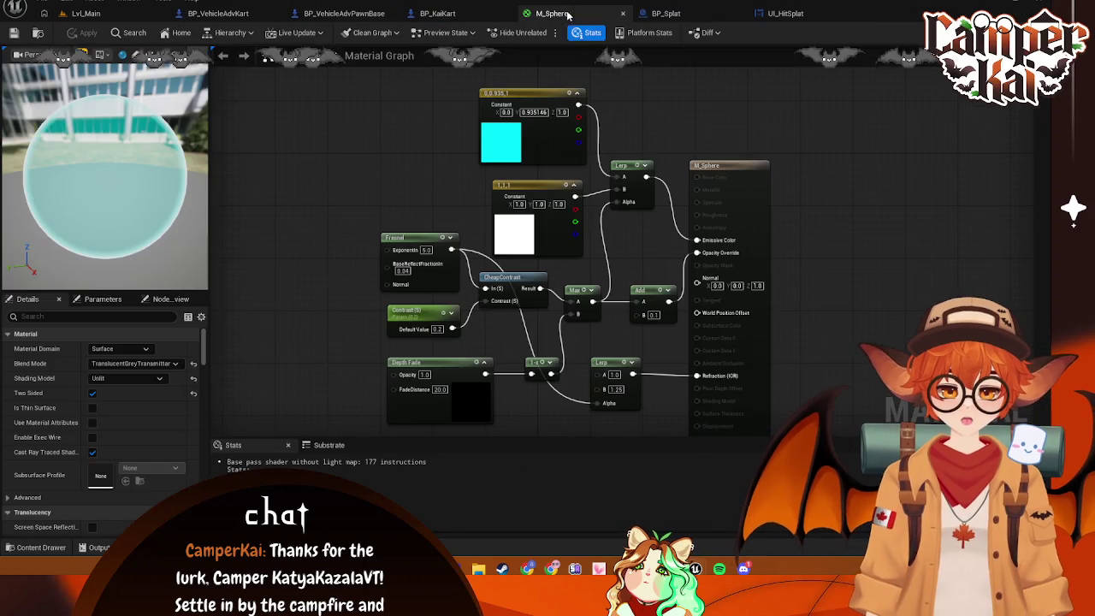
{"action": "left_click", "coordinate": [623, 13]}
{"action": "left_click", "coordinate": [671, 13]}
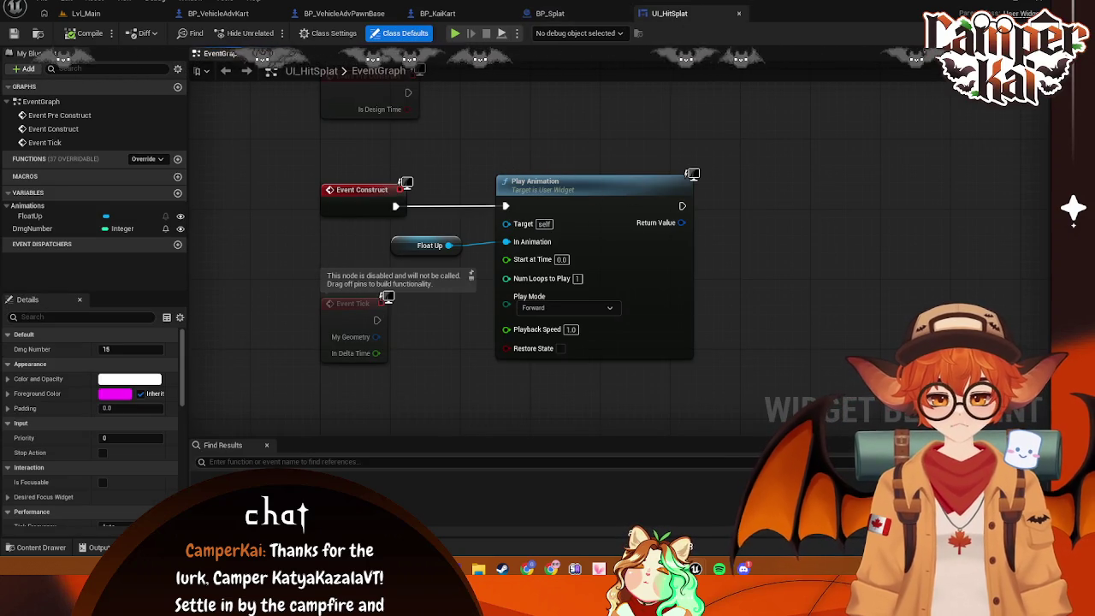
{"action": "left_click", "coordinate": [740, 14]}
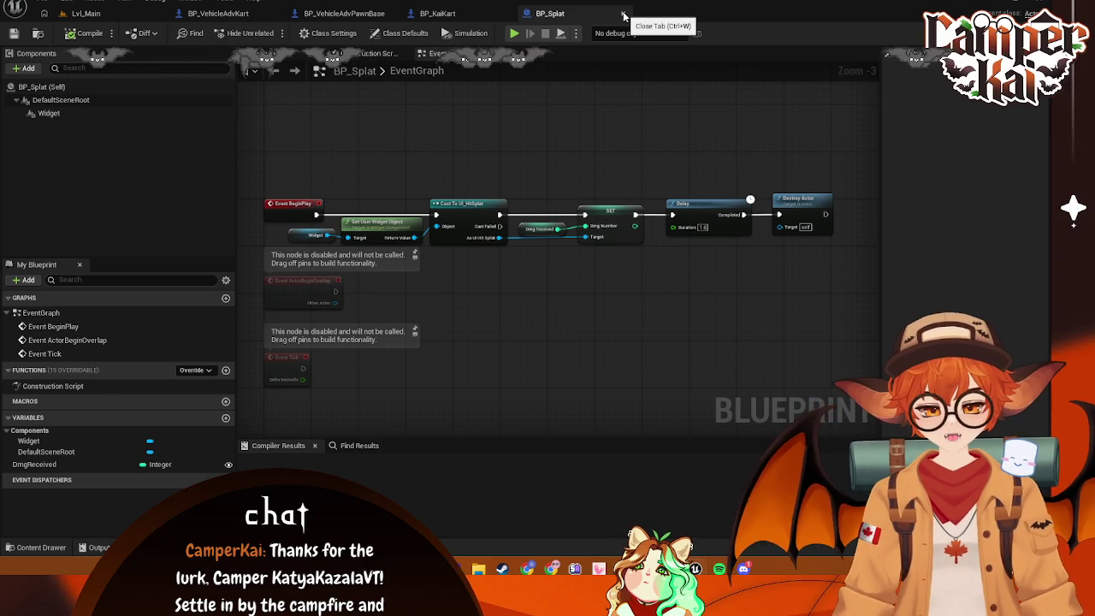
{"action": "left_click", "coordinate": [623, 14]}
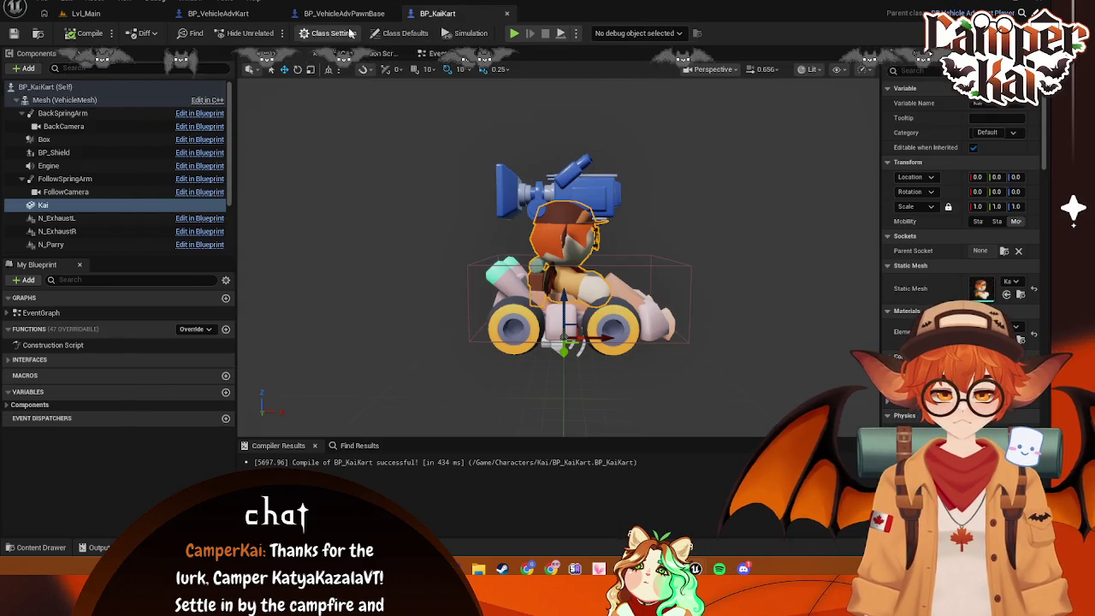
Look over BP_VehicleAdvPawnBase's graph, then return to BP_VehicleAdvKart's Take Damage and Death sections
{"action": "left_click", "coordinate": [348, 18]}
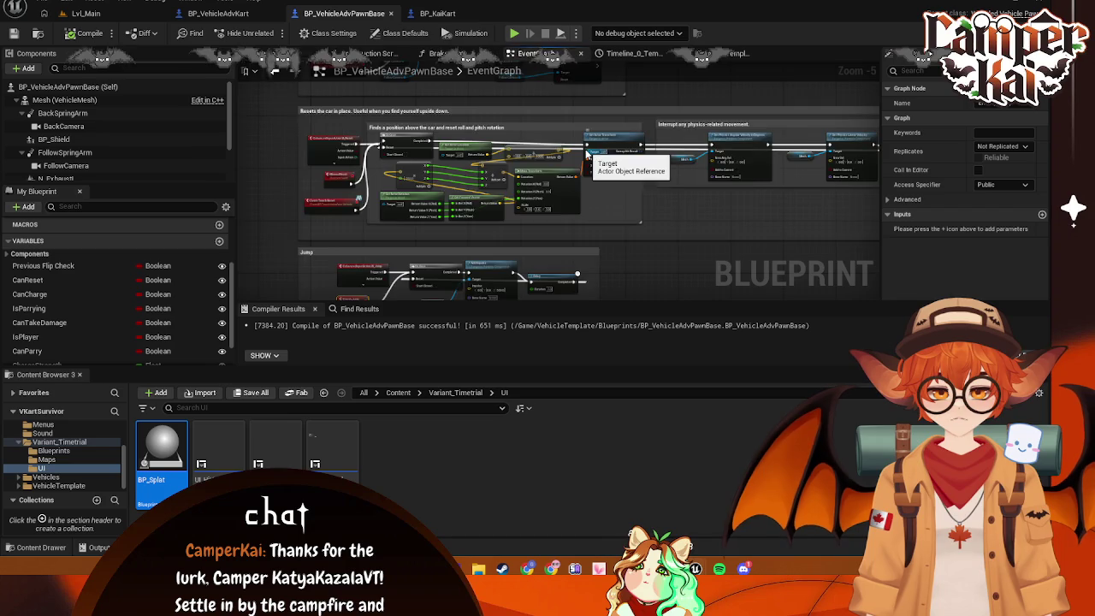
{"action": "scroll", "coordinate": [587, 154], "scroll_direction": "up", "scroll_amount": 2}
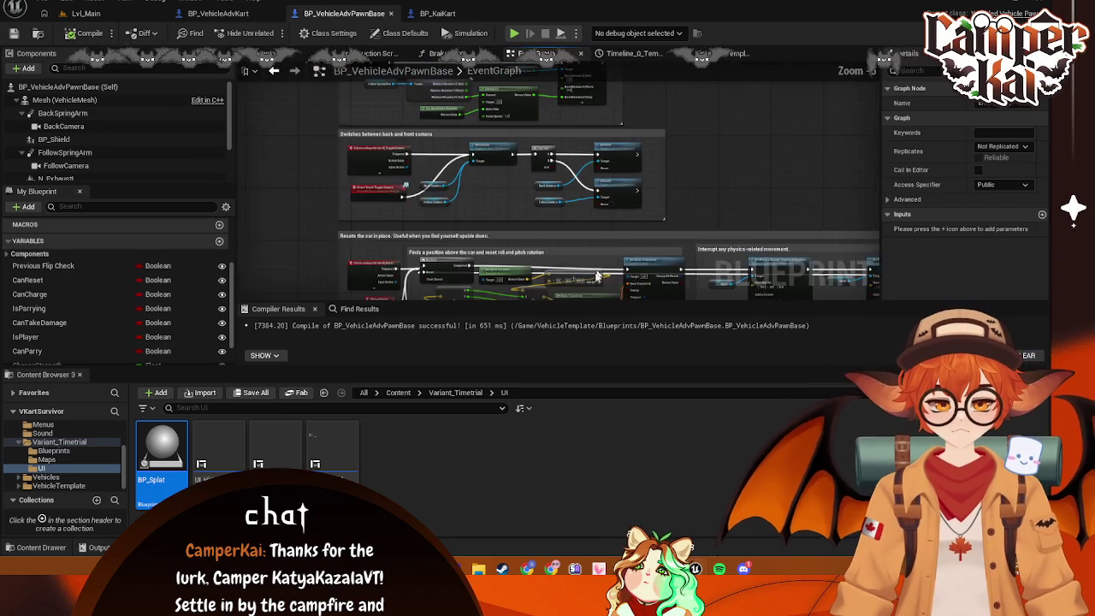
{"action": "scroll", "coordinate": [599, 268], "scroll_direction": "down", "scroll_amount": 5}
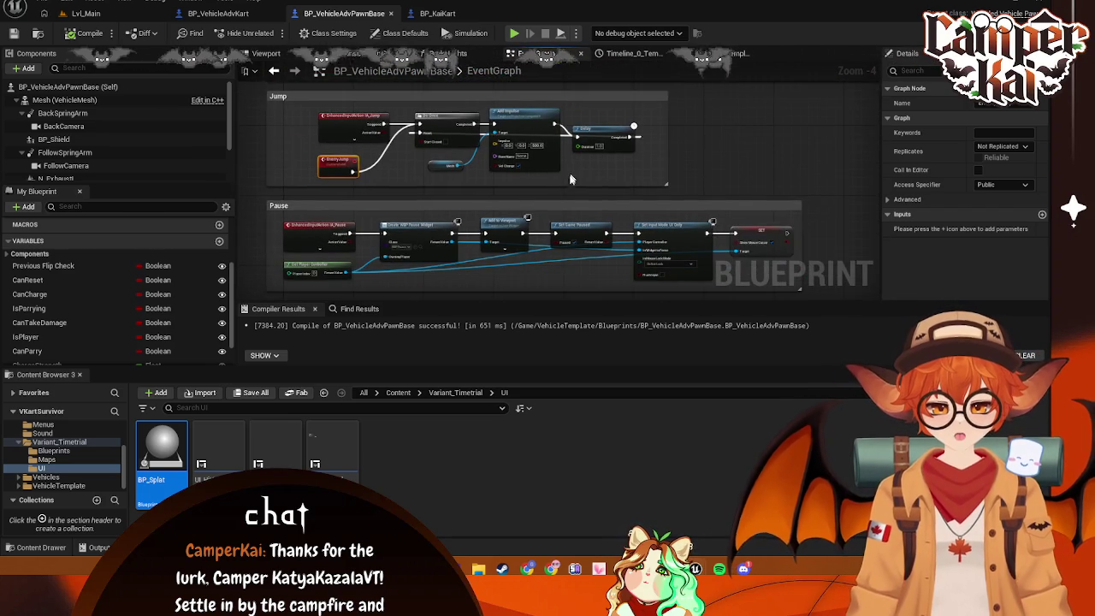
{"action": "scroll", "coordinate": [573, 176], "scroll_direction": "down", "scroll_amount": 3}
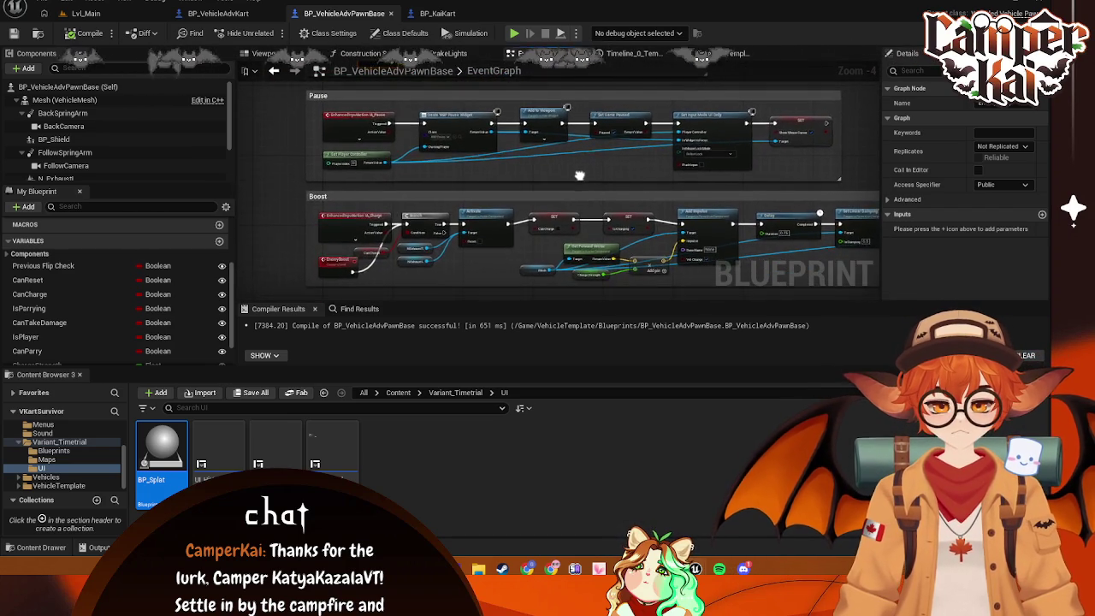
{"action": "scroll", "coordinate": [579, 176], "scroll_direction": "up", "scroll_amount": 5}
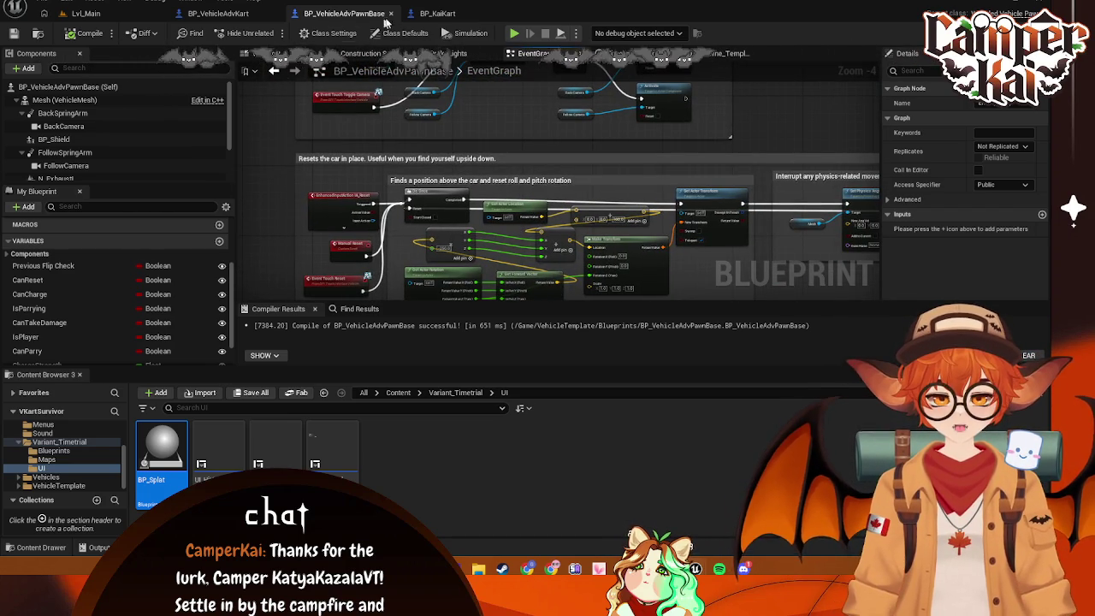
{"action": "left_click", "coordinate": [278, 14]}
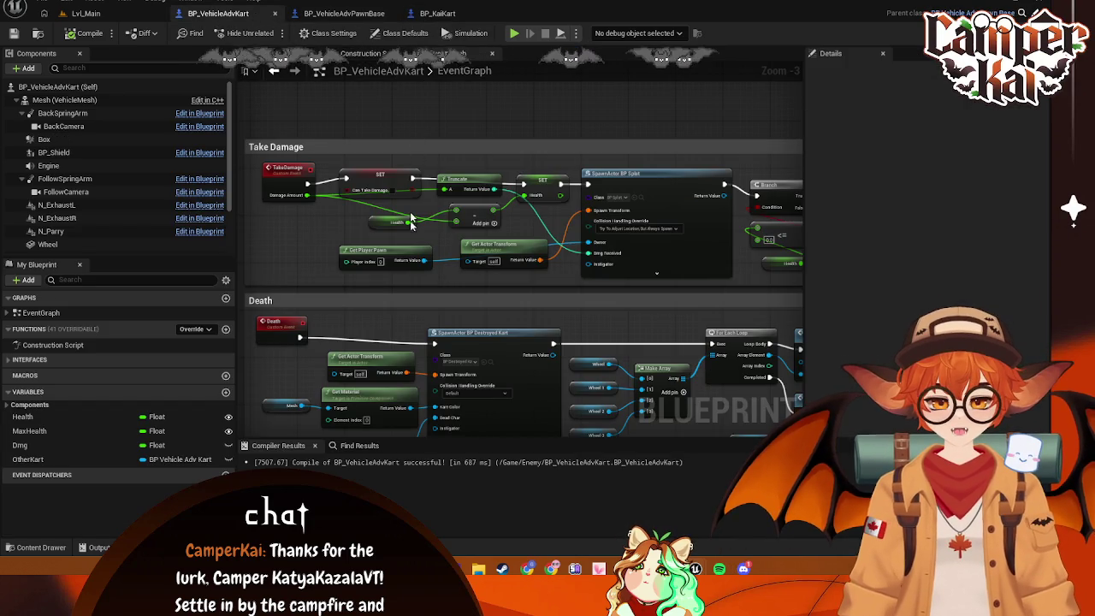
Add a new Spawn HitSplat custom event below the Hit group
{"action": "scroll", "coordinate": [658, 239], "scroll_direction": "down", "scroll_amount": 2}
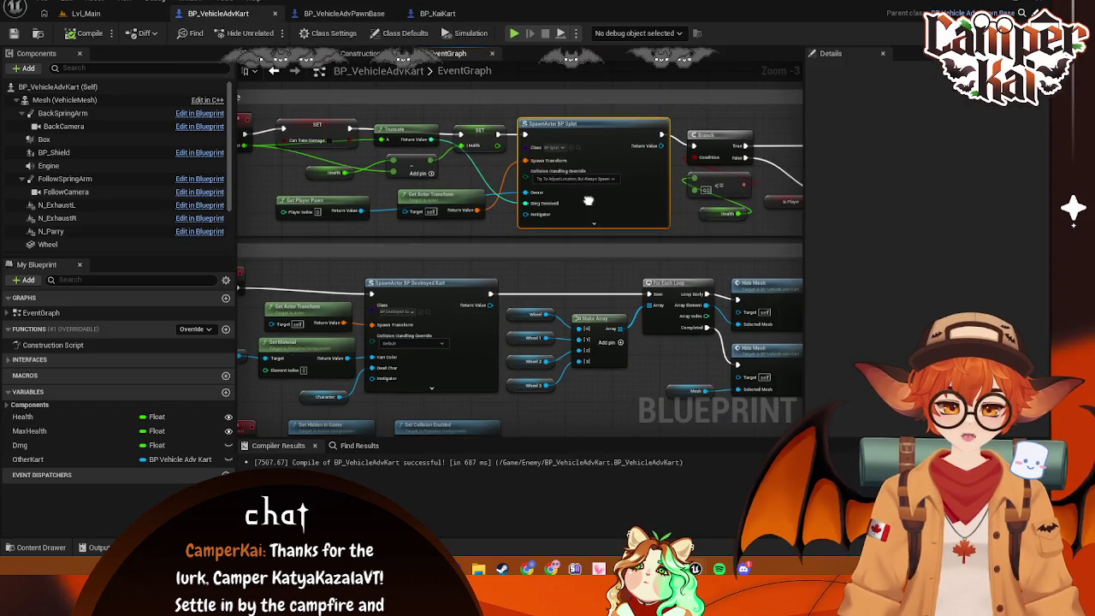
{"action": "scroll", "coordinate": [599, 215], "scroll_direction": "down", "scroll_amount": 5}
{"action": "scroll", "coordinate": [512, 249], "scroll_direction": "down", "scroll_amount": 3}
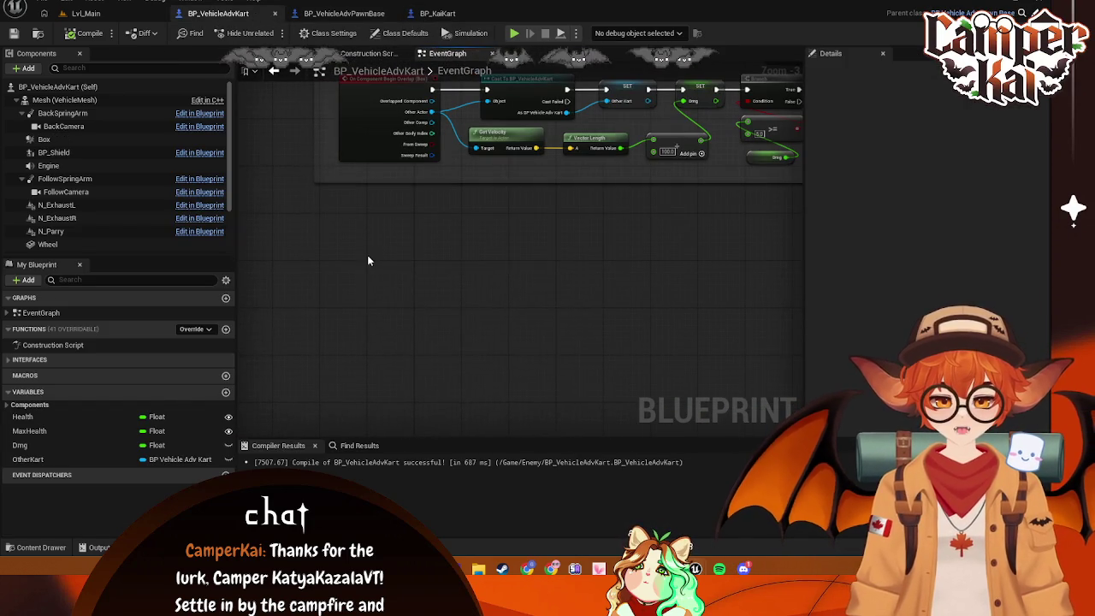
{"action": "right_click", "coordinate": [374, 255]}
{"action": "type", "text": "cyu"}
{"action": "key", "text": "BackSpace"}
{"action": "key", "text": "BackSpace"}
{"action": "type", "text": "stom"}
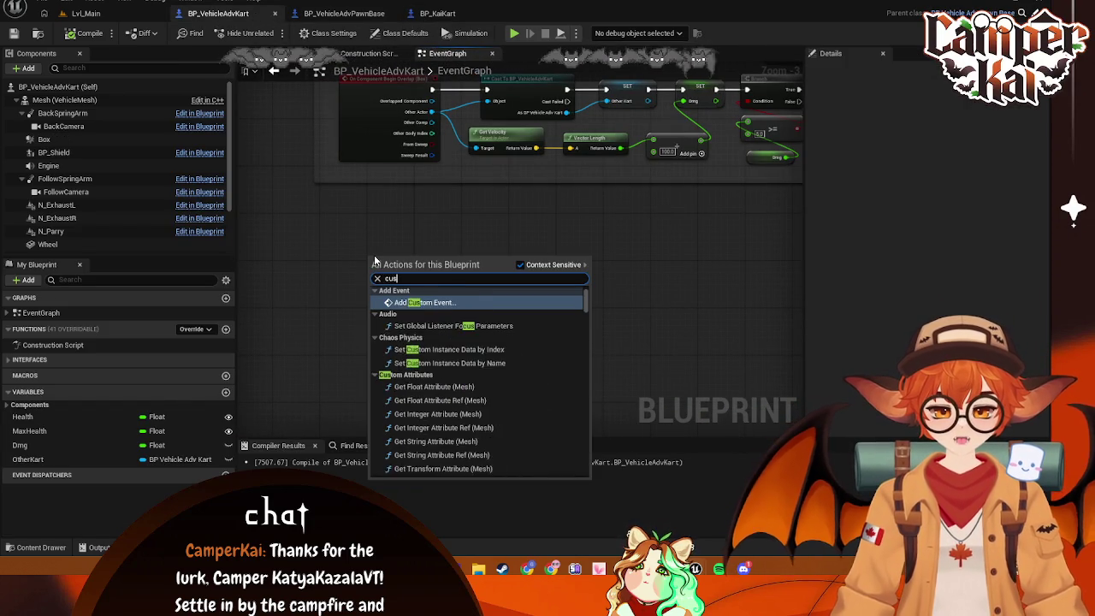
{"action": "left_click", "coordinate": [424, 302]}
{"action": "type", "text": "SpawnHi"}
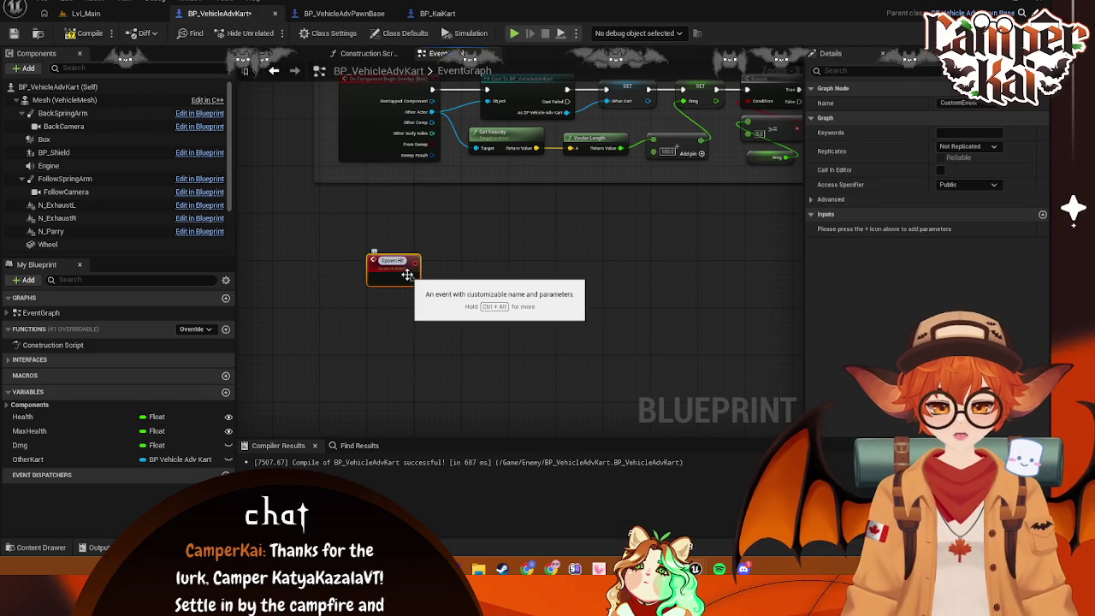
{"action": "type", "text": "tFX"}
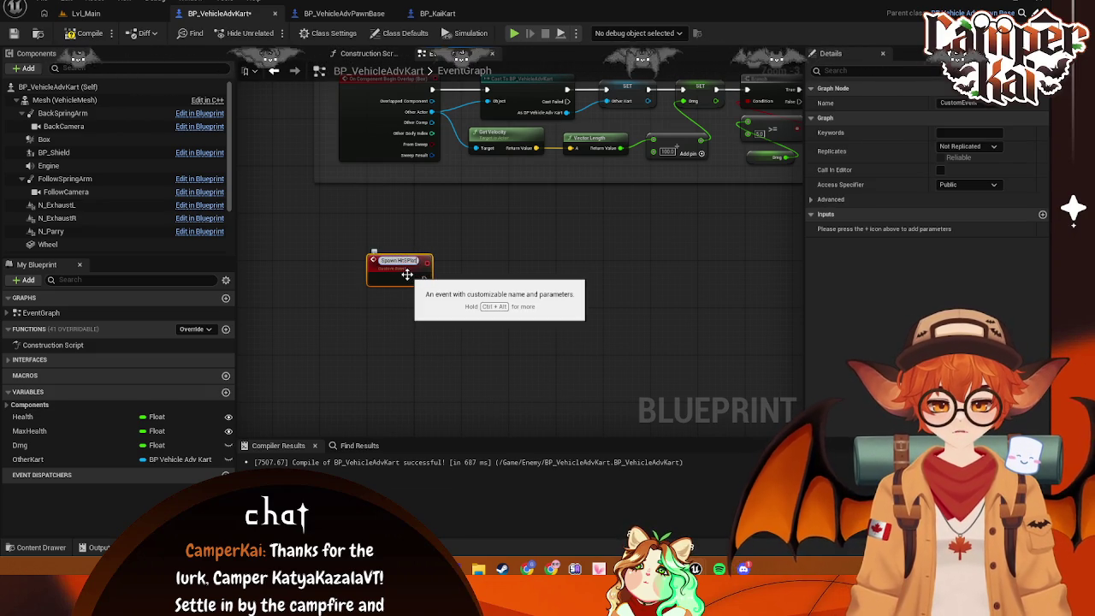
{"action": "key", "text": "BackSpace"}
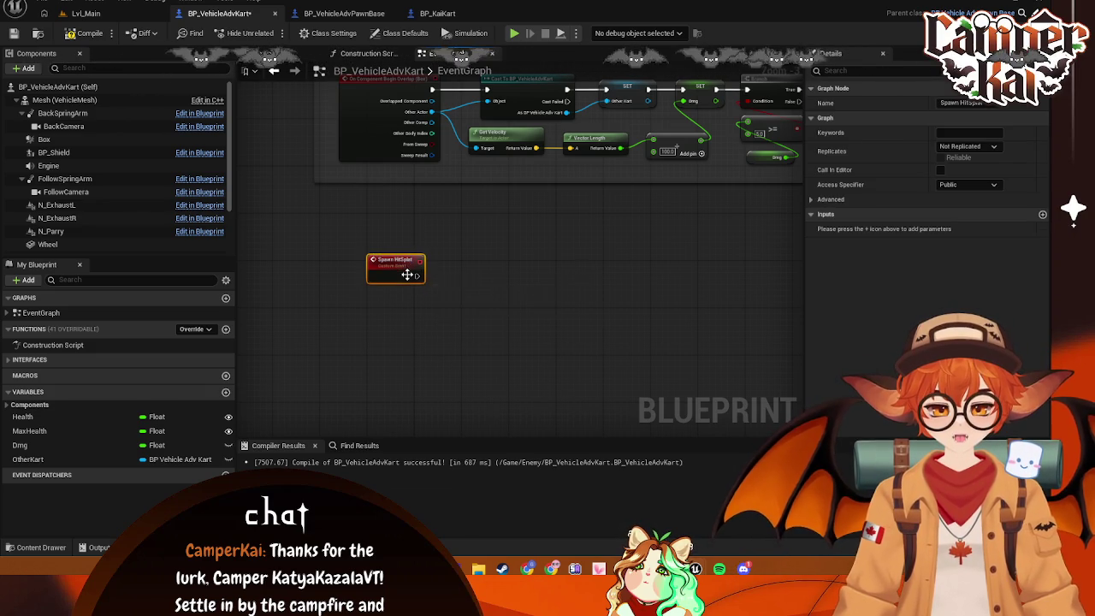
Delete the SpawnActor BP Splat node and its two input nodes, then wire SET to the Branch
{"action": "scroll", "coordinate": [548, 187], "scroll_direction": "down", "scroll_amount": 3}
{"action": "scroll", "coordinate": [545, 364], "scroll_direction": "up", "scroll_amount": 3}
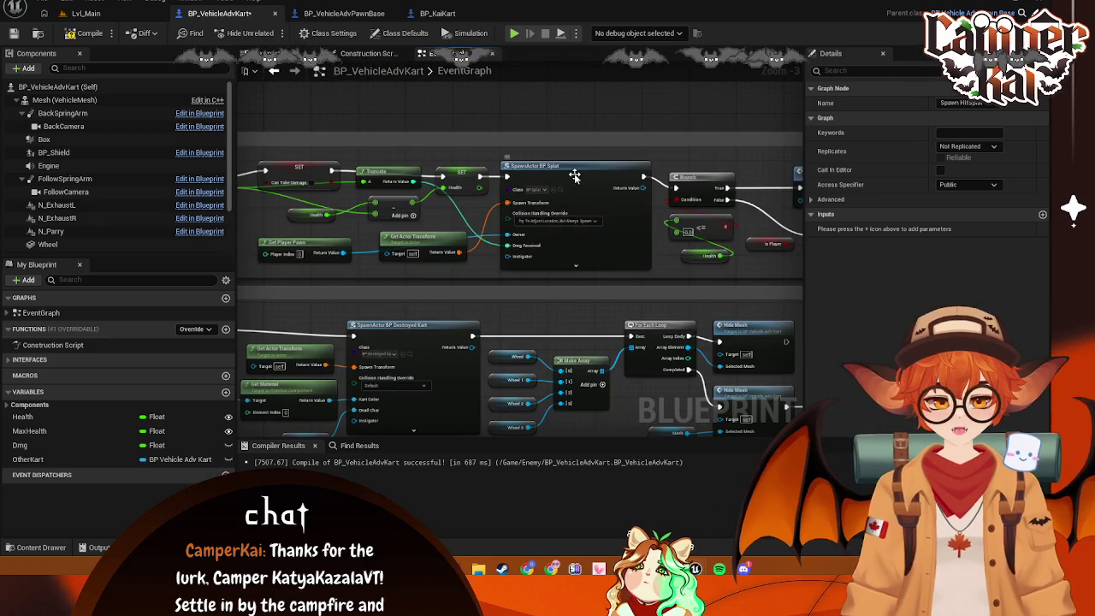
{"action": "left_click", "coordinate": [571, 222]}
{"action": "key", "text": "Delete"}
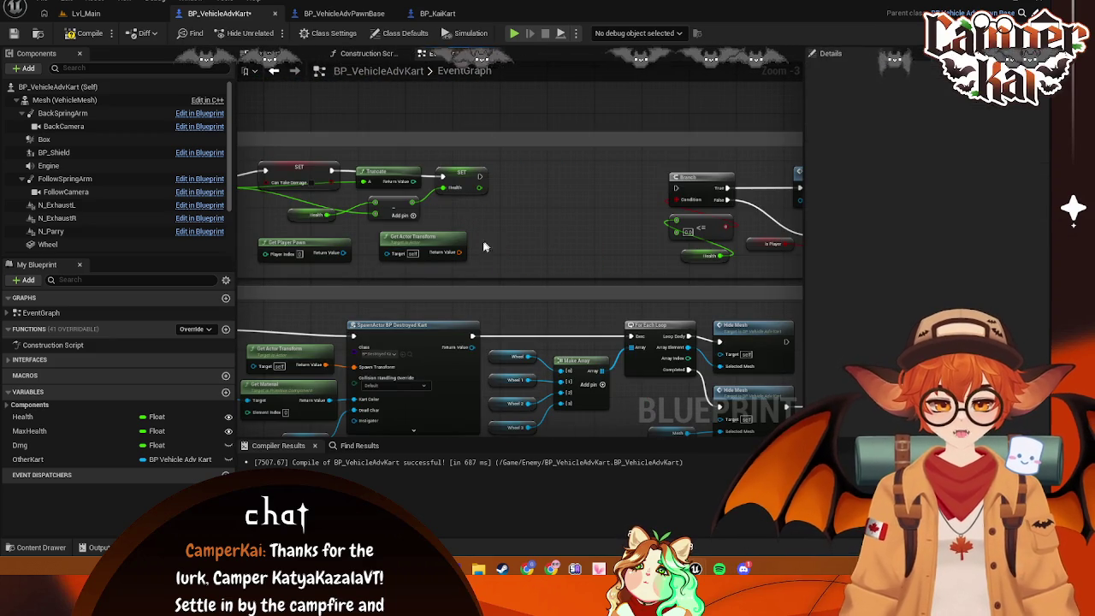
{"action": "left_click", "coordinate": [434, 242]}
{"action": "key", "text": "Delete"}
{"action": "left_click", "coordinate": [303, 248]}
{"action": "key", "text": "Delete"}
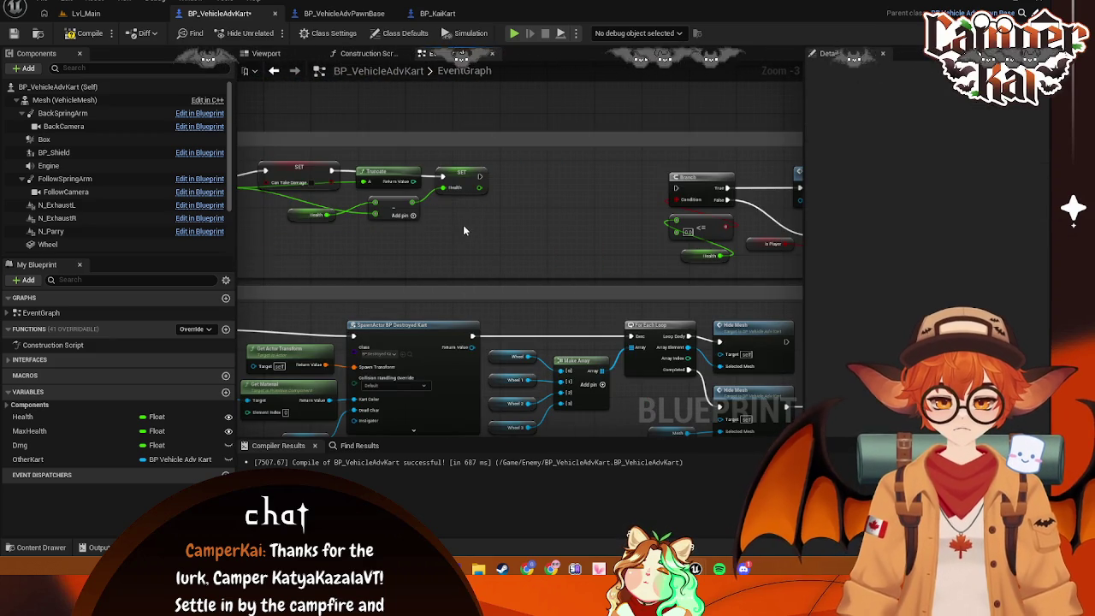
{"action": "left_click_drag", "start_coordinate": [466, 214], "coordinate": [662, 219]}
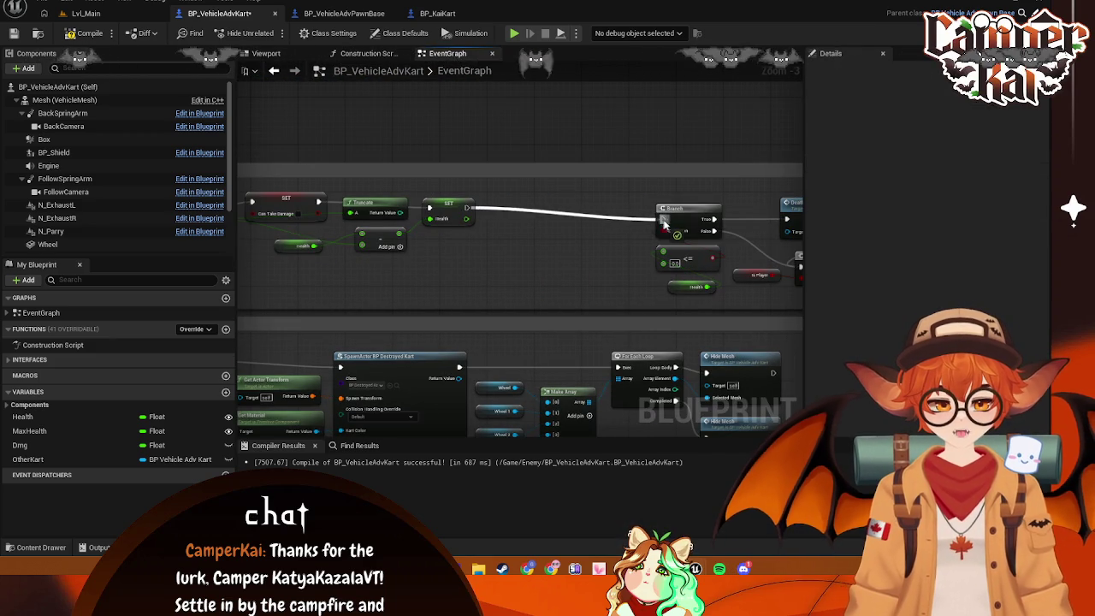
Add a Spawn Hit Splat call after the SET node
{"action": "scroll", "coordinate": [614, 248], "scroll_direction": "down", "scroll_amount": 1}
{"action": "left_click_drag", "start_coordinate": [505, 217], "coordinate": [544, 246]}
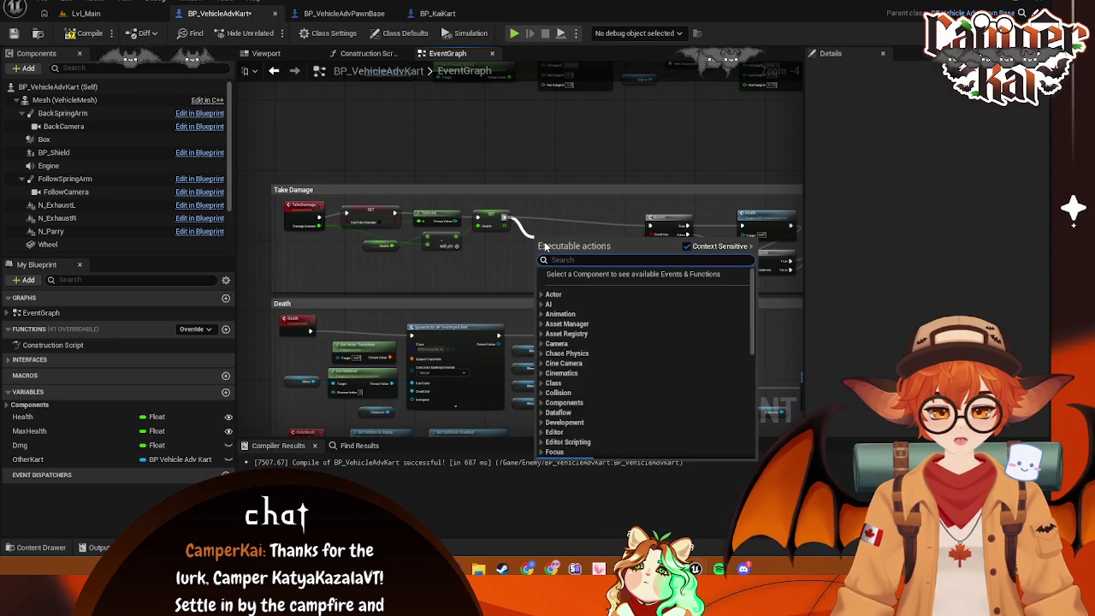
{"action": "type", "text": "spawn"}
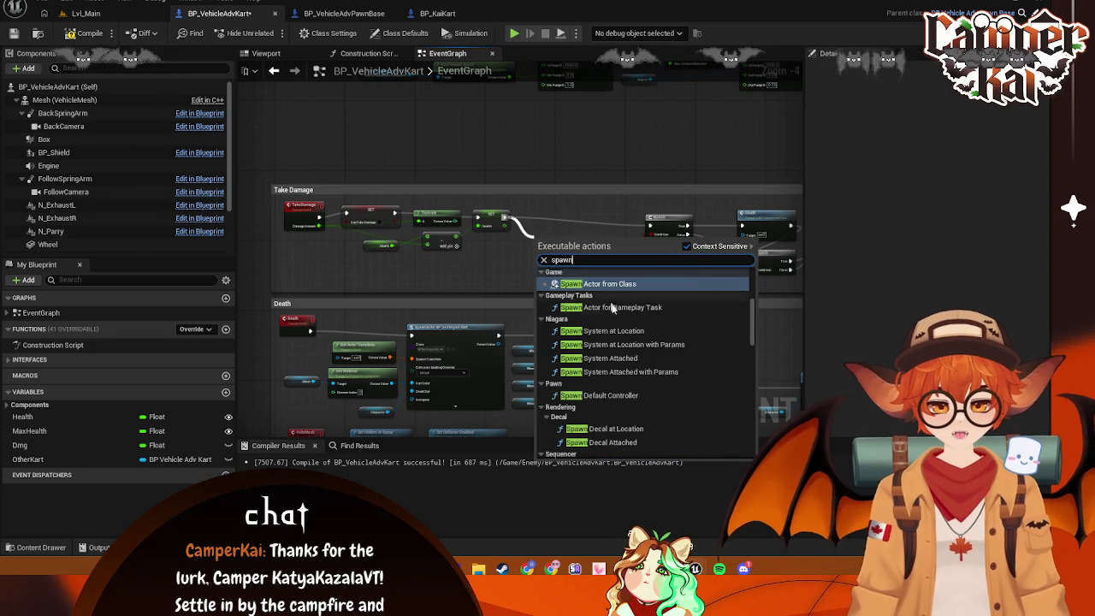
{"action": "key", "text": "Escape"}
{"action": "mouse_move", "coordinate": [479, 462]}
{"action": "left_mouse_down"}
{"action": "mouse_move", "coordinate": [498, 171]}
{"action": "mouse_move", "coordinate": [529, 445]}
{"action": "left_mouse_up"}
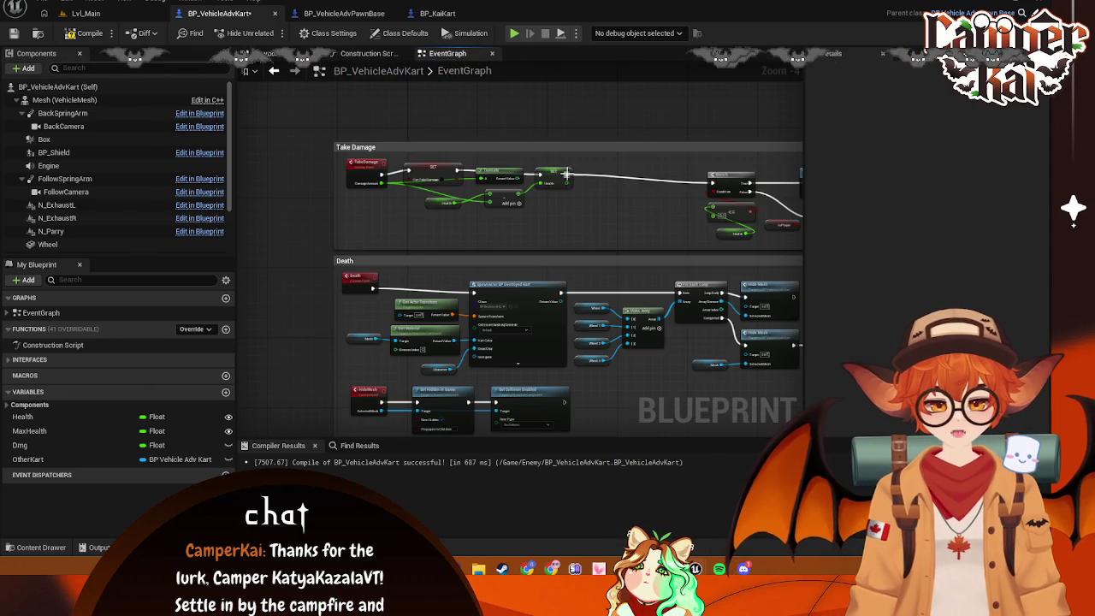
{"action": "left_click_drag", "start_coordinate": [568, 174], "coordinate": [614, 174]}
{"action": "type", "text": "spawn hit"}
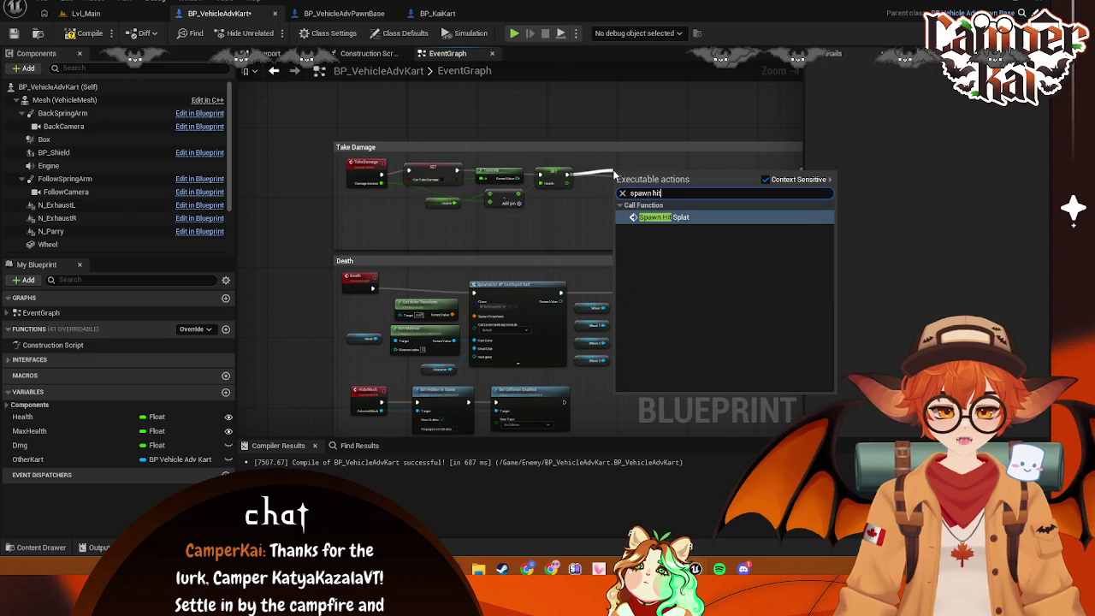
{"action": "left_click", "coordinate": [659, 214]}
Rename the custom event to SpawnHitSplat and save
{"action": "double_click", "coordinate": [641, 182]}
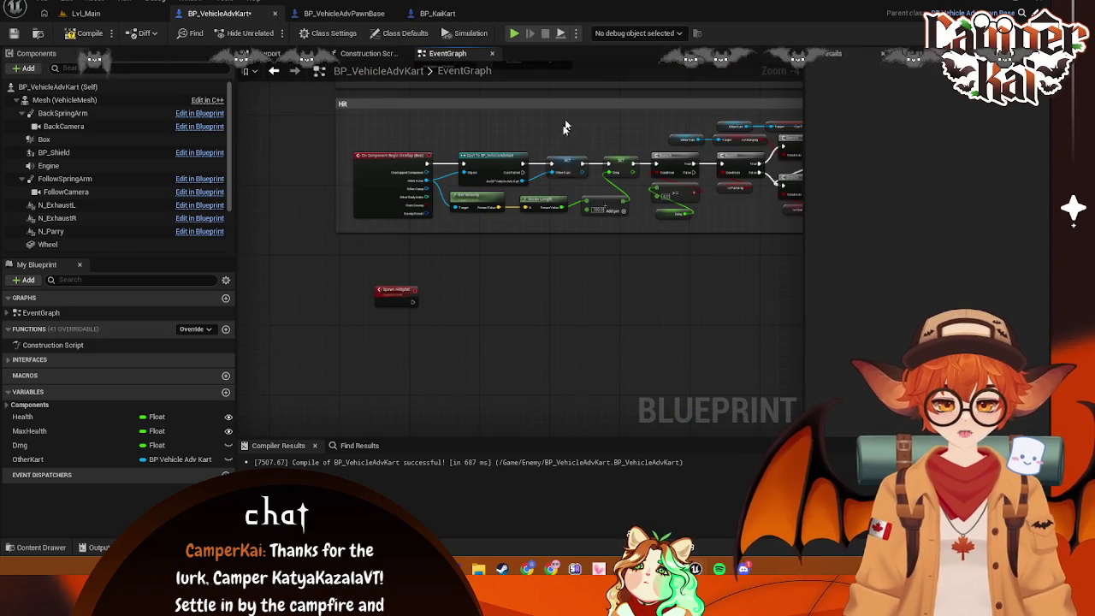
{"action": "left_click", "coordinate": [964, 105]}
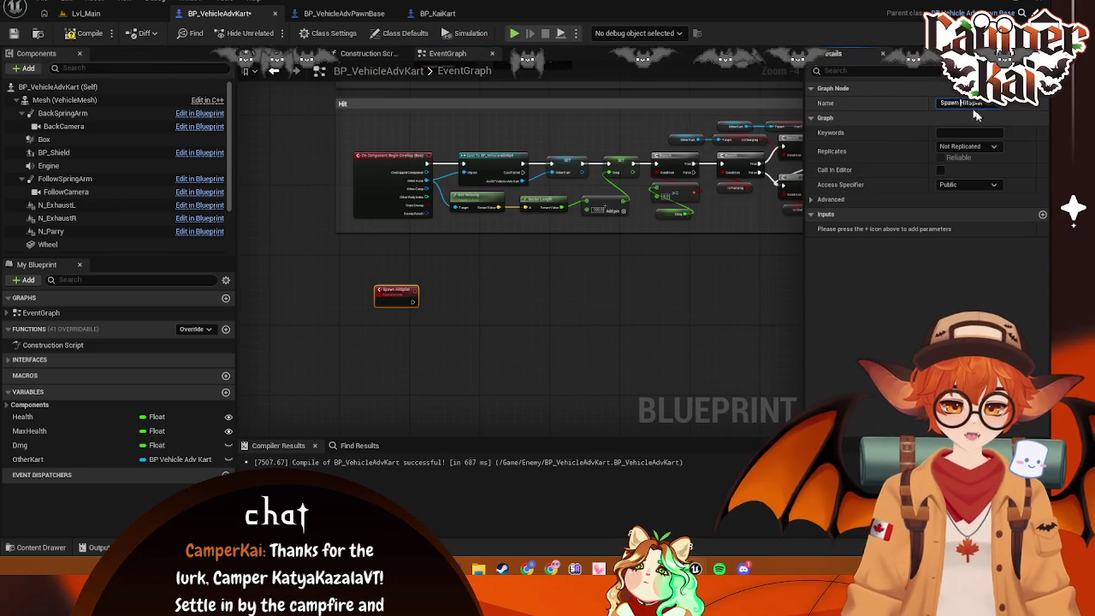
{"action": "key", "text": "ctrl+s"}
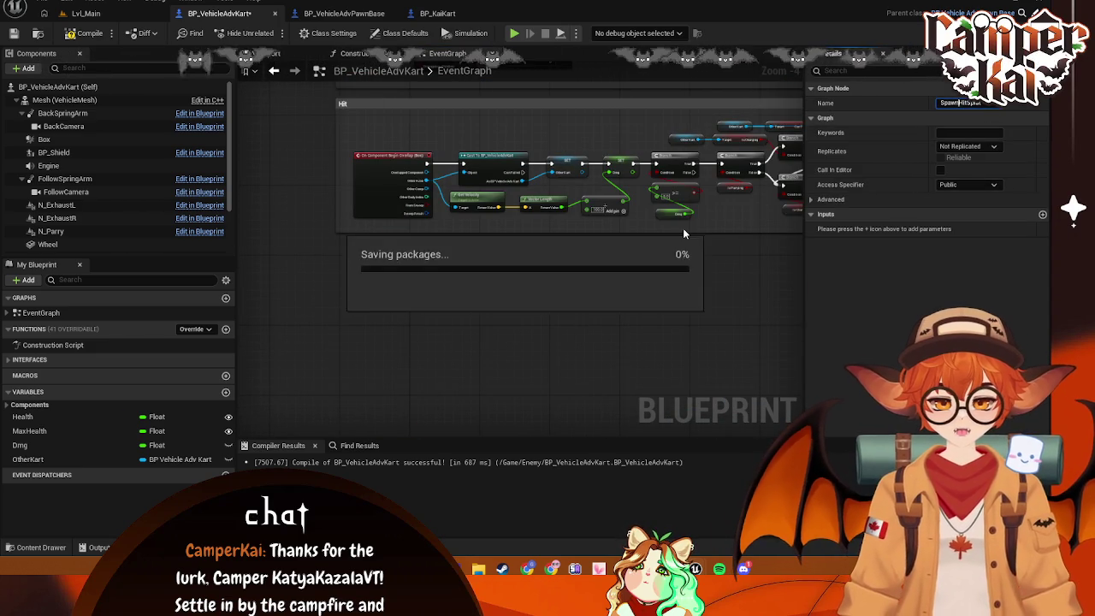
Replace the outdated Spawn Hit Splat call with a fresh one after the Health SET, aligned with it
{"action": "mouse_move", "coordinate": [565, 261]}
{"action": "left_mouse_down"}
{"action": "mouse_move", "coordinate": [568, 385]}
{"action": "mouse_move", "coordinate": [567, 330]}
{"action": "mouse_move", "coordinate": [479, 385]}
{"action": "left_mouse_up"}
{"action": "scroll", "coordinate": [485, 281], "scroll_direction": "up", "scroll_amount": 1}
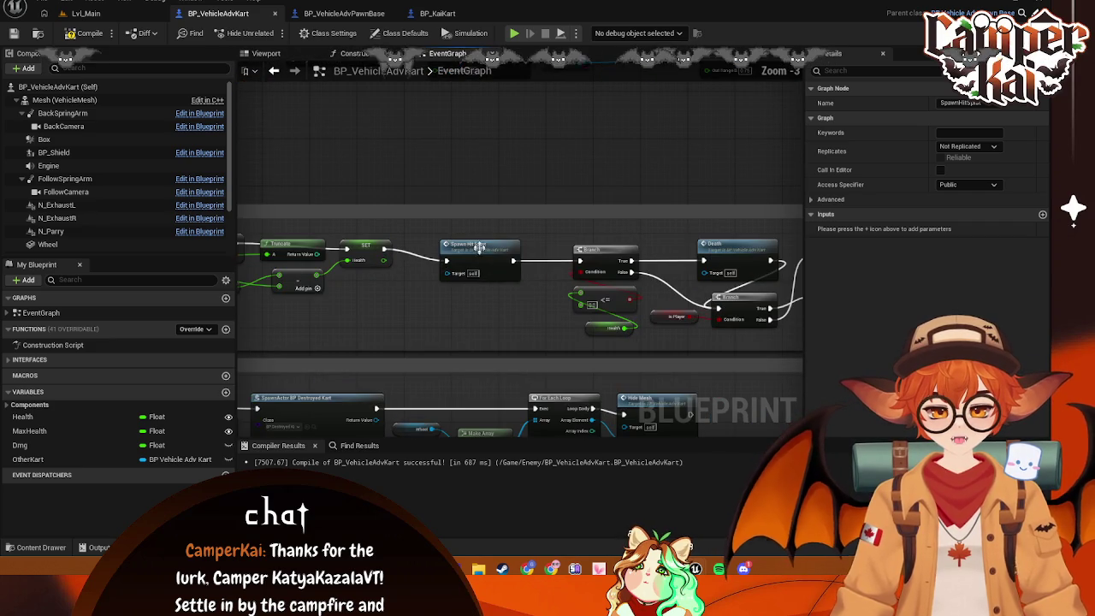
{"action": "left_click", "coordinate": [480, 245]}
{"action": "key", "text": "Delete"}
{"action": "left_click_drag", "start_coordinate": [384, 249], "coordinate": [436, 261]}
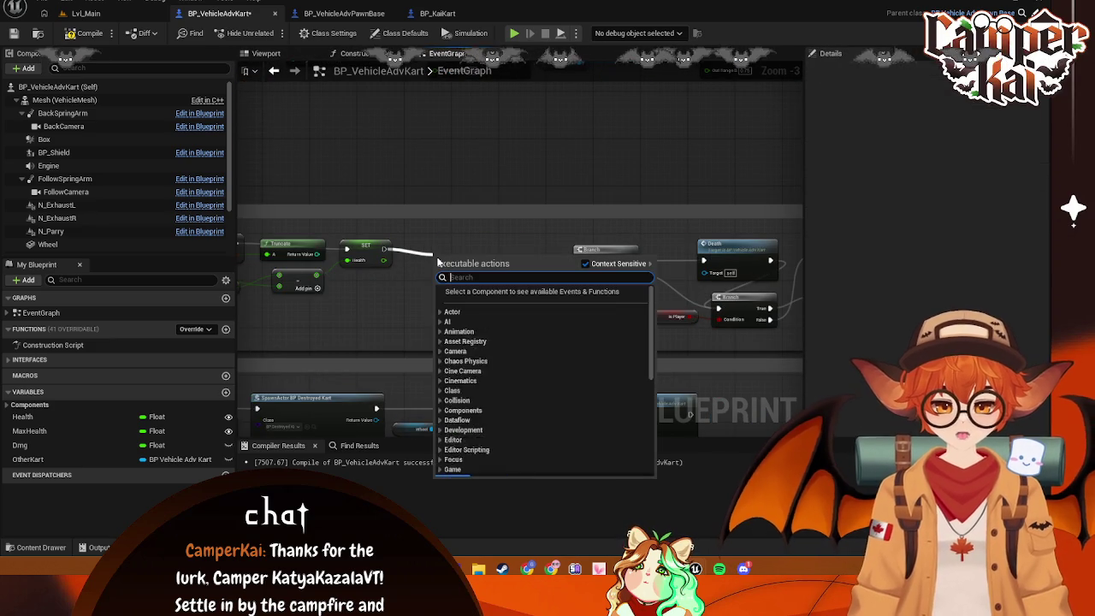
{"action": "type", "text": "spawnhit"}
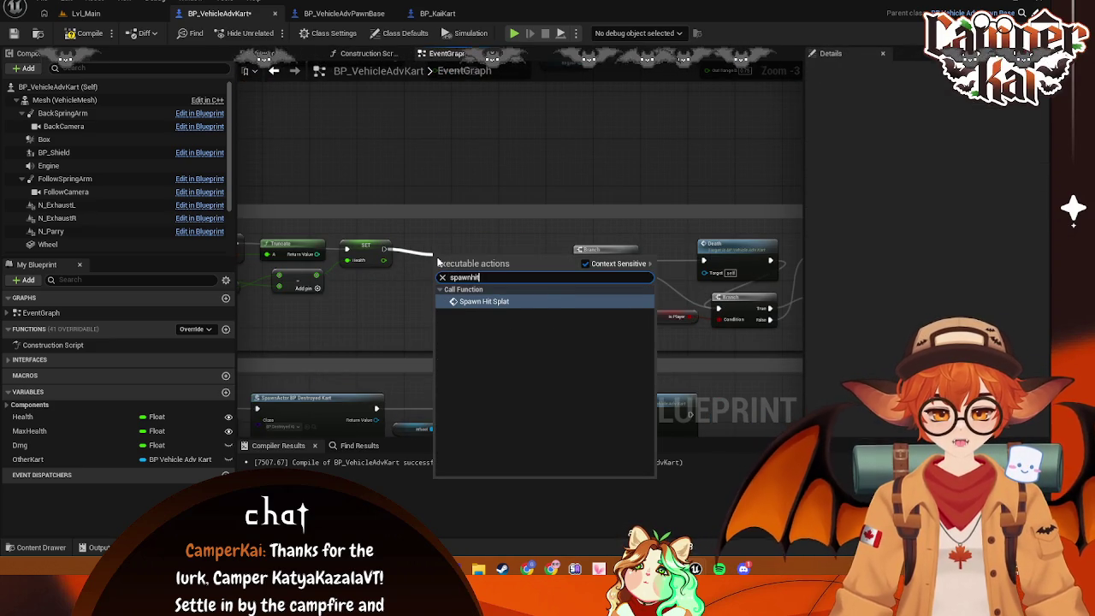
{"action": "left_click", "coordinate": [462, 300]}
{"action": "mouse_move", "coordinate": [470, 271]}
{"action": "left_mouse_down"}
{"action": "mouse_move", "coordinate": [455, 253]}
{"action": "mouse_move", "coordinate": [476, 256]}
{"action": "mouse_move", "coordinate": [467, 253]}
{"action": "left_mouse_up"}
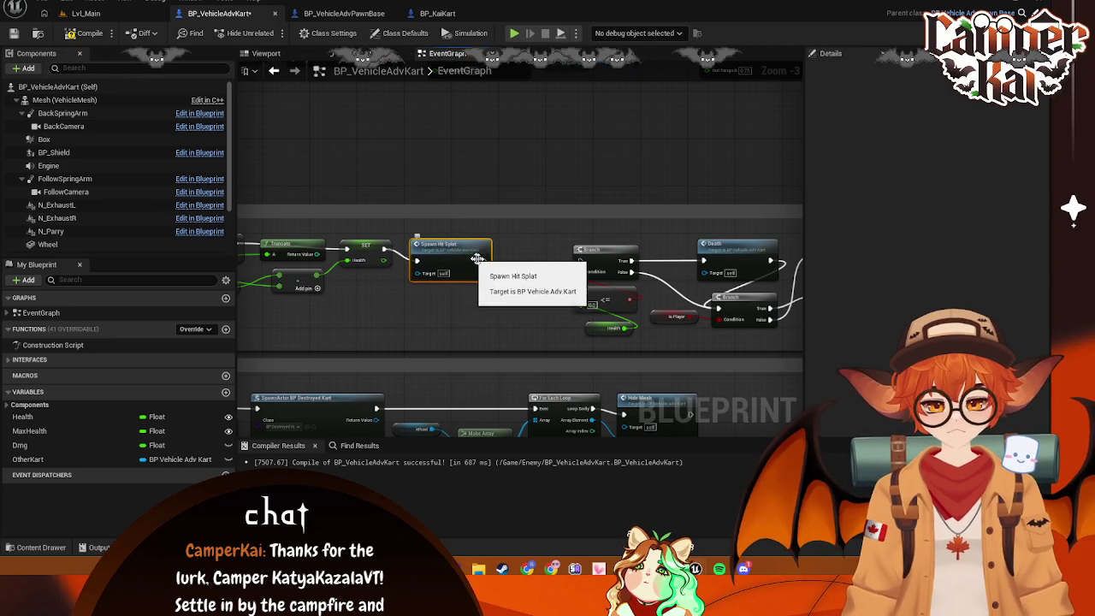
Shift the middle group of Take Damage nodes slightly left
{"action": "scroll", "coordinate": [674, 303], "scroll_direction": "down", "scroll_amount": 2}
{"action": "left_click_drag", "start_coordinate": [674, 303], "coordinate": [678, 278]}
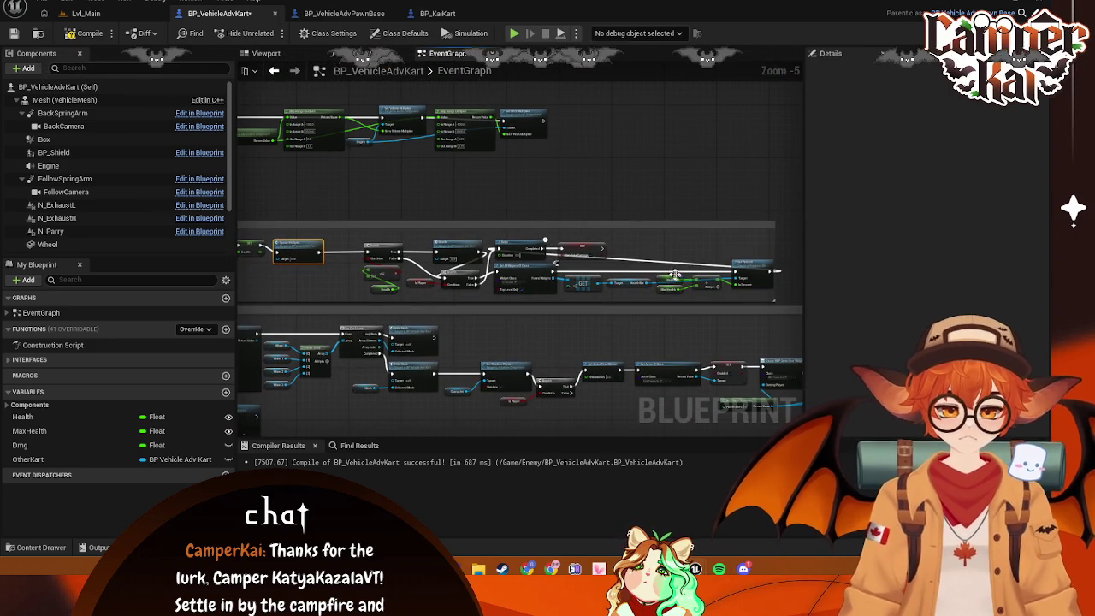
{"action": "mouse_move", "coordinate": [753, 241]}
{"action": "left_mouse_down"}
{"action": "mouse_move", "coordinate": [650, 299]}
{"action": "mouse_move", "coordinate": [364, 299]}
{"action": "left_mouse_up"}
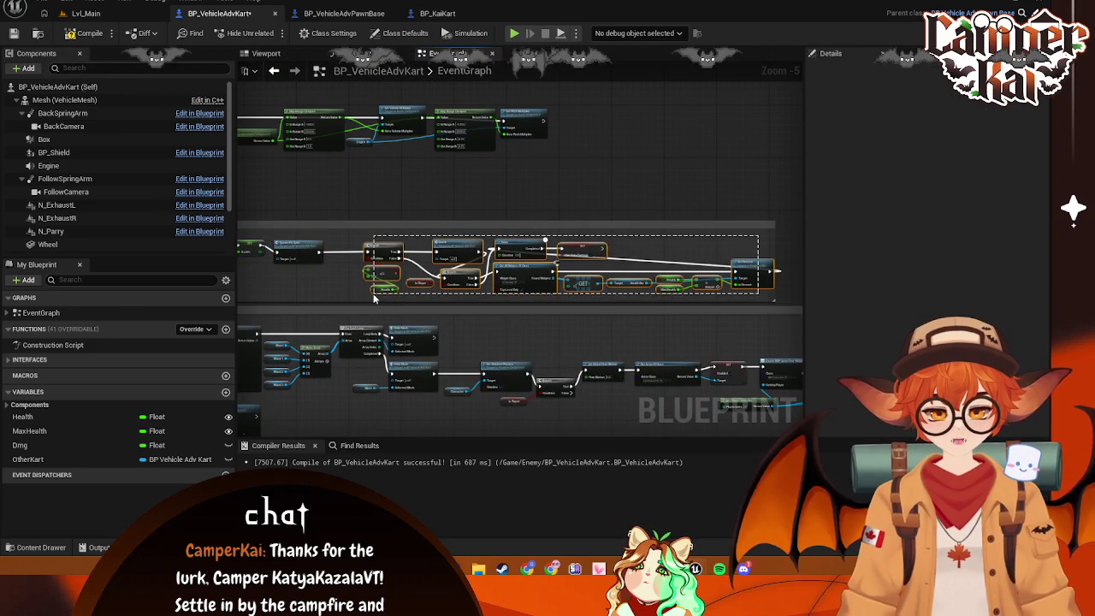
{"action": "left_click_drag", "start_coordinate": [386, 250], "coordinate": [354, 251]}
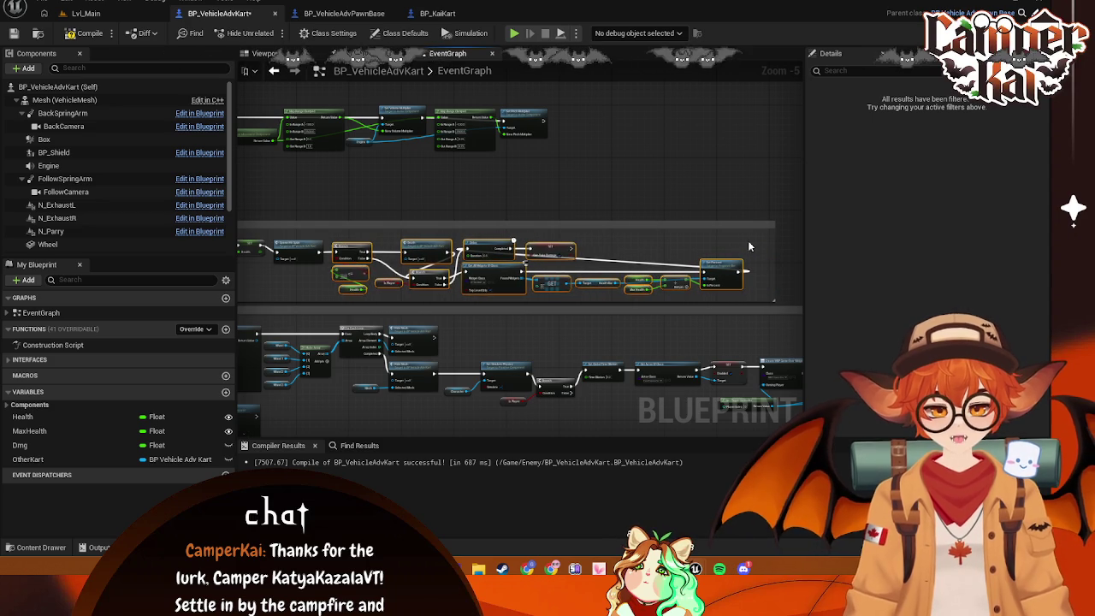
{"action": "left_click", "coordinate": [779, 255]}
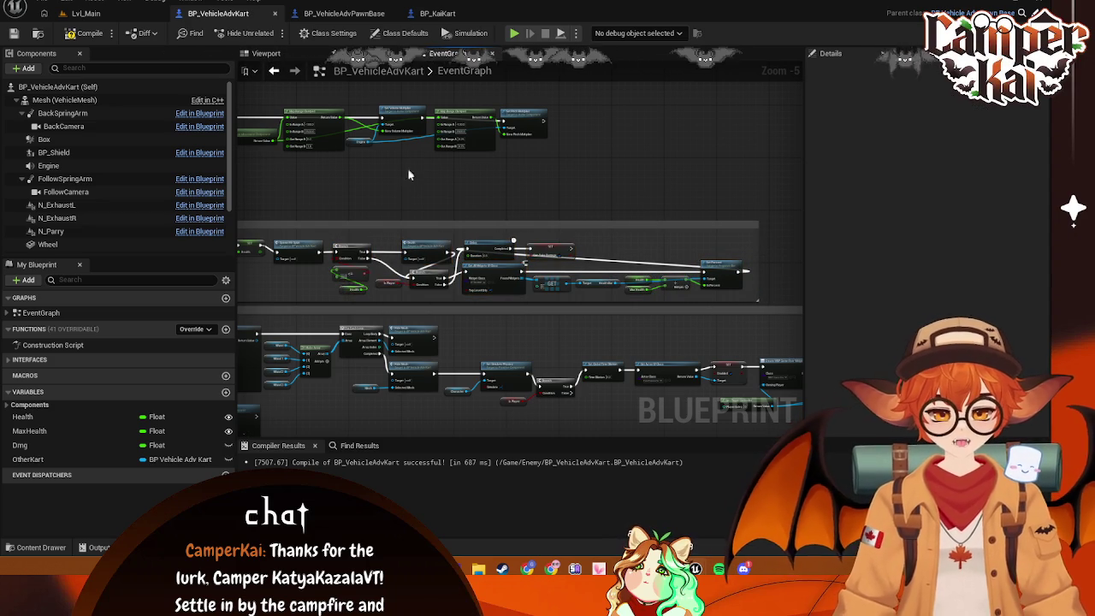
{"action": "scroll", "coordinate": [419, 331], "scroll_direction": "up", "scroll_amount": 1}
{"action": "mouse_move", "coordinate": [420, 330]}
{"action": "left_mouse_down"}
{"action": "mouse_move", "coordinate": [452, 252]}
{"action": "mouse_move", "coordinate": [462, 257]}
{"action": "left_mouse_up"}
{"action": "scroll", "coordinate": [370, 261], "scroll_direction": "up", "scroll_amount": 1}
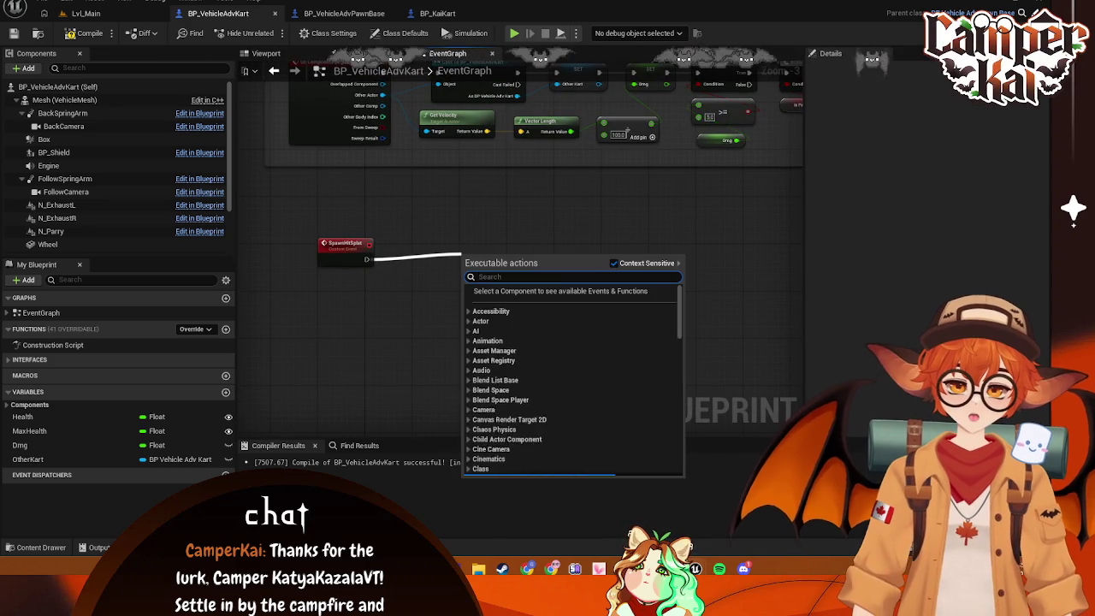
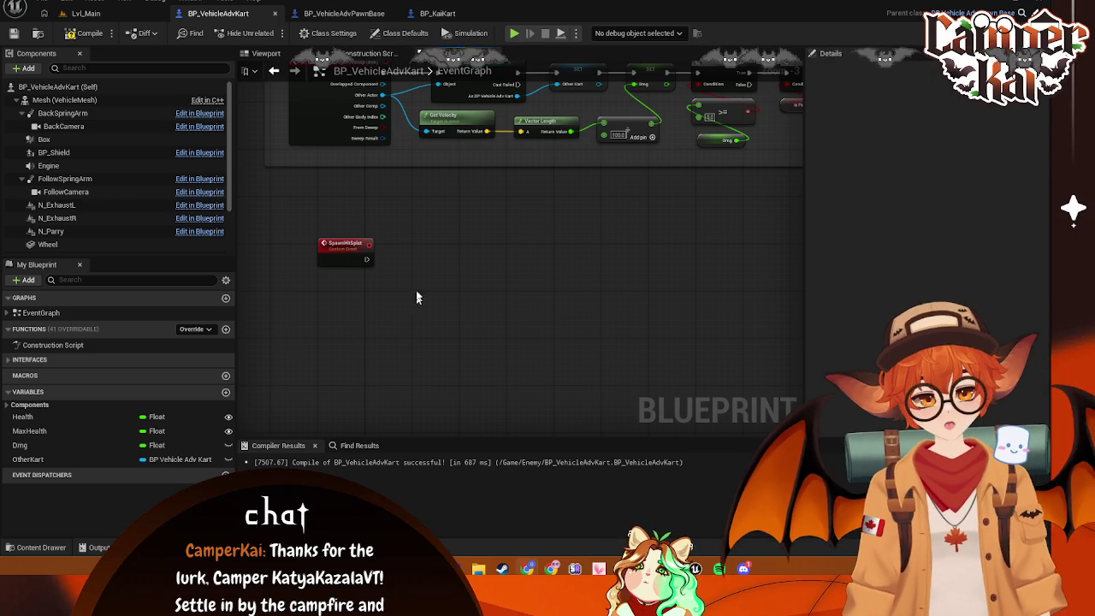
Wire a Spawn Actor from Class node with class BP_Splat off the SpawnHitSplat event
{"action": "left_click_drag", "start_coordinate": [436, 264], "coordinate": [440, 267]}
{"action": "type", "text": "crea"}
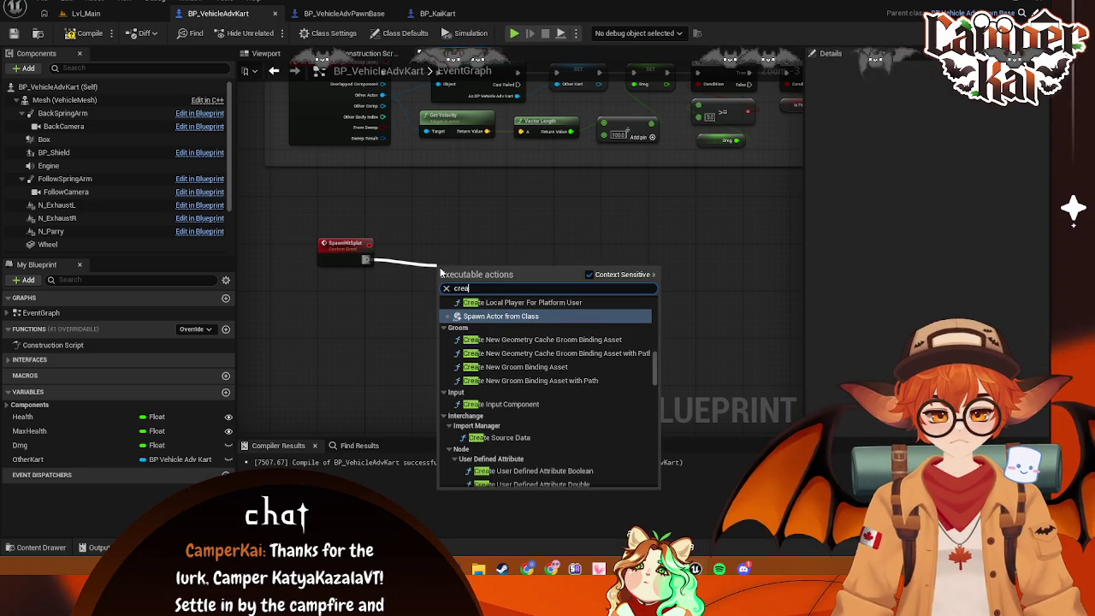
{"action": "left_click", "coordinate": [510, 316]}
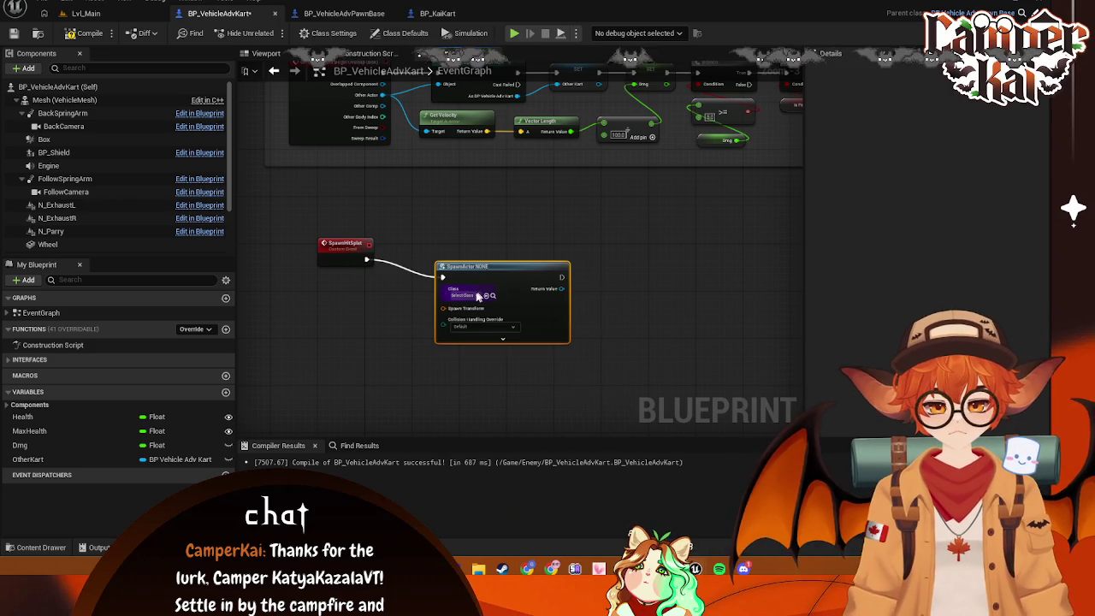
{"action": "left_click", "coordinate": [476, 296]}
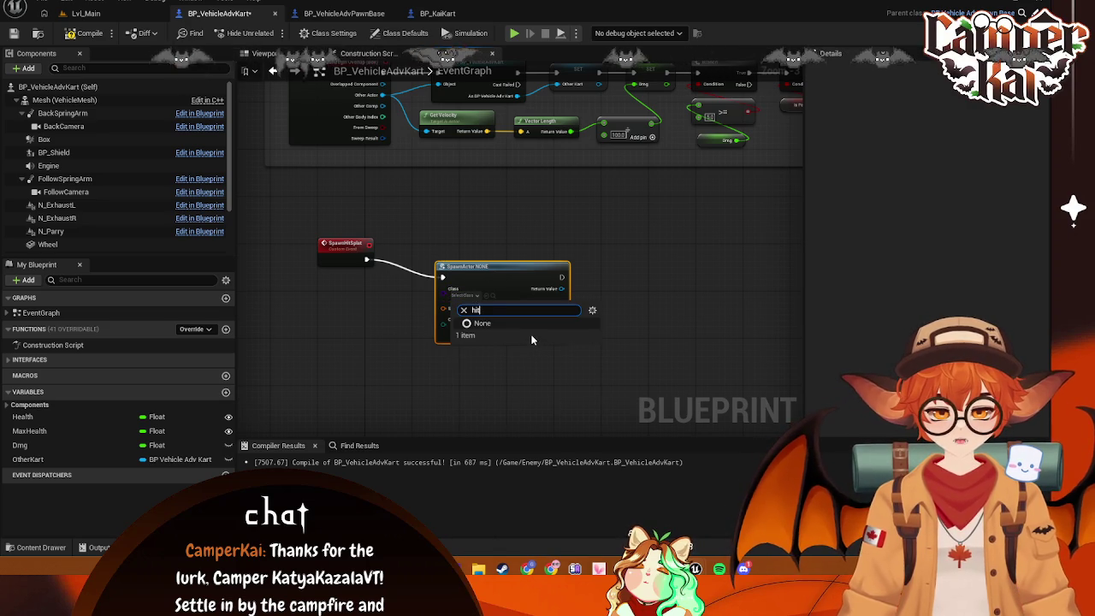
{"action": "key", "text": "BackSpace"}
{"action": "key", "text": "BackSpace"}
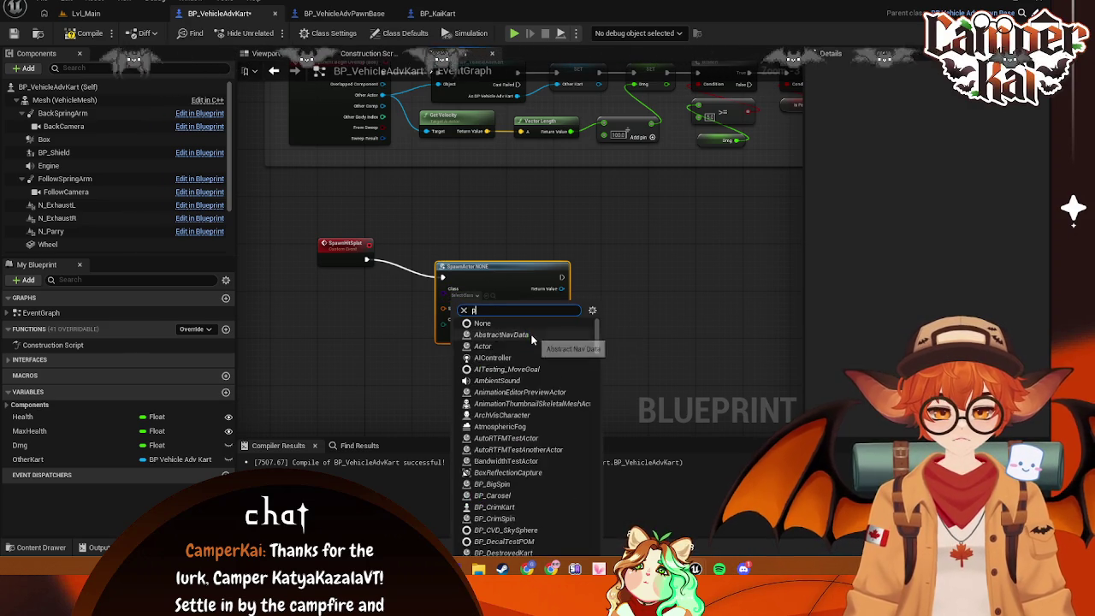
{"action": "type", "text": "splat"}
{"action": "left_click", "coordinate": [530, 335]}
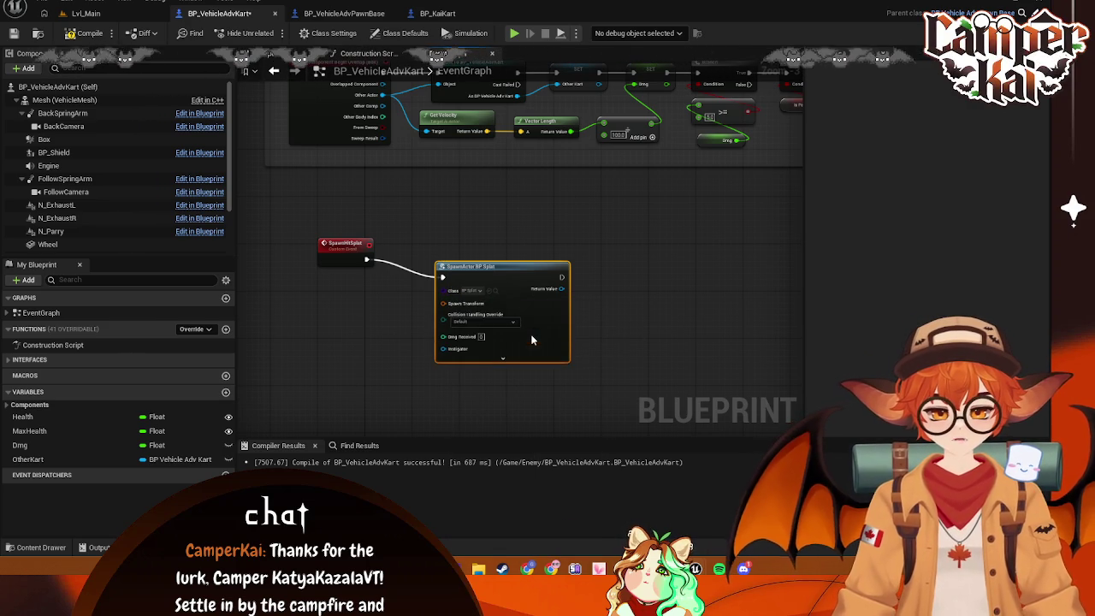
{"action": "left_click_drag", "start_coordinate": [501, 268], "coordinate": [475, 258]}
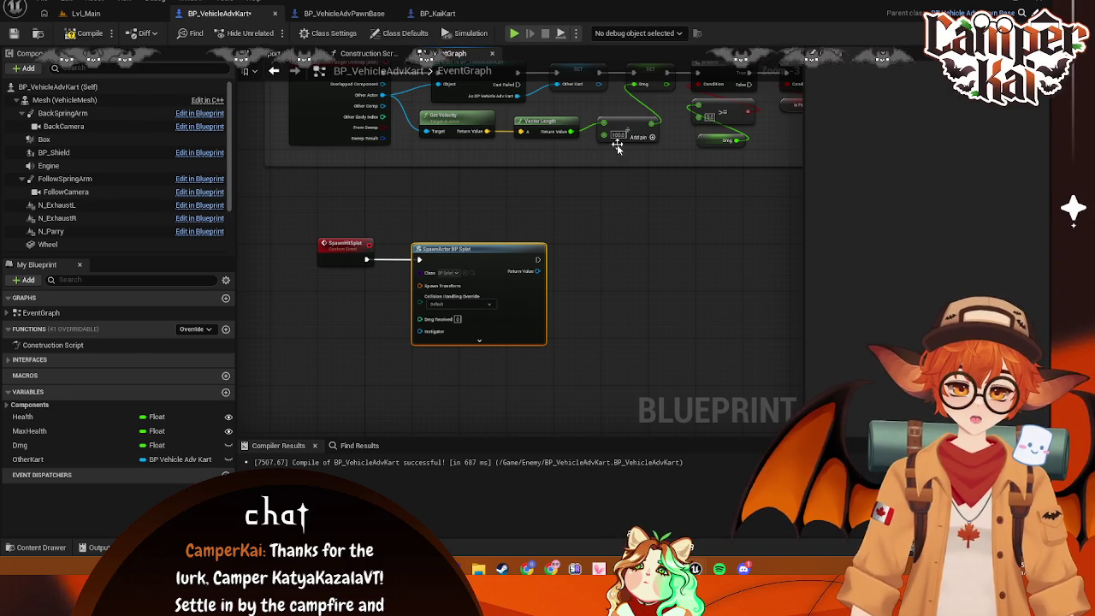
Add a Dmg getter and wire it into Dmg Received through an auto-inserted Truncate node
{"action": "left_click_drag", "start_coordinate": [617, 140], "coordinate": [633, 137]}
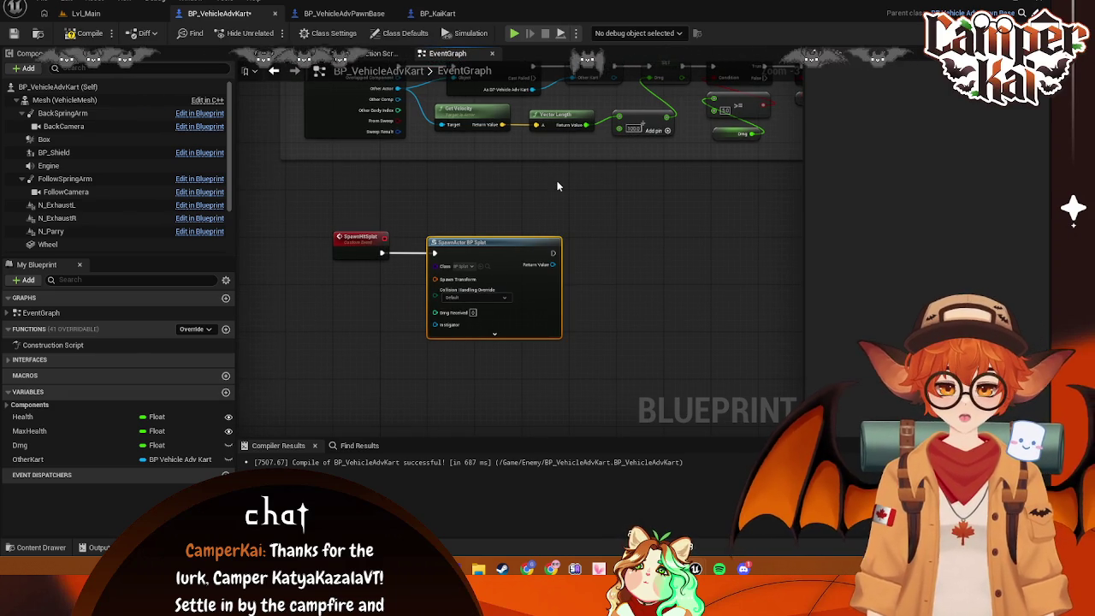
{"action": "mouse_move", "coordinate": [34, 445]}
{"action": "left_mouse_down"}
{"action": "mouse_move", "coordinate": [364, 287]}
{"action": "mouse_move", "coordinate": [347, 291]}
{"action": "left_mouse_up"}
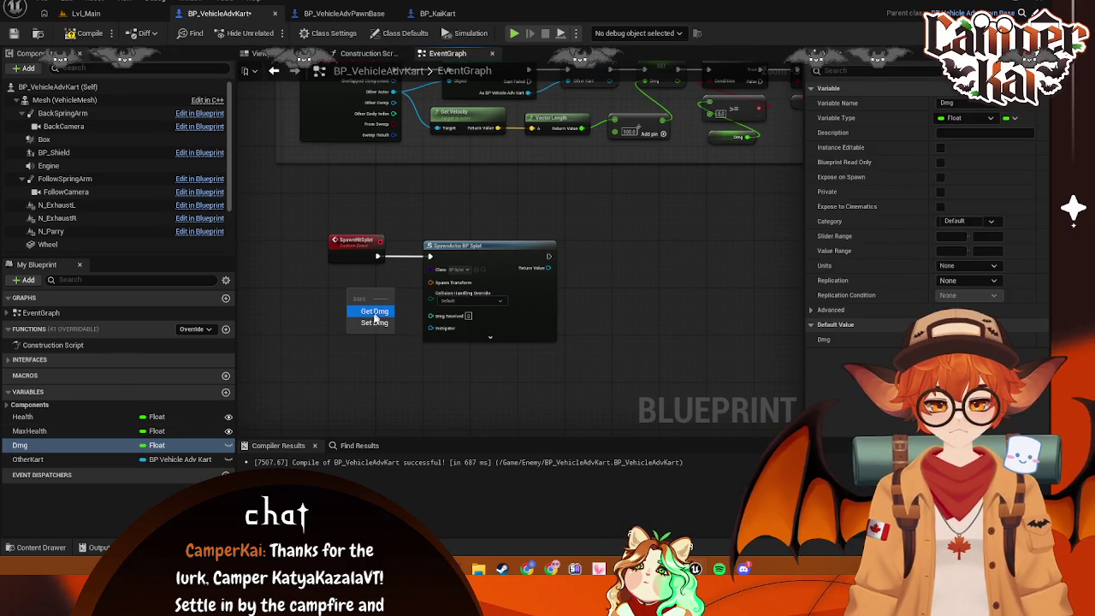
{"action": "left_click", "coordinate": [372, 312]}
{"action": "left_click_drag", "start_coordinate": [385, 288], "coordinate": [430, 315]}
Line up the Dmg, Truncate and BP_Splat spawn nodes in a tidy row
{"action": "left_click_drag", "start_coordinate": [365, 289], "coordinate": [335, 331]}
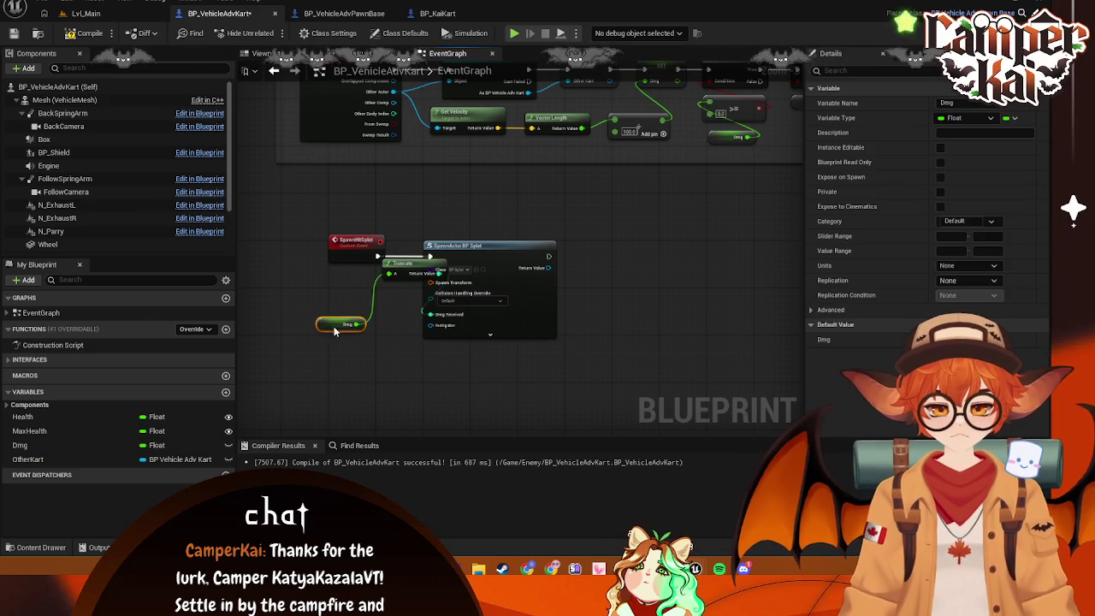
{"action": "mouse_move", "coordinate": [402, 268]}
{"action": "left_mouse_down"}
{"action": "mouse_move", "coordinate": [360, 296]}
{"action": "mouse_move", "coordinate": [384, 296]}
{"action": "left_mouse_up"}
{"action": "left_click_drag", "start_coordinate": [503, 246], "coordinate": [583, 248]}
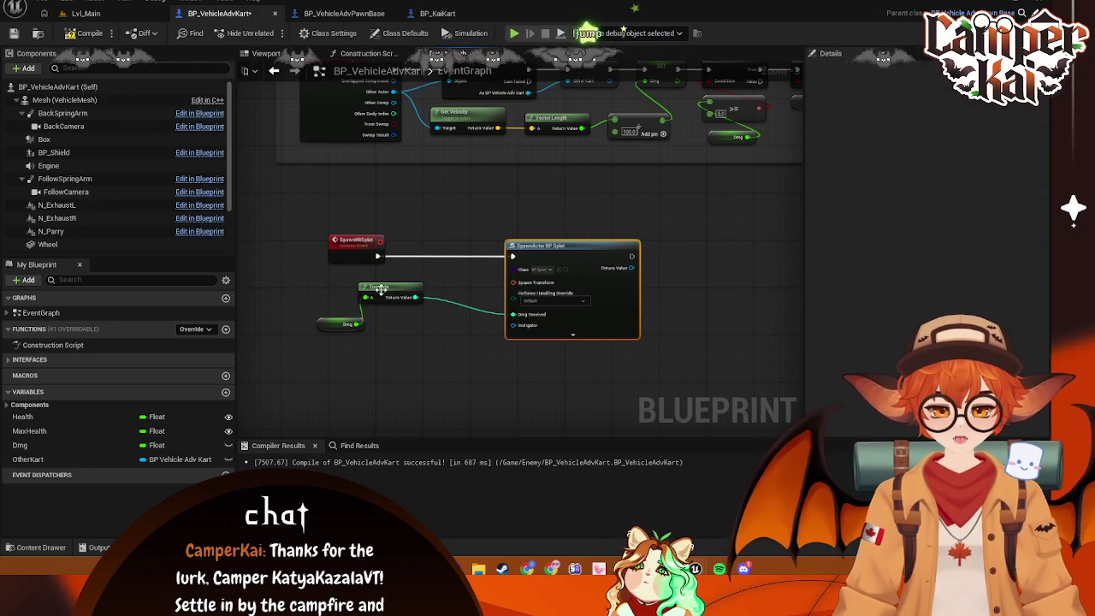
{"action": "left_click_drag", "start_coordinate": [386, 295], "coordinate": [451, 293]}
{"action": "left_click_drag", "start_coordinate": [333, 322], "coordinate": [386, 318]}
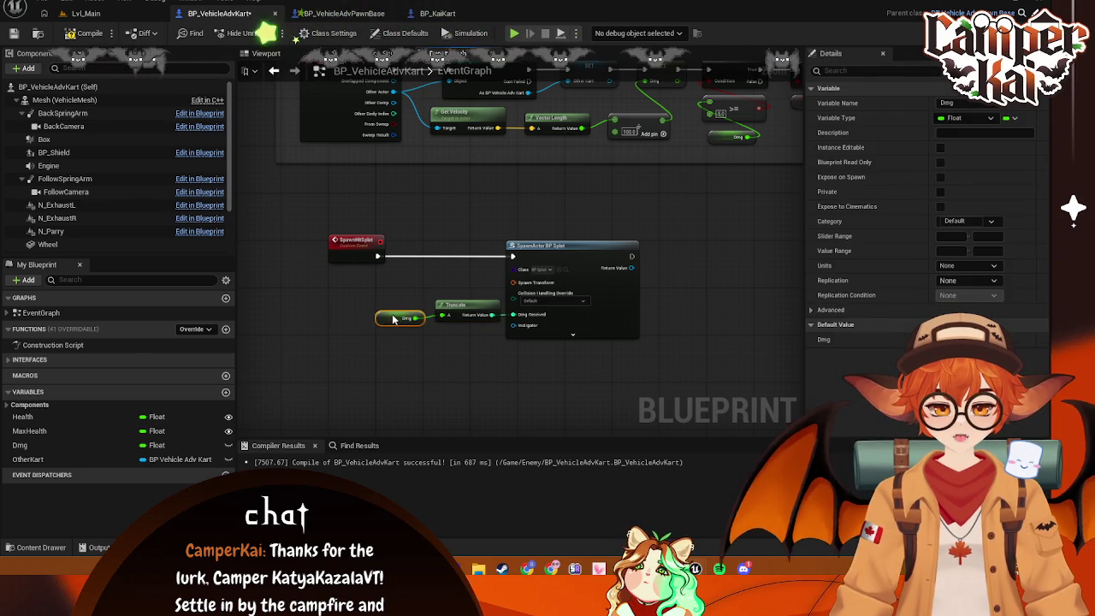
{"action": "mouse_move", "coordinate": [432, 248]}
{"action": "left_mouse_down"}
{"action": "mouse_move", "coordinate": [418, 277]}
{"action": "mouse_move", "coordinate": [477, 276]}
{"action": "left_mouse_up"}
{"action": "scroll", "coordinate": [477, 276], "scroll_direction": "down", "scroll_amount": 5}
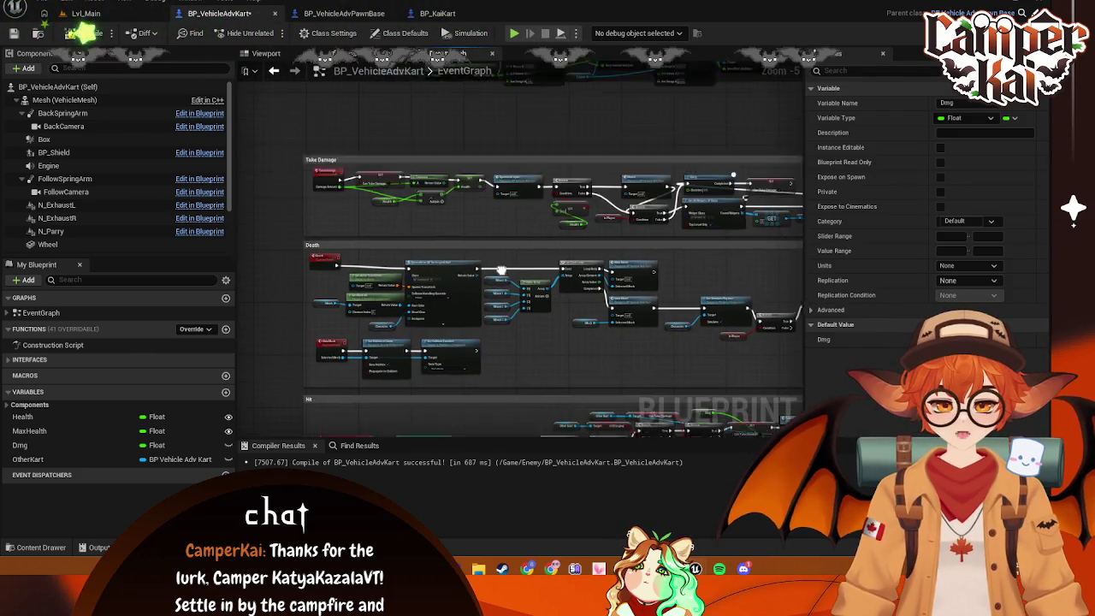
Wrap the Event Tick nodes in a comment titled Engine and move it down
{"action": "scroll", "coordinate": [556, 299], "scroll_direction": "up", "scroll_amount": 2}
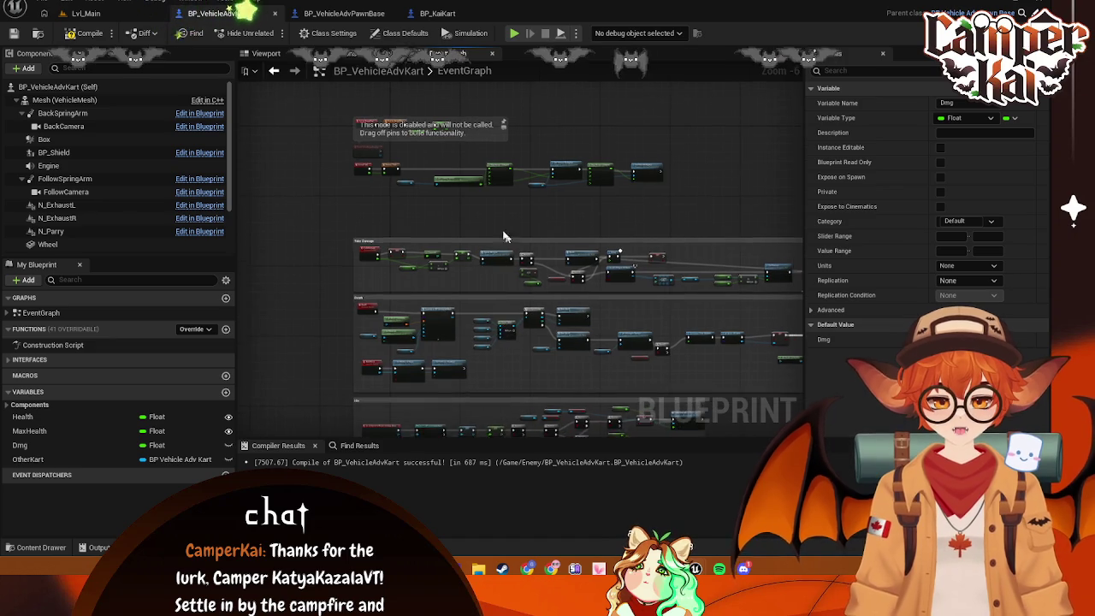
{"action": "left_click_drag", "start_coordinate": [600, 295], "coordinate": [646, 295]}
{"action": "mouse_move", "coordinate": [686, 252]}
{"action": "left_mouse_down"}
{"action": "mouse_move", "coordinate": [159, 184]}
{"action": "mouse_move", "coordinate": [427, 176]}
{"action": "mouse_move", "coordinate": [548, 195]}
{"action": "left_mouse_up"}
{"action": "key", "text": "c"}
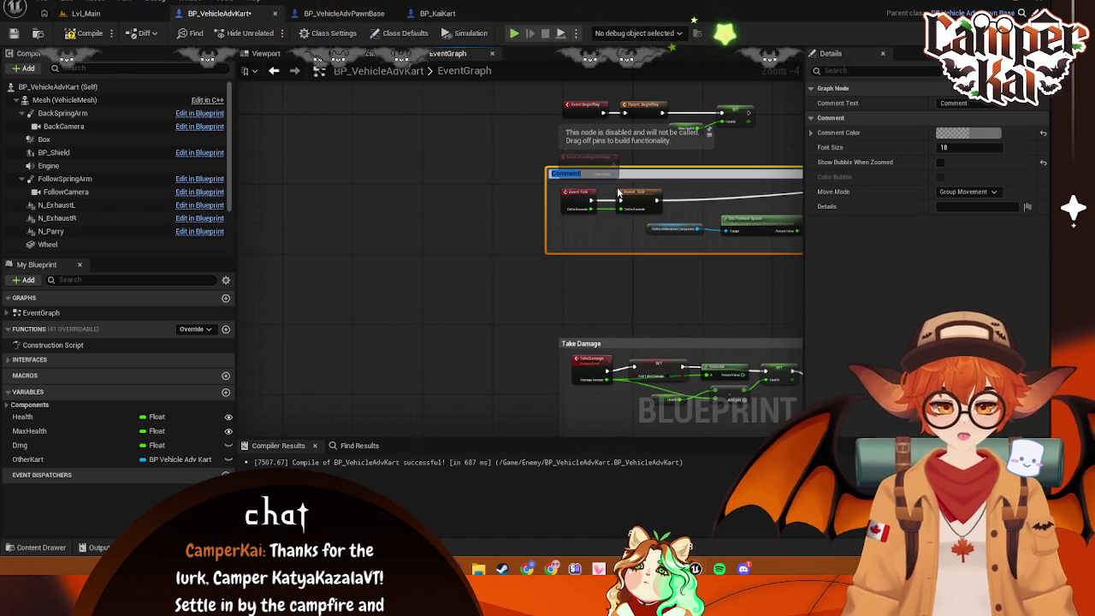
{"action": "type", "text": "Engine"}
{"action": "key", "text": "Return"}
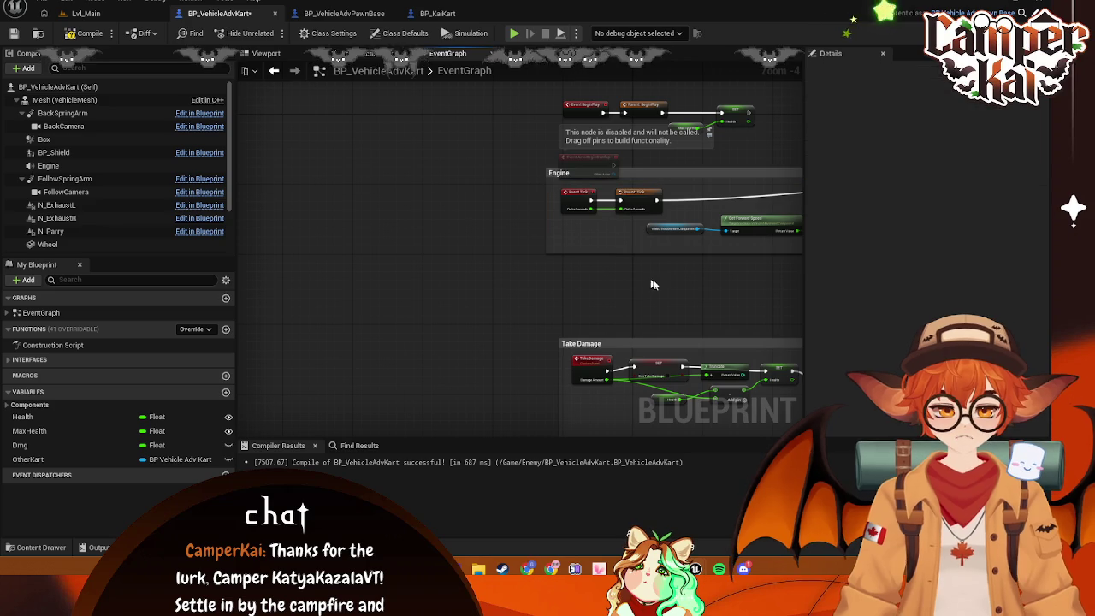
{"action": "left_click_drag", "start_coordinate": [680, 173], "coordinate": [693, 248]}
Move the disabled event node aside and place the three BeginPlay nodes above Engine
{"action": "left_click_drag", "start_coordinate": [704, 199], "coordinate": [582, 230]}
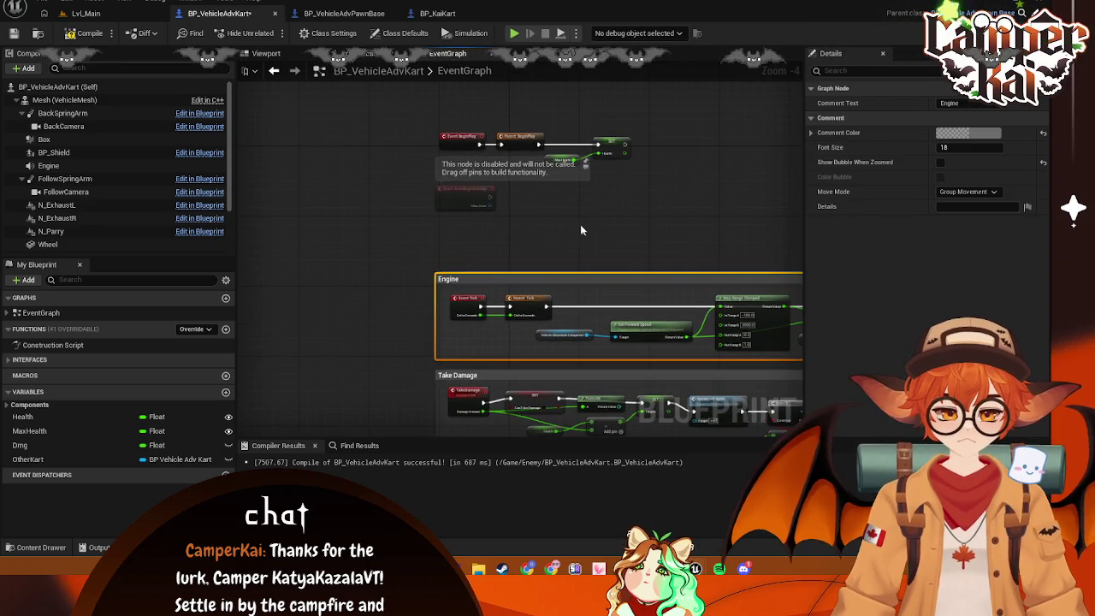
{"action": "left_click", "coordinate": [435, 208]}
{"action": "left_click", "coordinate": [437, 207]}
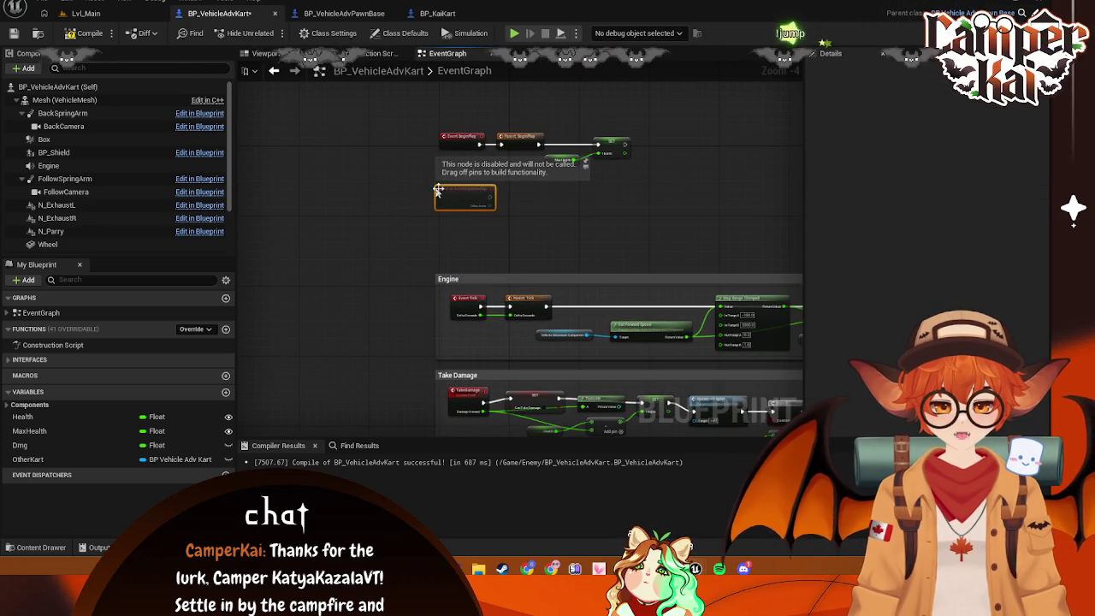
{"action": "mouse_move", "coordinate": [472, 197]}
{"action": "left_mouse_down"}
{"action": "mouse_move", "coordinate": [385, 141]}
{"action": "mouse_move", "coordinate": [308, 167]}
{"action": "mouse_move", "coordinate": [256, 203]}
{"action": "left_mouse_up"}
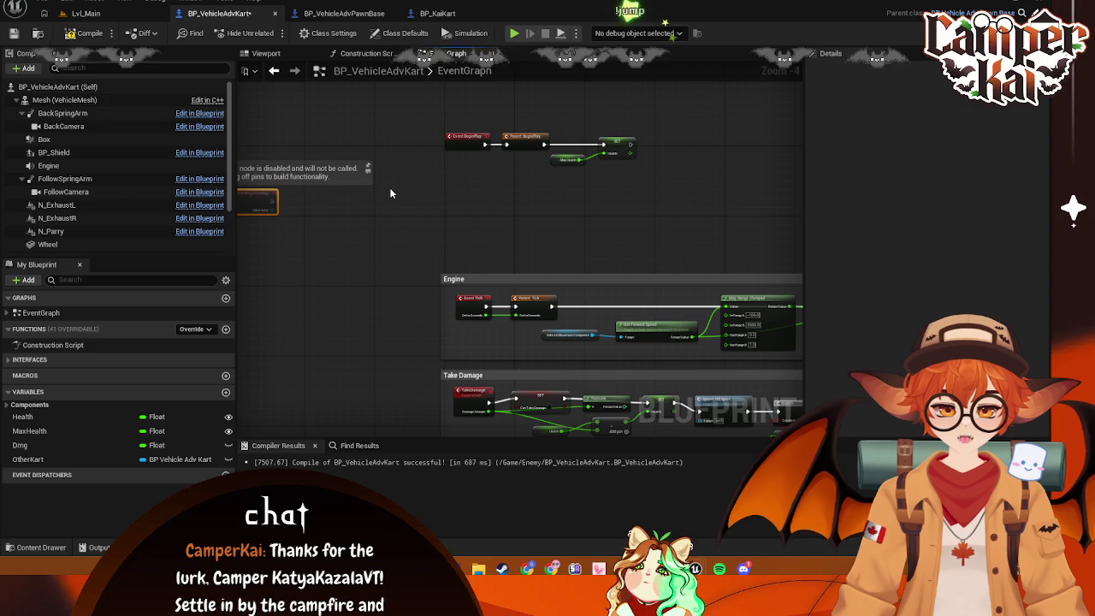
{"action": "left_click_drag", "start_coordinate": [427, 135], "coordinate": [655, 181]}
{"action": "left_click_drag", "start_coordinate": [460, 140], "coordinate": [457, 246]}
Pan over the Take Damage and Death sections to review their nodes
{"action": "scroll", "coordinate": [619, 144], "scroll_direction": "up", "scroll_amount": 2}
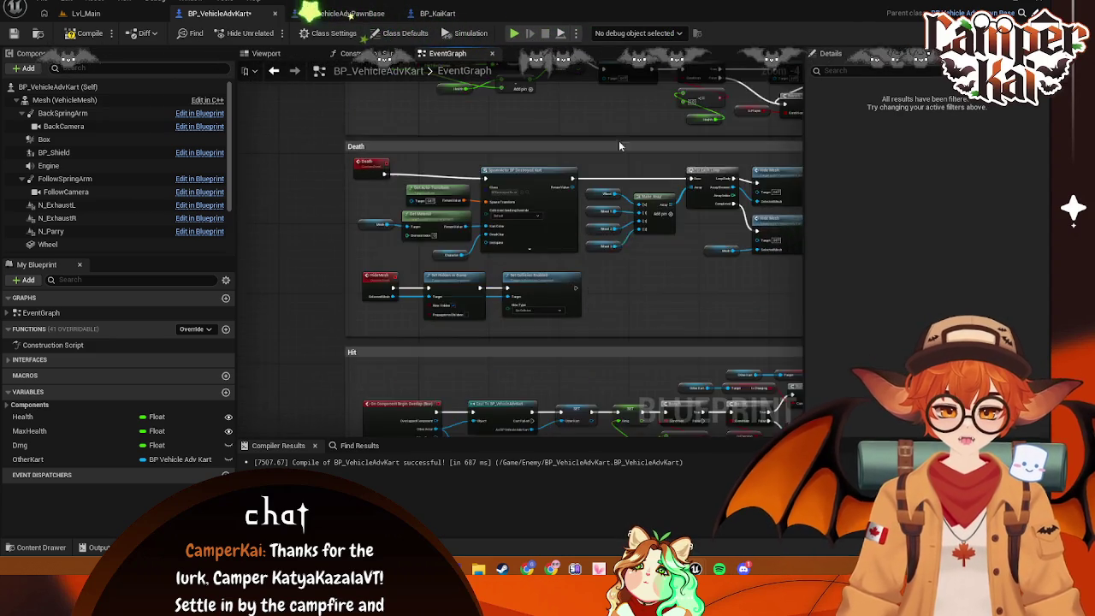
{"action": "scroll", "coordinate": [567, 222], "scroll_direction": "up", "scroll_amount": 1}
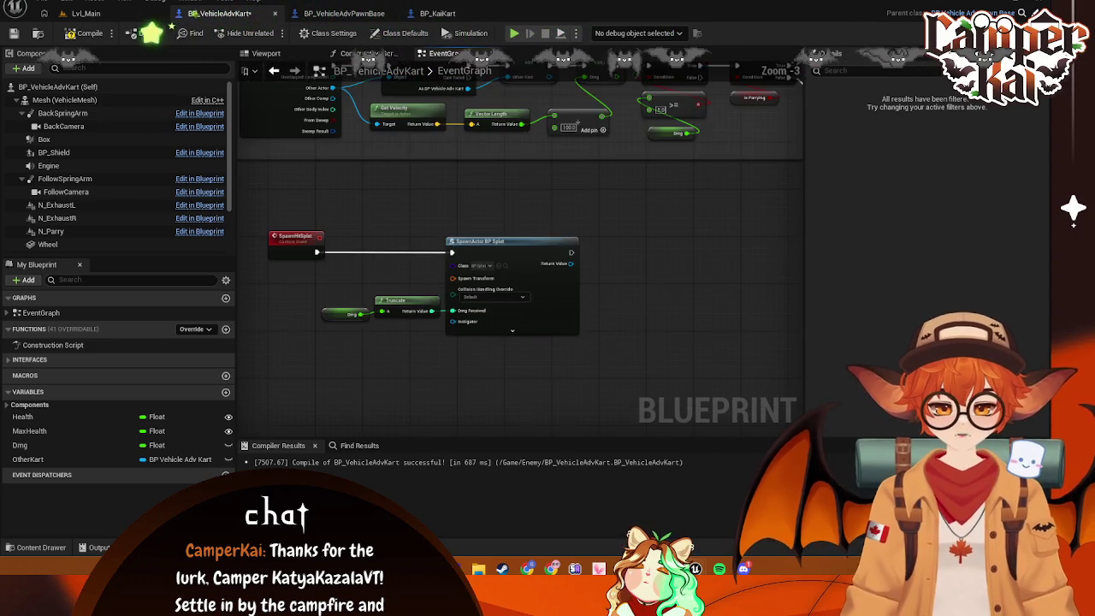
{"action": "mouse_move", "coordinate": [564, 410]}
{"action": "left_mouse_down"}
{"action": "mouse_move", "coordinate": [566, 292]}
{"action": "mouse_move", "coordinate": [531, 407]}
{"action": "mouse_move", "coordinate": [492, 470]}
{"action": "left_mouse_up"}
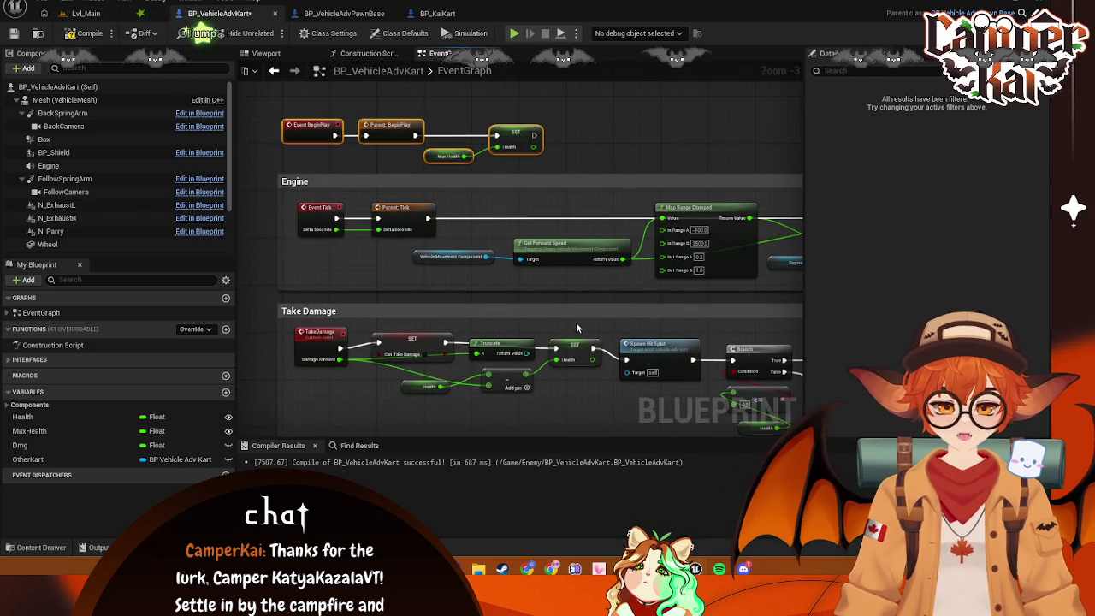
{"action": "scroll", "coordinate": [525, 287], "scroll_direction": "down", "scroll_amount": 2}
{"action": "scroll", "coordinate": [570, 414], "scroll_direction": "up", "scroll_amount": 2}
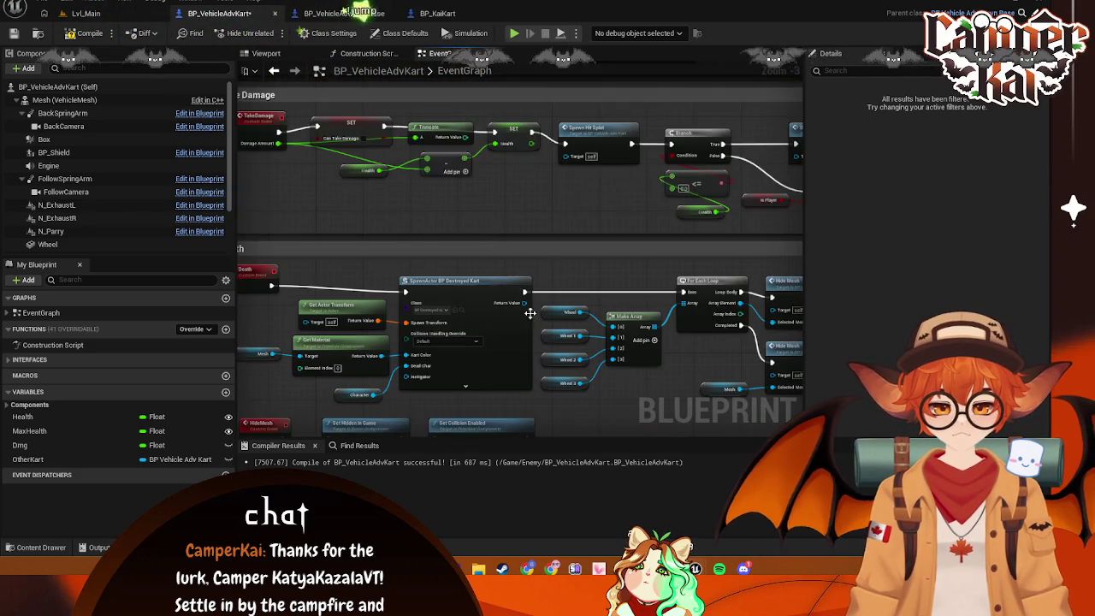
{"action": "mouse_move", "coordinate": [569, 414]}
{"action": "left_mouse_down"}
{"action": "mouse_move", "coordinate": [621, 306]}
{"action": "mouse_move", "coordinate": [608, 366]}
{"action": "left_mouse_up"}
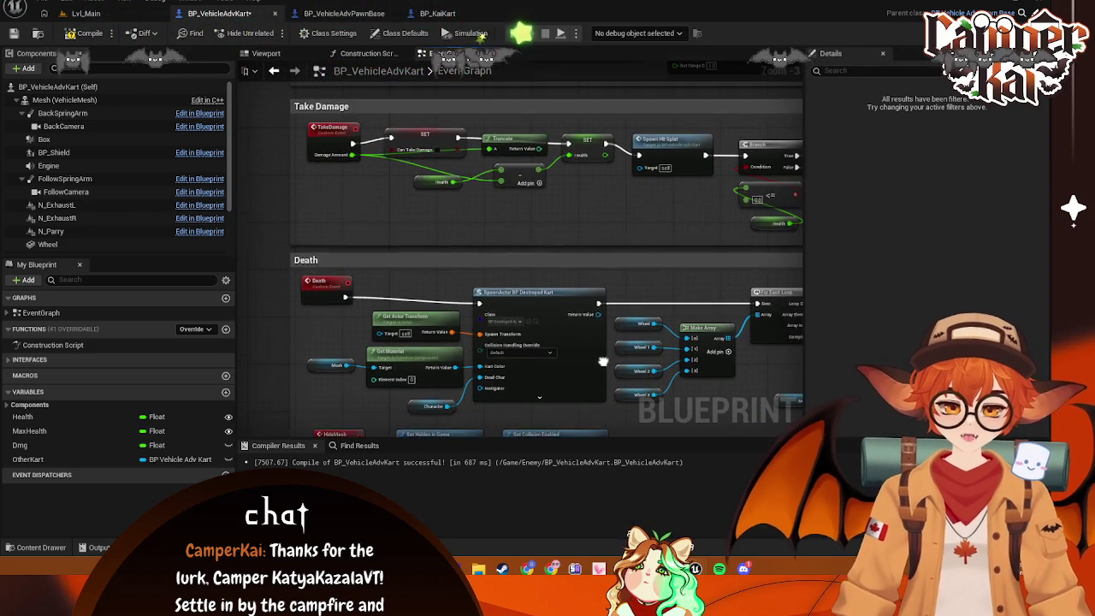
{"action": "mouse_move", "coordinate": [608, 188]}
{"action": "left_mouse_down"}
{"action": "mouse_move", "coordinate": [442, 235]}
{"action": "mouse_move", "coordinate": [379, 223]}
{"action": "mouse_move", "coordinate": [561, 228]}
{"action": "mouse_move", "coordinate": [506, 247]}
{"action": "mouse_move", "coordinate": [376, 225]}
{"action": "mouse_move", "coordinate": [569, 205]}
{"action": "mouse_move", "coordinate": [453, 237]}
{"action": "mouse_move", "coordinate": [456, 313]}
{"action": "mouse_move", "coordinate": [590, 296]}
{"action": "mouse_move", "coordinate": [569, 183]}
{"action": "mouse_move", "coordinate": [568, 245]}
{"action": "mouse_move", "coordinate": [565, 174]}
{"action": "mouse_move", "coordinate": [384, 328]}
{"action": "mouse_move", "coordinate": [390, 306]}
{"action": "mouse_move", "coordinate": [541, 309]}
{"action": "left_mouse_up"}
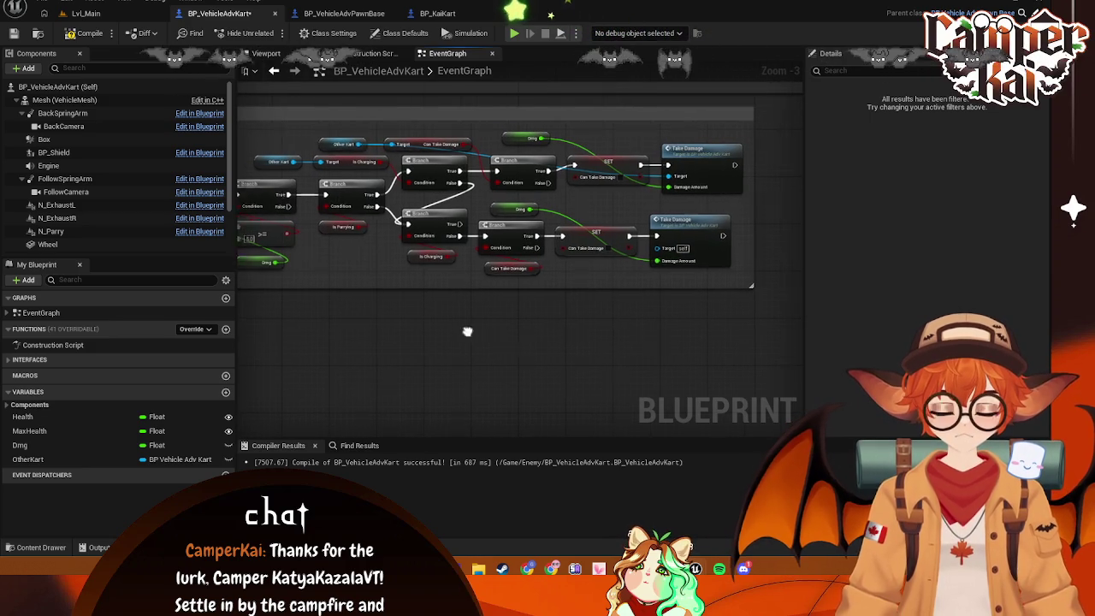
Feed the BP_Splat spawn's Spawn Transform from a new Get Actor Transform node
{"action": "mouse_move", "coordinate": [442, 354]}
{"action": "left_mouse_down"}
{"action": "mouse_move", "coordinate": [625, 273]}
{"action": "mouse_move", "coordinate": [772, 274]}
{"action": "left_mouse_up"}
{"action": "mouse_move", "coordinate": [499, 271]}
{"action": "left_mouse_down"}
{"action": "mouse_move", "coordinate": [459, 265]}
{"action": "mouse_move", "coordinate": [469, 292]}
{"action": "left_mouse_up"}
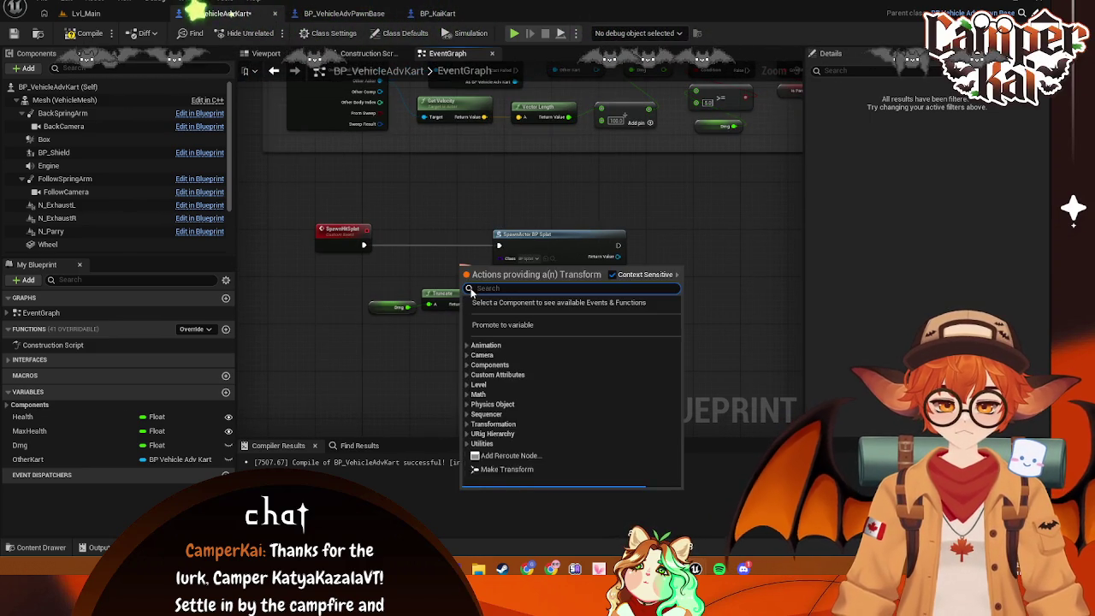
{"action": "type", "text": "get actor transform"}
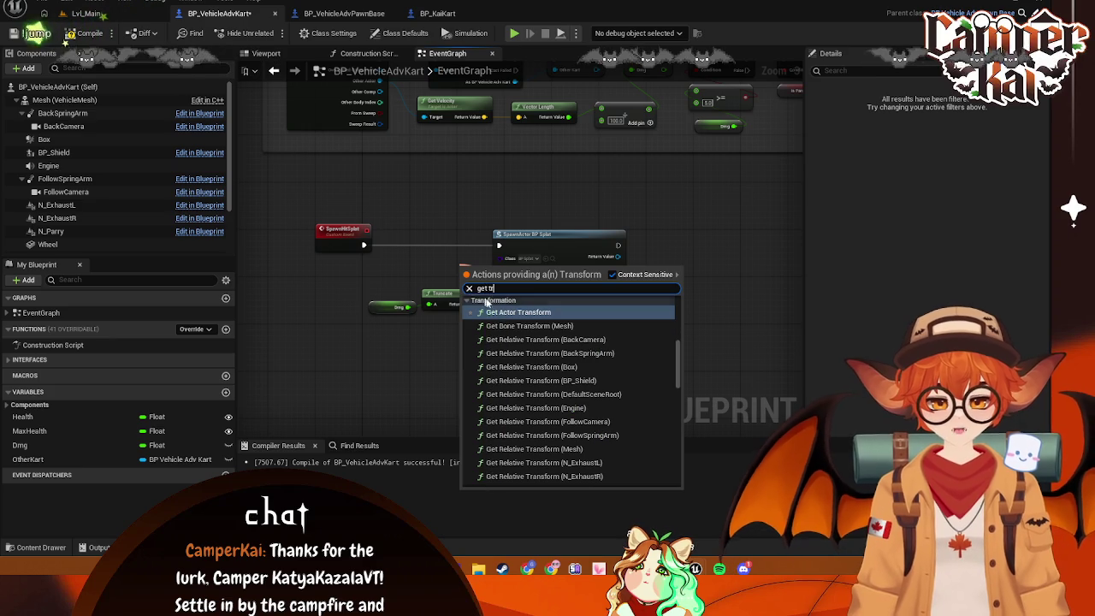
{"action": "key", "text": "Return"}
{"action": "mouse_move", "coordinate": [487, 272]}
{"action": "left_mouse_down"}
{"action": "mouse_move", "coordinate": [414, 267]}
{"action": "mouse_move", "coordinate": [428, 265]}
{"action": "left_mouse_up"}
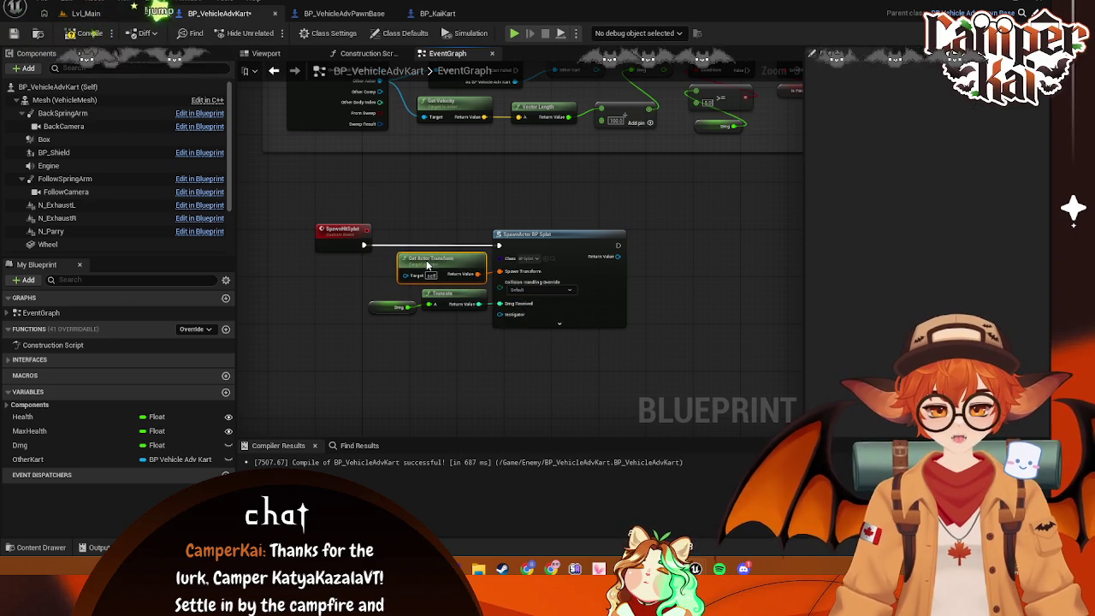
Expand the spawn node's advanced inputs and shift Get Actor Transform further left
{"action": "left_click_drag", "start_coordinate": [683, 299], "coordinate": [656, 301]}
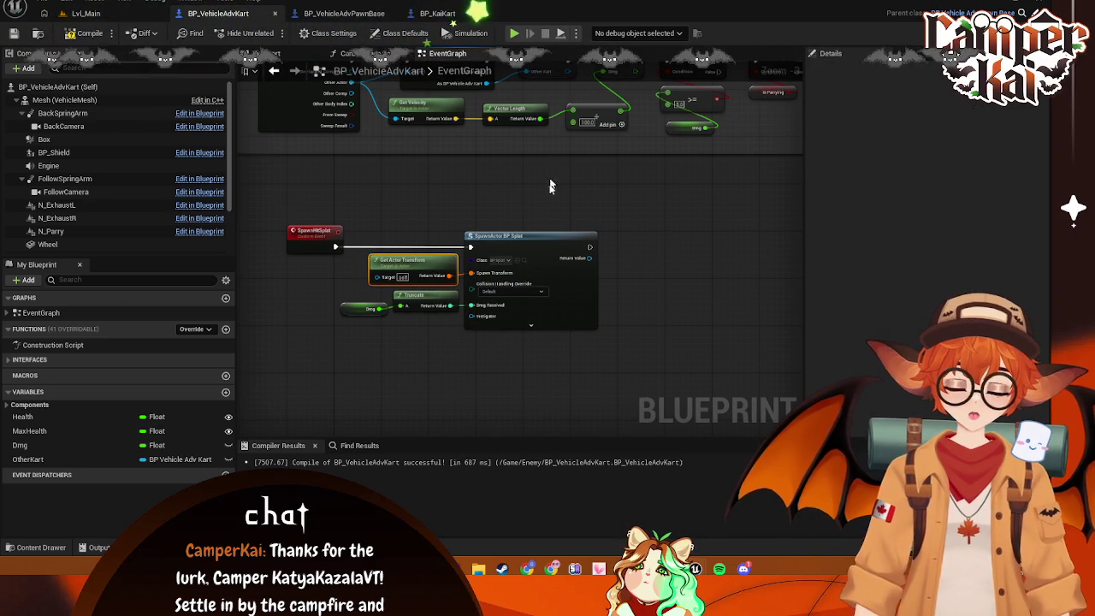
{"action": "left_click", "coordinate": [530, 325]}
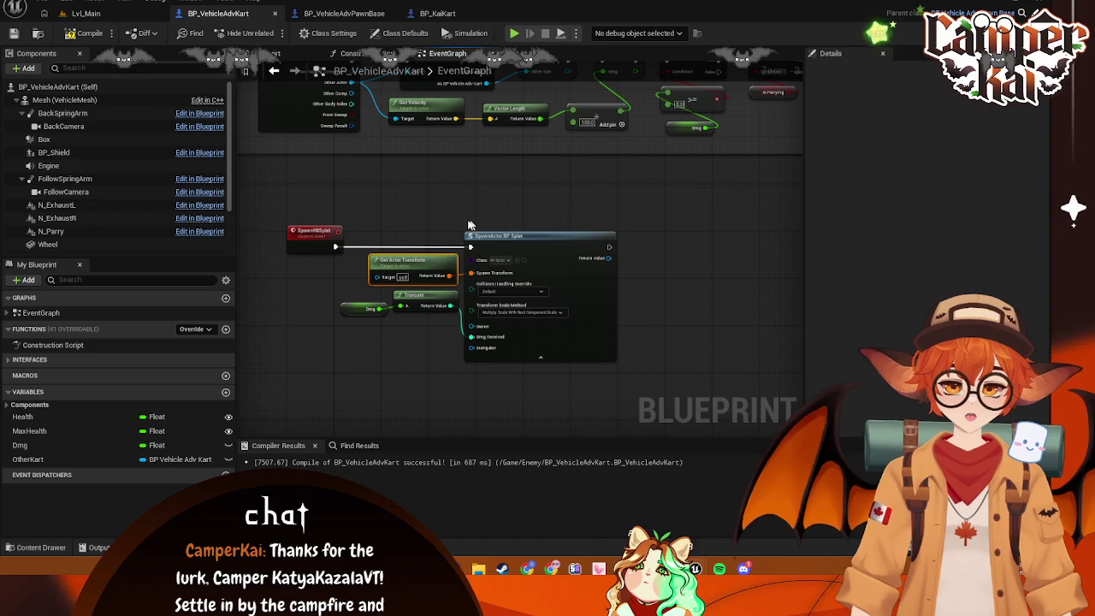
{"action": "left_click_drag", "start_coordinate": [409, 258], "coordinate": [277, 258]}
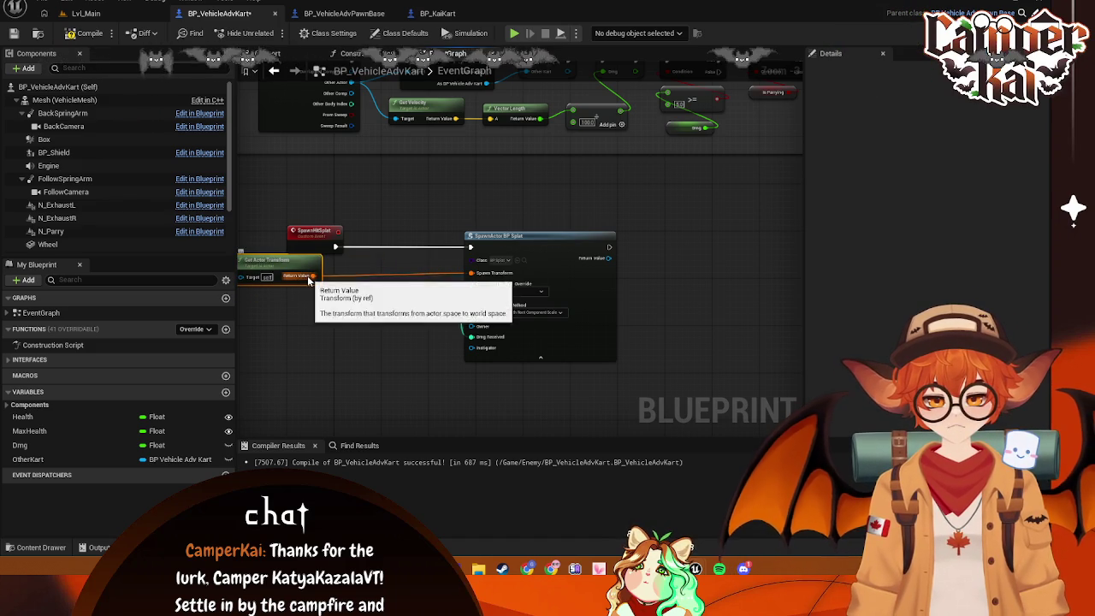
Split Get Actor Transform's return value into location, rotation and scale
{"action": "right_click", "coordinate": [318, 280]}
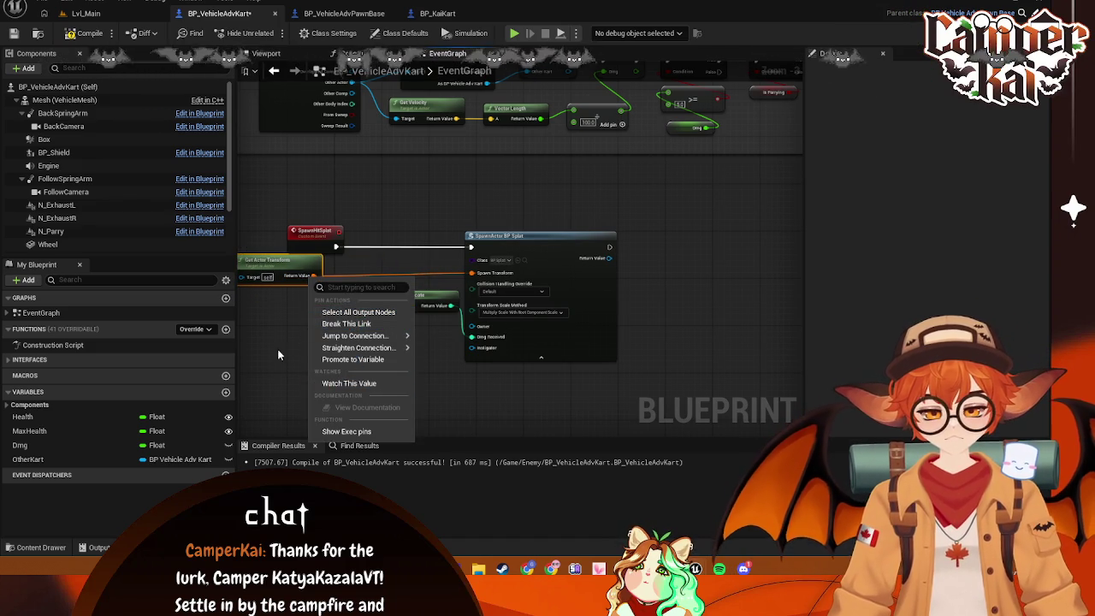
{"action": "left_click", "coordinate": [313, 275]}
{"action": "right_click", "coordinate": [312, 275]}
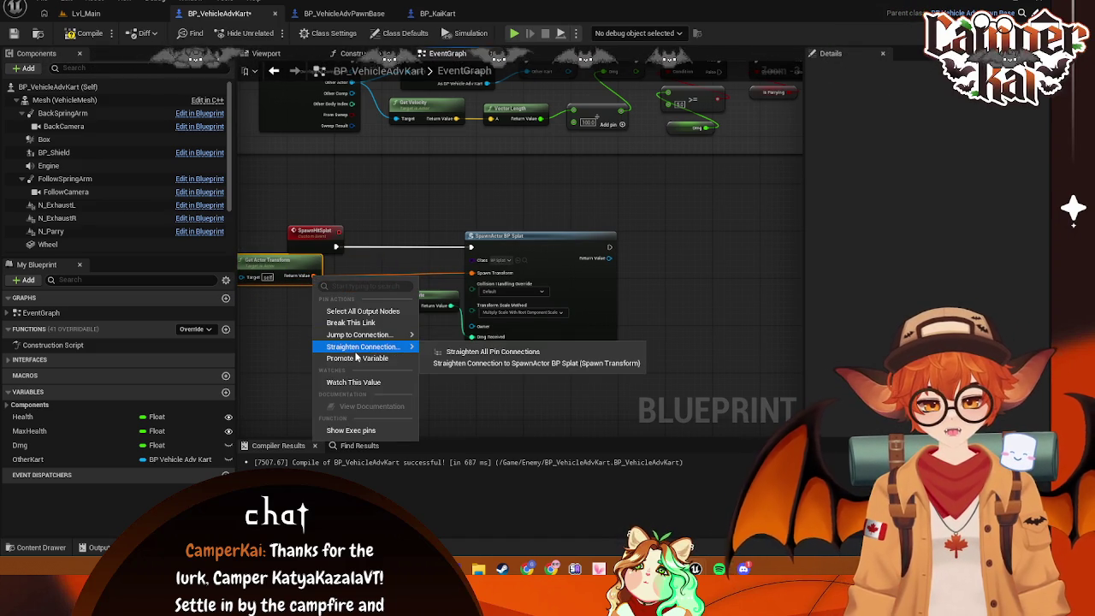
{"action": "left_click", "coordinate": [276, 343]}
{"action": "right_click", "coordinate": [312, 276]}
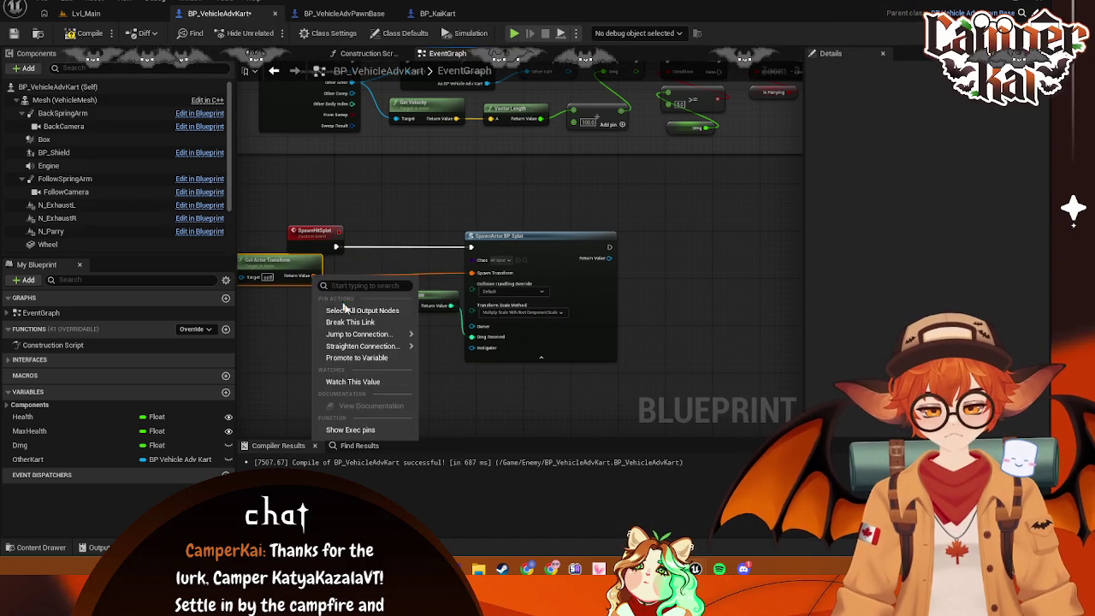
{"action": "key", "text": "Escape"}
{"action": "right_click", "coordinate": [312, 275]}
{"action": "left_click", "coordinate": [342, 321]}
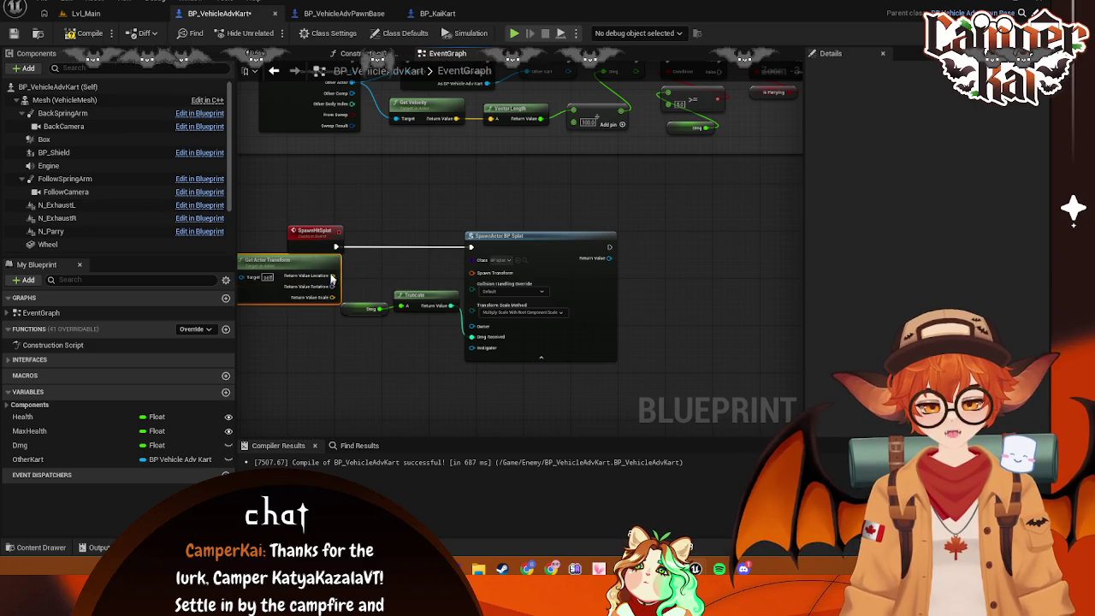
Shift the Dmg, Truncate and spawn nodes right and bring Get Actor Transform closer
{"action": "left_click_drag", "start_coordinate": [350, 275], "coordinate": [399, 252]}
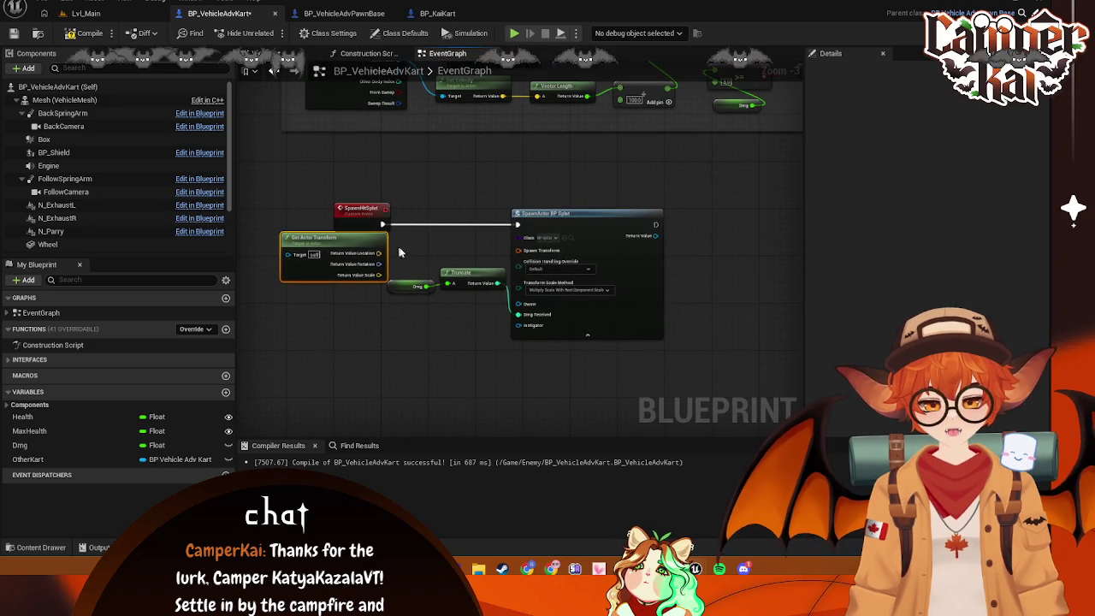
{"action": "left_click", "coordinate": [353, 207]}
{"action": "left_click_drag", "start_coordinate": [396, 200], "coordinate": [663, 340]}
{"action": "left_click_drag", "start_coordinate": [637, 235], "coordinate": [735, 232]}
{"action": "left_click_drag", "start_coordinate": [331, 245], "coordinate": [441, 249]}
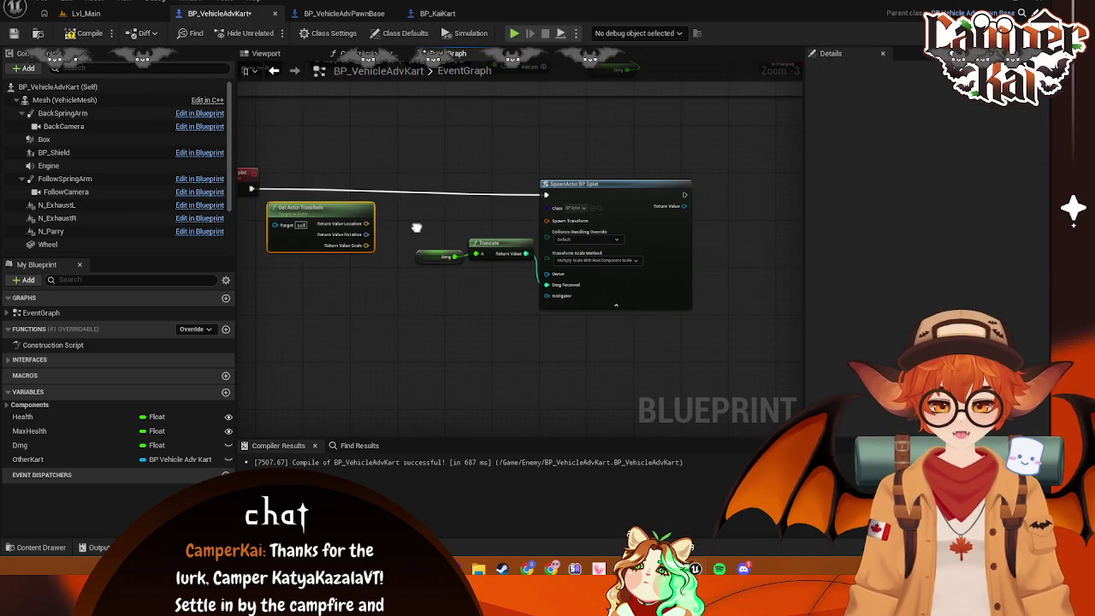
{"action": "left_click_drag", "start_coordinate": [366, 222], "coordinate": [587, 214]}
{"action": "key", "text": "Escape"}
Split the spawn's Spawn Transform pin and wire location and scale into it
{"action": "right_click", "coordinate": [577, 230]}
{"action": "left_click", "coordinate": [599, 270]}
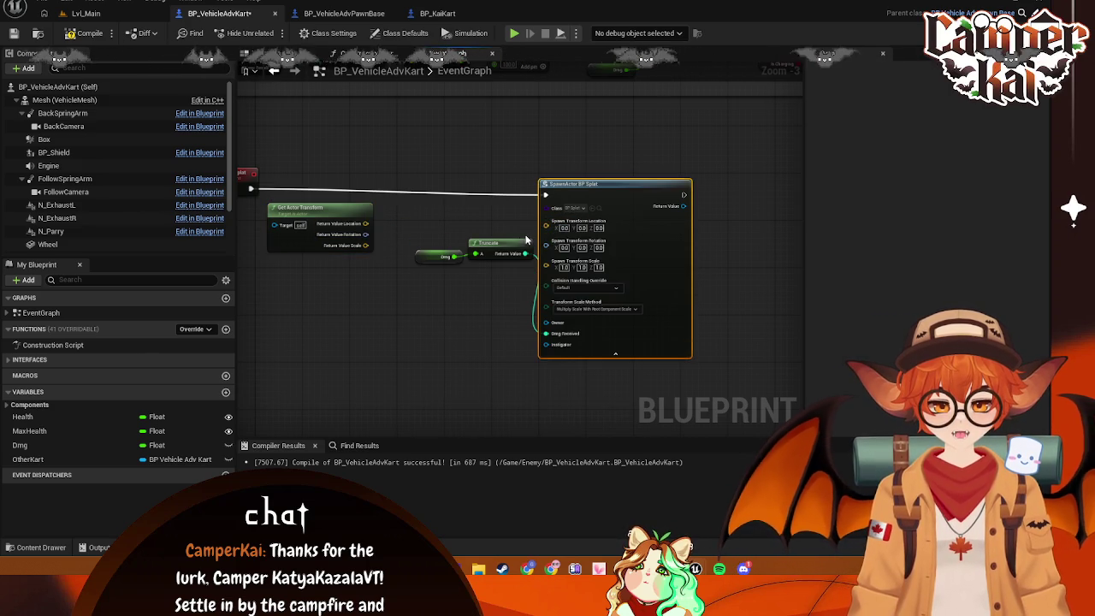
{"action": "mouse_move", "coordinate": [366, 223]}
{"action": "left_mouse_down"}
{"action": "mouse_move", "coordinate": [571, 223]}
{"action": "mouse_move", "coordinate": [547, 222]}
{"action": "left_mouse_up"}
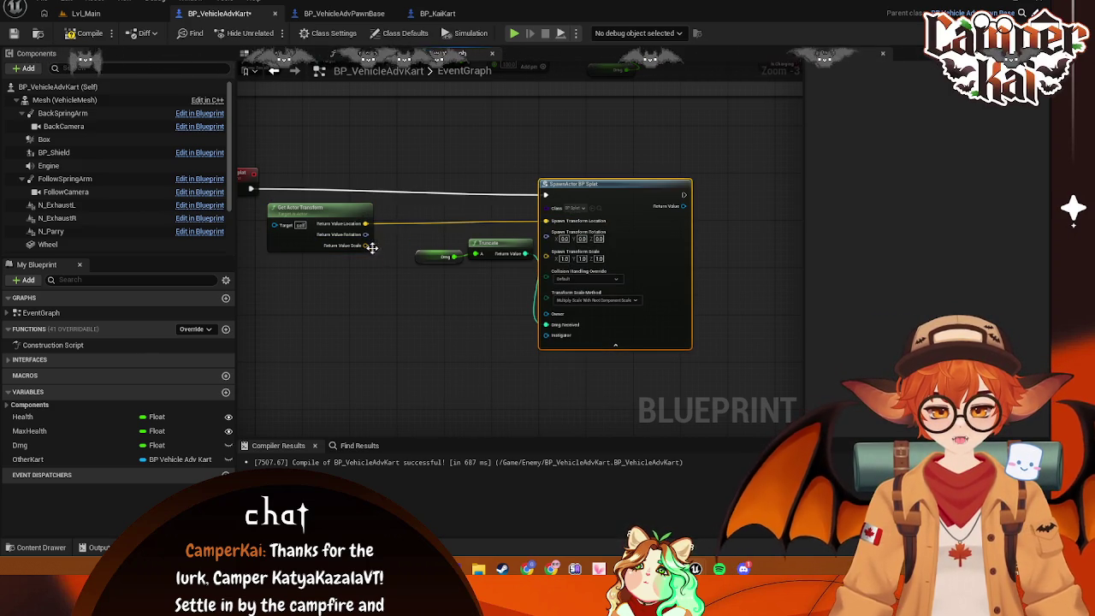
{"action": "mouse_move", "coordinate": [366, 234]}
{"action": "left_mouse_down"}
{"action": "mouse_move", "coordinate": [547, 249]}
{"action": "mouse_move", "coordinate": [471, 231]}
{"action": "mouse_move", "coordinate": [373, 255]}
{"action": "mouse_move", "coordinate": [564, 272]}
{"action": "mouse_move", "coordinate": [546, 262]}
{"action": "left_mouse_up"}
{"action": "mouse_move", "coordinate": [511, 228]}
{"action": "left_mouse_down"}
{"action": "mouse_move", "coordinate": [447, 265]}
{"action": "mouse_move", "coordinate": [479, 283]}
{"action": "mouse_move", "coordinate": [458, 315]}
{"action": "mouse_move", "coordinate": [494, 327]}
{"action": "left_mouse_up"}
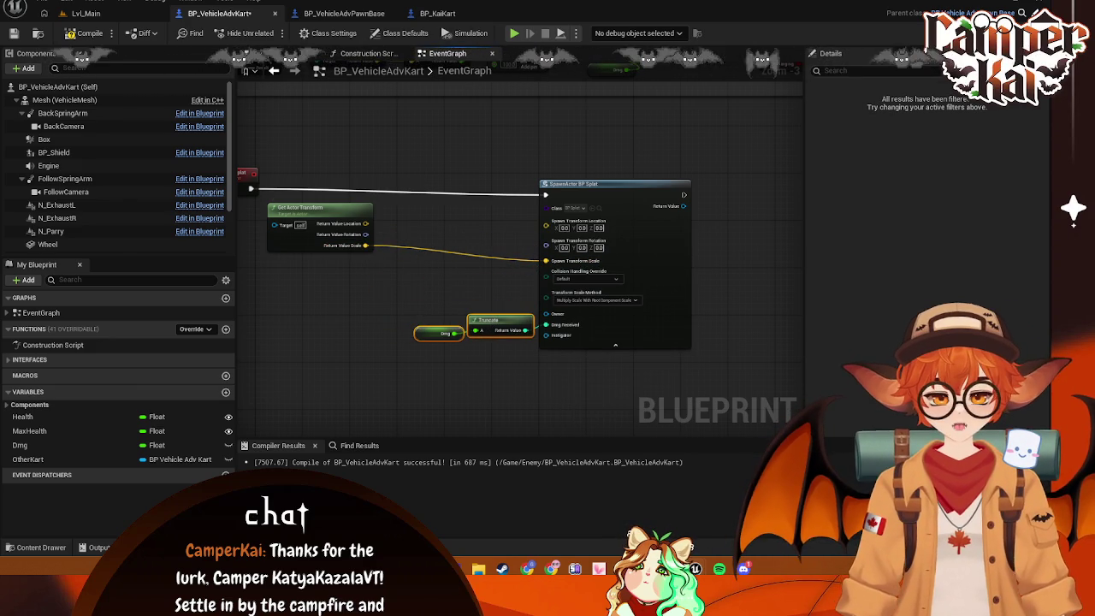
Take a screenshot of the transform wiring in the graph
{"action": "mouse_move", "coordinate": [384, 247]}
{"action": "left_mouse_down"}
{"action": "mouse_move", "coordinate": [479, 293]}
{"action": "mouse_move", "coordinate": [443, 250]}
{"action": "mouse_move", "coordinate": [450, 264]}
{"action": "left_mouse_up"}
{"action": "key", "text": "Print"}
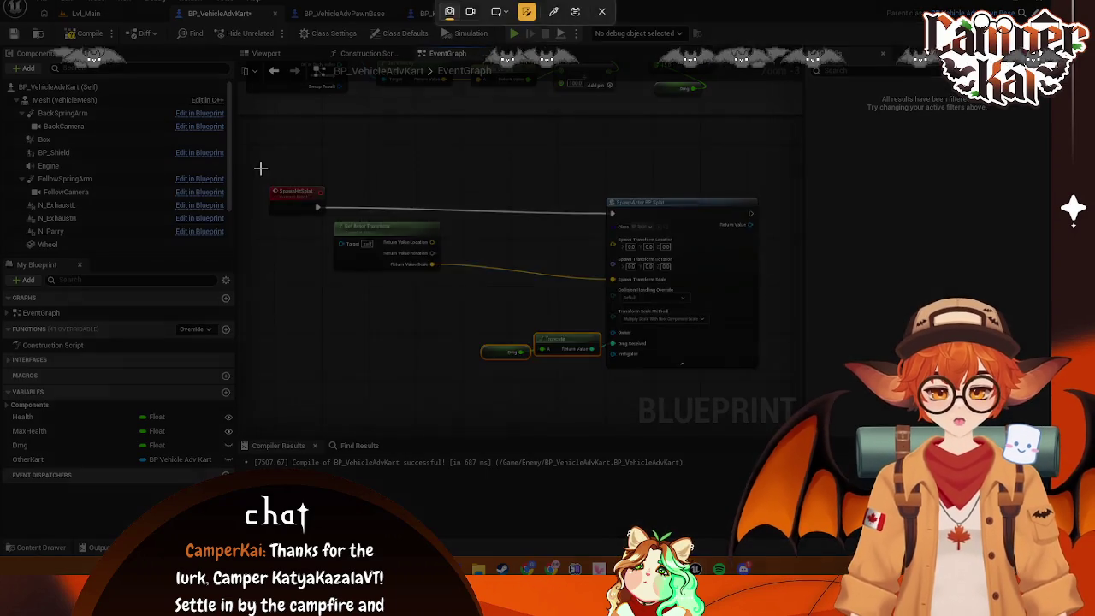
{"action": "left_click_drag", "start_coordinate": [261, 169], "coordinate": [778, 383]}
{"action": "left_click", "coordinate": [380, 406]}
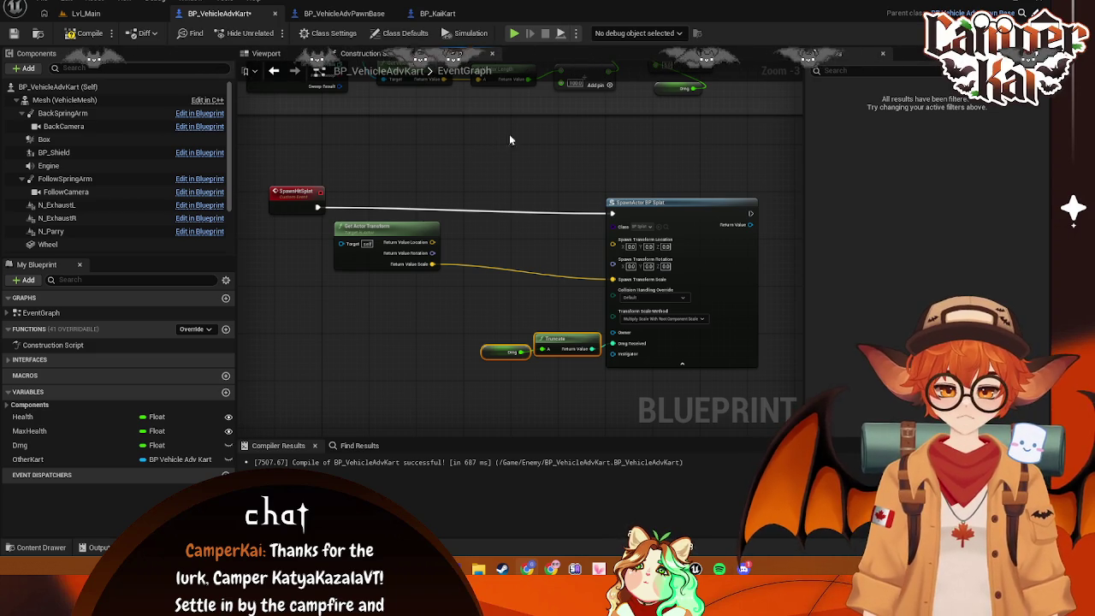
Connect the kart's rotation output to the spawn's rotation input
{"action": "mouse_move", "coordinate": [436, 230]}
{"action": "left_mouse_down"}
{"action": "mouse_move", "coordinate": [505, 248]}
{"action": "mouse_move", "coordinate": [457, 242]}
{"action": "left_mouse_up"}
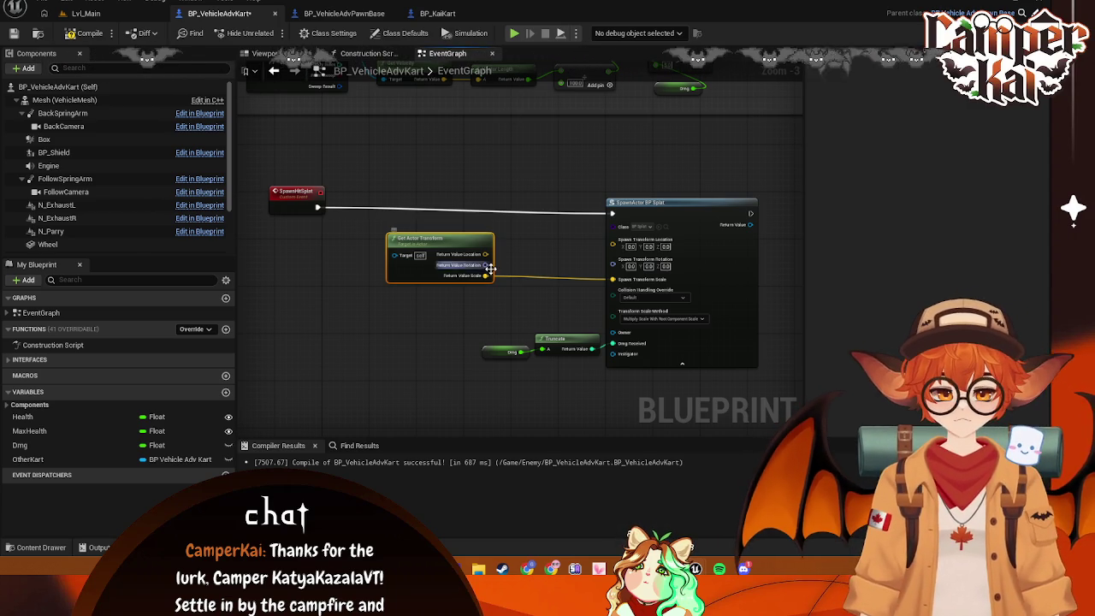
{"action": "left_click_drag", "start_coordinate": [485, 264], "coordinate": [613, 267]}
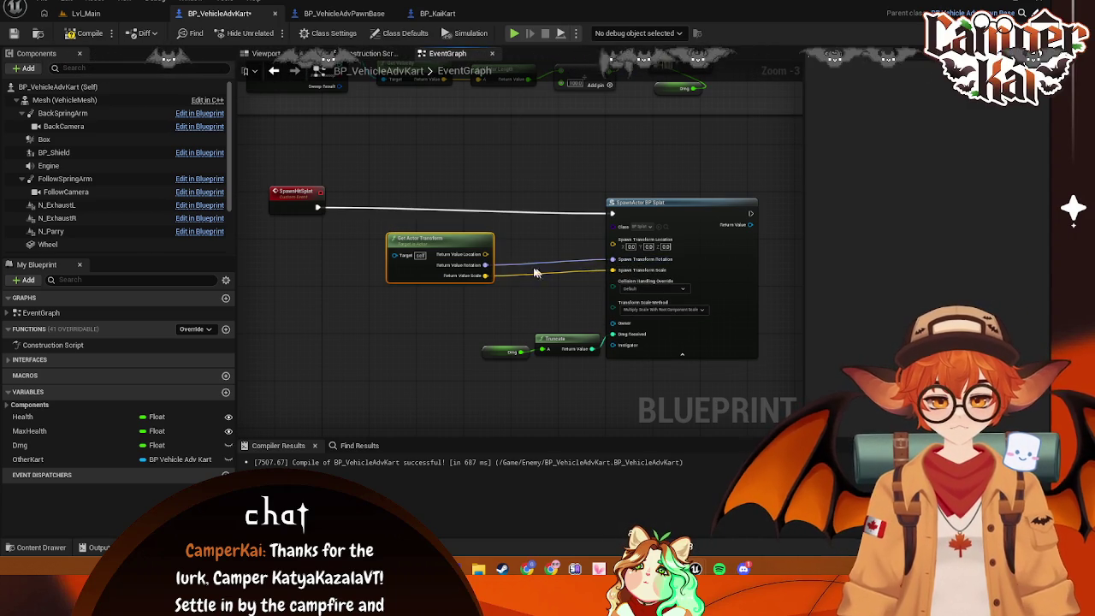
{"action": "left_click_drag", "start_coordinate": [476, 249], "coordinate": [478, 244]}
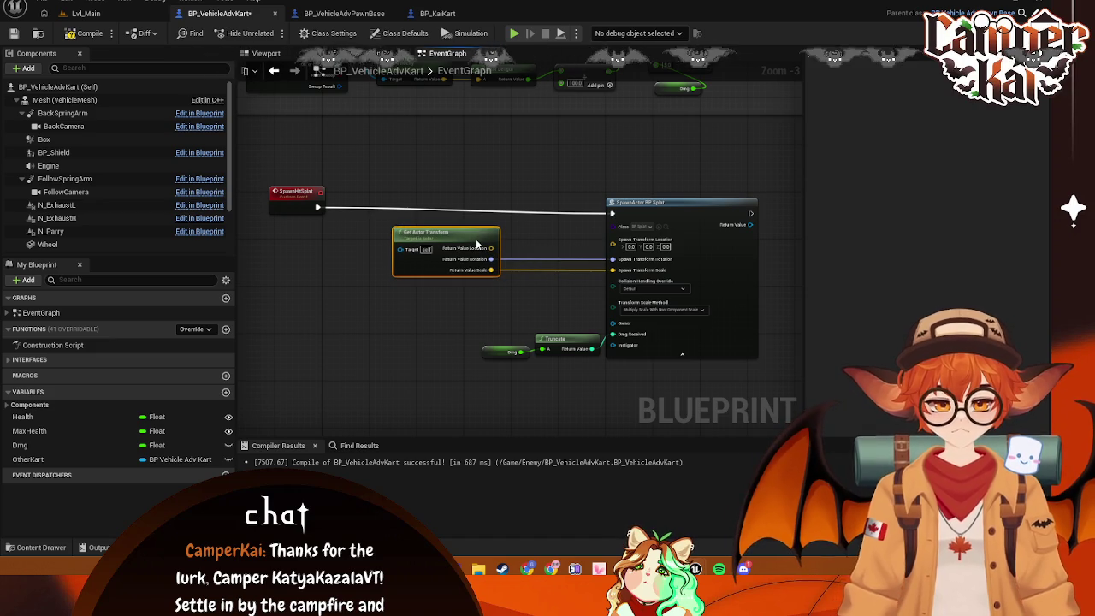
{"action": "left_click_drag", "start_coordinate": [484, 248], "coordinate": [528, 252]}
{"action": "key", "text": "Escape"}
Split both location pins into X, Y, Z and wire location X to spawn X
{"action": "right_click", "coordinate": [460, 253]}
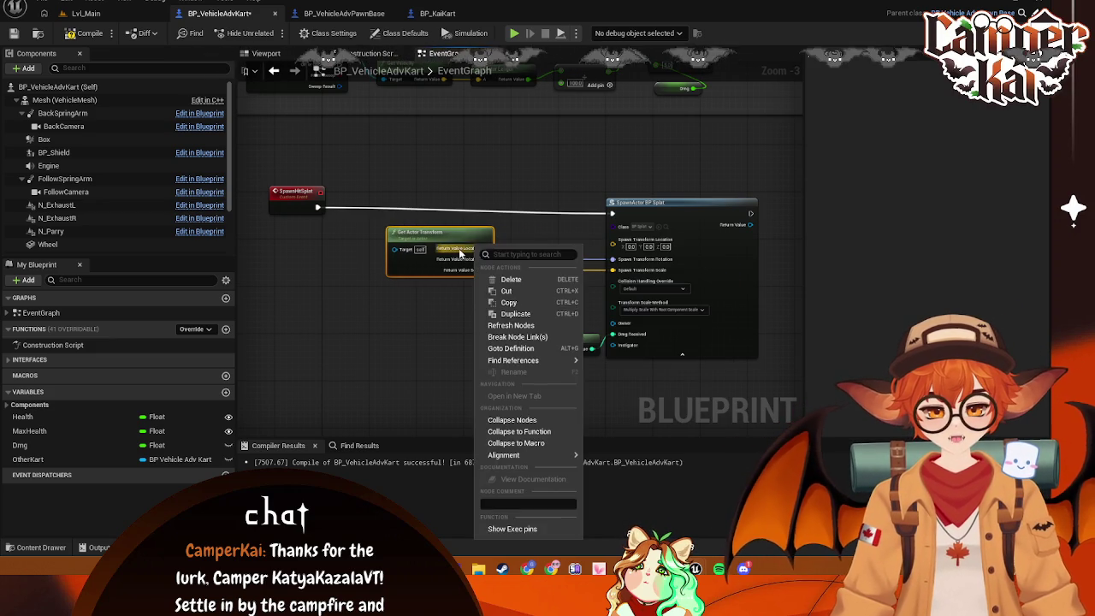
{"action": "right_click", "coordinate": [460, 253]}
{"action": "left_click", "coordinate": [492, 295]}
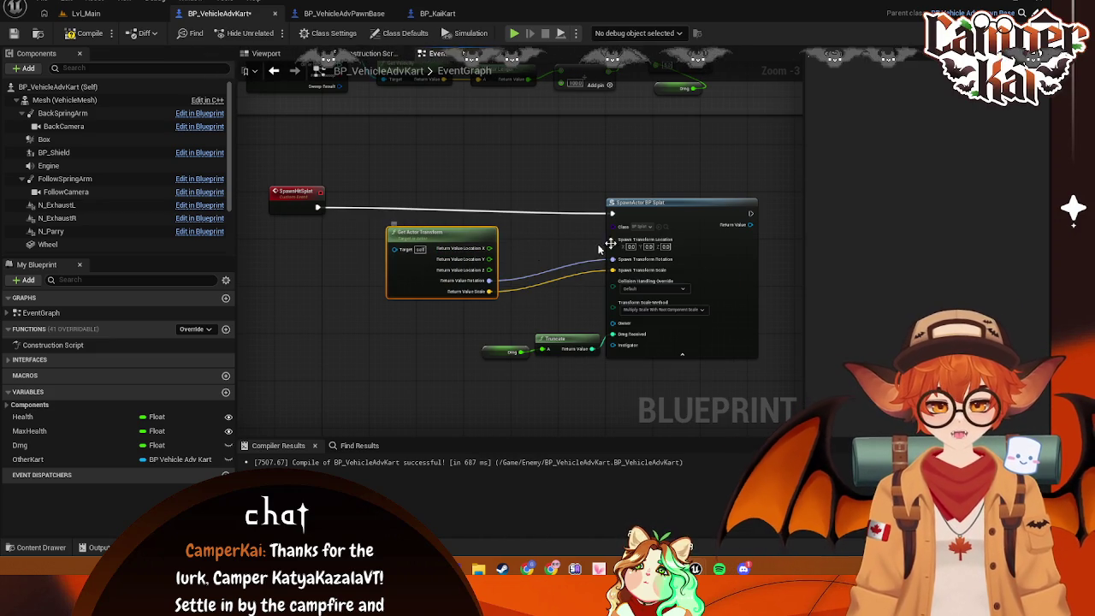
{"action": "right_click", "coordinate": [637, 243]}
{"action": "left_click", "coordinate": [655, 272]}
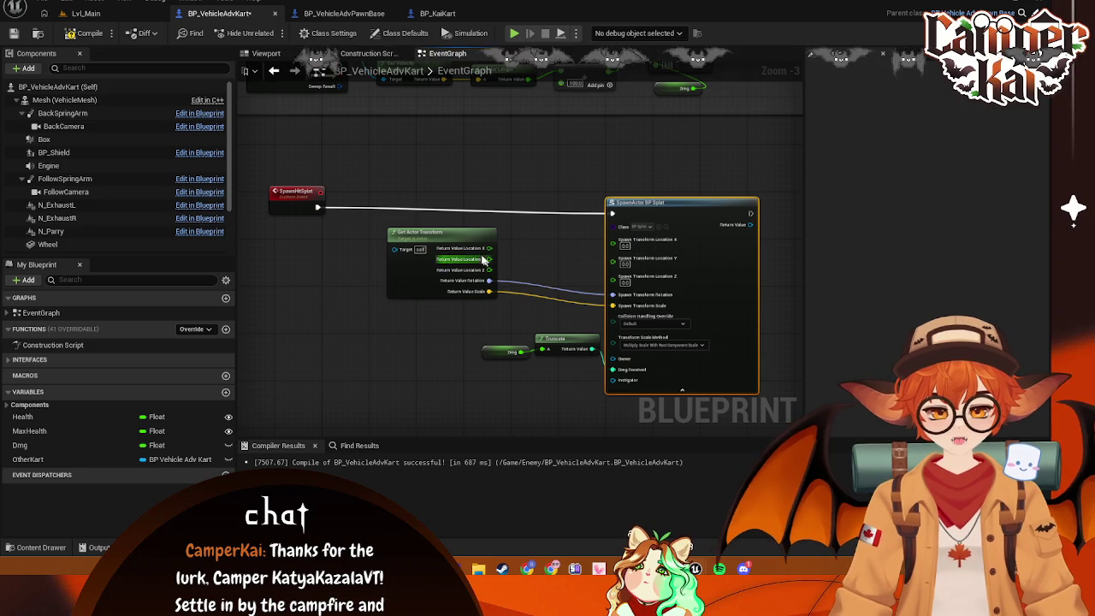
{"action": "mouse_move", "coordinate": [487, 248]}
{"action": "left_mouse_down"}
{"action": "mouse_move", "coordinate": [612, 248]}
{"action": "mouse_move", "coordinate": [576, 264]}
{"action": "mouse_move", "coordinate": [612, 250]}
{"action": "left_mouse_up"}
Route location Z through an Add node into spawn location Z, then save
{"action": "left_click_drag", "start_coordinate": [488, 270], "coordinate": [532, 274]}
{"action": "type", "text": "add"}
{"action": "left_click", "coordinate": [568, 378]}
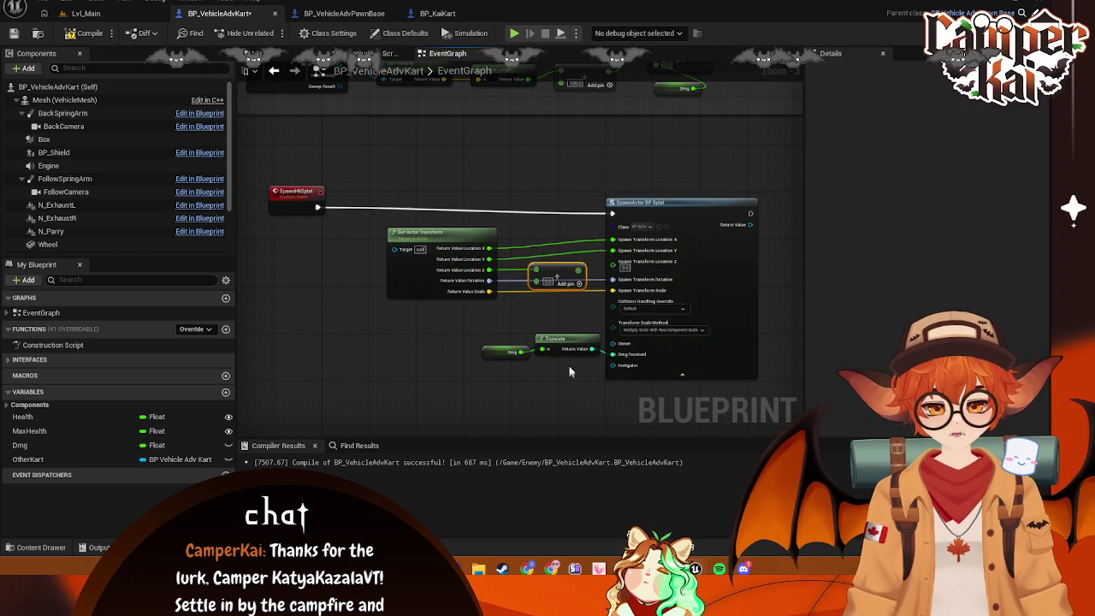
{"action": "mouse_move", "coordinate": [579, 270]}
{"action": "left_mouse_down"}
{"action": "mouse_move", "coordinate": [601, 274]}
{"action": "mouse_move", "coordinate": [612, 260]}
{"action": "left_mouse_up"}
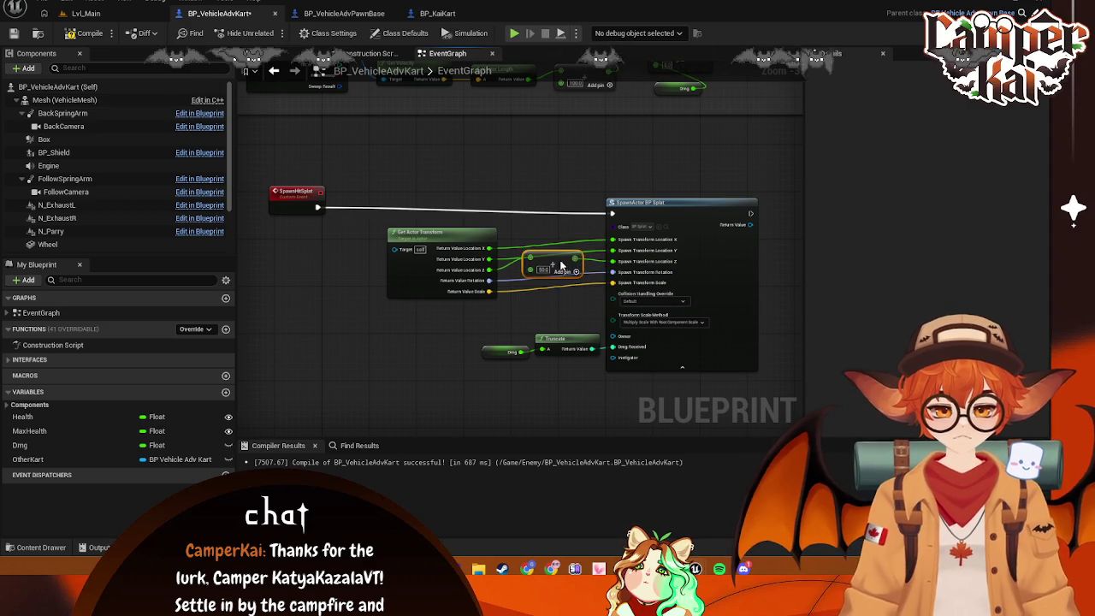
{"action": "key", "text": "ctrl+s"}
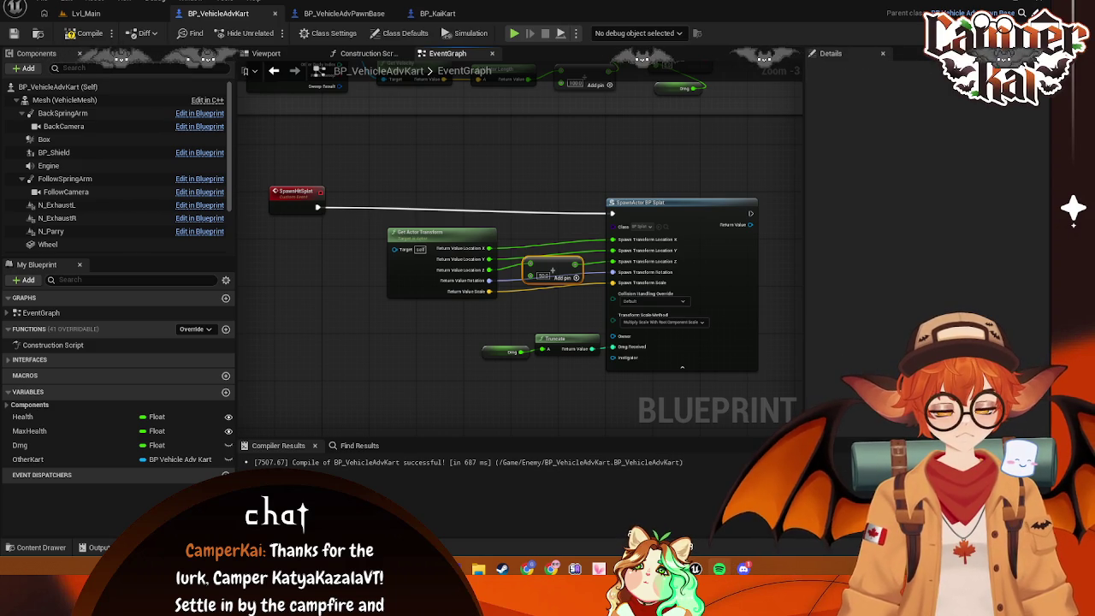
Place SpawnHitSplat beside Get Actor Transform, screenshot the graph, and save BP_VehicleAdvKart
{"action": "left_click_drag", "start_coordinate": [302, 193], "coordinate": [420, 199]}
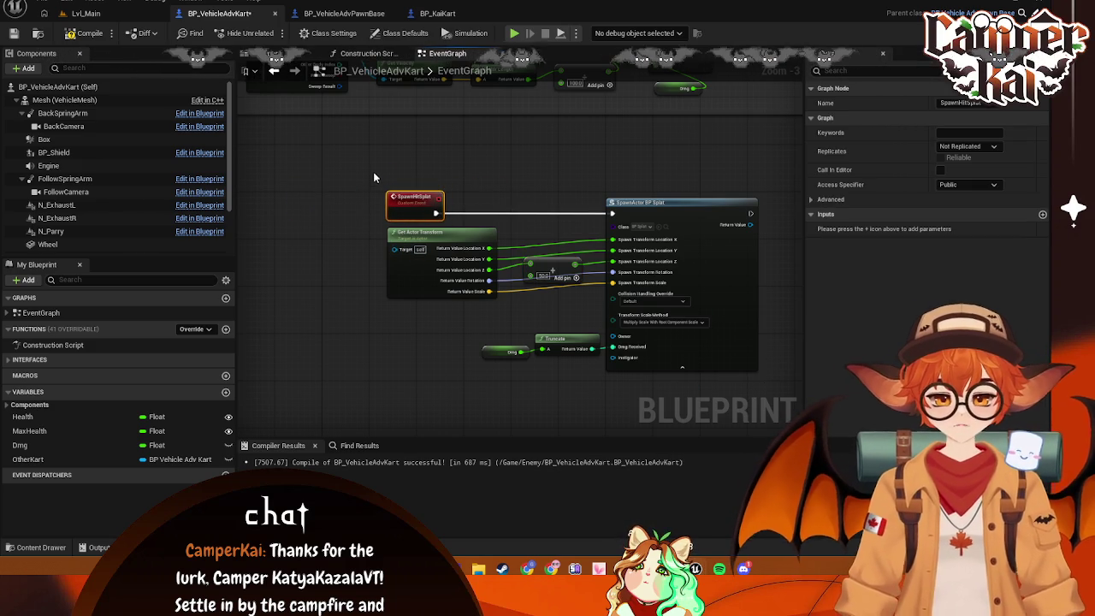
{"action": "mouse_move", "coordinate": [373, 173]}
{"action": "left_mouse_down"}
{"action": "mouse_move", "coordinate": [723, 390]}
{"action": "mouse_move", "coordinate": [771, 385]}
{"action": "left_mouse_up"}
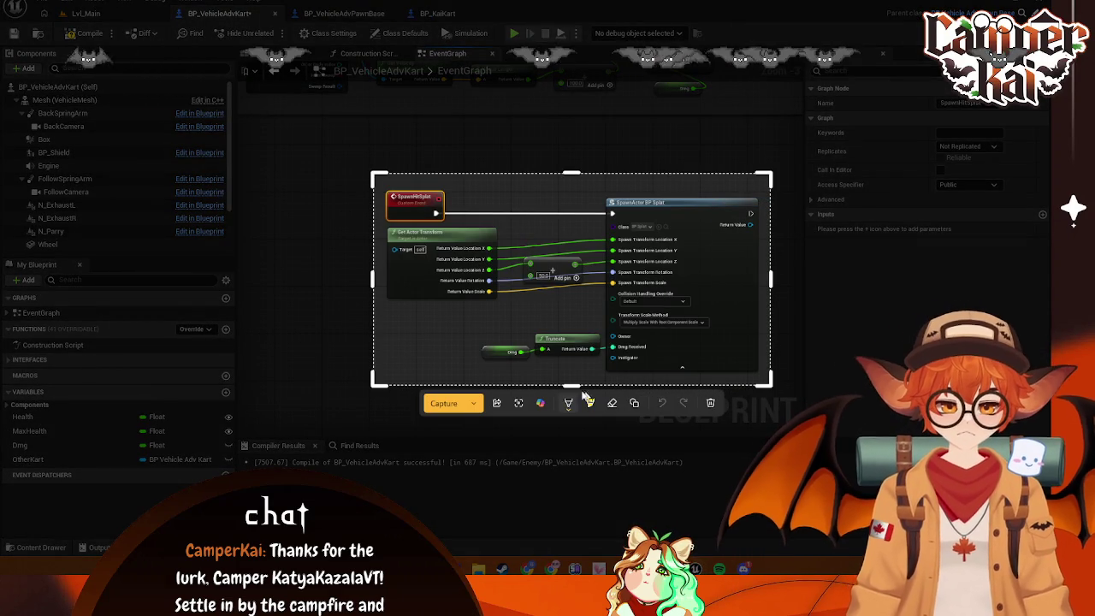
{"action": "left_click", "coordinate": [442, 402]}
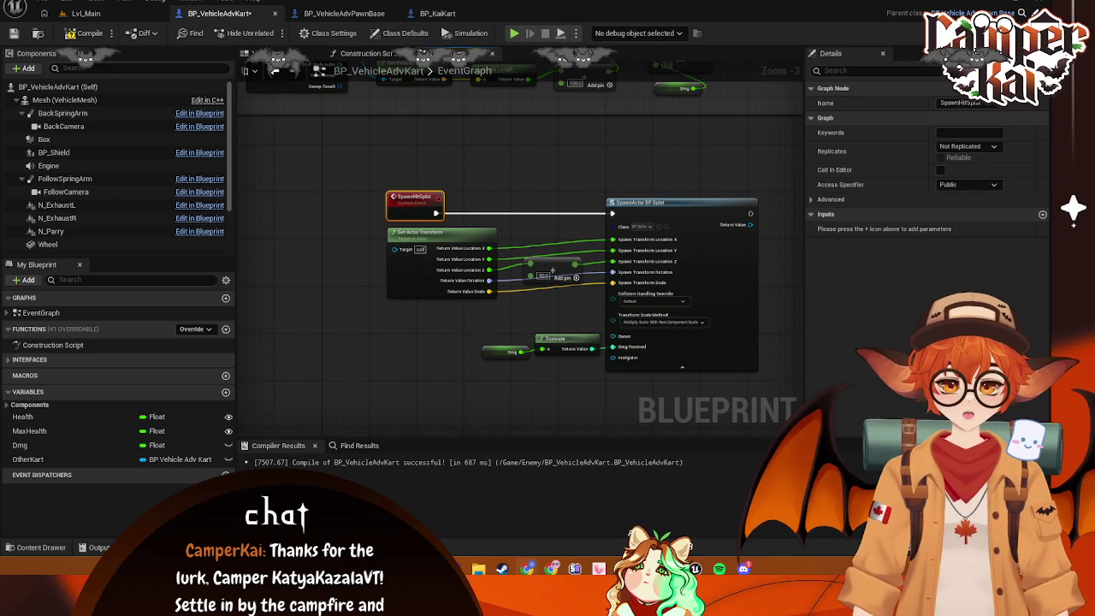
{"action": "left_click", "coordinate": [524, 162]}
{"action": "key", "text": "ctrl+s"}
Open BP_Splat and UI_HitSplat from the Content Drawer in their own tabs
{"action": "key", "text": "ctrl+space"}
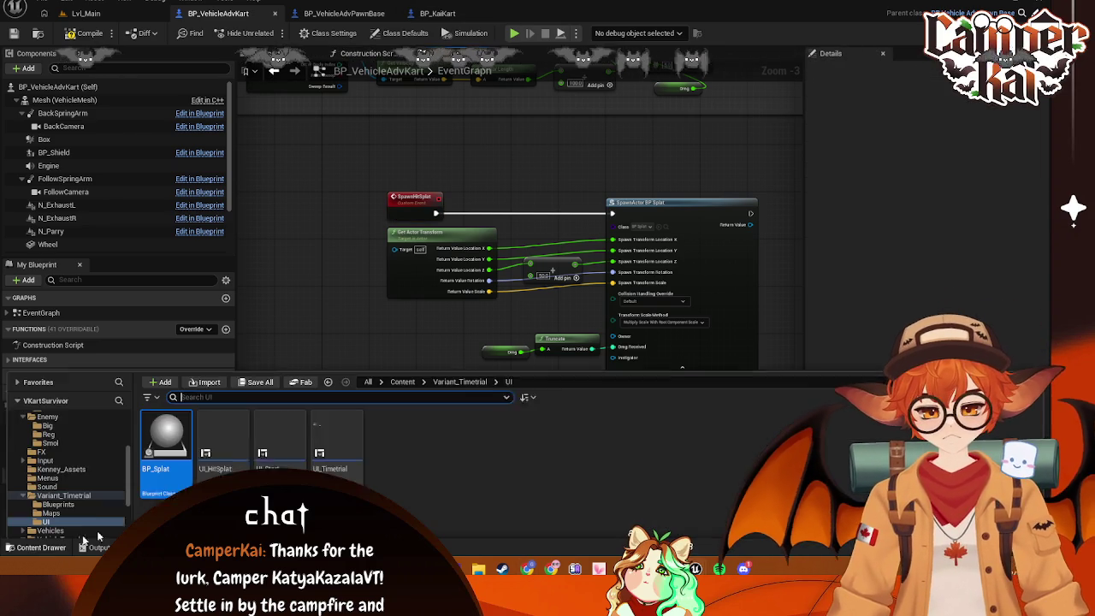
{"action": "double_click", "coordinate": [166, 418]}
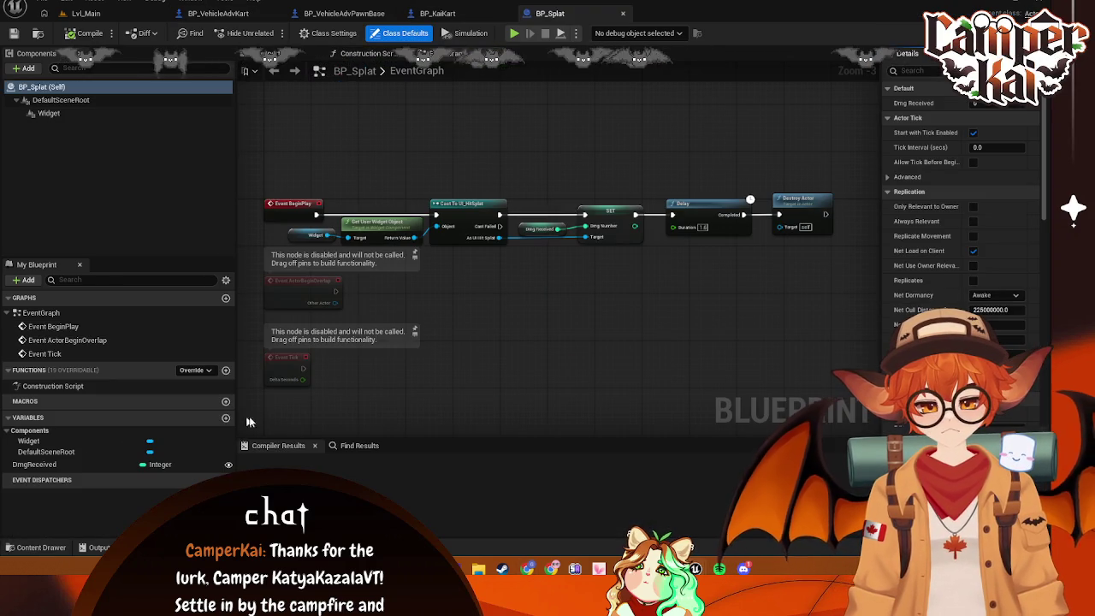
{"action": "key", "text": "ctrl+space"}
{"action": "left_click", "coordinate": [228, 421]}
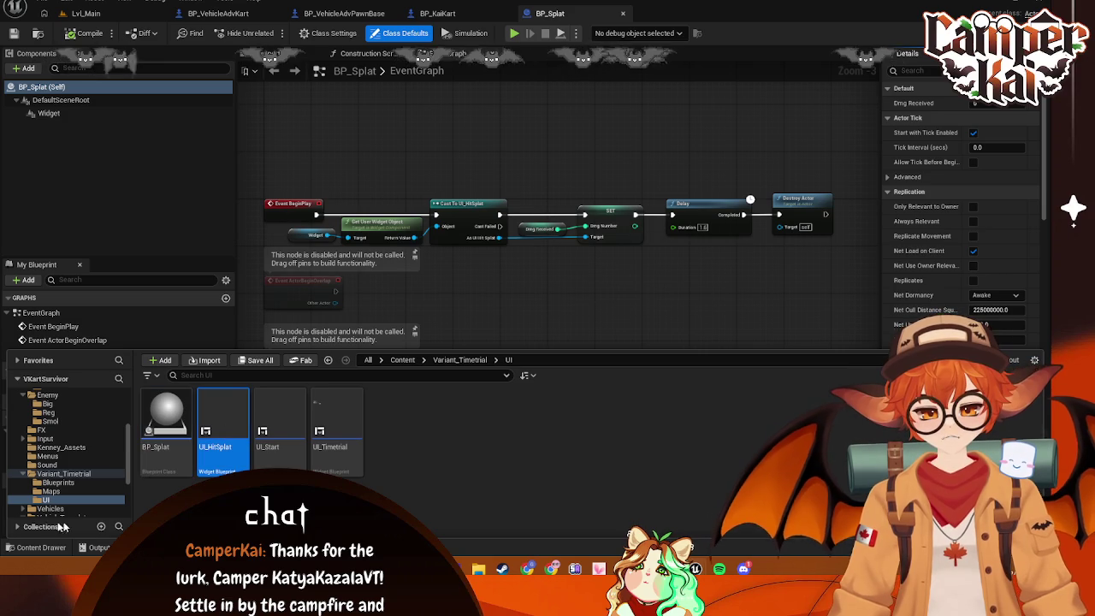
{"action": "double_click", "coordinate": [229, 421]}
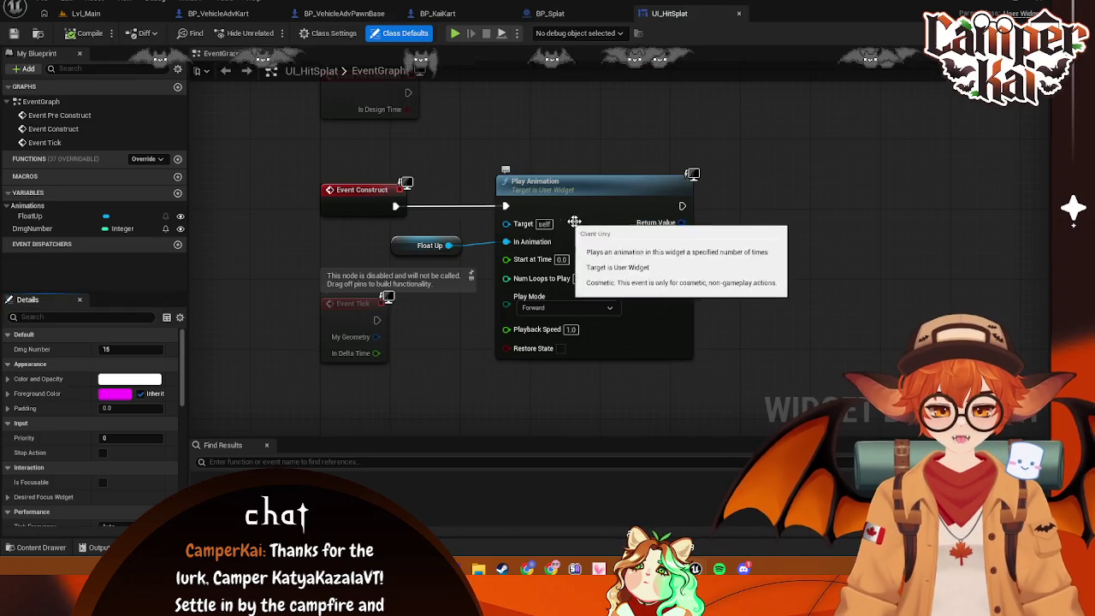
{"action": "mouse_move", "coordinate": [775, 200]}
{"action": "left_mouse_down"}
{"action": "mouse_move", "coordinate": [599, 359]}
{"action": "mouse_move", "coordinate": [434, 243]}
{"action": "left_mouse_up"}
Review BP_Splat's Construction Script, Viewport Widget component, then return to its EventGraph
{"action": "left_click", "coordinate": [609, 18]}
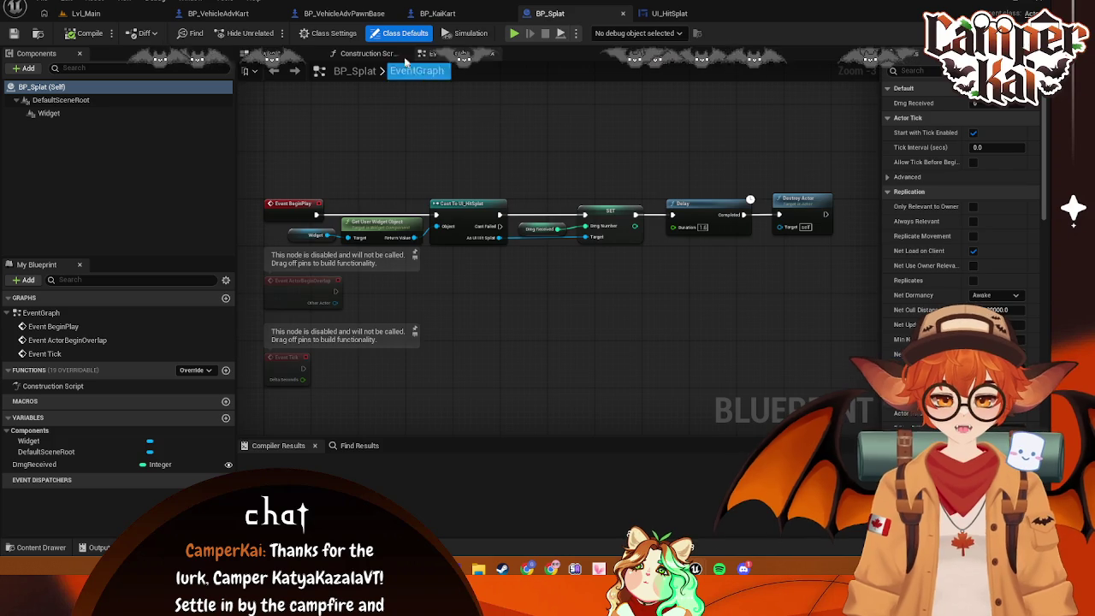
{"action": "left_click", "coordinate": [376, 53]}
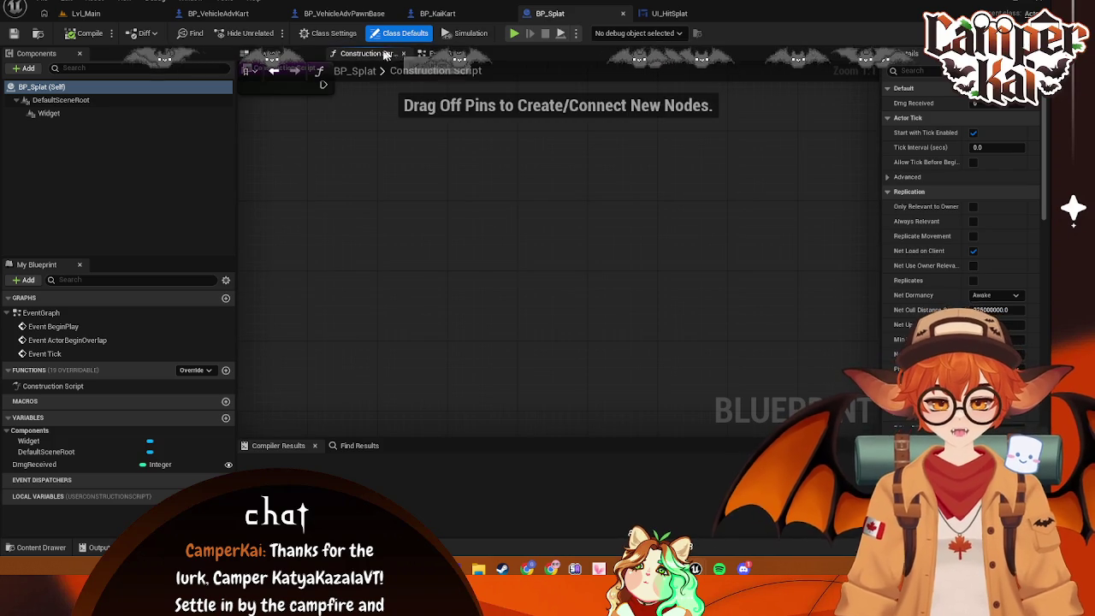
{"action": "left_click", "coordinate": [275, 54]}
{"action": "left_click", "coordinate": [88, 112]}
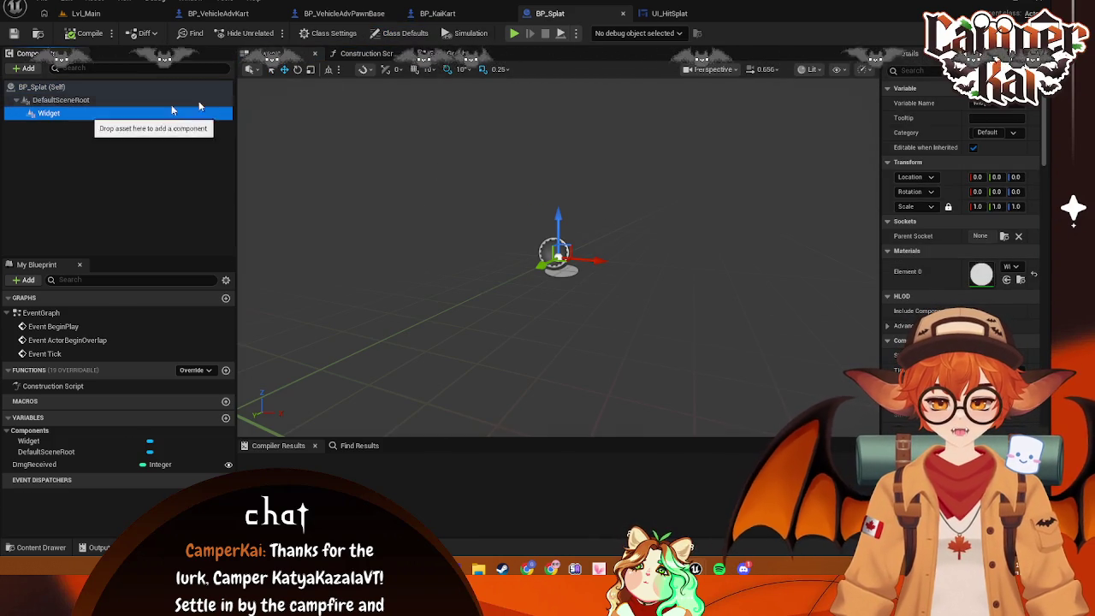
{"action": "left_click", "coordinate": [448, 53]}
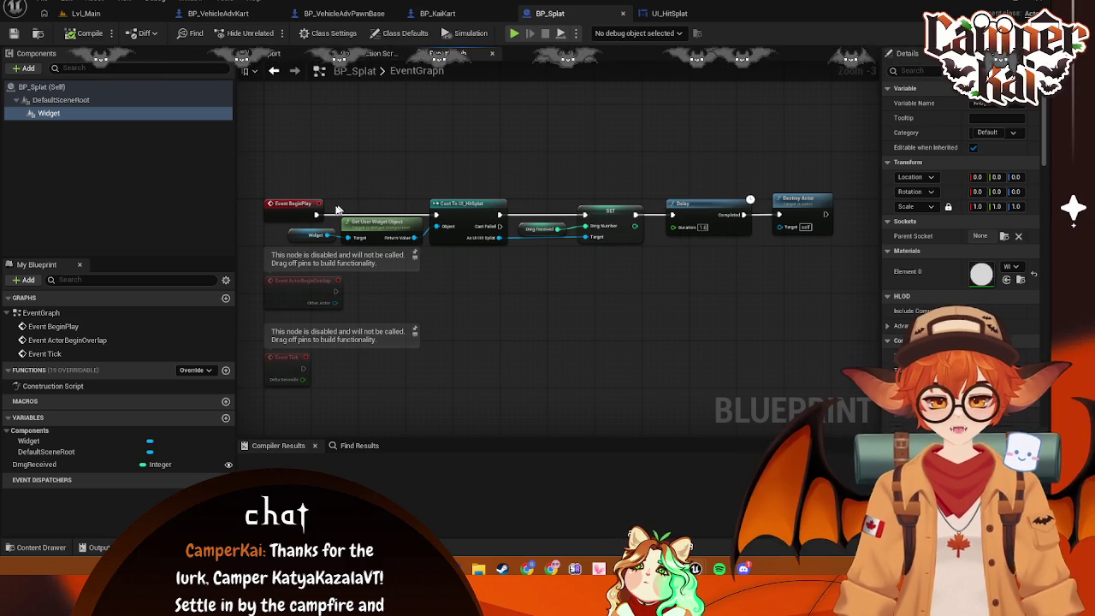
Shift the BeginPlay widget node chain right, abandoning a 'get' node search
{"action": "mouse_move", "coordinate": [857, 163]}
{"action": "left_mouse_down"}
{"action": "mouse_move", "coordinate": [564, 243]}
{"action": "mouse_move", "coordinate": [276, 241]}
{"action": "mouse_move", "coordinate": [315, 243]}
{"action": "left_mouse_up"}
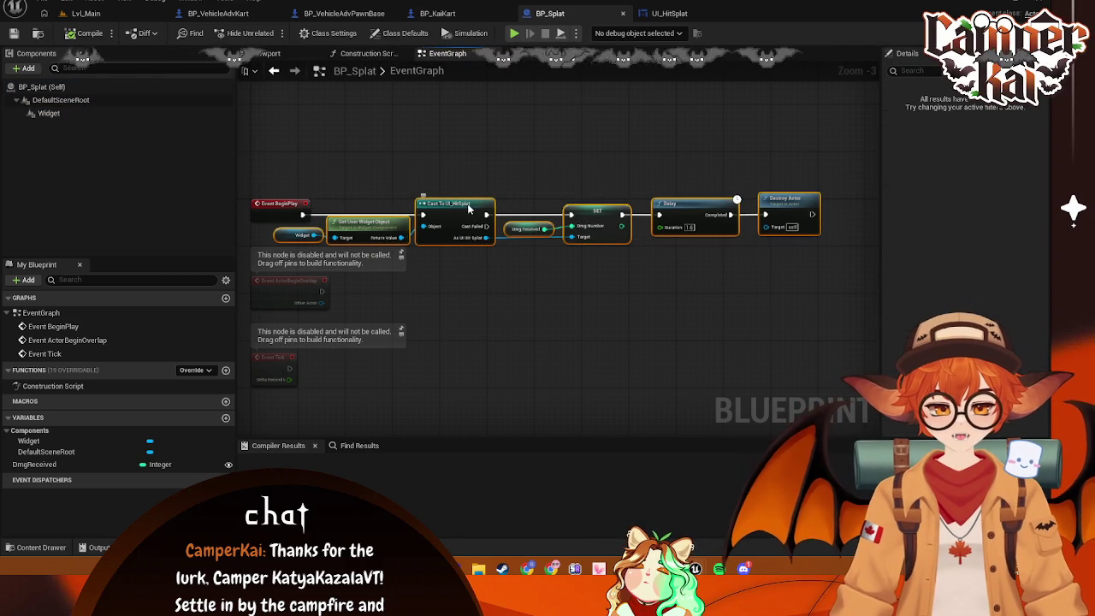
{"action": "left_click_drag", "start_coordinate": [468, 203], "coordinate": [540, 209]}
{"action": "left_click_drag", "start_coordinate": [301, 214], "coordinate": [368, 180]}
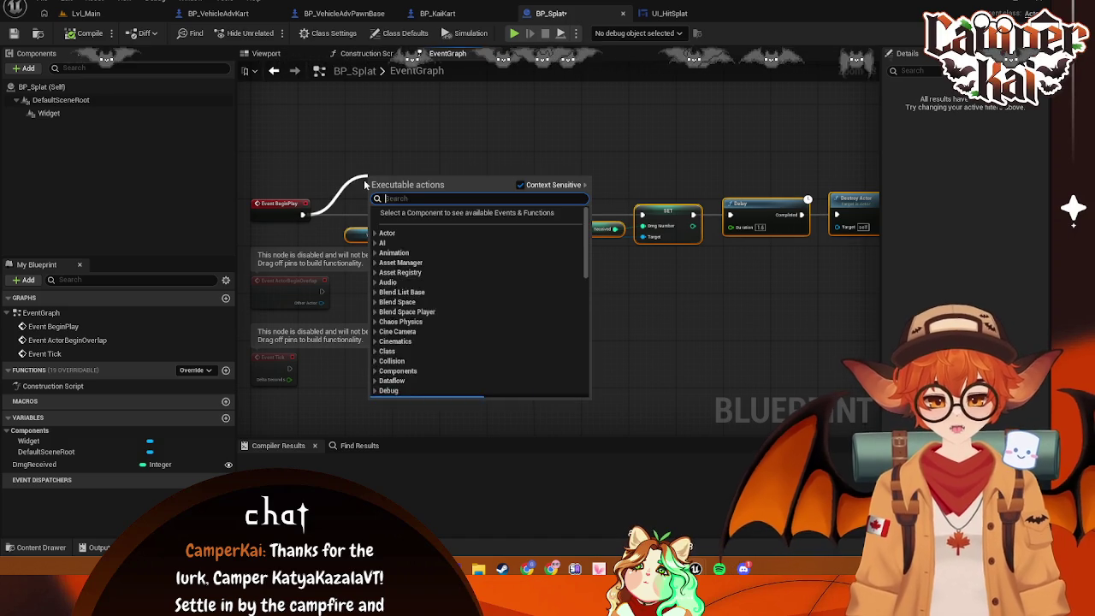
{"action": "type", "text": "get"}
{"action": "left_click", "coordinate": [598, 160]}
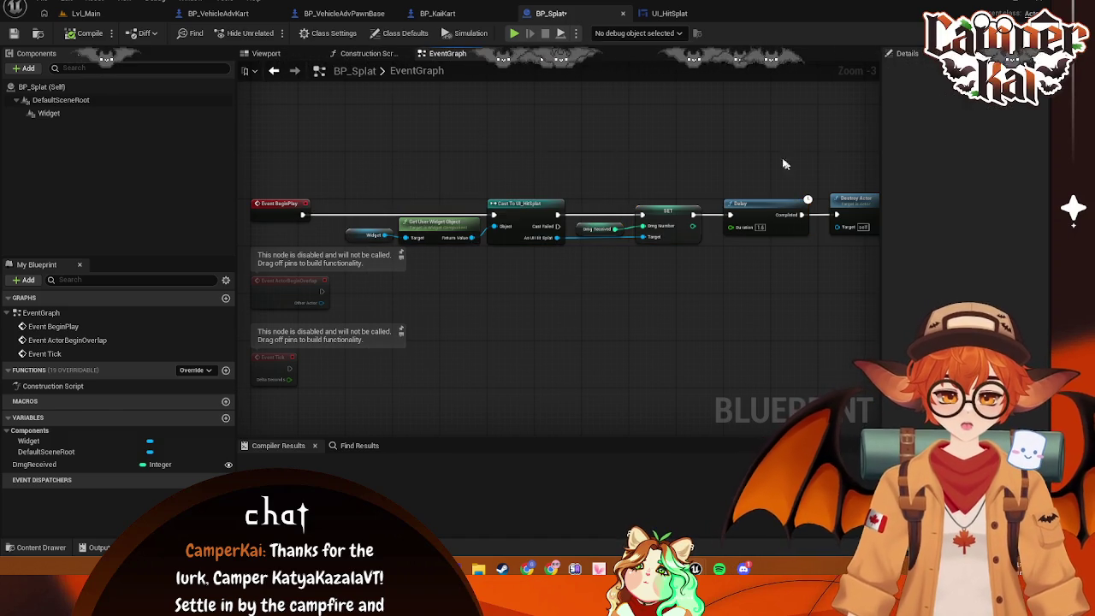
Reposition the node chain and push Delay and Destroy Actor right, leaving a gap after SET
{"action": "left_click_drag", "start_coordinate": [792, 167], "coordinate": [719, 147]}
{"action": "mouse_move", "coordinate": [810, 151]}
{"action": "left_mouse_down"}
{"action": "mouse_move", "coordinate": [499, 226]}
{"action": "mouse_move", "coordinate": [269, 228]}
{"action": "left_mouse_up"}
{"action": "mouse_move", "coordinate": [500, 203]}
{"action": "left_mouse_down"}
{"action": "mouse_move", "coordinate": [441, 197]}
{"action": "mouse_move", "coordinate": [573, 185]}
{"action": "mouse_move", "coordinate": [283, 171]}
{"action": "left_mouse_up"}
{"action": "left_click_drag", "start_coordinate": [454, 145], "coordinate": [629, 201]}
{"action": "left_click_drag", "start_coordinate": [581, 163], "coordinate": [661, 164]}
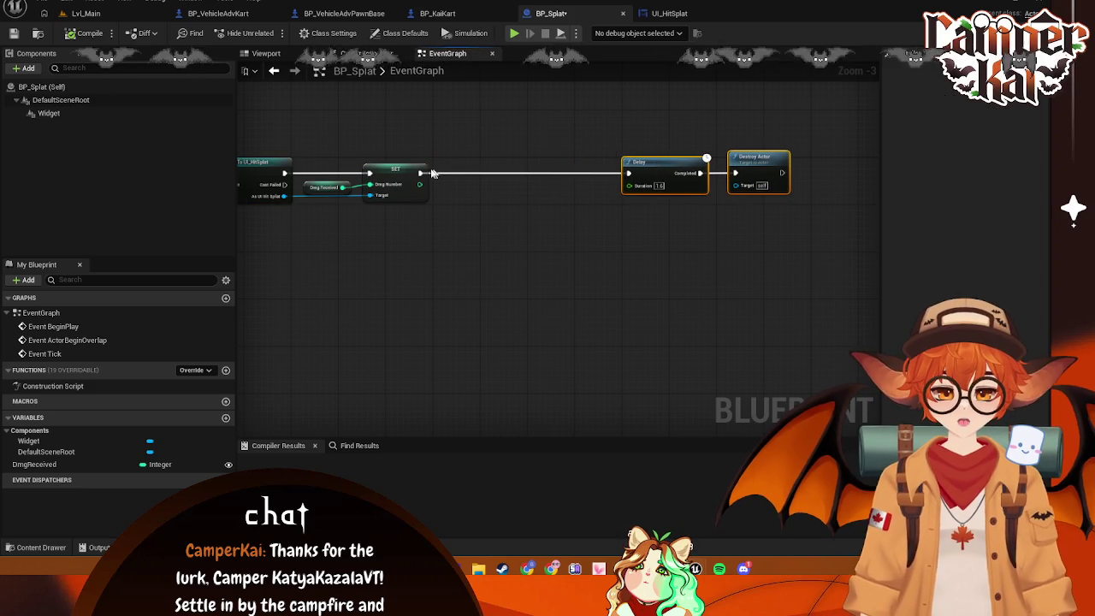
Search for a Get Player Camera node after SET, then dismiss the results
{"action": "mouse_move", "coordinate": [420, 176]}
{"action": "left_mouse_down"}
{"action": "mouse_move", "coordinate": [489, 171]}
{"action": "mouse_move", "coordinate": [479, 169]}
{"action": "left_mouse_up"}
{"action": "type", "text": "get"}
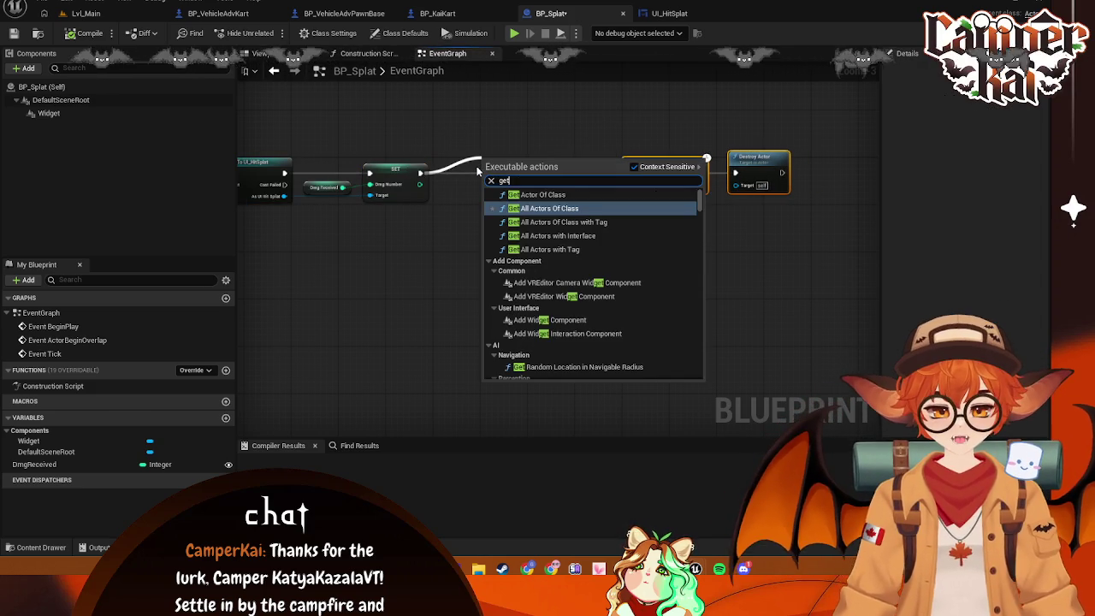
{"action": "type", "text": " player"}
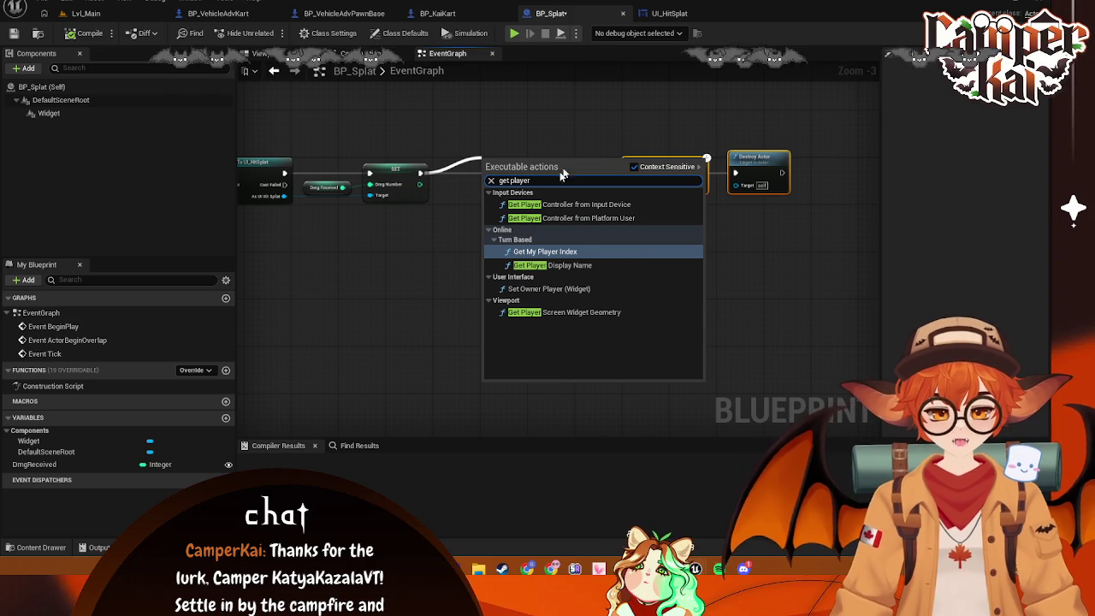
{"action": "key", "text": "BackSpace"}
{"action": "key", "text": "BackSpace"}
{"action": "key", "text": "BackSpace"}
{"action": "key", "text": "BackSpace"}
{"action": "key", "text": "BackSpace"}
{"action": "key", "text": "BackSpace"}
{"action": "type", "text": "camera"}
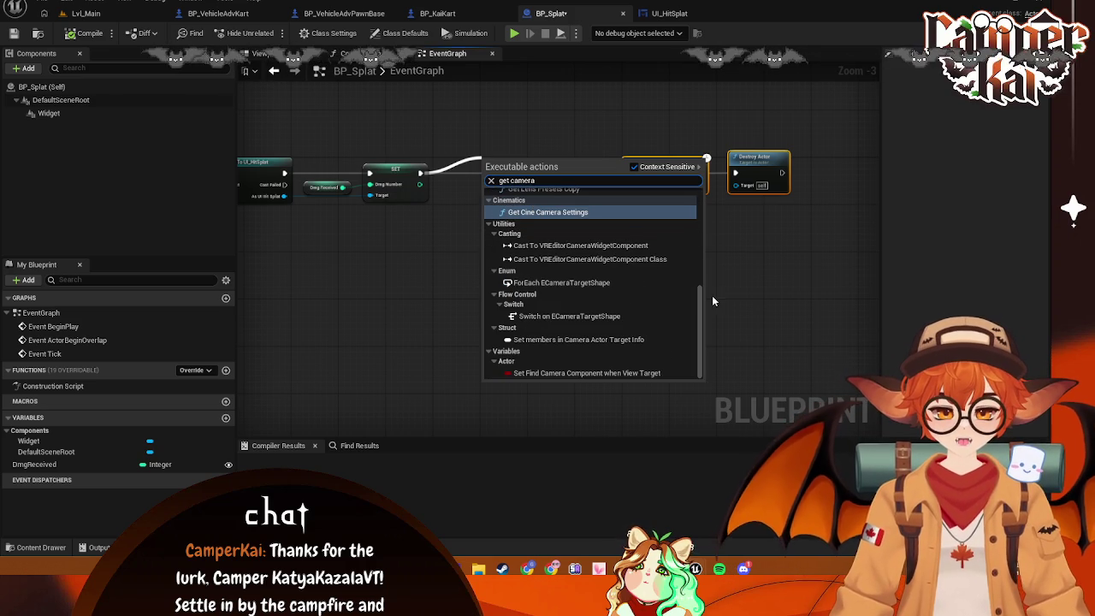
{"action": "left_click_drag", "start_coordinate": [699, 305], "coordinate": [698, 174]}
{"action": "key", "text": "Escape"}
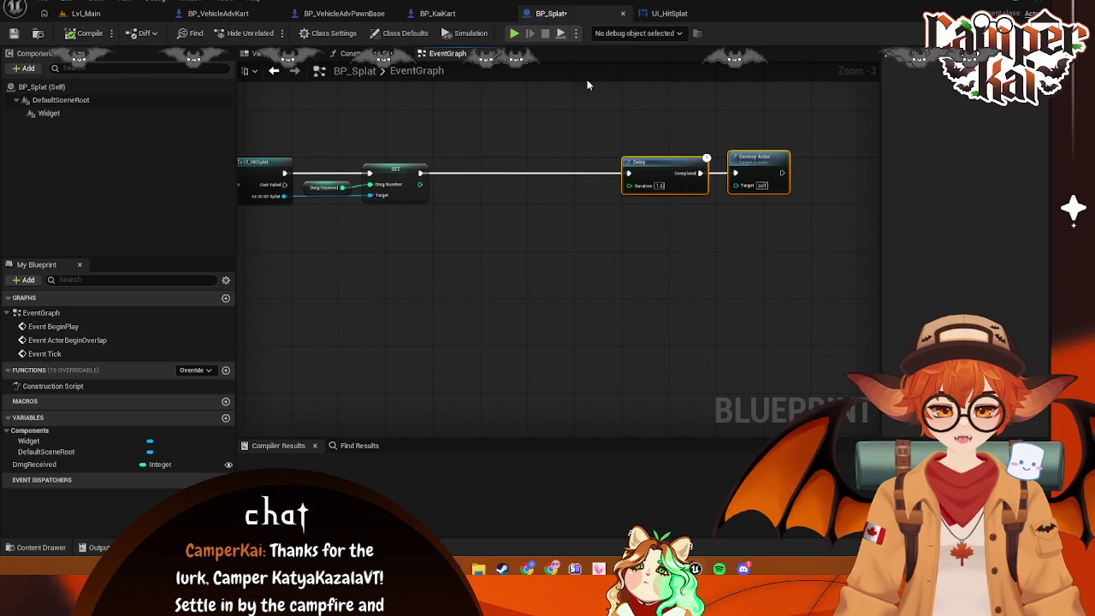
{"action": "right_click", "coordinate": [398, 252]}
Add a Get Camera Location node to BP_Splat, discarding a trial Get Player Pawn node
{"action": "type", "text": "get player"}
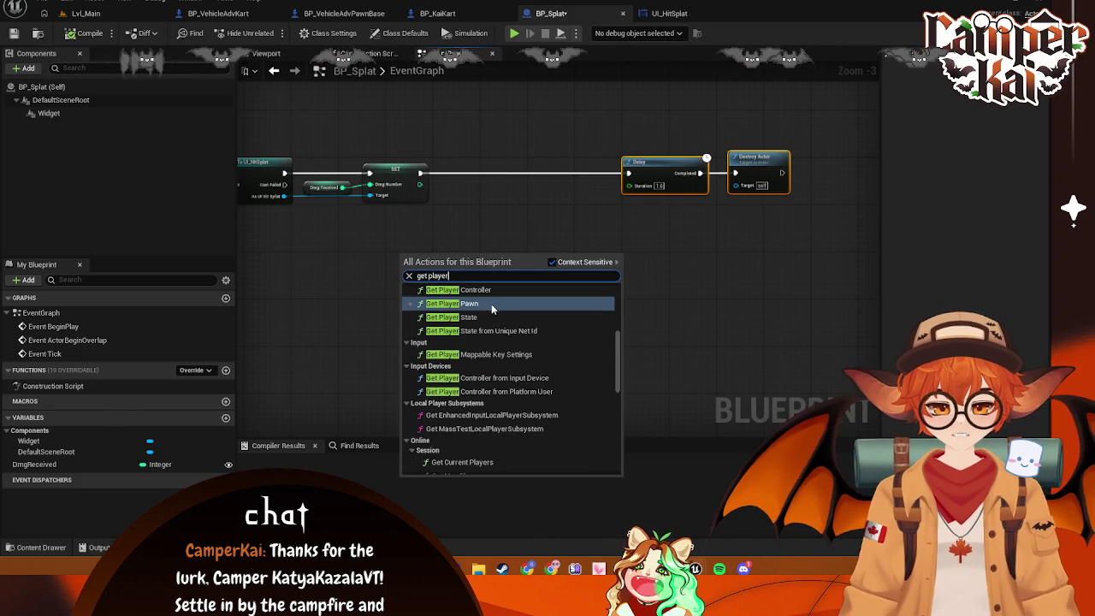
{"action": "left_click", "coordinate": [488, 305]}
{"action": "mouse_move", "coordinate": [482, 267]}
{"action": "left_mouse_down"}
{"action": "mouse_move", "coordinate": [501, 244]}
{"action": "mouse_move", "coordinate": [522, 253]}
{"action": "left_mouse_up"}
{"action": "type", "text": "get camer"}
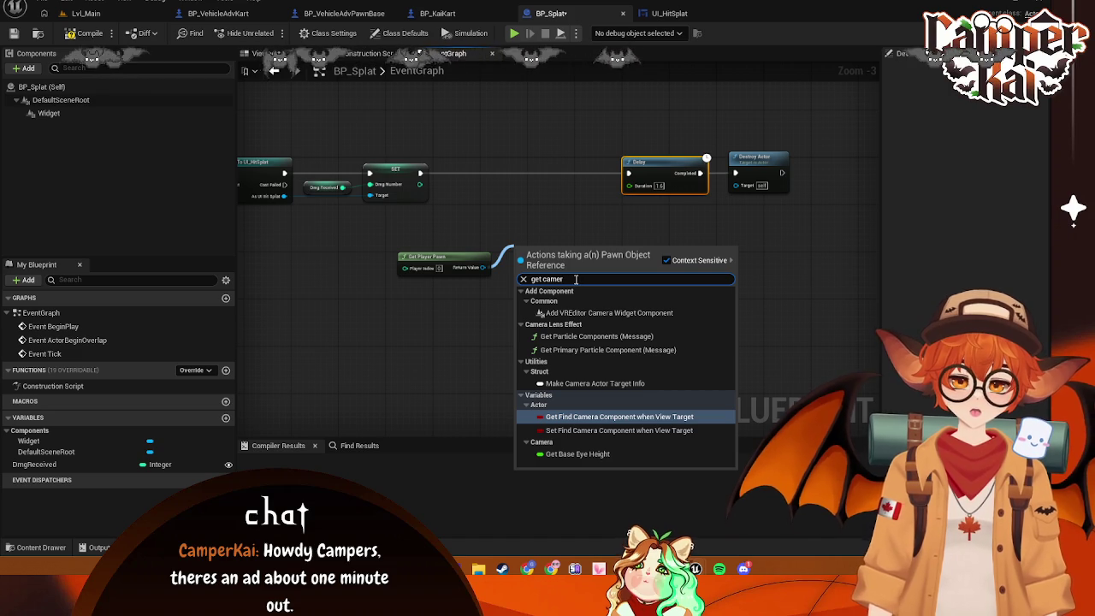
{"action": "left_click", "coordinate": [471, 268]}
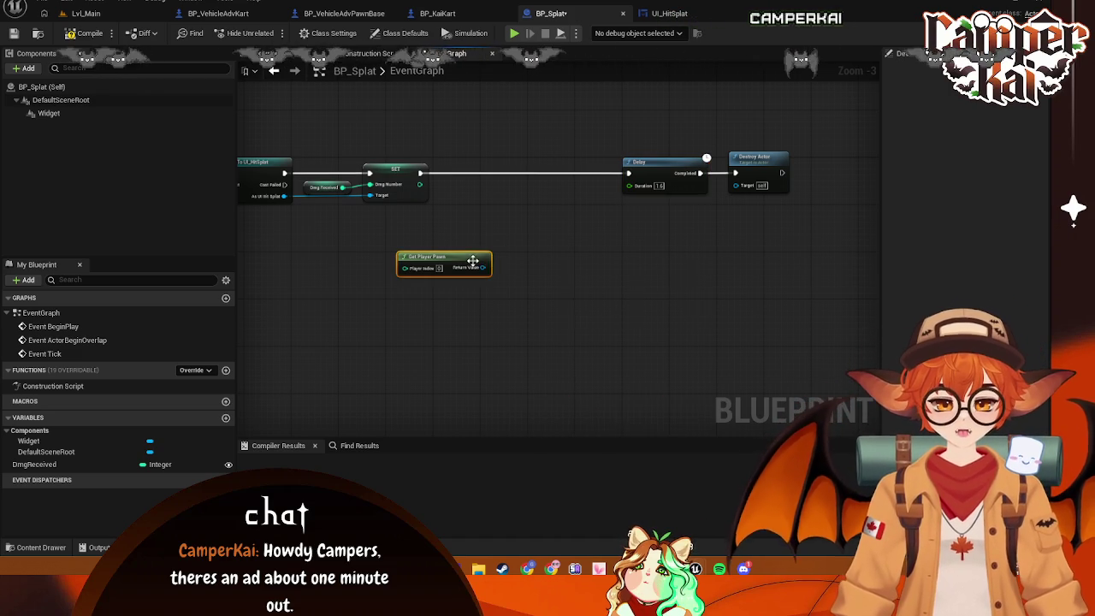
{"action": "key", "text": "Delete"}
{"action": "right_click", "coordinate": [483, 260]}
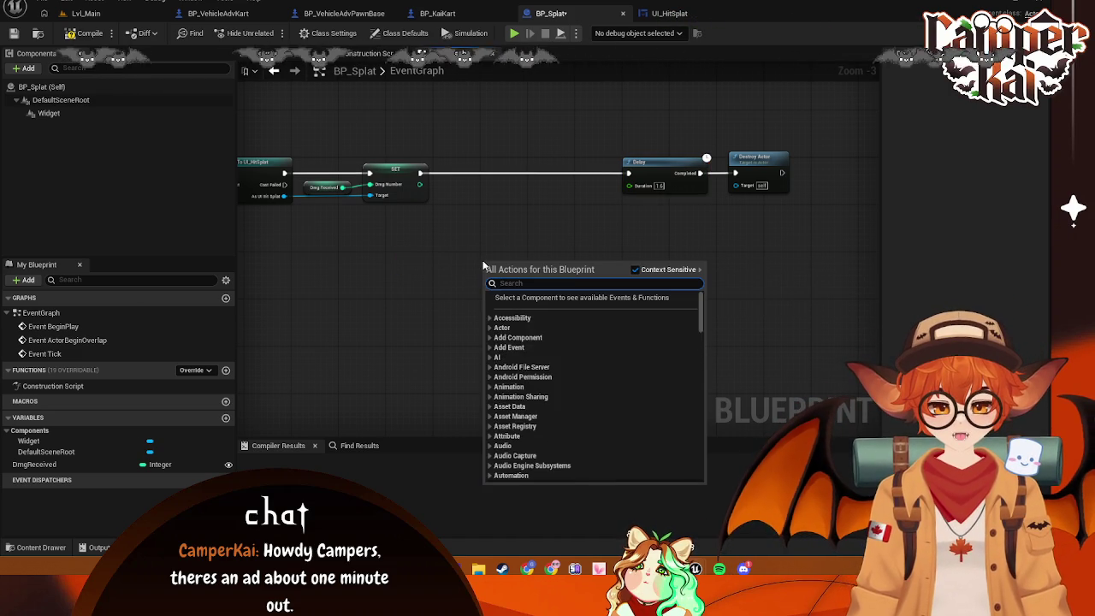
{"action": "type", "text": "get camera loca"}
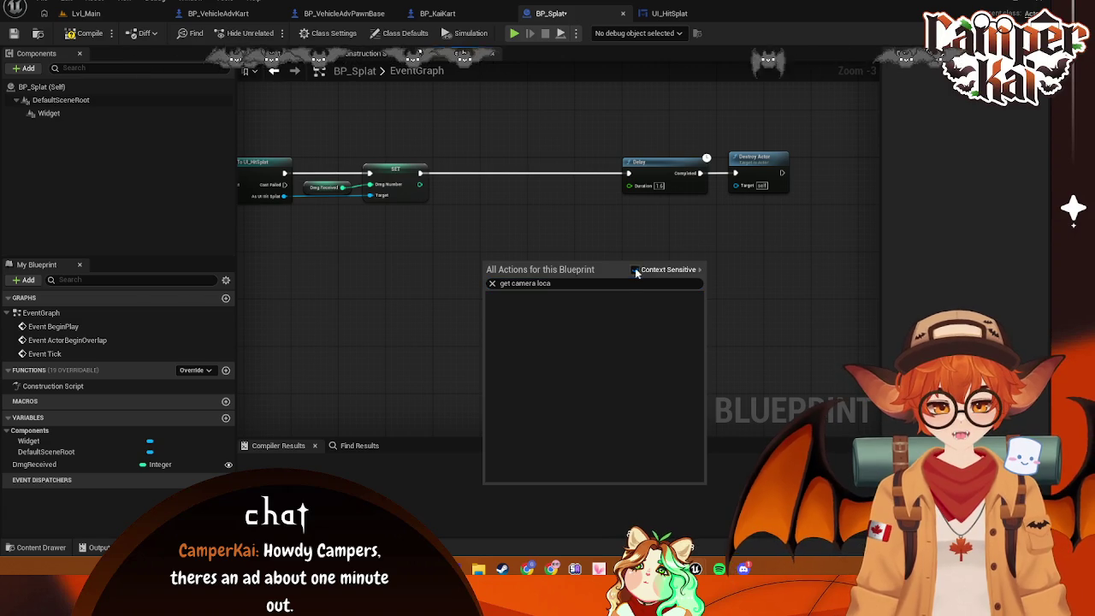
{"action": "left_click", "coordinate": [636, 269]}
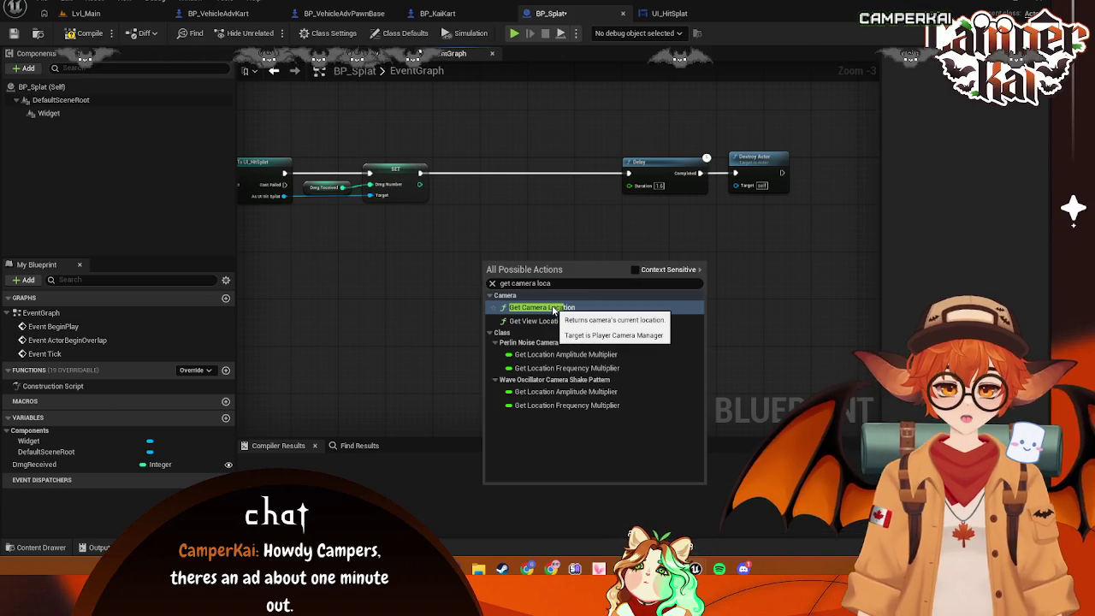
{"action": "left_click", "coordinate": [554, 308]}
{"action": "mouse_move", "coordinate": [538, 262]}
{"action": "left_mouse_down"}
{"action": "mouse_move", "coordinate": [497, 247]}
{"action": "mouse_move", "coordinate": [496, 233]}
{"action": "mouse_move", "coordinate": [320, 272]}
{"action": "left_mouse_up"}
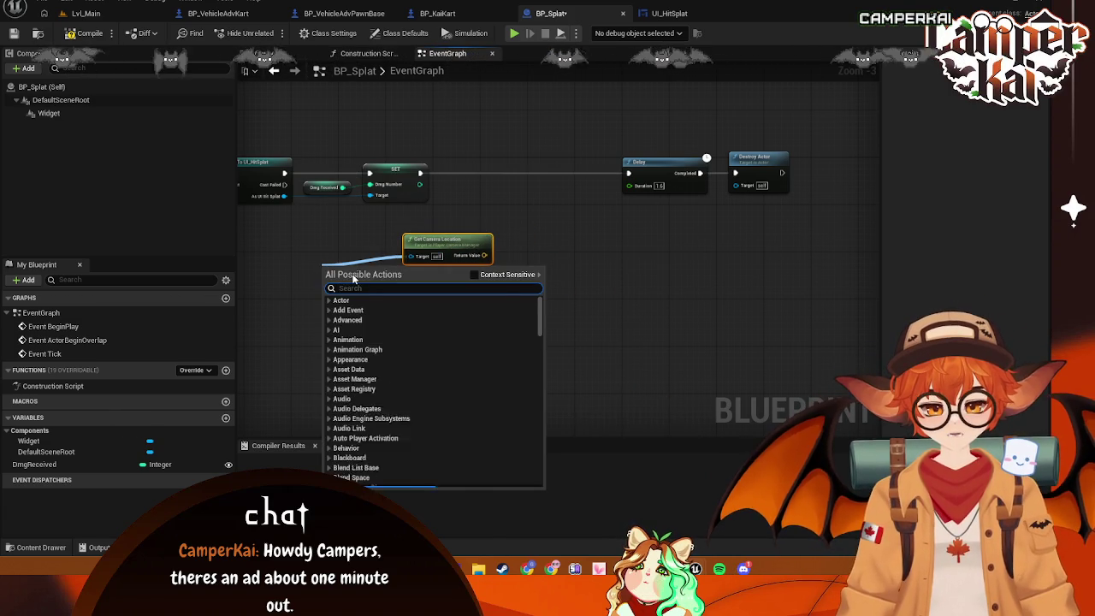
Place a Get Player Camera Manager node beside Get Camera Location to supply its target
{"action": "type", "text": "get player"}
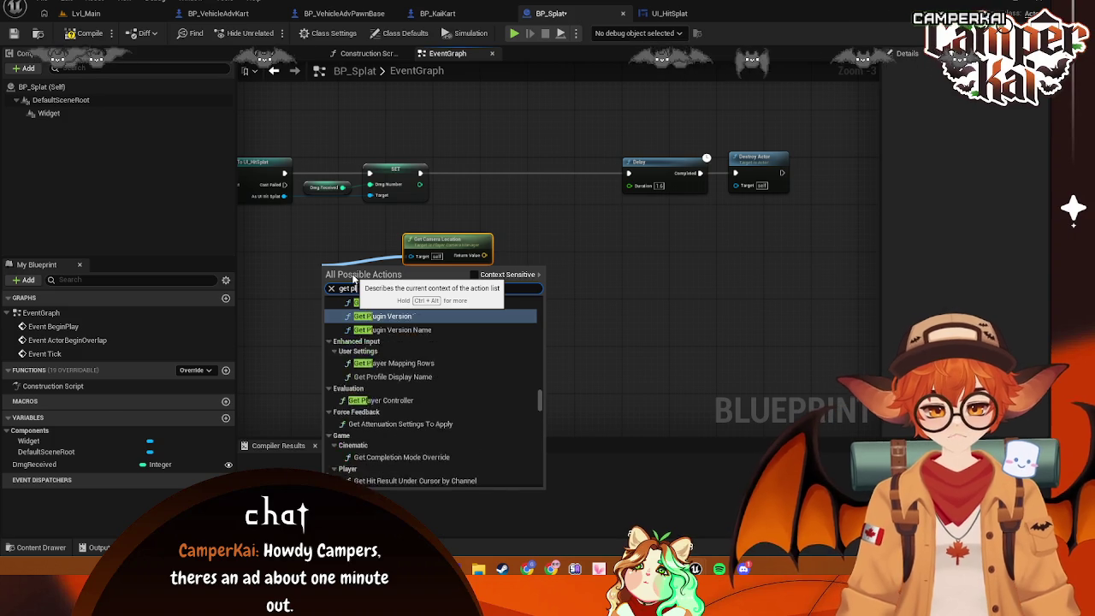
{"action": "left_click", "coordinate": [406, 313]}
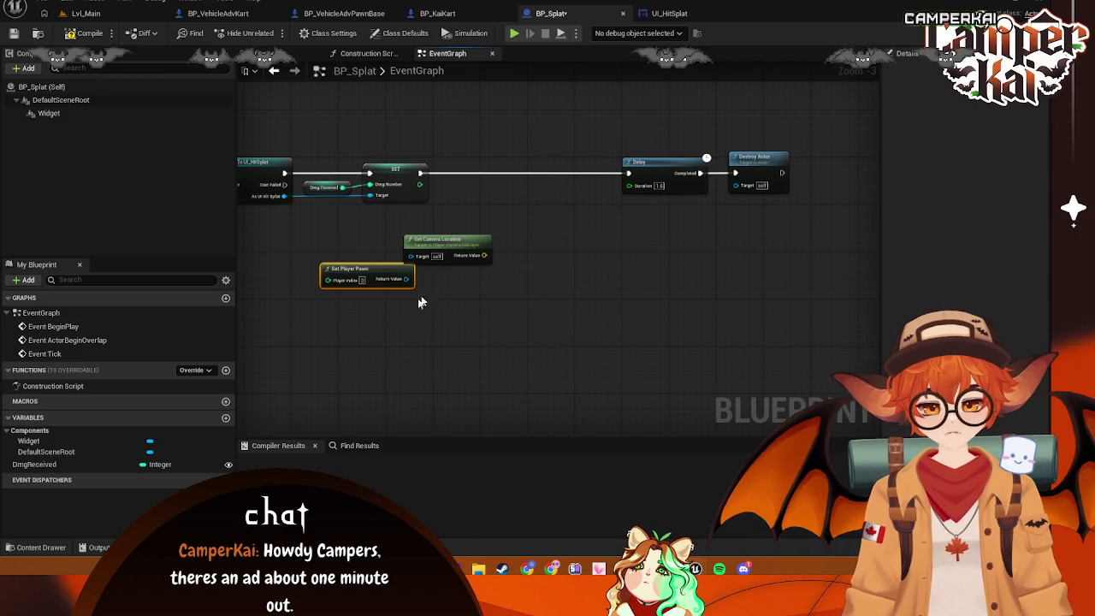
{"action": "left_click_drag", "start_coordinate": [350, 274], "coordinate": [329, 256]}
{"action": "mouse_move", "coordinate": [403, 258]}
{"action": "left_mouse_down"}
{"action": "mouse_move", "coordinate": [368, 297]}
{"action": "mouse_move", "coordinate": [419, 253]}
{"action": "mouse_move", "coordinate": [389, 286]}
{"action": "left_mouse_up"}
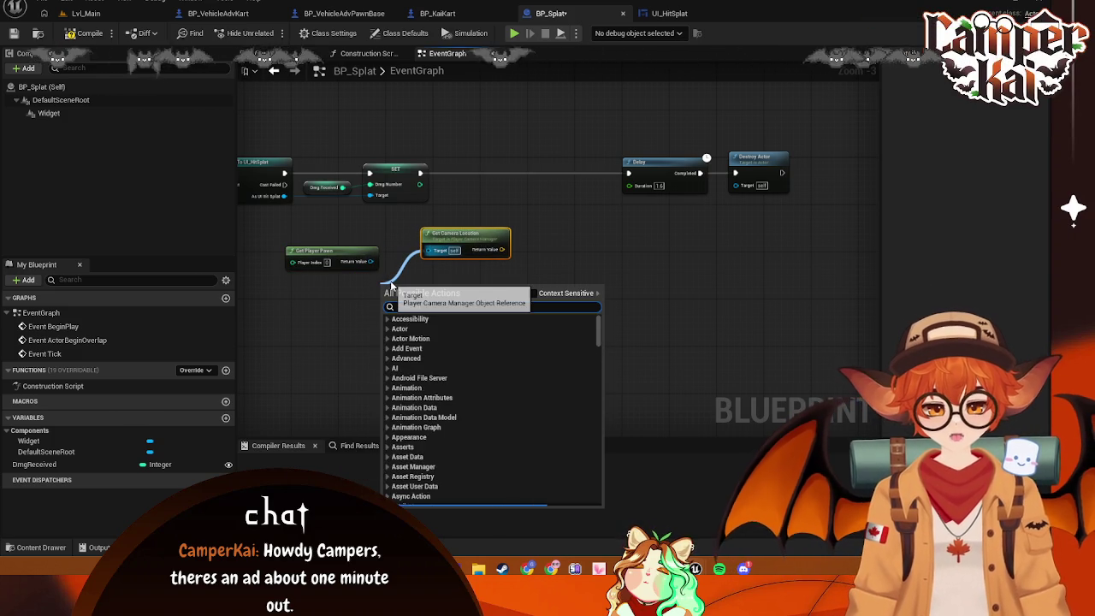
{"action": "type", "text": "et pla7er"}
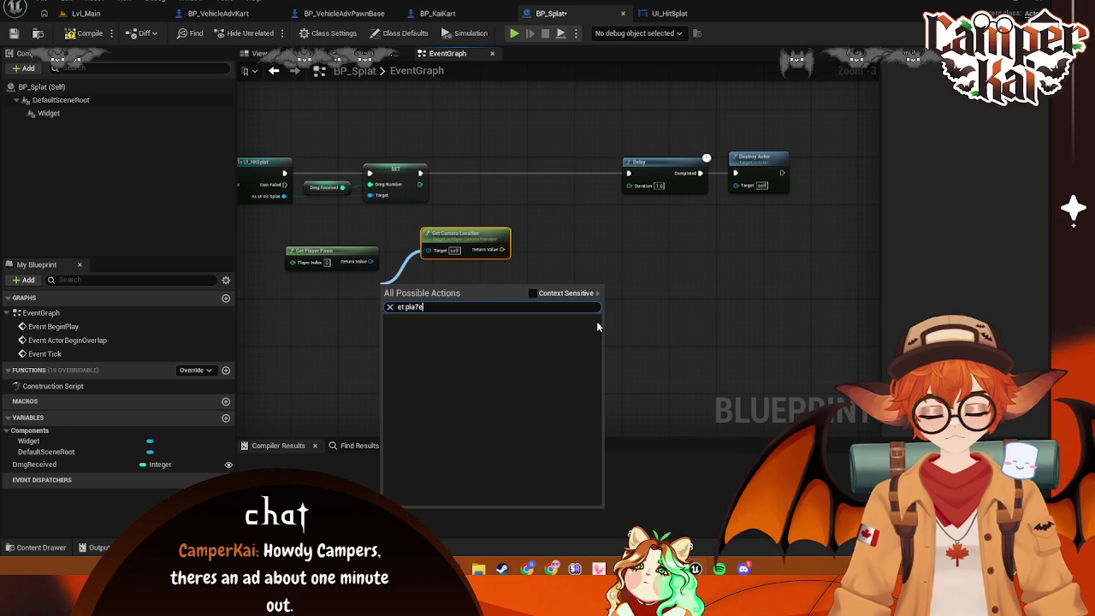
{"action": "key", "text": "BackSpace"}
{"action": "key", "text": "BackSpace"}
{"action": "key", "text": "BackSpace"}
{"action": "key", "text": "BackSpace"}
{"action": "key", "text": "BackSpace"}
{"action": "key", "text": "BackSpace"}
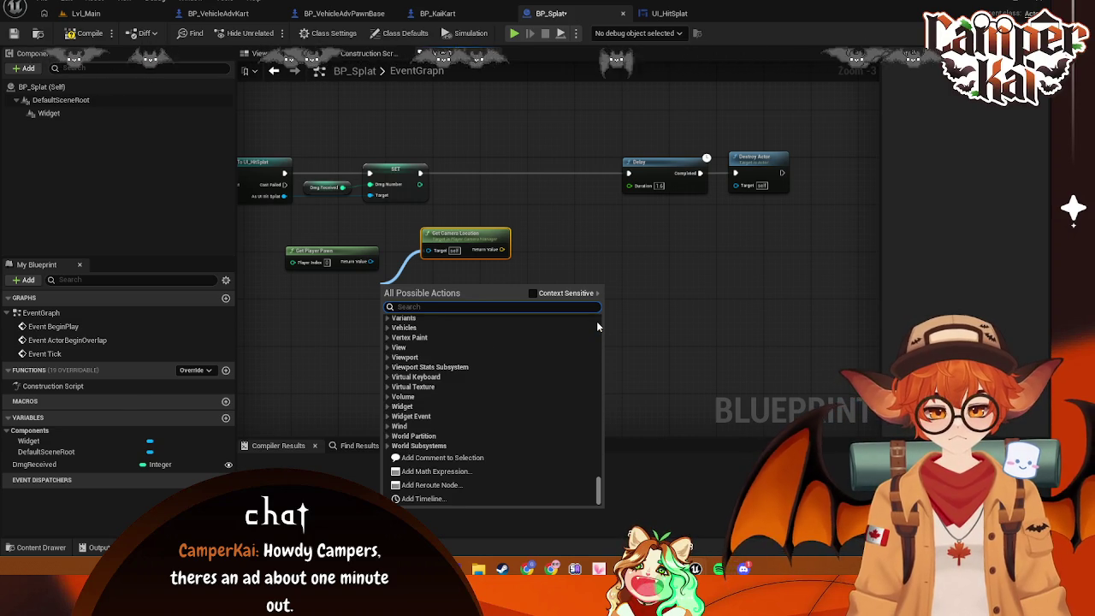
{"action": "type", "text": "get player"}
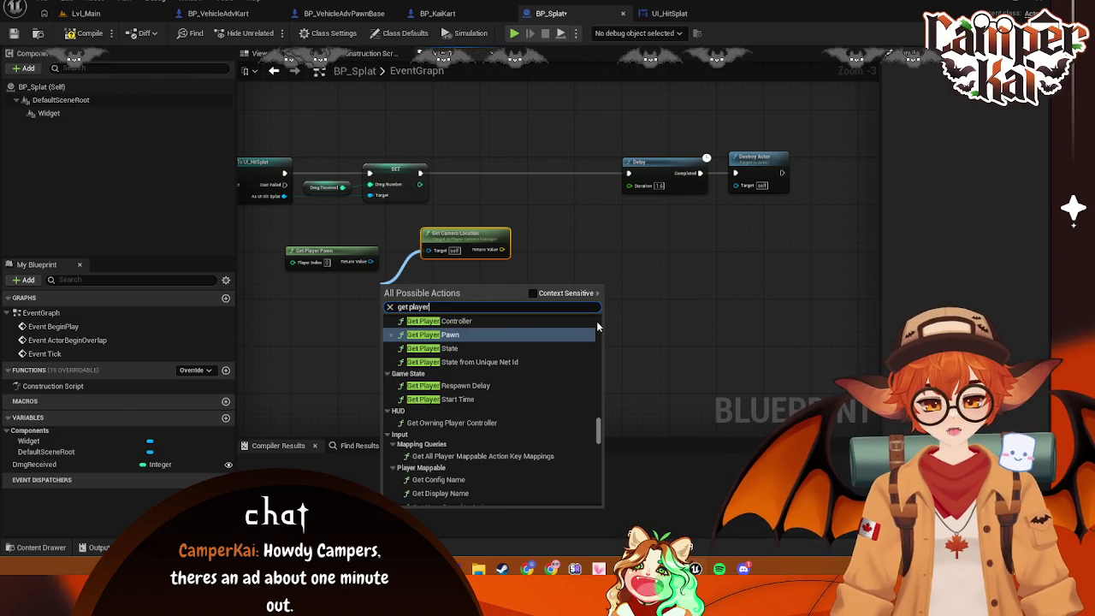
{"action": "scroll", "coordinate": [513, 382], "scroll_direction": "up", "scroll_amount": 2}
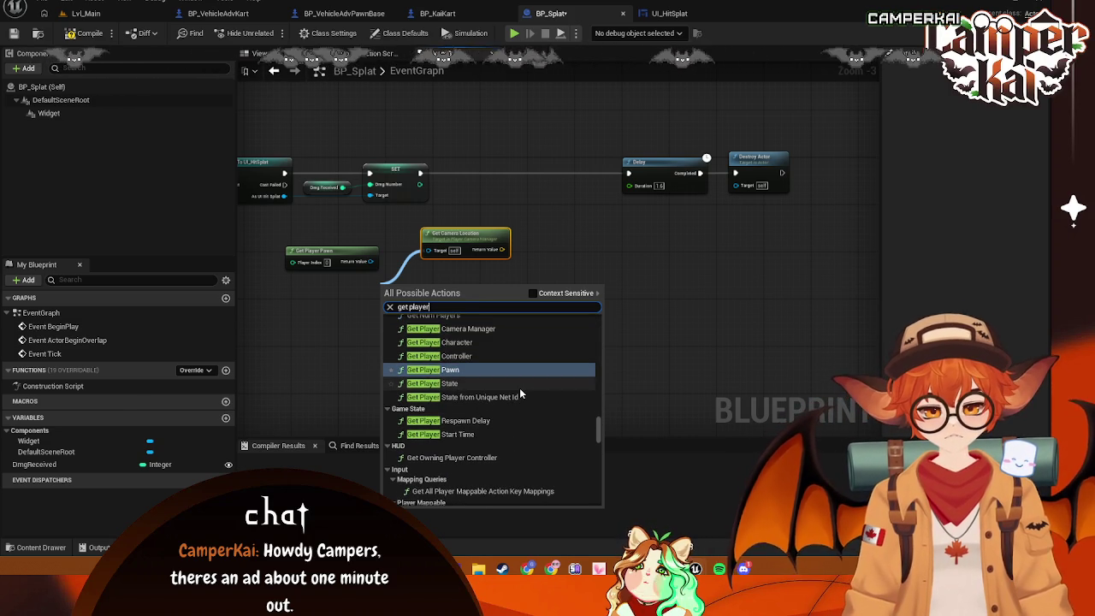
{"action": "left_click", "coordinate": [462, 329]}
{"action": "left_click", "coordinate": [348, 255]}
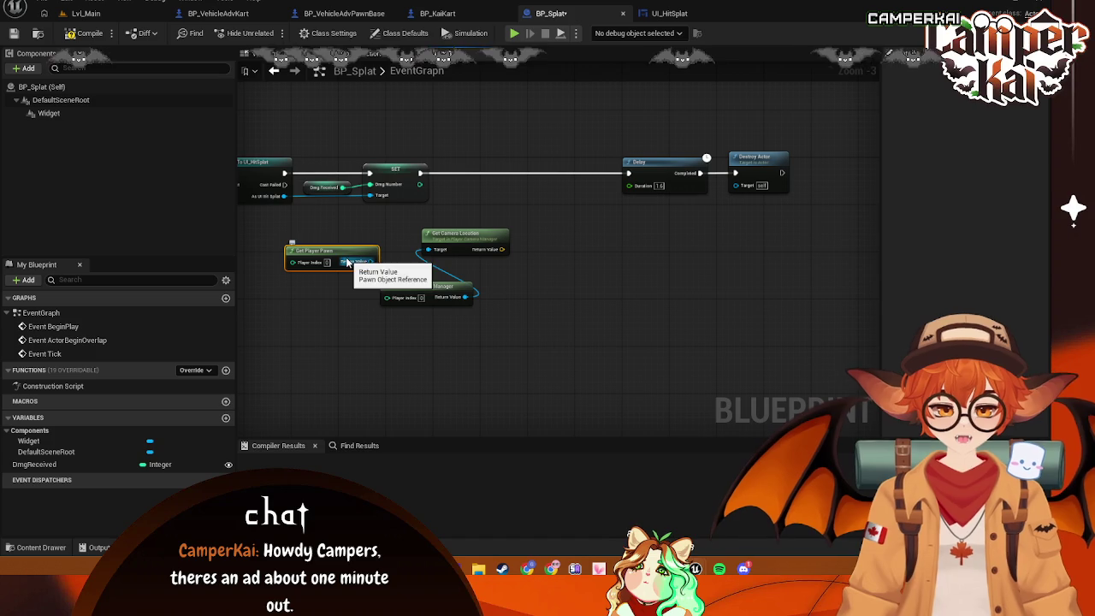
{"action": "key", "text": "Delete"}
{"action": "mouse_move", "coordinate": [430, 296]}
{"action": "left_mouse_down"}
{"action": "mouse_move", "coordinate": [369, 262]}
{"action": "mouse_move", "coordinate": [370, 248]}
{"action": "left_mouse_up"}
Create a Find Look at Rotation node fed by the camera location
{"action": "mouse_move", "coordinate": [476, 262]}
{"action": "left_mouse_down"}
{"action": "mouse_move", "coordinate": [496, 256]}
{"action": "mouse_move", "coordinate": [492, 212]}
{"action": "mouse_move", "coordinate": [508, 249]}
{"action": "left_mouse_up"}
{"action": "type", "text": "find look"}
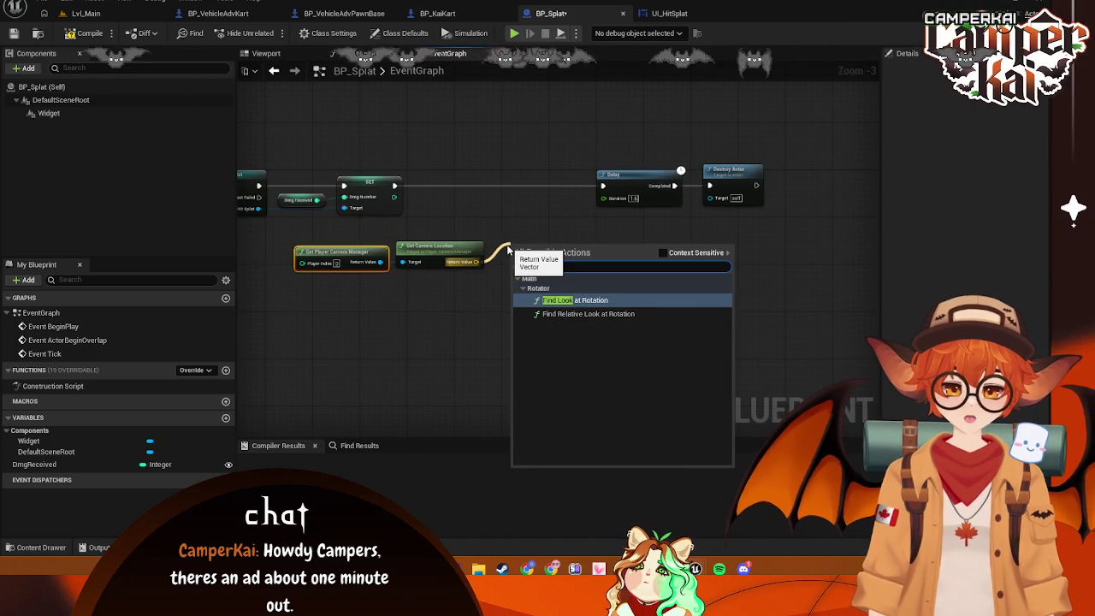
{"action": "key", "text": "Return"}
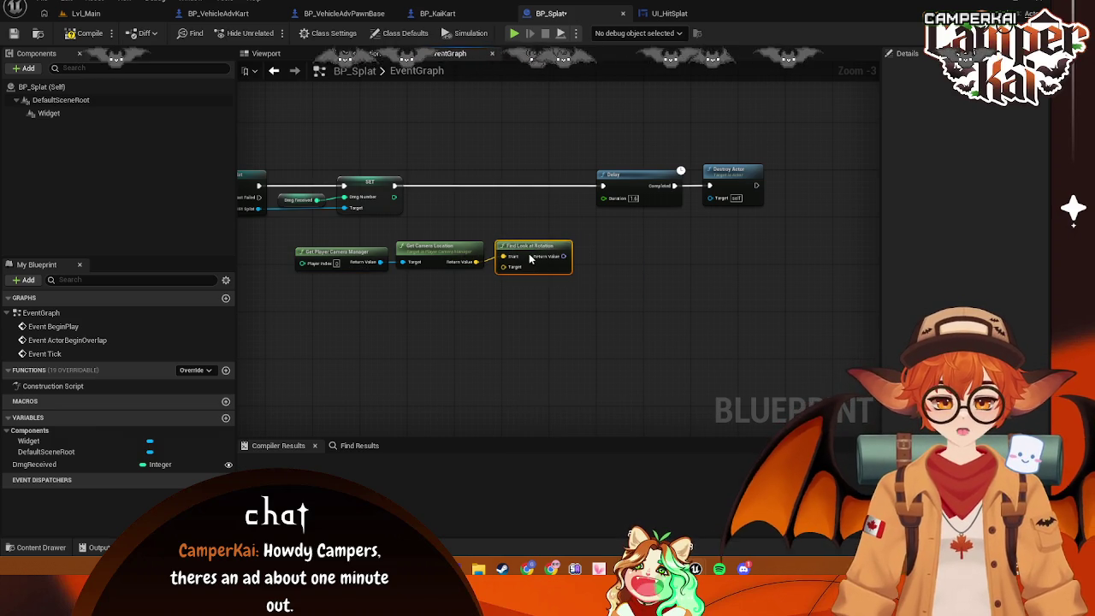
{"action": "left_click_drag", "start_coordinate": [516, 286], "coordinate": [490, 308]}
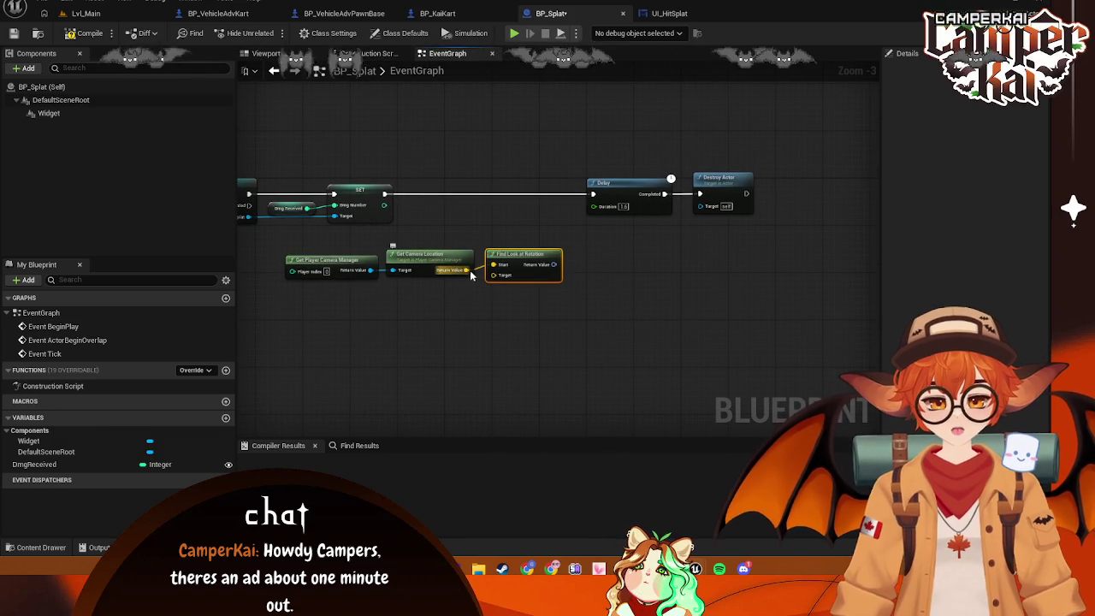
{"action": "mouse_move", "coordinate": [519, 254]}
{"action": "left_mouse_down"}
{"action": "mouse_move", "coordinate": [513, 242]}
{"action": "mouse_move", "coordinate": [676, 246]}
{"action": "mouse_move", "coordinate": [641, 250]}
{"action": "left_mouse_up"}
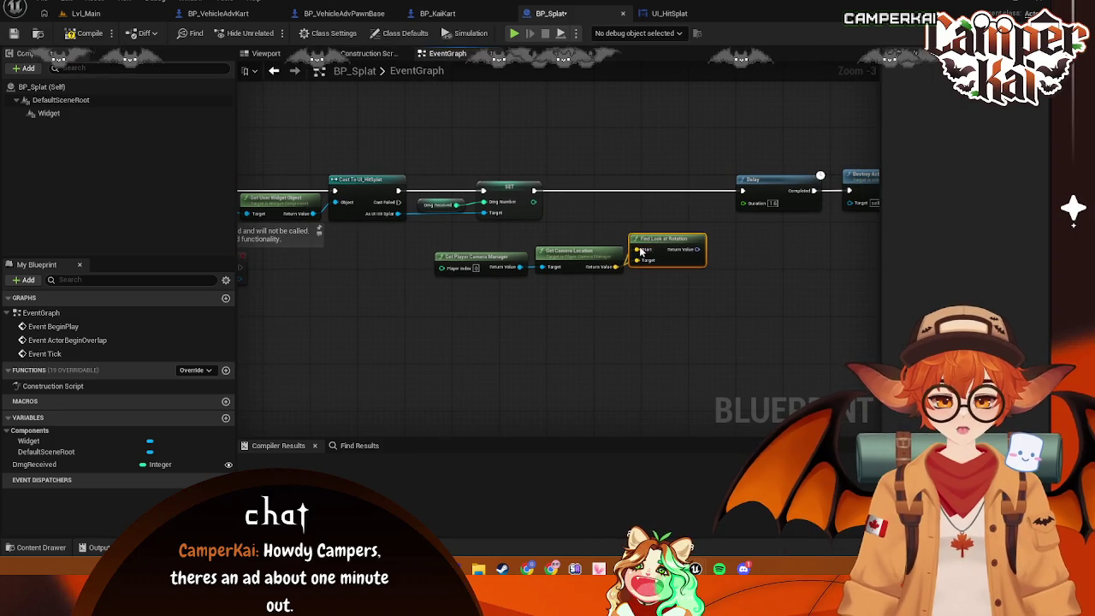
{"action": "right_click", "coordinate": [640, 250]}
{"action": "left_click", "coordinate": [677, 259]}
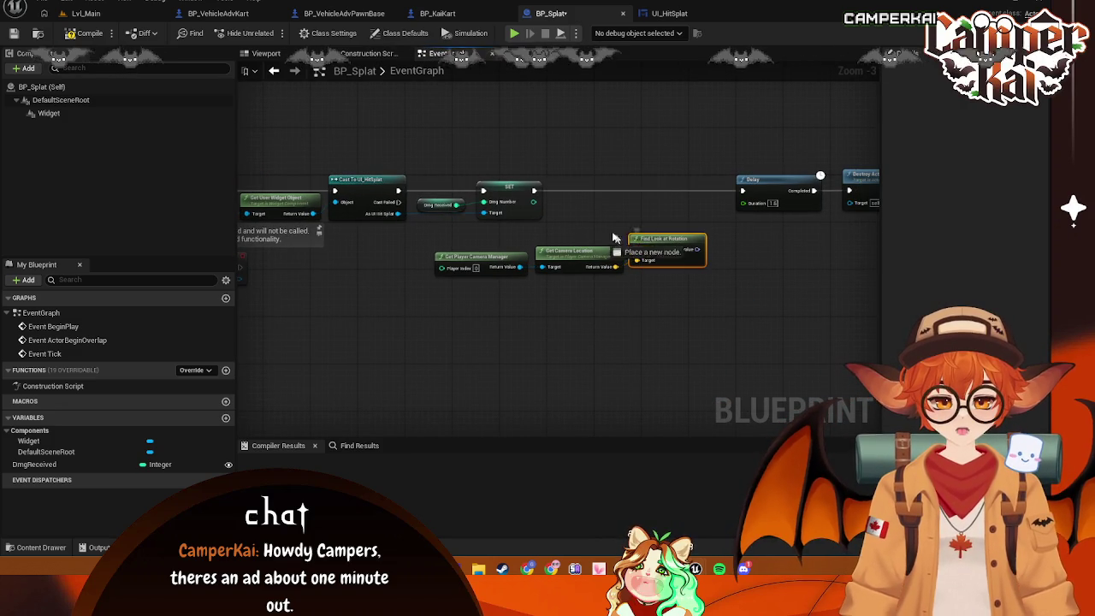
Add Get Actor Location as the look-at start, arrange the four nodes, and branch off SET
{"action": "right_click", "coordinate": [597, 231]}
{"action": "type", "text": "get"}
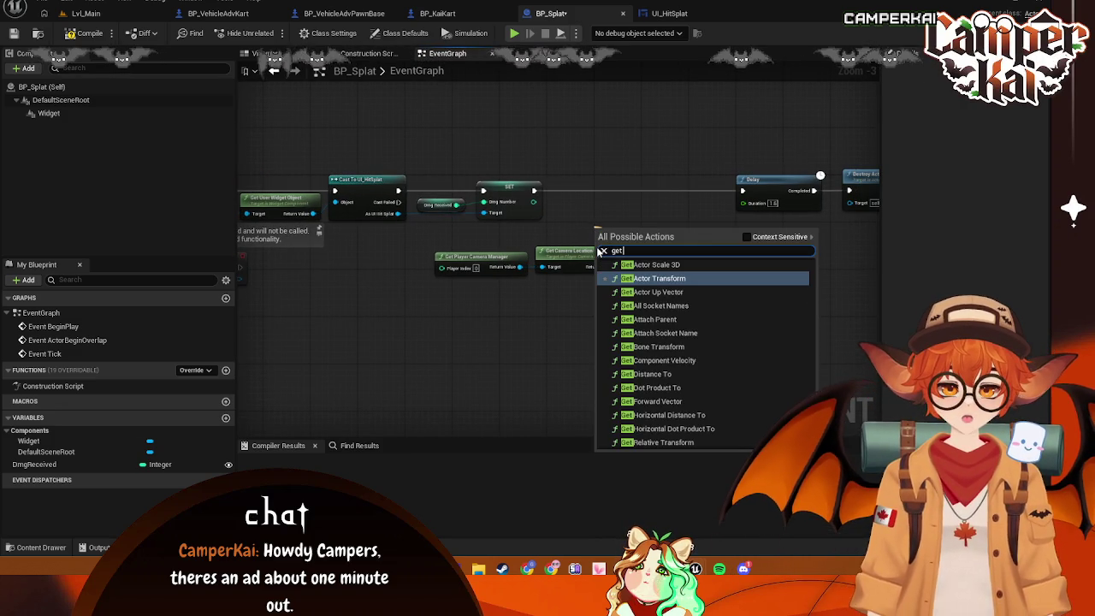
{"action": "type", "text": " actor"}
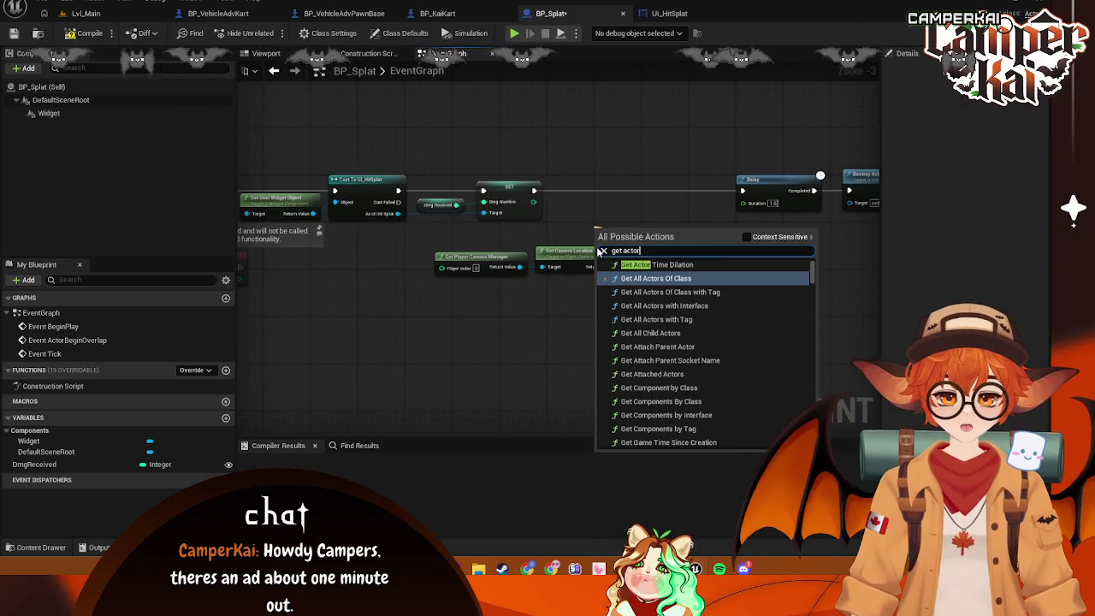
{"action": "type", "text": " loca"}
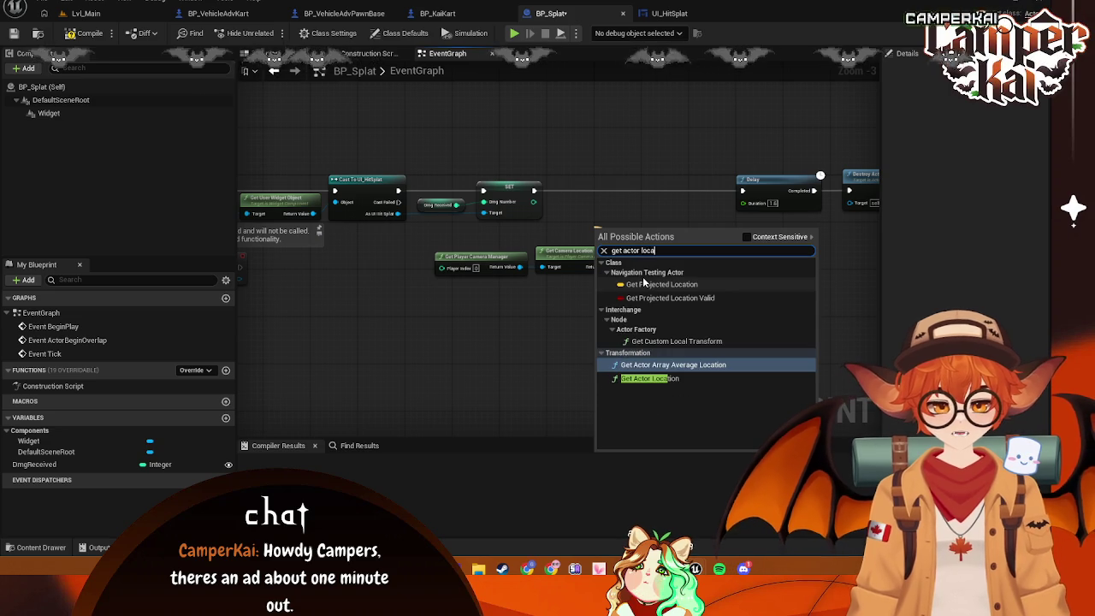
{"action": "left_click", "coordinate": [637, 378]}
{"action": "left_click_drag", "start_coordinate": [604, 229], "coordinate": [539, 230]}
{"action": "left_click_drag", "start_coordinate": [428, 210], "coordinate": [640, 310]}
{"action": "mouse_move", "coordinate": [591, 227]}
{"action": "left_mouse_down"}
{"action": "mouse_move", "coordinate": [567, 244]}
{"action": "mouse_move", "coordinate": [630, 222]}
{"action": "mouse_move", "coordinate": [556, 267]}
{"action": "left_mouse_up"}
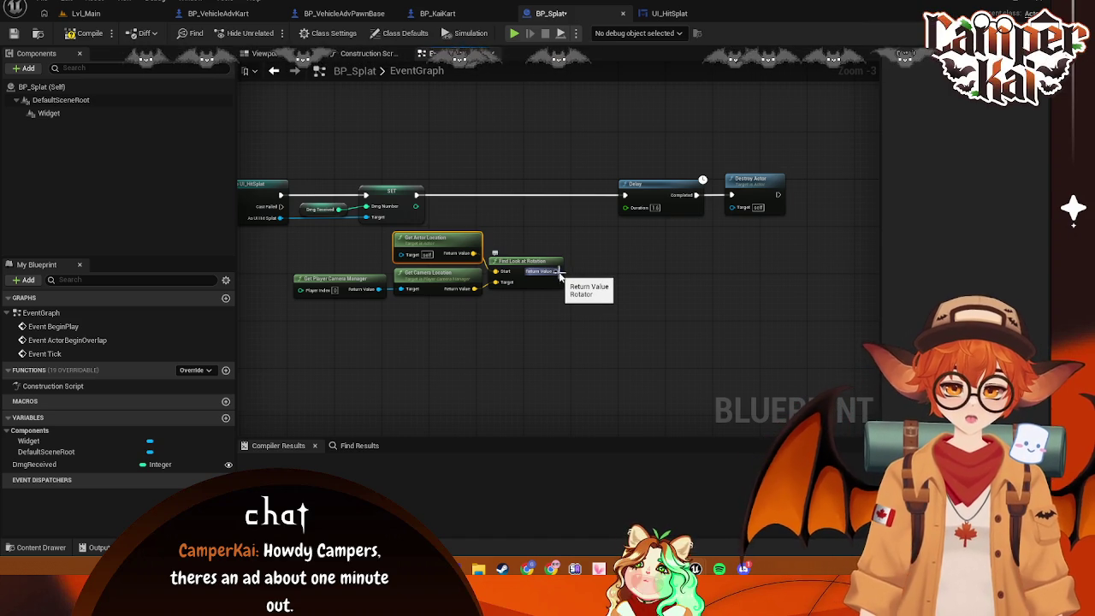
{"action": "mouse_move", "coordinate": [422, 199]}
{"action": "left_mouse_down"}
{"action": "mouse_move", "coordinate": [505, 213]}
{"action": "mouse_move", "coordinate": [498, 207]}
{"action": "left_mouse_up"}
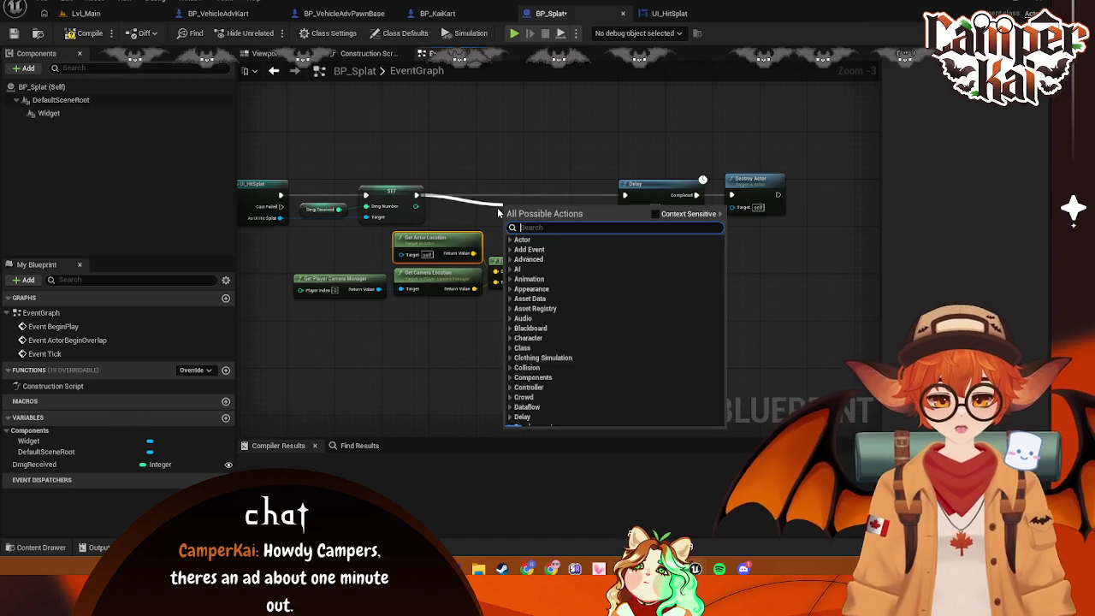
Insert a Set Actor Rotation node after SET, ahead of the Delay
{"action": "type", "text": "set rotat"}
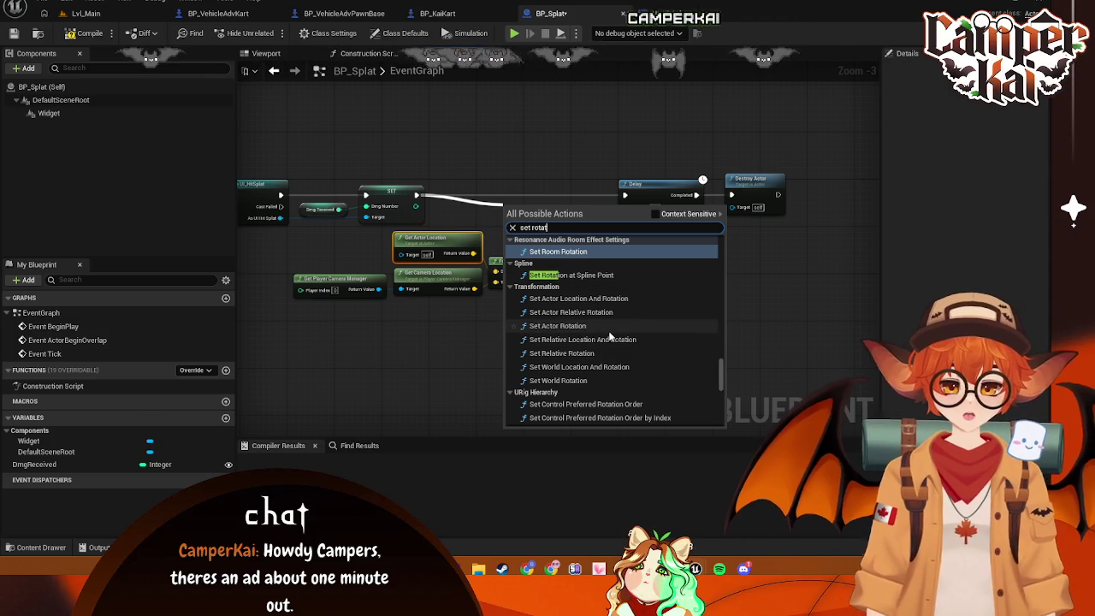
{"action": "key", "text": "BackSpace"}
{"action": "key", "text": "BackSpace"}
{"action": "key", "text": "BackSpace"}
{"action": "type", "text": "actor"}
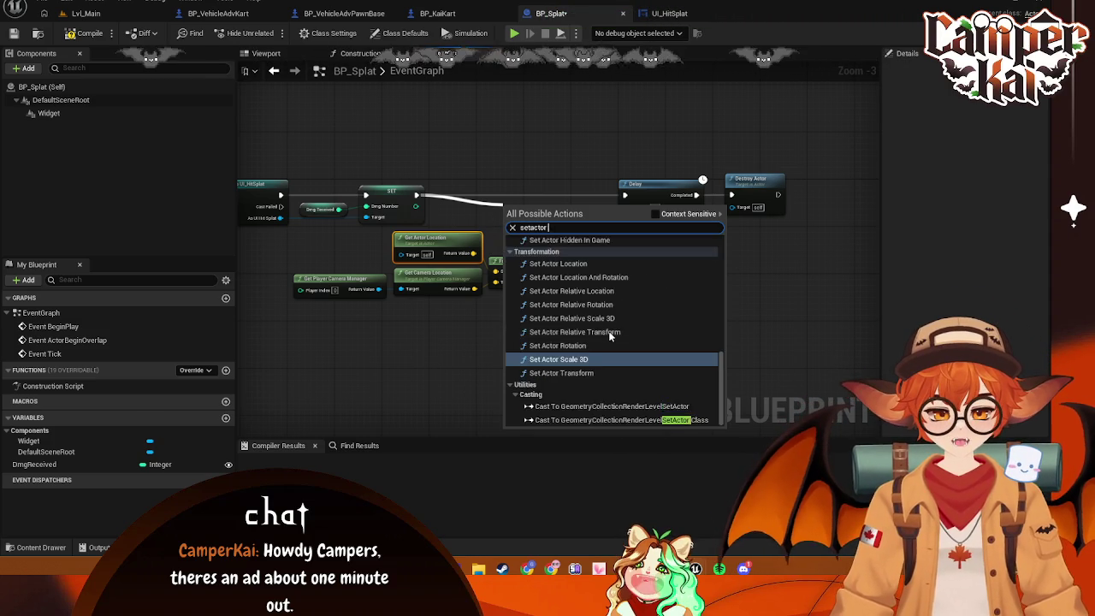
{"action": "key", "text": "BackSpace"}
{"action": "key", "text": "BackSpace"}
{"action": "key", "text": "BackSpace"}
{"action": "type", "text": "t"}
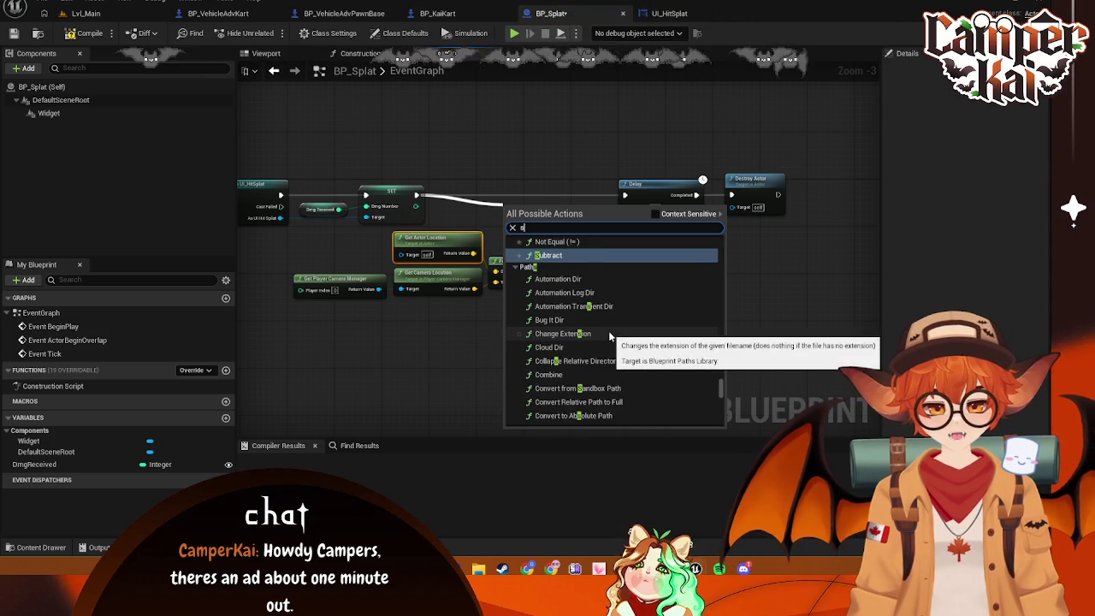
{"action": "key", "text": "BackSpace"}
{"action": "type", "text": "et ac"}
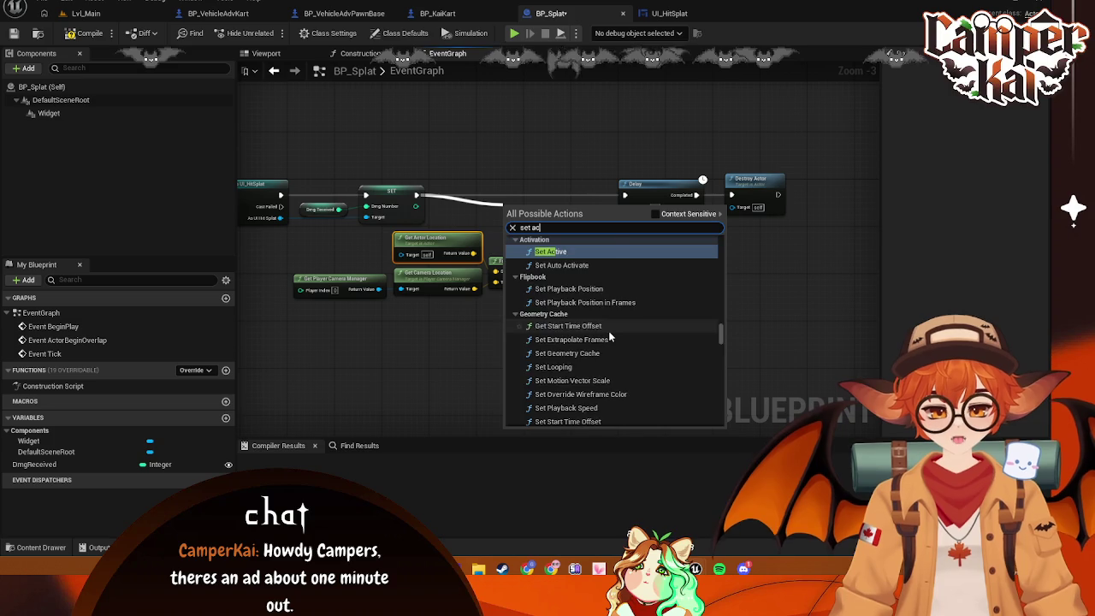
{"action": "type", "text": "torrotat"}
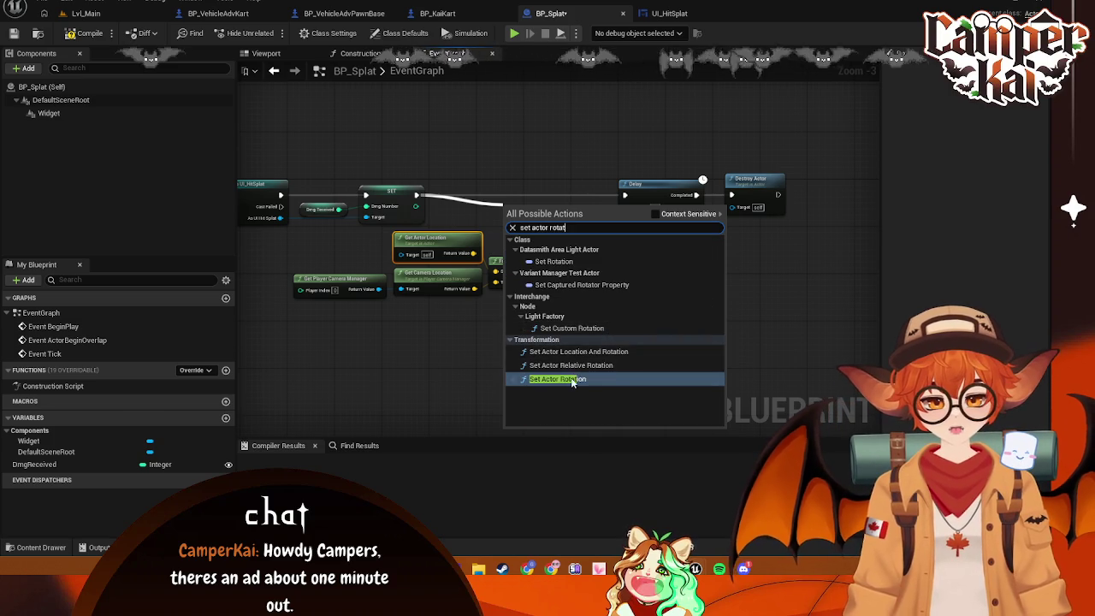
{"action": "key", "text": "Return"}
Wire Find Look at Rotation into New Rotation, then go to BP_VehicleAdvKart
{"action": "left_click_drag", "start_coordinate": [551, 213], "coordinate": [545, 183]}
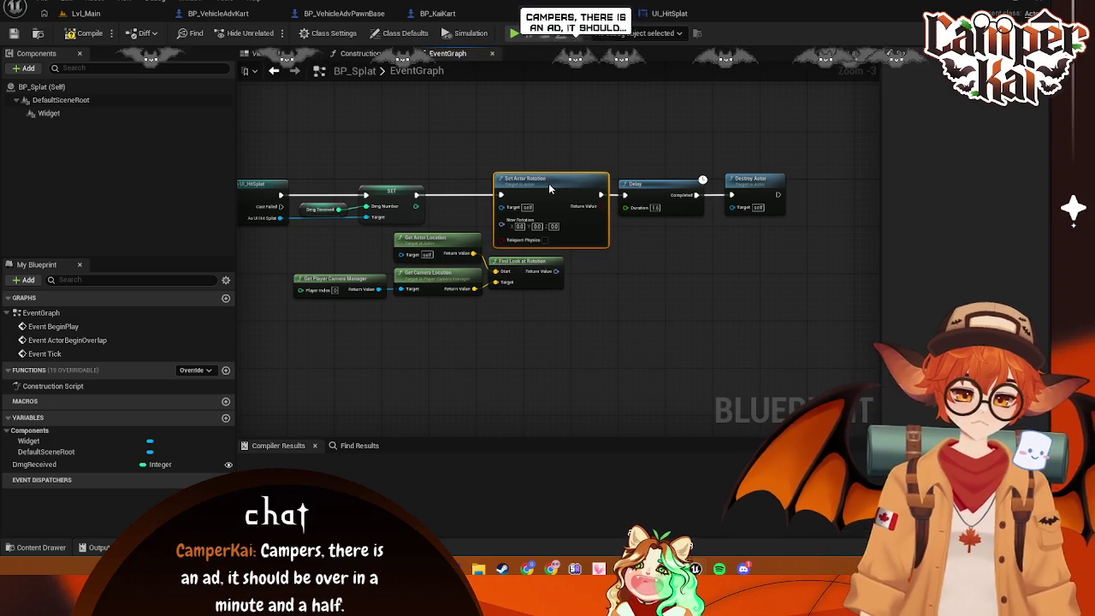
{"action": "mouse_move", "coordinate": [555, 272]}
{"action": "left_mouse_down"}
{"action": "mouse_move", "coordinate": [498, 234]}
{"action": "mouse_move", "coordinate": [502, 224]}
{"action": "left_mouse_up"}
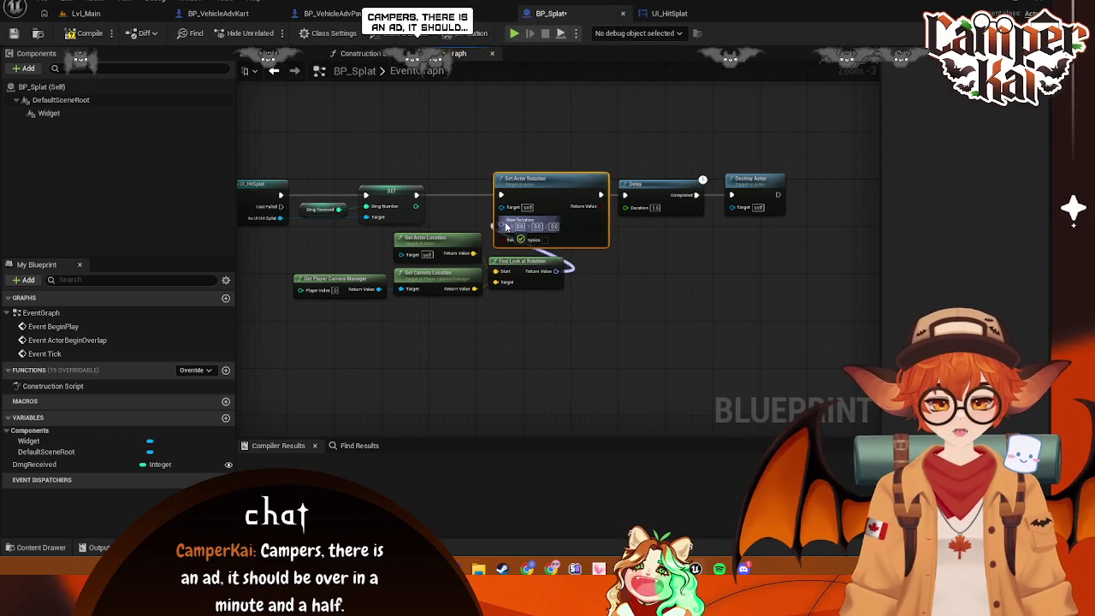
{"action": "left_click_drag", "start_coordinate": [531, 147], "coordinate": [738, 240]}
{"action": "left_click", "coordinate": [218, 13]}
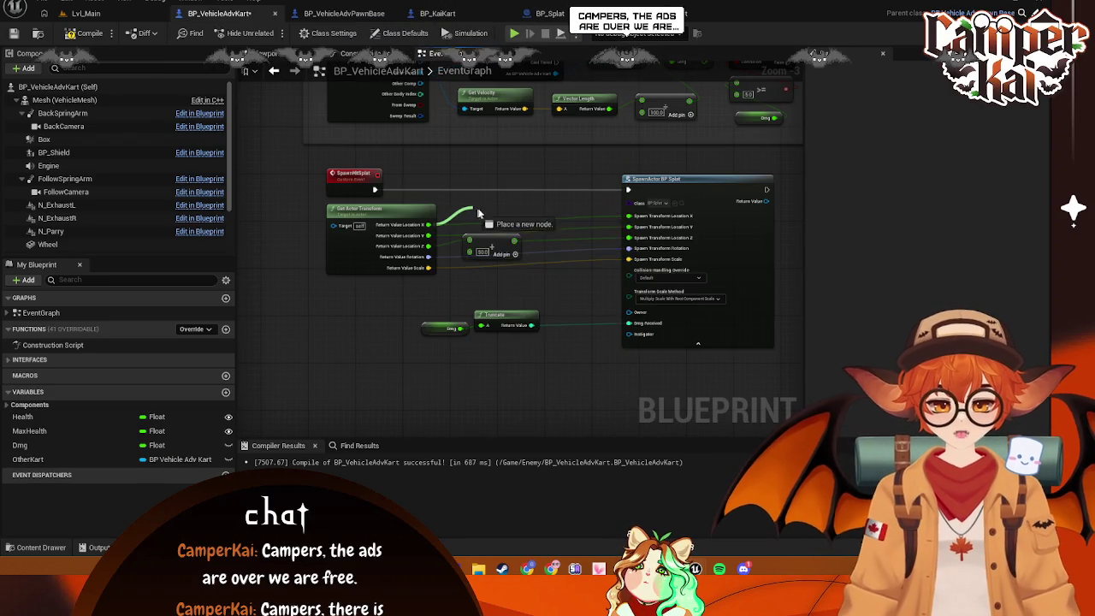
Offset the splat's spawn X location with an Add fed by Random Float in Range (-20 to 20)
{"action": "left_click_drag", "start_coordinate": [428, 224], "coordinate": [481, 212]}
{"action": "type", "text": "+"}
{"action": "left_click", "coordinate": [513, 315]}
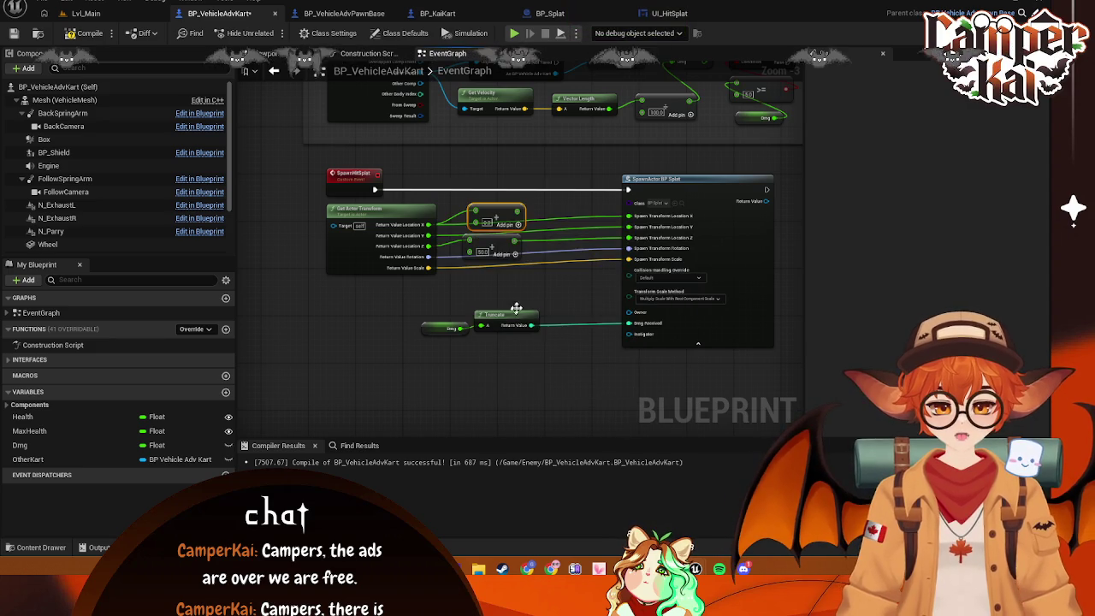
{"action": "mouse_move", "coordinate": [502, 213]}
{"action": "left_mouse_down"}
{"action": "mouse_move", "coordinate": [567, 207]}
{"action": "mouse_move", "coordinate": [499, 216]}
{"action": "left_mouse_up"}
{"action": "type", "text": "random flo"}
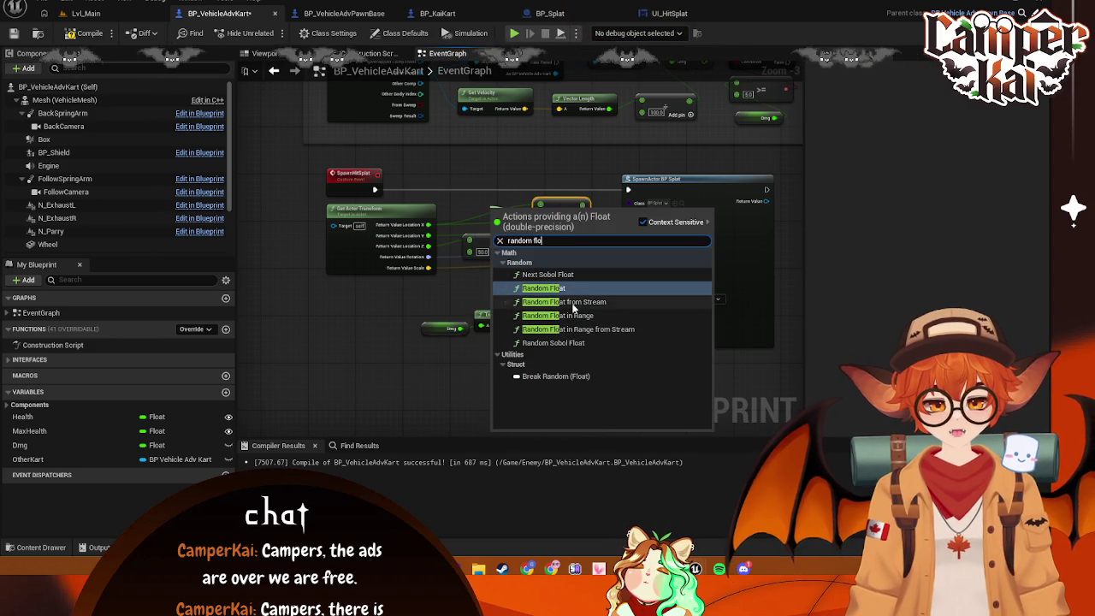
{"action": "left_click", "coordinate": [564, 315]}
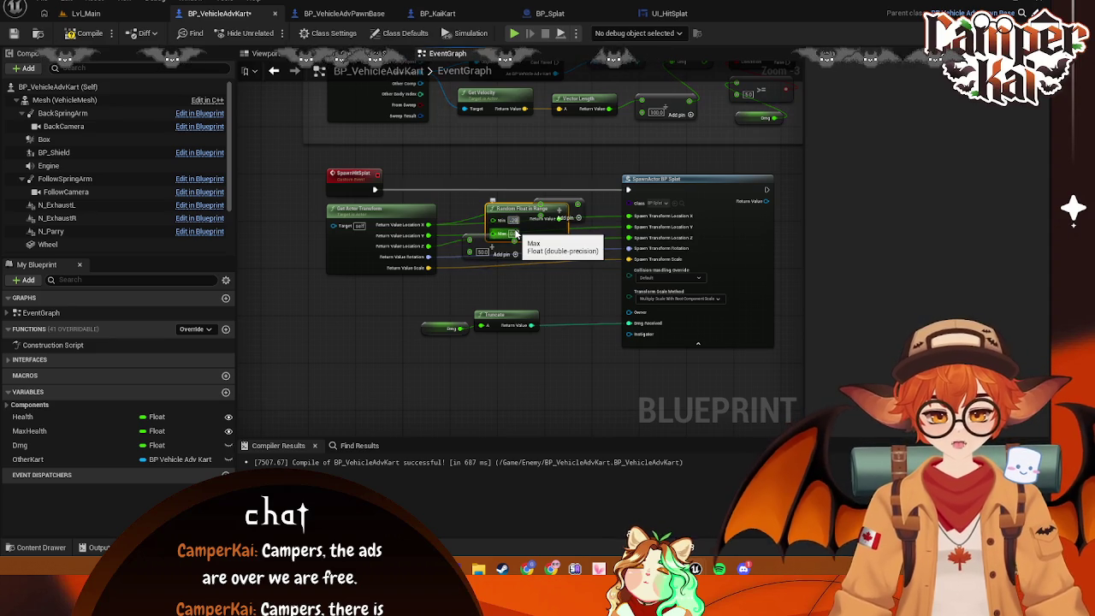
{"action": "left_click", "coordinate": [513, 233]}
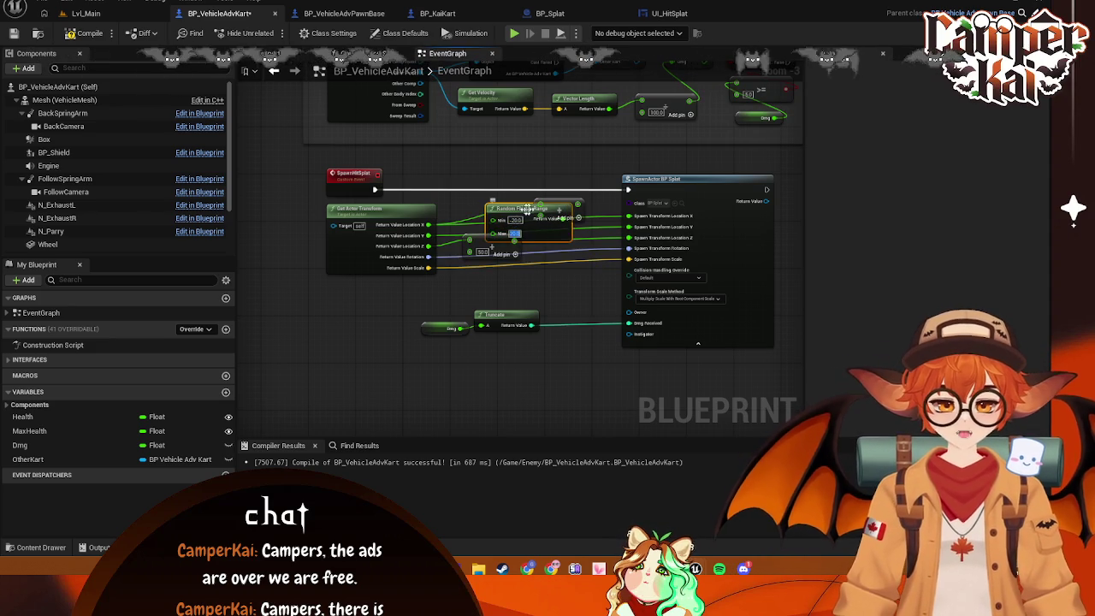
{"action": "mouse_move", "coordinate": [522, 215]}
{"action": "left_mouse_down"}
{"action": "mouse_move", "coordinate": [471, 188]}
{"action": "mouse_move", "coordinate": [475, 162]}
{"action": "mouse_move", "coordinate": [474, 181]}
{"action": "left_mouse_up"}
{"action": "left_click_drag", "start_coordinate": [578, 206], "coordinate": [630, 218]}
{"action": "mouse_move", "coordinate": [499, 184]}
{"action": "left_mouse_down"}
{"action": "mouse_move", "coordinate": [505, 208]}
{"action": "mouse_move", "coordinate": [509, 169]}
{"action": "left_mouse_up"}
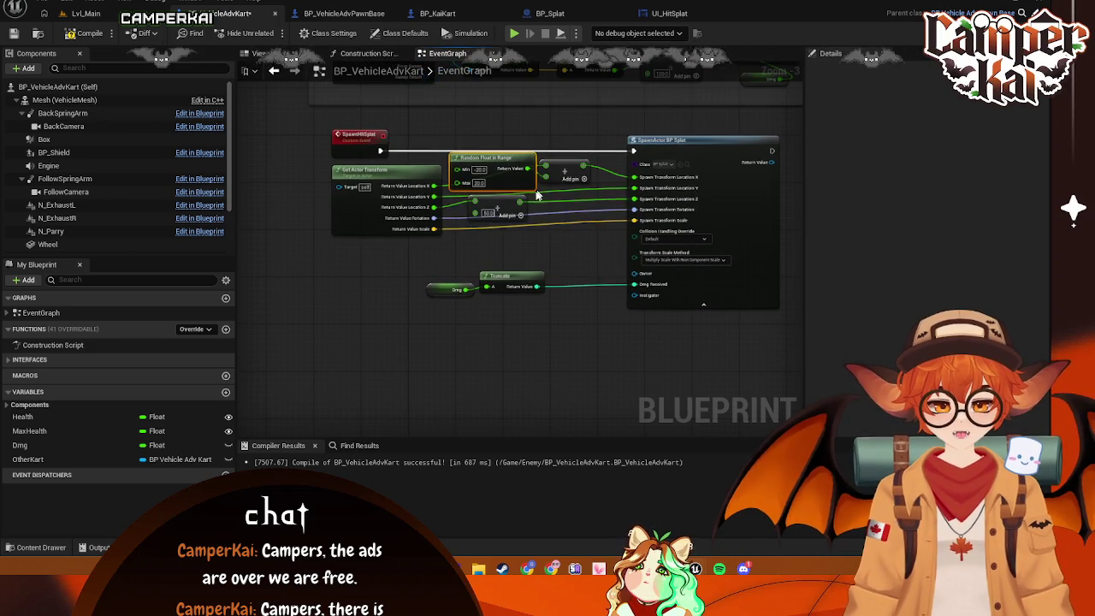
{"action": "left_click_drag", "start_coordinate": [503, 216], "coordinate": [510, 254]}
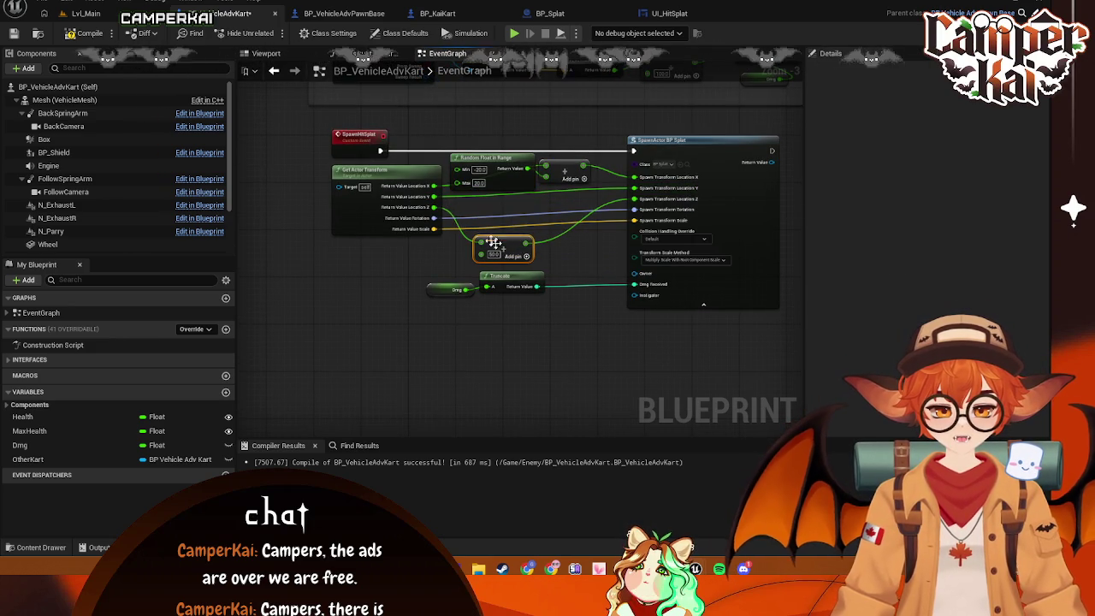
Add a second Add node for the Y location offset from the same random range
{"action": "mouse_move", "coordinate": [433, 197]}
{"action": "left_mouse_down"}
{"action": "mouse_move", "coordinate": [579, 207]}
{"action": "mouse_move", "coordinate": [600, 168]}
{"action": "left_mouse_up"}
{"action": "type", "text": "add"}
{"action": "key", "text": "Return"}
{"action": "mouse_move", "coordinate": [498, 156]}
{"action": "left_mouse_down"}
{"action": "mouse_move", "coordinate": [494, 177]}
{"action": "mouse_move", "coordinate": [505, 163]}
{"action": "left_mouse_up"}
{"action": "left_click_drag", "start_coordinate": [502, 237], "coordinate": [504, 229]}
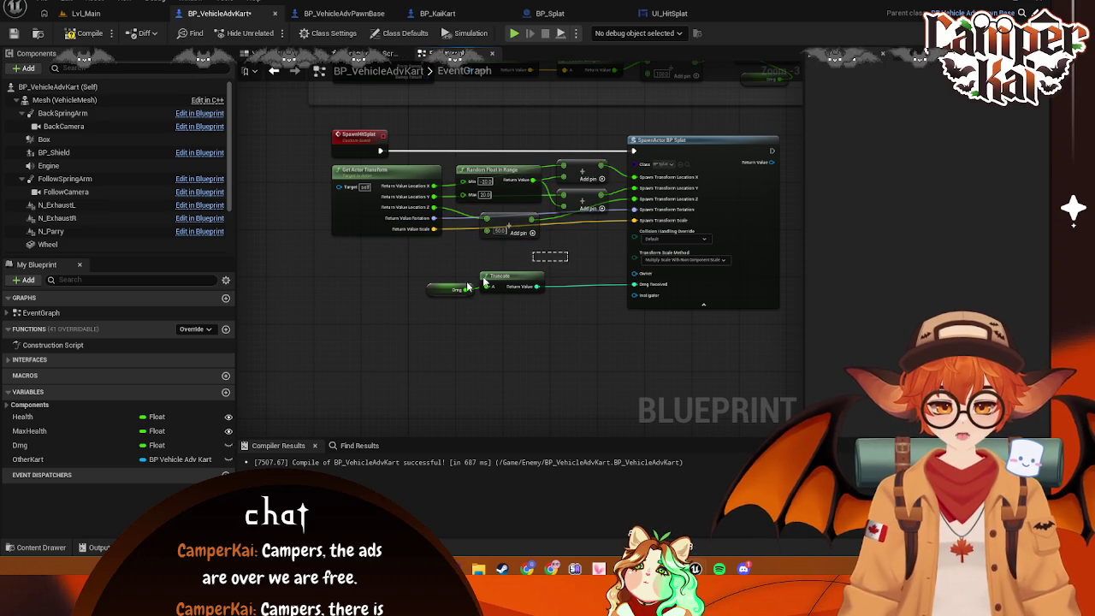
{"action": "left_click_drag", "start_coordinate": [562, 252], "coordinate": [532, 252]}
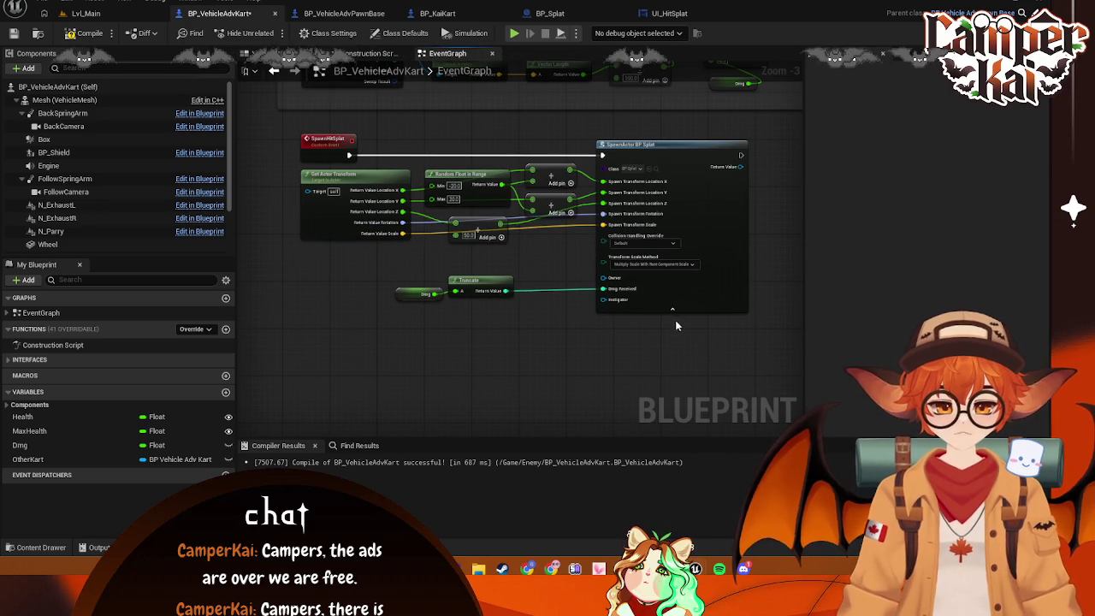
{"action": "mouse_move", "coordinate": [758, 131]}
{"action": "left_mouse_down"}
{"action": "mouse_move", "coordinate": [501, 342]}
{"action": "mouse_move", "coordinate": [291, 321]}
{"action": "left_mouse_up"}
{"action": "left_click", "coordinate": [380, 339]}
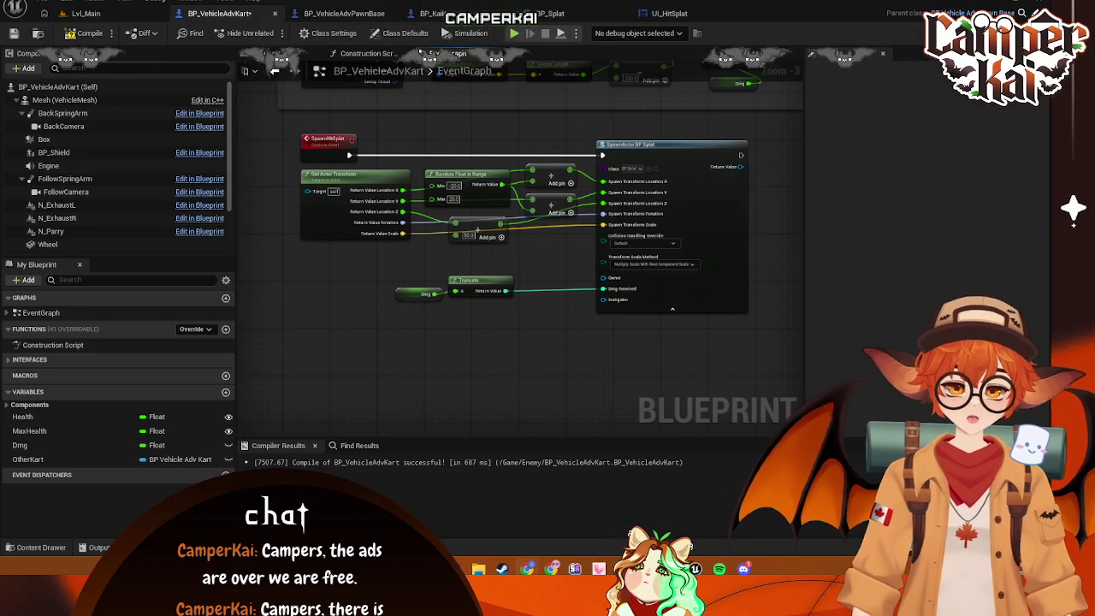
Play Lvl_Main, start the race, and drive the kart around the banked curve
{"action": "left_click", "coordinate": [87, 14]}
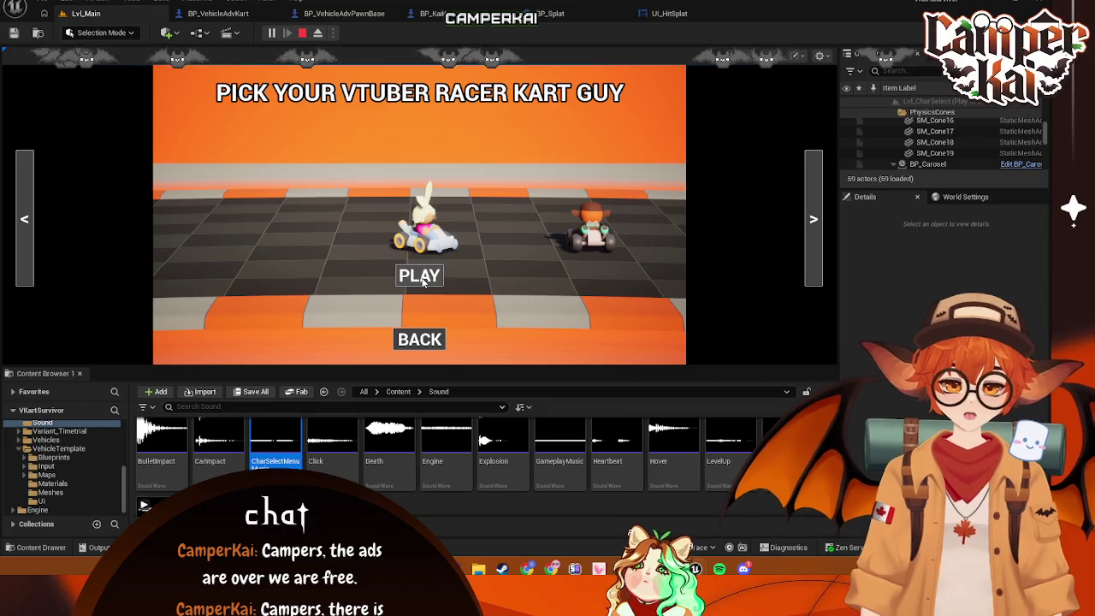
{"action": "key", "text": "Return"}
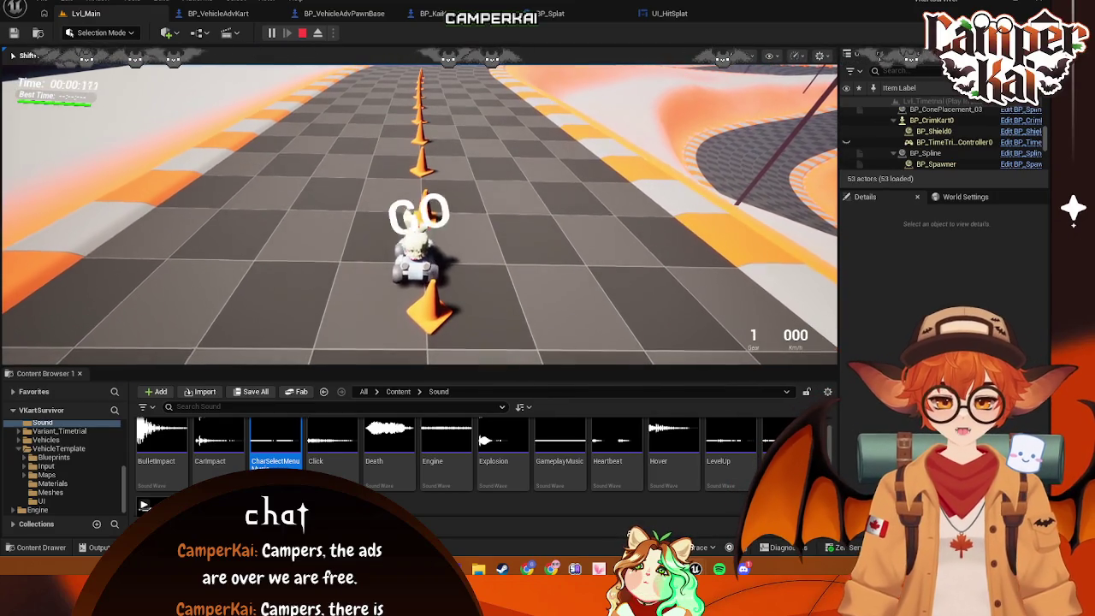
{"action": "key", "text": "w"}
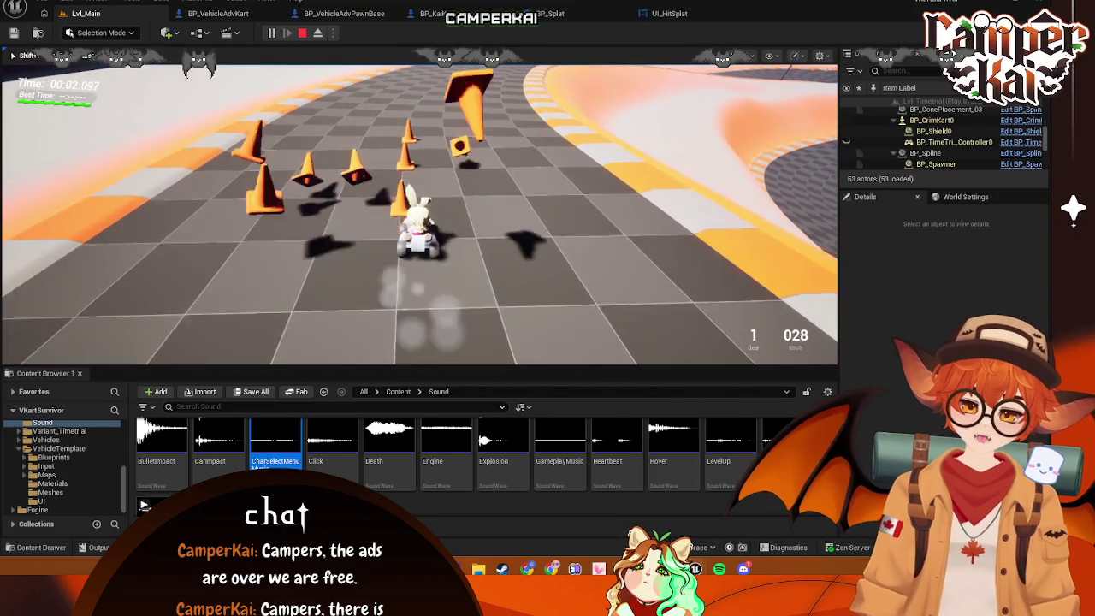
{"action": "key", "text": "w"}
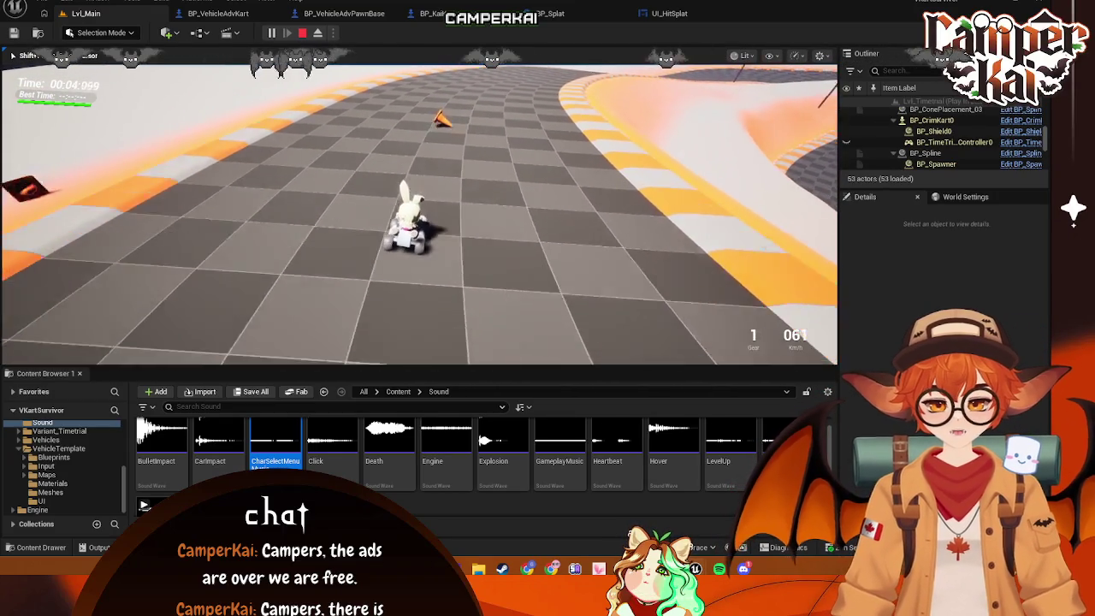
{"action": "key", "text": "d"}
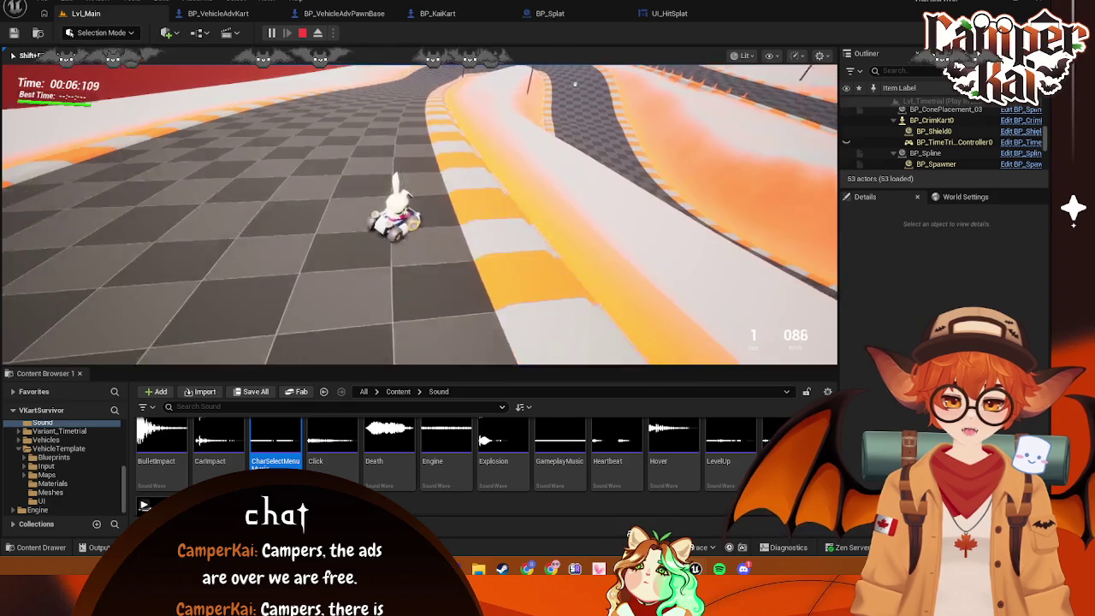
{"action": "key", "text": "w"}
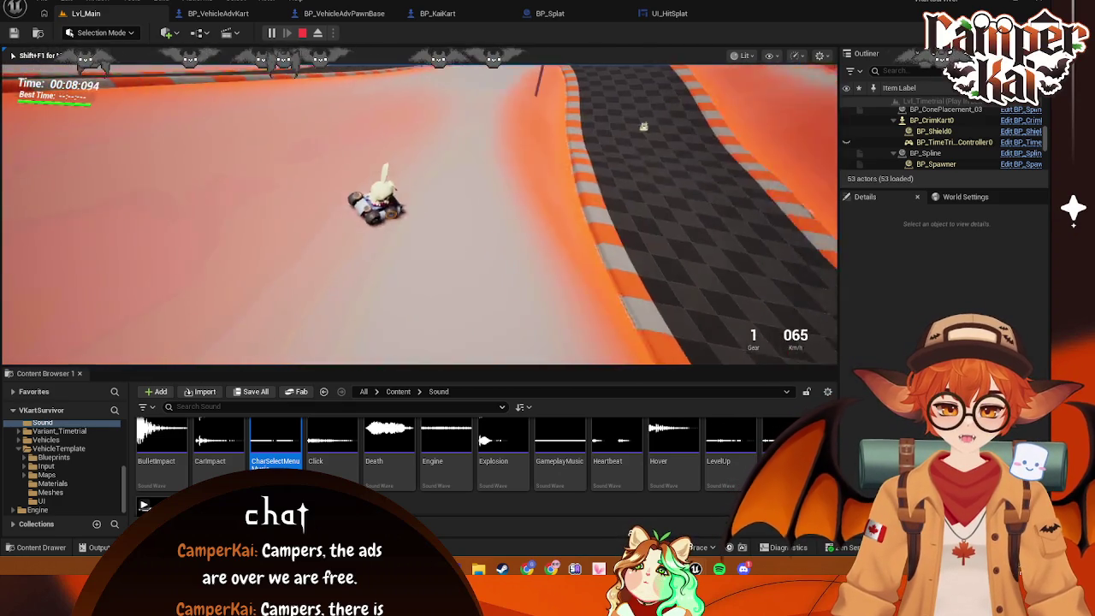
{"action": "key", "text": "w"}
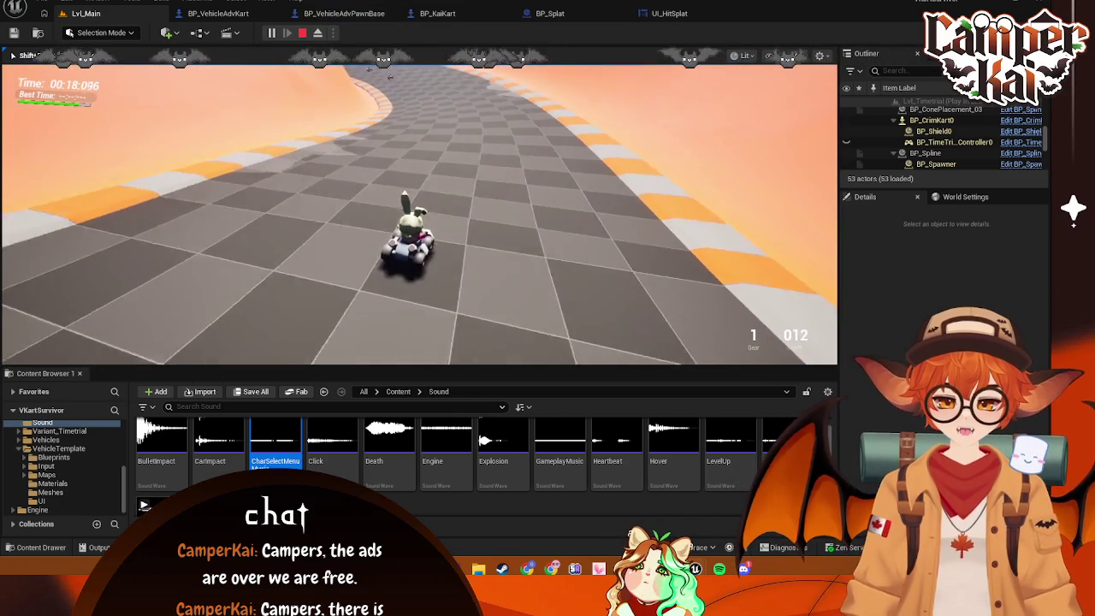
{"action": "key", "text": "w"}
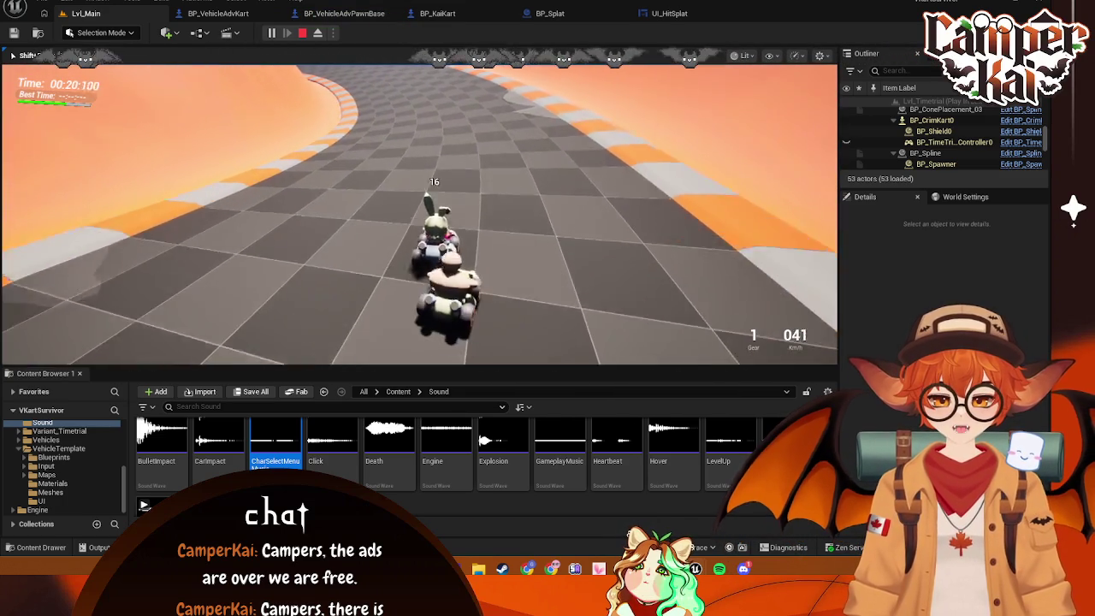
Steer and reverse the kart off the wall, then stop the session and return to BP_VehicleAdvKart
{"action": "key", "text": "a"}
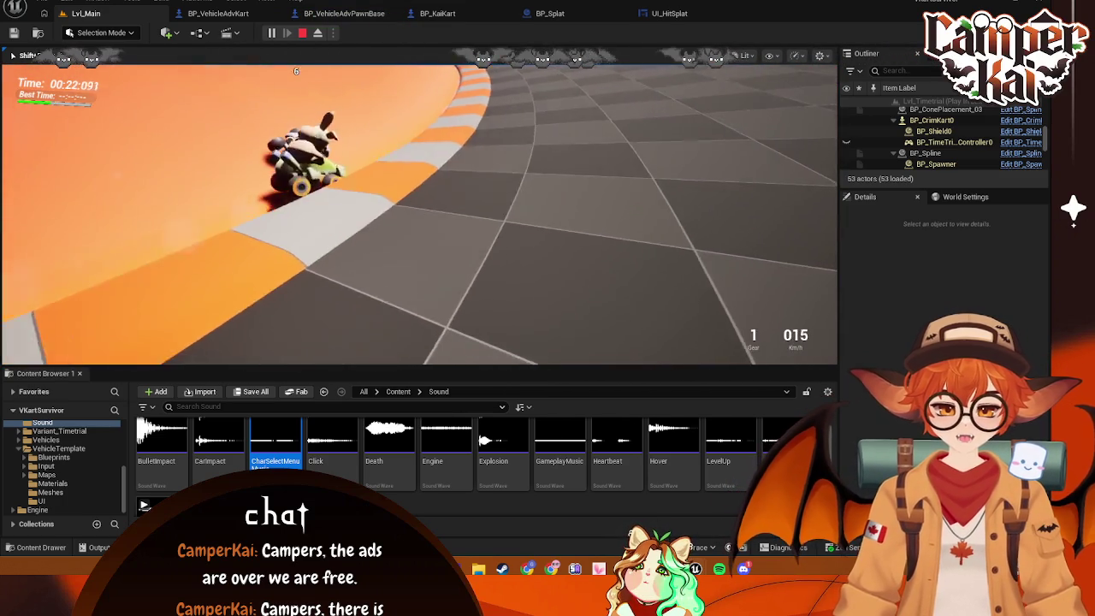
{"action": "key", "text": "d"}
{"action": "key", "text": "a"}
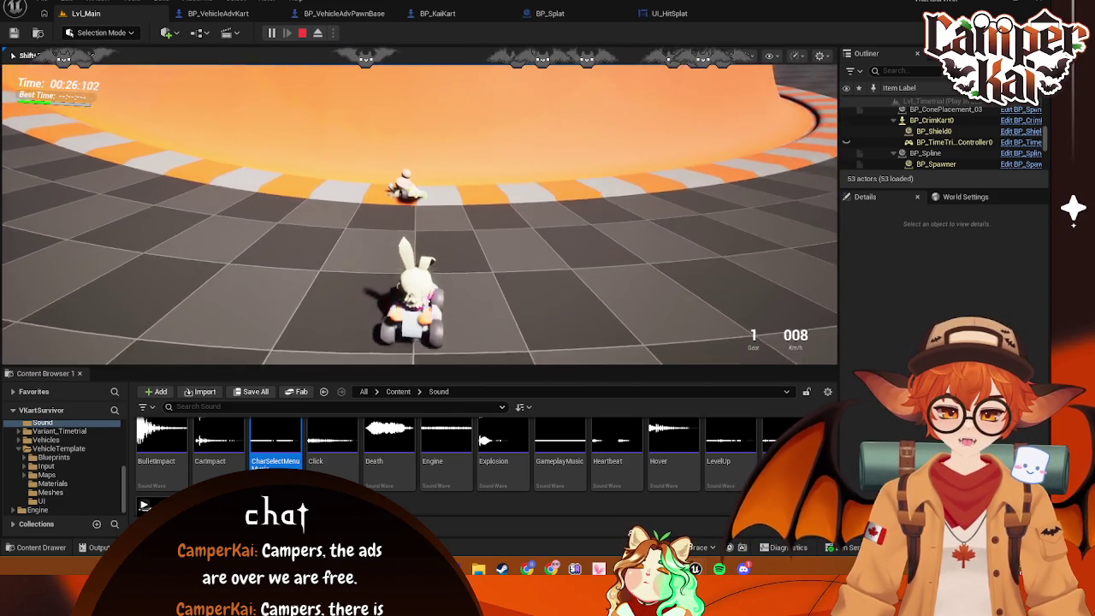
{"action": "key", "text": "s"}
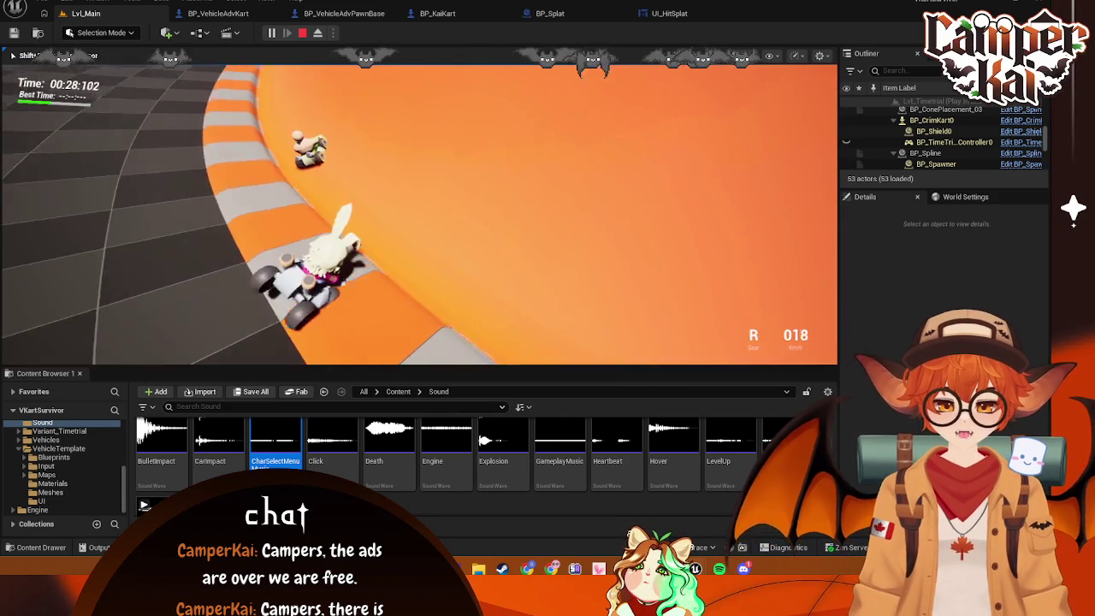
{"action": "key", "text": "w"}
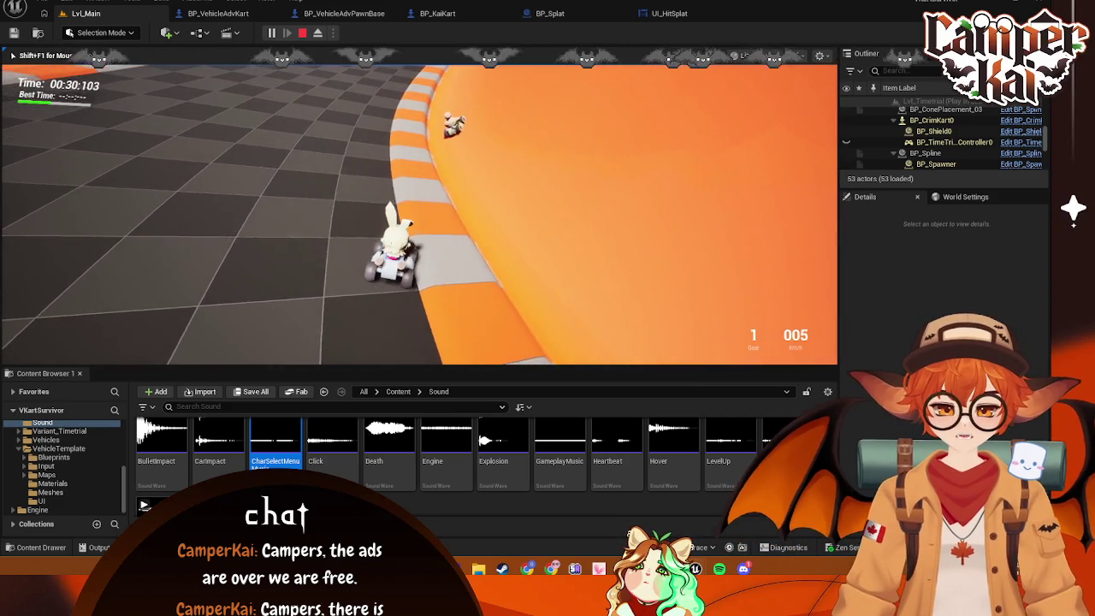
{"action": "key", "text": "s"}
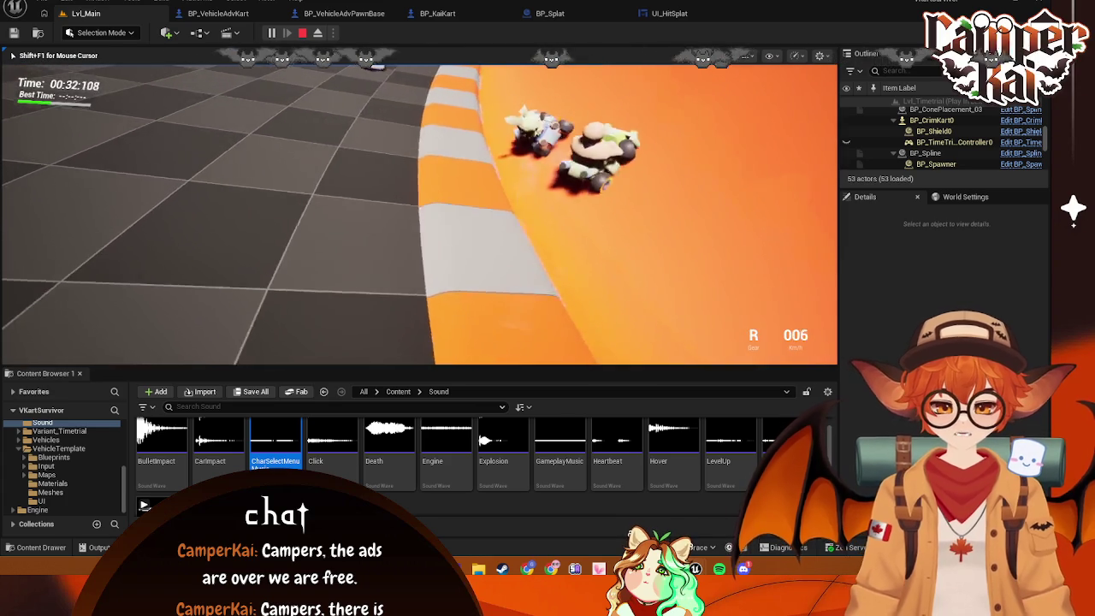
{"action": "key", "text": "Escape"}
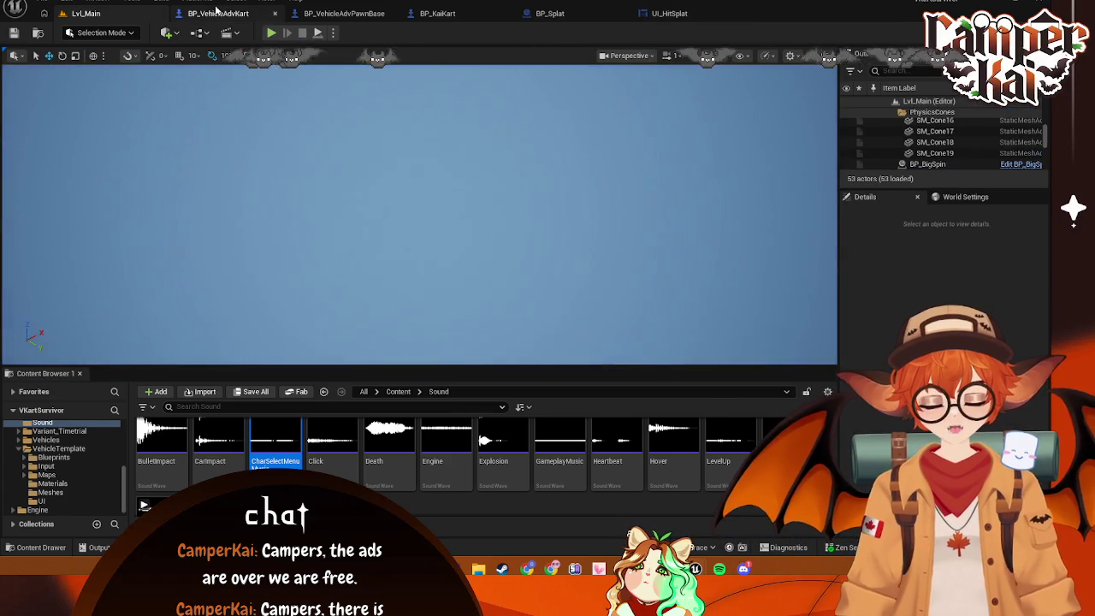
{"action": "left_click", "coordinate": [218, 13]}
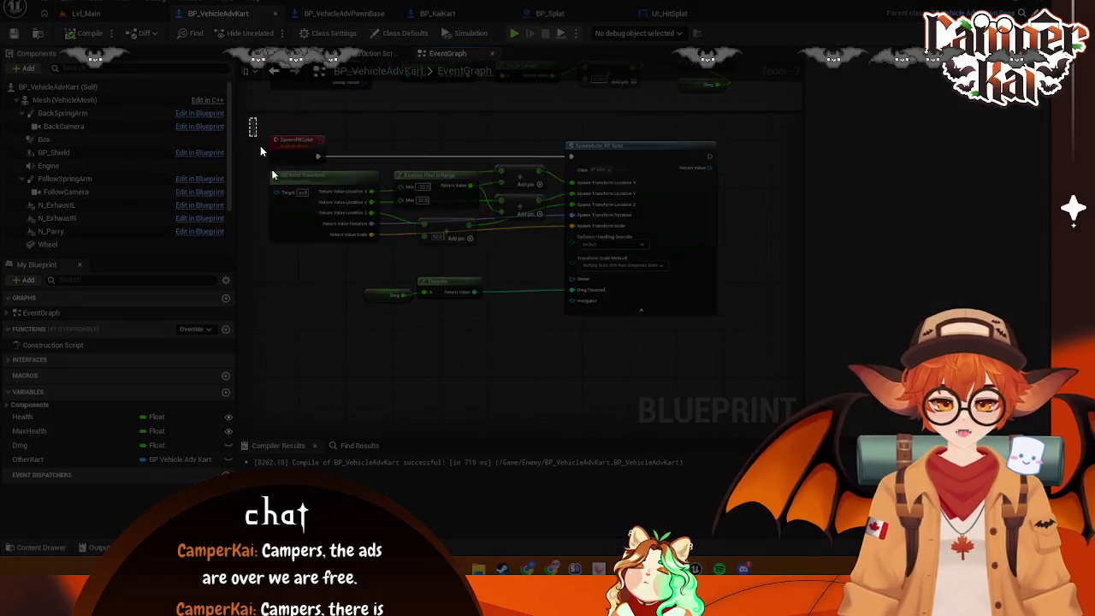
Open BP_KaiKart from the Kai character folder and view its event graph
{"action": "left_click_drag", "start_coordinate": [248, 118], "coordinate": [738, 330]}
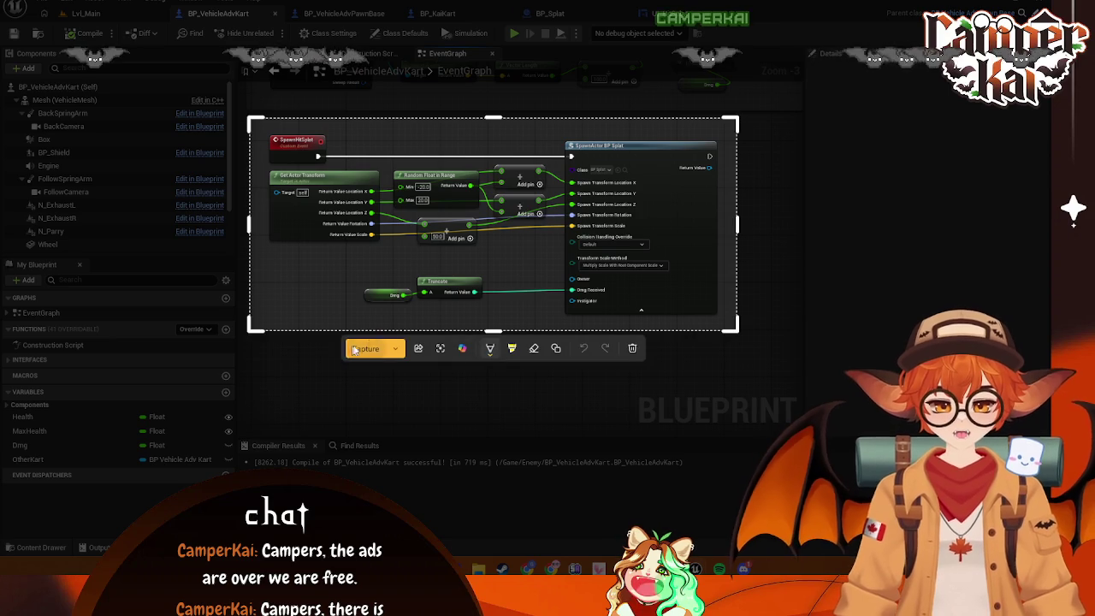
{"action": "left_click", "coordinate": [366, 348]}
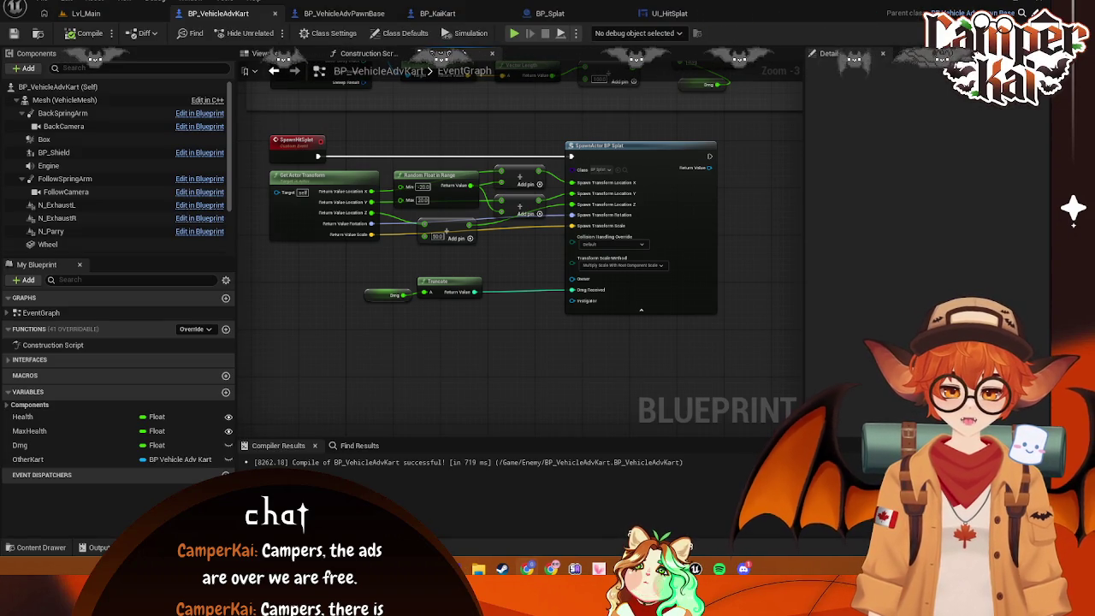
{"action": "key", "text": "ctrl+space"}
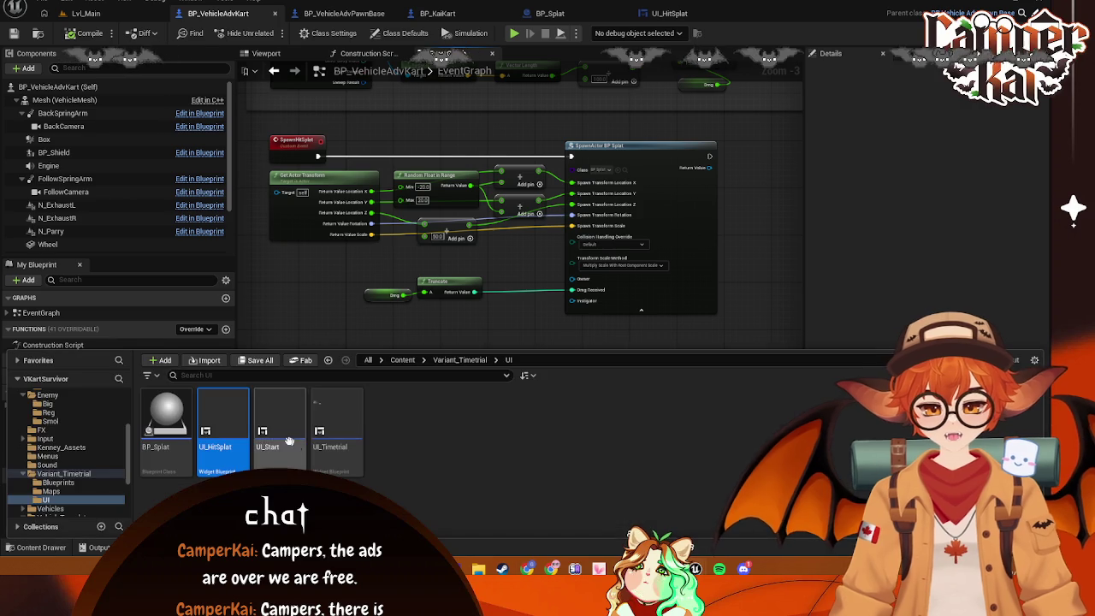
{"action": "scroll", "coordinate": [68, 445], "scroll_direction": "up", "scroll_amount": 3}
{"action": "left_click", "coordinate": [49, 420]}
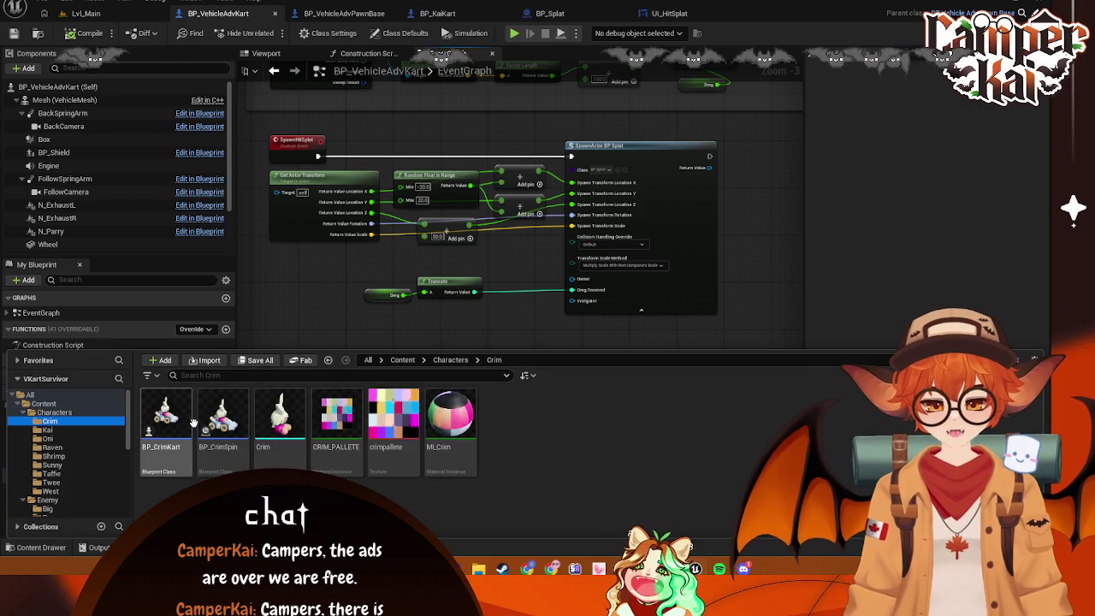
{"action": "left_click", "coordinate": [48, 429]}
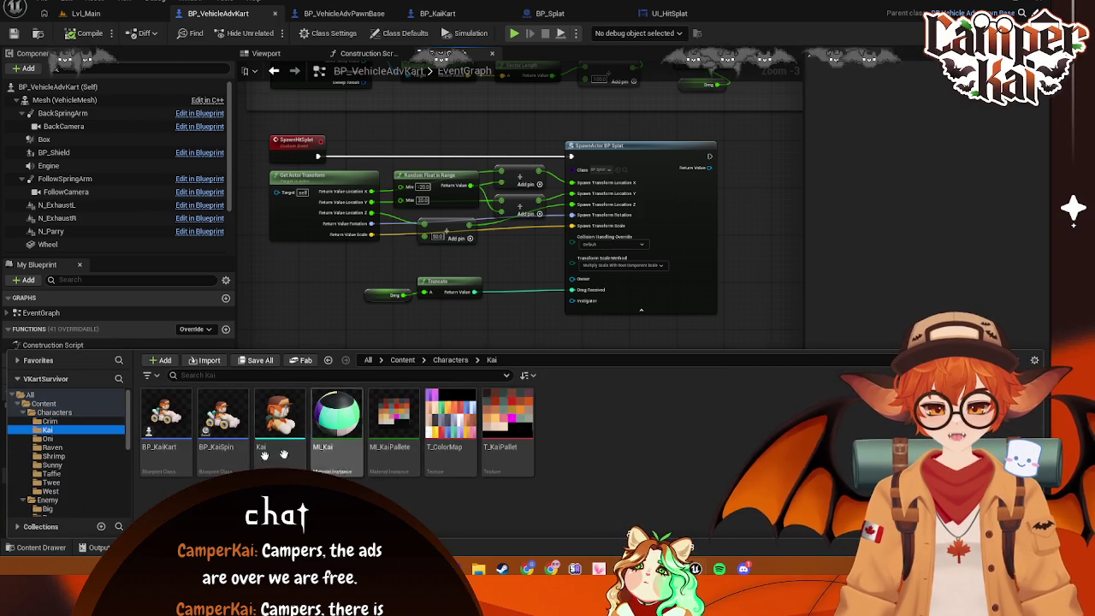
{"action": "double_click", "coordinate": [166, 417]}
{"action": "left_click", "coordinate": [448, 53]}
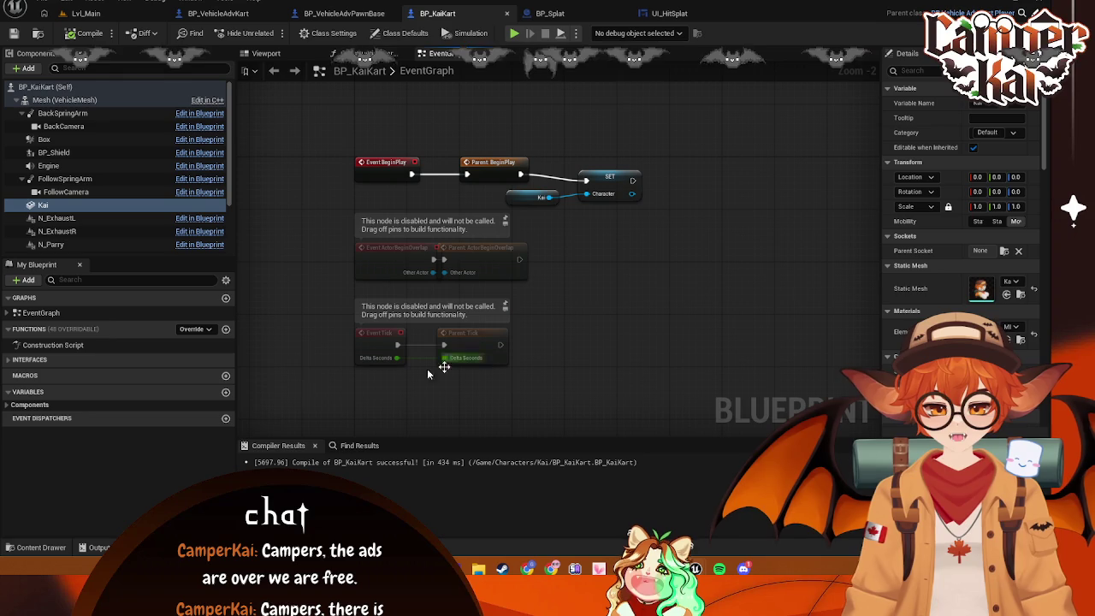
Open BP_VehicleAdvKartPlayer, pan through its Set Percent and BeginPlay/Tick nodes, then return to BP_VehicleAdvKart
{"action": "left_click", "coordinate": [39, 547]}
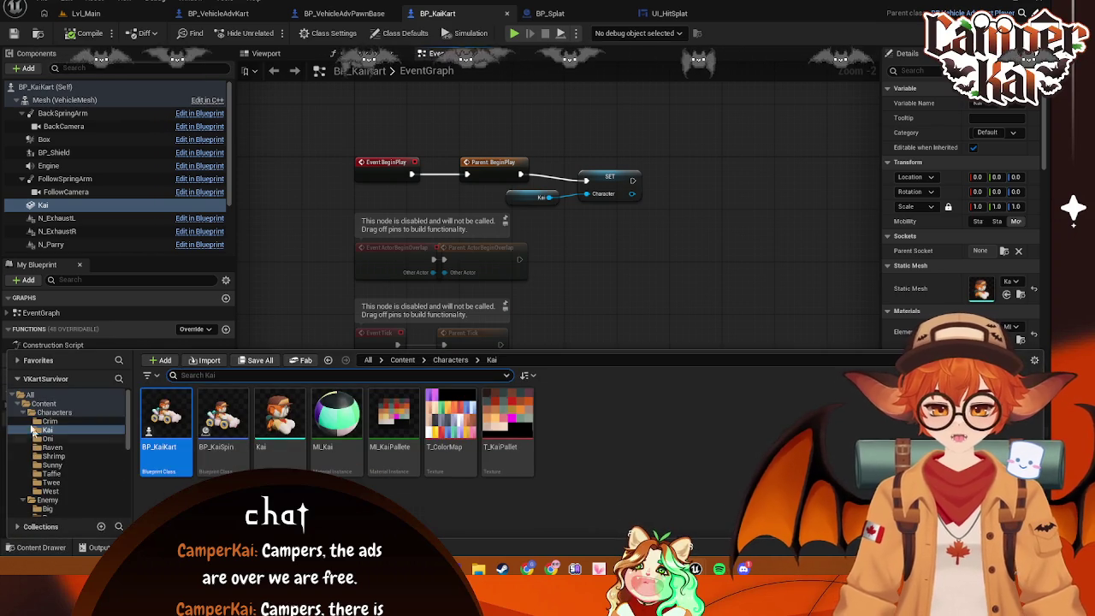
{"action": "left_click", "coordinate": [35, 413]}
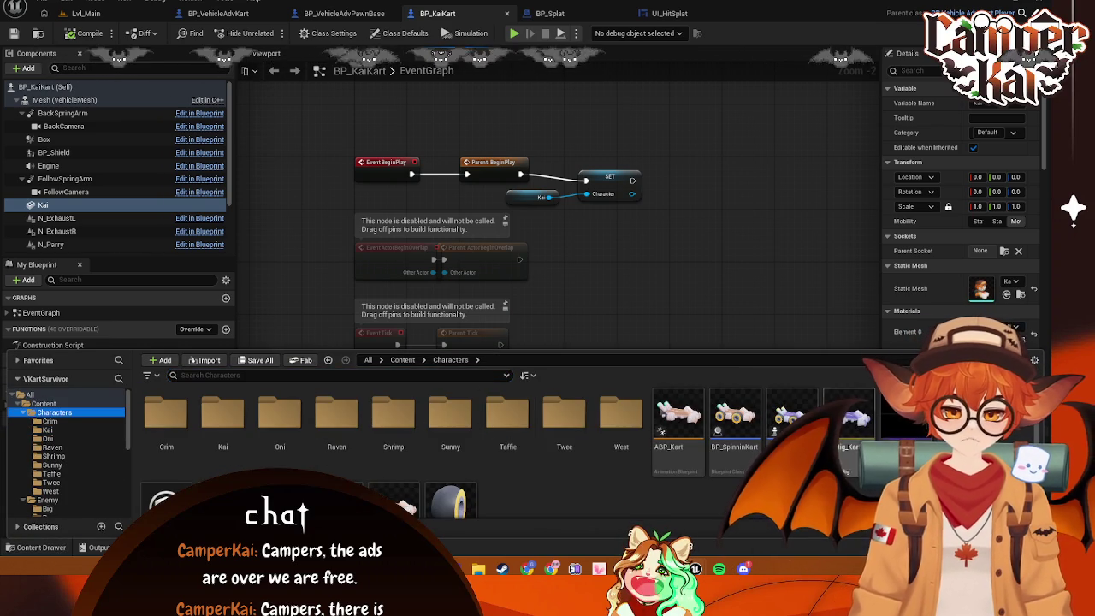
{"action": "double_click", "coordinate": [791, 414]}
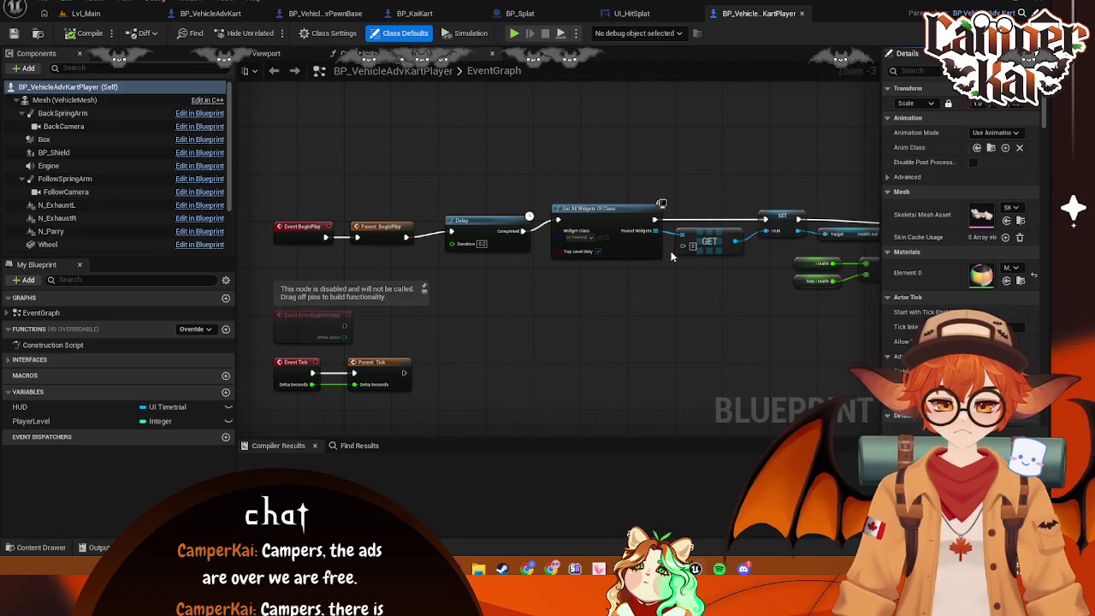
{"action": "left_click_drag", "start_coordinate": [640, 301], "coordinate": [507, 295]}
{"action": "mouse_move", "coordinate": [606, 298]}
{"action": "left_mouse_down"}
{"action": "mouse_move", "coordinate": [323, 291]}
{"action": "mouse_move", "coordinate": [323, 278]}
{"action": "left_mouse_up"}
{"action": "left_click_drag", "start_coordinate": [471, 253], "coordinate": [984, 123]}
{"action": "left_click_drag", "start_coordinate": [344, 319], "coordinate": [344, 421]}
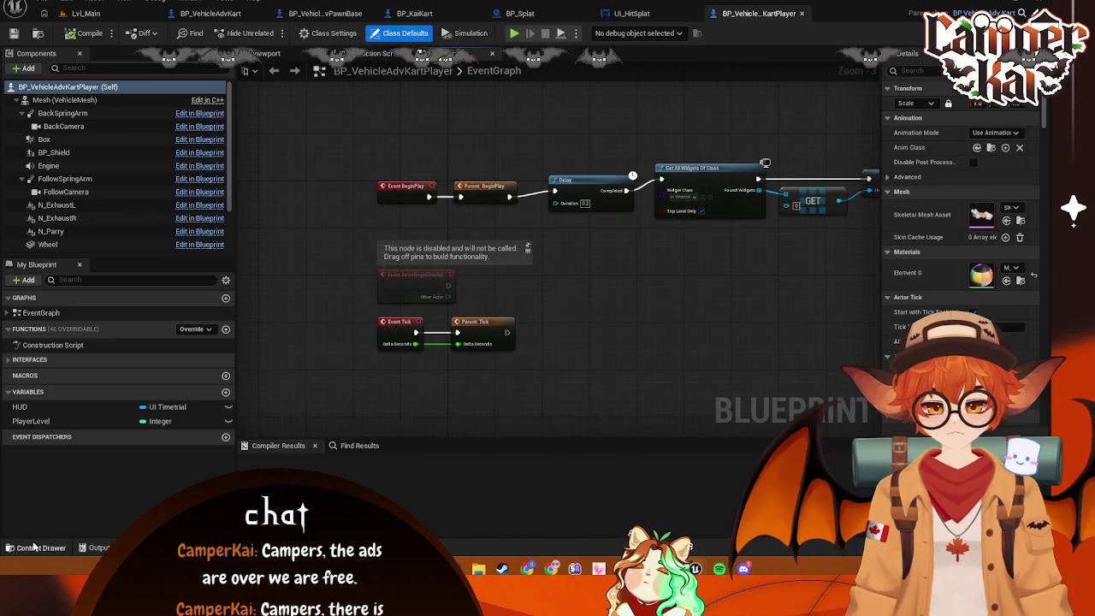
{"action": "key", "text": "ctrl+space"}
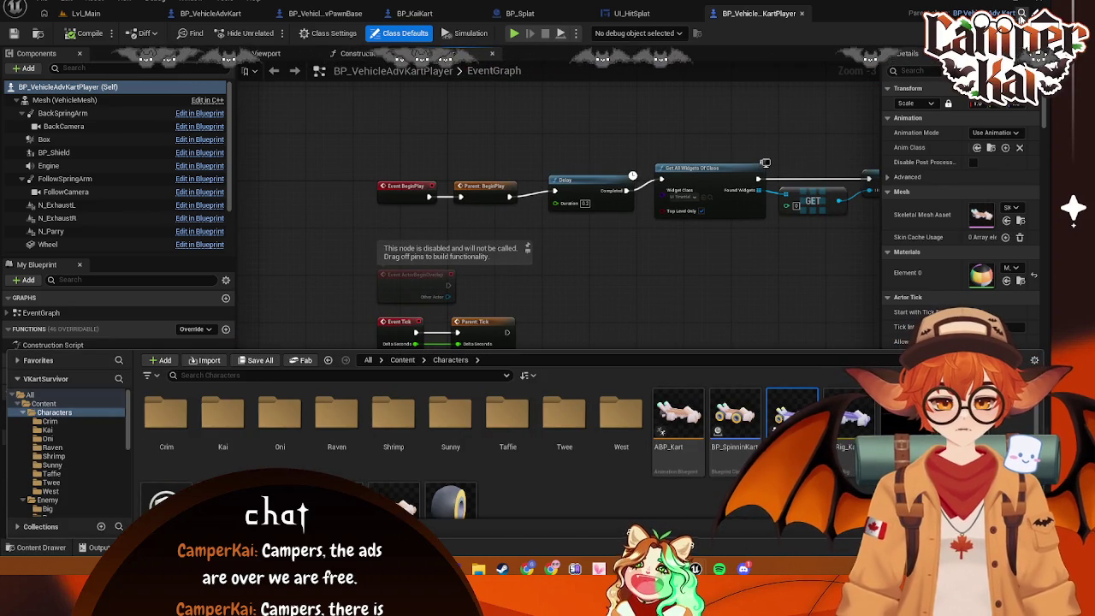
{"action": "key", "text": "ctrl+space"}
{"action": "key", "text": "ctrl+Tab"}
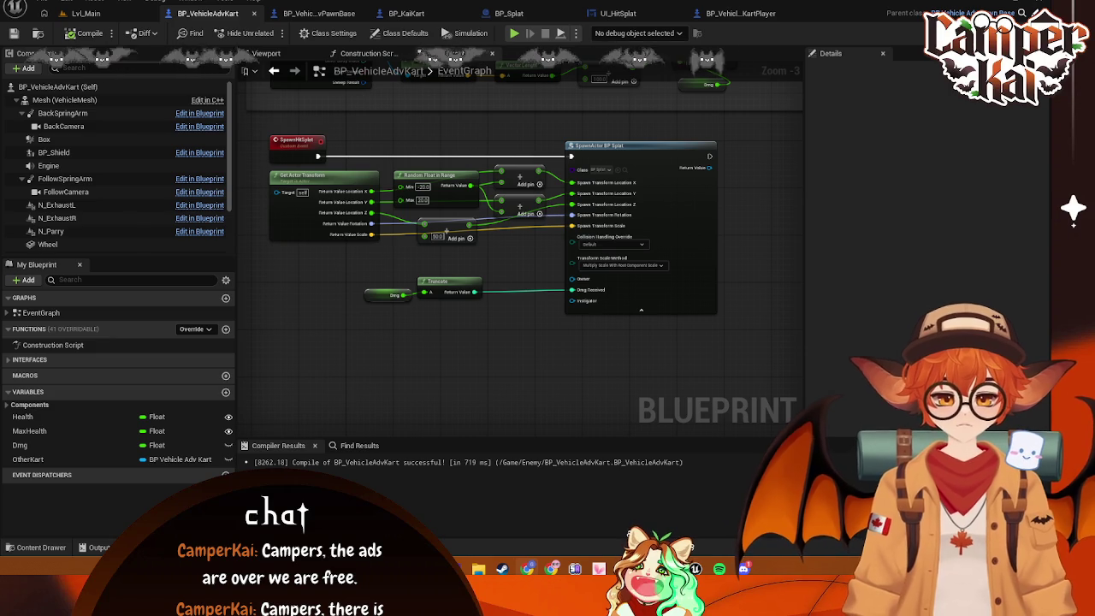
Add a Print String node after the SpawnHitSplat event
{"action": "left_click", "coordinate": [642, 148]}
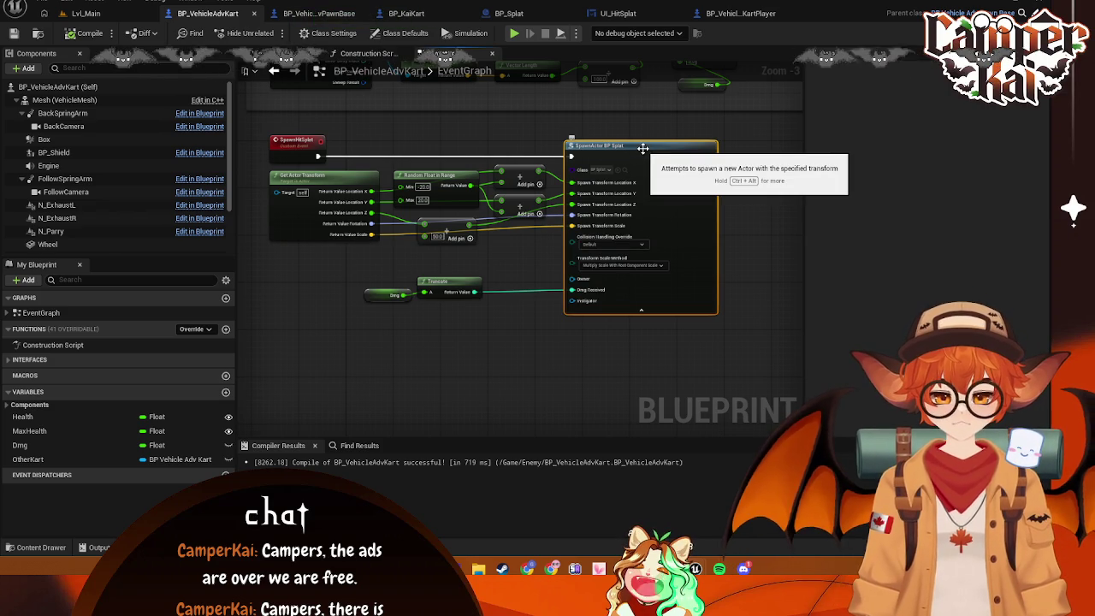
{"action": "left_click_drag", "start_coordinate": [317, 156], "coordinate": [368, 145]}
{"action": "type", "text": "prin"}
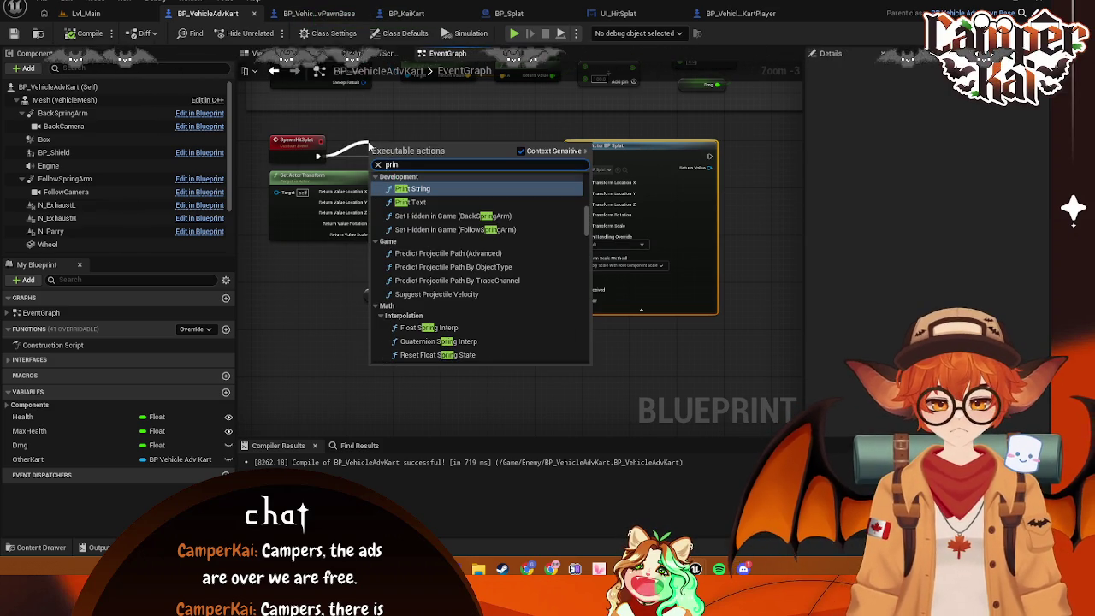
{"action": "left_click", "coordinate": [412, 188]}
{"action": "mouse_move", "coordinate": [403, 147]}
{"action": "left_mouse_down"}
{"action": "mouse_move", "coordinate": [432, 142]}
{"action": "mouse_move", "coordinate": [432, 127]}
{"action": "left_mouse_up"}
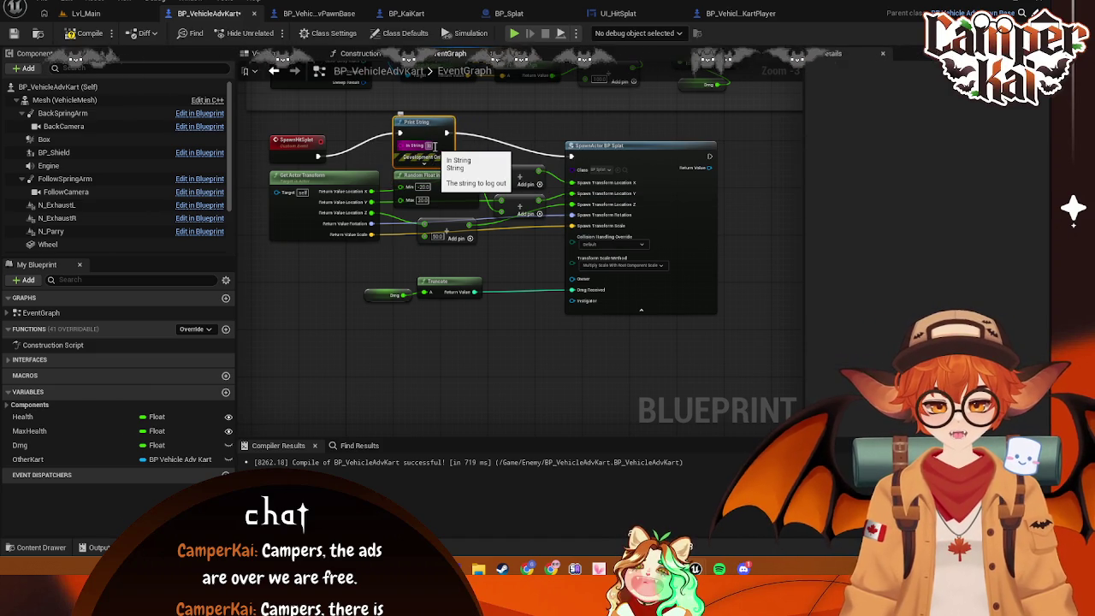
{"action": "left_click", "coordinate": [391, 244]}
Wire Dmg into Random Float in Range's Max pin and return to Lvl_Main
{"action": "mouse_move", "coordinate": [411, 295]}
{"action": "left_mouse_down"}
{"action": "mouse_move", "coordinate": [389, 295]}
{"action": "mouse_move", "coordinate": [400, 199]}
{"action": "left_mouse_up"}
{"action": "left_click", "coordinate": [366, 306]}
{"action": "left_click_drag", "start_coordinate": [364, 299], "coordinate": [370, 287]}
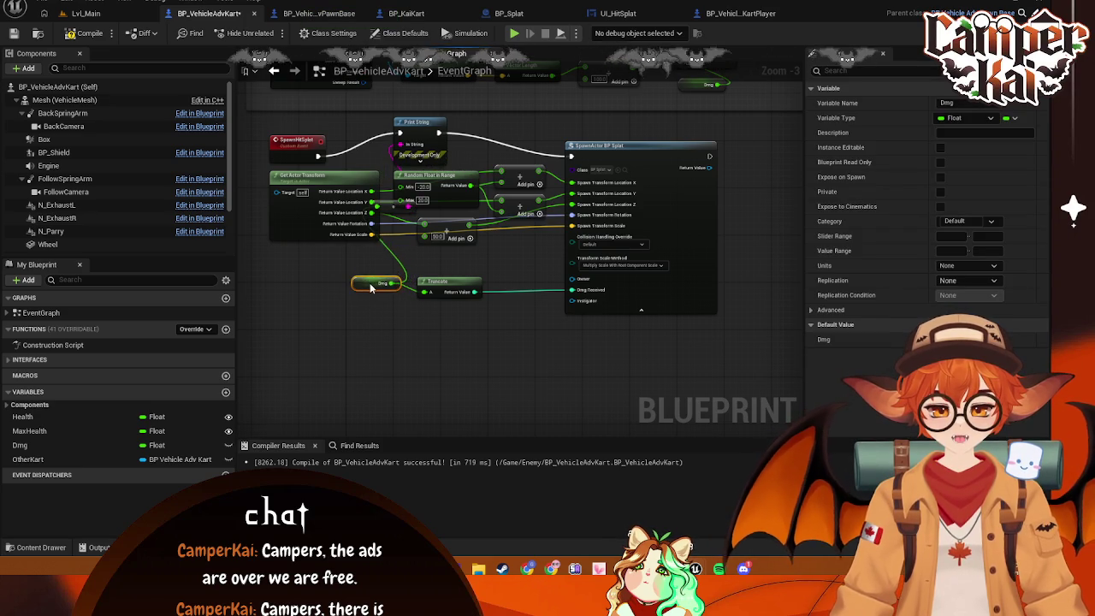
{"action": "left_click", "coordinate": [86, 14]}
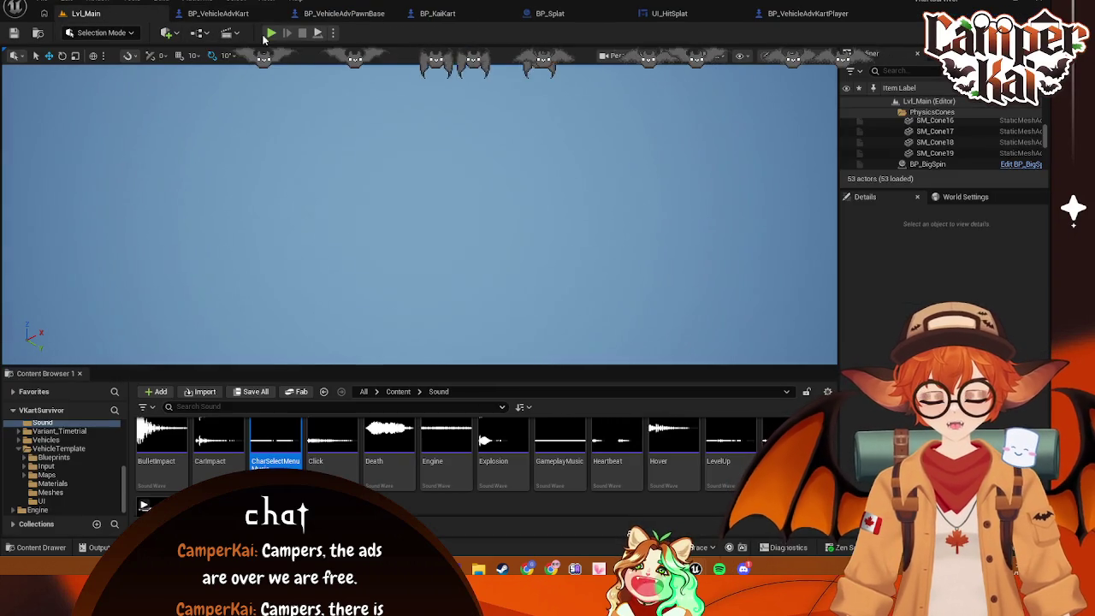
{"action": "key", "text": "alt+p"}
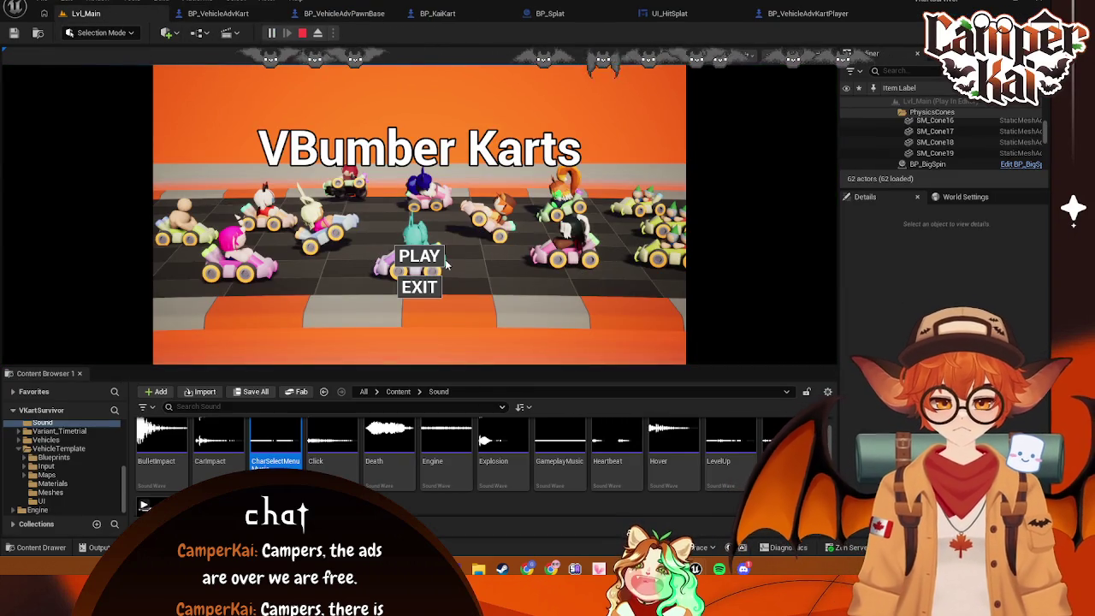
{"action": "left_click", "coordinate": [432, 261]}
{"action": "left_click", "coordinate": [426, 273]}
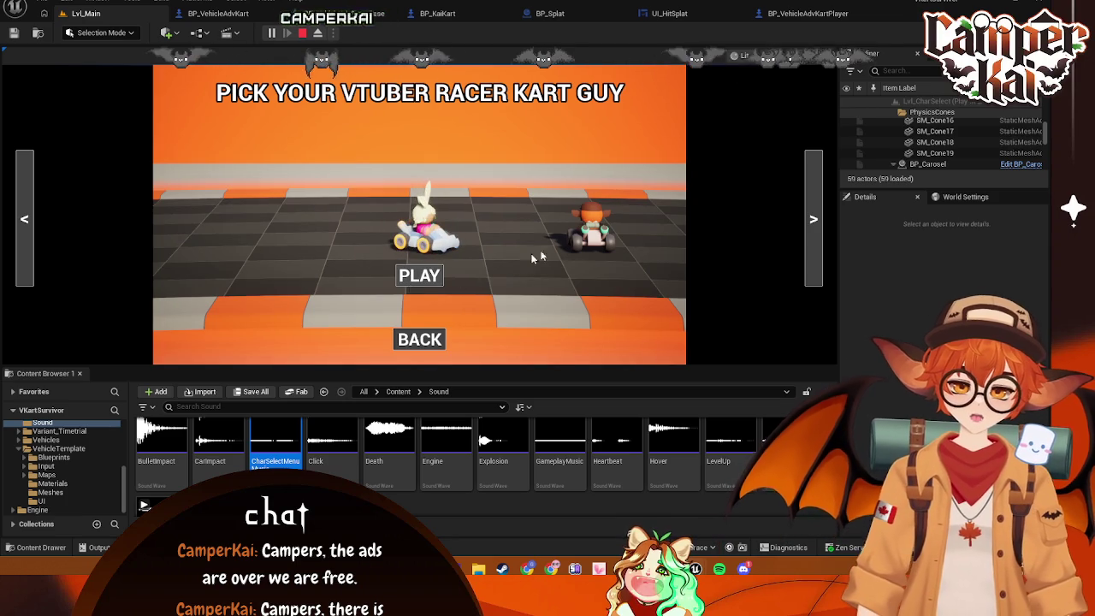
{"action": "key", "text": "w"}
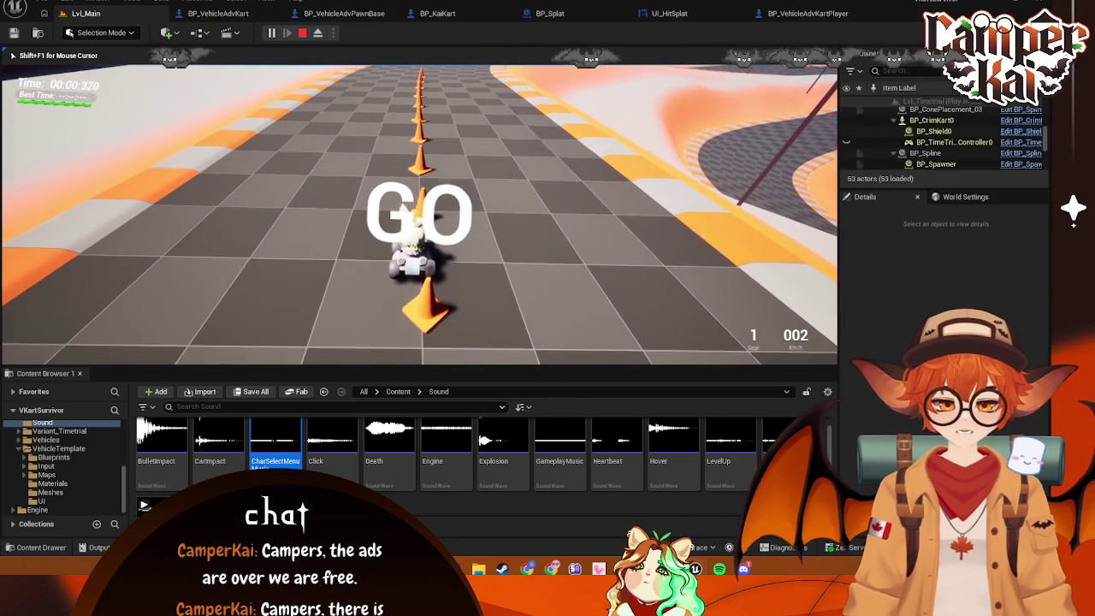
{"action": "key", "text": "d"}
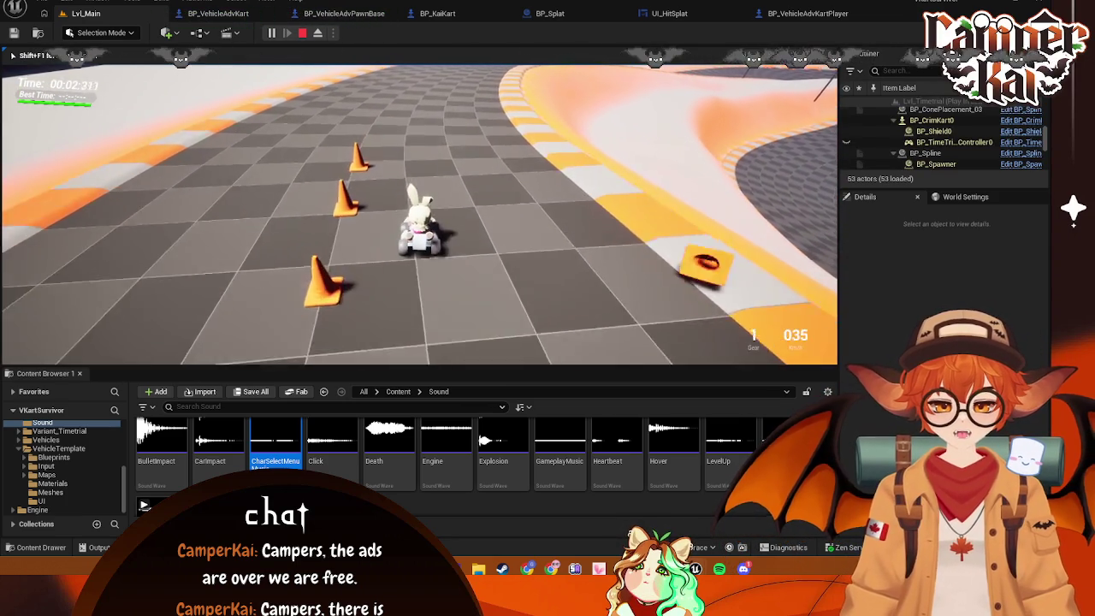
{"action": "key", "text": "d"}
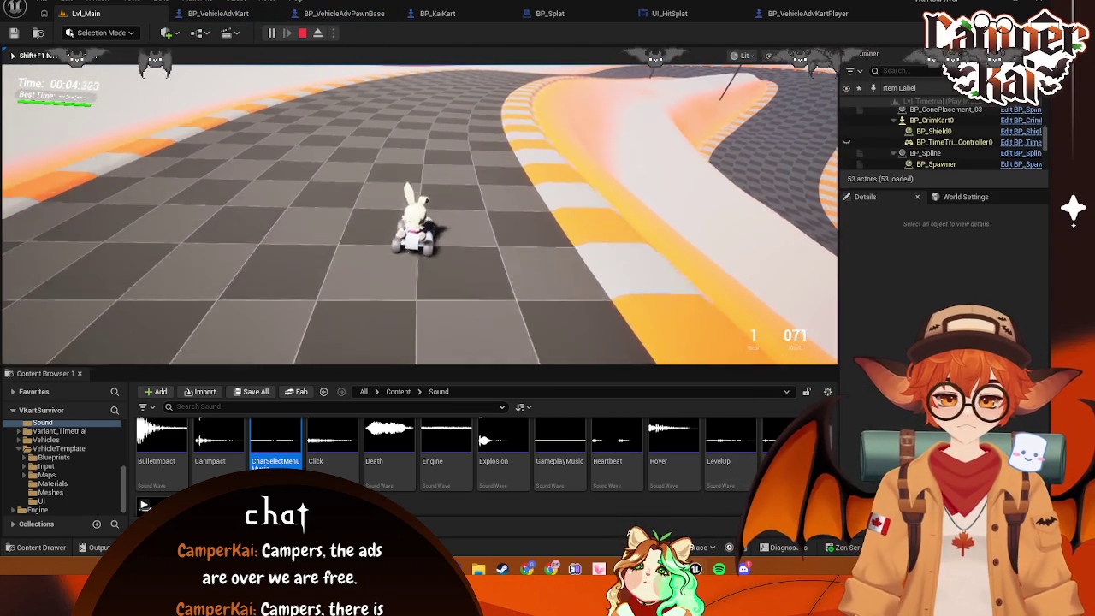
{"action": "key", "text": "d"}
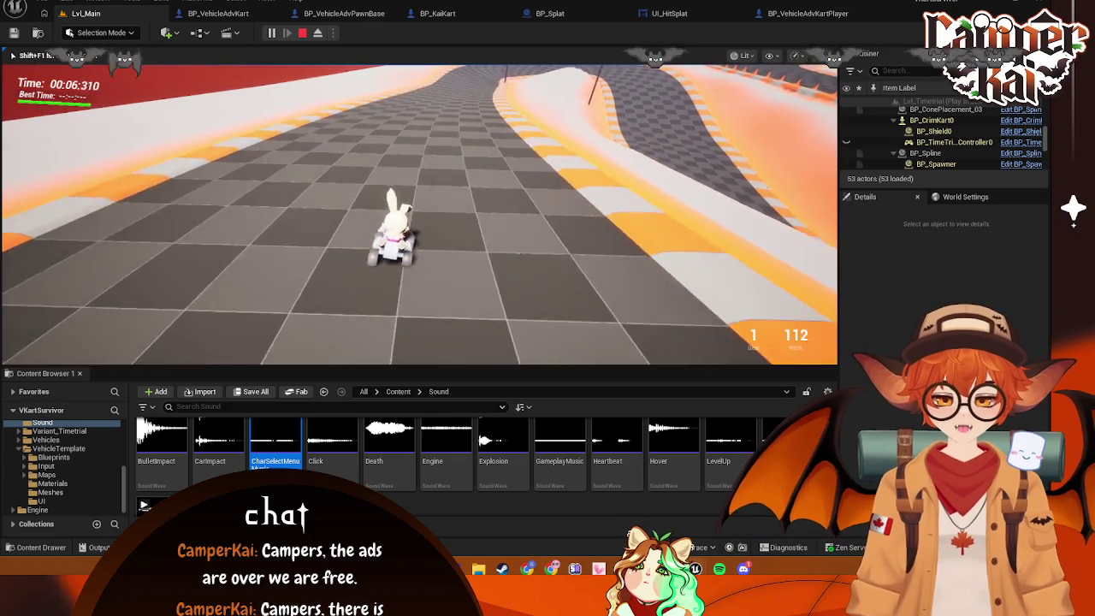
{"action": "key", "text": "a"}
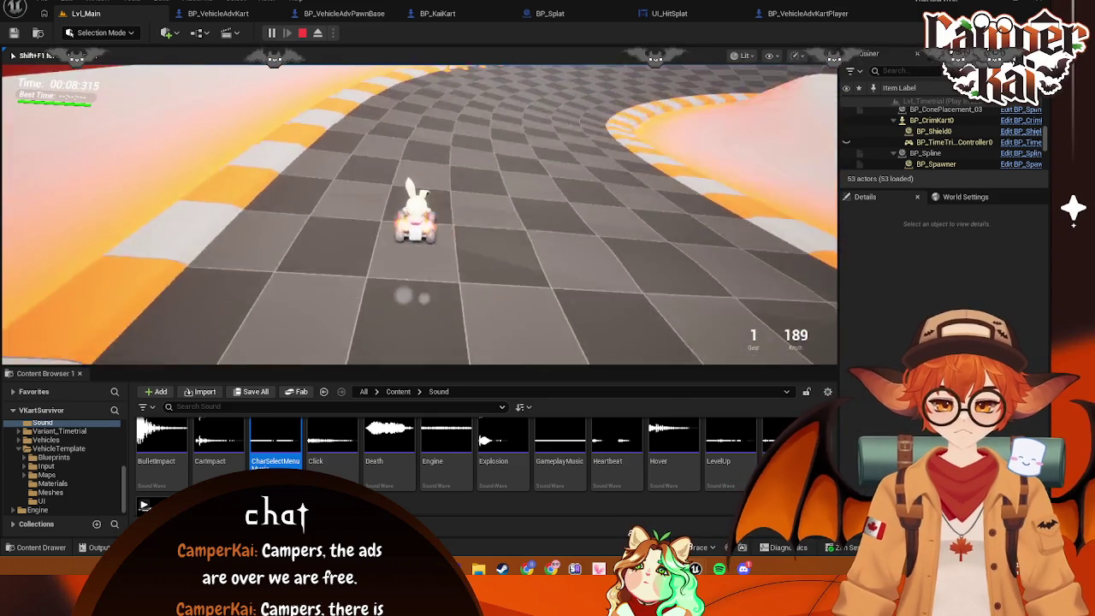
{"action": "key", "text": "d"}
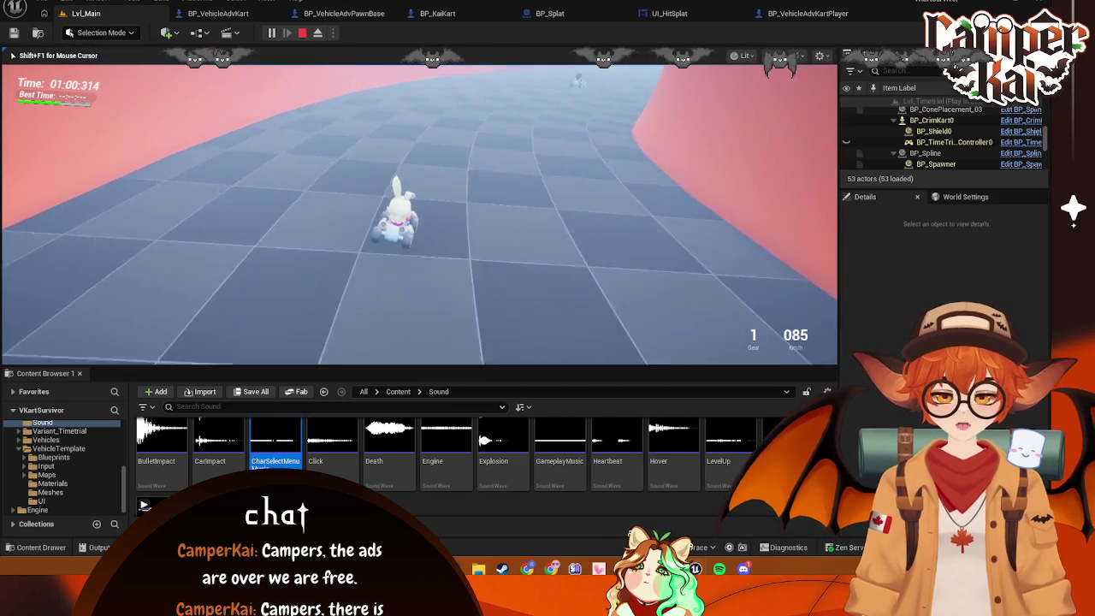
{"action": "key", "text": "Escape"}
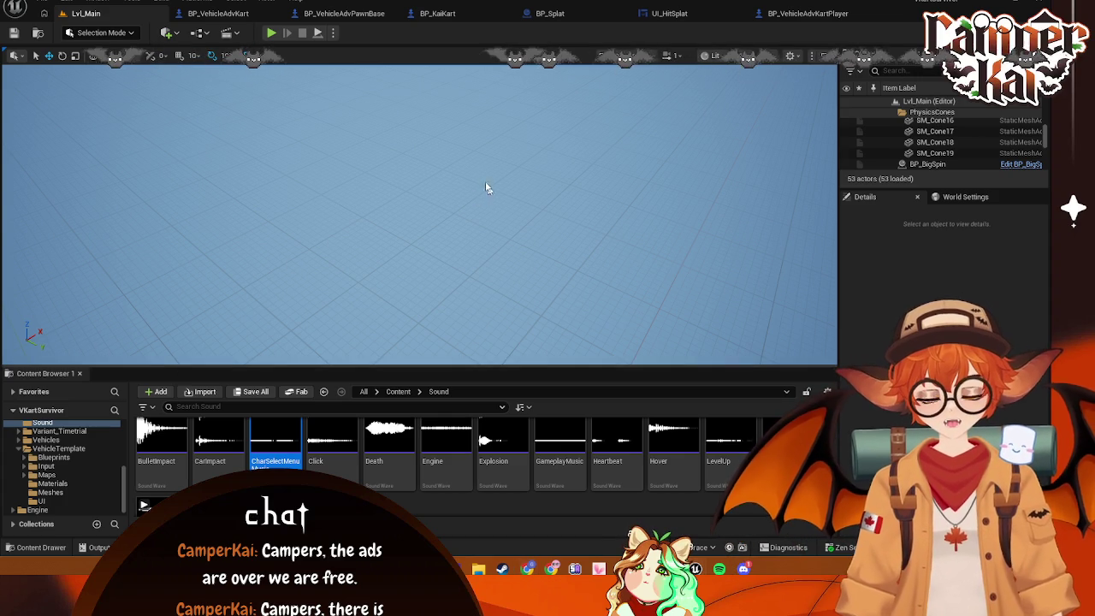
{"action": "key", "text": "ctrl+Tab"}
Go to UI_HitSplat's event graph, where Event Construct plays the Float Up animation
{"action": "left_click_drag", "start_coordinate": [448, 323], "coordinate": [449, 328]}
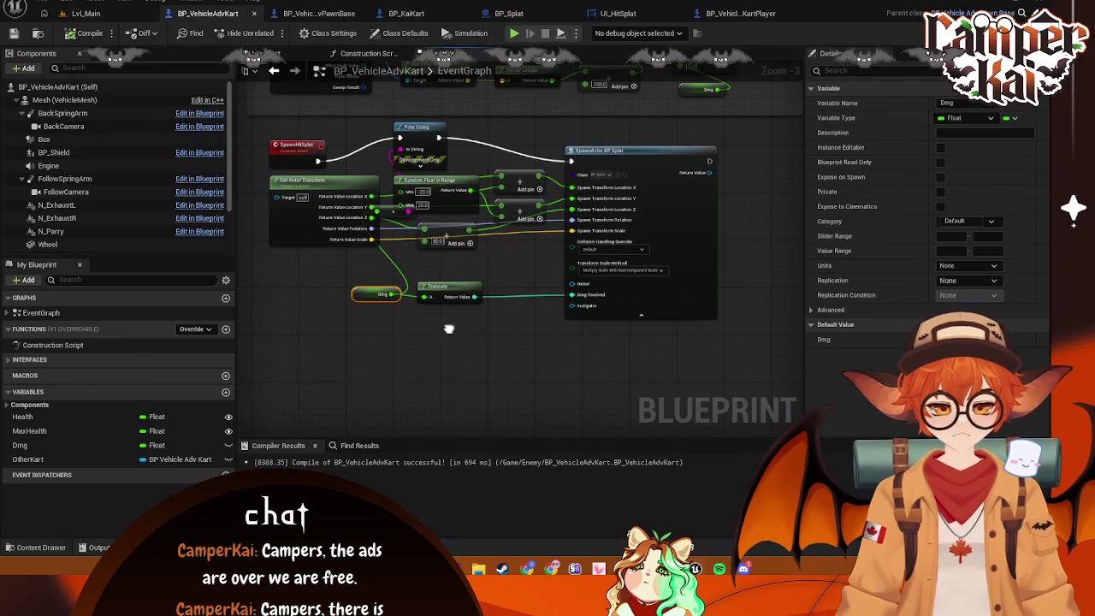
{"action": "left_click", "coordinate": [416, 128]}
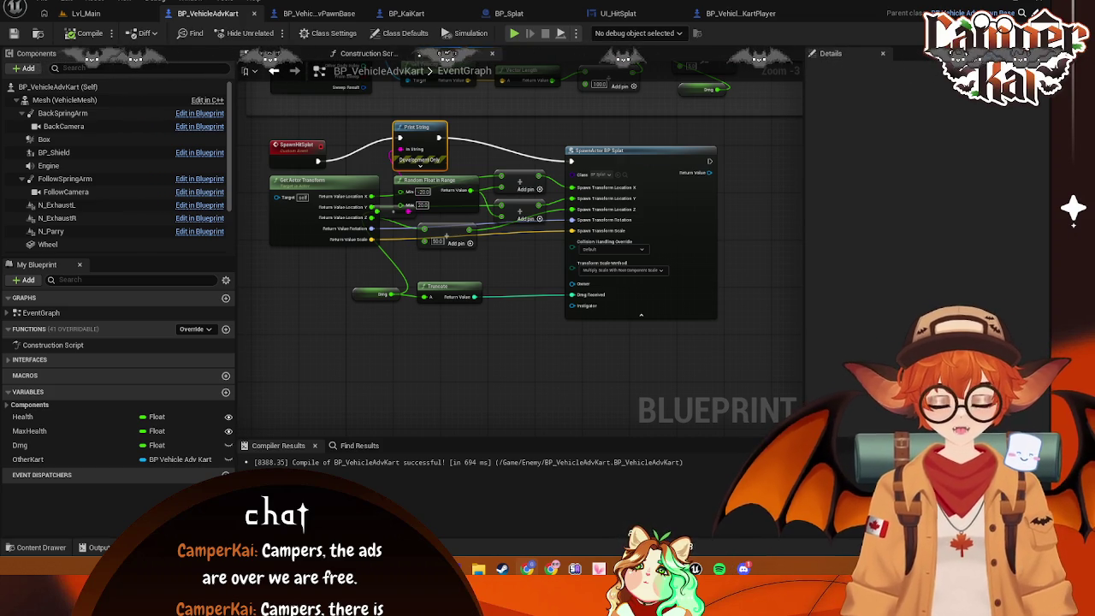
{"action": "right_click", "coordinate": [502, 311]}
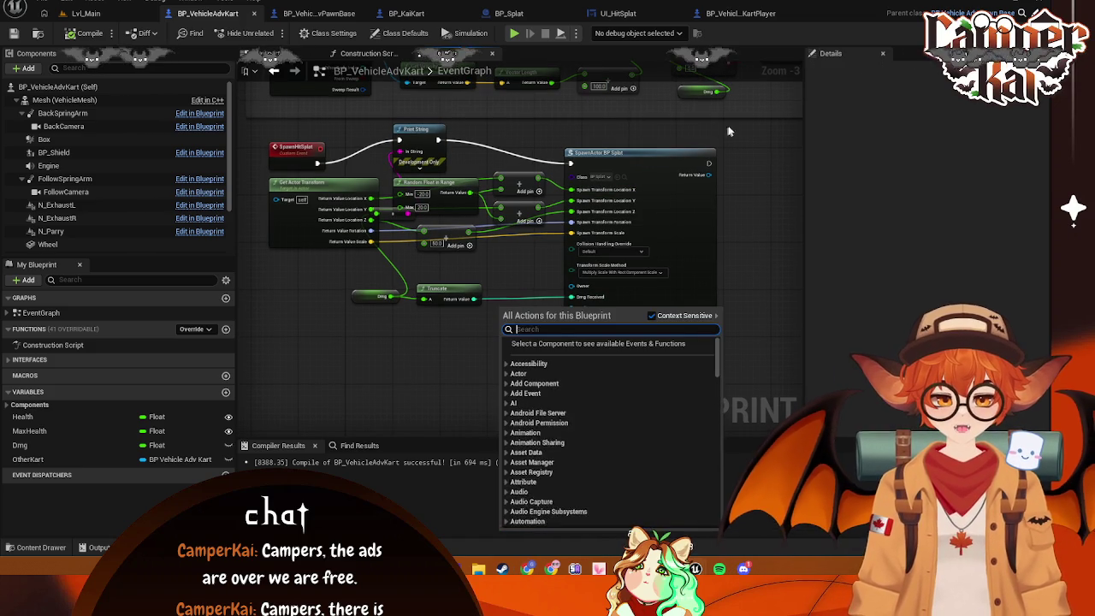
{"action": "left_click", "coordinate": [648, 13]}
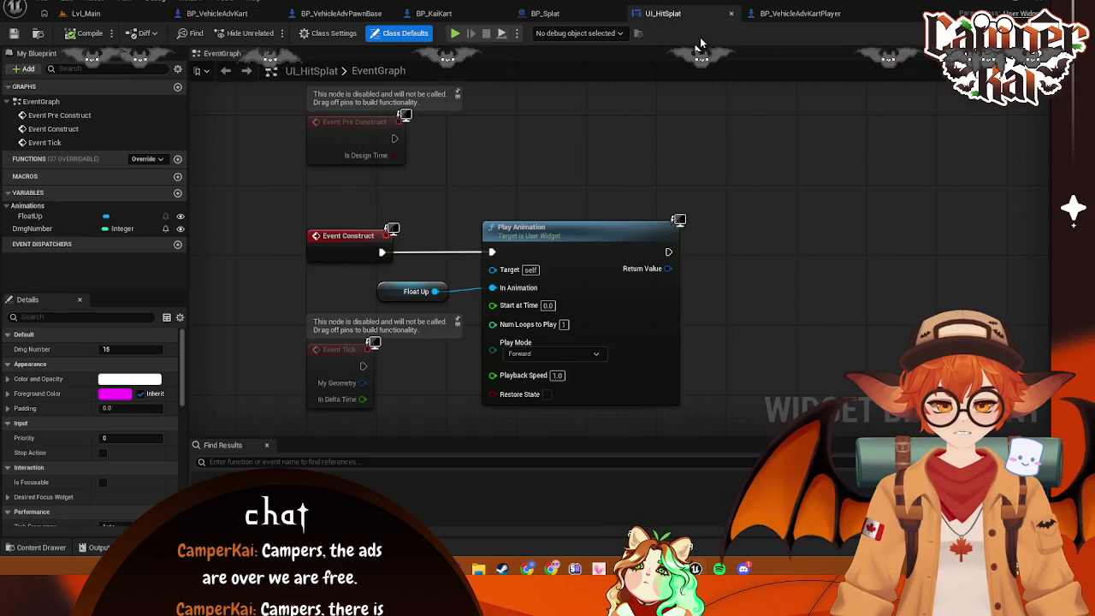
In BP_Splat, create a Boolean variable named PlayerDmg
{"action": "left_click", "coordinate": [791, 13]}
{"action": "left_click", "coordinate": [673, 13]}
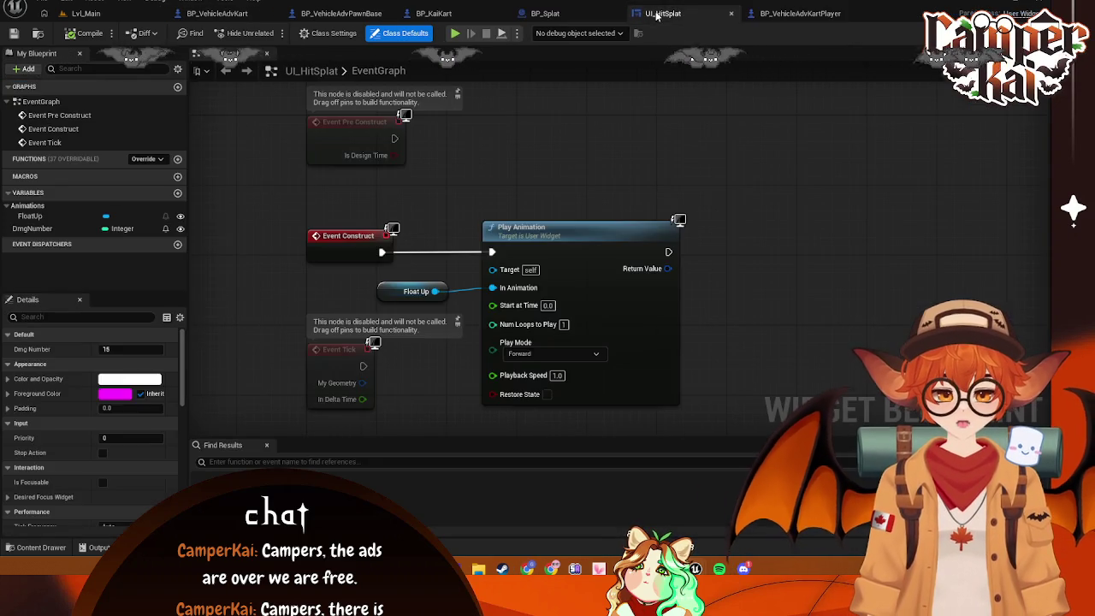
{"action": "left_click", "coordinate": [552, 13]}
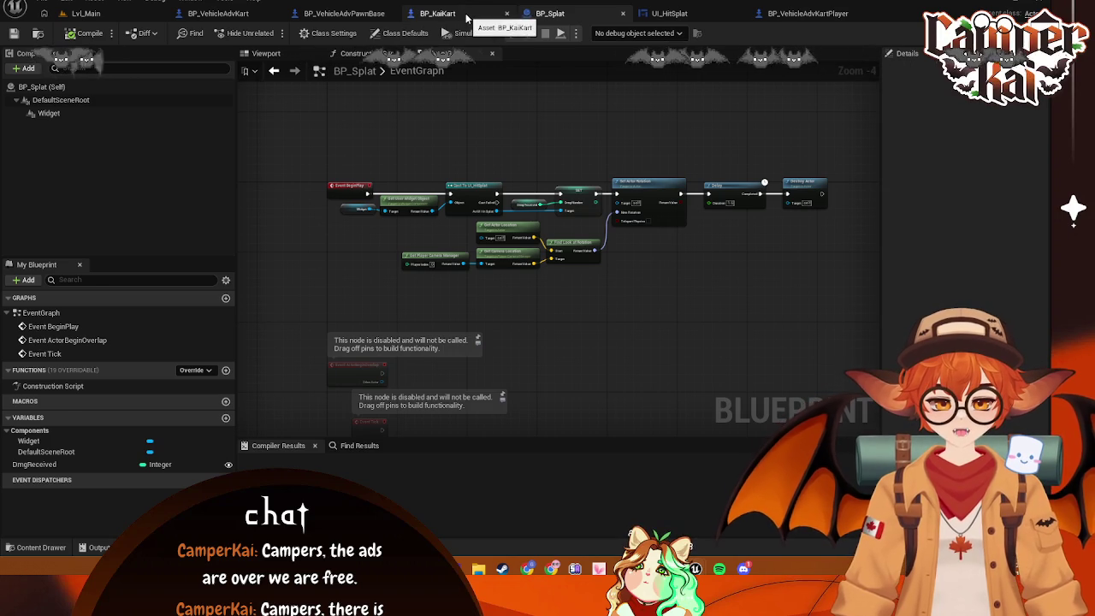
{"action": "left_click", "coordinate": [466, 14]}
{"action": "left_click", "coordinate": [539, 12]}
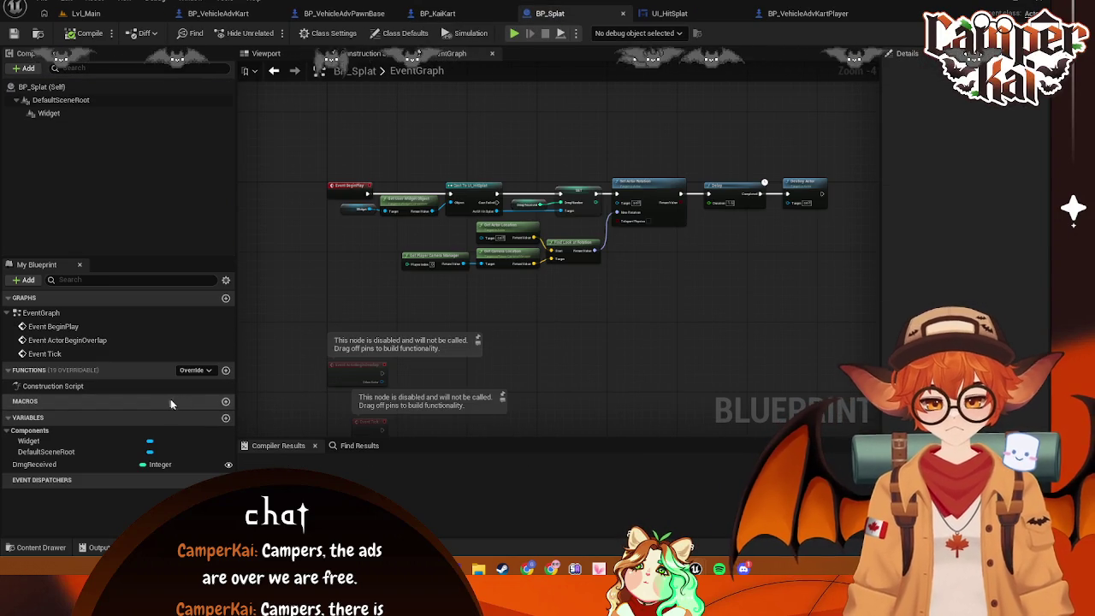
{"action": "left_click", "coordinate": [226, 418]}
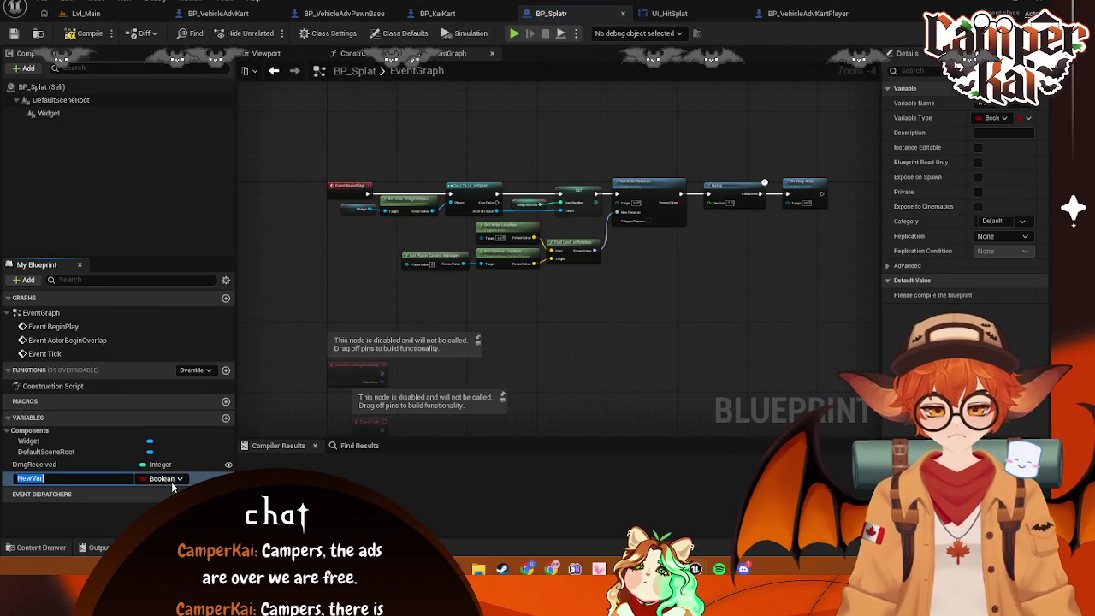
{"action": "left_click", "coordinate": [171, 479]}
{"action": "left_click", "coordinate": [108, 481]}
{"action": "key", "text": "Return"}
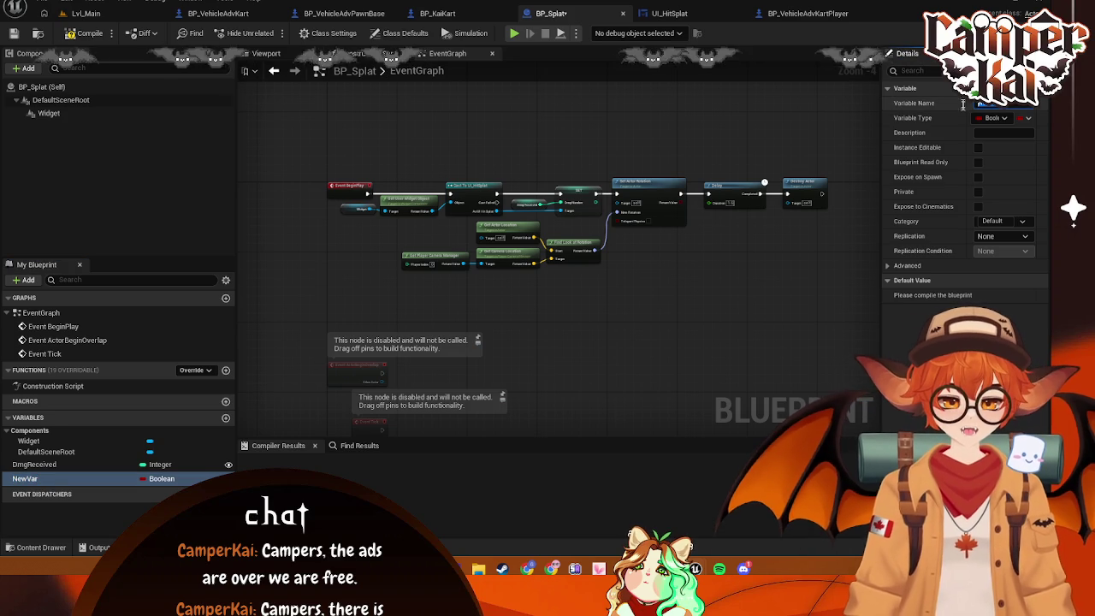
{"action": "type", "text": "PlayerDmg"}
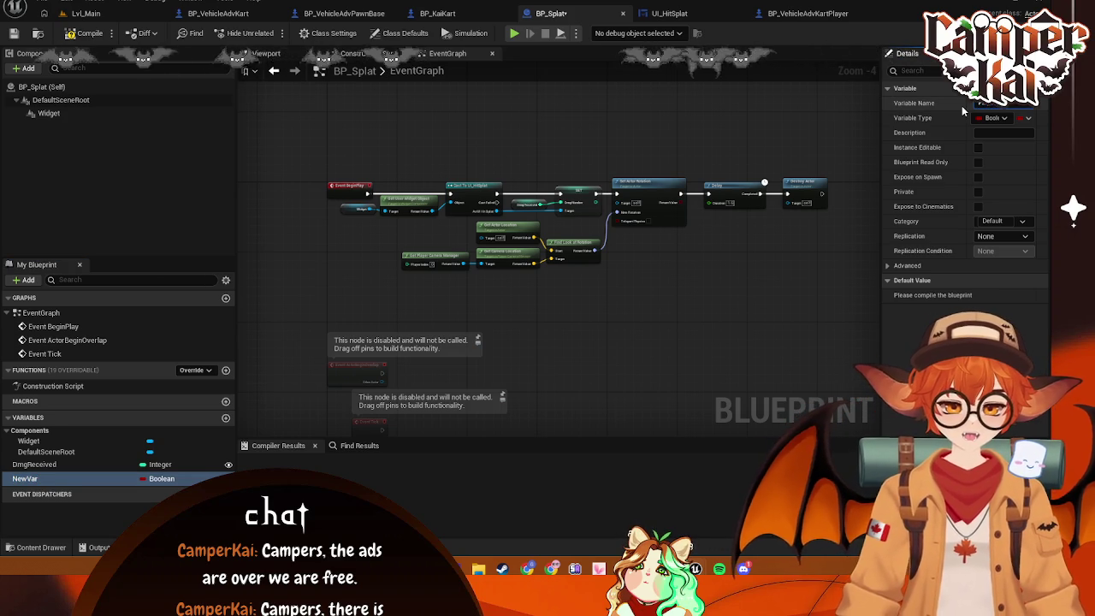
{"action": "key", "text": "Return"}
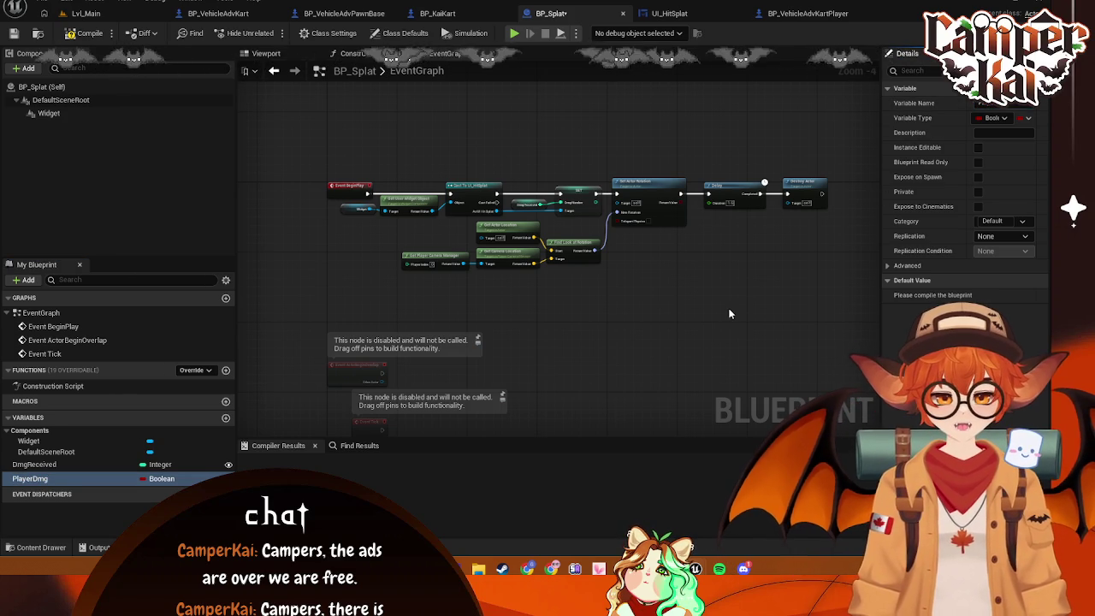
Shift the Delay and Destroy Actor nodes right, then open UI_HitSplat's designer view
{"action": "scroll", "coordinate": [530, 294], "scroll_direction": "up", "scroll_amount": 2}
{"action": "left_click_drag", "start_coordinate": [566, 295], "coordinate": [651, 341]}
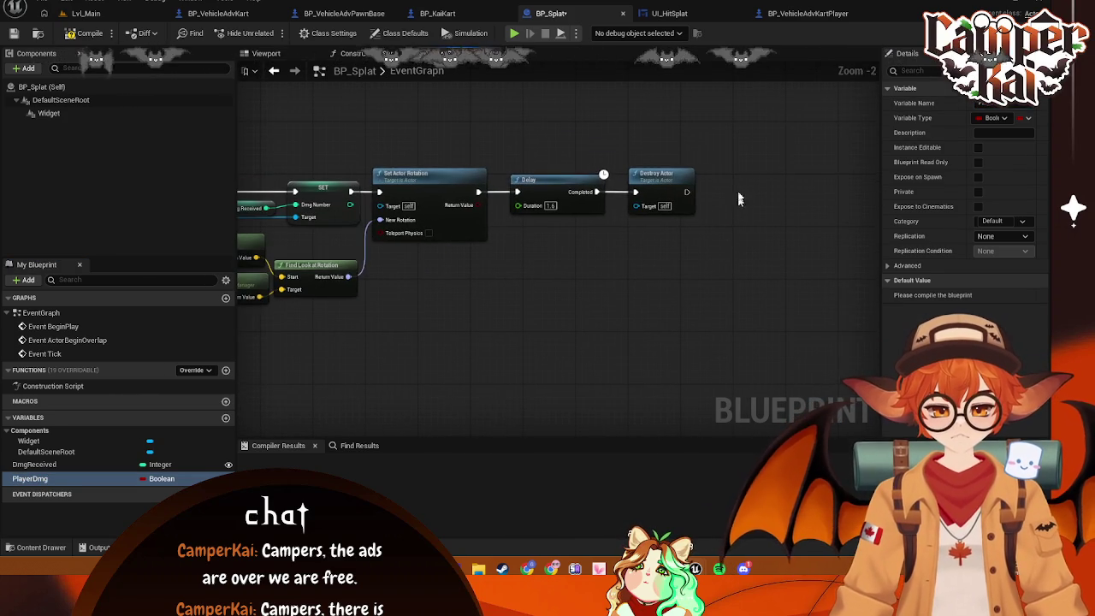
{"action": "left_click", "coordinate": [585, 214]}
{"action": "left_click_drag", "start_coordinate": [578, 194], "coordinate": [707, 194]}
{"action": "left_click_drag", "start_coordinate": [478, 191], "coordinate": [541, 210]}
{"action": "type", "text": "delay"}
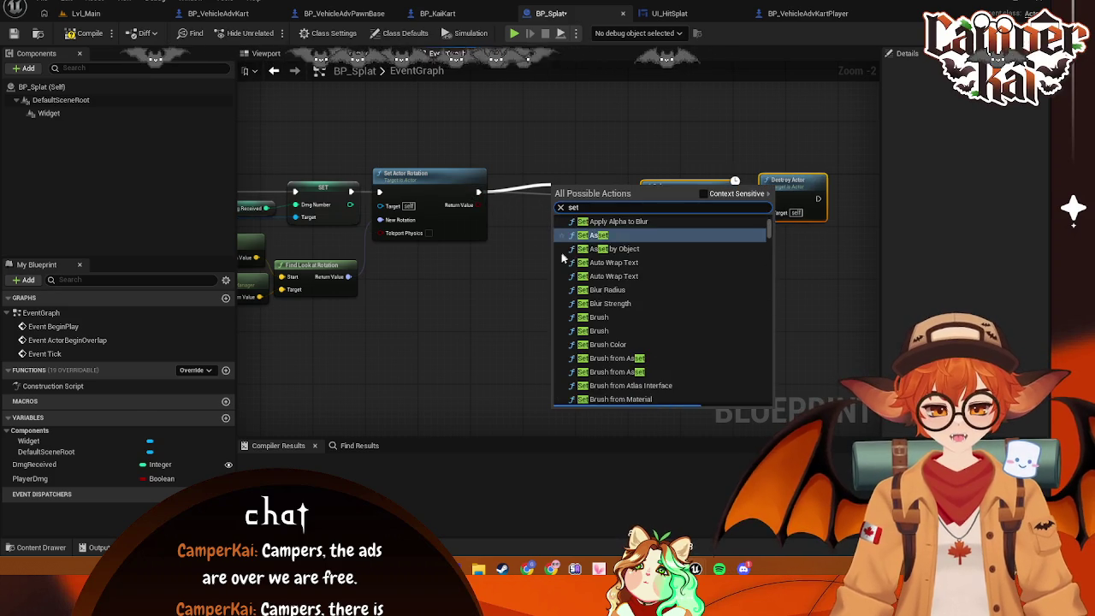
{"action": "key", "text": "Escape"}
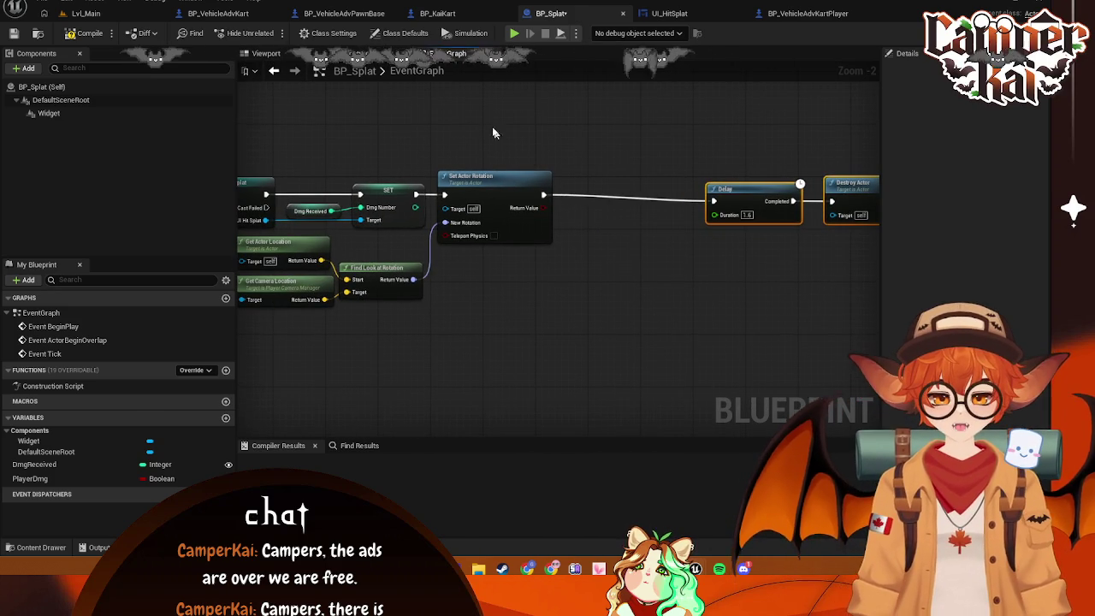
{"action": "left_click", "coordinate": [667, 13]}
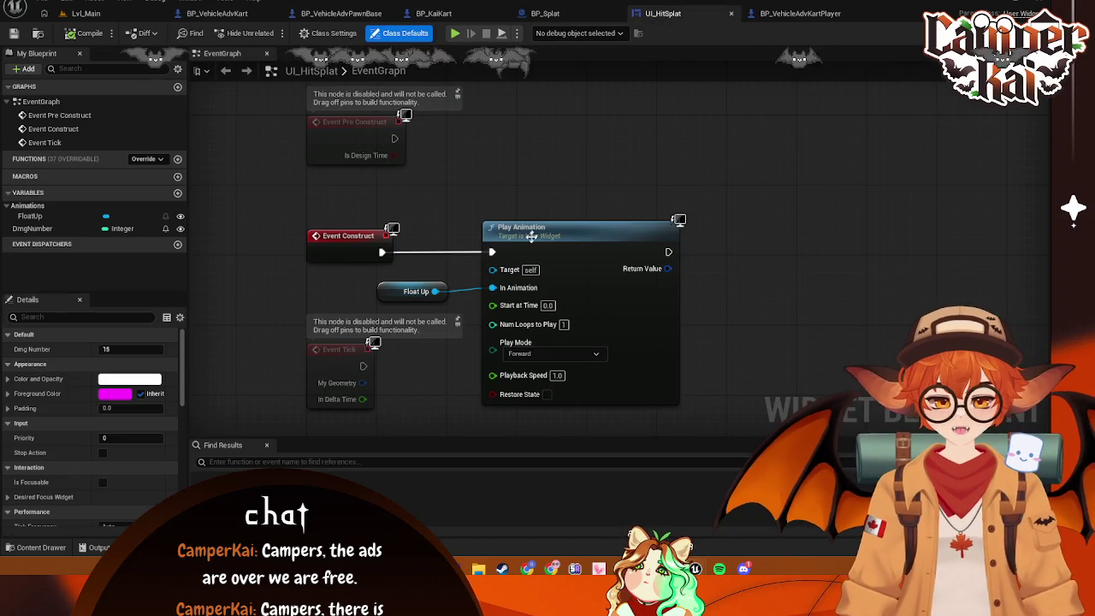
{"action": "key", "text": "ctrl+shift+d"}
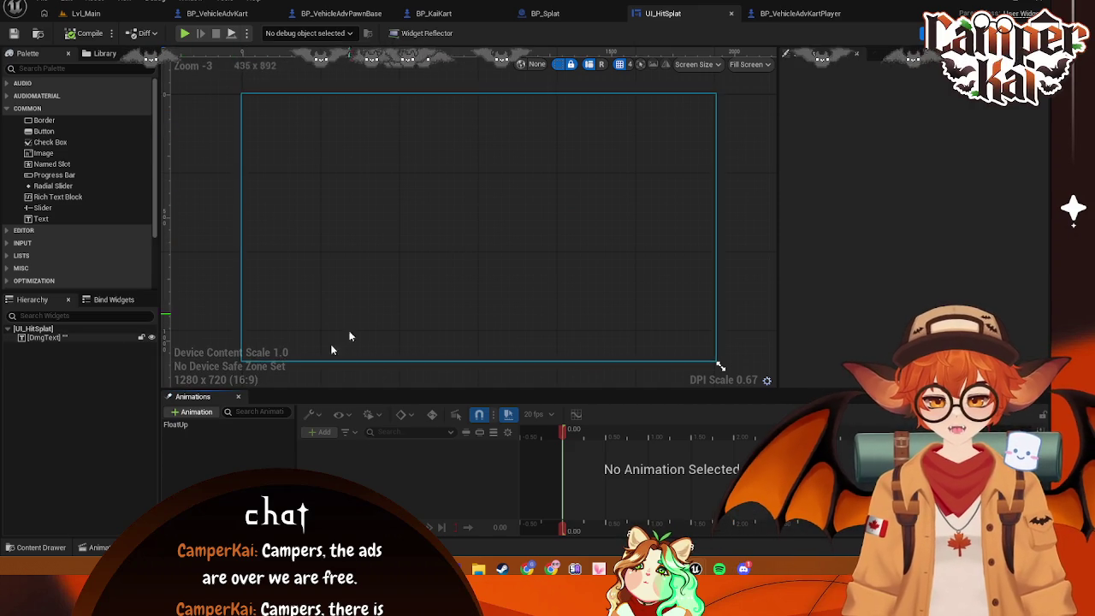
Inspect the DmgText widget, then look over BP_Splat's BeginPlay nodes
{"action": "left_click", "coordinate": [34, 337]}
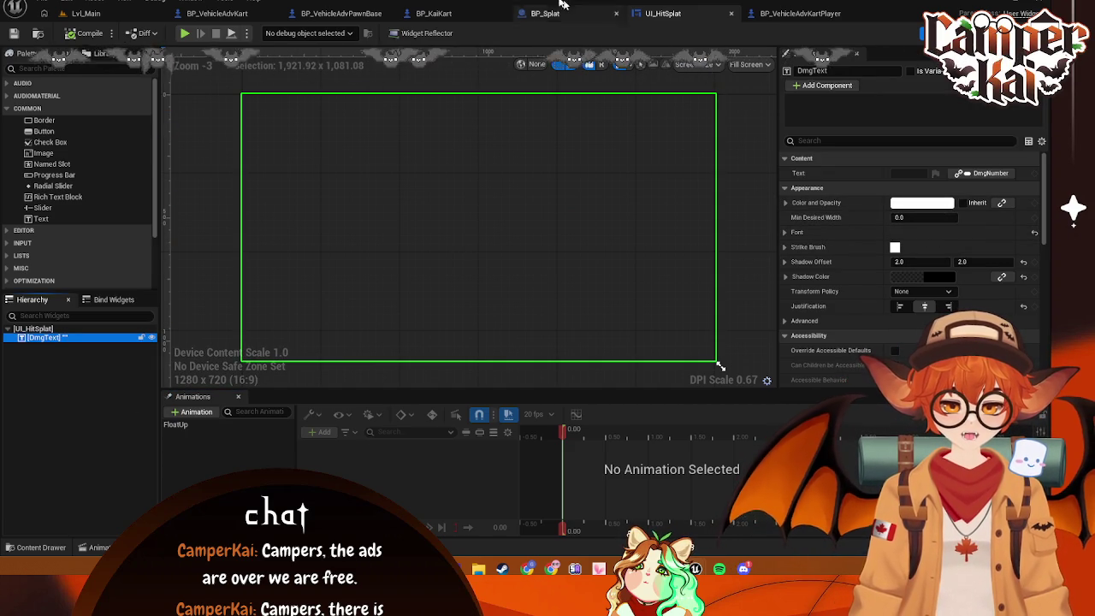
{"action": "left_click", "coordinate": [547, 13]}
{"action": "mouse_move", "coordinate": [582, 275]}
{"action": "left_mouse_down"}
{"action": "mouse_move", "coordinate": [754, 273]}
{"action": "mouse_move", "coordinate": [737, 251]}
{"action": "mouse_move", "coordinate": [694, 243]}
{"action": "left_mouse_up"}
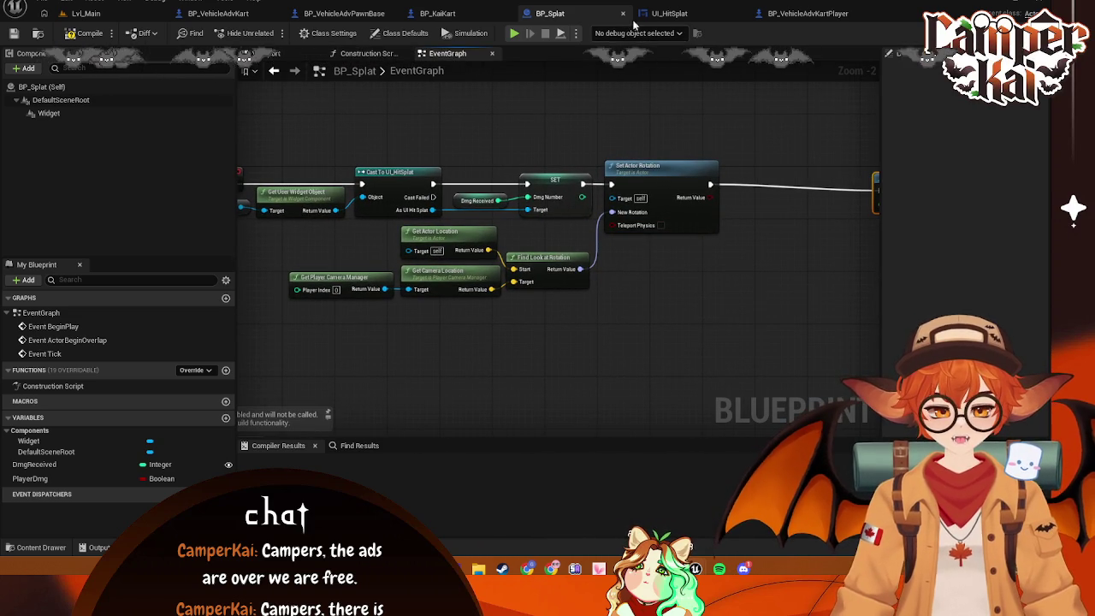
Return to UI_HitSplat's designer layout and open BP_Enemy from the Content Drawer
{"action": "left_click", "coordinate": [669, 12]}
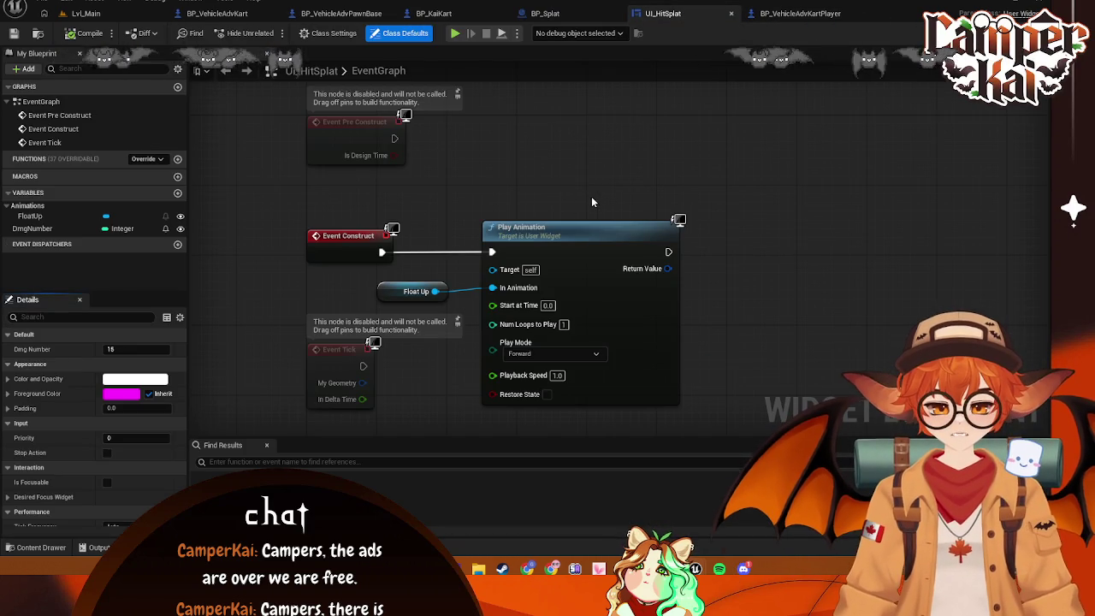
{"action": "scroll", "coordinate": [604, 166], "scroll_direction": "down", "scroll_amount": 2}
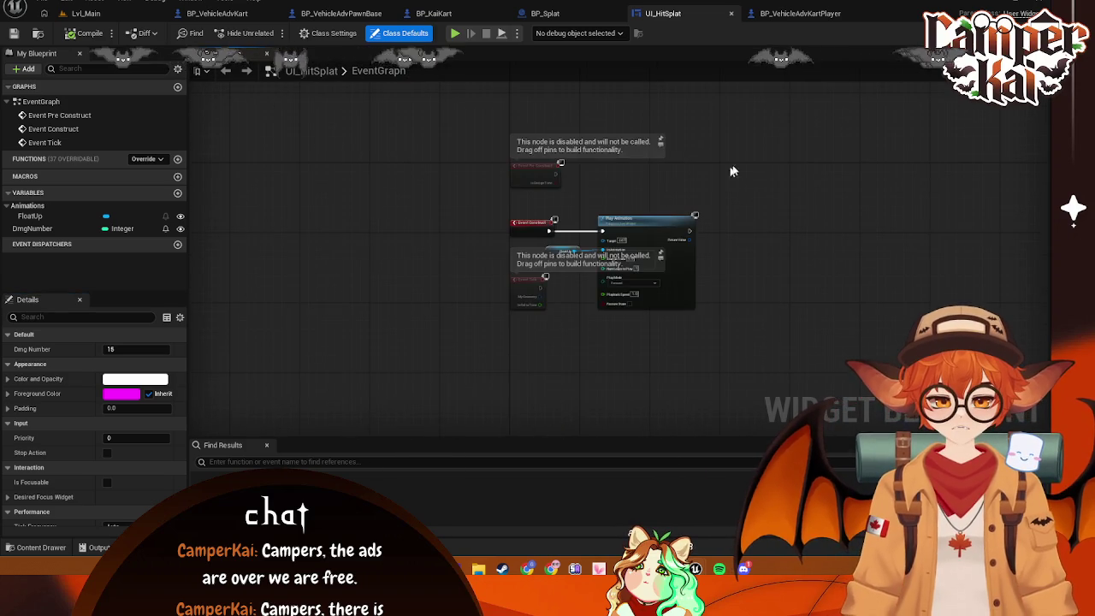
{"action": "scroll", "coordinate": [690, 179], "scroll_direction": "up", "scroll_amount": 2}
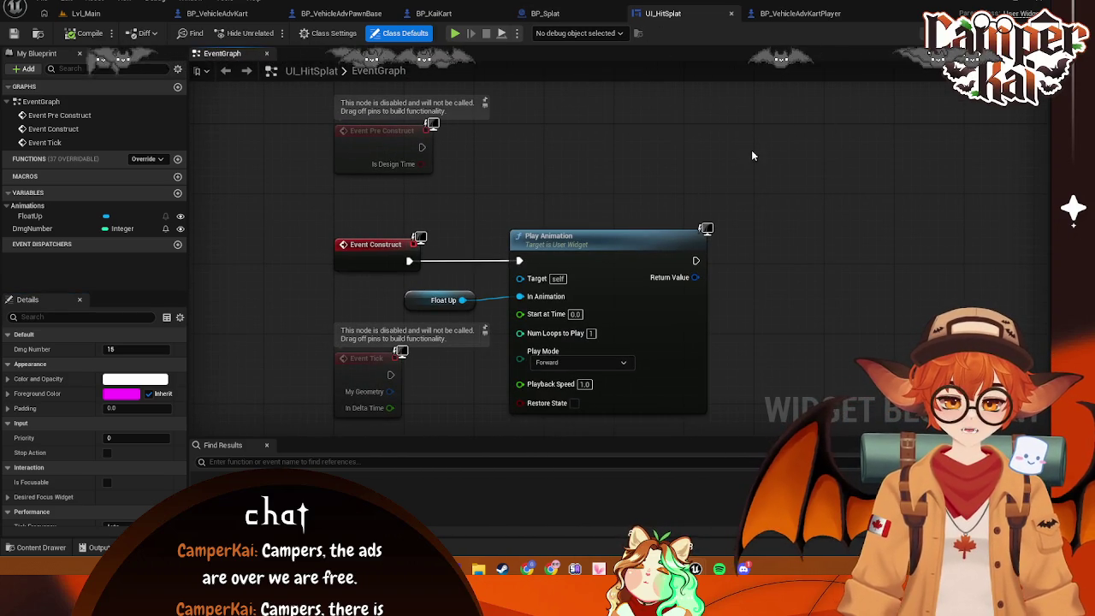
{"action": "key", "text": "shift+alt+d"}
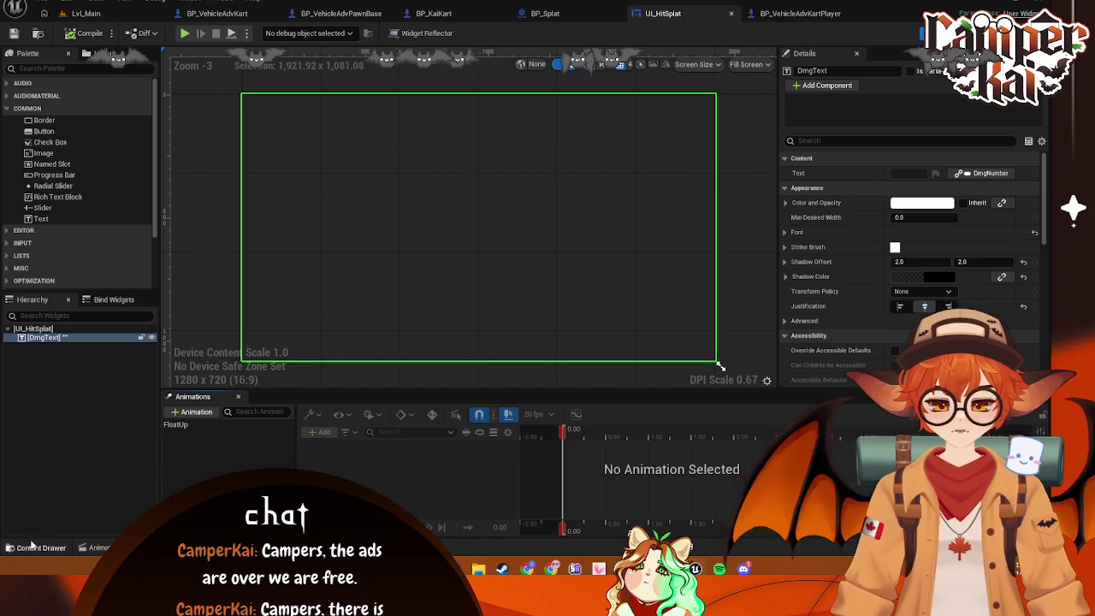
{"action": "left_click", "coordinate": [34, 547]}
{"action": "left_click", "coordinate": [332, 432]}
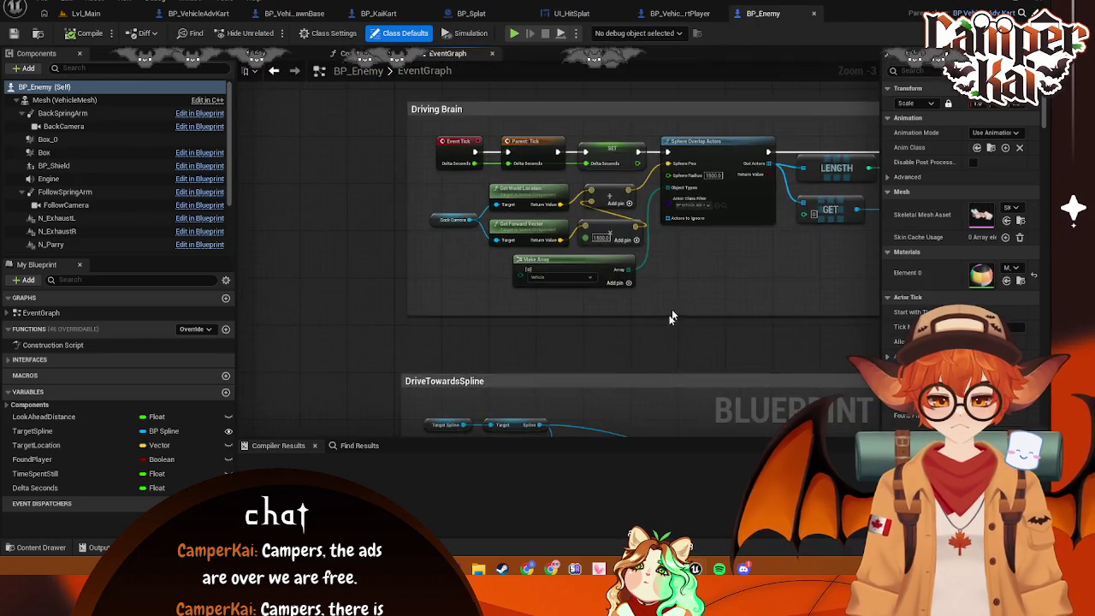
Browse BP_Enemy's Driving Brain graph, Construction Script and Viewport, then close BP_Enemy
{"action": "mouse_move", "coordinate": [663, 266]}
{"action": "left_mouse_down"}
{"action": "mouse_move", "coordinate": [640, 377]}
{"action": "mouse_move", "coordinate": [597, 261]}
{"action": "mouse_move", "coordinate": [530, 214]}
{"action": "mouse_move", "coordinate": [479, 193]}
{"action": "mouse_move", "coordinate": [262, 169]}
{"action": "mouse_move", "coordinate": [427, 264]}
{"action": "mouse_move", "coordinate": [374, 296]}
{"action": "mouse_move", "coordinate": [455, 287]}
{"action": "mouse_move", "coordinate": [652, 313]}
{"action": "mouse_move", "coordinate": [643, 250]}
{"action": "mouse_move", "coordinate": [481, 200]}
{"action": "mouse_move", "coordinate": [330, 228]}
{"action": "mouse_move", "coordinate": [553, 203]}
{"action": "mouse_move", "coordinate": [516, 238]}
{"action": "mouse_move", "coordinate": [548, 325]}
{"action": "mouse_move", "coordinate": [462, 256]}
{"action": "mouse_move", "coordinate": [414, 276]}
{"action": "mouse_move", "coordinate": [644, 321]}
{"action": "left_mouse_up"}
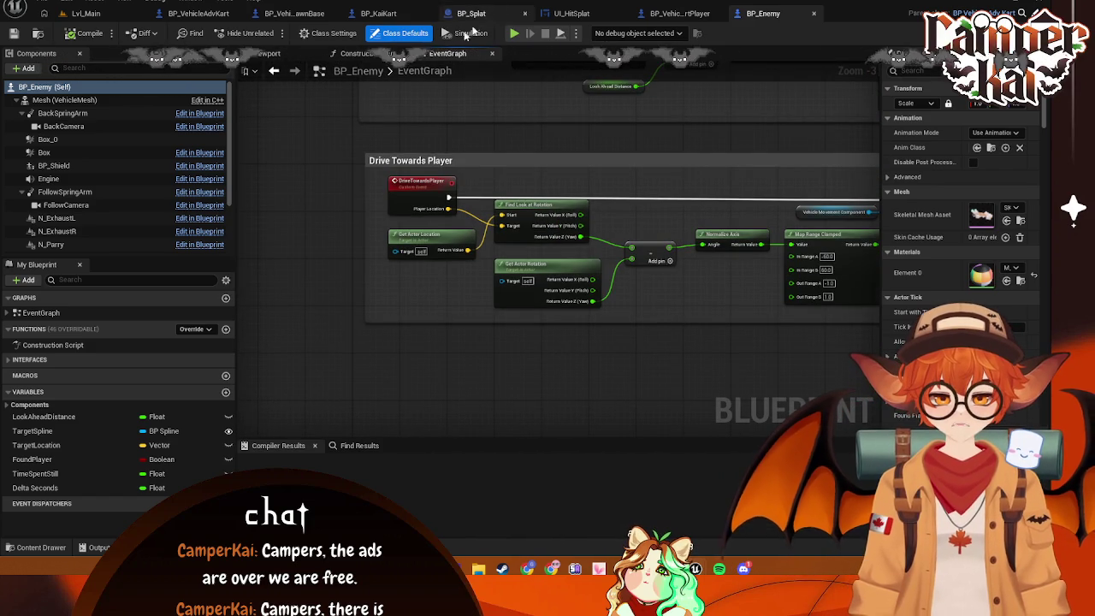
{"action": "left_click", "coordinate": [374, 53]}
{"action": "left_click", "coordinate": [266, 53]}
{"action": "left_click", "coordinate": [447, 53]}
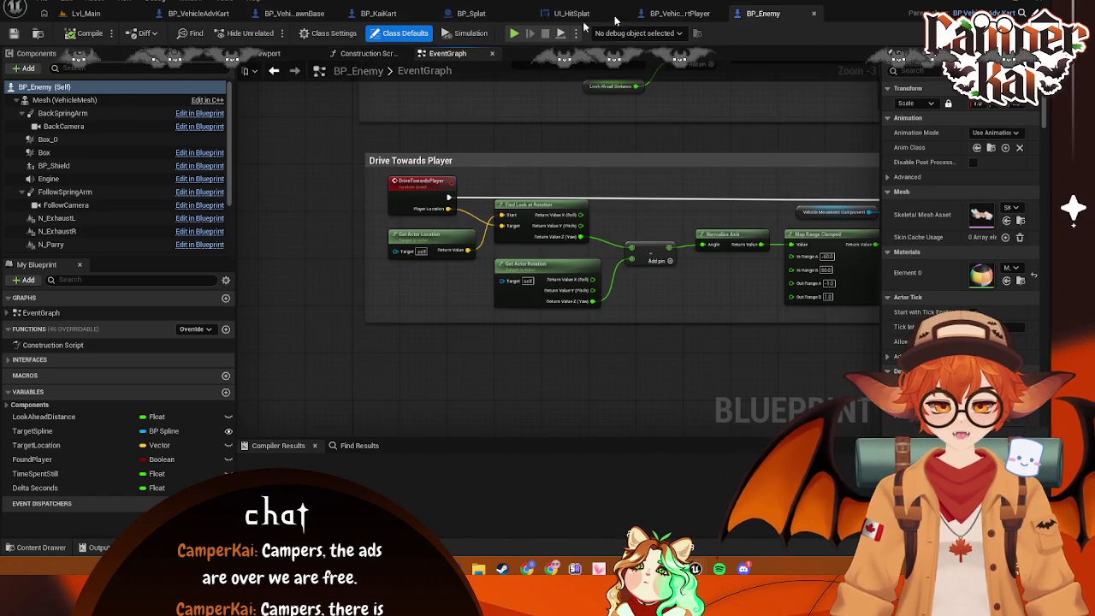
{"action": "left_click", "coordinate": [815, 15]}
{"action": "left_click_drag", "start_coordinate": [646, 278], "coordinate": [495, 283]}
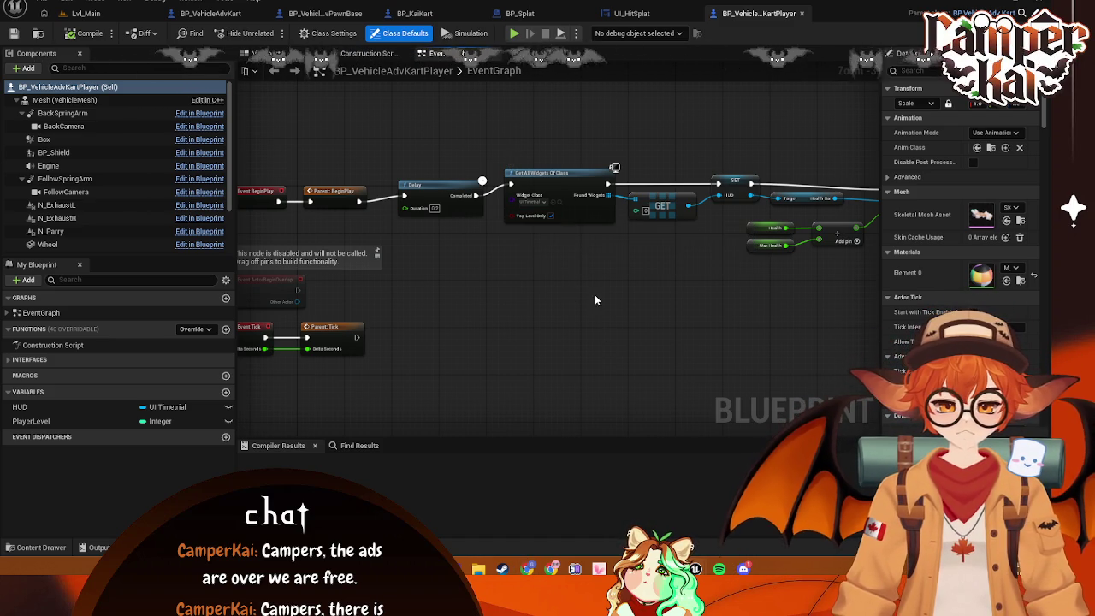
{"action": "mouse_move", "coordinate": [607, 276]}
{"action": "left_mouse_down"}
{"action": "mouse_move", "coordinate": [450, 268]}
{"action": "mouse_move", "coordinate": [636, 288]}
{"action": "left_mouse_up"}
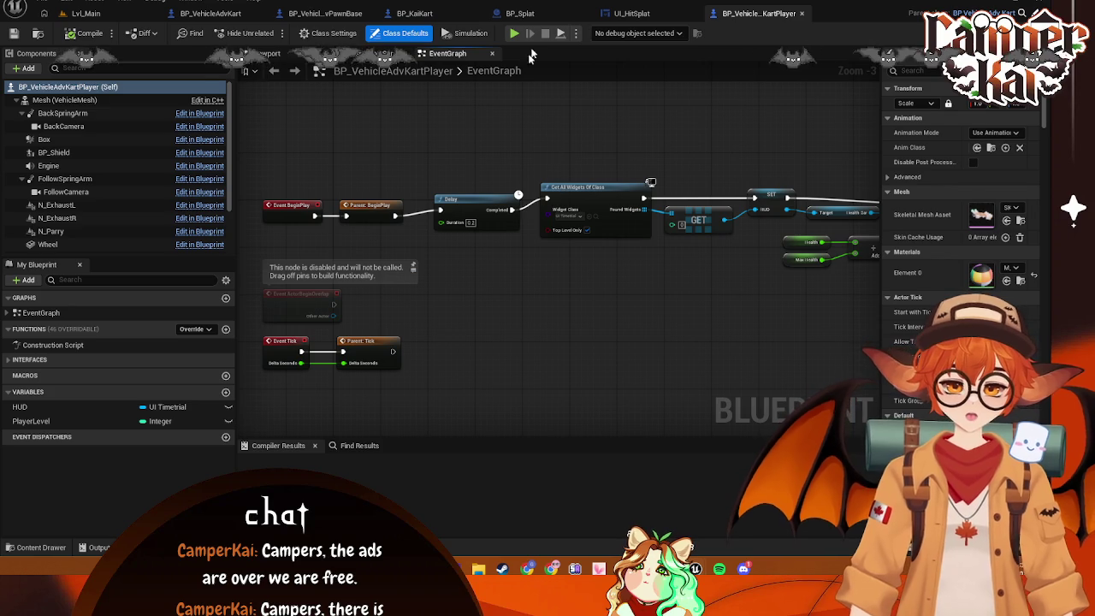
Check the Bind Widgets list in UI_HitSplat's designer
{"action": "left_click", "coordinate": [631, 13]}
{"action": "left_click", "coordinate": [114, 299]}
{"action": "left_click", "coordinate": [33, 299]}
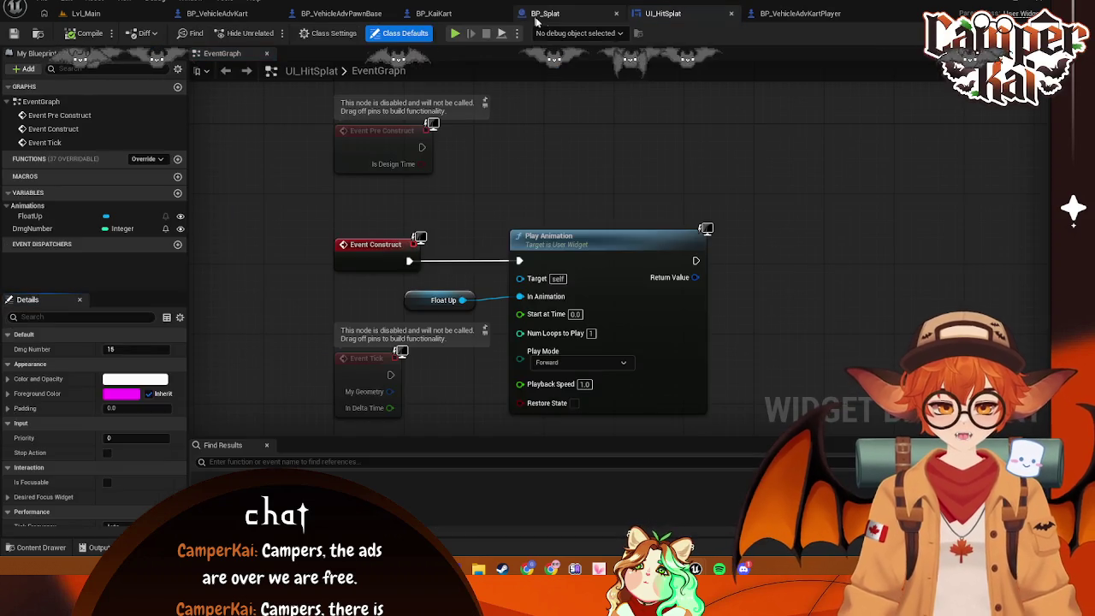
Inspect BP_Splat's DmgReceived variable and SET Dmg Number node, panning to Event BeginPlay
{"action": "left_click", "coordinate": [544, 12]}
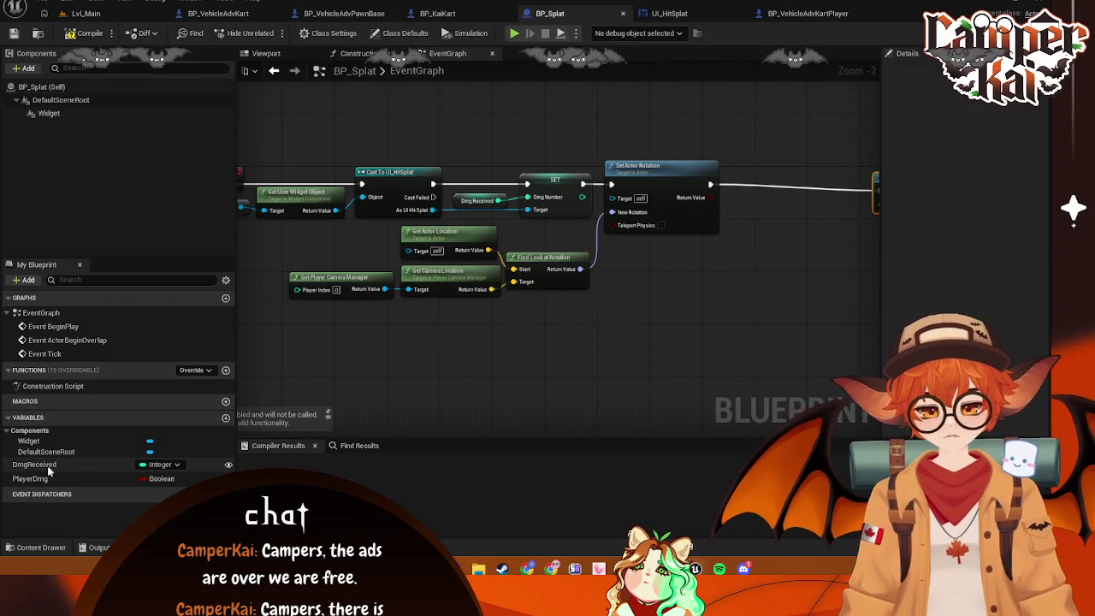
{"action": "left_click", "coordinate": [34, 463]}
{"action": "left_click", "coordinate": [555, 182]}
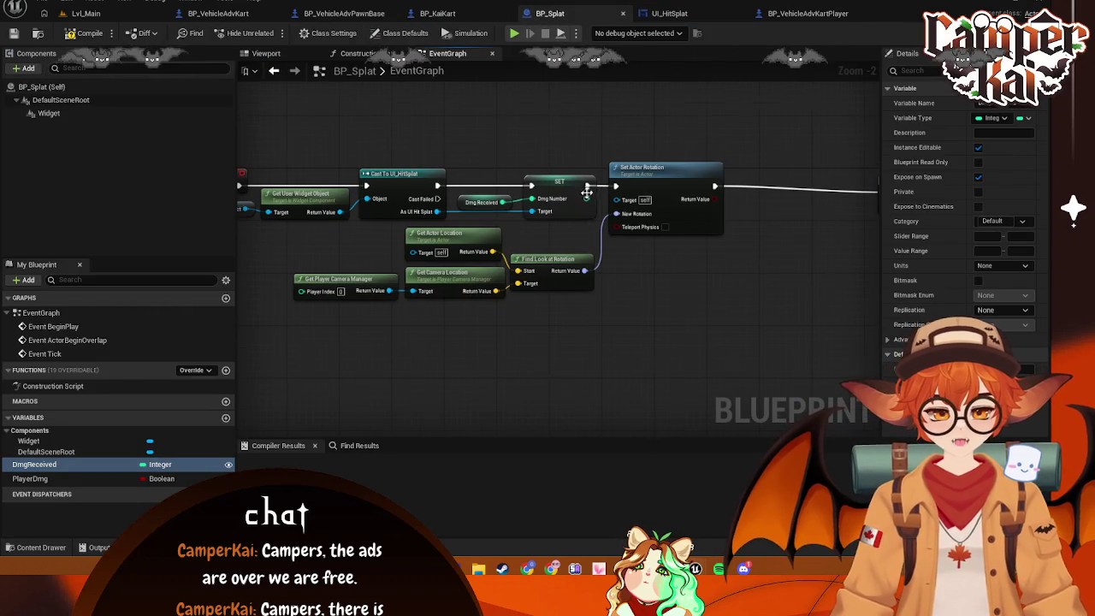
{"action": "scroll", "coordinate": [557, 181], "scroll_direction": "up", "scroll_amount": 1}
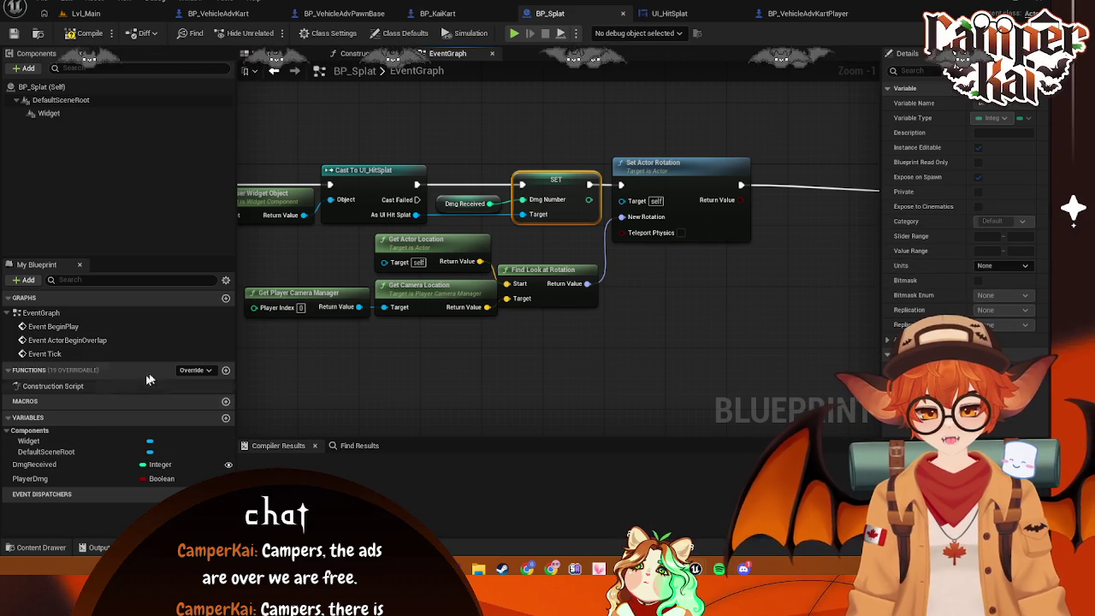
{"action": "left_click_drag", "start_coordinate": [372, 374], "coordinate": [434, 372]}
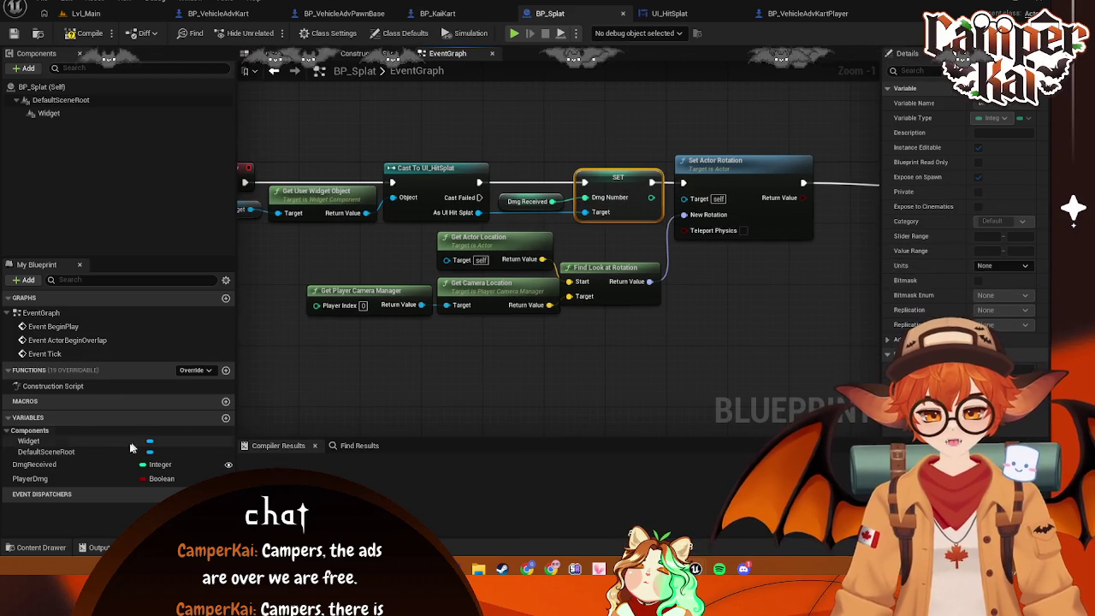
{"action": "left_click_drag", "start_coordinate": [488, 272], "coordinate": [562, 276]}
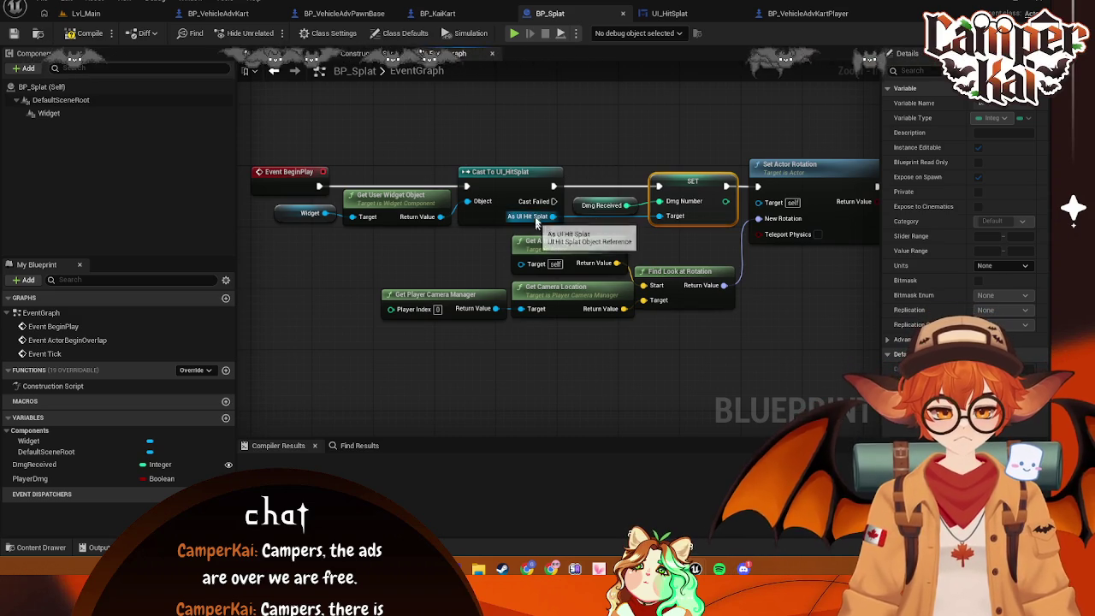
{"action": "left_click", "coordinate": [668, 13]}
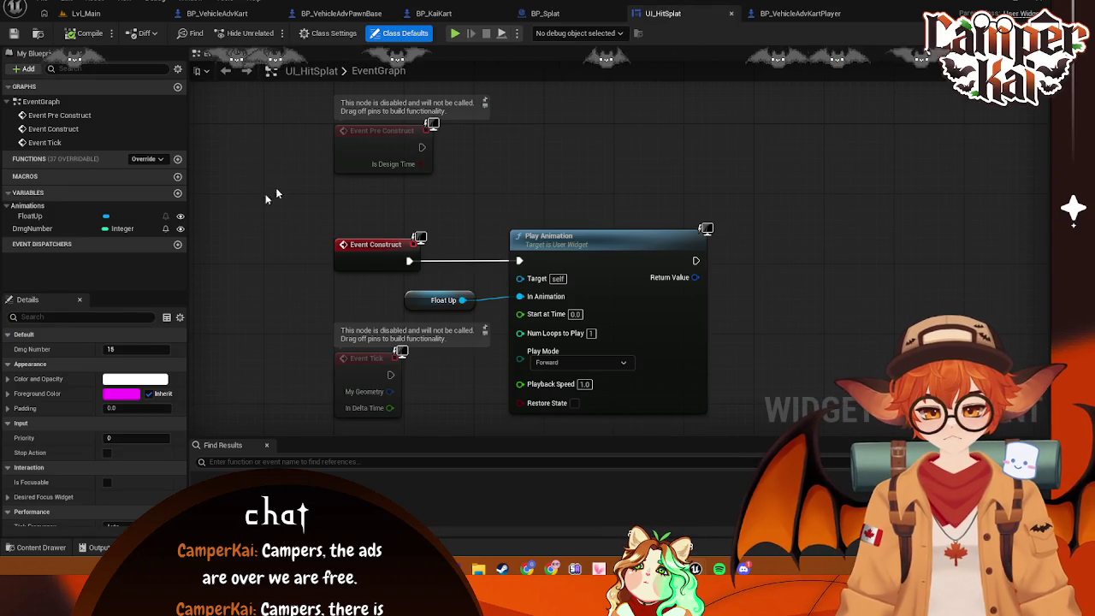
Inspect UI_HitSplat's DmgNumber variable settings and the Play Animation node
{"action": "left_click", "coordinate": [69, 228]}
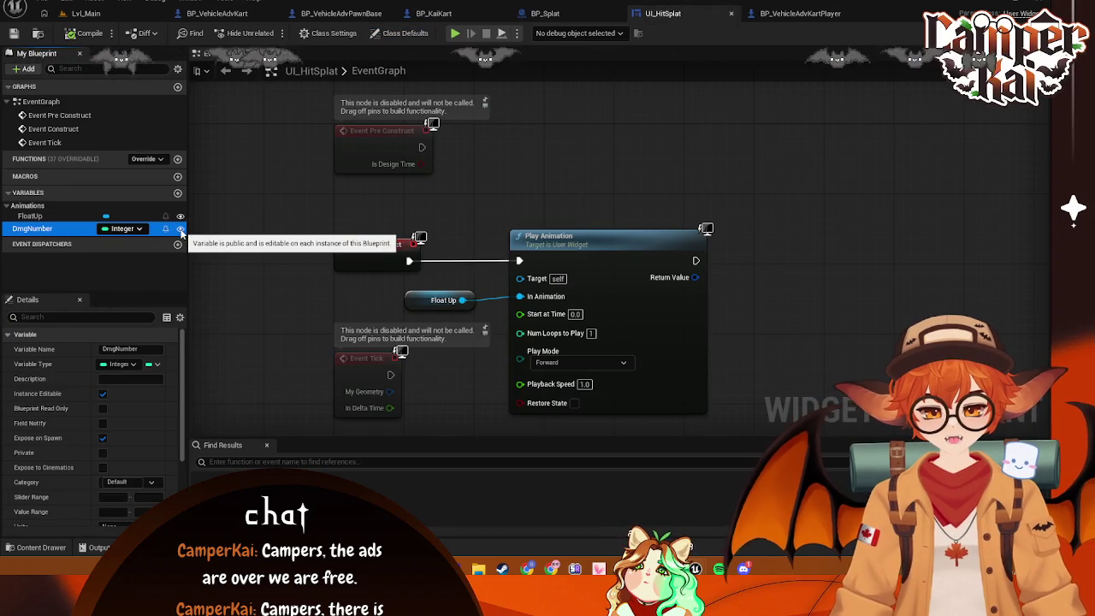
{"action": "mouse_move", "coordinate": [523, 237]}
{"action": "left_mouse_down"}
{"action": "mouse_move", "coordinate": [650, 261]}
{"action": "mouse_move", "coordinate": [653, 245]}
{"action": "left_mouse_up"}
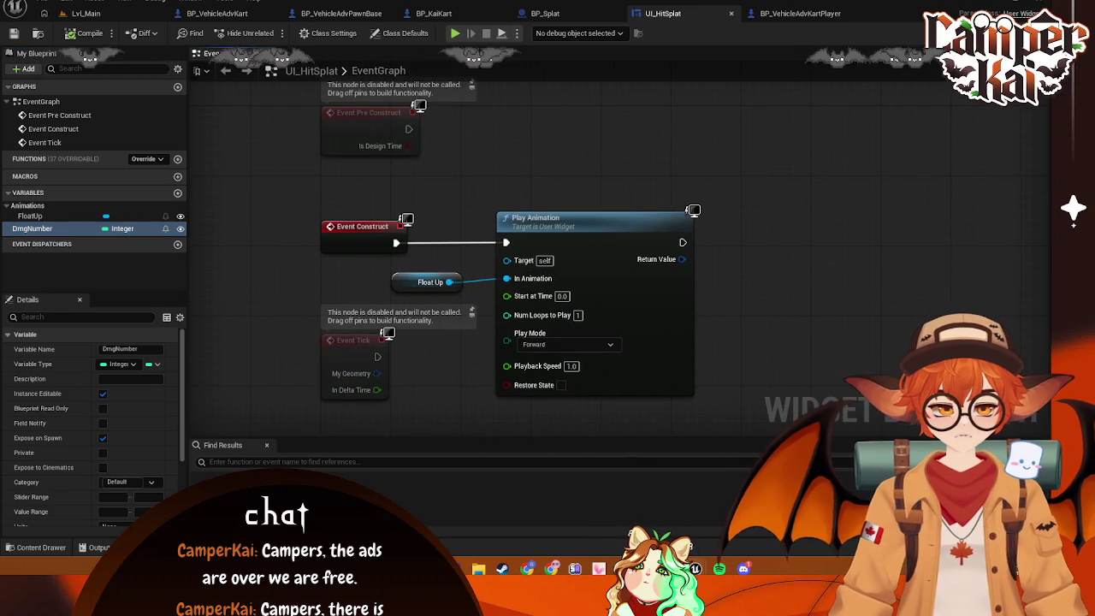
{"action": "left_click", "coordinate": [591, 226]}
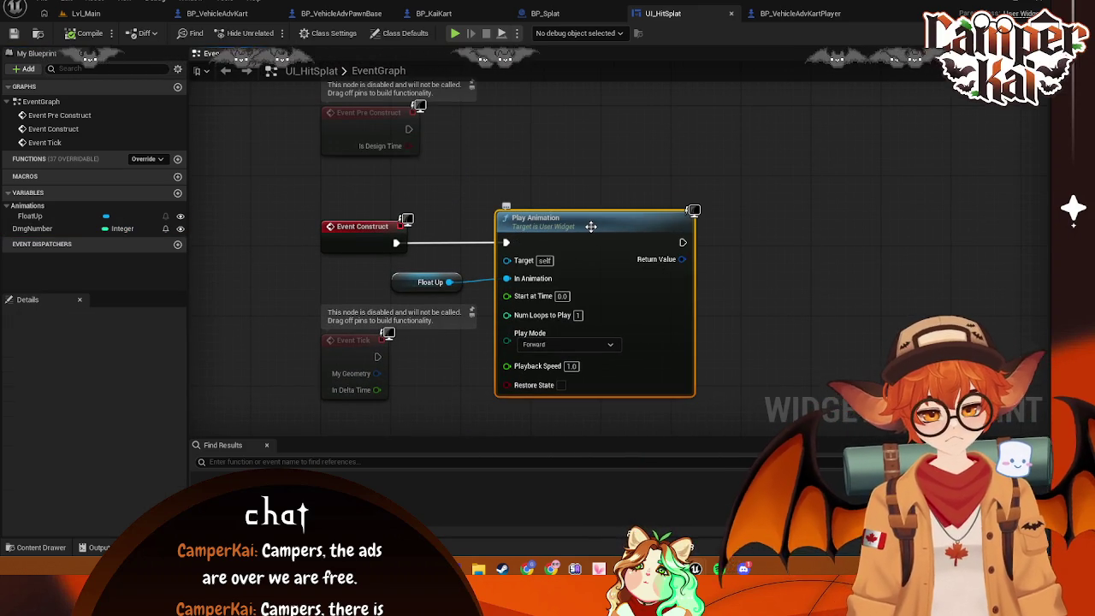
{"action": "left_click", "coordinate": [43, 229]}
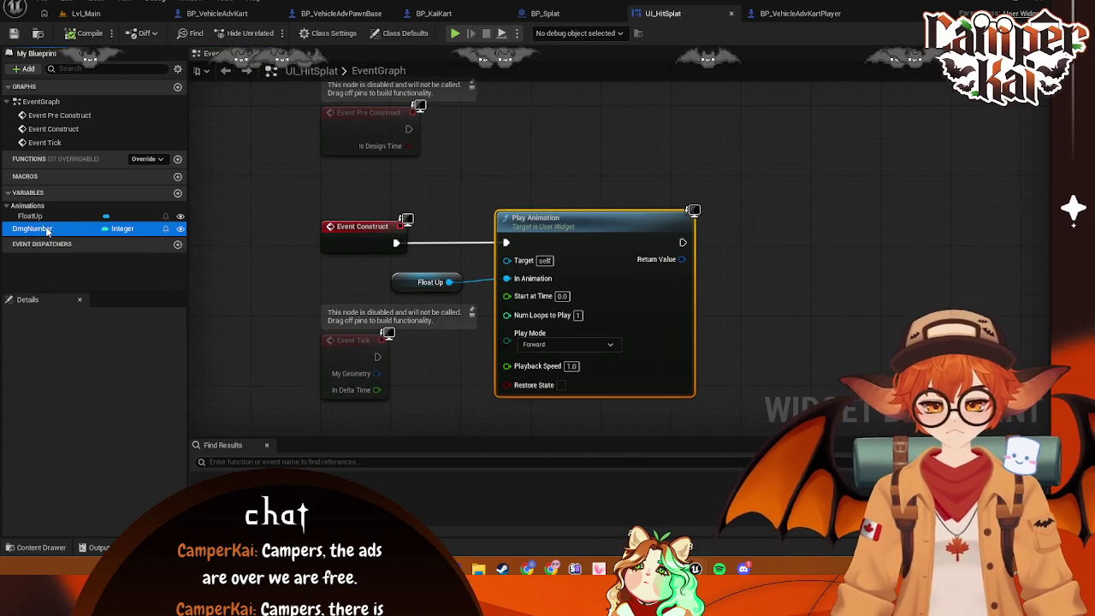
{"action": "scroll", "coordinate": [171, 400], "scroll_direction": "down", "scroll_amount": 2}
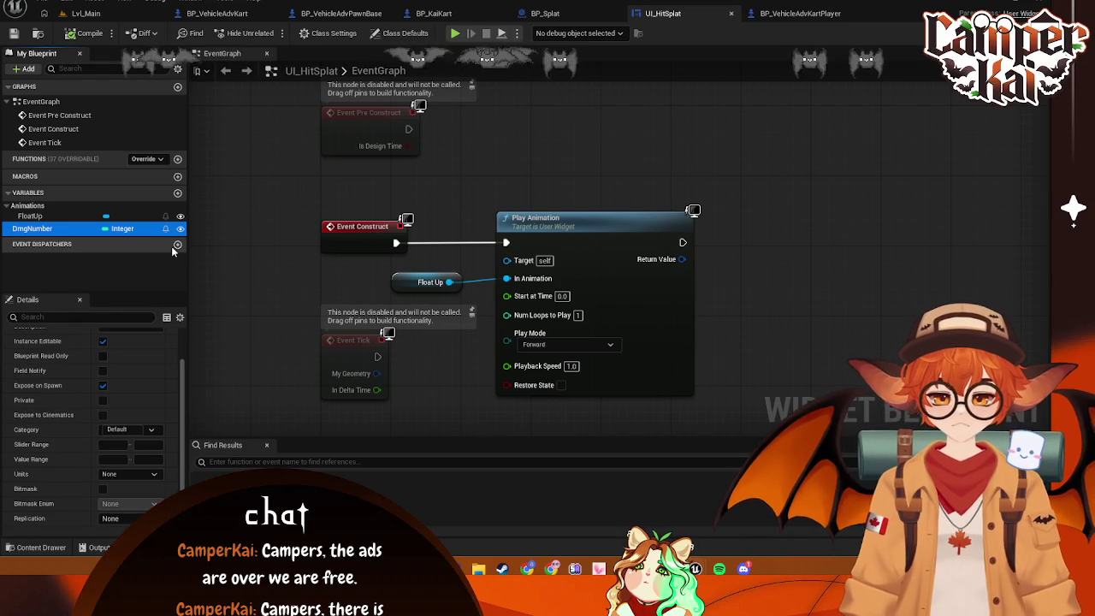
{"action": "left_click", "coordinate": [357, 72]}
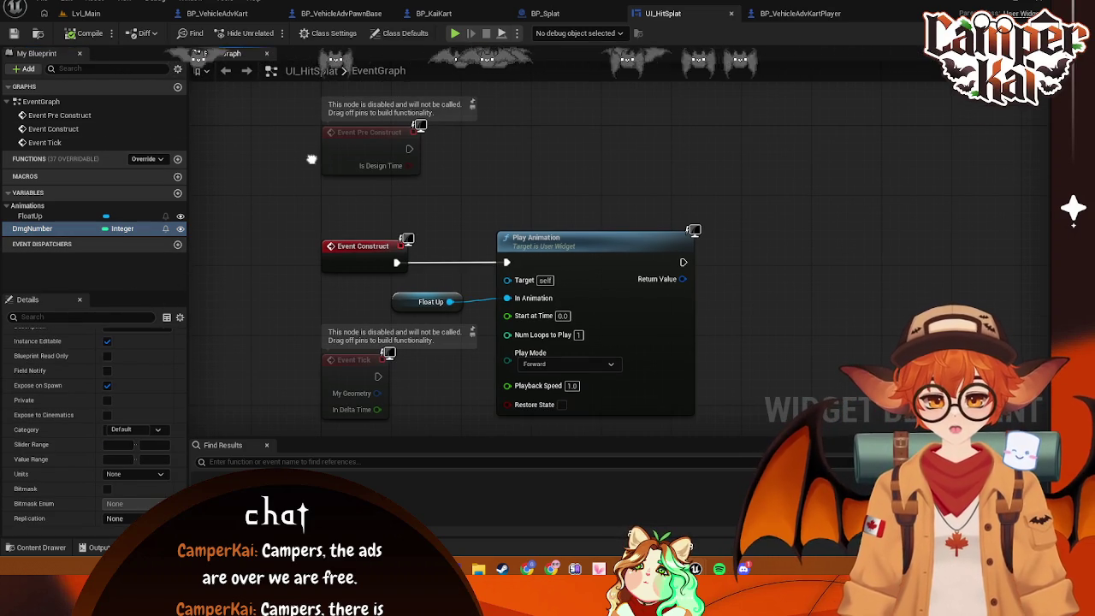
Reselect DmgNumber to confirm it is Instance Editable and Expose on Spawn
{"action": "left_click", "coordinate": [941, 33]}
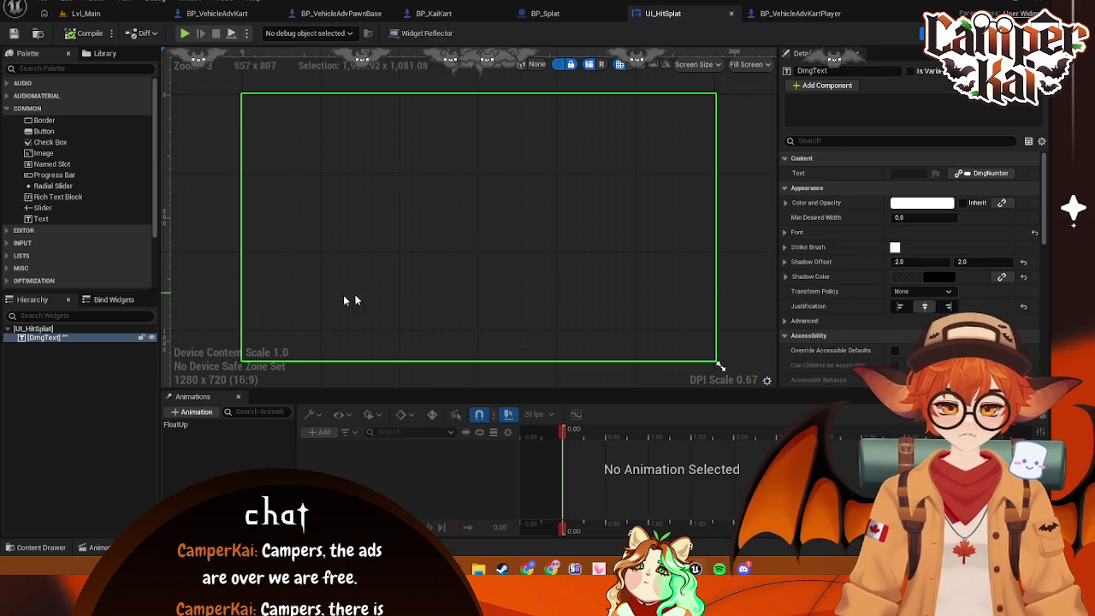
{"action": "key", "text": "ctrl+shift+g"}
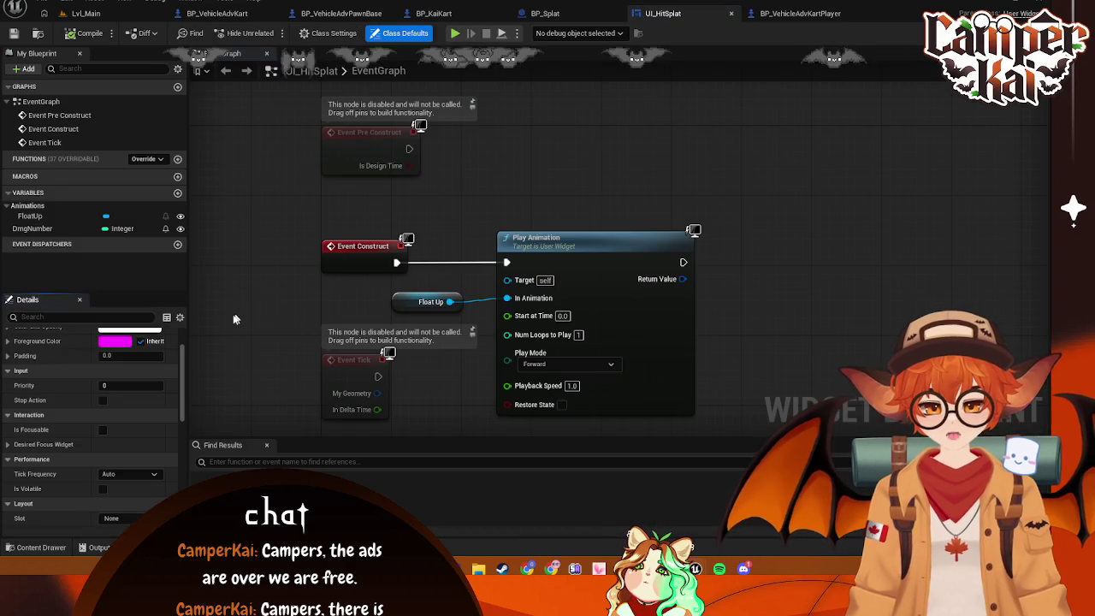
{"action": "left_click", "coordinate": [60, 228]}
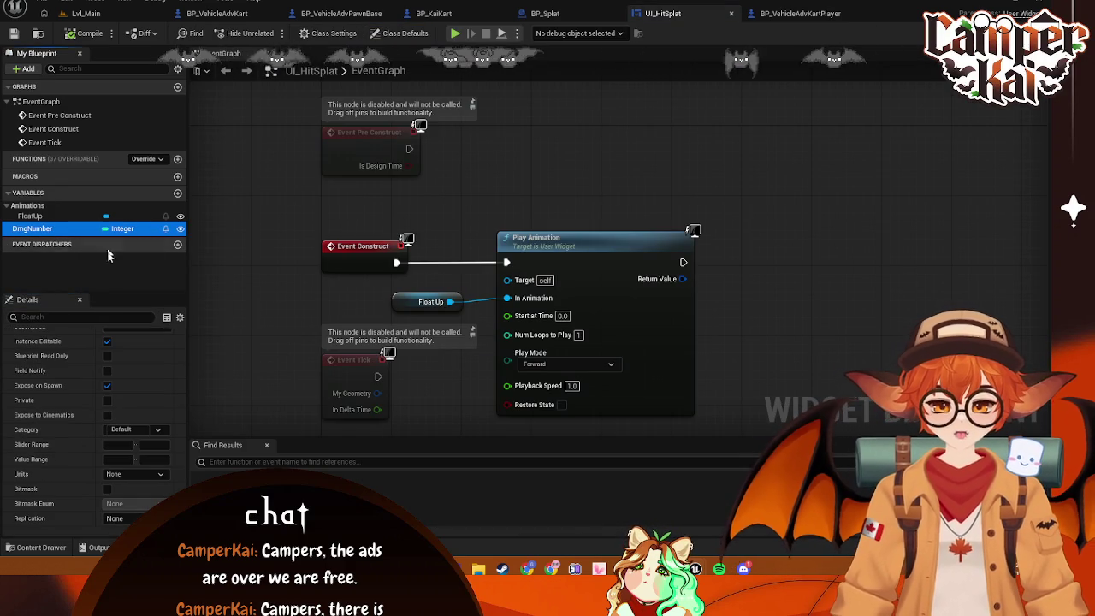
{"action": "scroll", "coordinate": [138, 380], "scroll_direction": "up", "scroll_amount": 2}
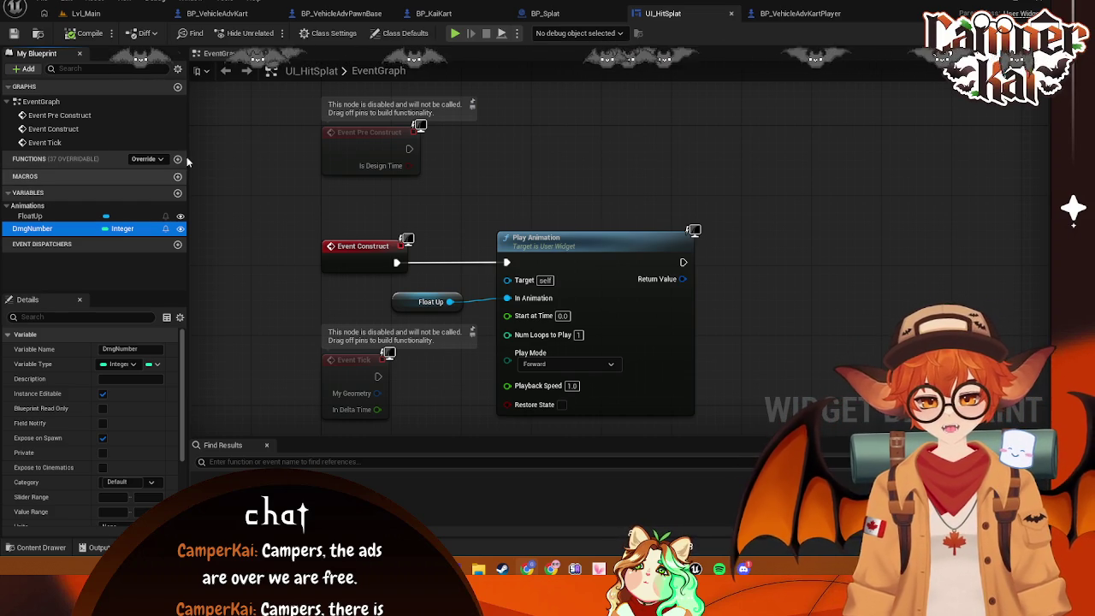
{"action": "left_click", "coordinate": [5, 206]}
{"action": "left_click", "coordinate": [6, 206]}
{"action": "left_click", "coordinate": [34, 228]}
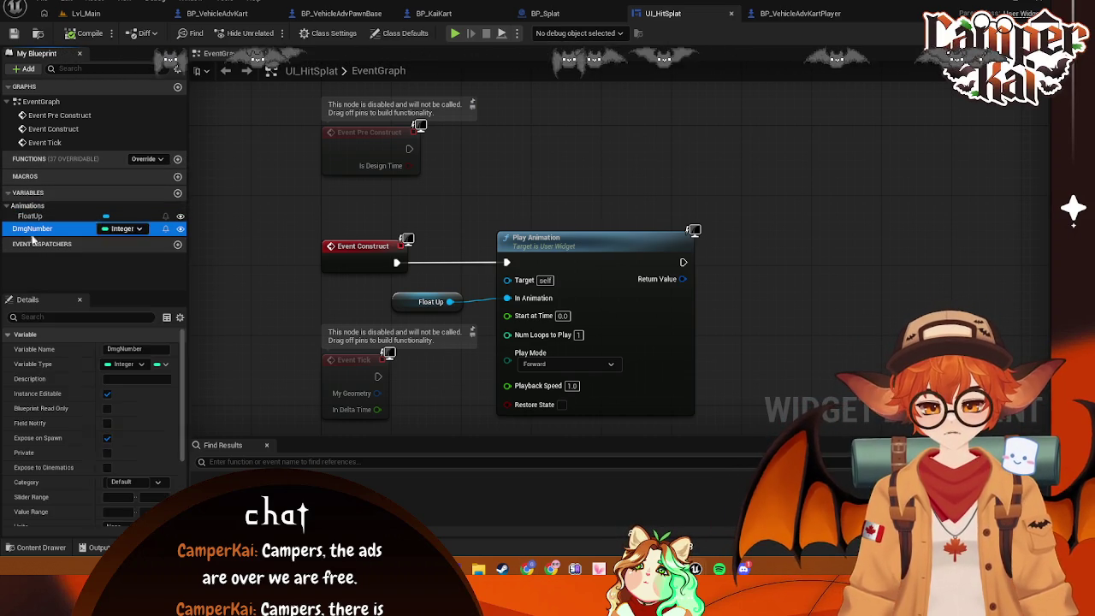
{"action": "left_click_drag", "start_coordinate": [182, 392], "coordinate": [182, 462]}
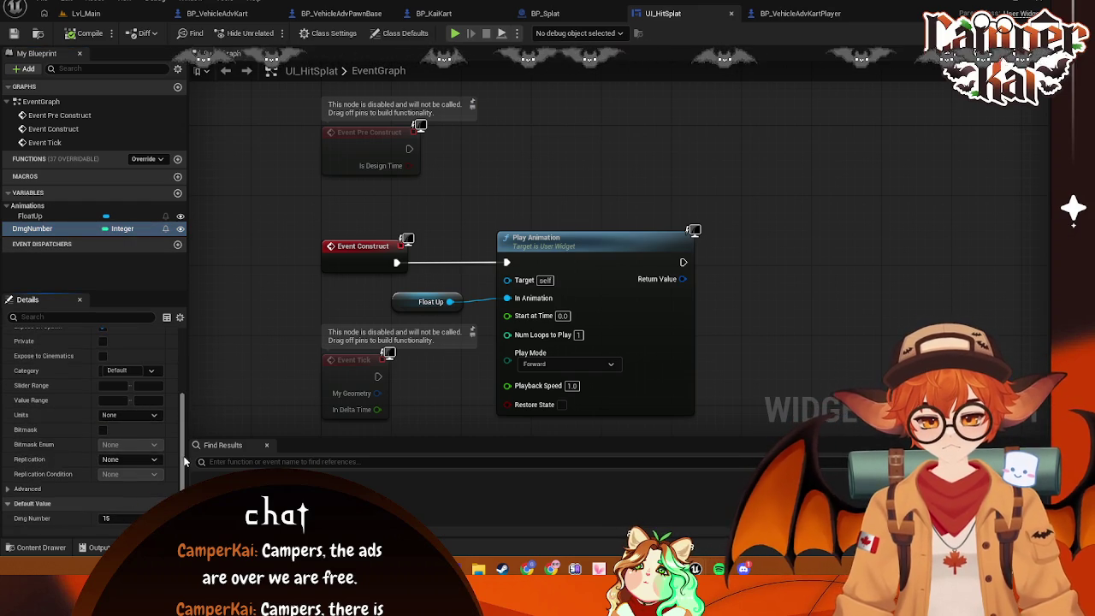
{"action": "left_click", "coordinate": [582, 14]}
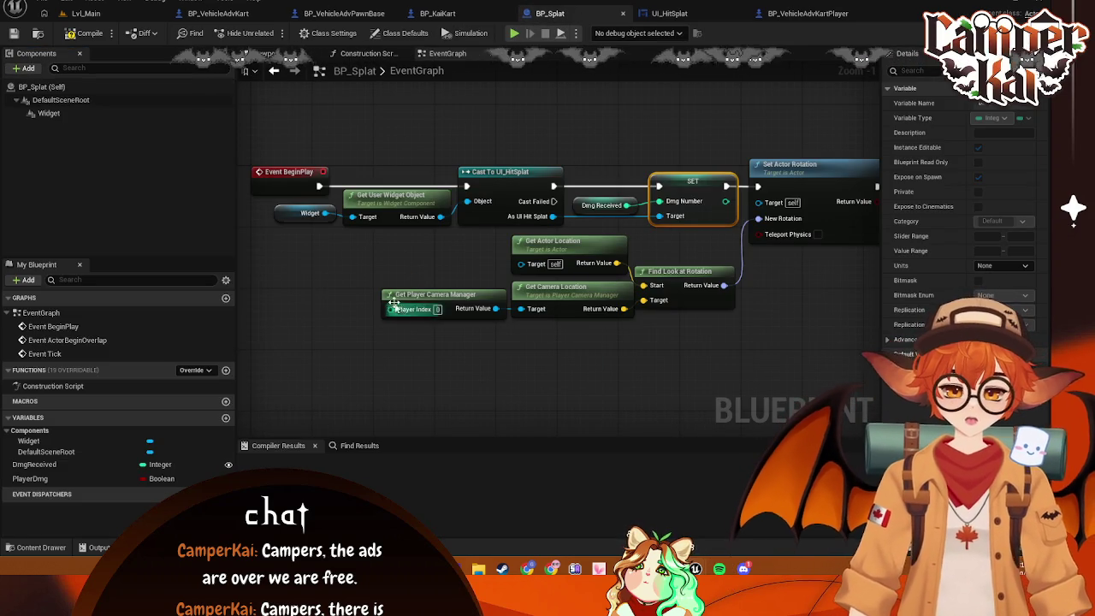
Box-select BP_Splat's BeginPlay chain that sets Dmg Number to review it
{"action": "right_click", "coordinate": [394, 253]}
{"action": "left_click", "coordinate": [347, 243]}
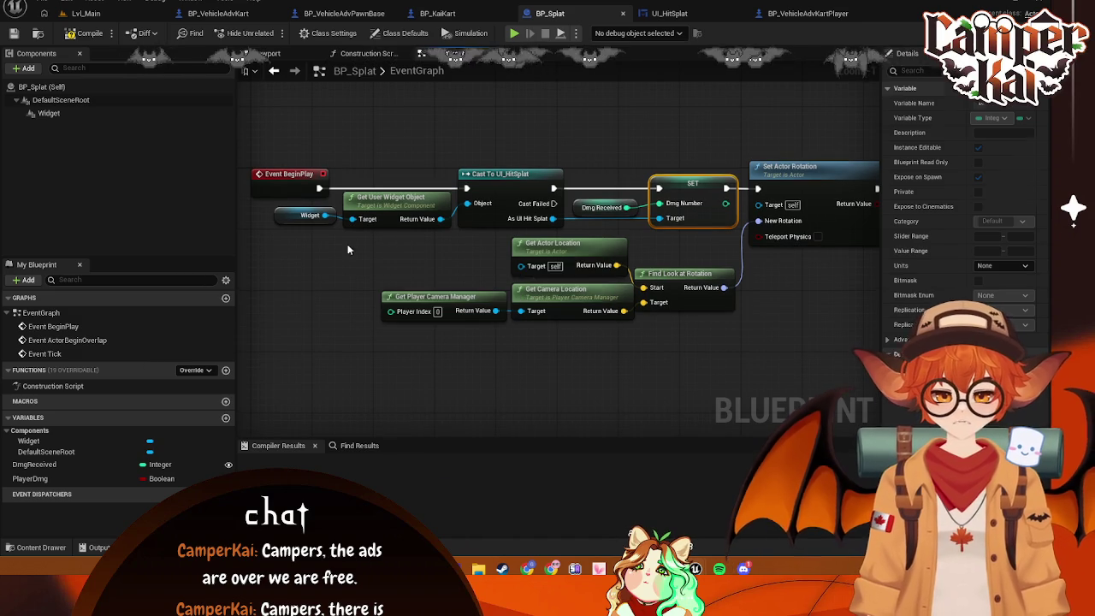
{"action": "left_click", "coordinate": [409, 260]}
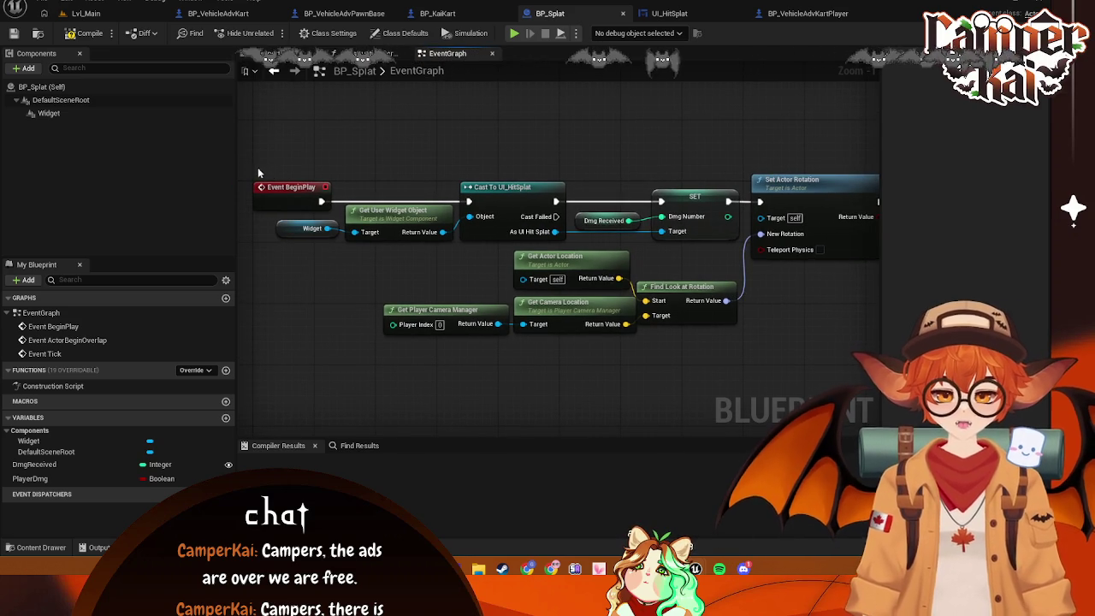
{"action": "mouse_move", "coordinate": [251, 160]}
{"action": "left_mouse_down"}
{"action": "mouse_move", "coordinate": [567, 274]}
{"action": "mouse_move", "coordinate": [757, 272]}
{"action": "mouse_move", "coordinate": [825, 334]}
{"action": "left_mouse_up"}
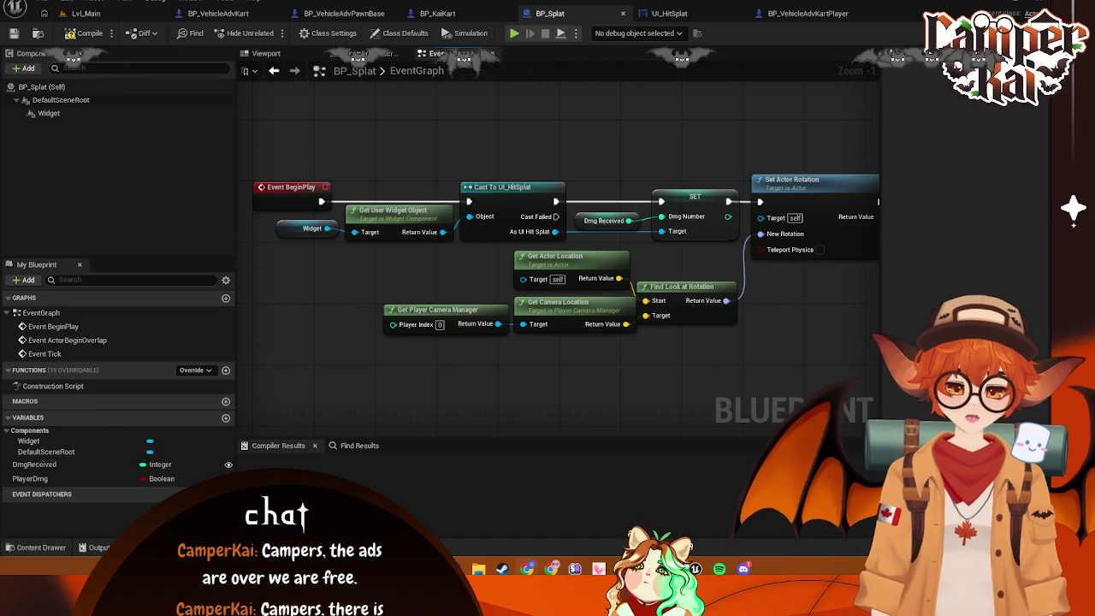
{"action": "left_click", "coordinate": [671, 14]}
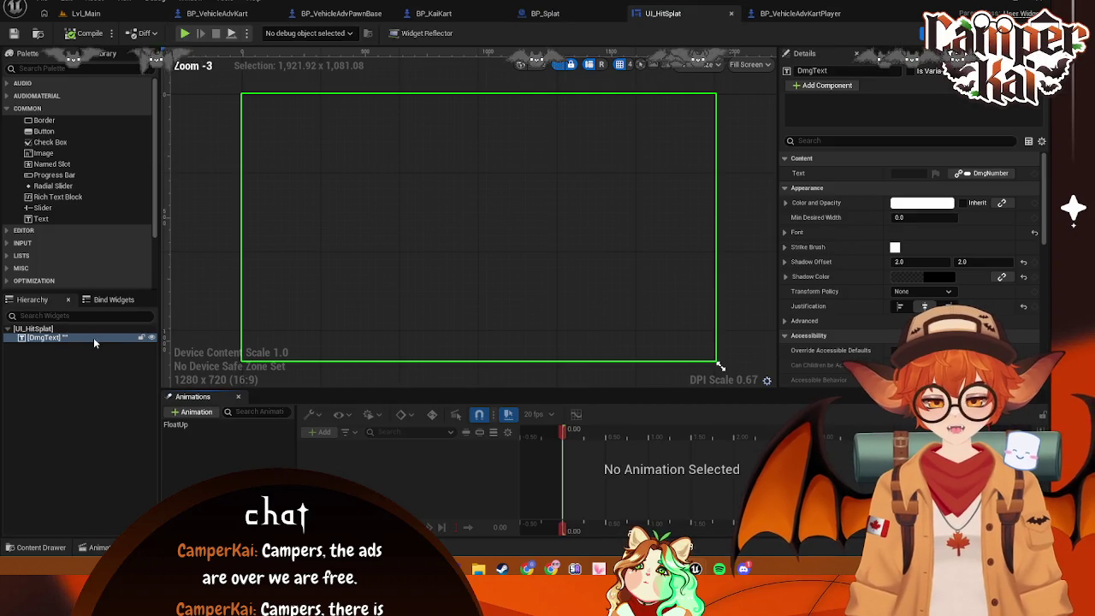
Confirm DmgText's Text property stays bound to DmgNumber
{"action": "left_click", "coordinate": [93, 337]}
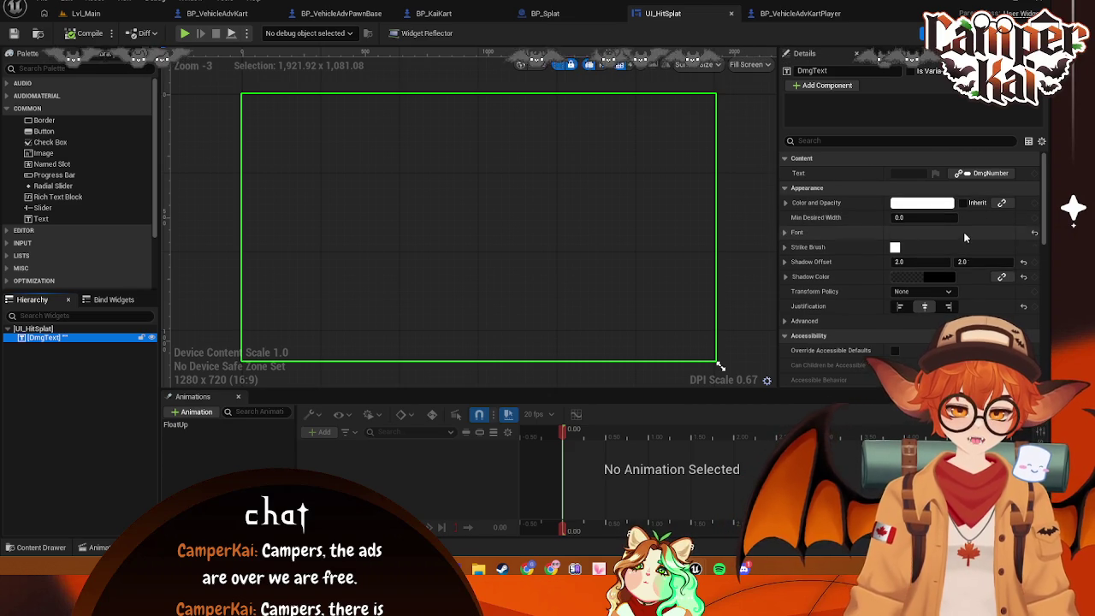
{"action": "left_click", "coordinate": [980, 174]}
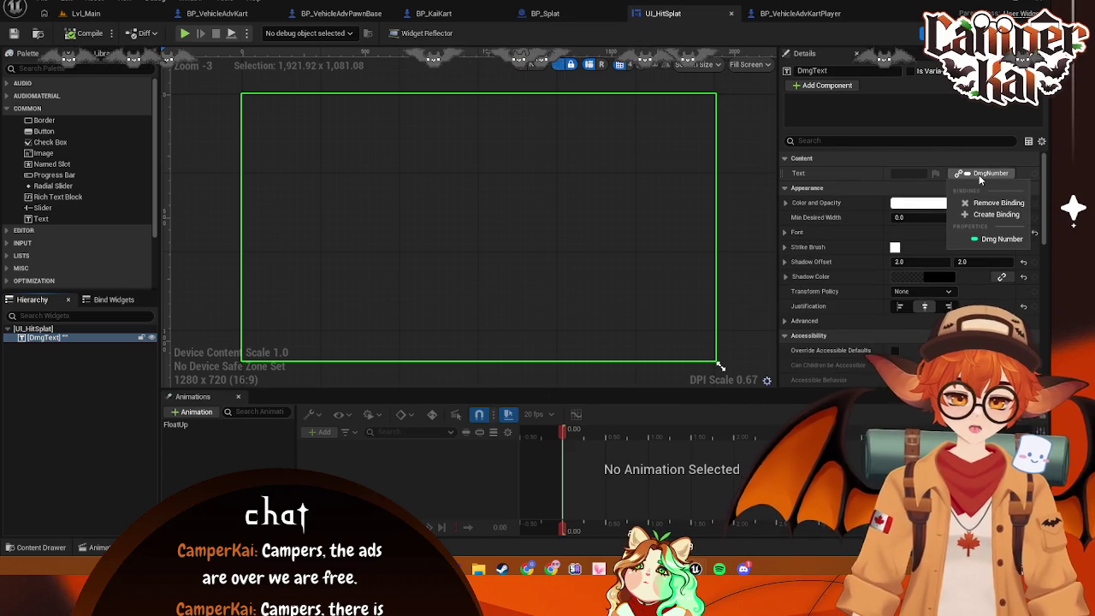
{"action": "left_click", "coordinate": [992, 239]}
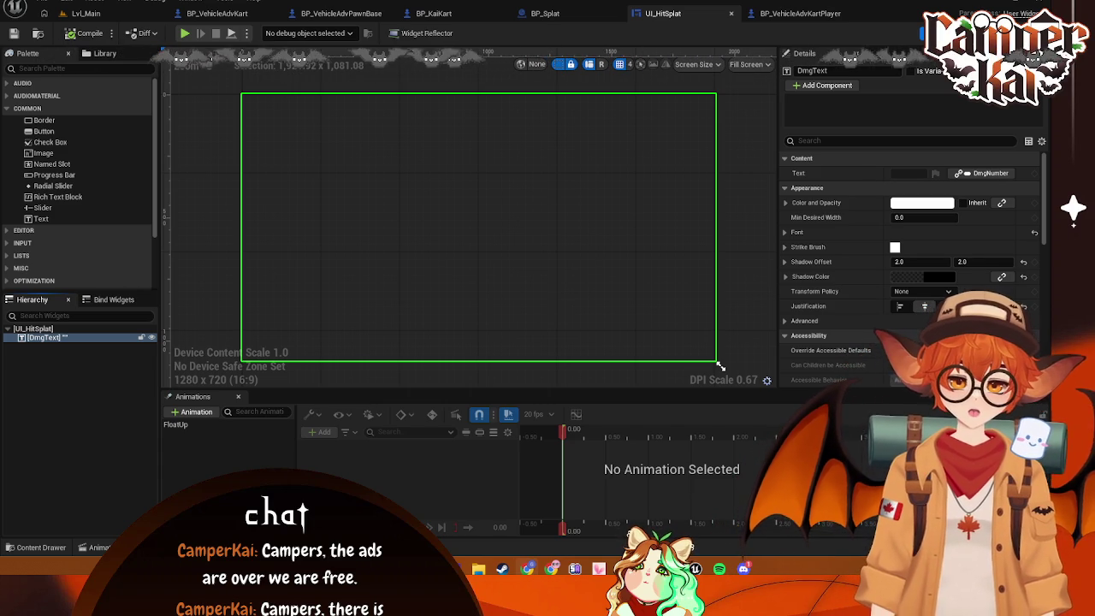
Pan BP_Splat's graph, then check the text colour binding options in UI_HitSplat
{"action": "left_click", "coordinate": [521, 14]}
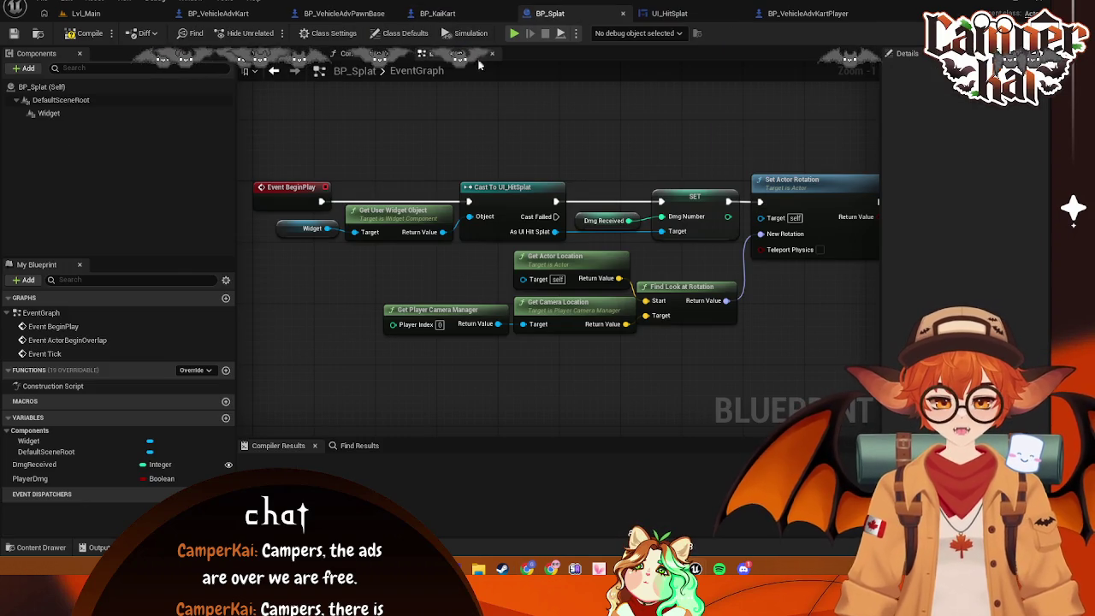
{"action": "left_click_drag", "start_coordinate": [475, 128], "coordinate": [482, 130]}
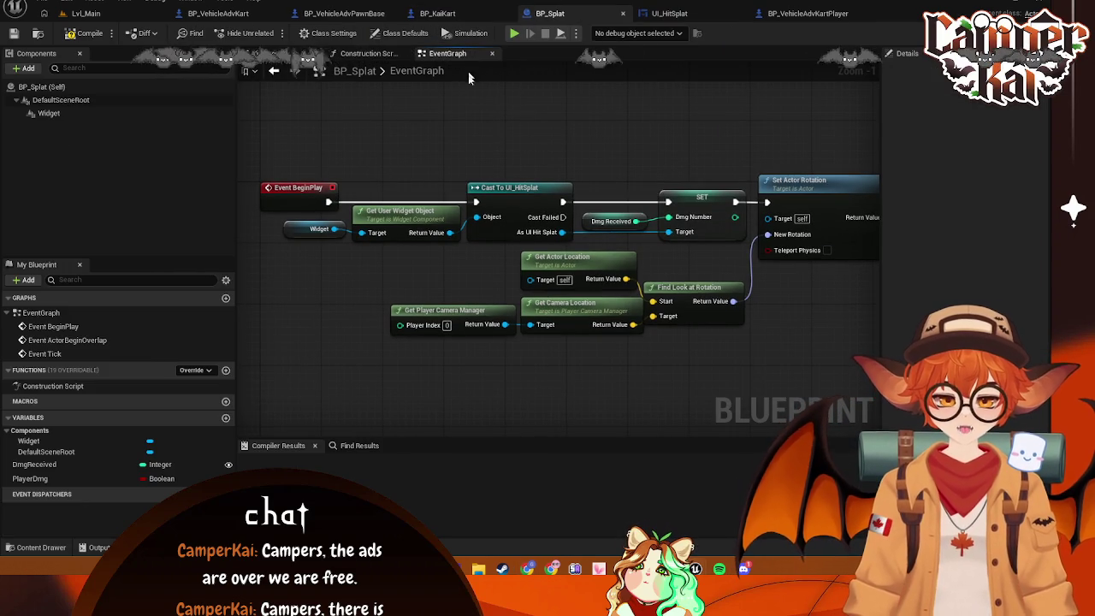
{"action": "left_click_drag", "start_coordinate": [360, 370], "coordinate": [286, 359]}
{"action": "left_click_drag", "start_coordinate": [628, 293], "coordinate": [624, 265]}
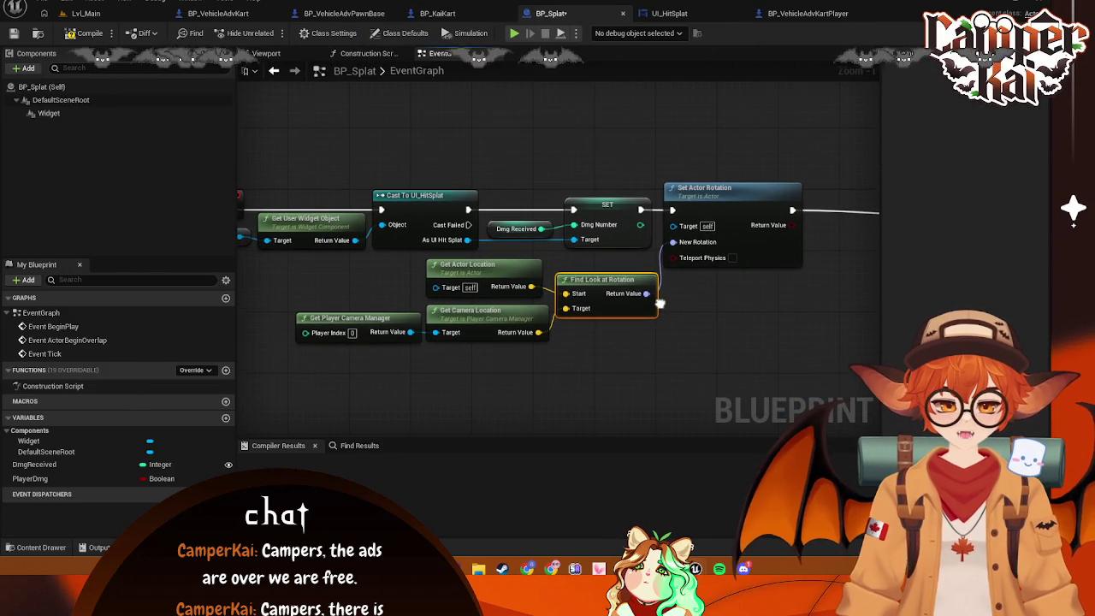
{"action": "left_click", "coordinate": [676, 14]}
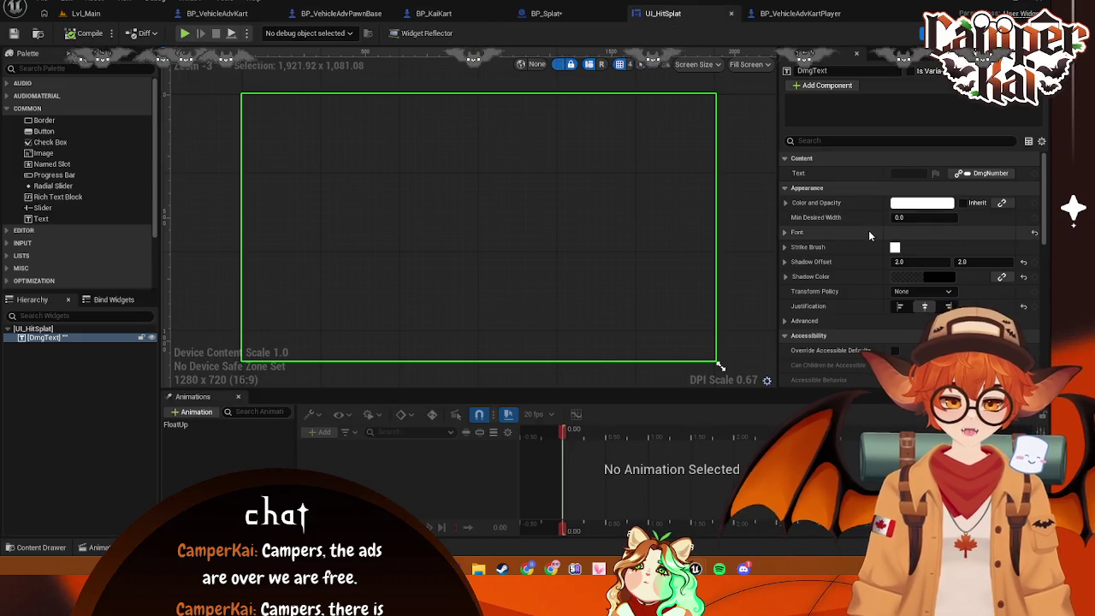
{"action": "scroll", "coordinate": [984, 214], "scroll_direction": "up", "scroll_amount": 1}
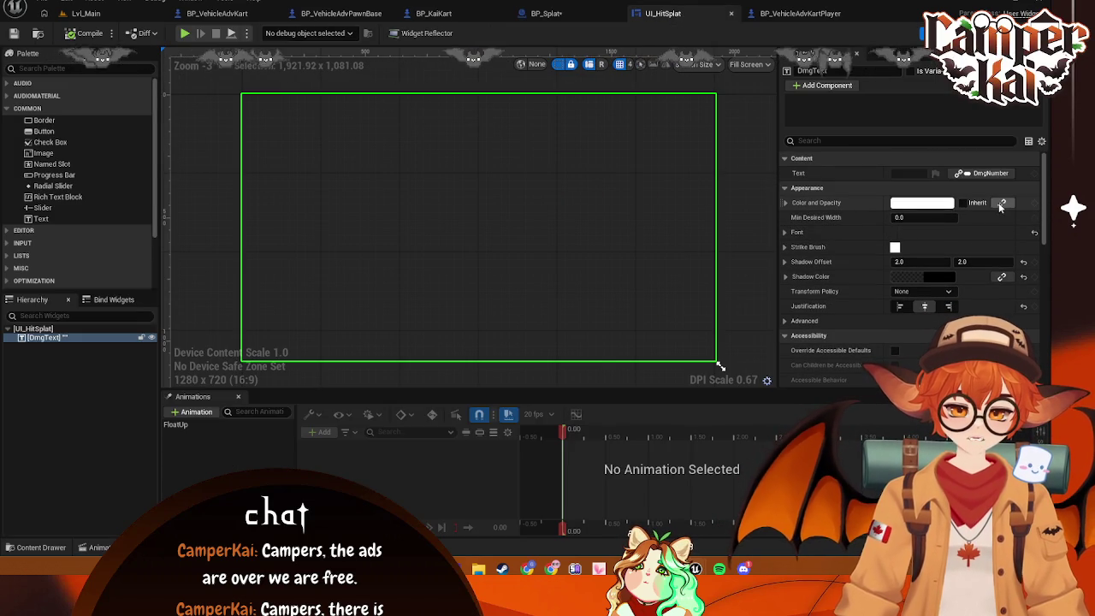
{"action": "left_click", "coordinate": [1001, 204]}
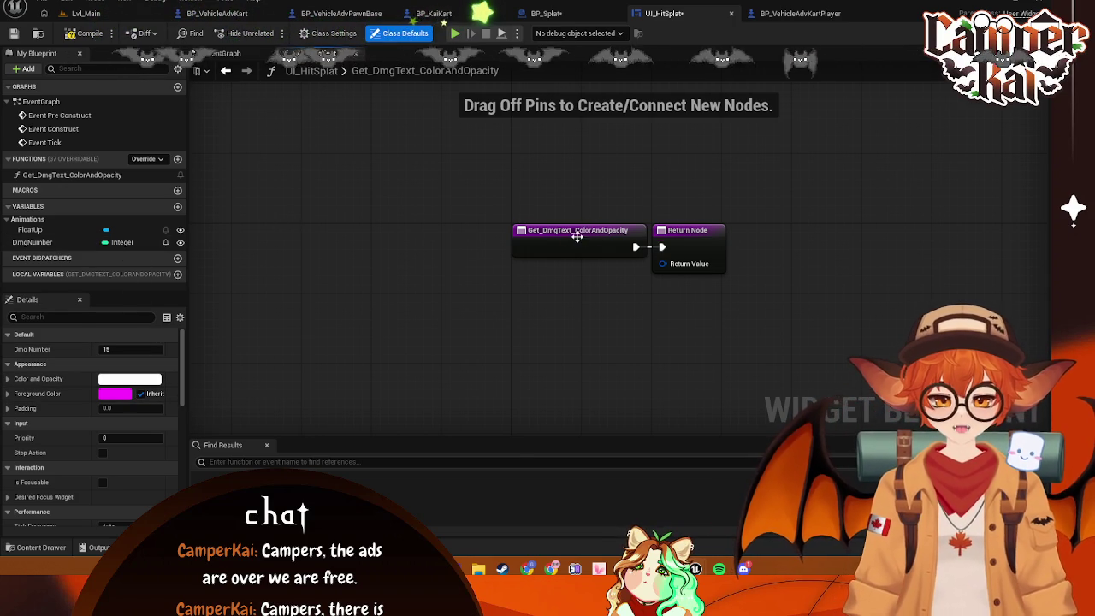
Switch UI_HitSplat between Graph and Designer and reconfirm the DmgNumber text binding
{"action": "key", "text": "alt+Left"}
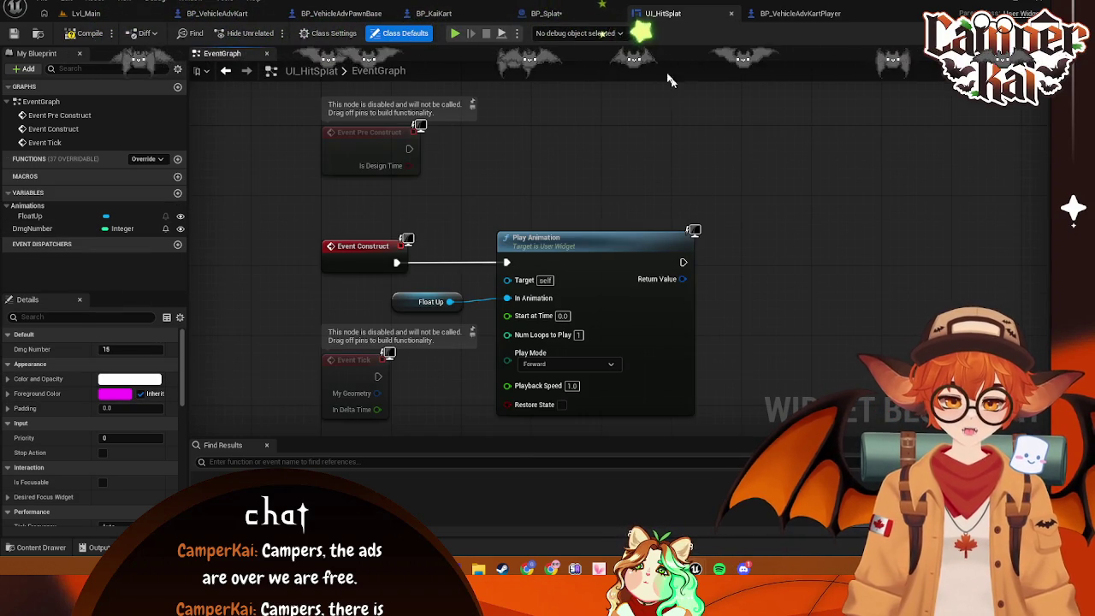
{"action": "left_click", "coordinate": [539, 13]}
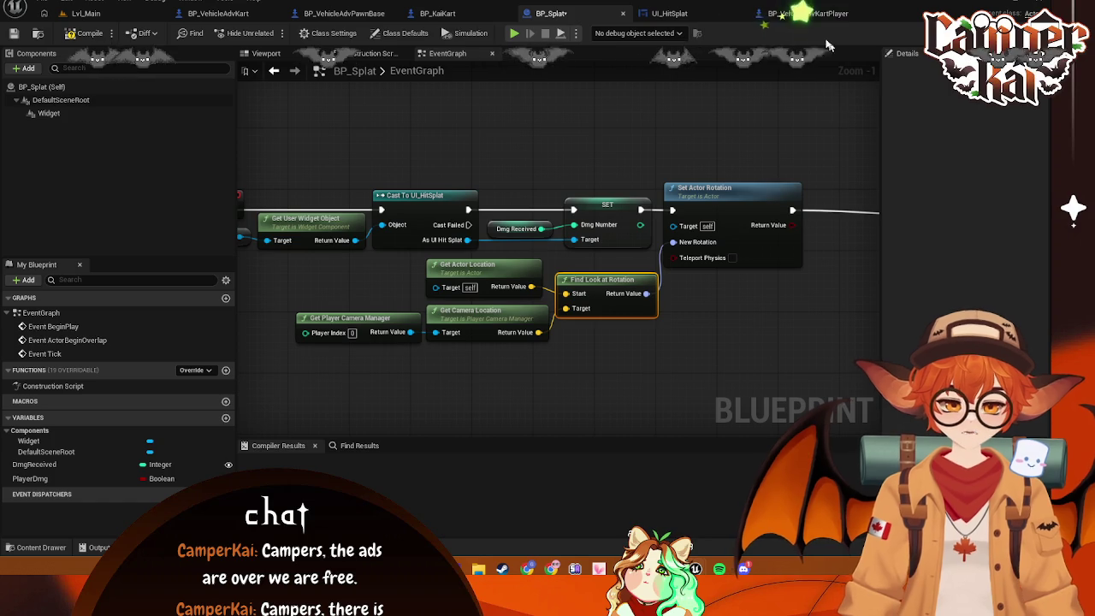
{"action": "key", "text": "ctrl+Tab"}
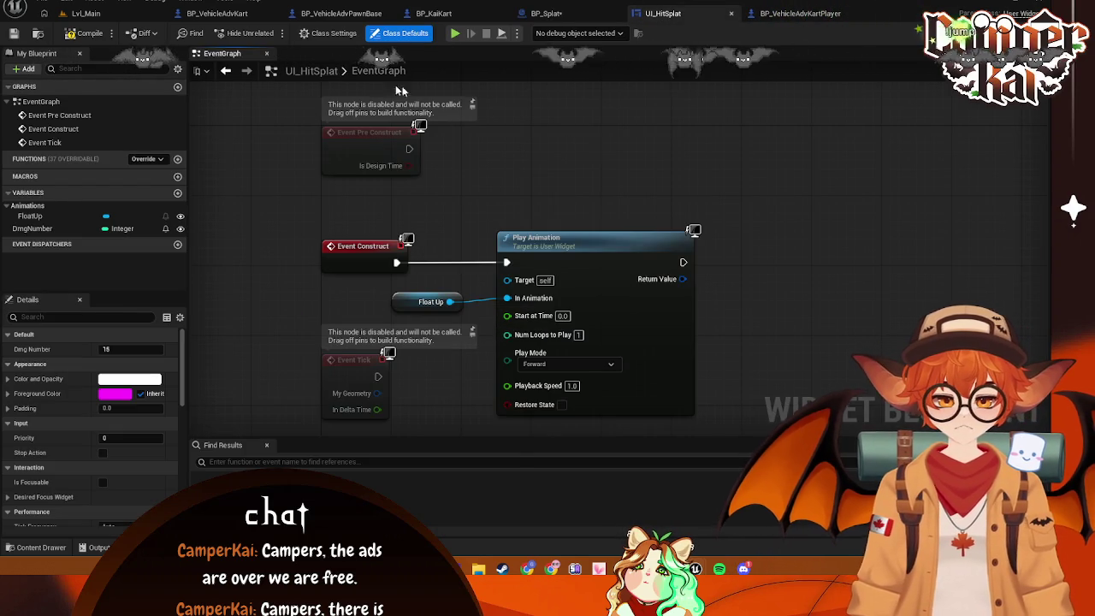
{"action": "left_click", "coordinate": [1018, 32]}
{"action": "left_click", "coordinate": [1059, 32]}
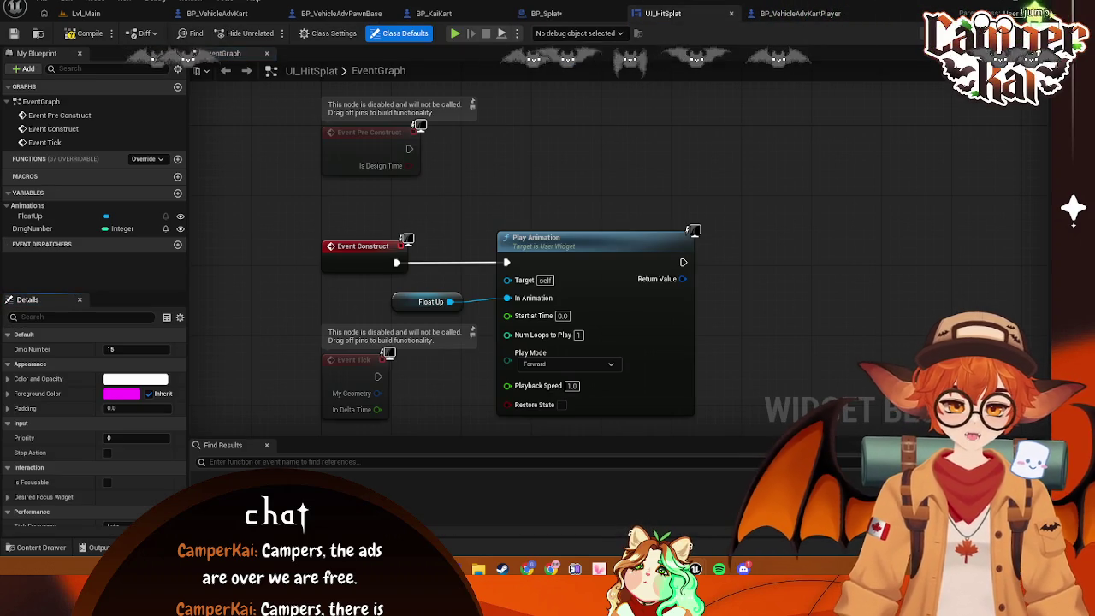
{"action": "left_click", "coordinate": [1018, 33]}
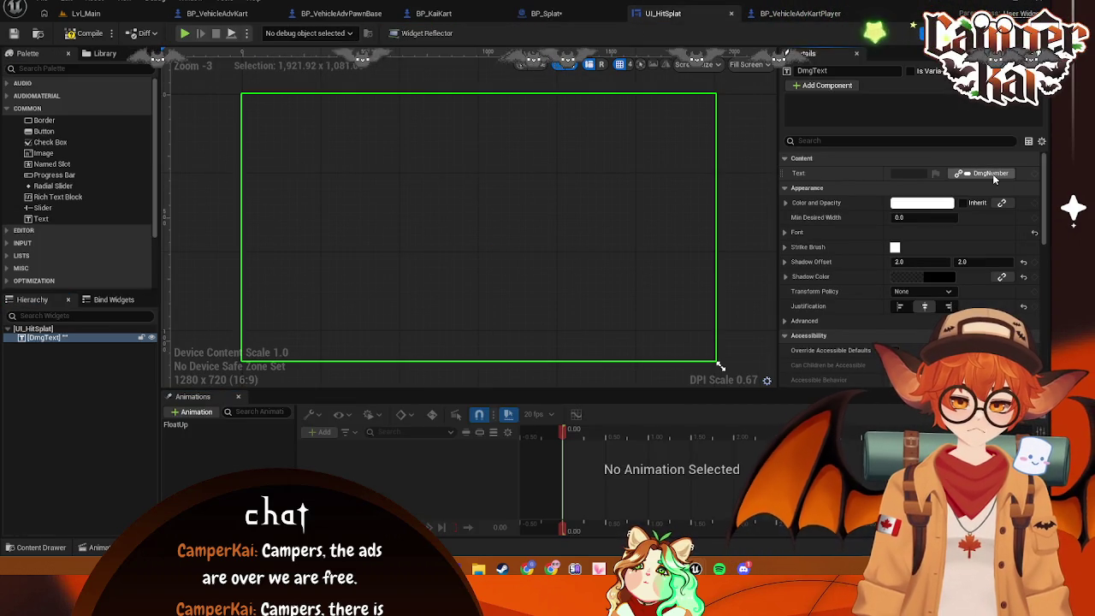
{"action": "left_click", "coordinate": [992, 174]}
{"action": "left_click", "coordinate": [991, 232]}
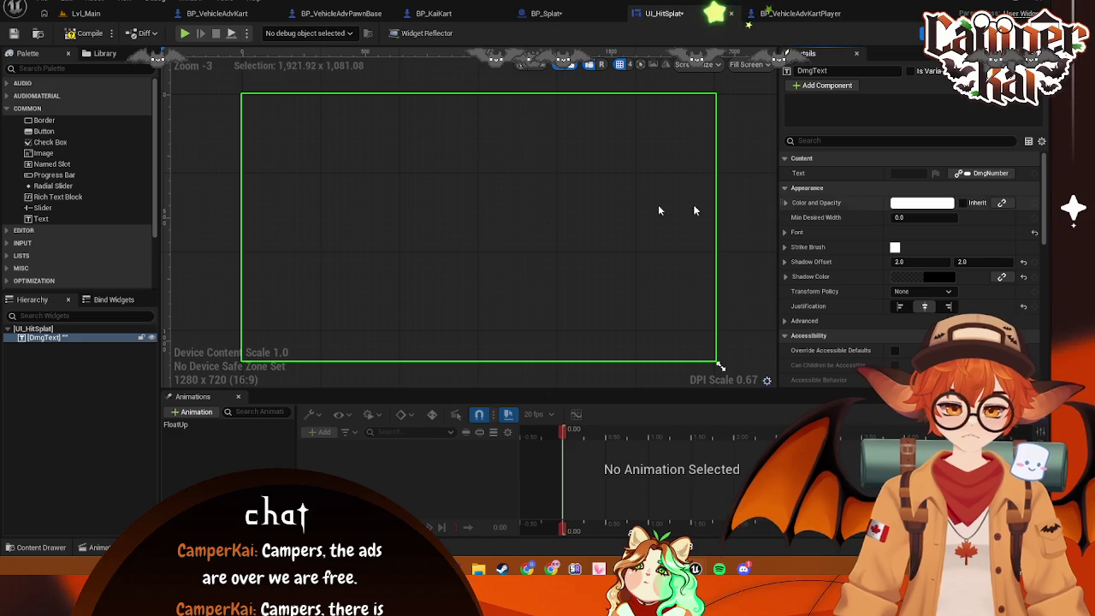
Check the binding list, then add a Boolean variable NewVar in Graph view
{"action": "left_click", "coordinate": [120, 299]}
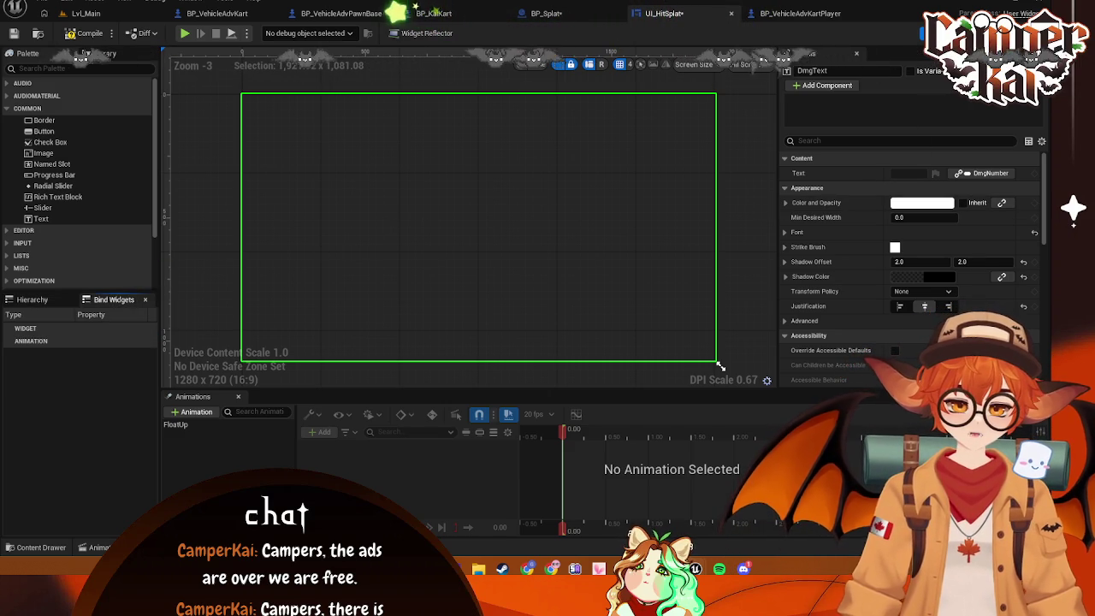
{"action": "key", "text": "shift+F4"}
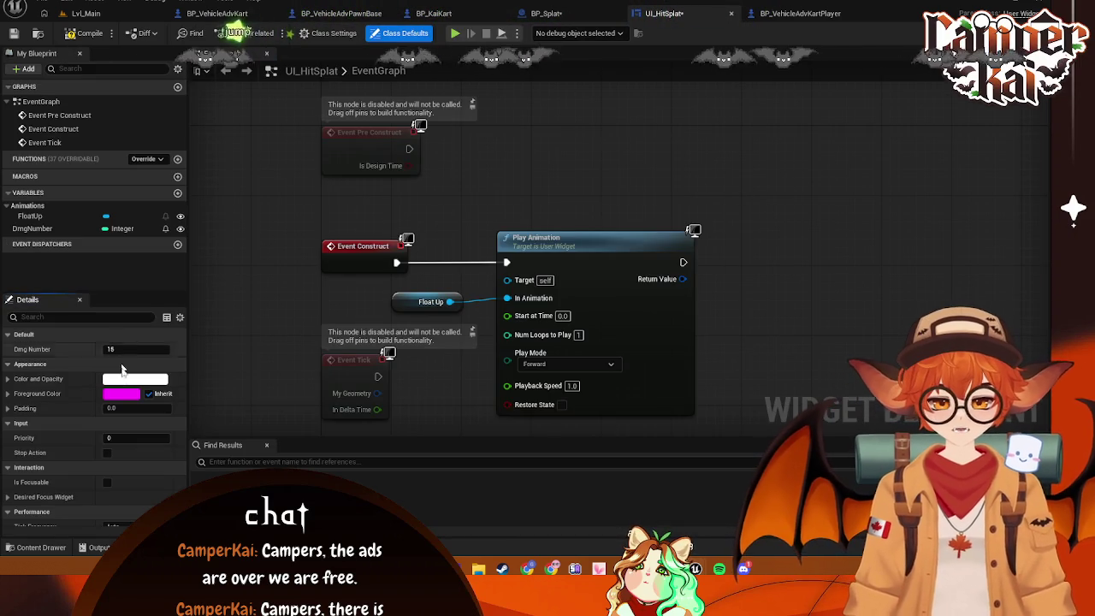
{"action": "left_click", "coordinate": [177, 192]}
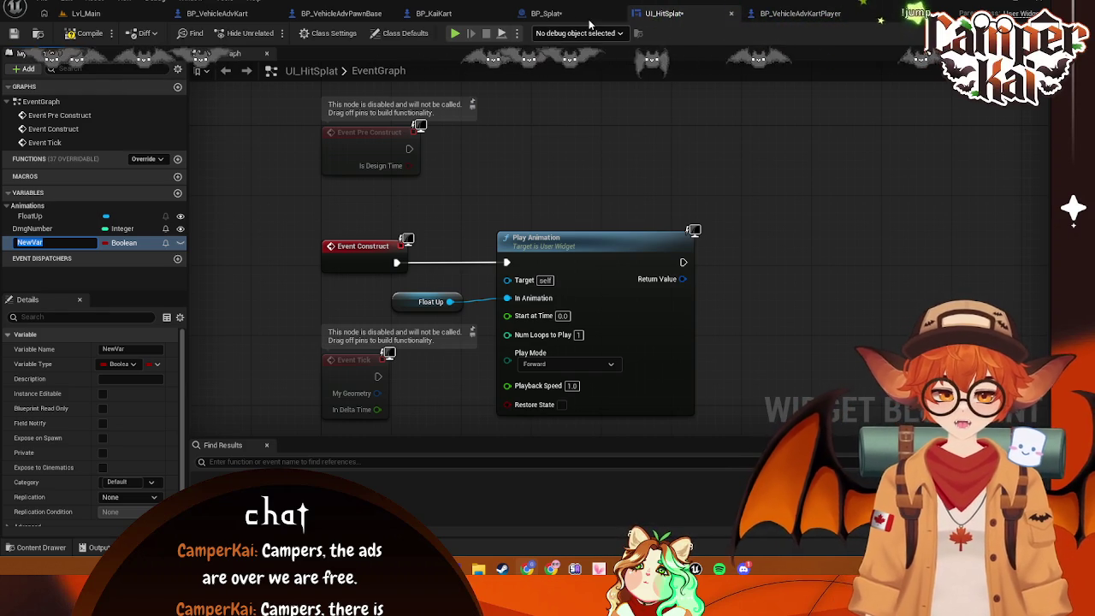
Inspect BP_Splat's DmgReceived and PlayerDmg variables
{"action": "left_click", "coordinate": [546, 12]}
{"action": "left_click_drag", "start_coordinate": [624, 257], "coordinate": [595, 267]}
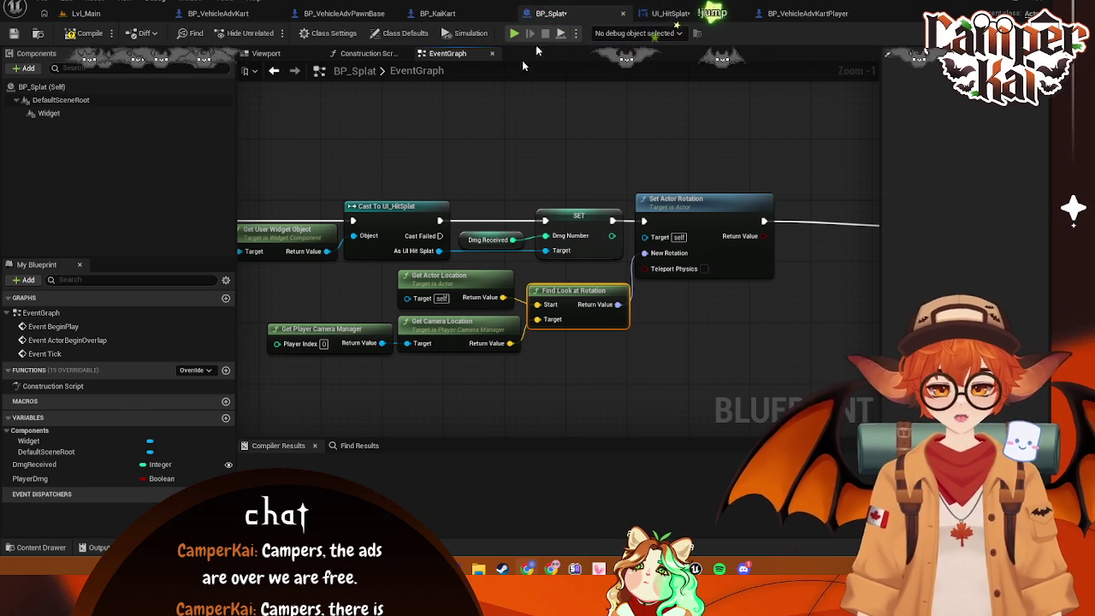
{"action": "left_click", "coordinate": [531, 395]}
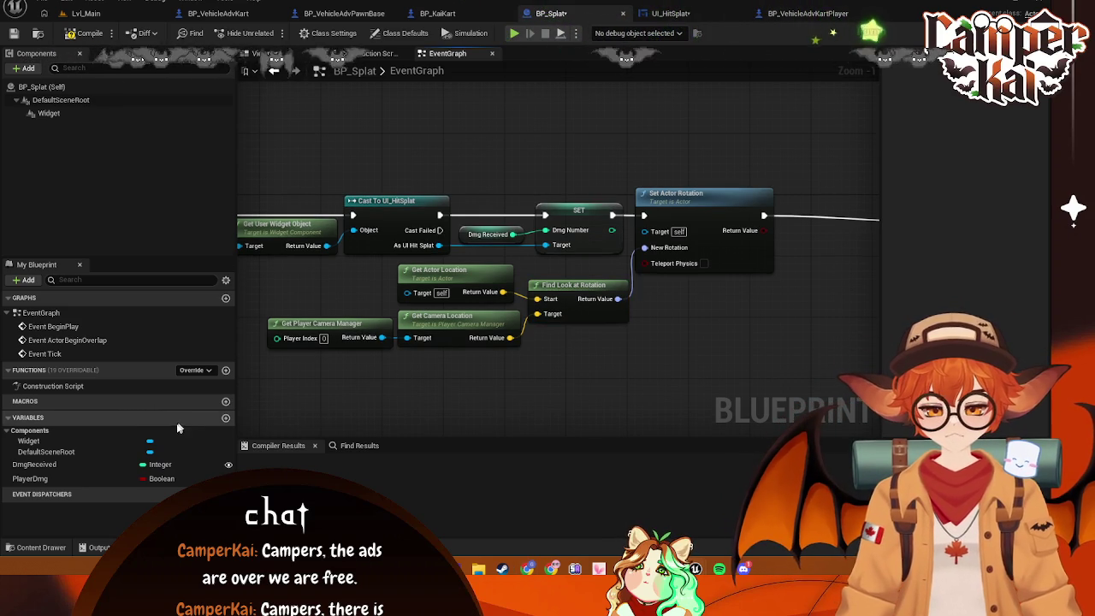
{"action": "left_click", "coordinate": [35, 464]}
{"action": "left_click", "coordinate": [30, 478]}
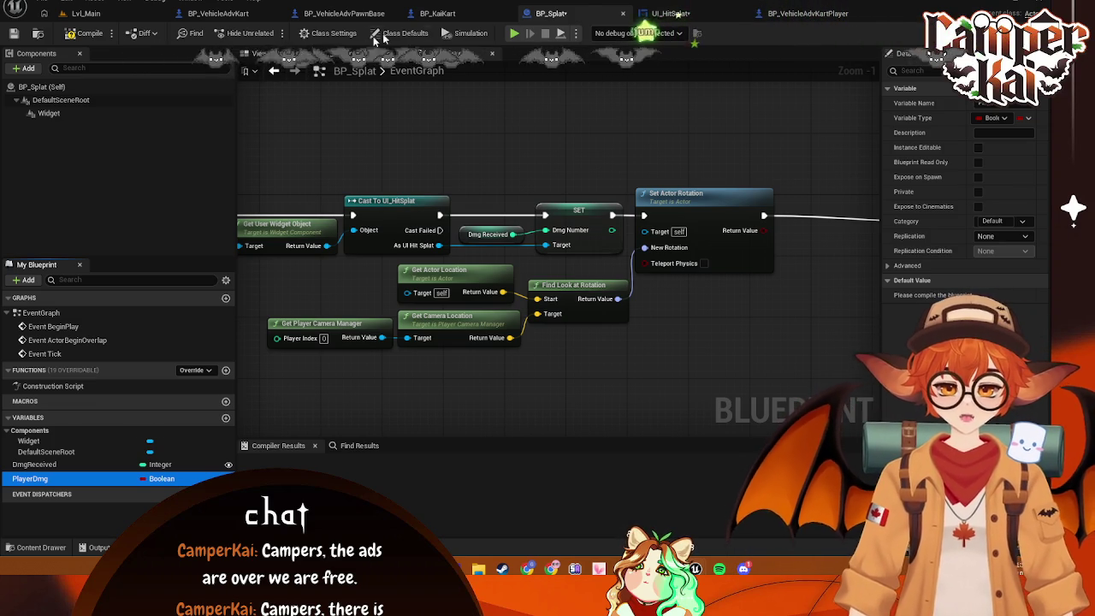
Move through the kart blueprint tabs to BP_VehicleAdvKart's event graph
{"action": "left_click", "coordinate": [437, 13]}
{"action": "left_click", "coordinate": [343, 13]}
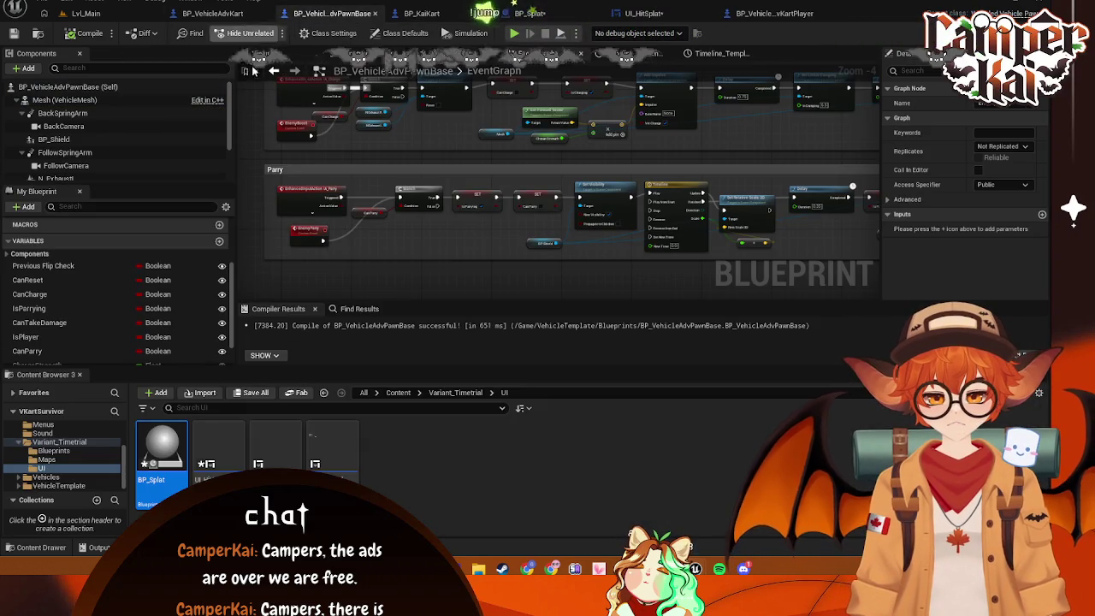
{"action": "left_click", "coordinate": [212, 13]}
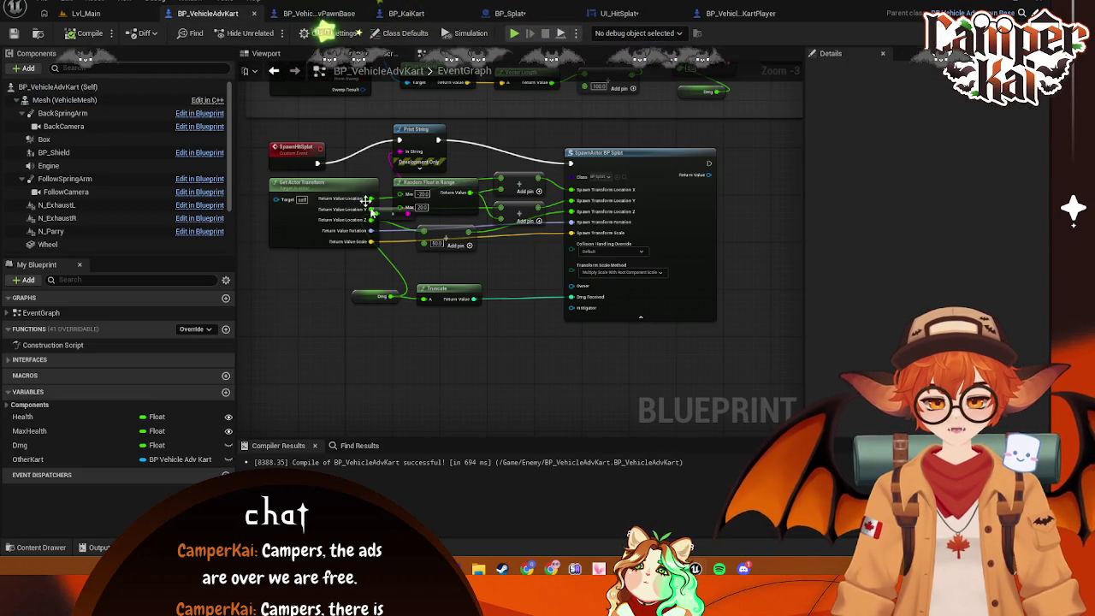
Add a Get Is Player node, found via 'get isplay', below the BP Splat spawn logic
{"action": "left_click_drag", "start_coordinate": [299, 310], "coordinate": [362, 299]}
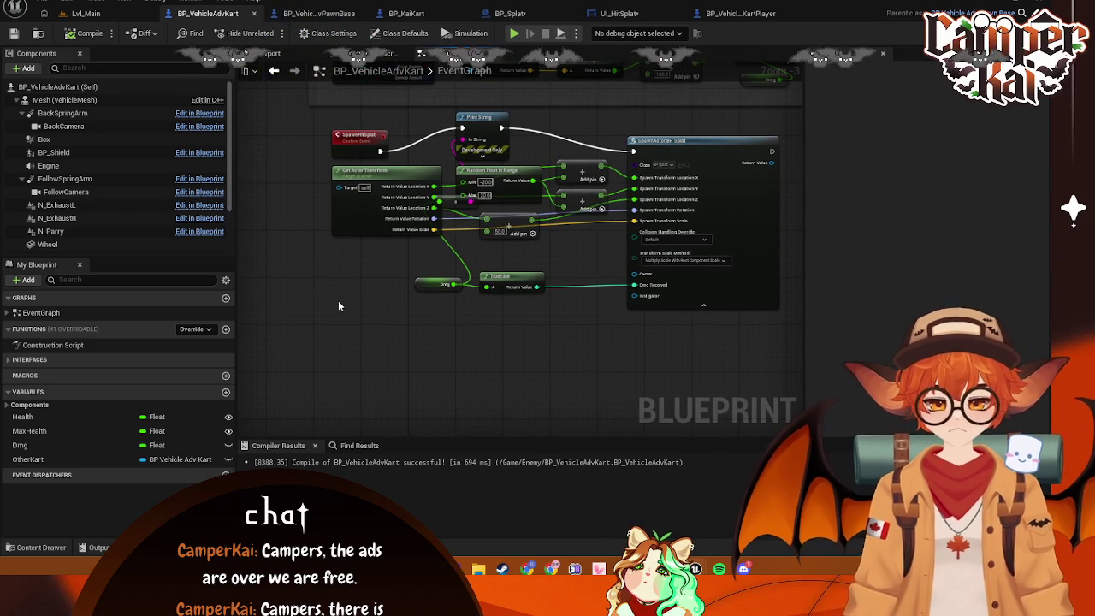
{"action": "right_click", "coordinate": [411, 313]}
{"action": "type", "text": "get isplay"}
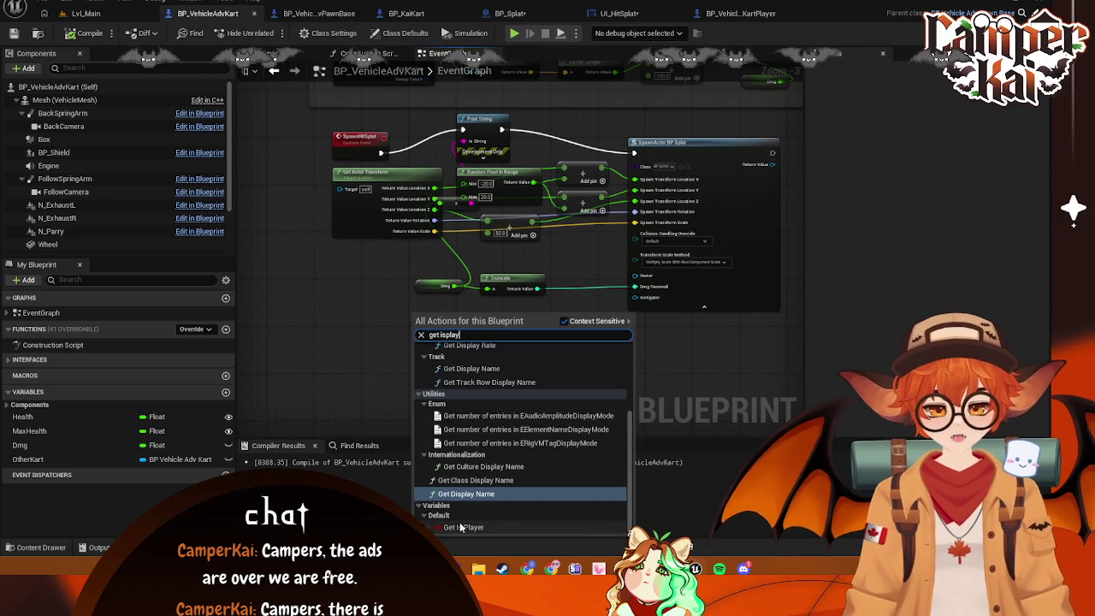
{"action": "left_click", "coordinate": [462, 527]}
{"action": "left_click_drag", "start_coordinate": [419, 322], "coordinate": [358, 272]}
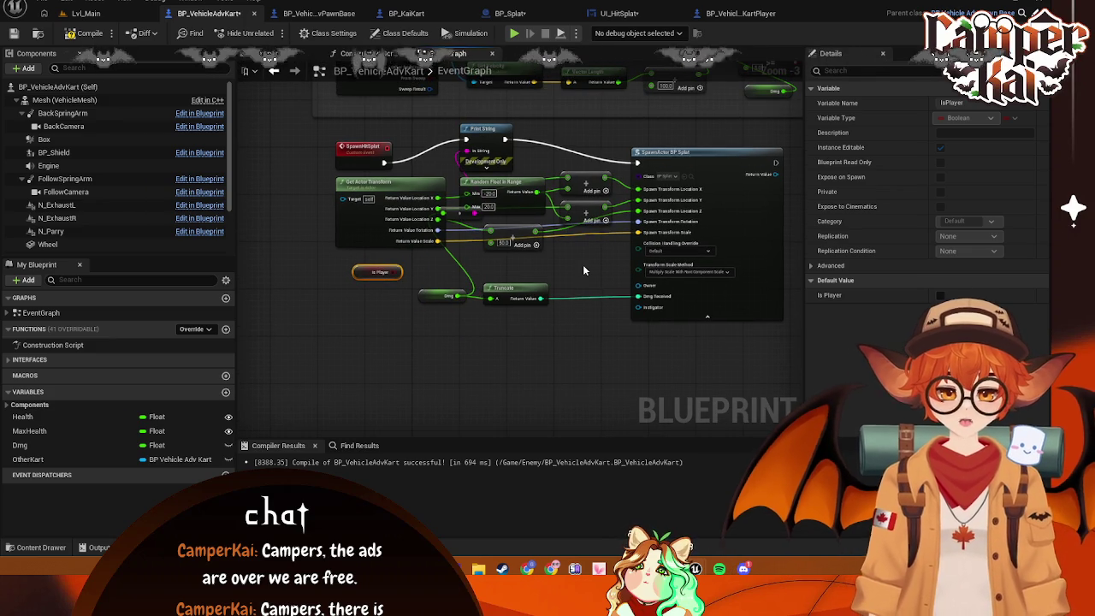
{"action": "left_click", "coordinate": [582, 264]}
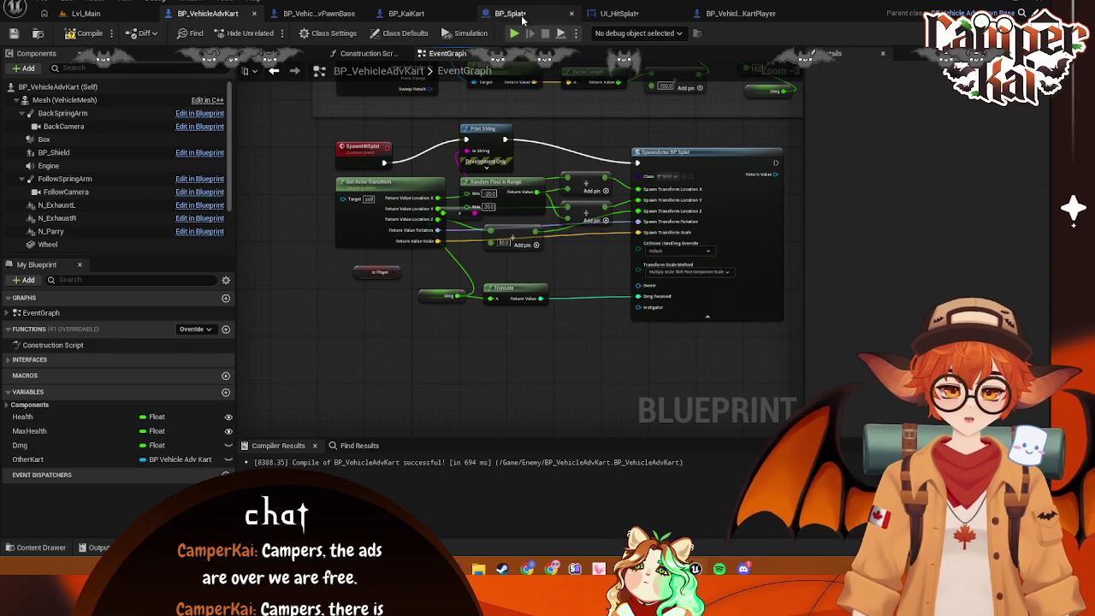
Save BP_Splat and return to BP_VehicleAdvKart's graph
{"action": "left_click", "coordinate": [510, 13]}
{"action": "key", "text": "ctrl+s"}
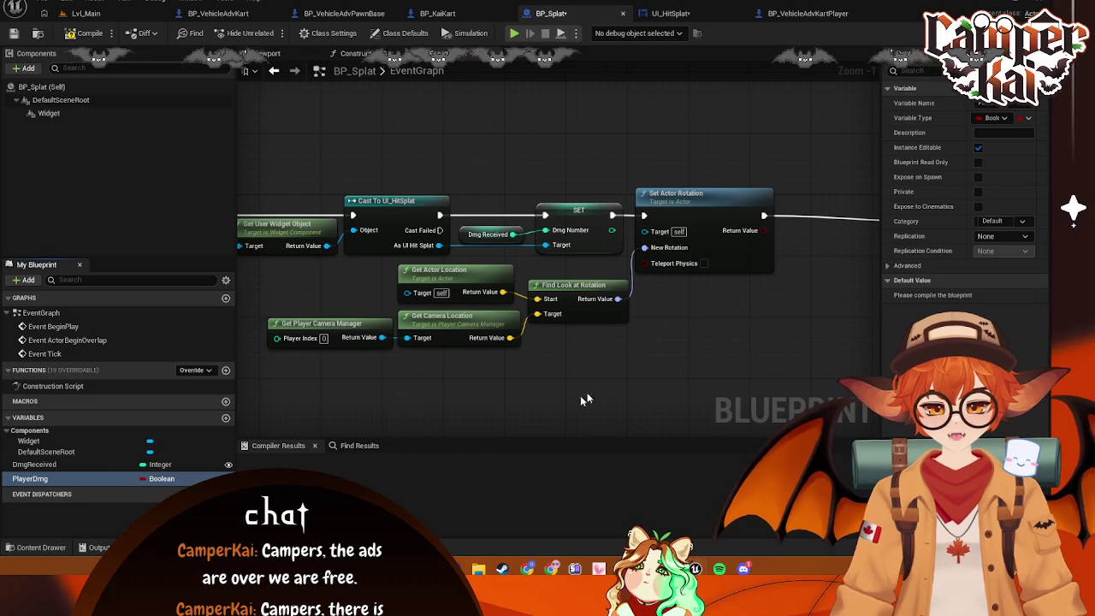
{"action": "left_click", "coordinate": [437, 13]}
{"action": "left_click", "coordinate": [339, 17]}
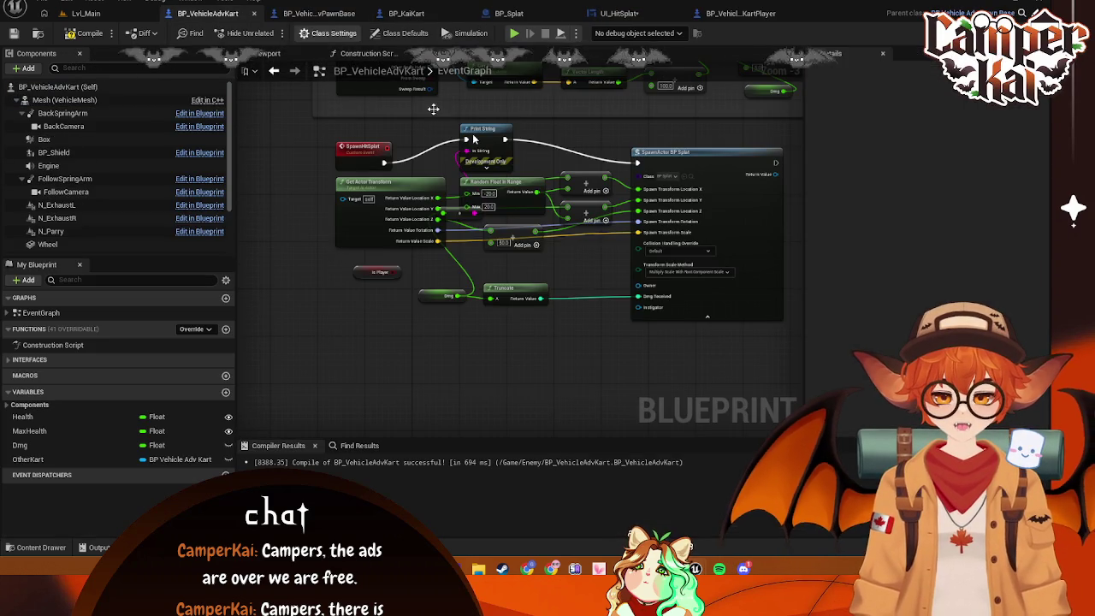
{"action": "left_click", "coordinate": [208, 13]}
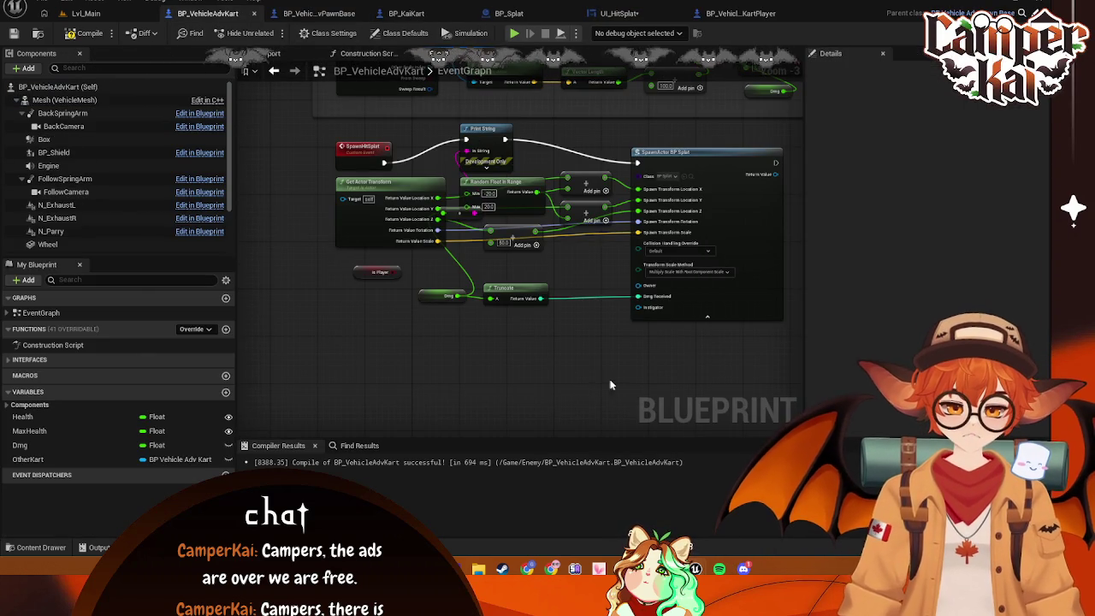
Check the SpawnActor BP Splat node's actions, then compile BP_Splat
{"action": "right_click", "coordinate": [752, 201]}
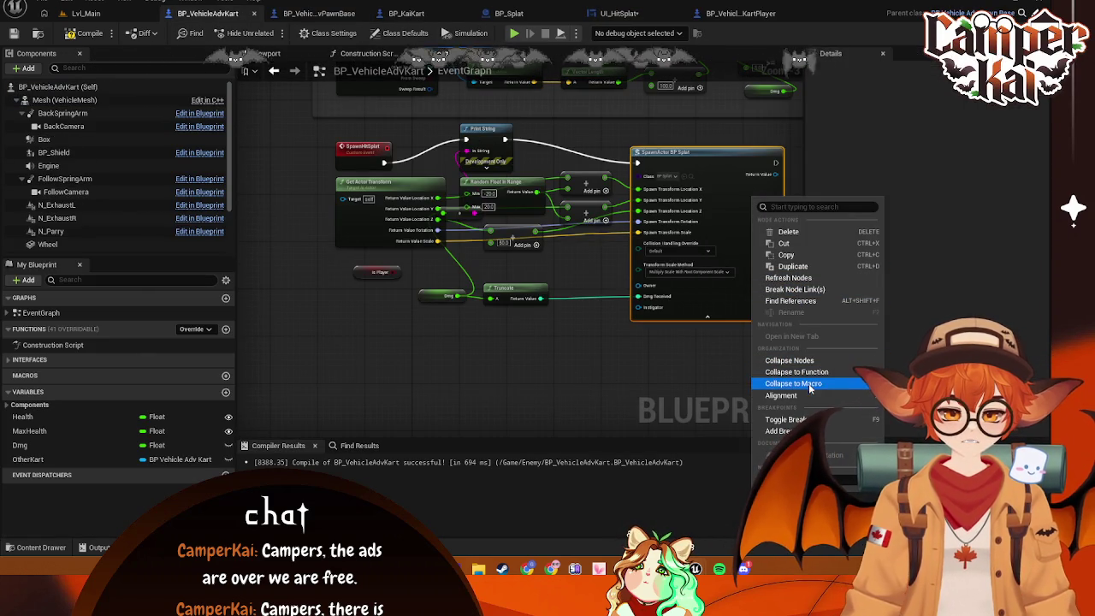
{"action": "left_click", "coordinate": [437, 14]}
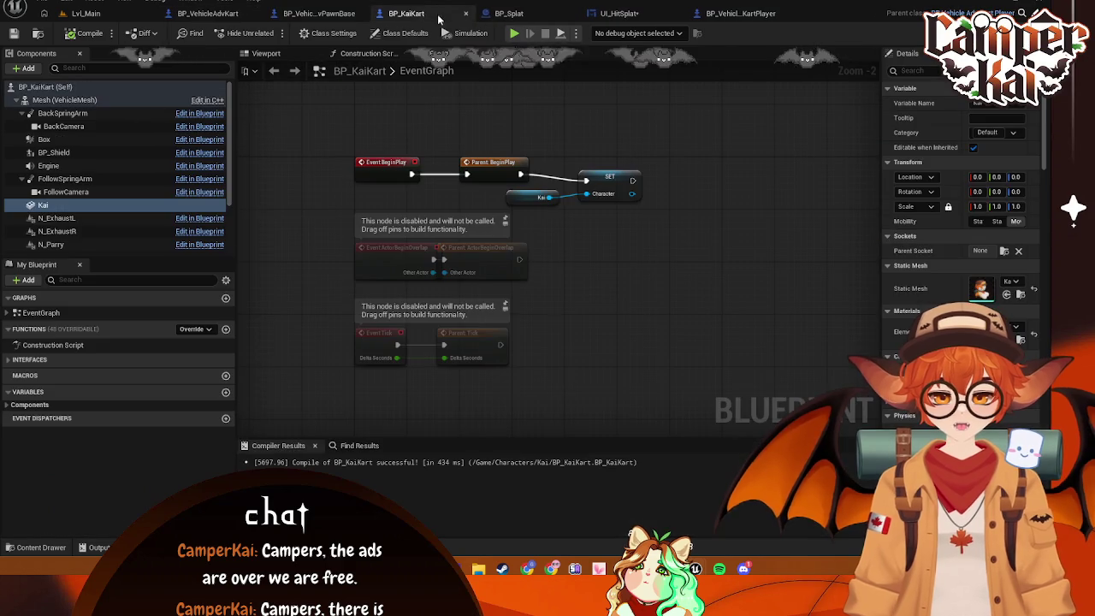
{"action": "left_click", "coordinate": [513, 14]}
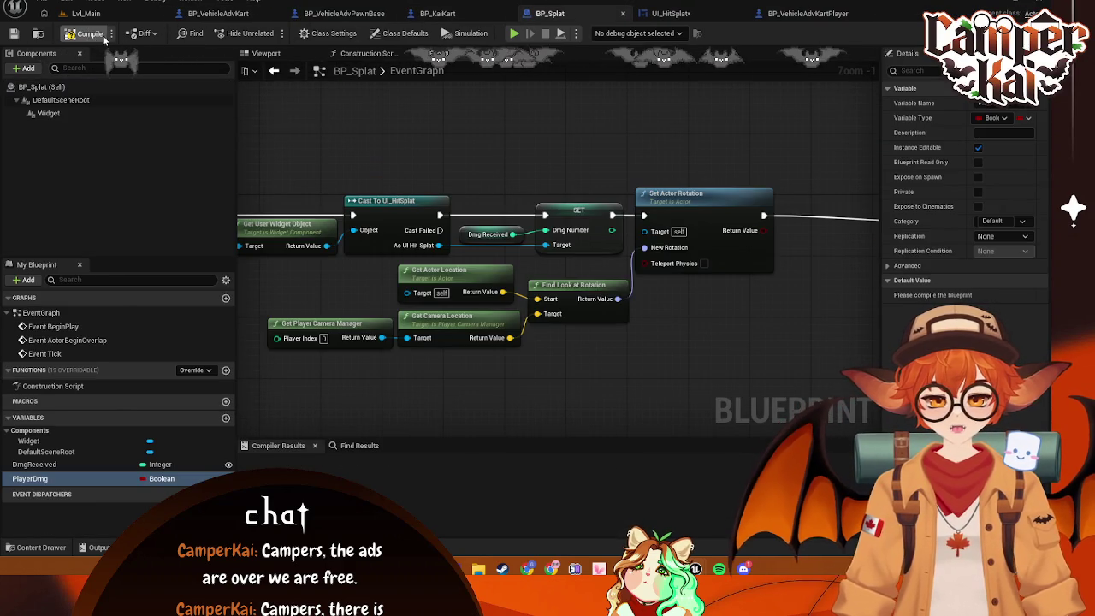
{"action": "left_click", "coordinate": [106, 14]}
{"action": "left_click", "coordinate": [195, 19]}
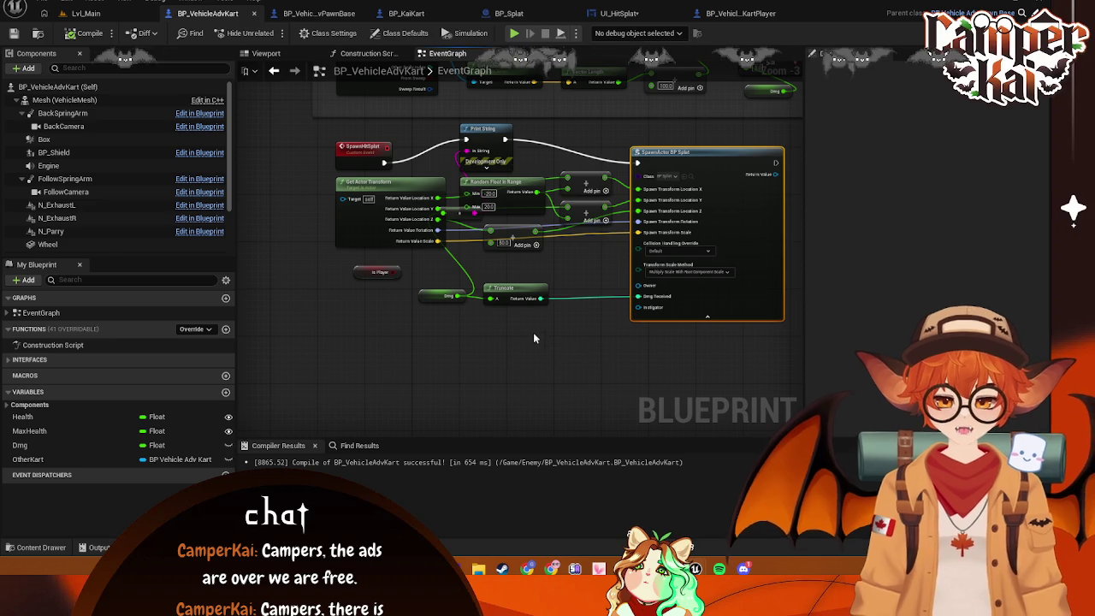
{"action": "scroll", "coordinate": [636, 339], "scroll_direction": "up", "scroll_amount": 1}
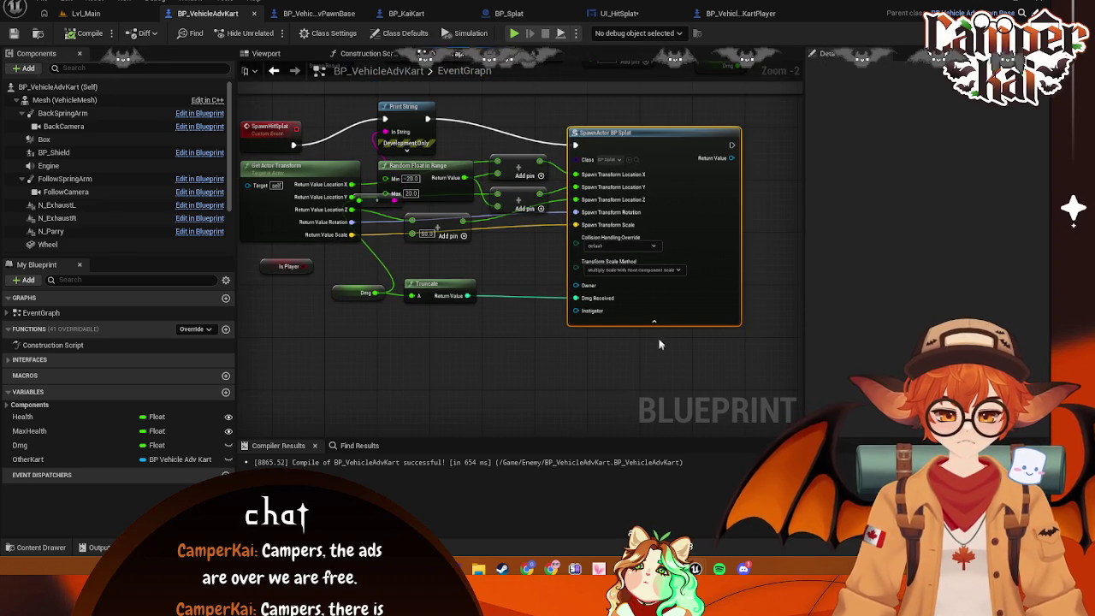
{"action": "left_click", "coordinate": [509, 13]}
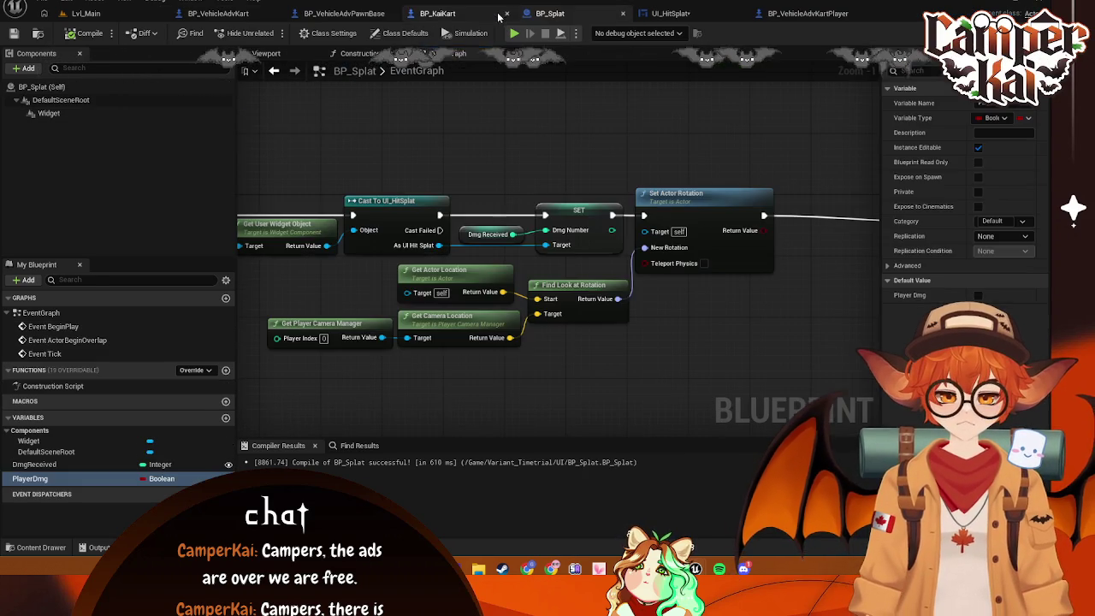
Tick Expose on Spawn for BP_Splat's PlayerDmg variable and save
{"action": "left_click", "coordinate": [89, 476]}
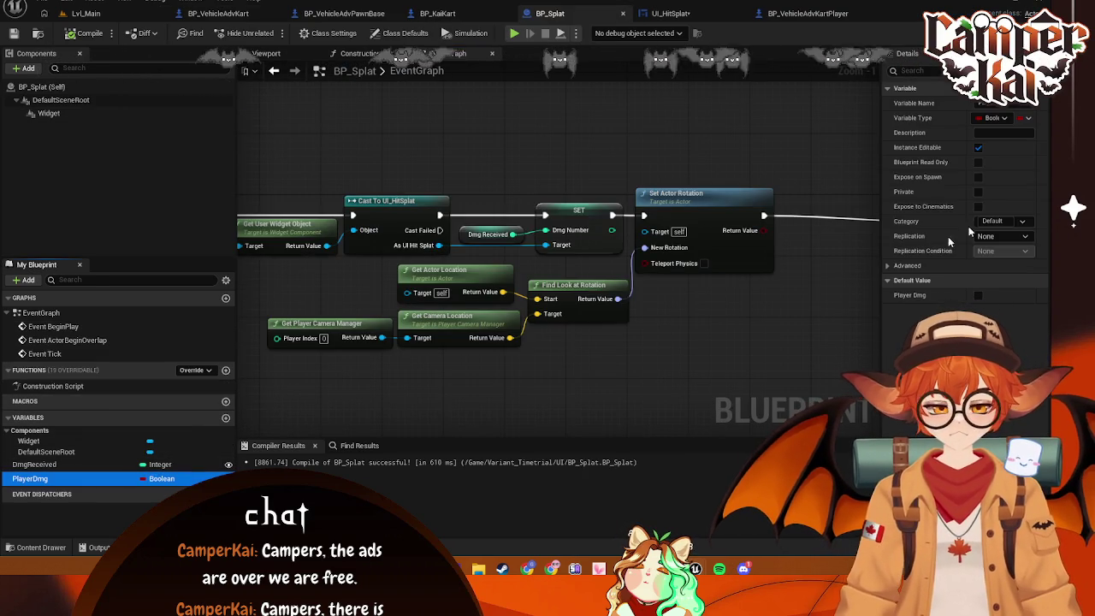
{"action": "left_click", "coordinate": [978, 177]}
{"action": "key", "text": "ctrl+s"}
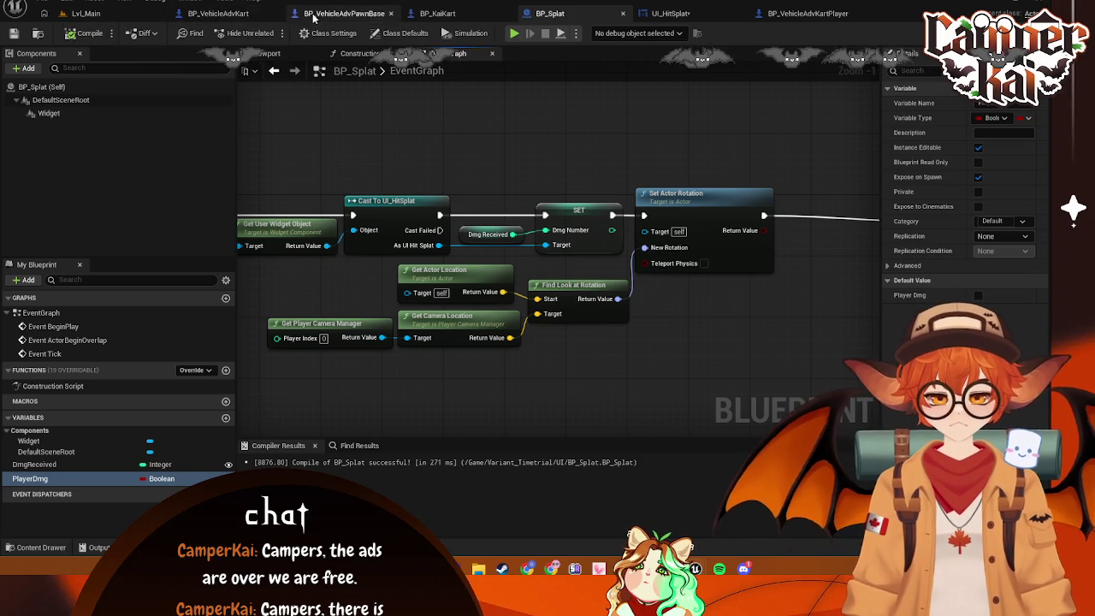
Wire Is Player into the SpawnActor BP Splat node's Player Dmg pin in BP_VehicleAdvKart
{"action": "left_click", "coordinate": [314, 14]}
{"action": "left_click", "coordinate": [210, 13]}
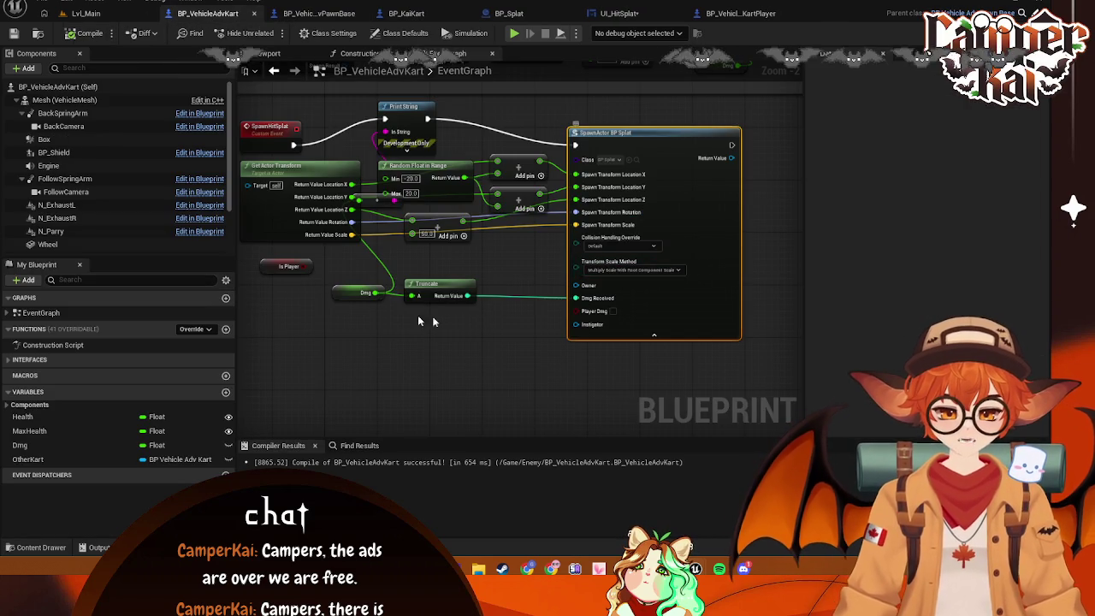
{"action": "left_click_drag", "start_coordinate": [309, 271], "coordinate": [578, 312]}
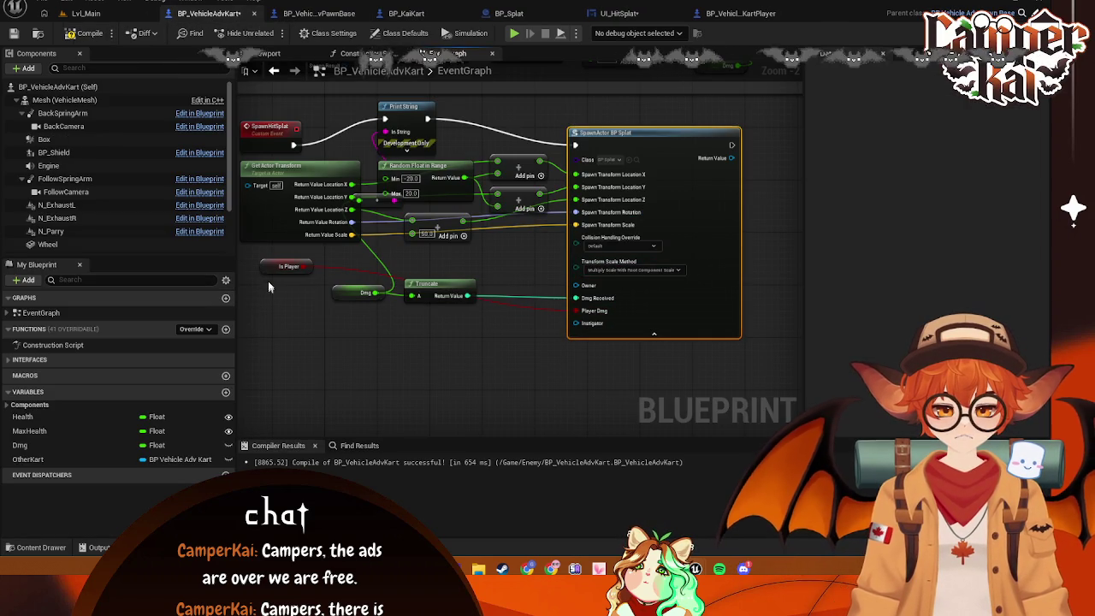
{"action": "mouse_move", "coordinate": [276, 260]}
{"action": "left_mouse_down"}
{"action": "mouse_move", "coordinate": [453, 314]}
{"action": "mouse_move", "coordinate": [501, 315]}
{"action": "left_mouse_up"}
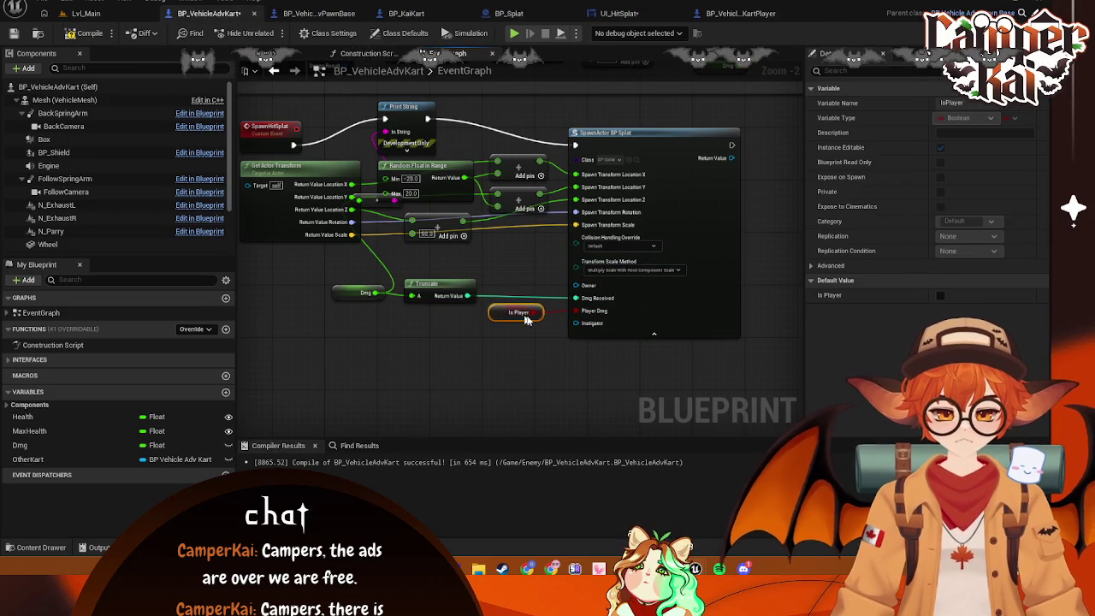
{"action": "left_click_drag", "start_coordinate": [430, 209], "coordinate": [475, 230]}
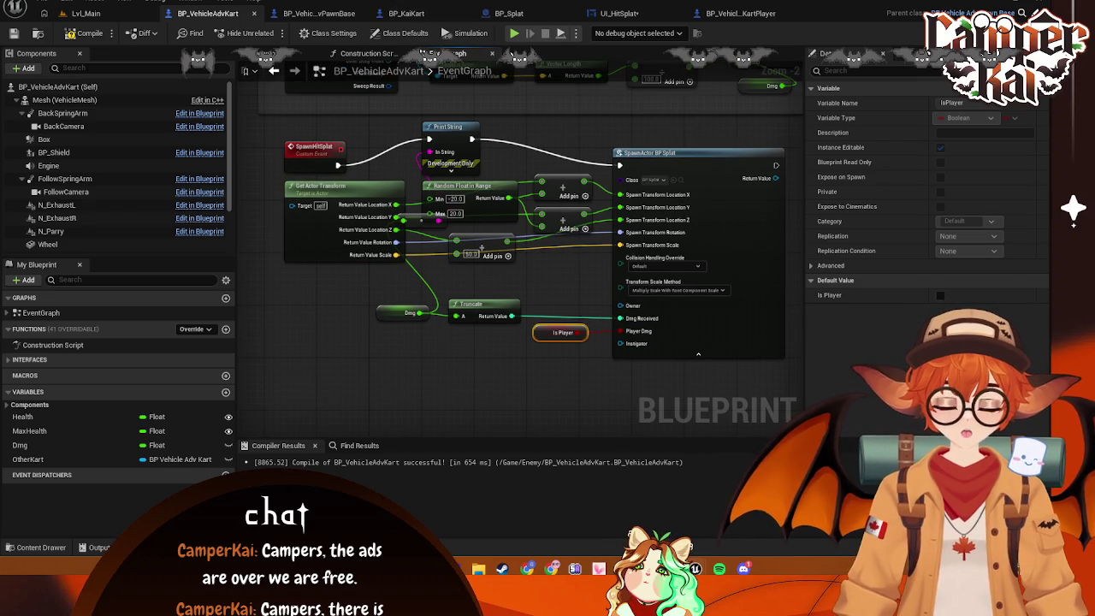
{"action": "left_click", "coordinate": [509, 13]}
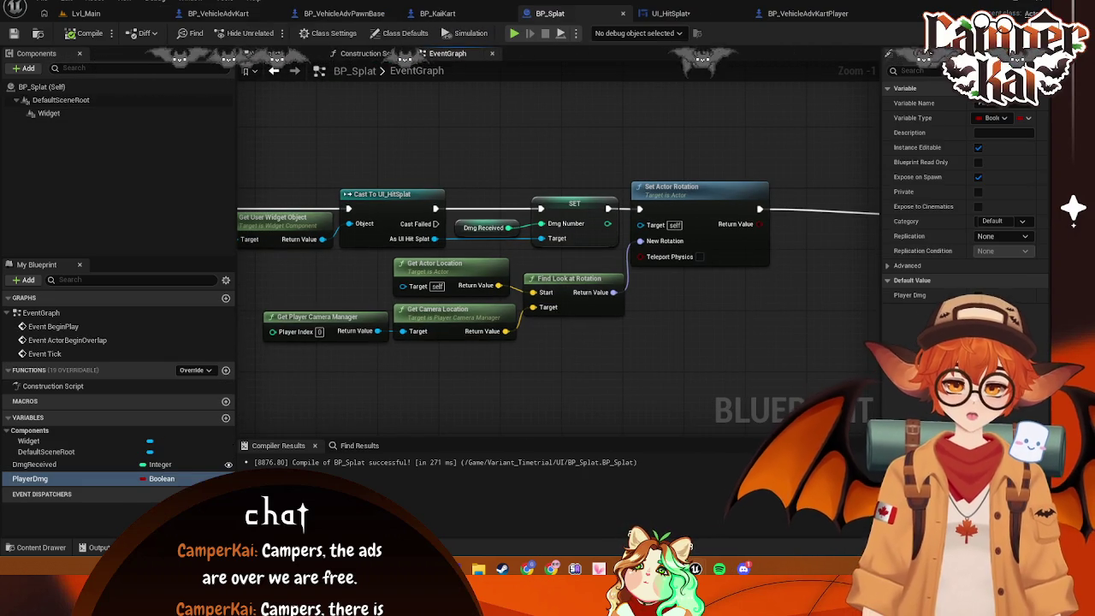
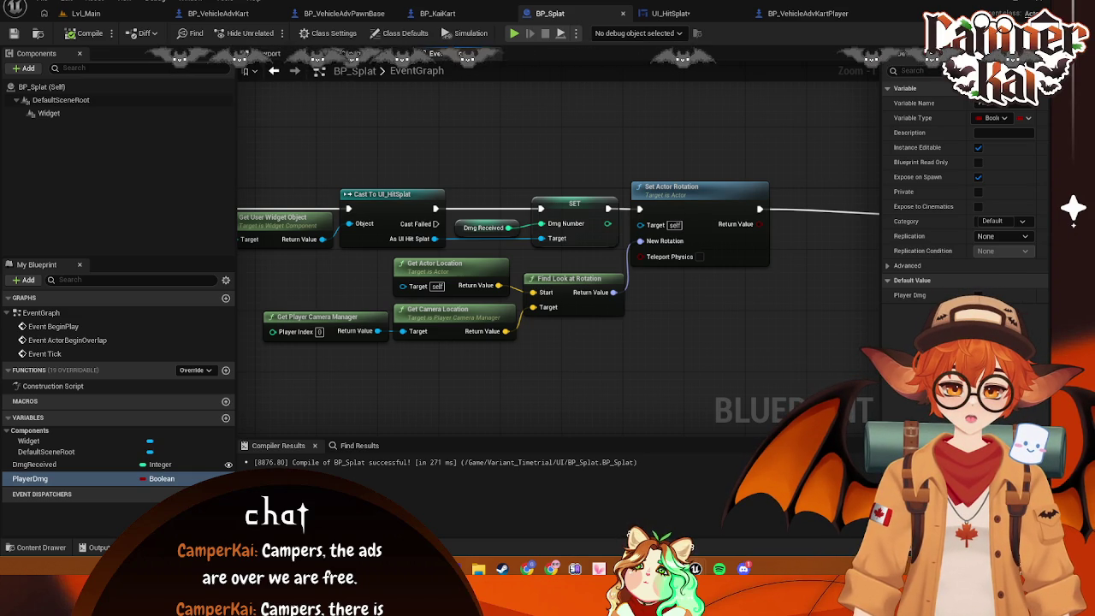
Zoom out of BP_Splat's graph and switch to the UI_HitSplat widget graph
{"action": "scroll", "coordinate": [469, 211], "scroll_direction": "down", "scroll_amount": 1}
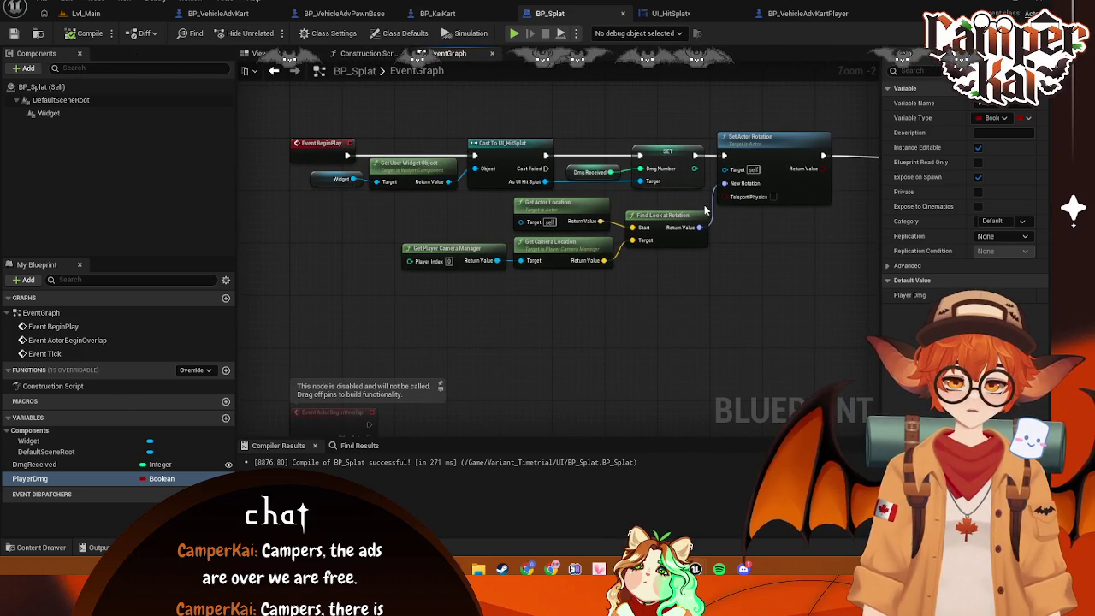
{"action": "left_click", "coordinate": [674, 14]}
{"action": "type", "text": "PlayerDmg"}
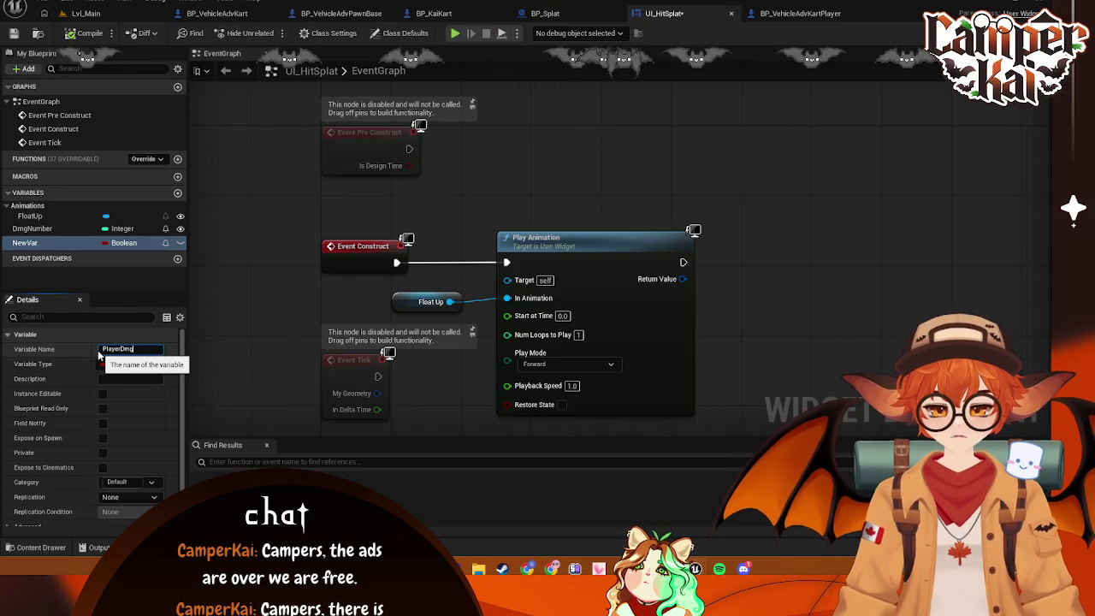
Name the new boolean PlayerDmg, enable Expose on Spawn, and return to BP_Splat's graph
{"action": "key", "text": "Return"}
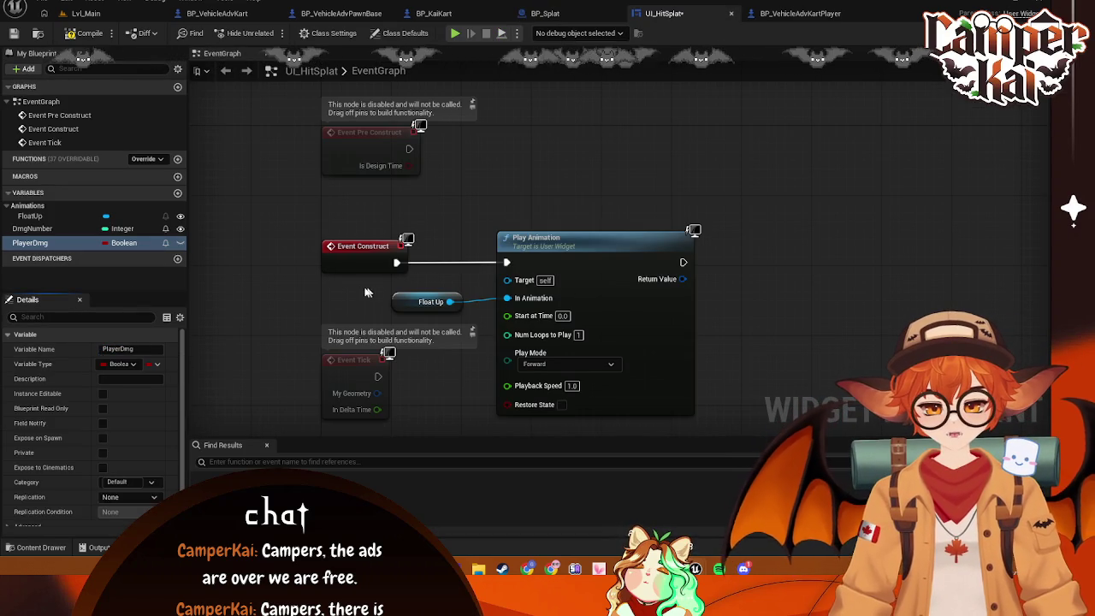
{"action": "left_click", "coordinate": [104, 437]}
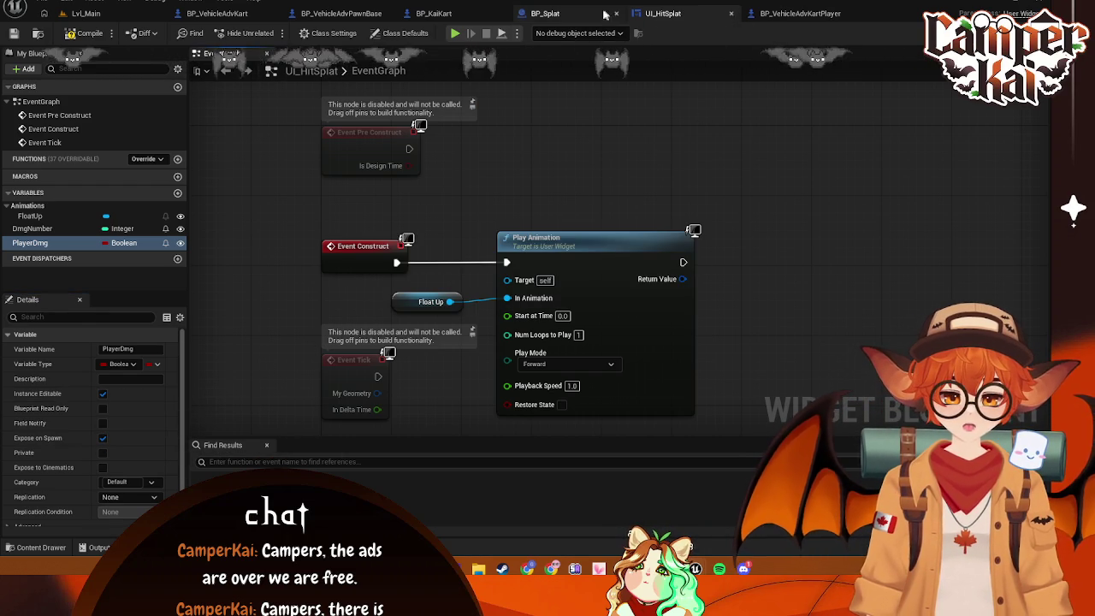
{"action": "left_click", "coordinate": [548, 13]}
{"action": "left_click_drag", "start_coordinate": [651, 215], "coordinate": [620, 226]}
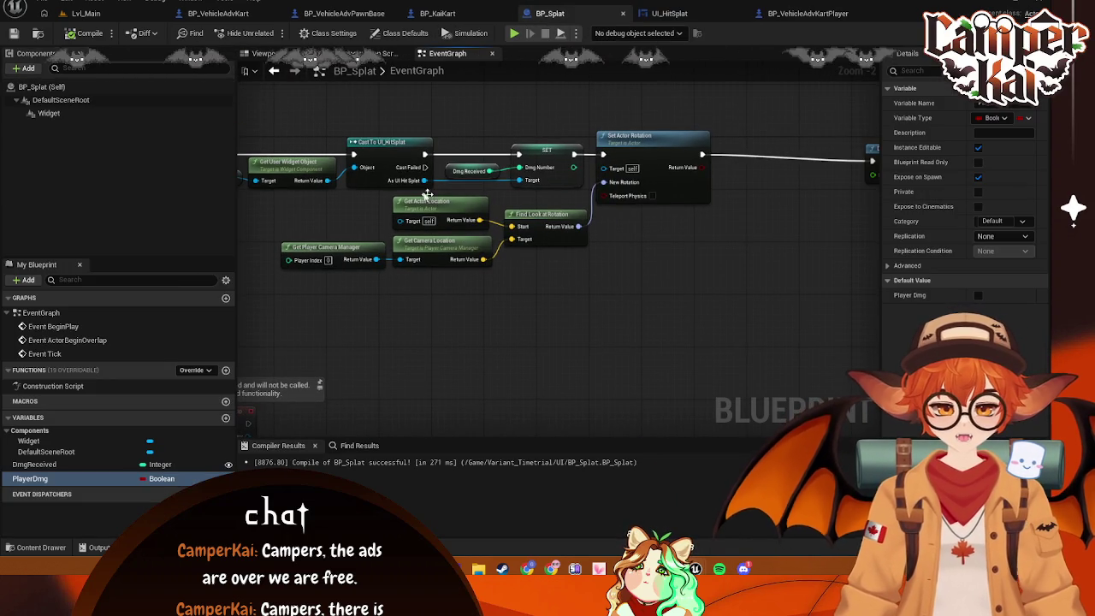
Search 'set playerdmg' from As UI Hit Splat, then save UI_HitSplat
{"action": "mouse_move", "coordinate": [429, 183]}
{"action": "left_mouse_down"}
{"action": "mouse_move", "coordinate": [514, 196]}
{"action": "mouse_move", "coordinate": [587, 142]}
{"action": "mouse_move", "coordinate": [565, 129]}
{"action": "left_mouse_up"}
{"action": "type", "text": "set"}
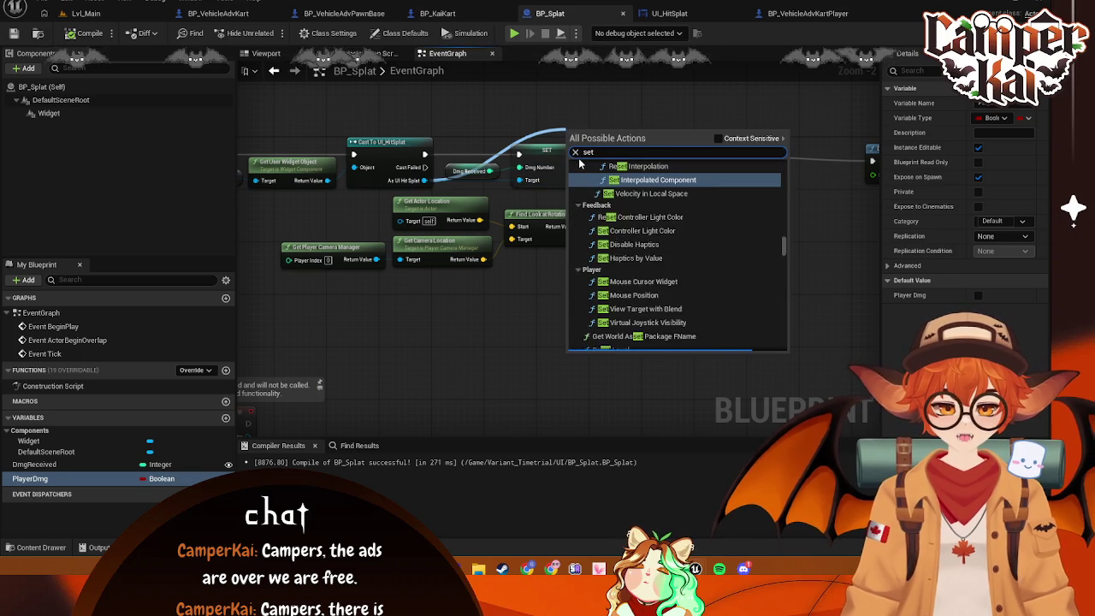
{"action": "type", "text": " player"}
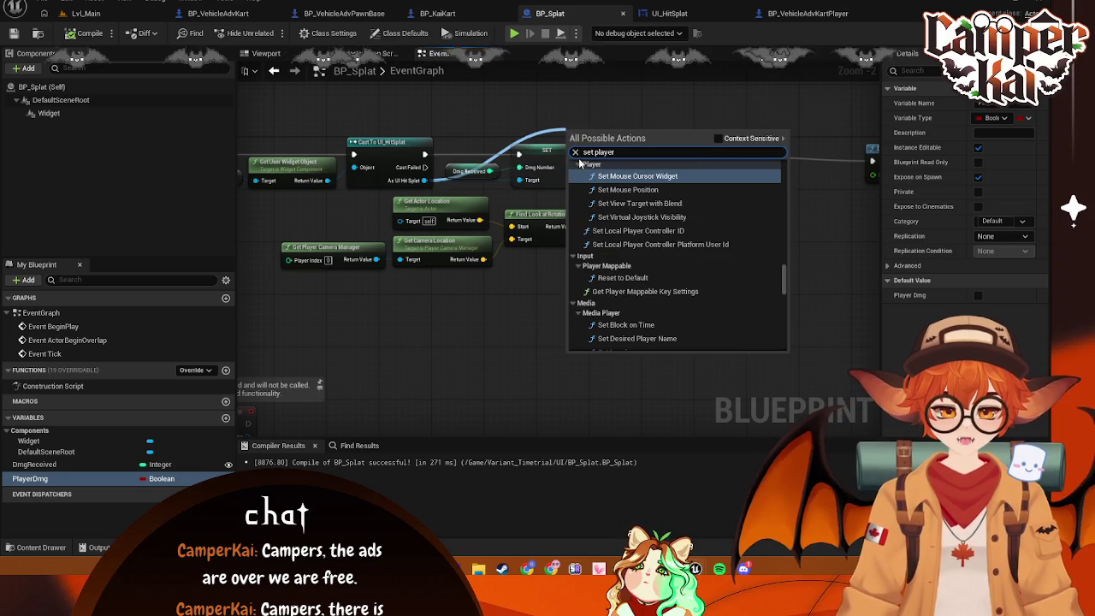
{"action": "type", "text": "dmg"}
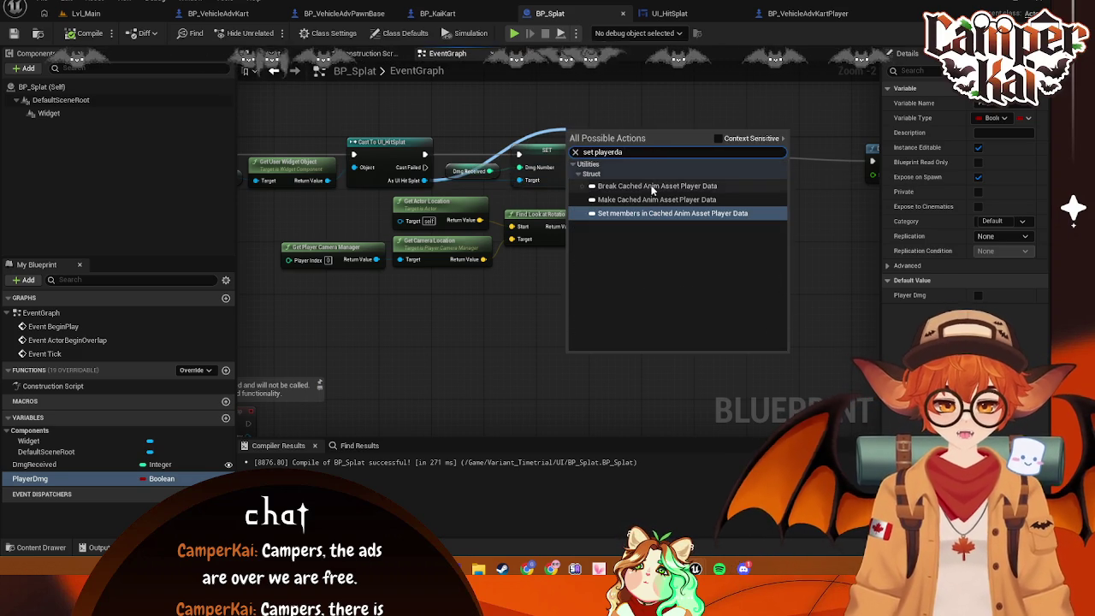
{"action": "left_click", "coordinate": [689, 15]}
{"action": "key", "text": "ctrl+s"}
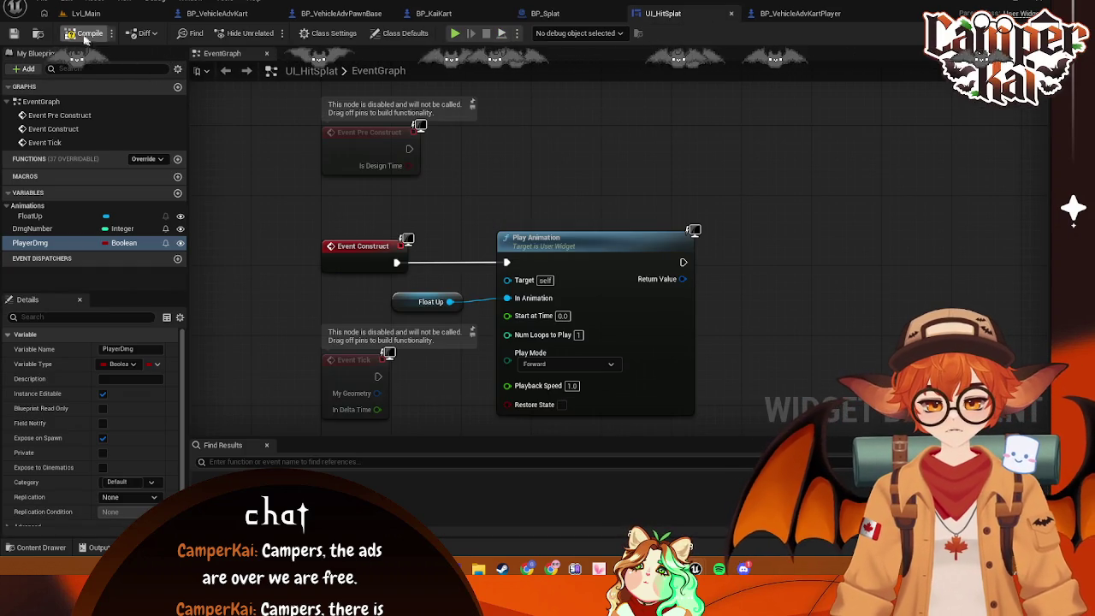
Retry the Player Dmg setter search in BP_Splat, dismiss it, and close BP_Splat
{"action": "left_click", "coordinate": [541, 14]}
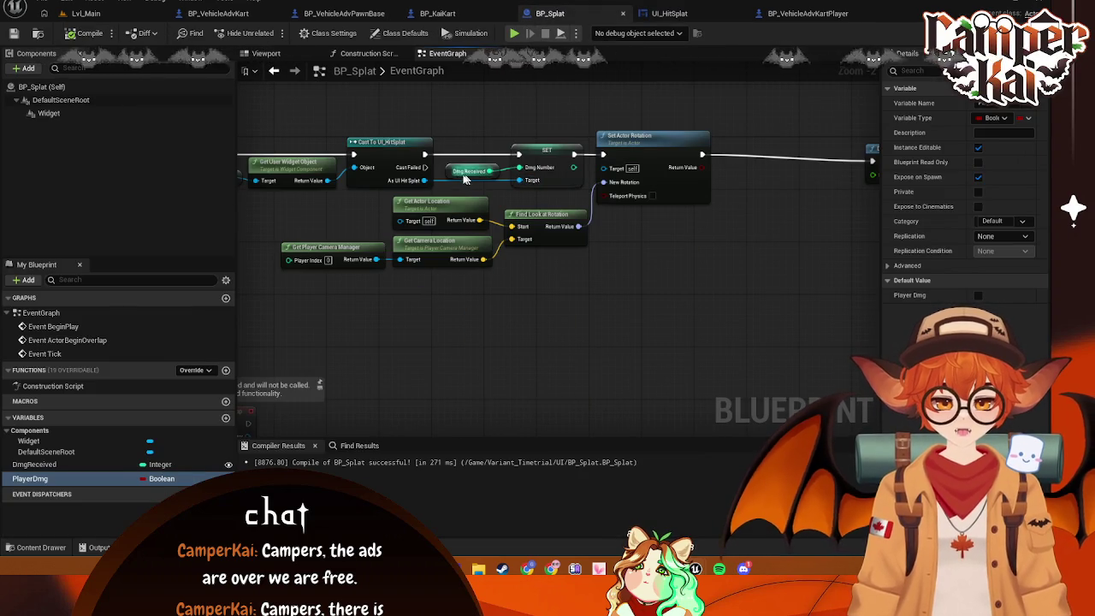
{"action": "left_click_drag", "start_coordinate": [425, 180], "coordinate": [500, 111]}
{"action": "type", "text": "set"}
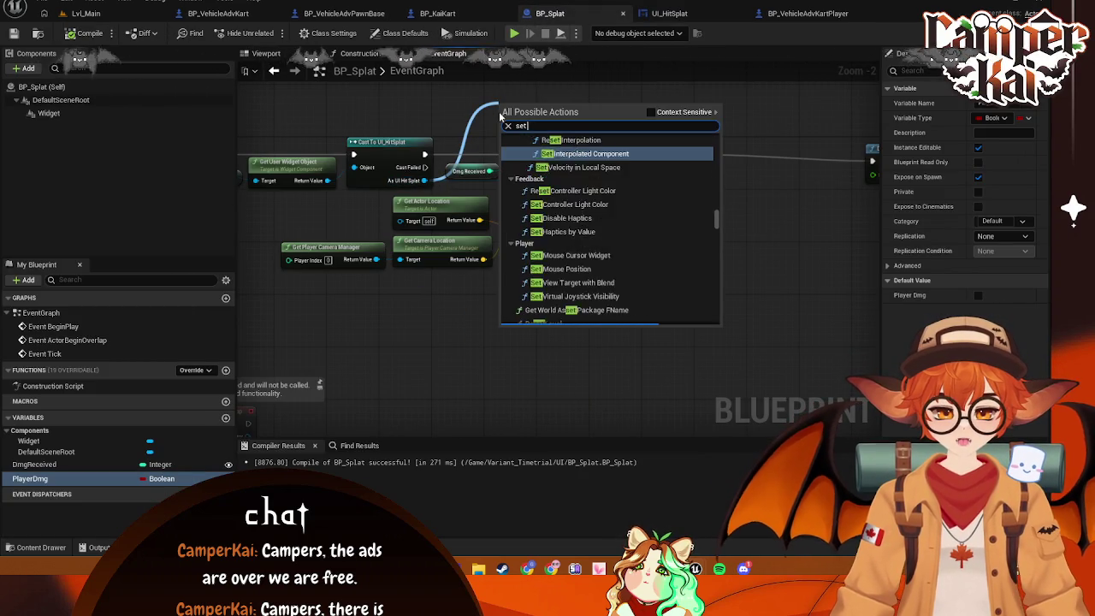
{"action": "type", "text": " player dam"}
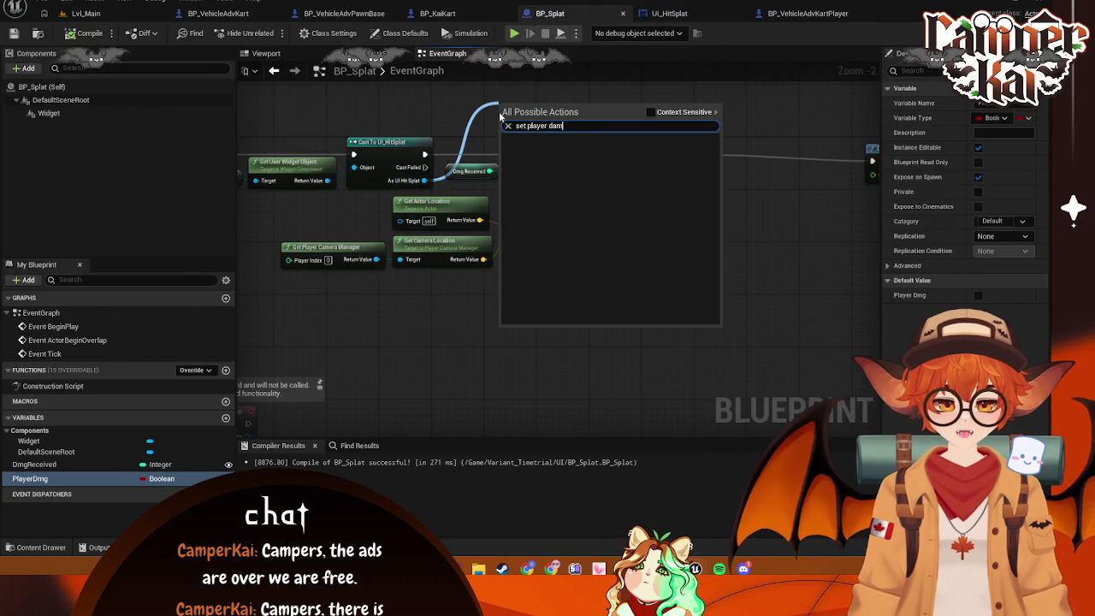
{"action": "key", "text": "BackSpace"}
{"action": "key", "text": "BackSpace"}
{"action": "key", "text": "BackSpace"}
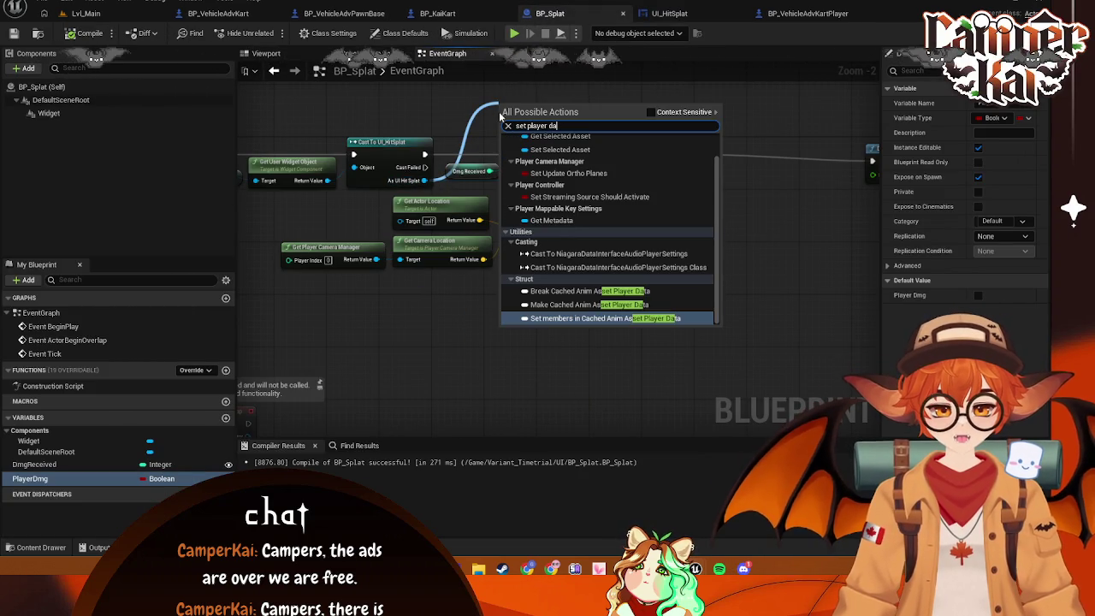
{"action": "type", "text": "mag"}
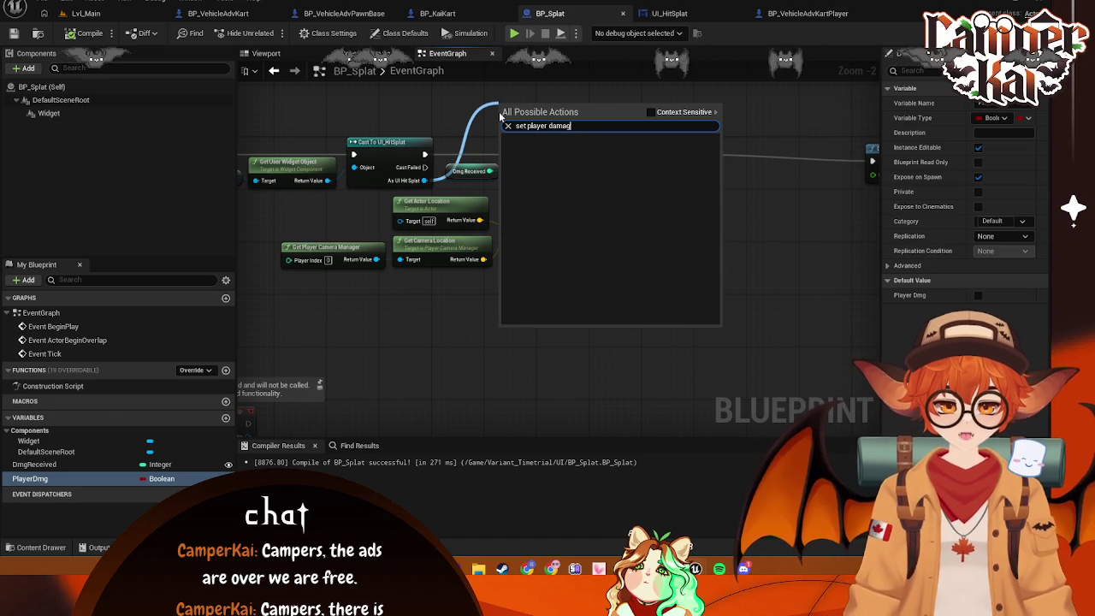
{"action": "key", "text": "BackSpace"}
{"action": "key", "text": "BackSpace"}
{"action": "key", "text": "BackSpace"}
{"action": "left_click", "coordinate": [188, 85]}
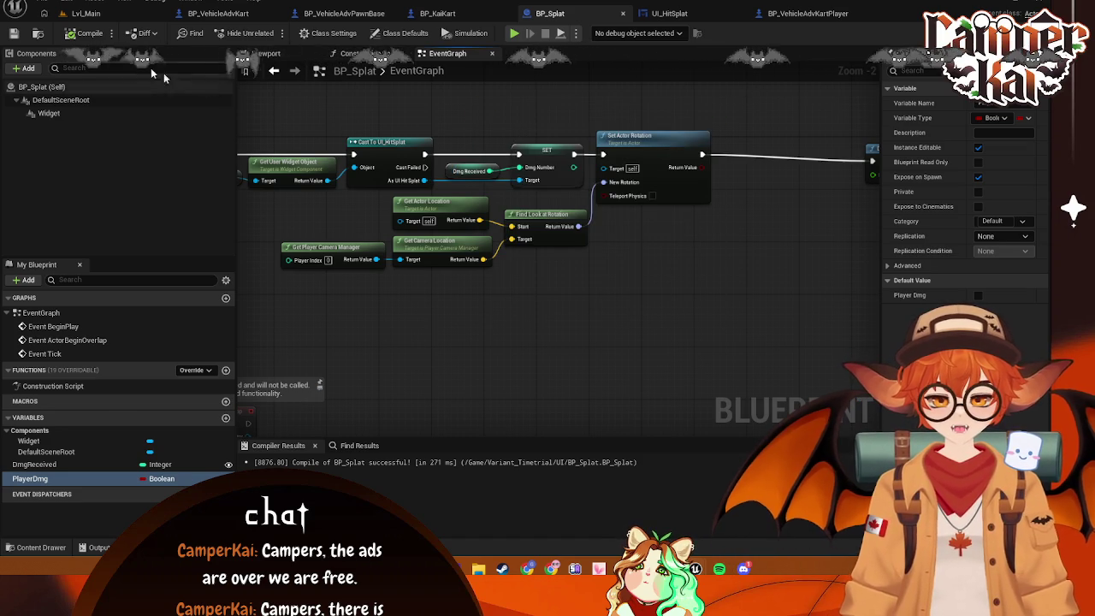
{"action": "left_click", "coordinate": [622, 17]}
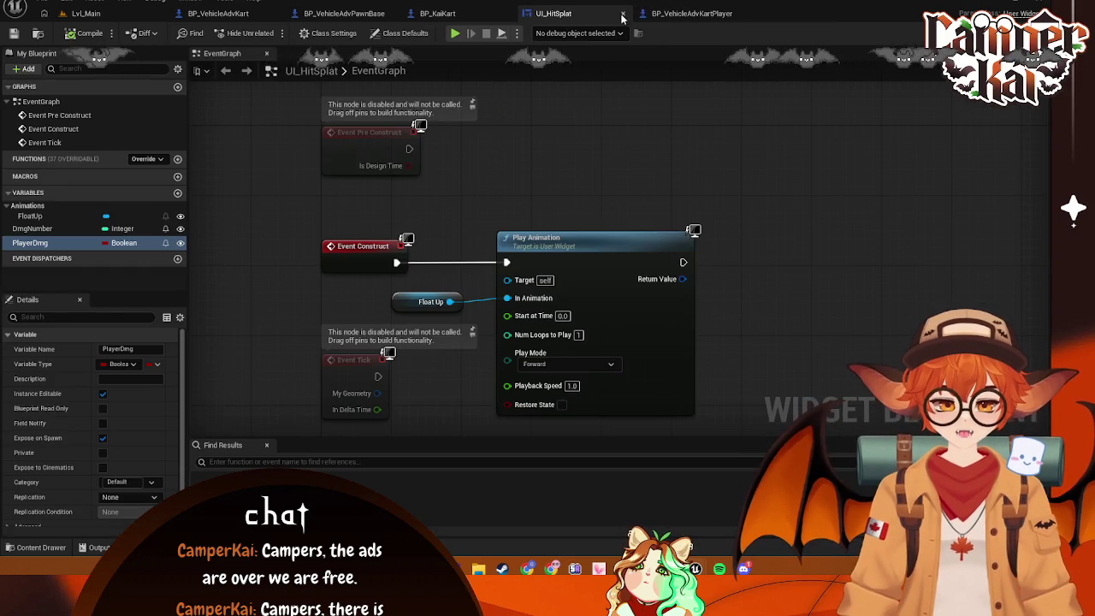
Close UI_HitSplat and browse the Content Drawer to the UI folder
{"action": "left_click", "coordinate": [622, 18]}
{"action": "left_click", "coordinate": [41, 548]}
{"action": "scroll", "coordinate": [69, 483], "scroll_direction": "down", "scroll_amount": 5}
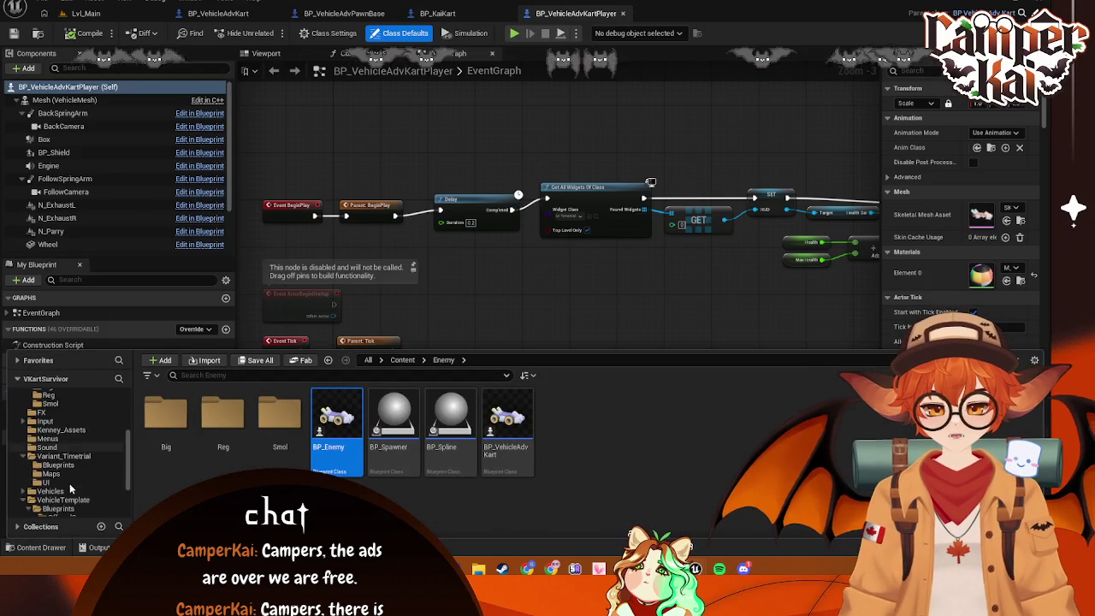
{"action": "left_click", "coordinate": [47, 438]}
{"action": "scroll", "coordinate": [51, 479], "scroll_direction": "down", "scroll_amount": 2}
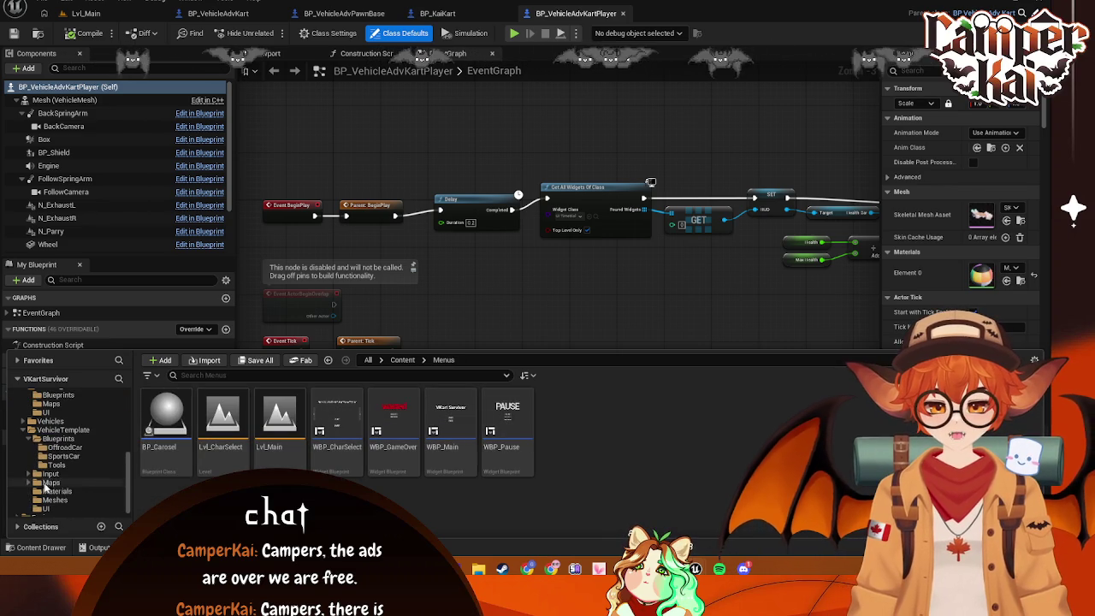
{"action": "scroll", "coordinate": [81, 475], "scroll_direction": "down", "scroll_amount": 1}
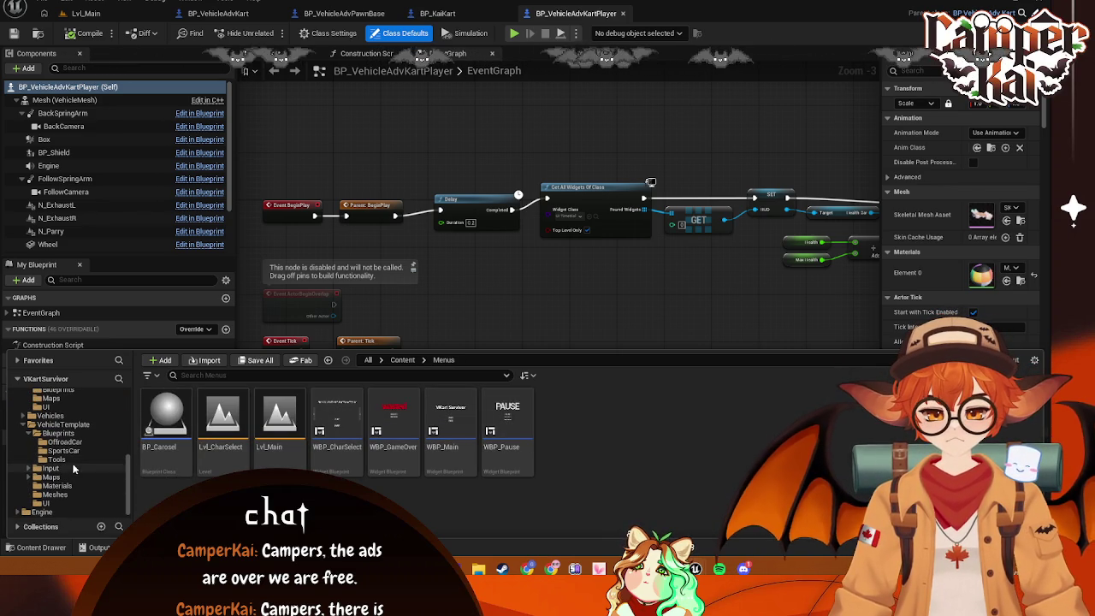
{"action": "left_click", "coordinate": [58, 459]}
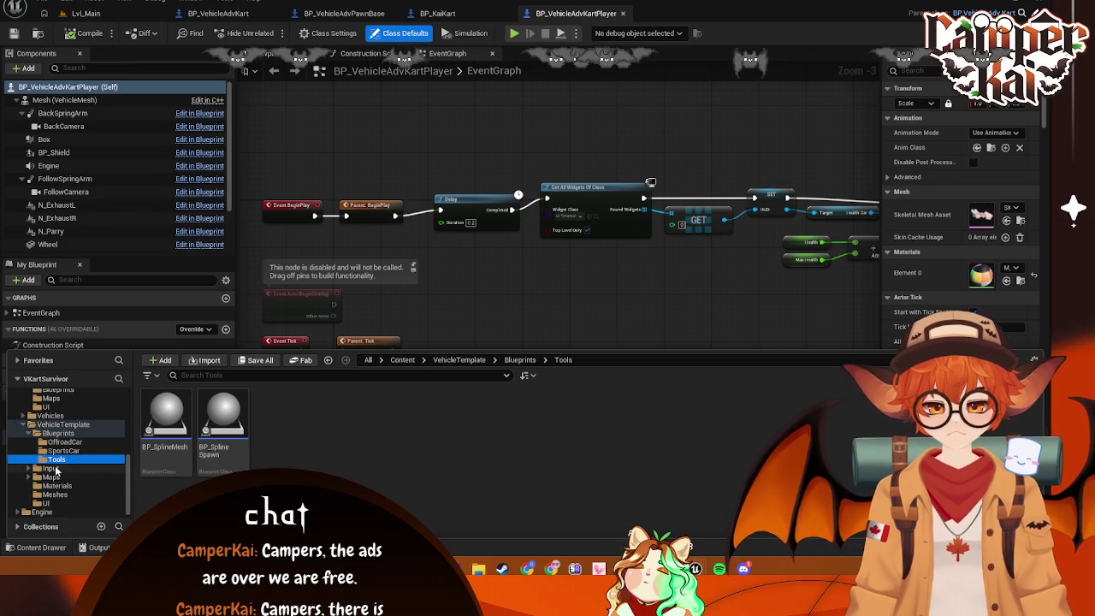
{"action": "left_click", "coordinate": [69, 468]}
{"action": "left_click", "coordinate": [75, 493]}
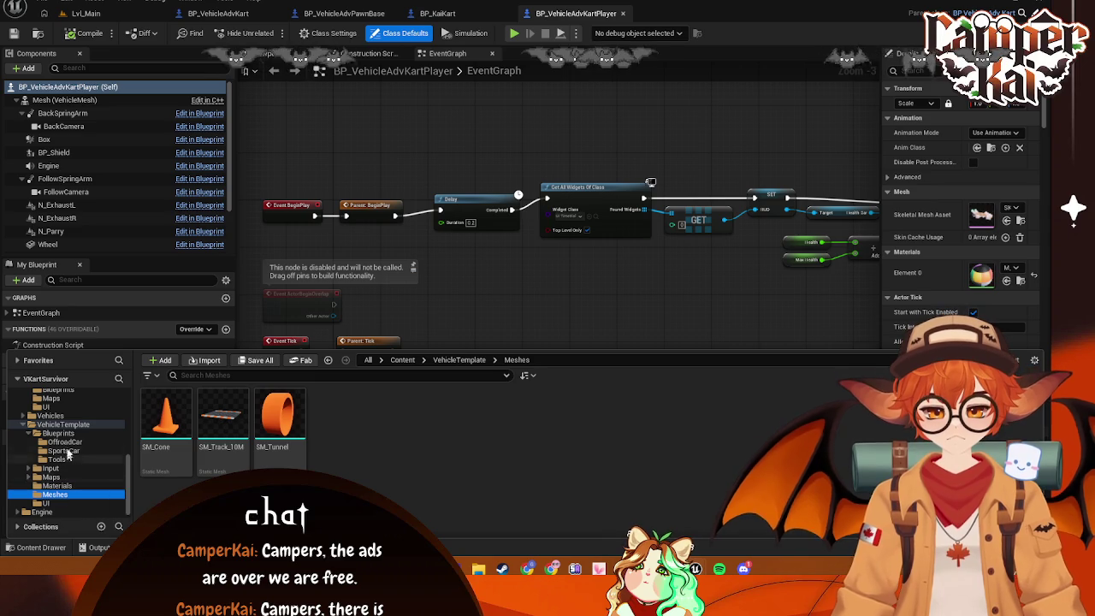
{"action": "left_click", "coordinate": [47, 503]}
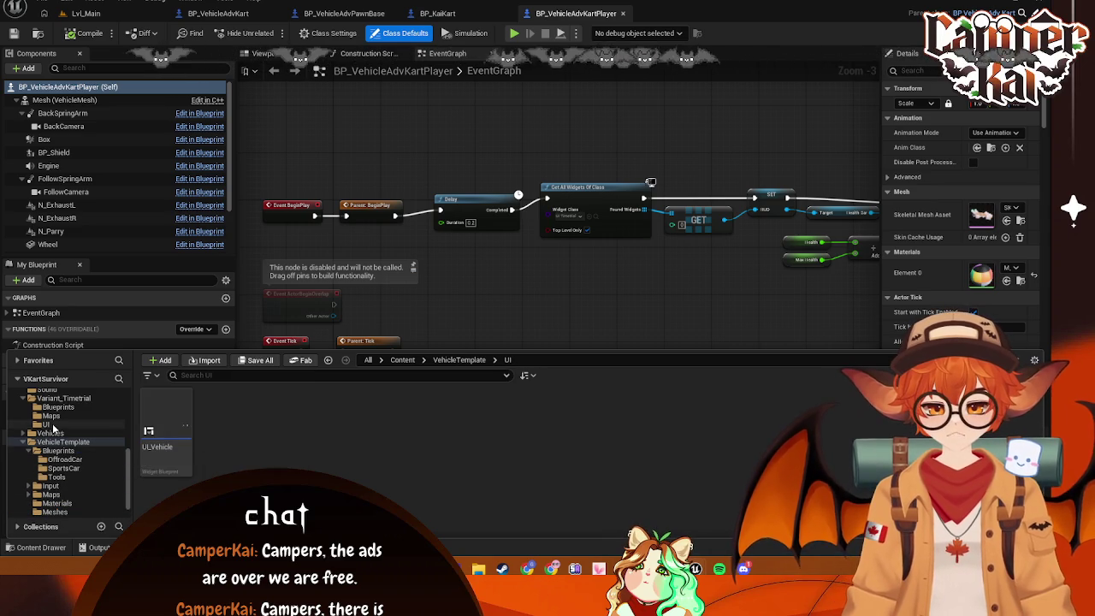
Reopen UI_HitSplat and BP_Splat from the UI folder and save the widget
{"action": "left_click", "coordinate": [224, 417]}
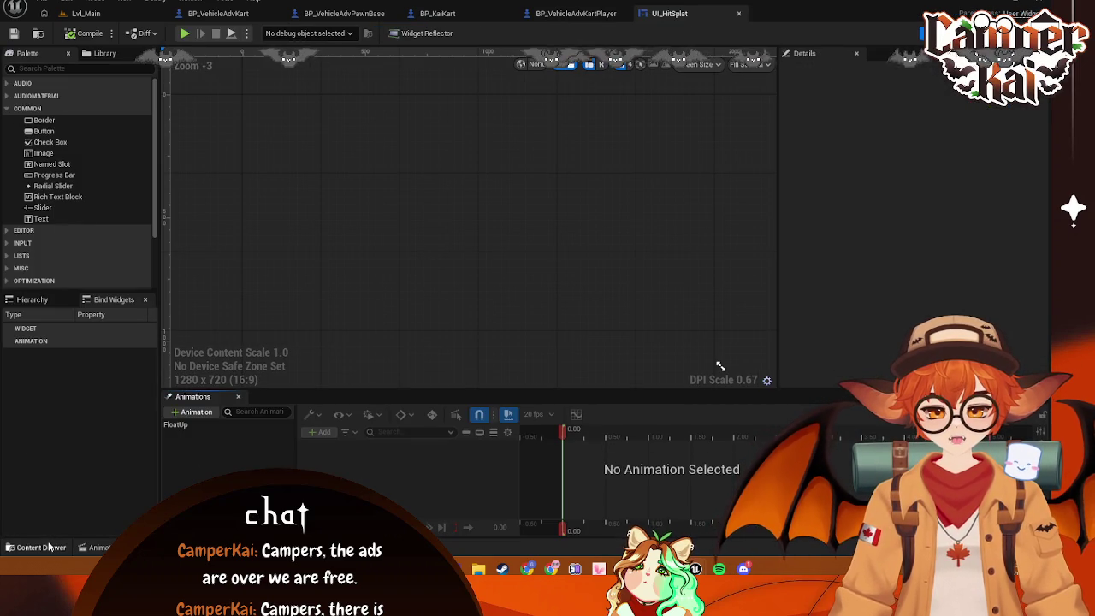
{"action": "left_click", "coordinate": [49, 548]}
{"action": "left_click", "coordinate": [184, 423]}
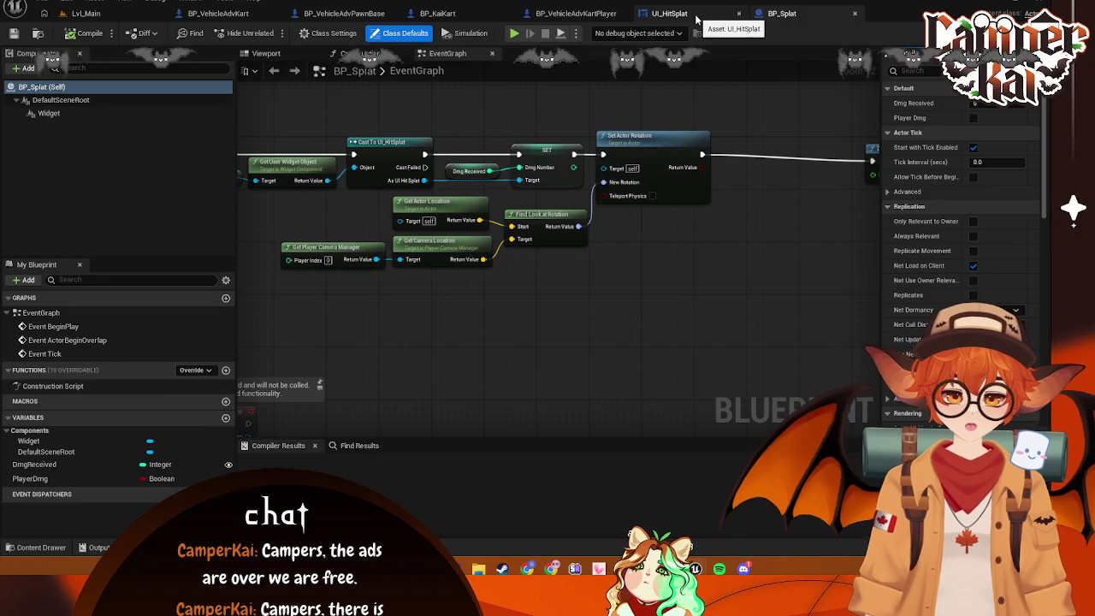
{"action": "left_click", "coordinate": [697, 15]}
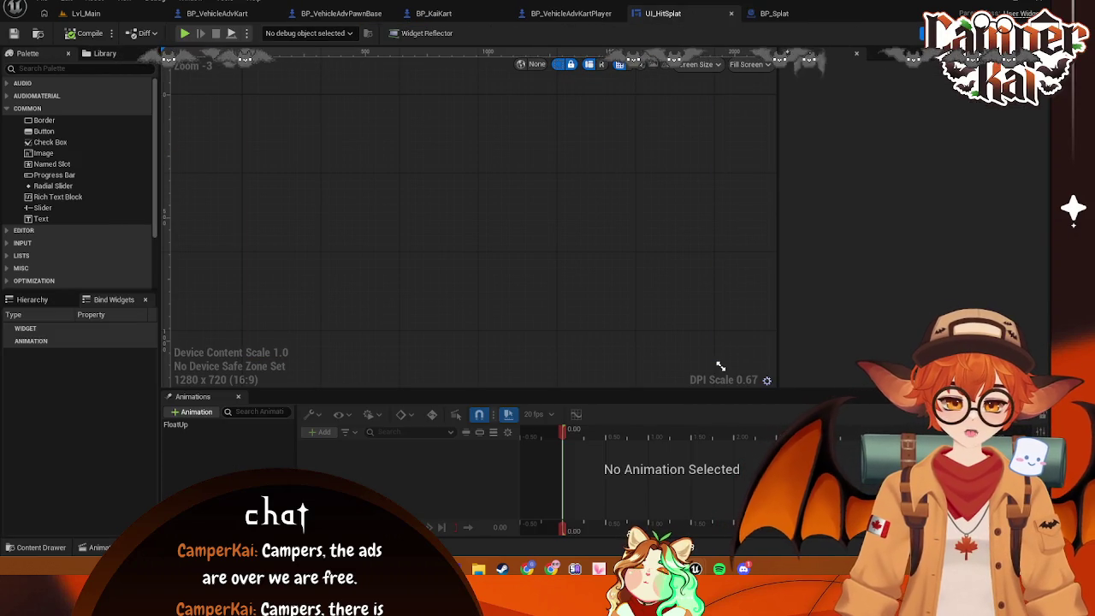
{"action": "left_click", "coordinate": [1000, 33]}
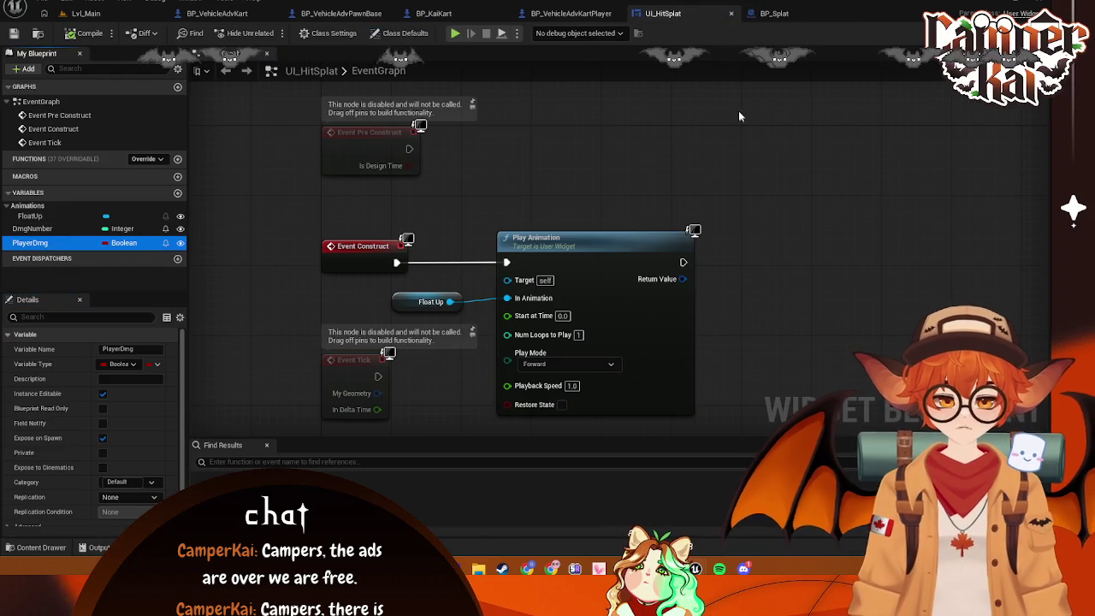
{"action": "key", "text": "ctrl+s"}
{"action": "left_click", "coordinate": [570, 13]}
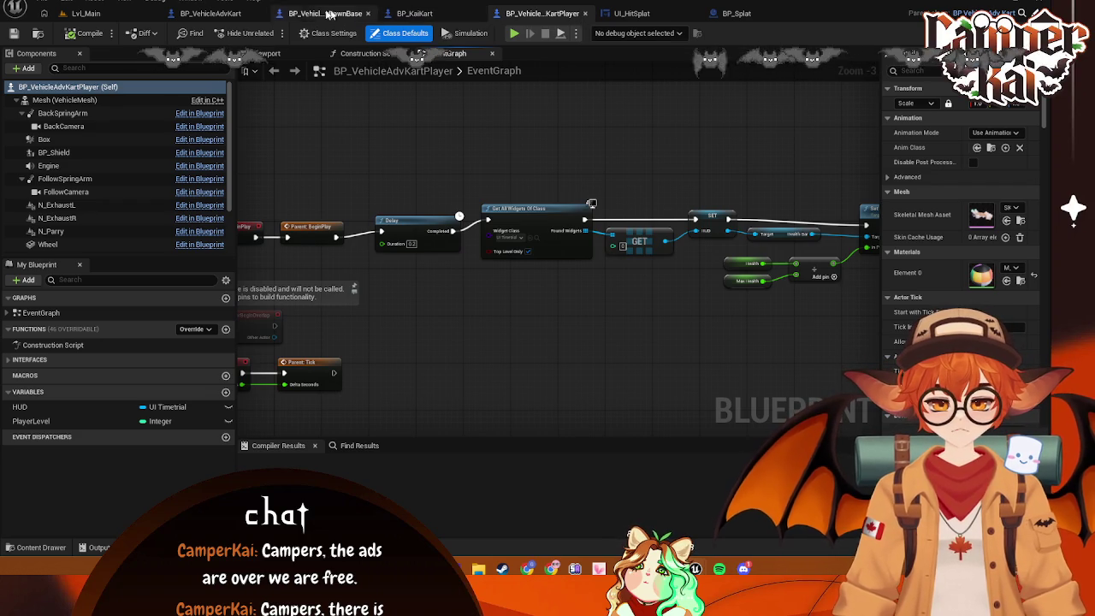
In BP_Splat, add a Set Player Dmg node off the hit-splat reference beside Set Actor Rotation
{"action": "left_click", "coordinate": [736, 13]}
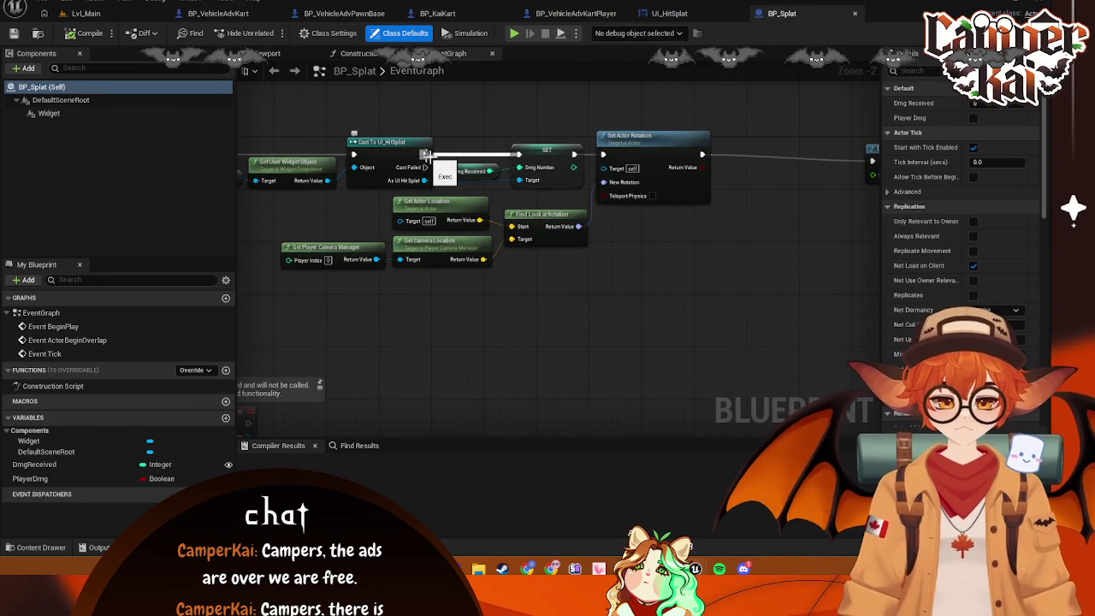
{"action": "left_click_drag", "start_coordinate": [423, 155], "coordinate": [498, 109]}
{"action": "type", "text": "set"}
{"action": "key", "text": "Escape"}
{"action": "left_click_drag", "start_coordinate": [425, 181], "coordinate": [533, 109]}
{"action": "type", "text": "set player"}
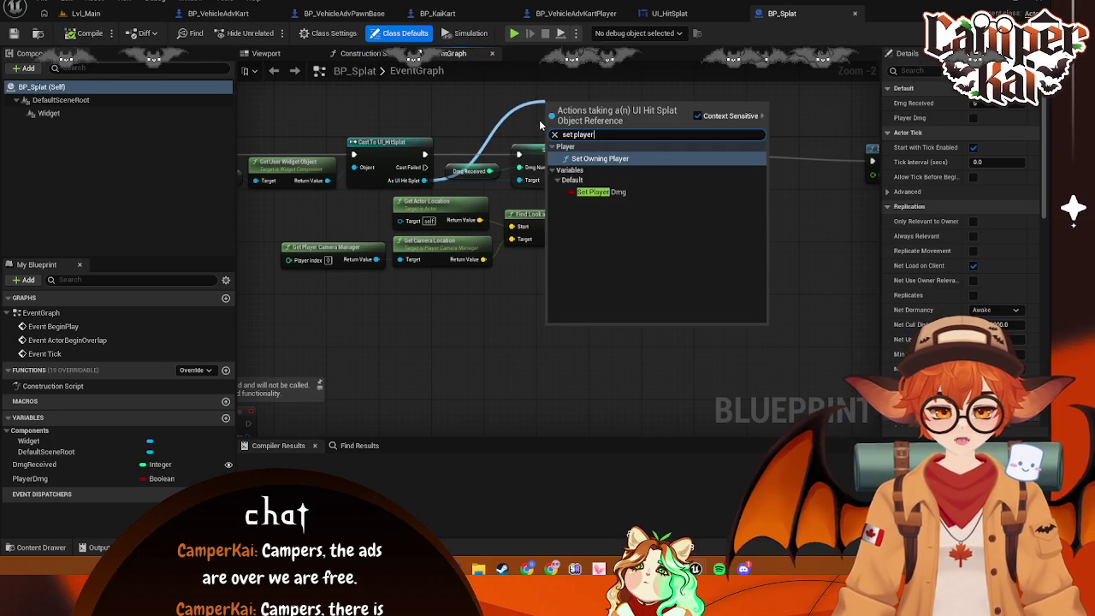
{"action": "left_click", "coordinate": [566, 191]}
{"action": "left_click_drag", "start_coordinate": [630, 134], "coordinate": [734, 135]}
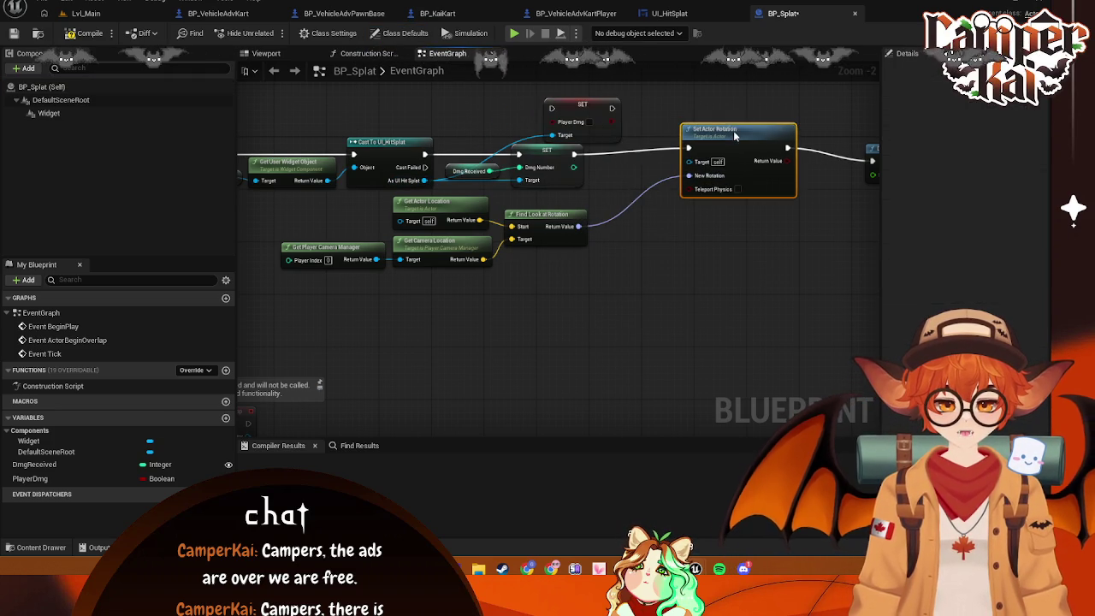
{"action": "left_click_drag", "start_coordinate": [570, 108], "coordinate": [633, 162]}
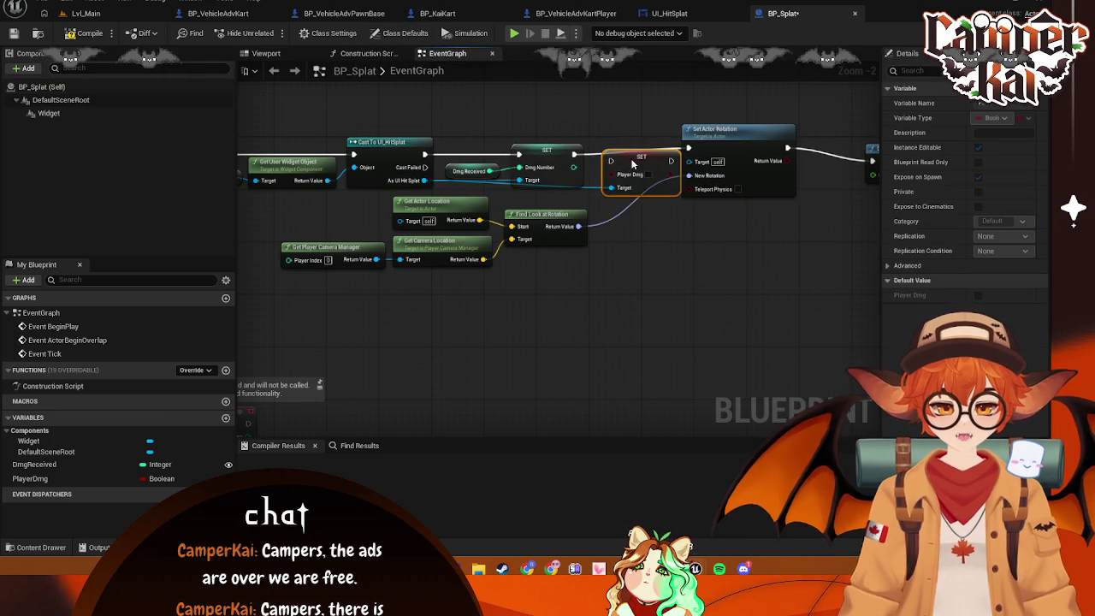
Feed a PlayerDmg getter into the setter and chain it into Set Actor Rotation
{"action": "left_click", "coordinate": [34, 478]}
{"action": "left_click_drag", "start_coordinate": [557, 285], "coordinate": [645, 151]}
{"action": "left_click", "coordinate": [597, 308]}
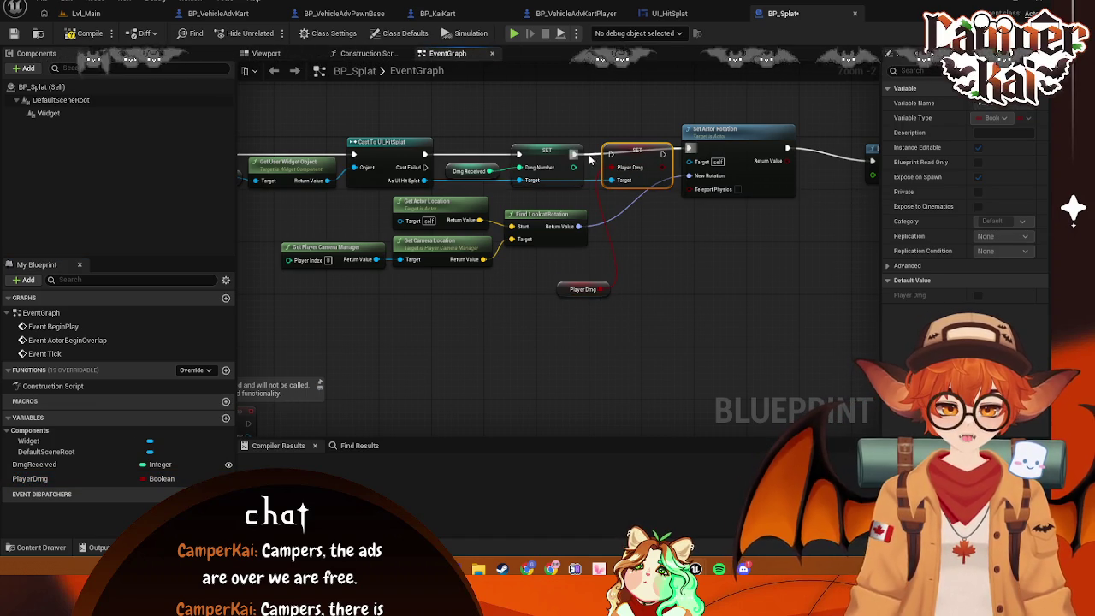
{"action": "mouse_move", "coordinate": [574, 155]}
{"action": "left_mouse_down"}
{"action": "mouse_move", "coordinate": [699, 151]}
{"action": "mouse_move", "coordinate": [690, 148]}
{"action": "left_mouse_up"}
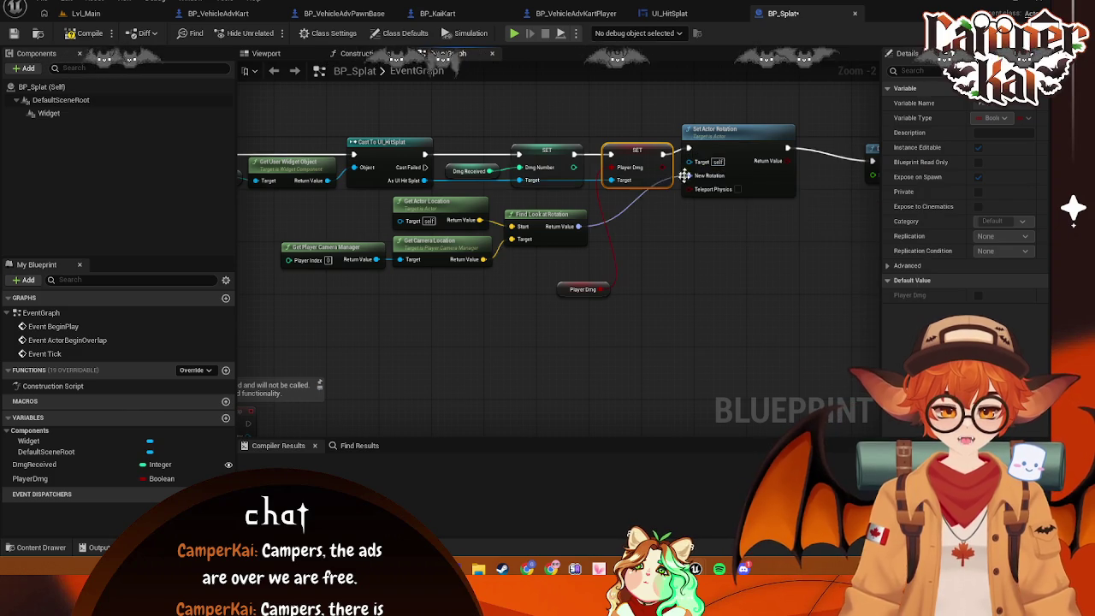
{"action": "left_click", "coordinate": [674, 151]}
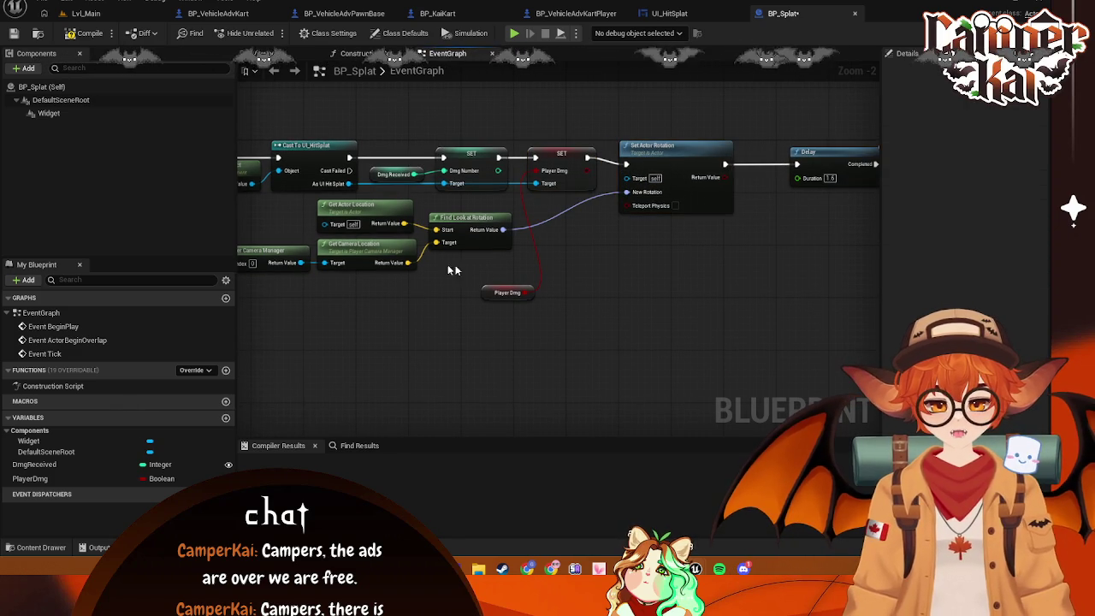
Rearrange the rotation lookup, Delay and Destroy Actor nodes and save BP_Splat
{"action": "left_click_drag", "start_coordinate": [517, 280], "coordinate": [248, 200]}
{"action": "mouse_move", "coordinate": [405, 234]}
{"action": "left_mouse_down"}
{"action": "mouse_move", "coordinate": [562, 250]}
{"action": "mouse_move", "coordinate": [620, 349]}
{"action": "left_mouse_up"}
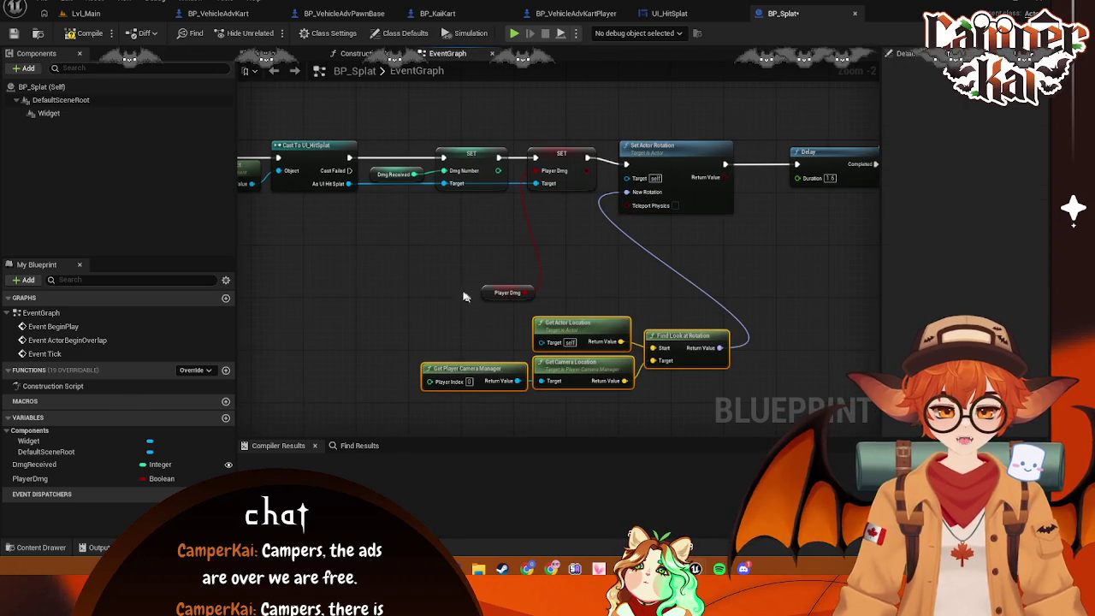
{"action": "left_click_drag", "start_coordinate": [492, 293], "coordinate": [442, 207]}
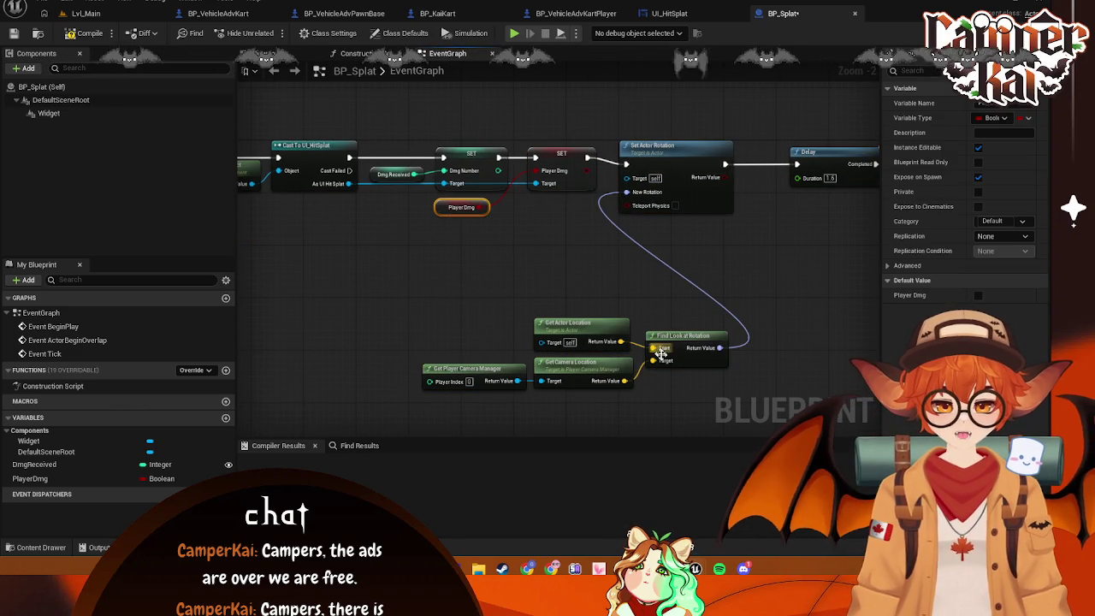
{"action": "mouse_move", "coordinate": [675, 379]}
{"action": "left_mouse_down"}
{"action": "mouse_move", "coordinate": [514, 342]}
{"action": "mouse_move", "coordinate": [452, 273]}
{"action": "mouse_move", "coordinate": [385, 226]}
{"action": "mouse_move", "coordinate": [434, 240]}
{"action": "left_mouse_up"}
{"action": "key", "text": "ctrl+s"}
{"action": "left_click_drag", "start_coordinate": [684, 213], "coordinate": [550, 243]}
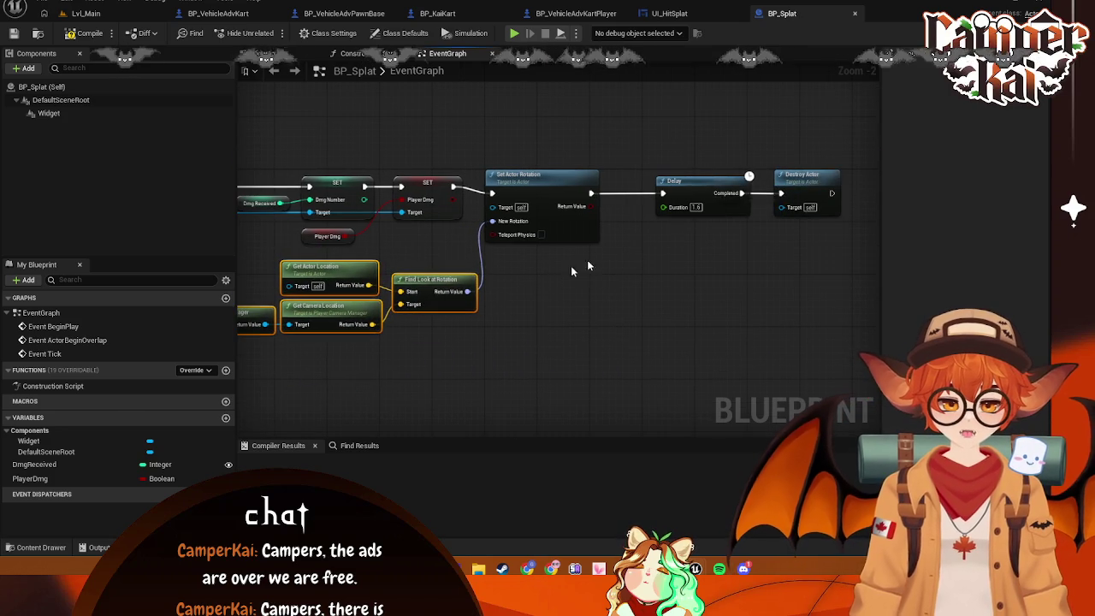
{"action": "left_click_drag", "start_coordinate": [842, 167], "coordinate": [657, 221]}
{"action": "left_click_drag", "start_coordinate": [720, 184], "coordinate": [679, 185]}
In UI_HitSplat, add a Branch node after Play Animation
{"action": "left_click", "coordinate": [669, 12]}
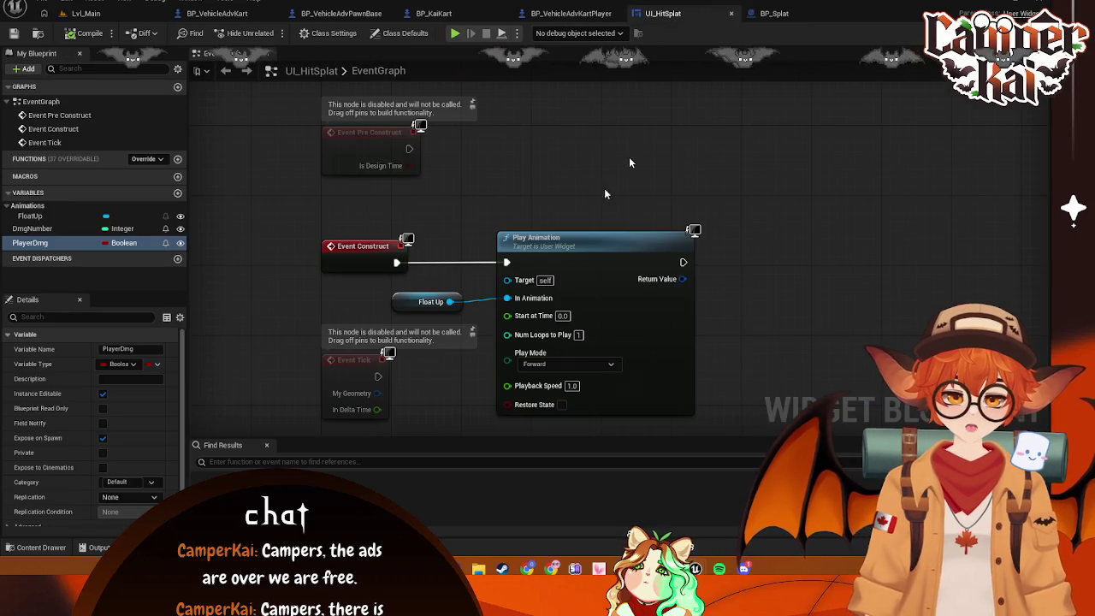
{"action": "mouse_move", "coordinate": [484, 185]}
{"action": "left_mouse_down"}
{"action": "mouse_move", "coordinate": [462, 184]}
{"action": "mouse_move", "coordinate": [521, 135]}
{"action": "mouse_move", "coordinate": [485, 220]}
{"action": "mouse_move", "coordinate": [574, 195]}
{"action": "mouse_move", "coordinate": [677, 212]}
{"action": "left_mouse_up"}
{"action": "type", "text": "if"}
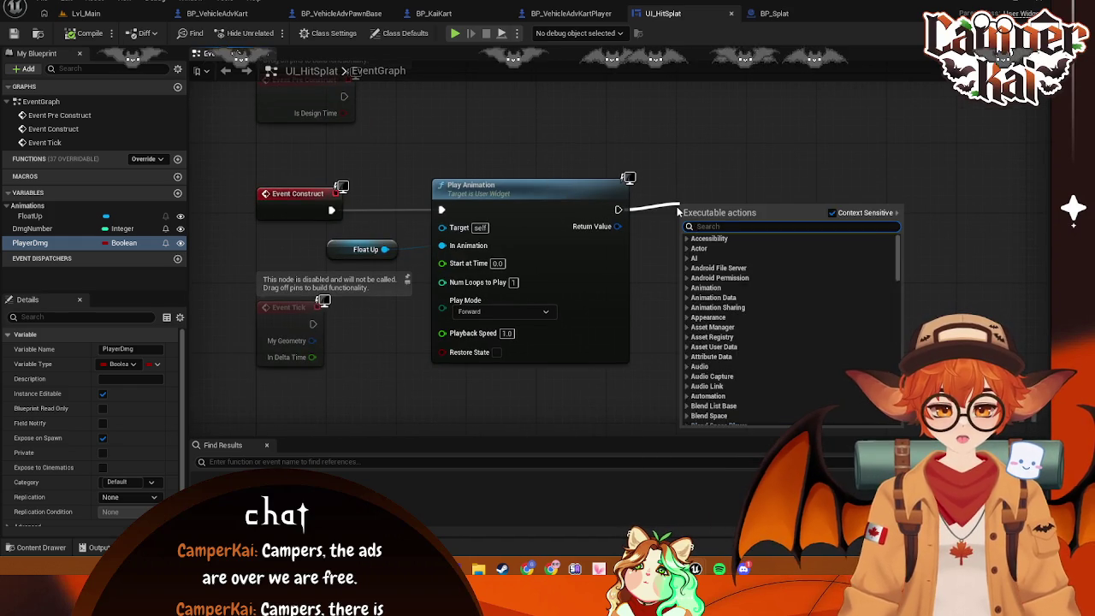
{"action": "key", "text": "BackSpace"}
{"action": "key", "text": "BackSpace"}
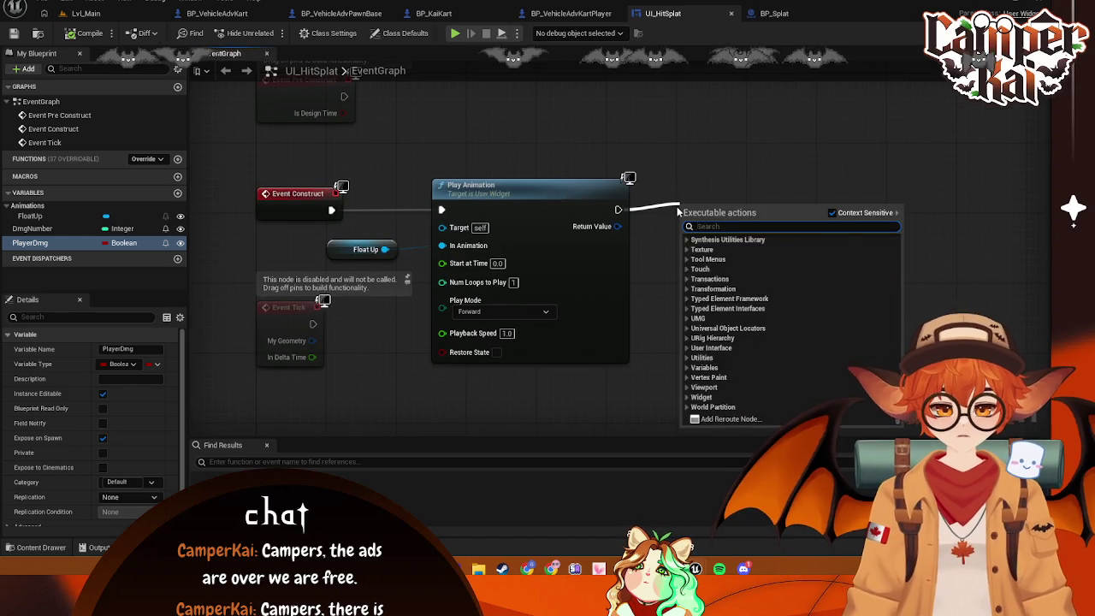
{"action": "type", "text": "branch"}
{"action": "left_click", "coordinate": [716, 259]}
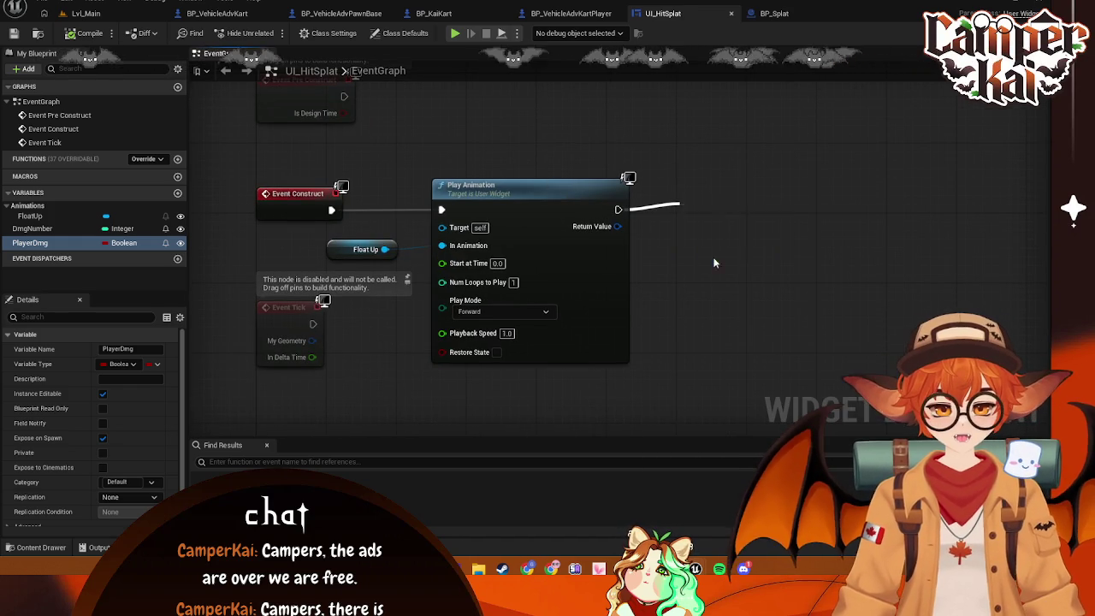
Wire a Player Dmg getter into the Branch Condition and tidy the nodes
{"action": "mouse_move", "coordinate": [32, 243]}
{"action": "left_mouse_down"}
{"action": "mouse_move", "coordinate": [709, 299]}
{"action": "mouse_move", "coordinate": [689, 224]}
{"action": "mouse_move", "coordinate": [687, 237]}
{"action": "left_mouse_up"}
{"action": "left_click", "coordinate": [707, 295]}
{"action": "left_click_drag", "start_coordinate": [693, 284], "coordinate": [658, 275]}
{"action": "left_click_drag", "start_coordinate": [740, 202], "coordinate": [804, 201]}
{"action": "left_click_drag", "start_coordinate": [664, 275], "coordinate": [681, 249]}
{"action": "left_click_drag", "start_coordinate": [776, 206], "coordinate": [777, 203]}
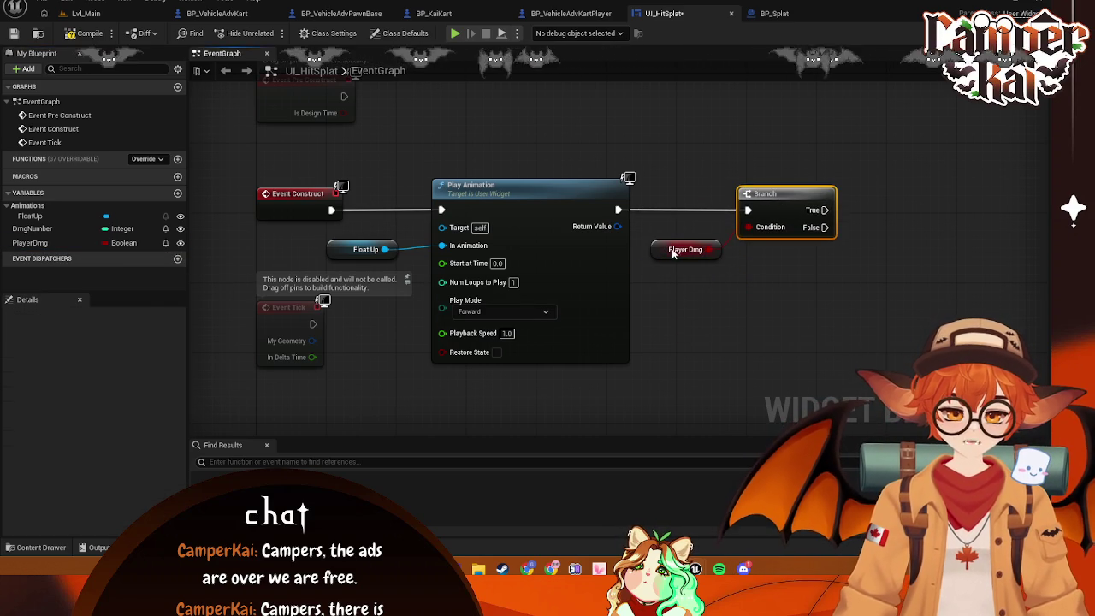
{"action": "left_click_drag", "start_coordinate": [675, 254], "coordinate": [675, 244]}
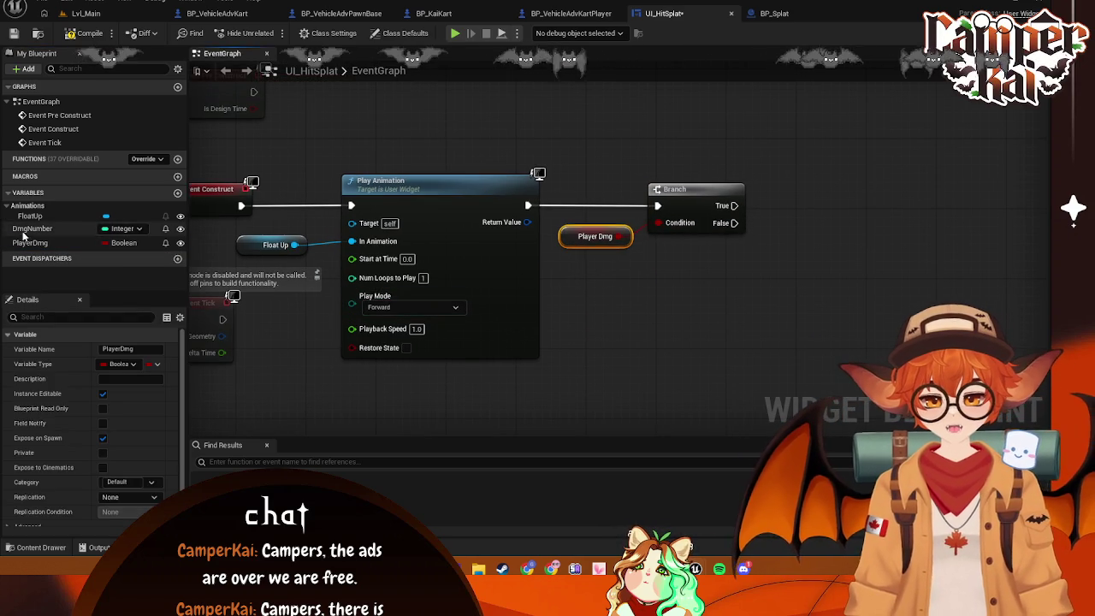
{"action": "mouse_move", "coordinate": [624, 134]}
{"action": "left_mouse_down"}
{"action": "mouse_move", "coordinate": [699, 146]}
{"action": "mouse_move", "coordinate": [703, 159]}
{"action": "left_mouse_up"}
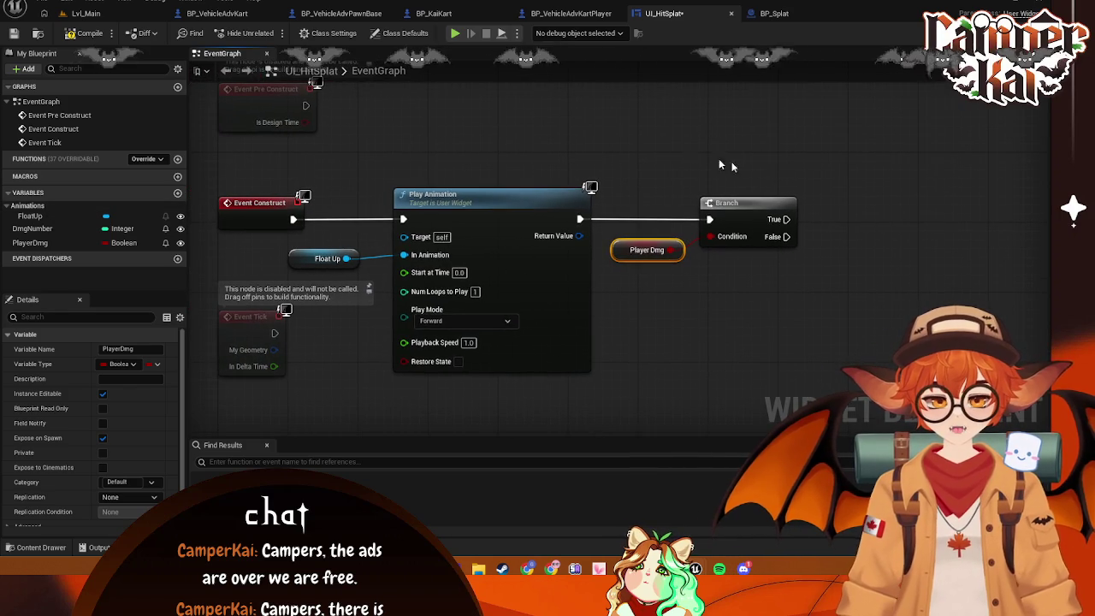
Begin adding a node off the Branch's True output
{"action": "mouse_move", "coordinate": [780, 219]}
{"action": "left_mouse_down"}
{"action": "mouse_move", "coordinate": [807, 236]}
{"action": "mouse_move", "coordinate": [841, 198]}
{"action": "left_mouse_up"}
{"action": "left_click", "coordinate": [827, 136]}
{"action": "key", "text": "Escape"}
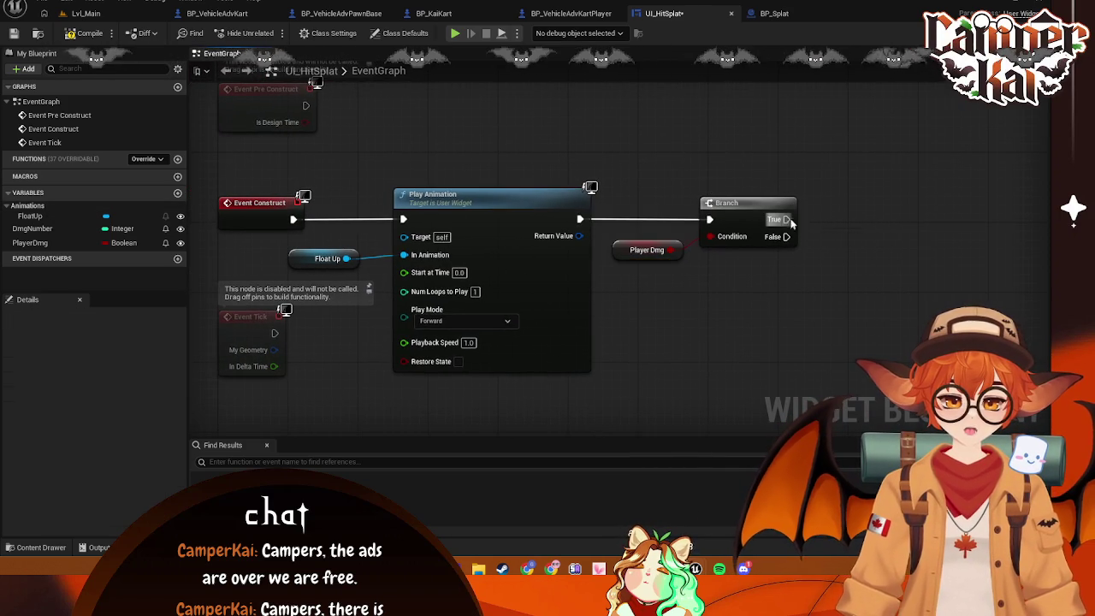
{"action": "left_click_drag", "start_coordinate": [786, 219], "coordinate": [841, 179]}
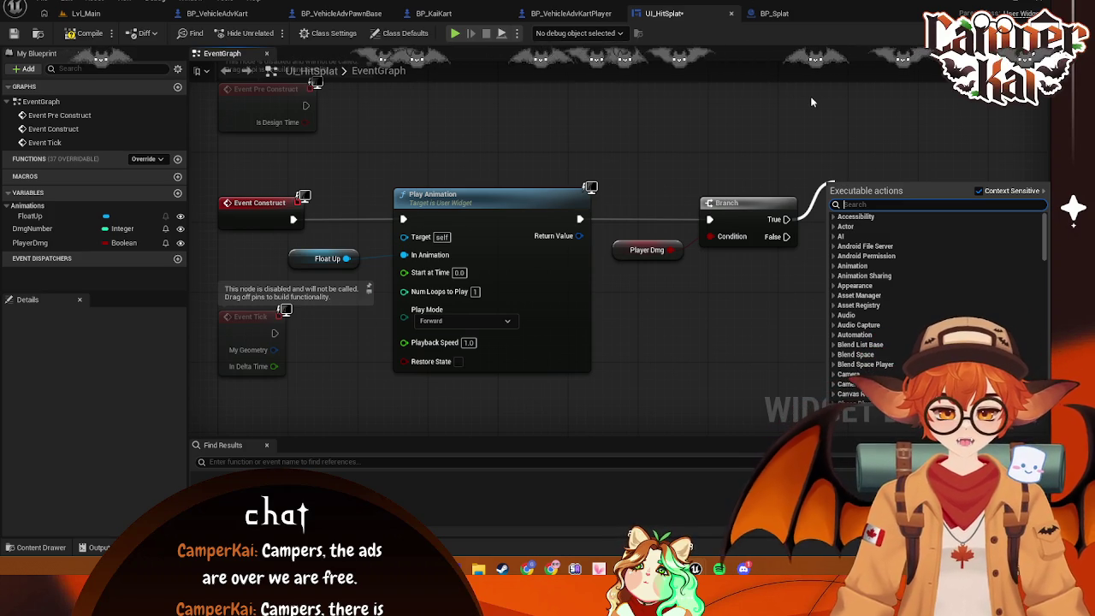
{"action": "key", "text": "Escape"}
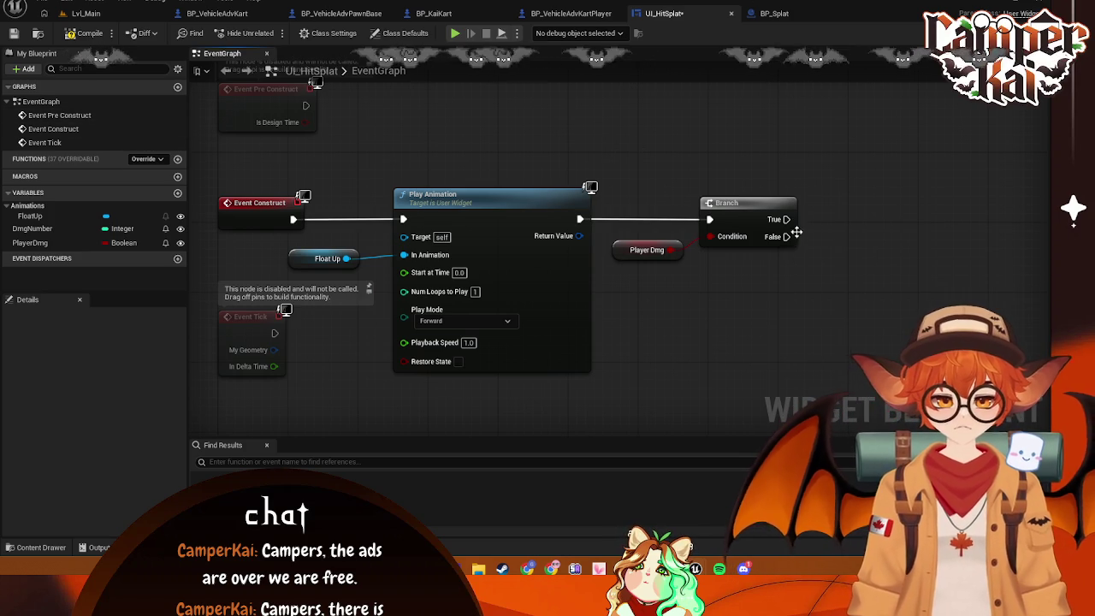
{"action": "left_click_drag", "start_coordinate": [785, 219], "coordinate": [825, 214]}
{"action": "type", "text": "set co"}
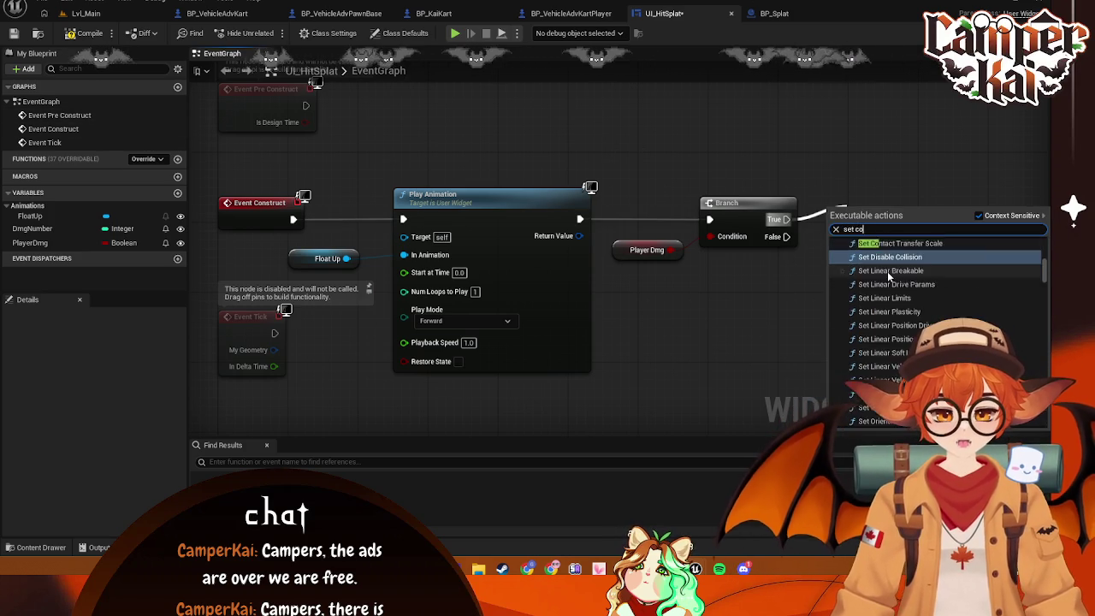
{"action": "type", "text": "lor"}
{"action": "left_click", "coordinate": [890, 254]}
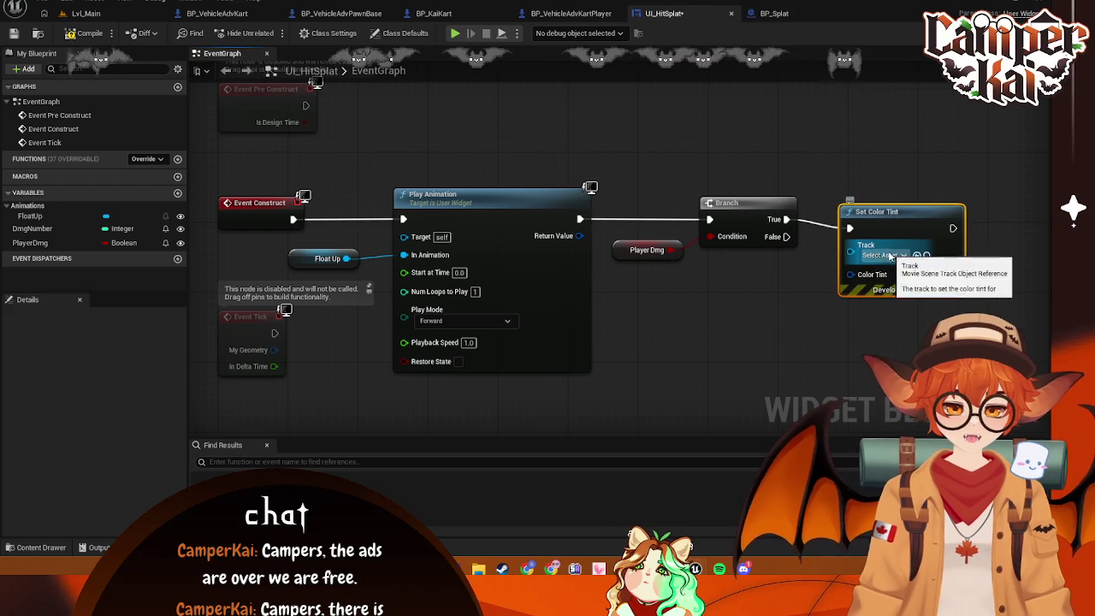
{"action": "left_click_drag", "start_coordinate": [903, 210], "coordinate": [903, 202]}
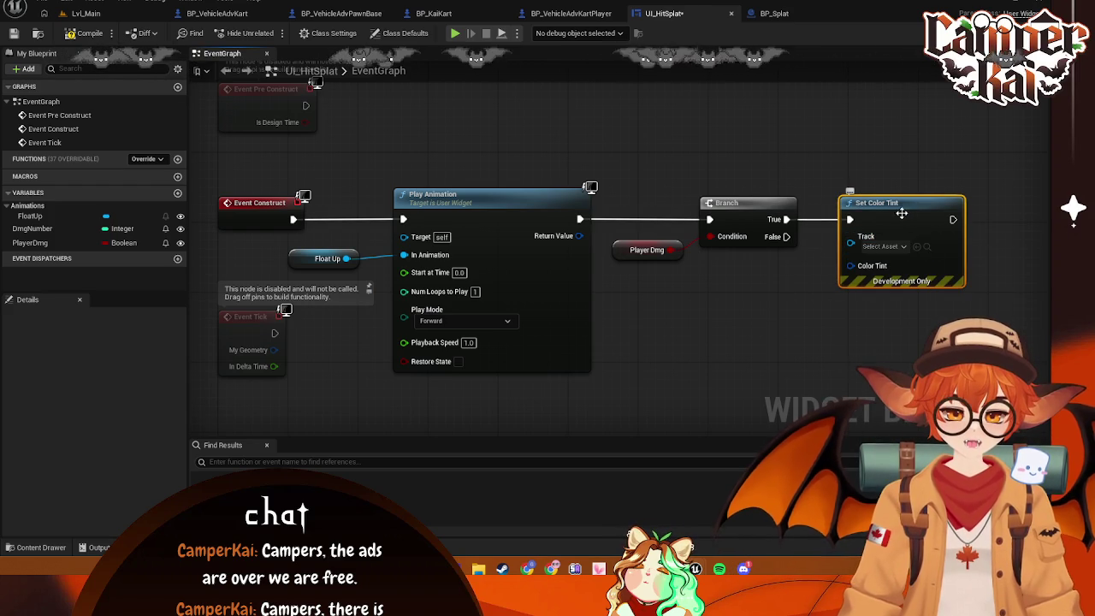
{"action": "key", "text": "Delete"}
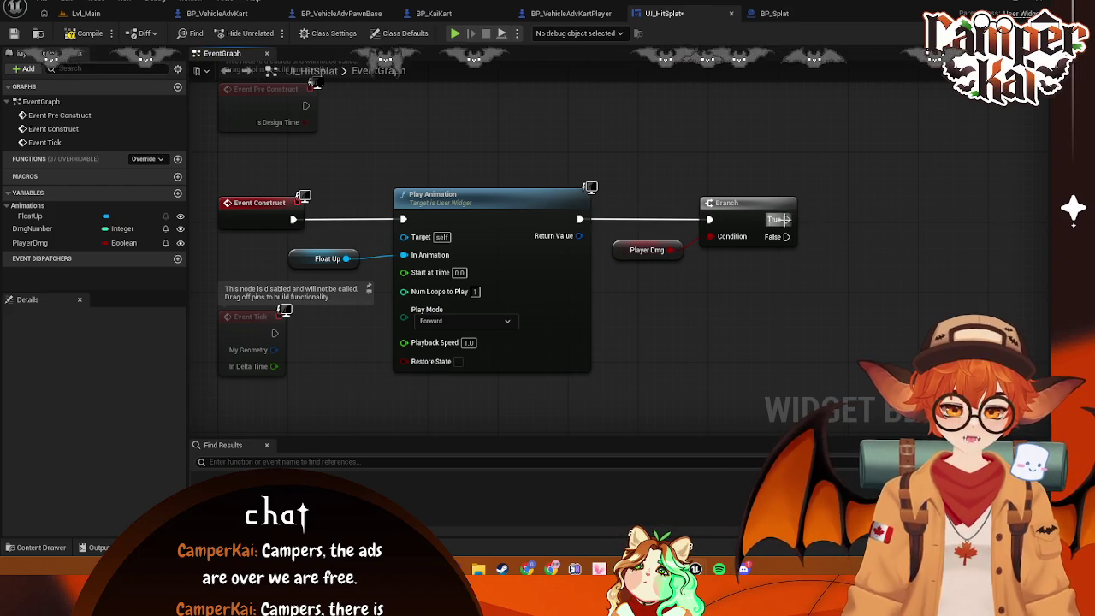
{"action": "left_click_drag", "start_coordinate": [779, 219], "coordinate": [828, 224]}
{"action": "type", "text": "setc"}
{"action": "key", "text": "BackSpace"}
{"action": "type", "text": "color"}
{"action": "key", "text": "BackSpace"}
{"action": "key", "text": "BackSpace"}
{"action": "key", "text": "BackSpace"}
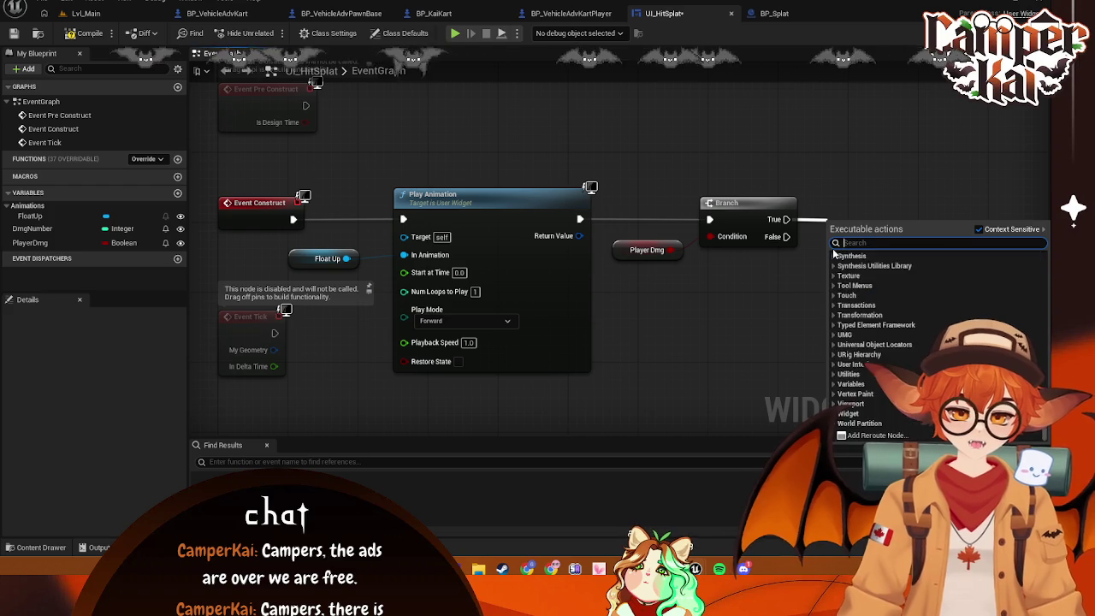
{"action": "type", "text": "color"}
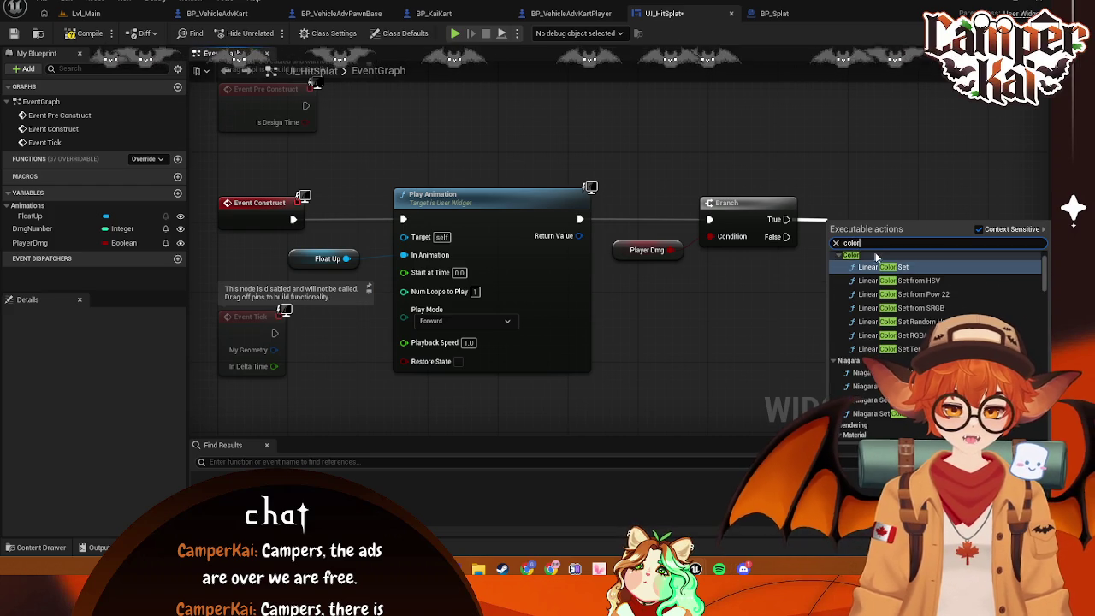
{"action": "left_click", "coordinate": [894, 271]}
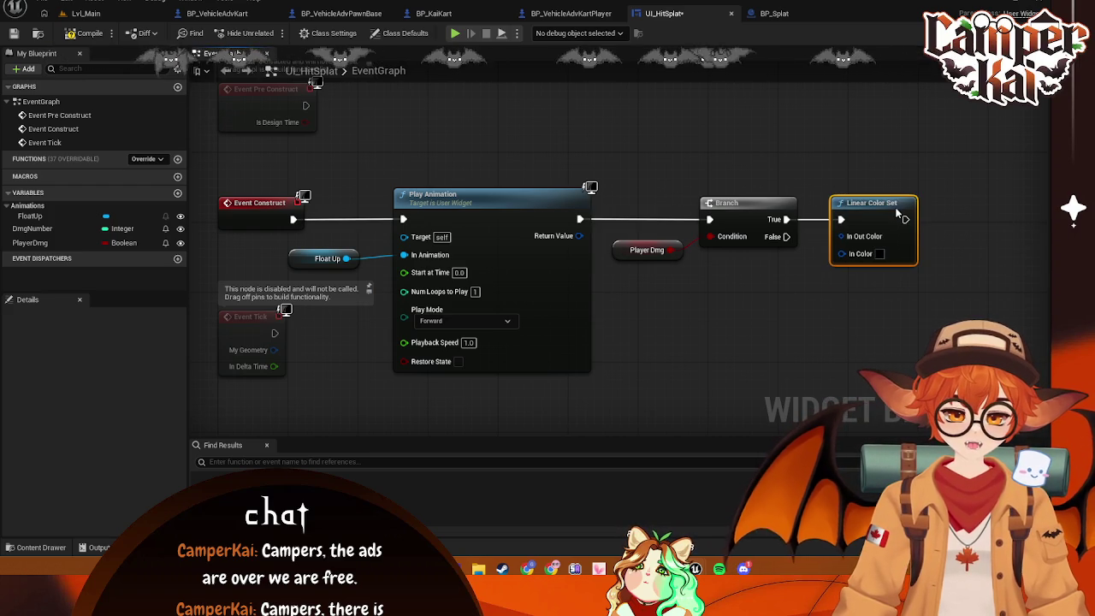
{"action": "key", "text": "Delete"}
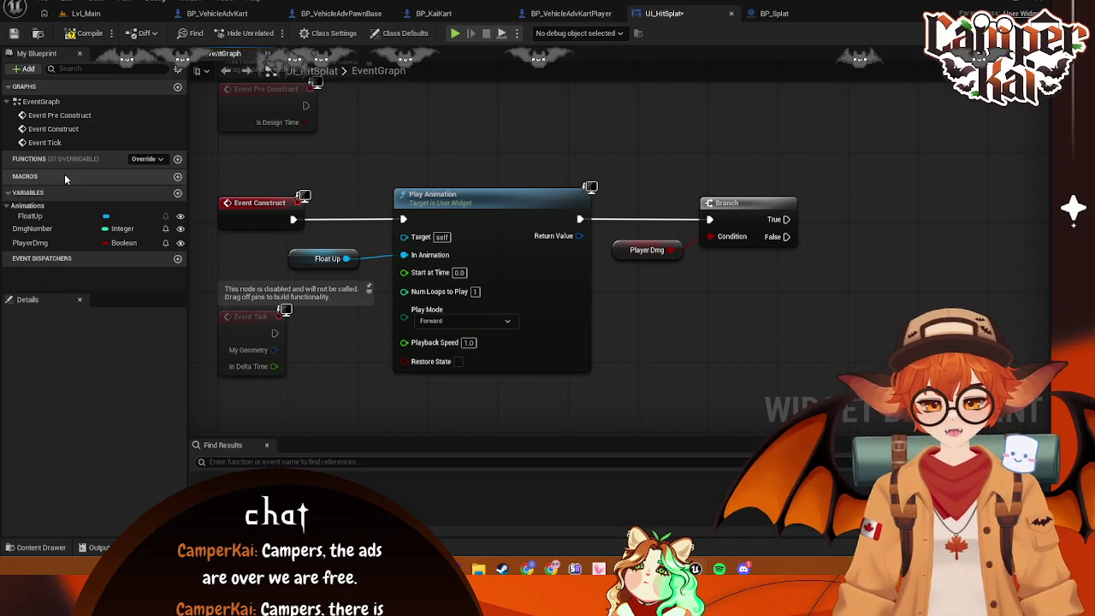
{"action": "left_click", "coordinate": [941, 32]}
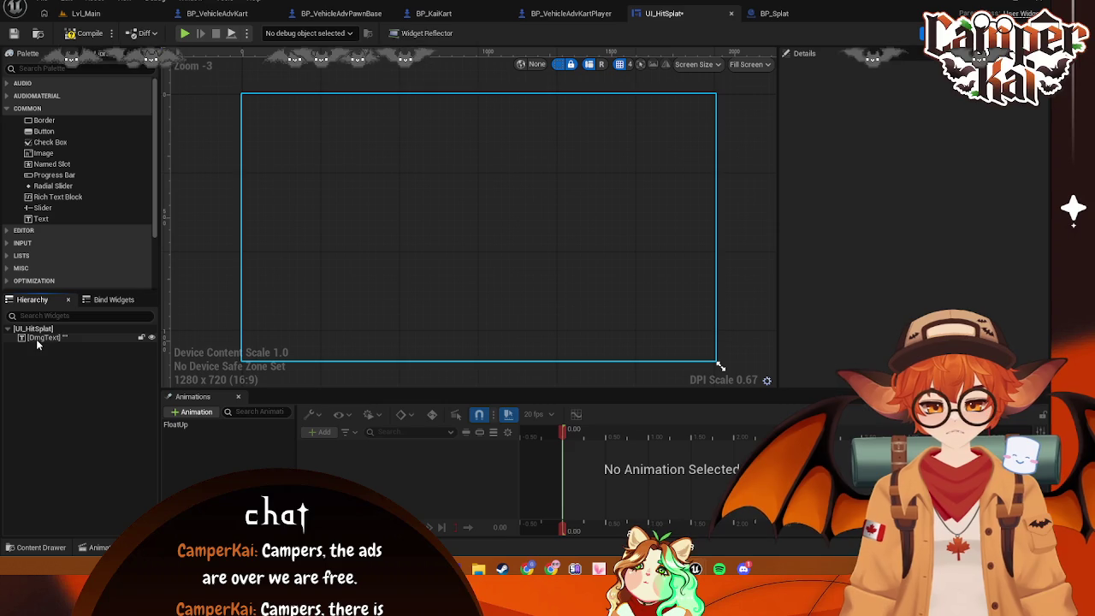
Create a Color and Opacity binding function for the DmgText element
{"action": "left_click", "coordinate": [37, 338]}
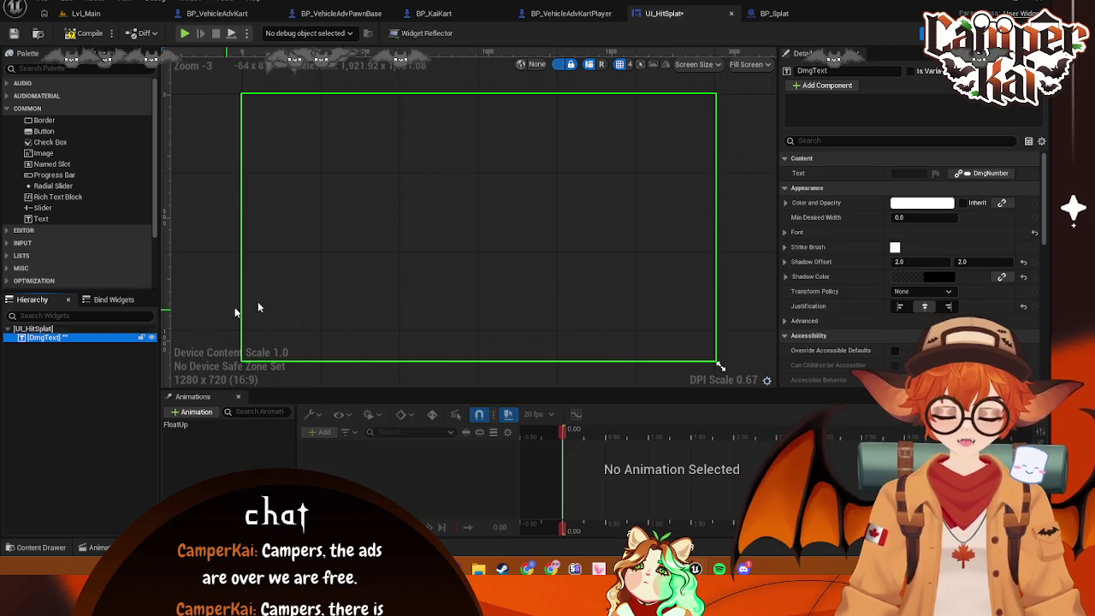
{"action": "right_click", "coordinate": [73, 339]}
{"action": "key", "text": "Escape"}
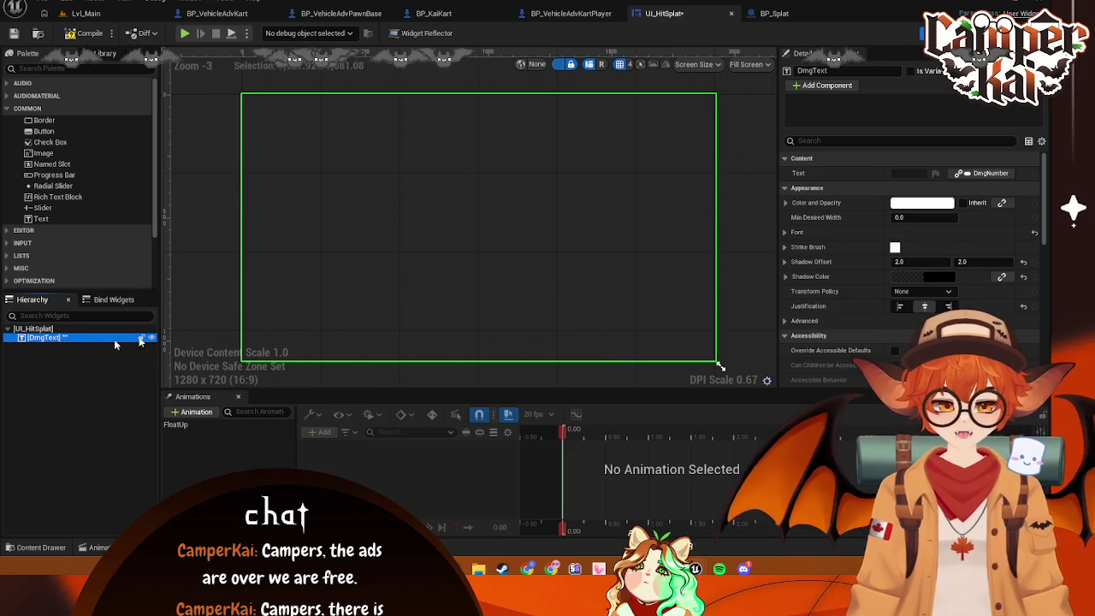
{"action": "left_click", "coordinate": [1002, 204]}
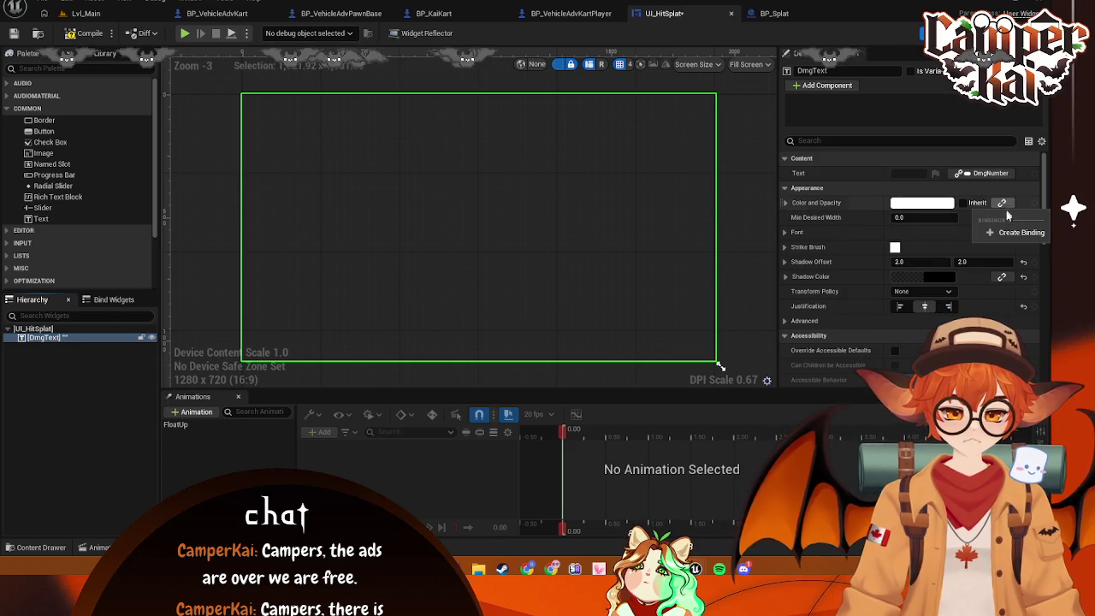
{"action": "left_click", "coordinate": [787, 203]}
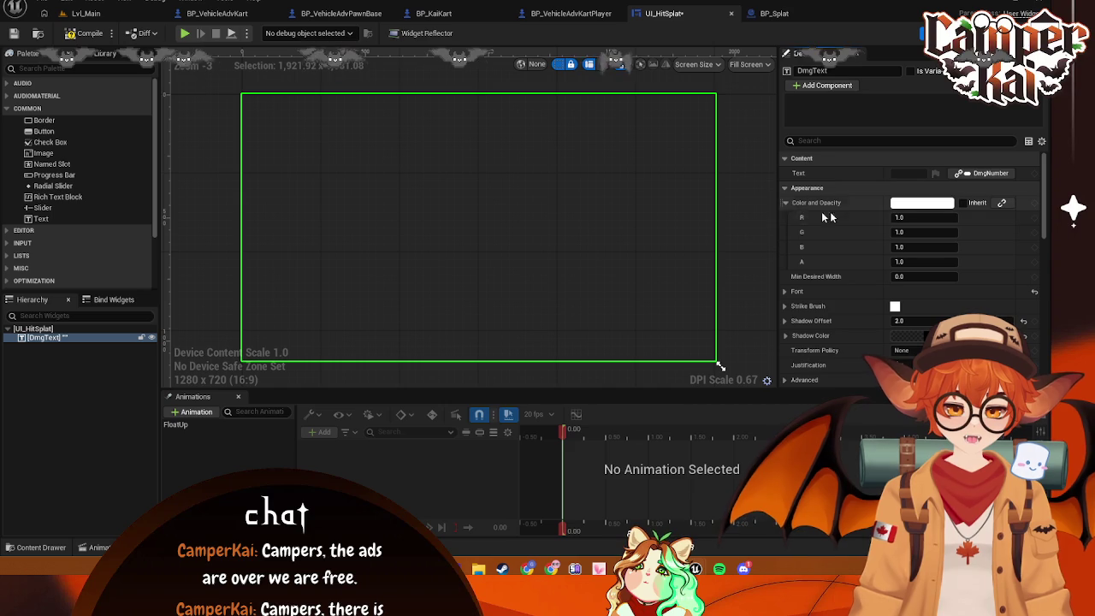
{"action": "left_click", "coordinate": [1003, 204]}
{"action": "left_click", "coordinate": [1007, 232]}
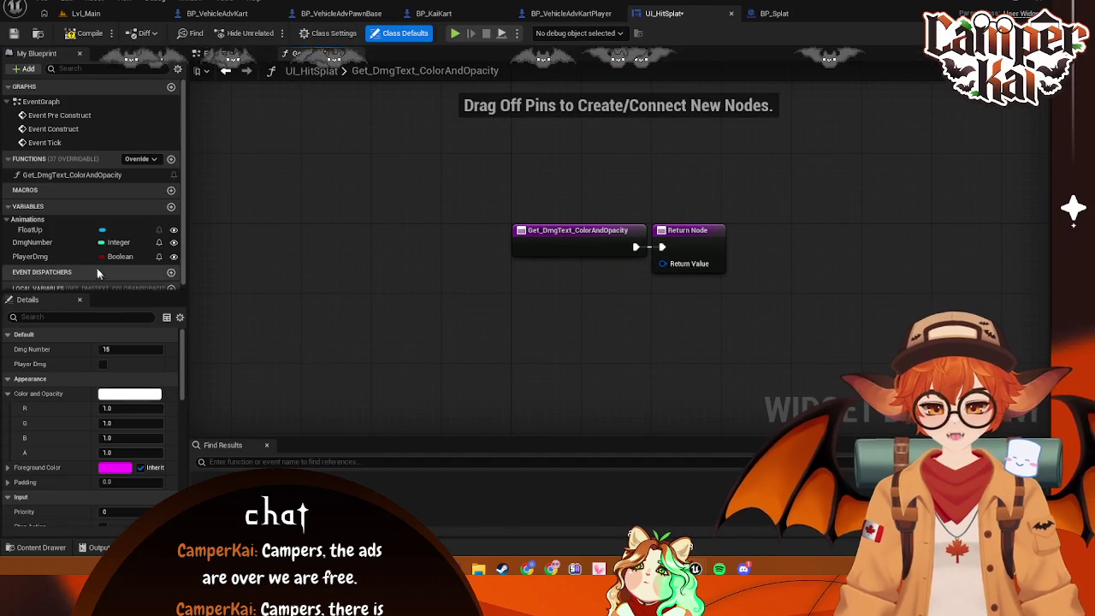
Go back to the UI_HitSplat event graph, then switch to BP_Splat
{"action": "scroll", "coordinate": [97, 273], "scroll_direction": "down", "scroll_amount": 1}
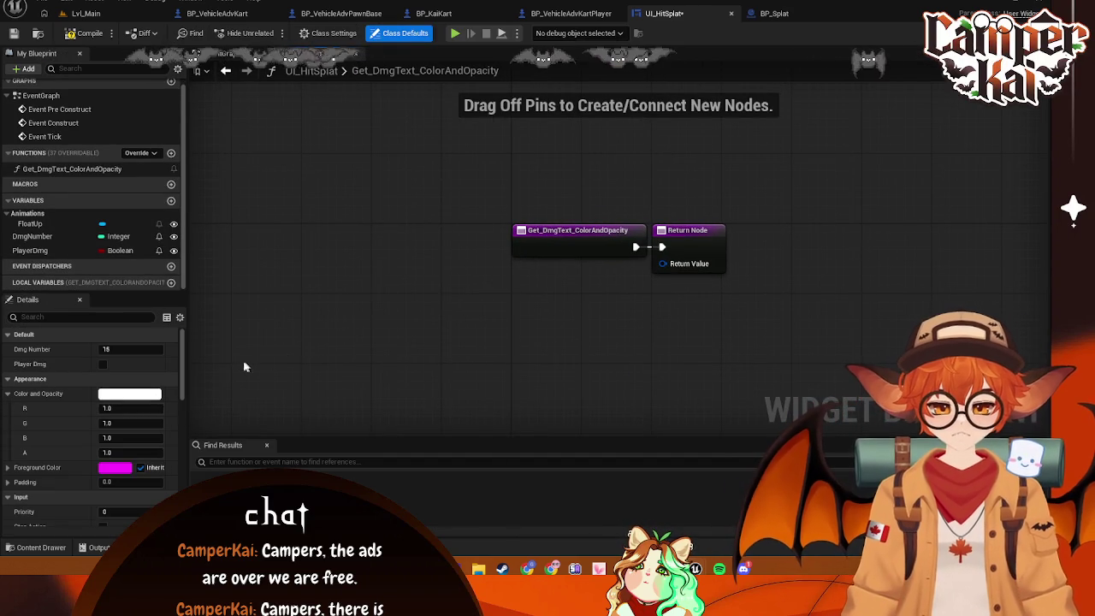
{"action": "key", "text": "alt+Left"}
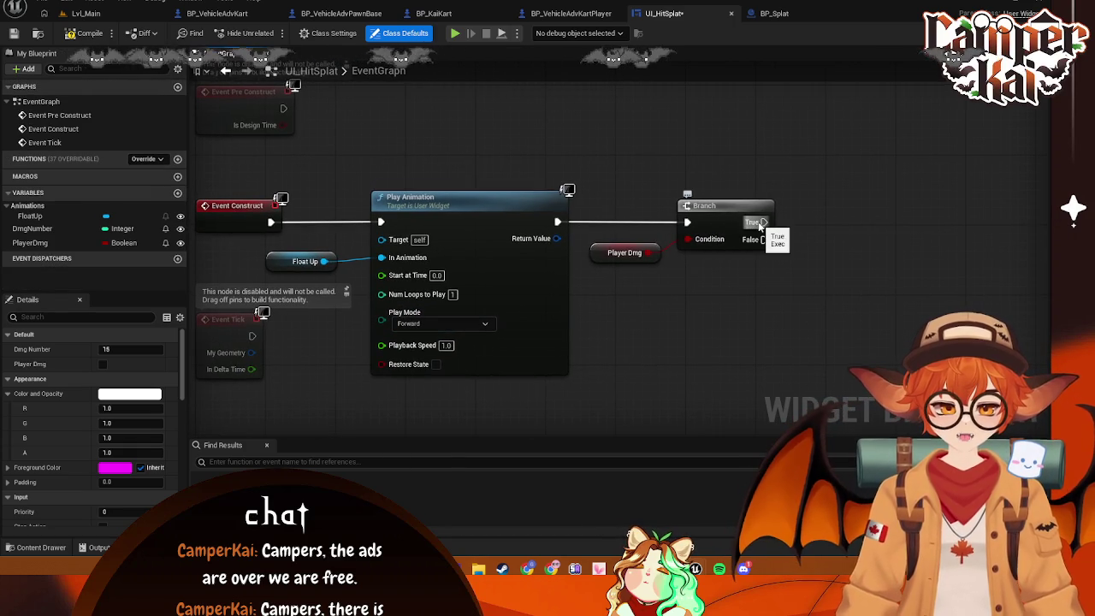
{"action": "left_click", "coordinate": [763, 14]}
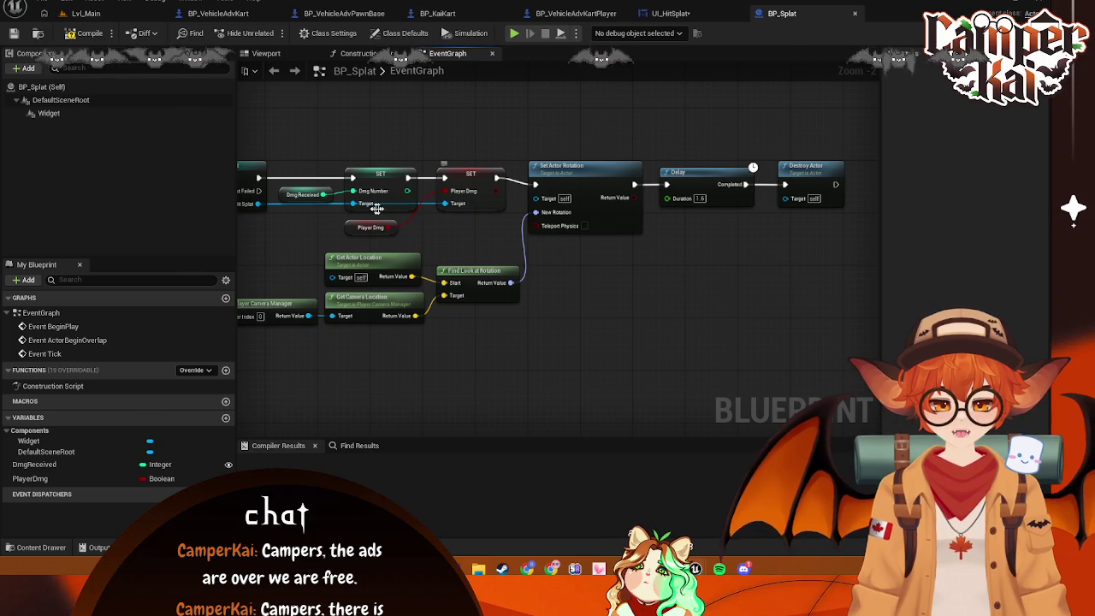
Add a Set Color and Opacity node from the hit-splat reference, then delete it
{"action": "mouse_move", "coordinate": [298, 214]}
{"action": "left_mouse_down"}
{"action": "mouse_move", "coordinate": [403, 212]}
{"action": "mouse_move", "coordinate": [368, 205]}
{"action": "mouse_move", "coordinate": [404, 193]}
{"action": "mouse_move", "coordinate": [439, 141]}
{"action": "left_mouse_up"}
{"action": "type", "text": "set color"}
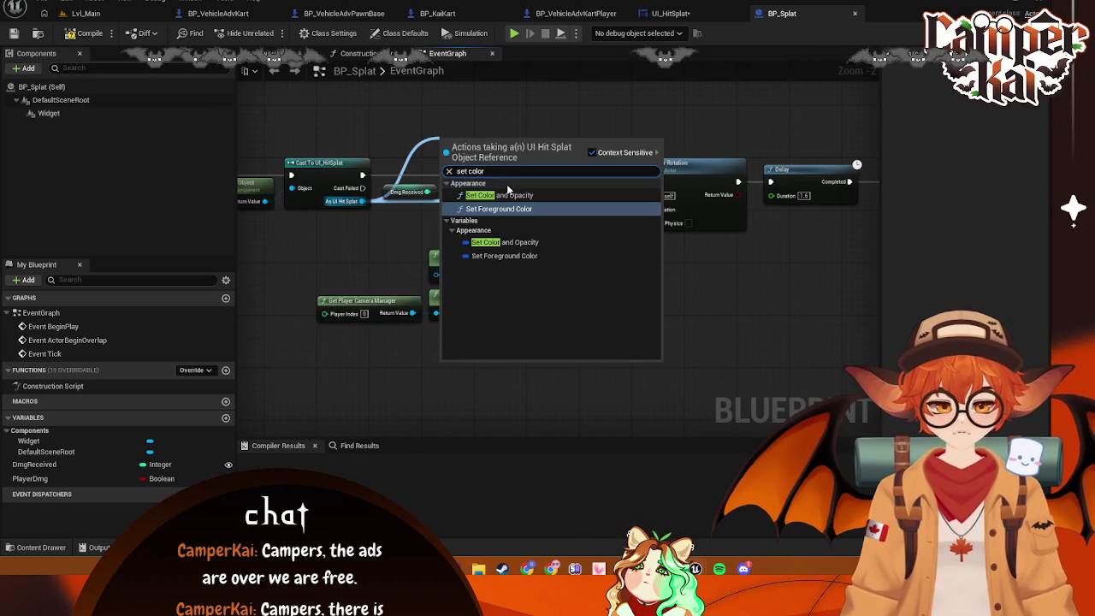
{"action": "left_click", "coordinate": [498, 195]}
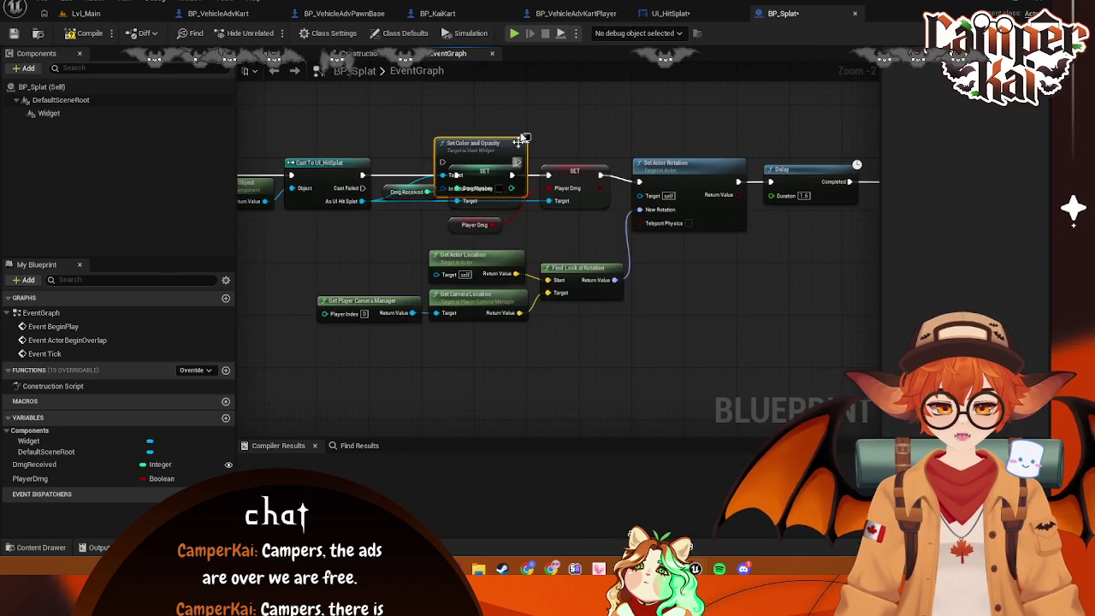
{"action": "left_click_drag", "start_coordinate": [322, 177], "coordinate": [425, 112]}
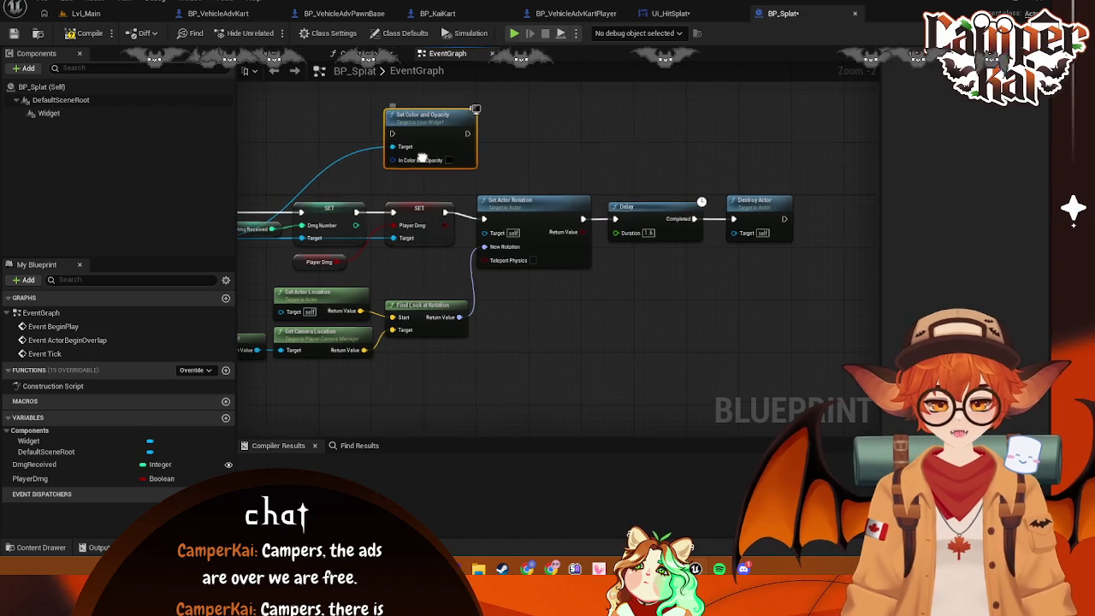
{"action": "left_click_drag", "start_coordinate": [449, 164], "coordinate": [479, 180]}
{"action": "left_click", "coordinate": [478, 175]}
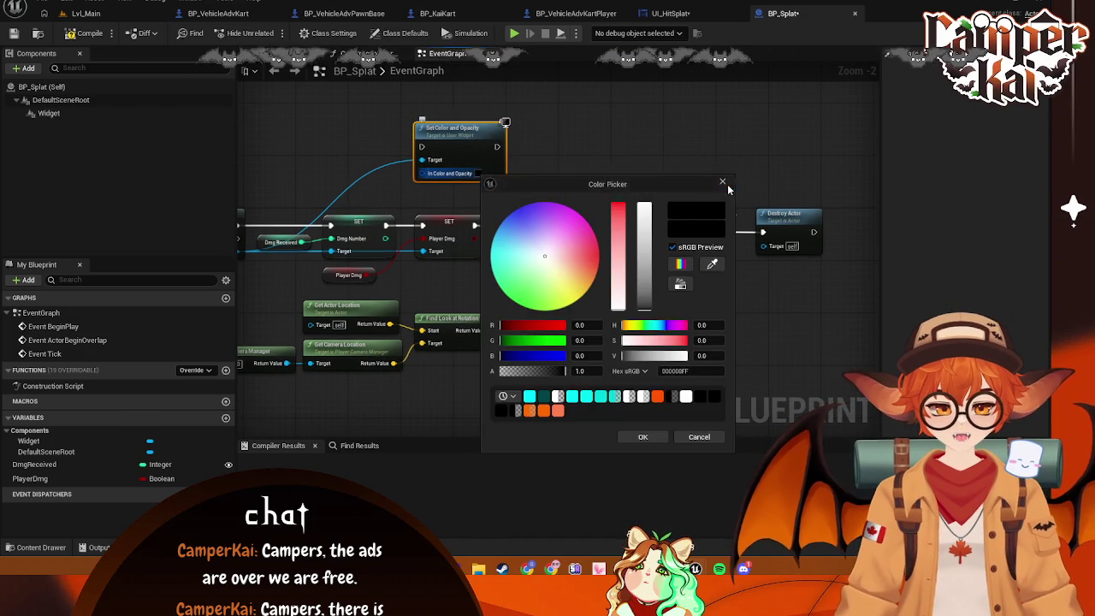
{"action": "left_click", "coordinate": [722, 182]}
{"action": "key", "text": "Delete"}
Add a Player Dmg setter from the hit-splat reference, then delete it
{"action": "mouse_move", "coordinate": [244, 248]}
{"action": "left_mouse_down"}
{"action": "mouse_move", "coordinate": [333, 248]}
{"action": "mouse_move", "coordinate": [427, 174]}
{"action": "left_mouse_up"}
{"action": "type", "text": "set text"}
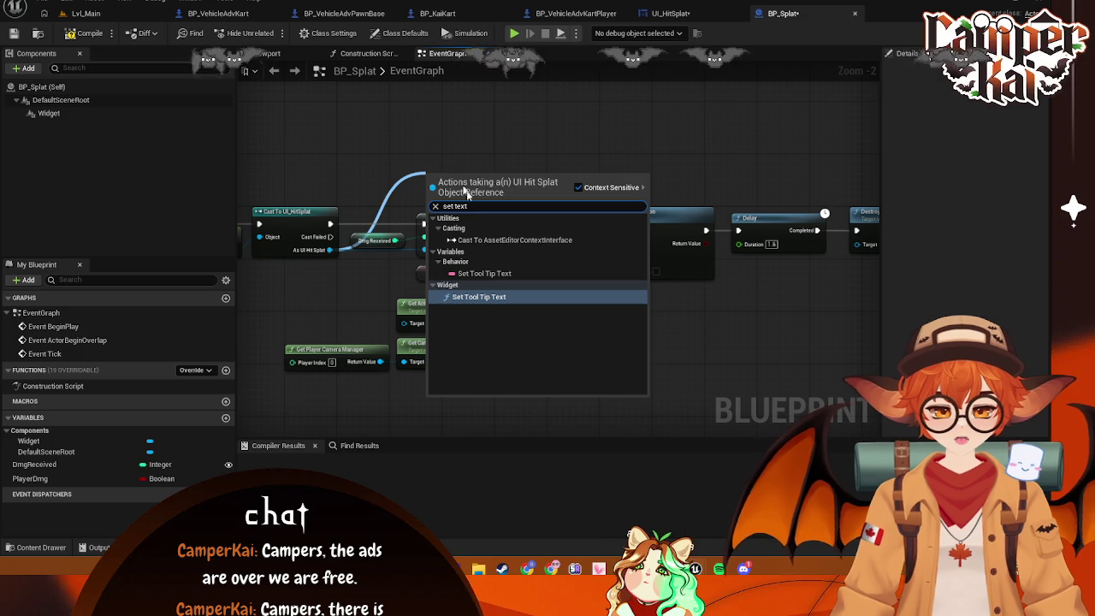
{"action": "left_click", "coordinate": [382, 224]}
{"action": "left_click_drag", "start_coordinate": [337, 250], "coordinate": [466, 171]}
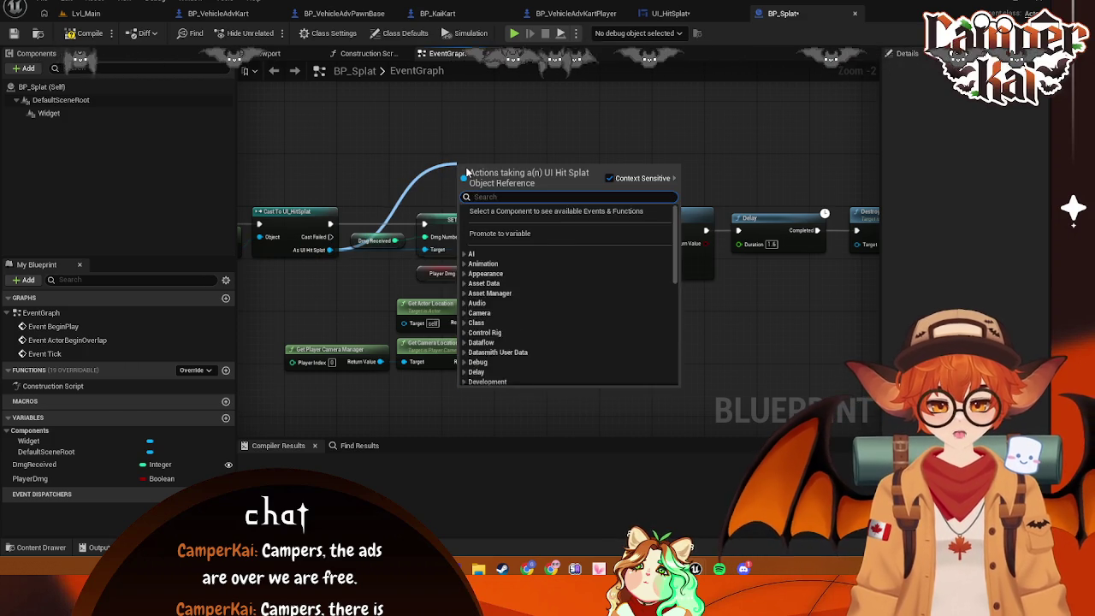
{"action": "type", "text": "set"}
{"action": "left_click", "coordinate": [502, 221]}
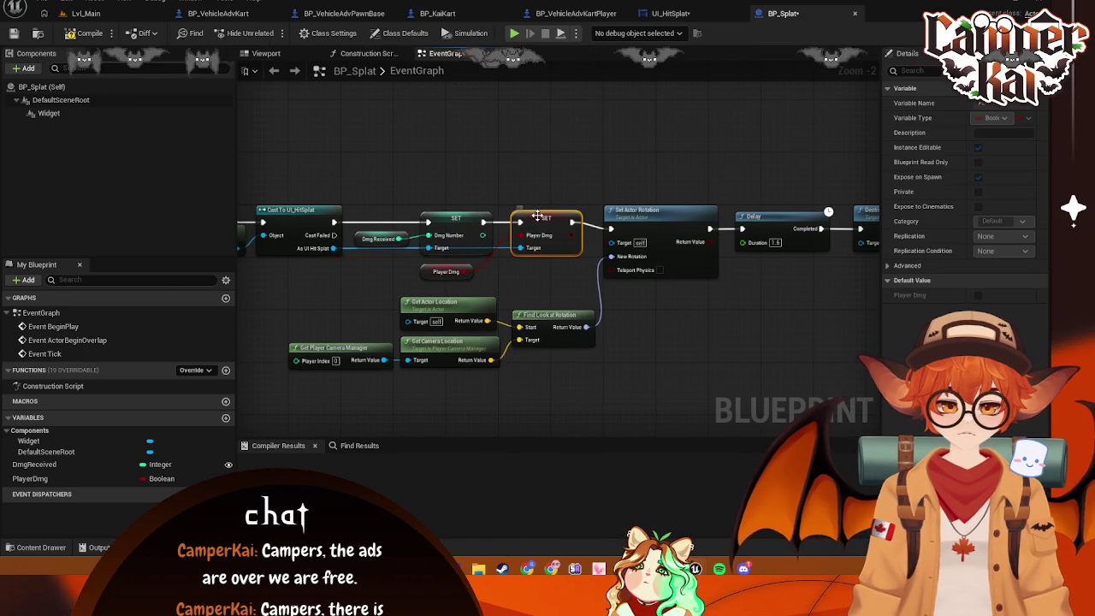
{"action": "key", "text": "Delete"}
Wire the SET Dmg Number node directly into Set Actor Rotation
{"action": "left_click_drag", "start_coordinate": [488, 224], "coordinate": [537, 232]}
{"action": "key", "text": "ctrl+z"}
{"action": "key", "text": "Escape"}
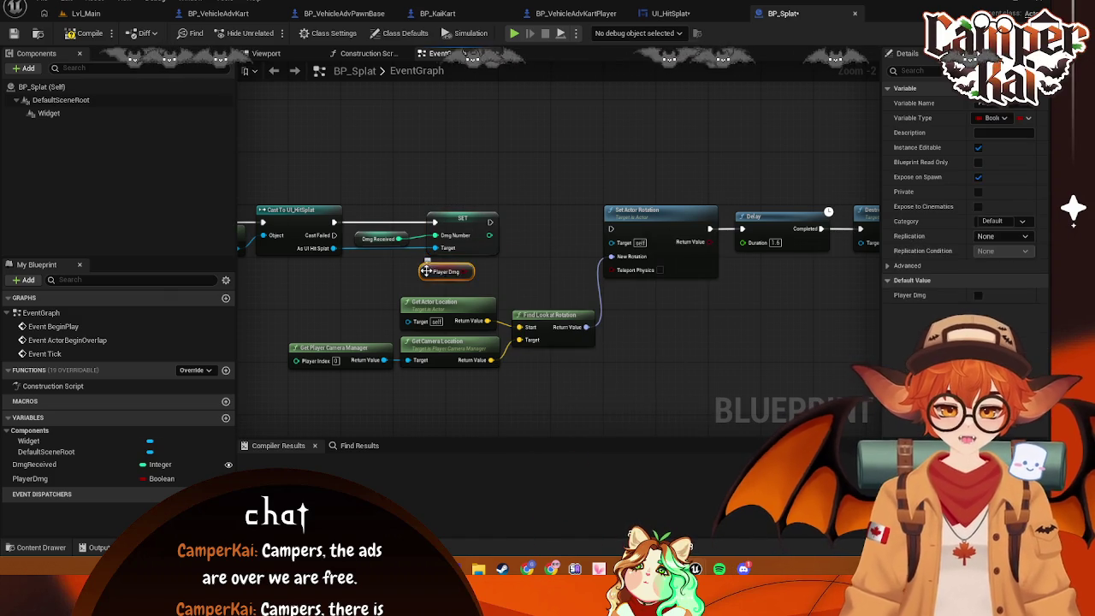
{"action": "left_click", "coordinate": [600, 253]}
{"action": "left_click_drag", "start_coordinate": [488, 221], "coordinate": [611, 229]}
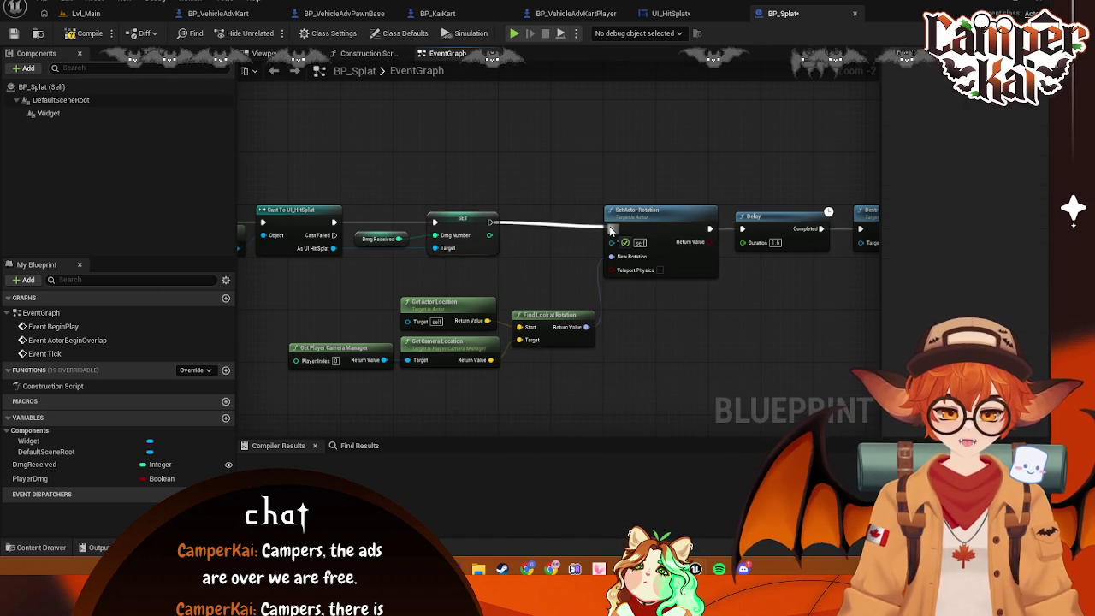
Move the rotation and camera manager nodes left to close the gap
{"action": "mouse_move", "coordinate": [703, 334]}
{"action": "left_mouse_down"}
{"action": "mouse_move", "coordinate": [395, 282]}
{"action": "mouse_move", "coordinate": [394, 272]}
{"action": "left_mouse_up"}
{"action": "left_click_drag", "start_coordinate": [645, 209], "coordinate": [551, 206]}
{"action": "left_click_drag", "start_coordinate": [650, 321], "coordinate": [424, 289]}
{"action": "mouse_move", "coordinate": [571, 303]}
{"action": "left_mouse_down"}
{"action": "mouse_move", "coordinate": [372, 265]}
{"action": "mouse_move", "coordinate": [449, 302]}
{"action": "mouse_move", "coordinate": [492, 300]}
{"action": "mouse_move", "coordinate": [205, 334]}
{"action": "mouse_move", "coordinate": [181, 359]}
{"action": "mouse_move", "coordinate": [262, 358]}
{"action": "mouse_move", "coordinate": [322, 267]}
{"action": "mouse_move", "coordinate": [290, 272]}
{"action": "mouse_move", "coordinate": [596, 300]}
{"action": "left_mouse_up"}
Add a red Set Color and Opacity node after Set Actor Rotation
{"action": "type", "text": "set color"}
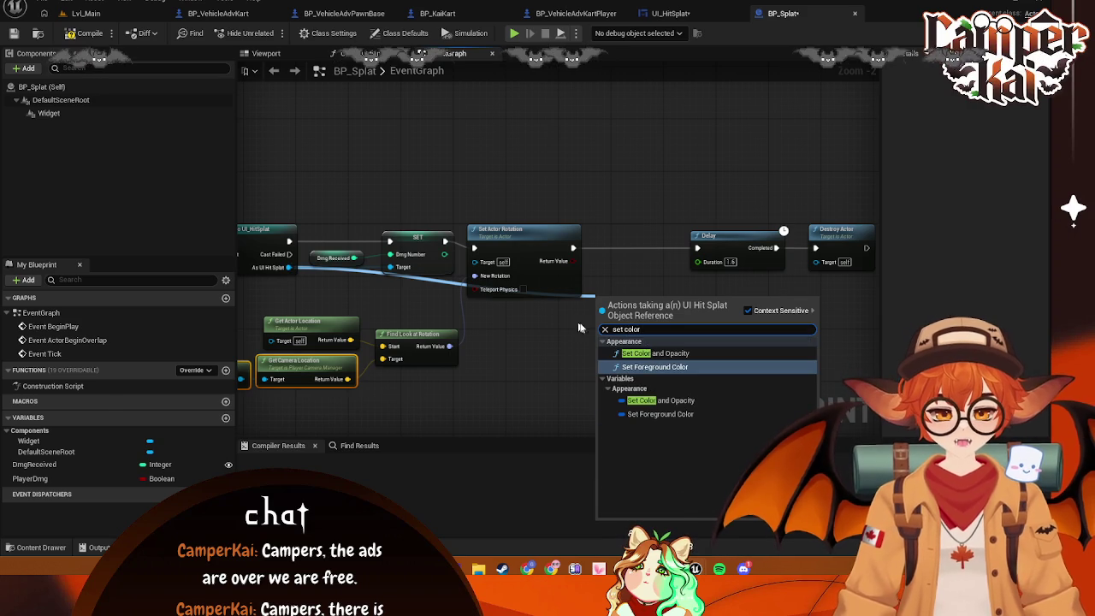
{"action": "left_click", "coordinate": [654, 353]}
{"action": "mouse_move", "coordinate": [638, 306]}
{"action": "left_mouse_down"}
{"action": "mouse_move", "coordinate": [640, 236]}
{"action": "mouse_move", "coordinate": [630, 229]}
{"action": "mouse_move", "coordinate": [601, 249]}
{"action": "left_mouse_up"}
{"action": "mouse_move", "coordinate": [674, 248]}
{"action": "left_mouse_down"}
{"action": "mouse_move", "coordinate": [709, 249]}
{"action": "mouse_move", "coordinate": [698, 258]}
{"action": "left_mouse_up"}
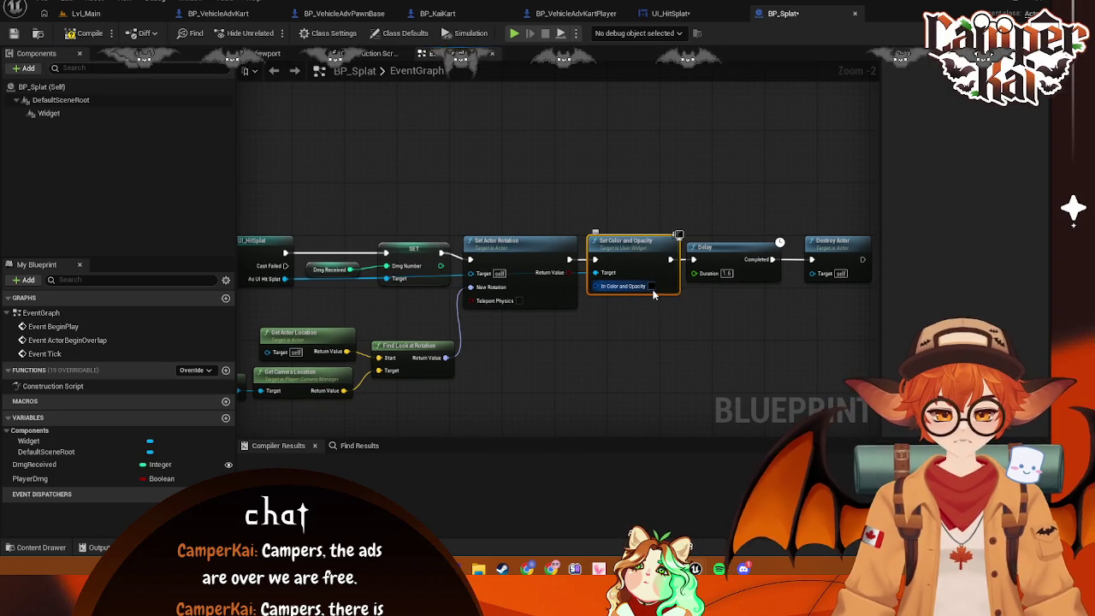
{"action": "left_click", "coordinate": [651, 287]}
{"action": "mouse_move", "coordinate": [718, 335]}
{"action": "left_mouse_down"}
{"action": "mouse_move", "coordinate": [739, 314]}
{"action": "mouse_move", "coordinate": [769, 324]}
{"action": "left_mouse_up"}
{"action": "key", "text": "Return"}
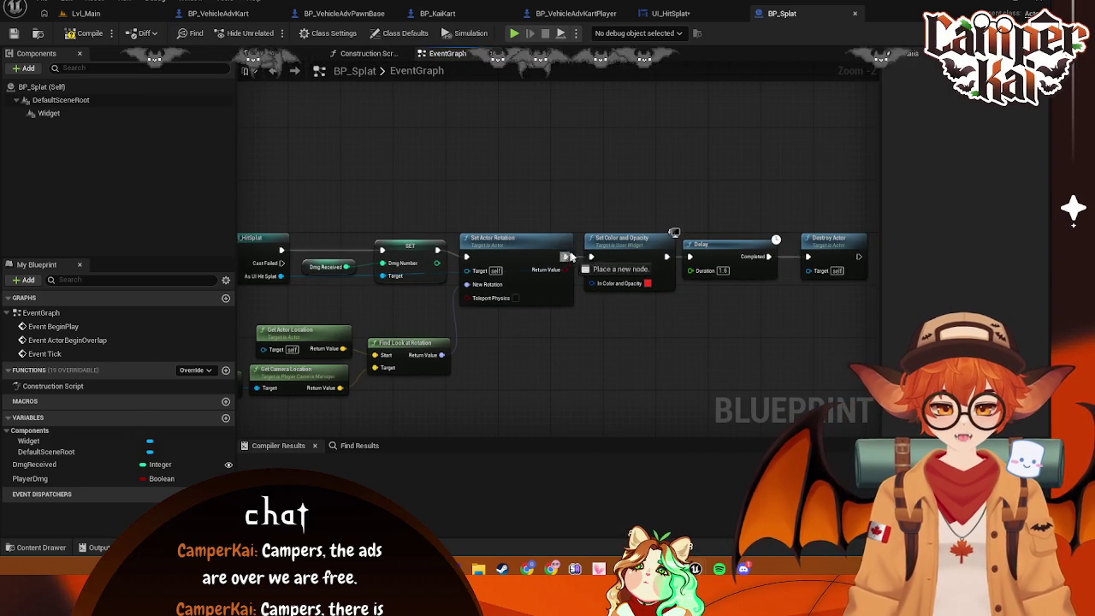
Insert a Branch after Set Actor Rotation and unlink Set Color and Opacity from Delay
{"action": "left_click_drag", "start_coordinate": [567, 258], "coordinate": [599, 181]}
{"action": "type", "text": "branch"}
{"action": "key", "text": "Return"}
{"action": "mouse_move", "coordinate": [651, 257]}
{"action": "left_mouse_down"}
{"action": "mouse_move", "coordinate": [736, 152]}
{"action": "mouse_move", "coordinate": [724, 189]}
{"action": "mouse_move", "coordinate": [726, 178]}
{"action": "left_mouse_up"}
{"action": "right_click", "coordinate": [751, 180]}
{"action": "left_click", "coordinate": [791, 213]}
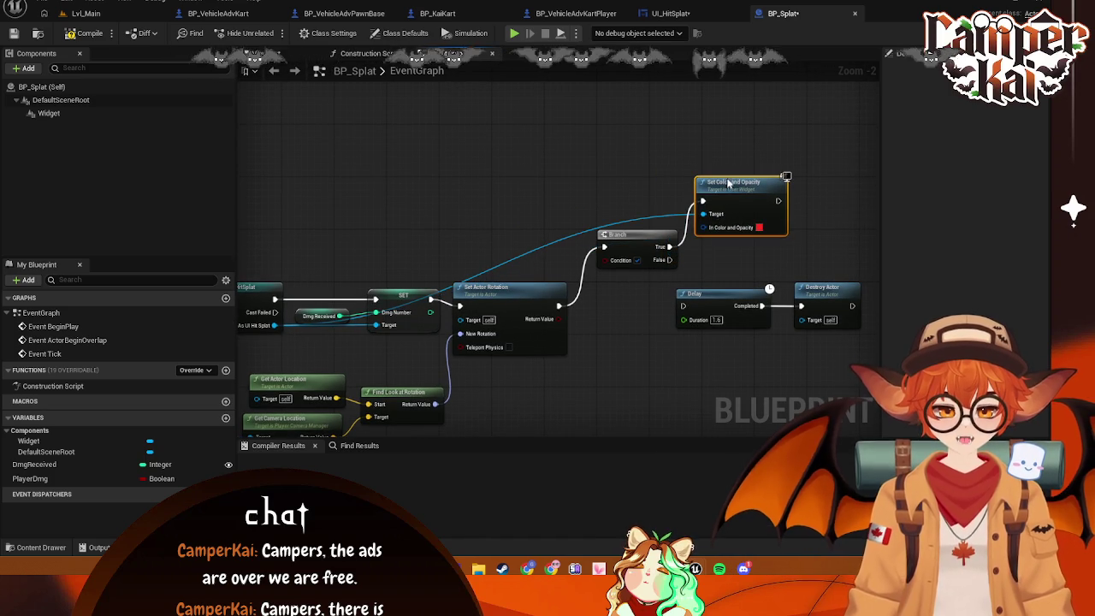
Feed a PlayerDmg getter into the Branch Condition and connect Set Color and Opacity to Delay
{"action": "left_click_drag", "start_coordinate": [34, 478], "coordinate": [548, 335]}
{"action": "left_click", "coordinate": [588, 346]}
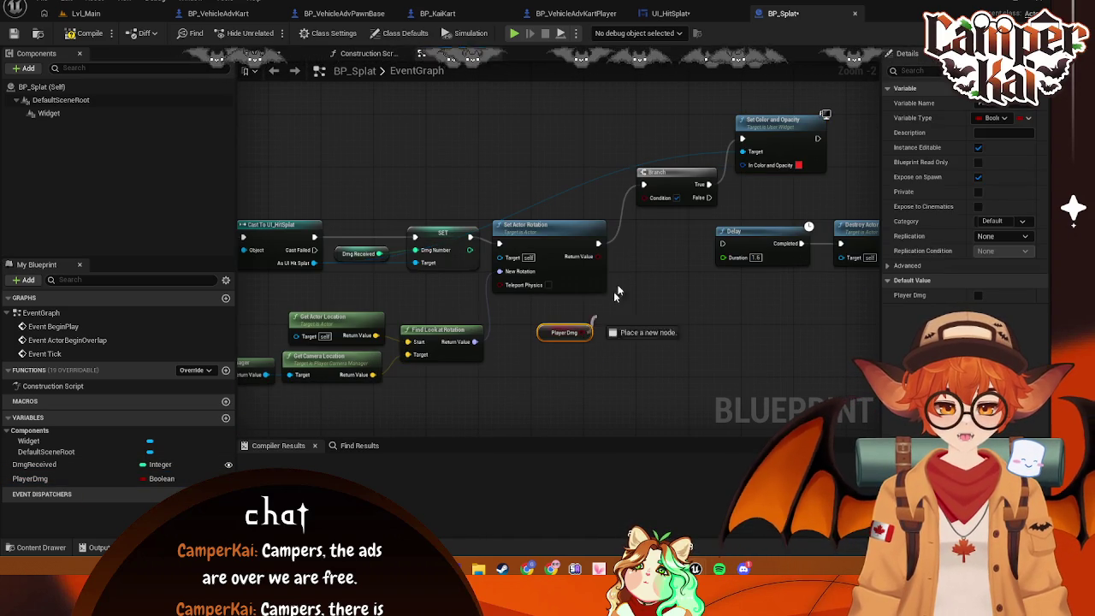
{"action": "left_click_drag", "start_coordinate": [647, 201], "coordinate": [725, 241]}
{"action": "left_click_drag", "start_coordinate": [818, 139], "coordinate": [722, 243]}
{"action": "left_click_drag", "start_coordinate": [564, 332], "coordinate": [631, 312]}
{"action": "mouse_move", "coordinate": [563, 156]}
{"action": "left_mouse_down"}
{"action": "mouse_move", "coordinate": [516, 136]}
{"action": "mouse_move", "coordinate": [499, 151]}
{"action": "mouse_move", "coordinate": [633, 124]}
{"action": "left_mouse_up"}
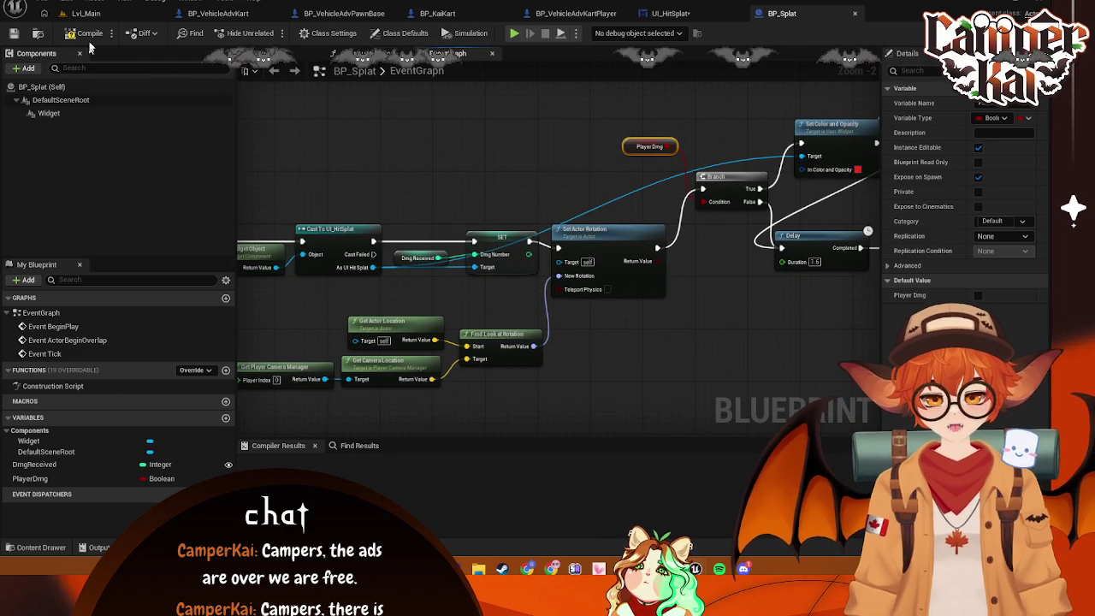
Delete the old Branch and Player Dmg nodes from UI_HitSplat and save the widget
{"action": "left_click", "coordinate": [669, 13]}
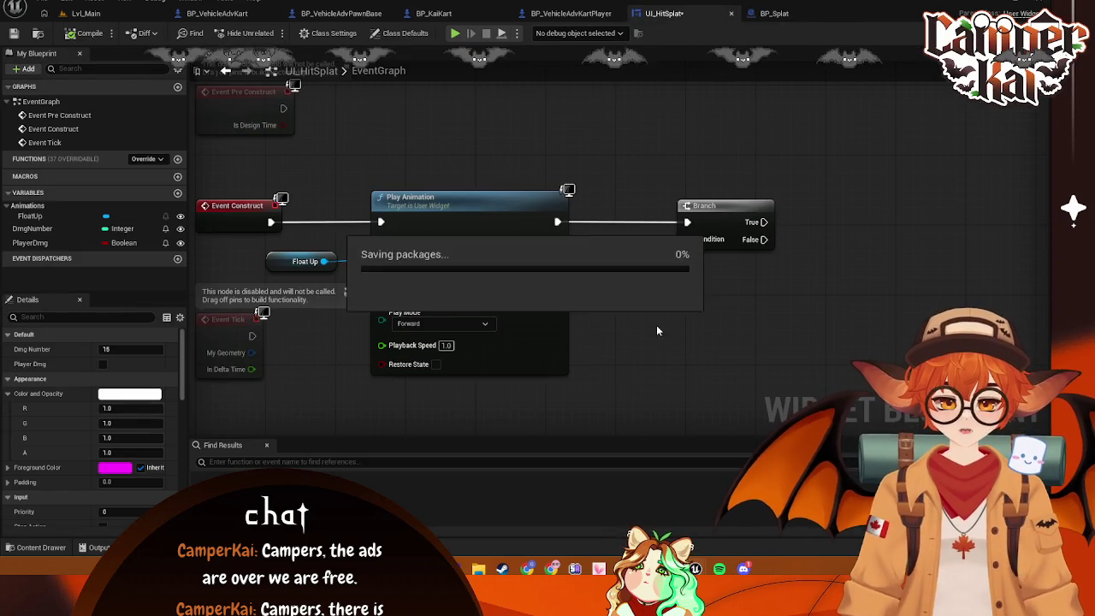
{"action": "left_click_drag", "start_coordinate": [814, 192], "coordinate": [636, 287]}
{"action": "key", "text": "Delete"}
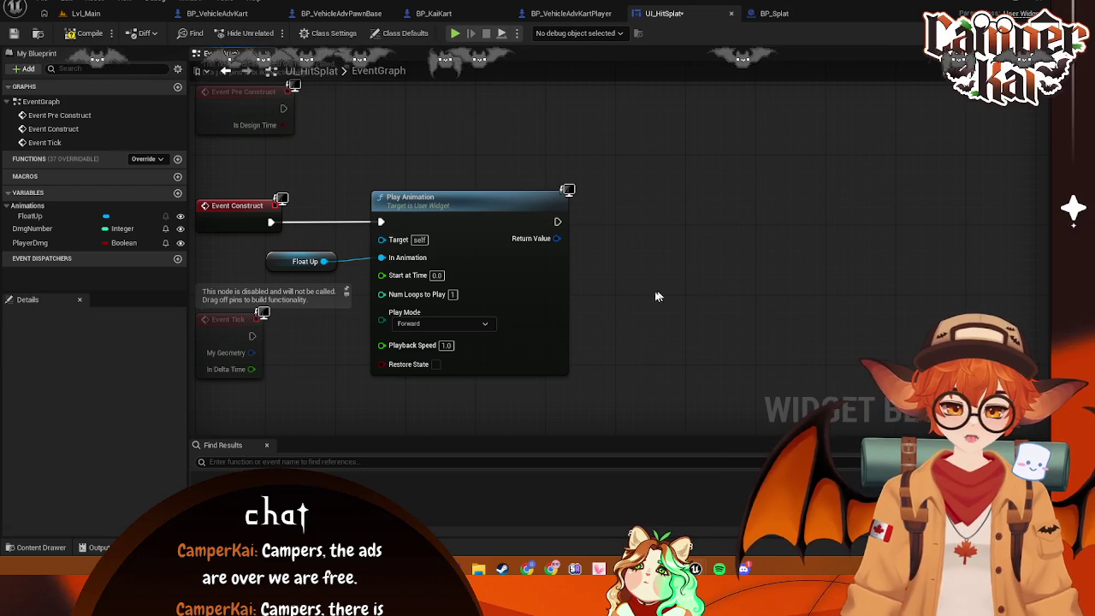
{"action": "key", "text": "ctrl+s"}
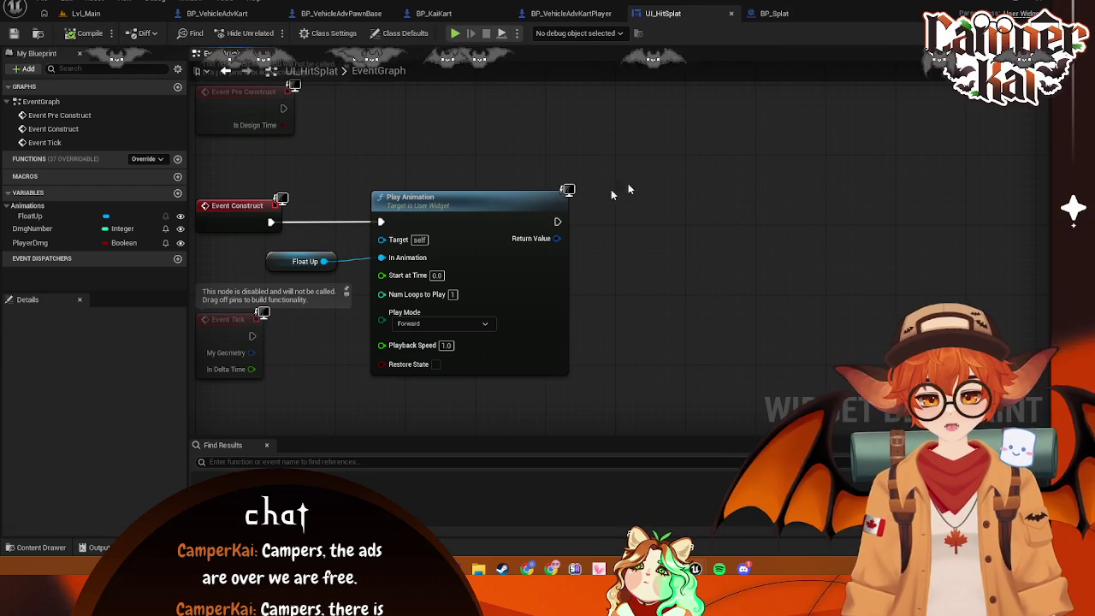
Start a Play-in-Editor session in Lvl_Main, passing the title screen and kart selection
{"action": "left_click", "coordinate": [768, 12]}
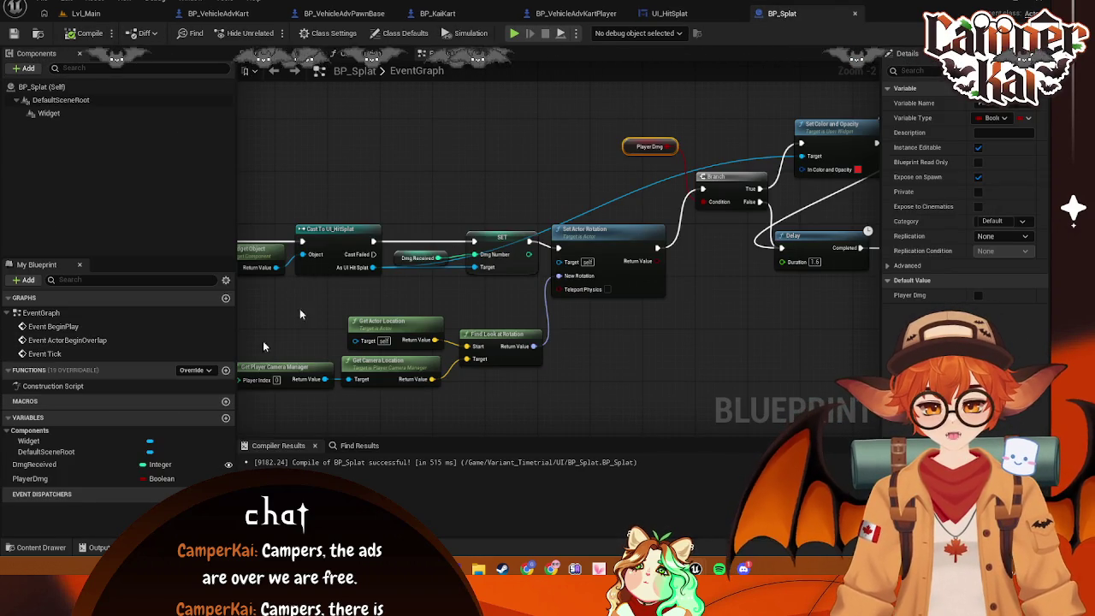
{"action": "left_click", "coordinate": [86, 13]}
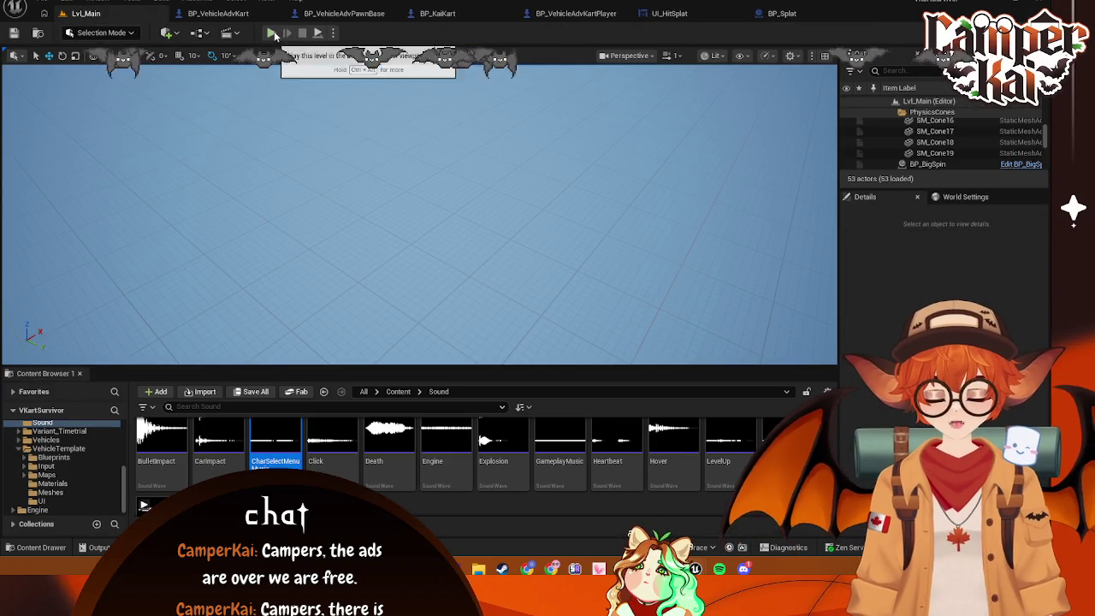
{"action": "key", "text": "alt+p"}
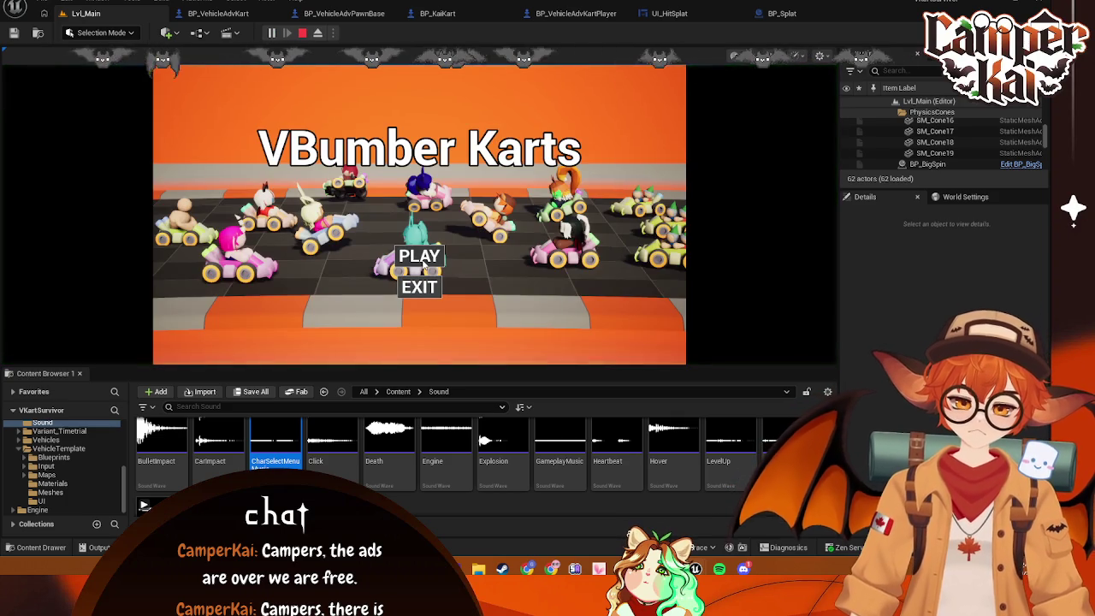
{"action": "left_click", "coordinate": [420, 259]}
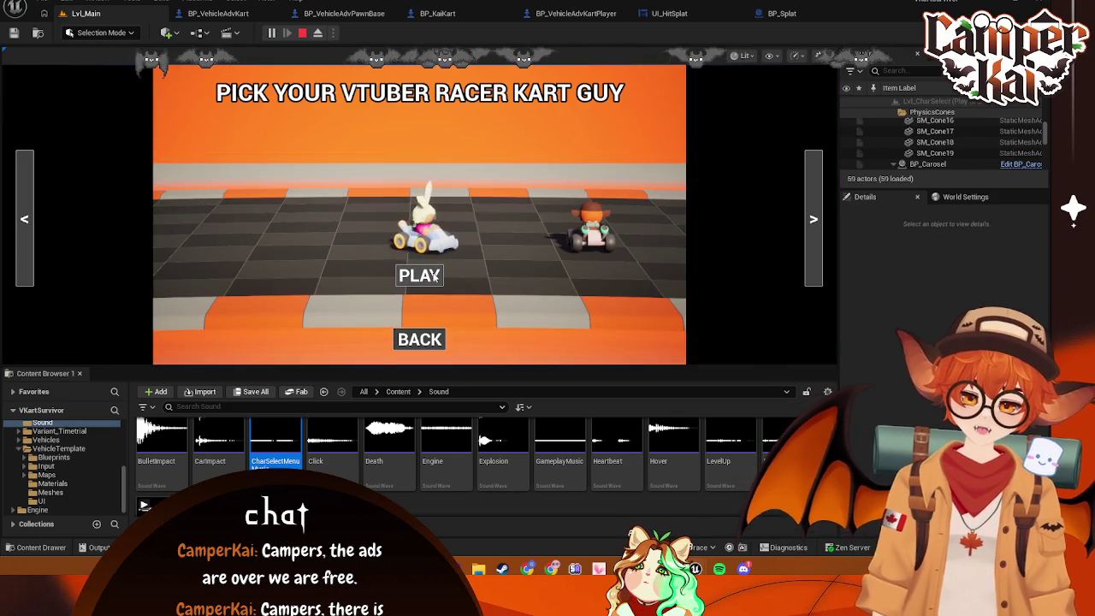
{"action": "left_click", "coordinate": [419, 274]}
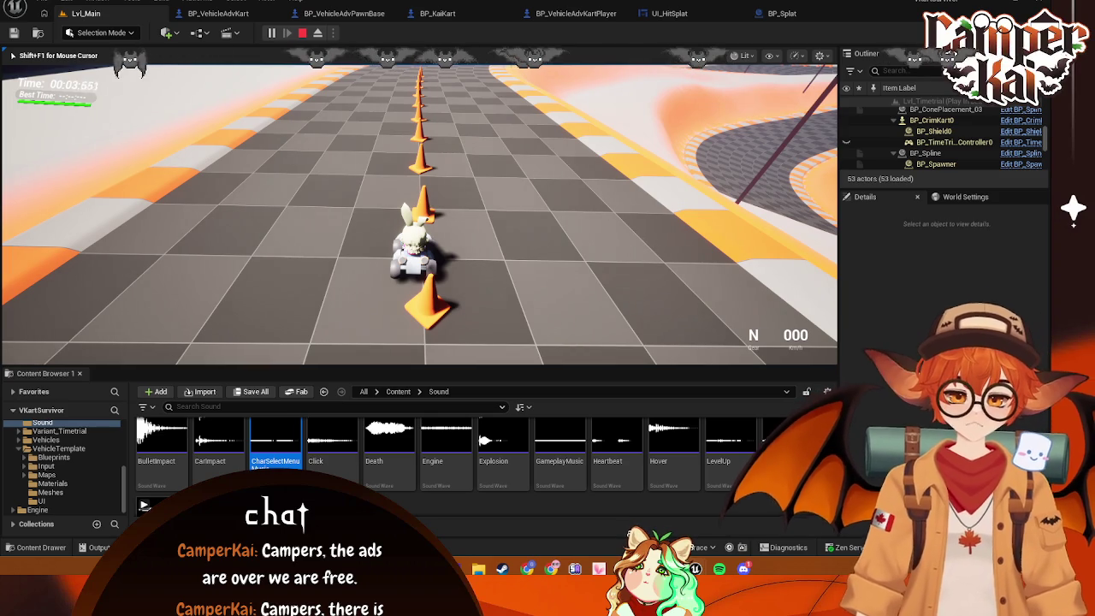
Drive the kart around the track, accelerating, steering left and right, and braking
{"action": "key", "text": "w"}
{"action": "key", "text": "d"}
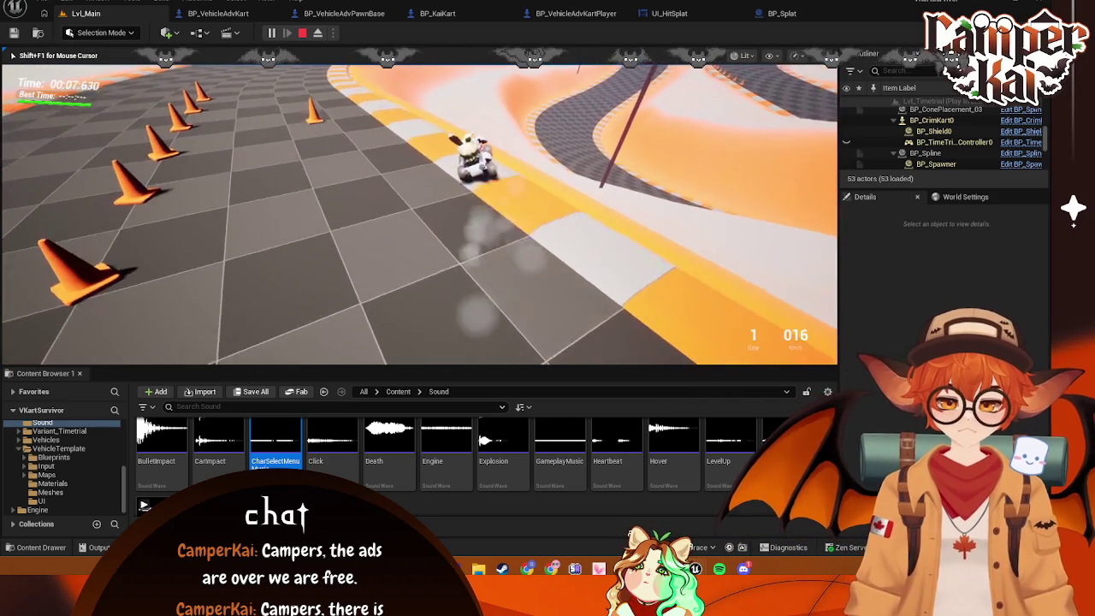
{"action": "key", "text": "a"}
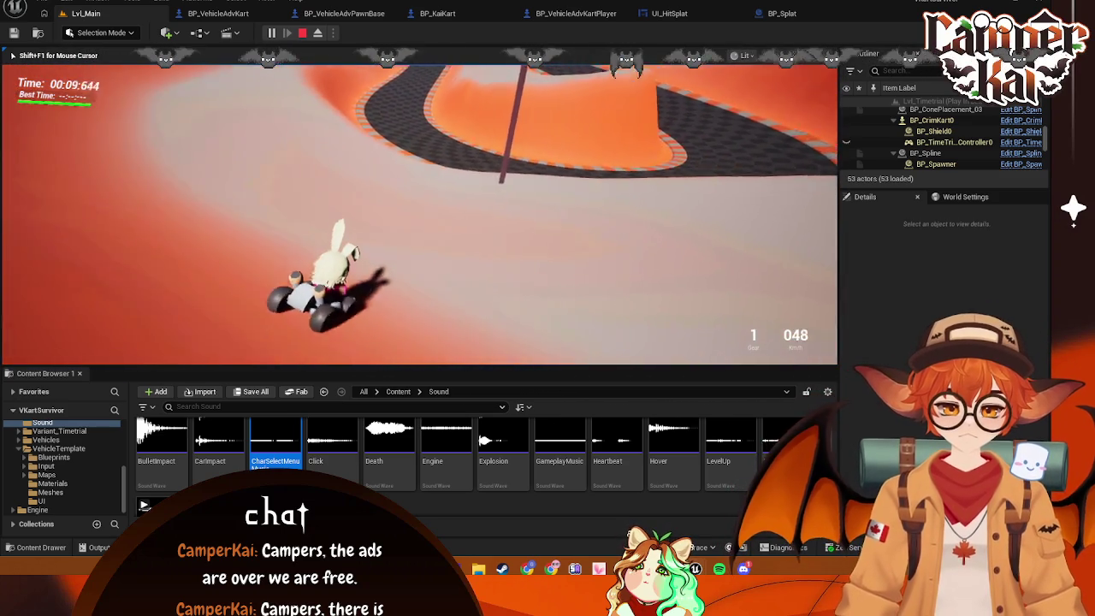
{"action": "key", "text": "s"}
{"action": "key", "text": "w"}
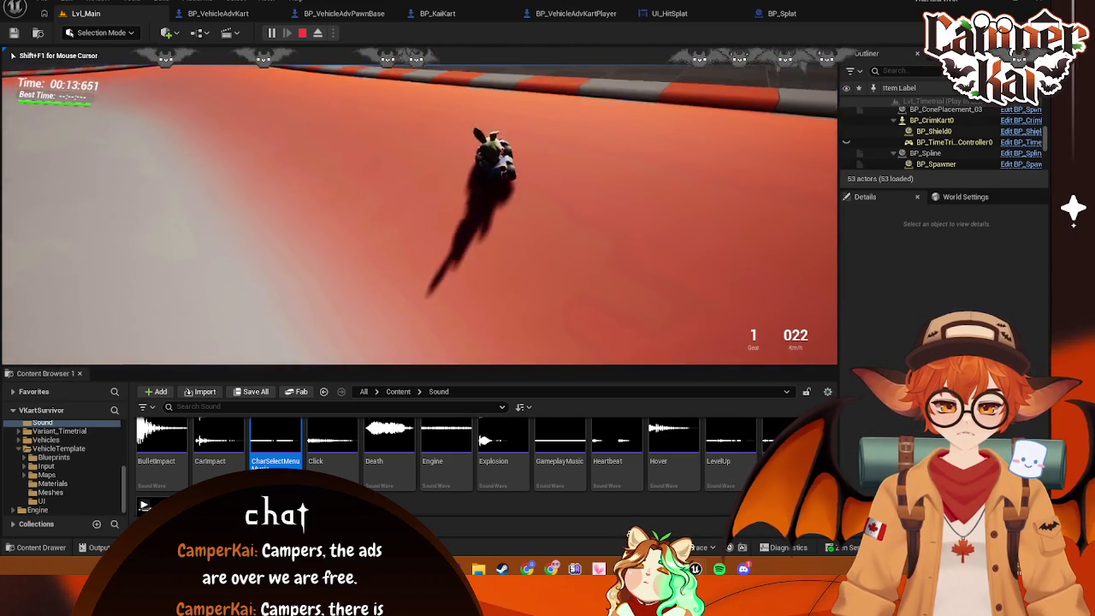